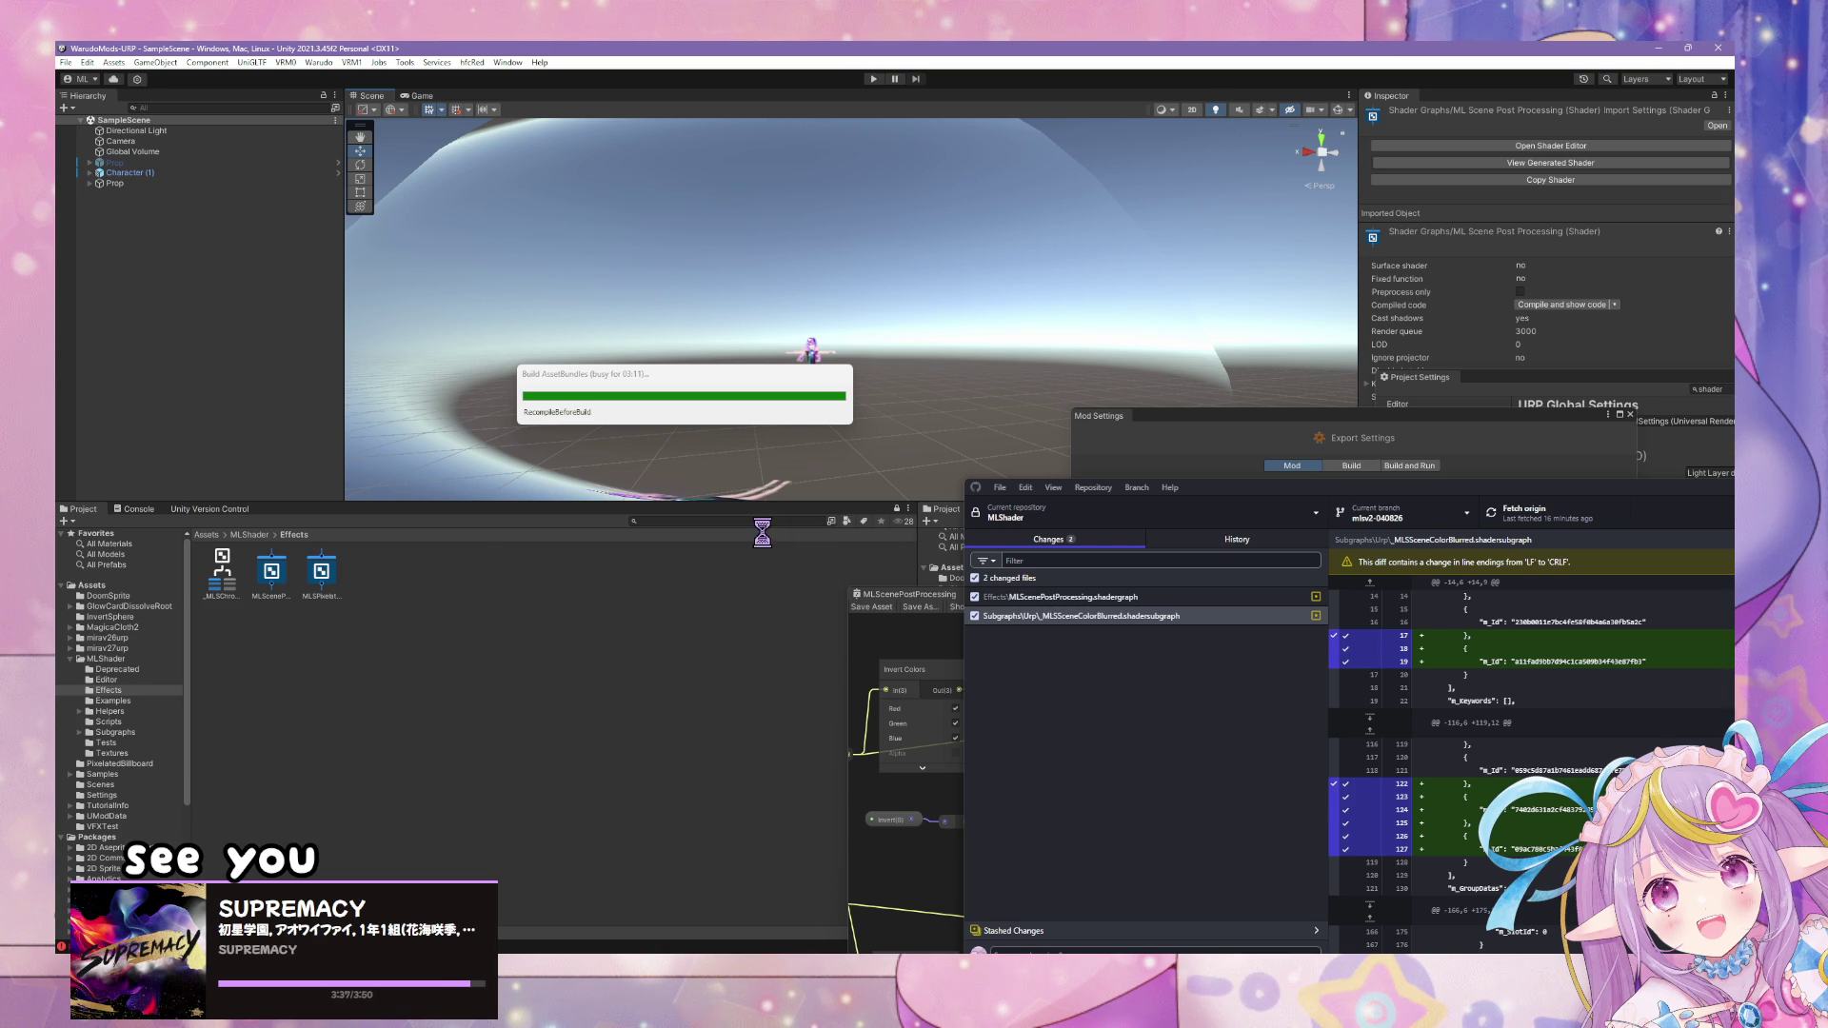
- Move the Build AssetBundles progress window aside while the sphere mod builds
click(735, 379)
drag(735, 379, 971, 268)
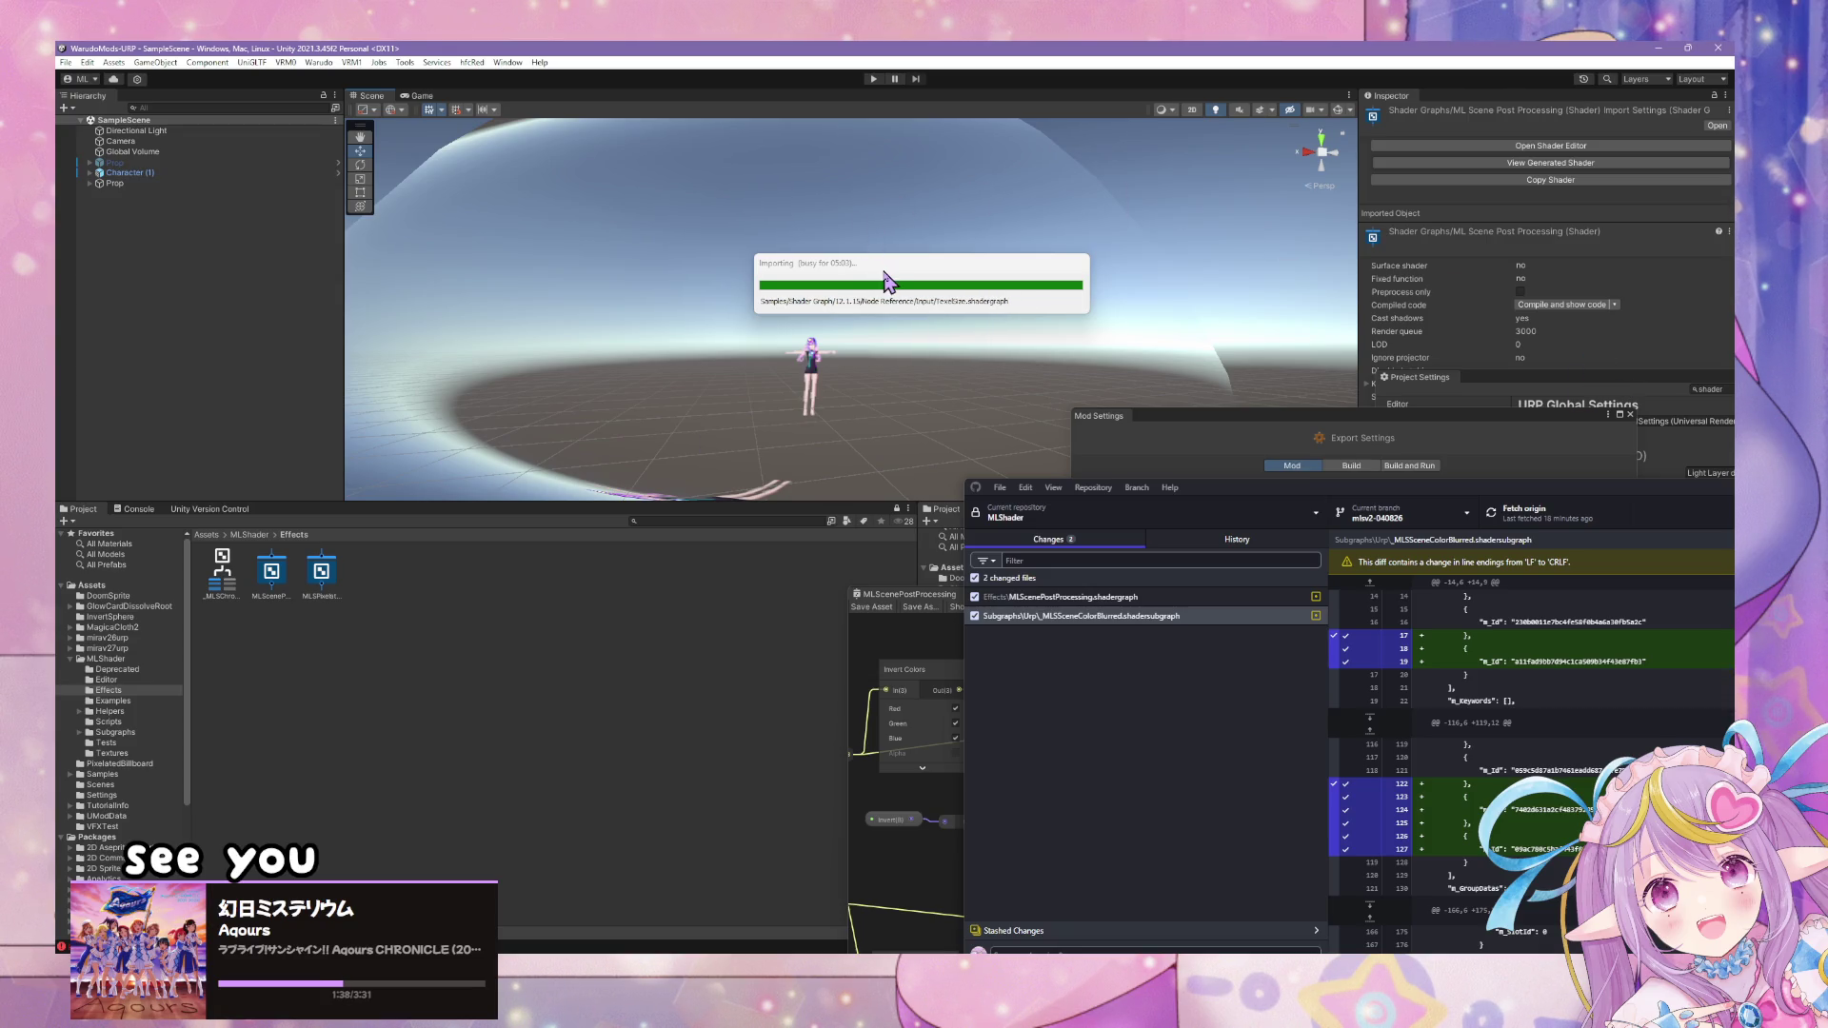
- Drag the Importing progress window aside while the Shader Graph samples import
drag(885, 269, 952, 262)
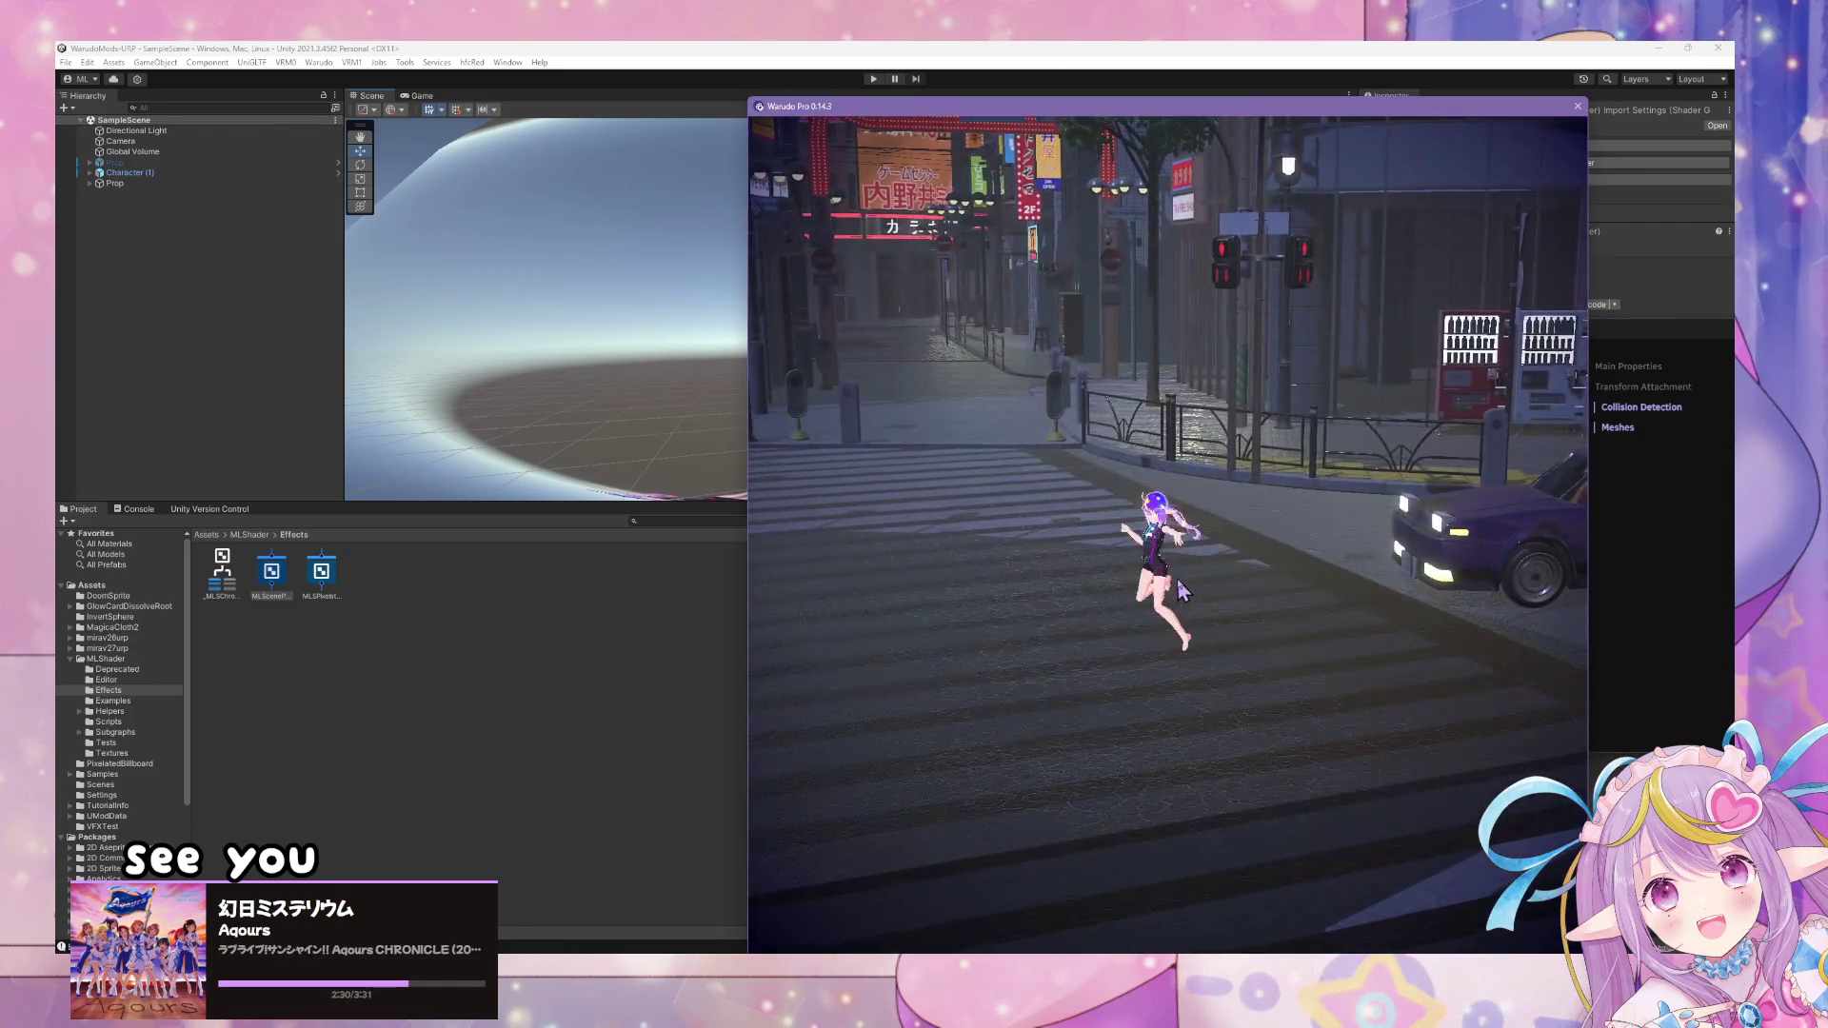
- Save and restart the Warudo scene so the rebuilt sphere mod loads in the preview
click(1054, 734)
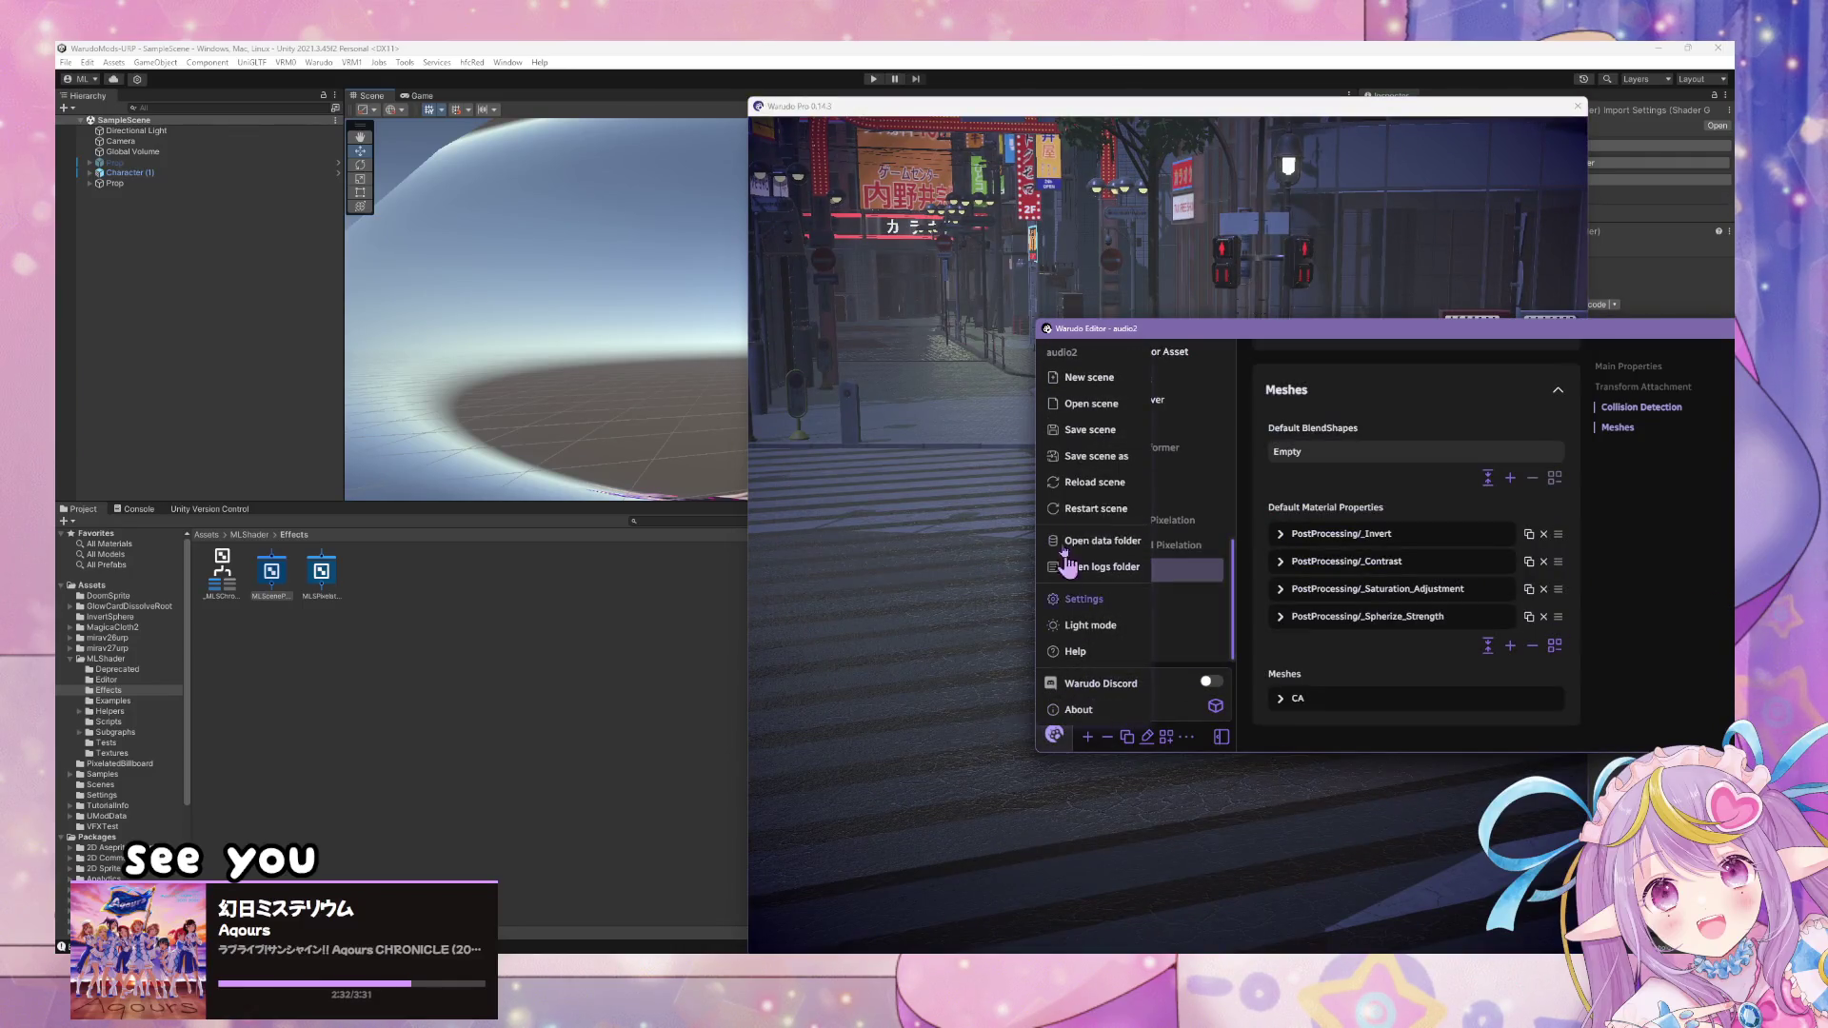
click(1099, 430)
click(1054, 734)
click(1117, 510)
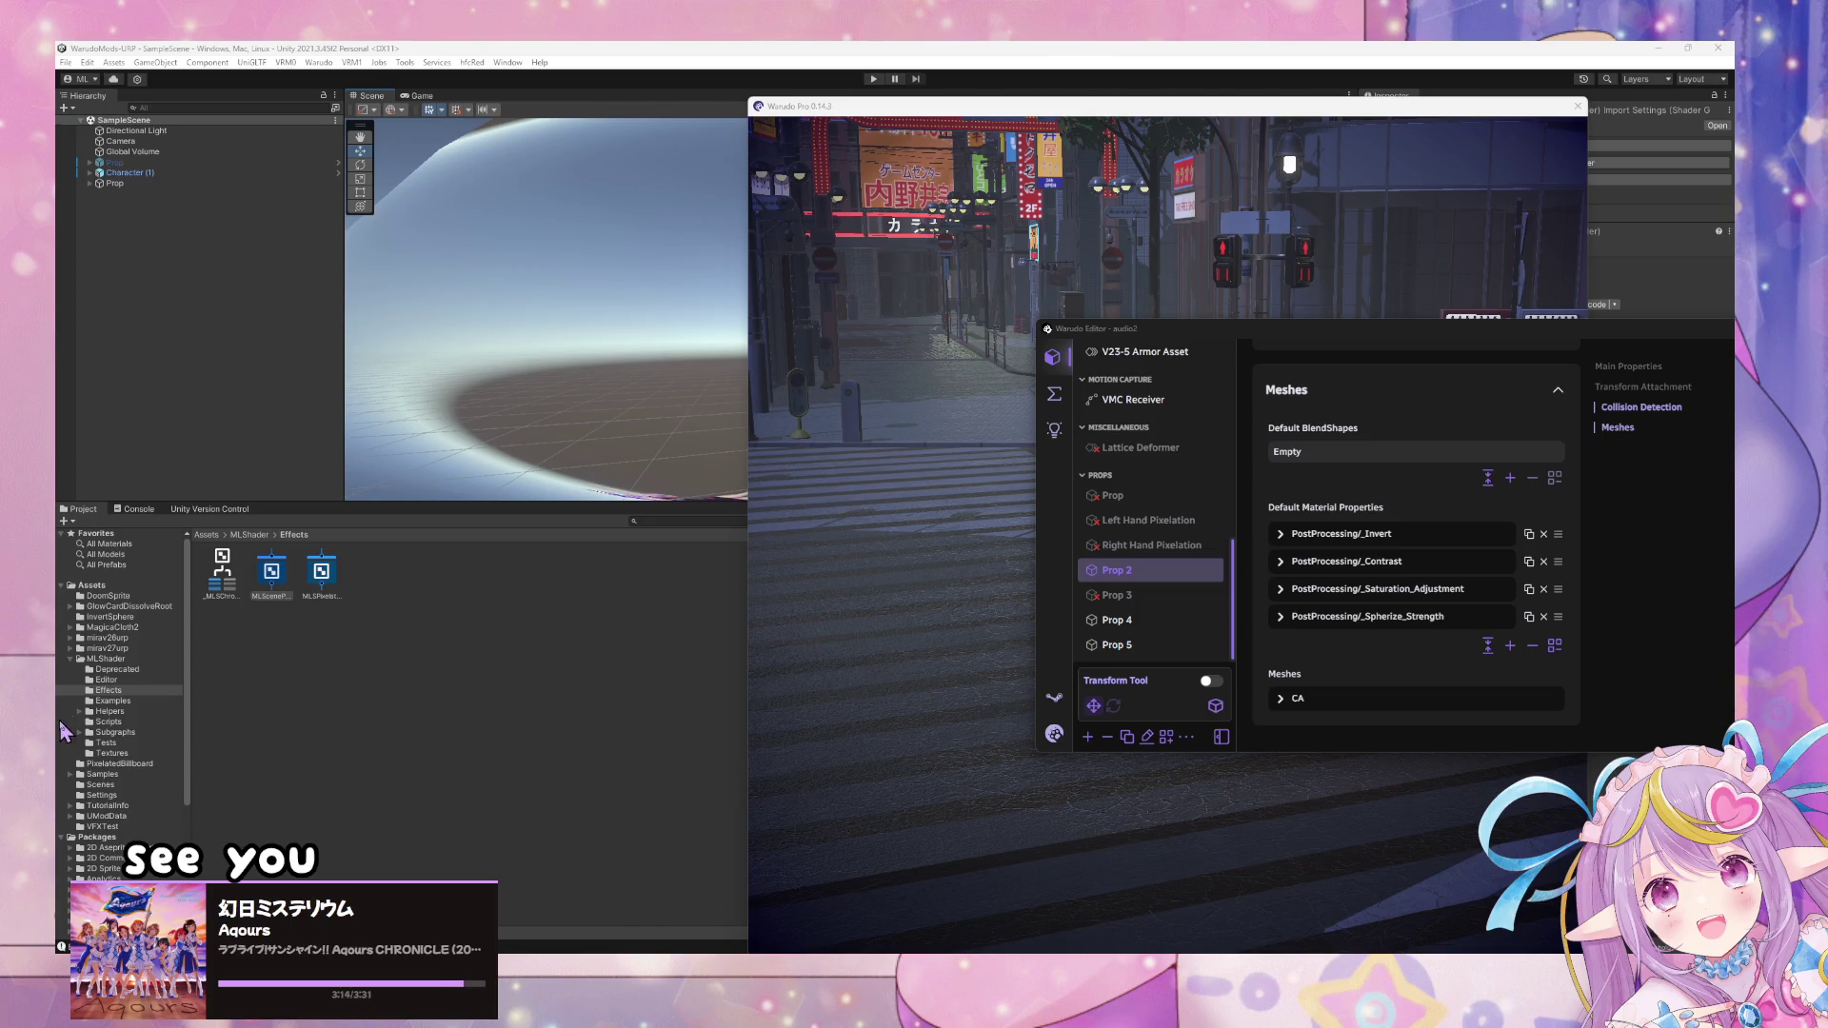
click(844, 415)
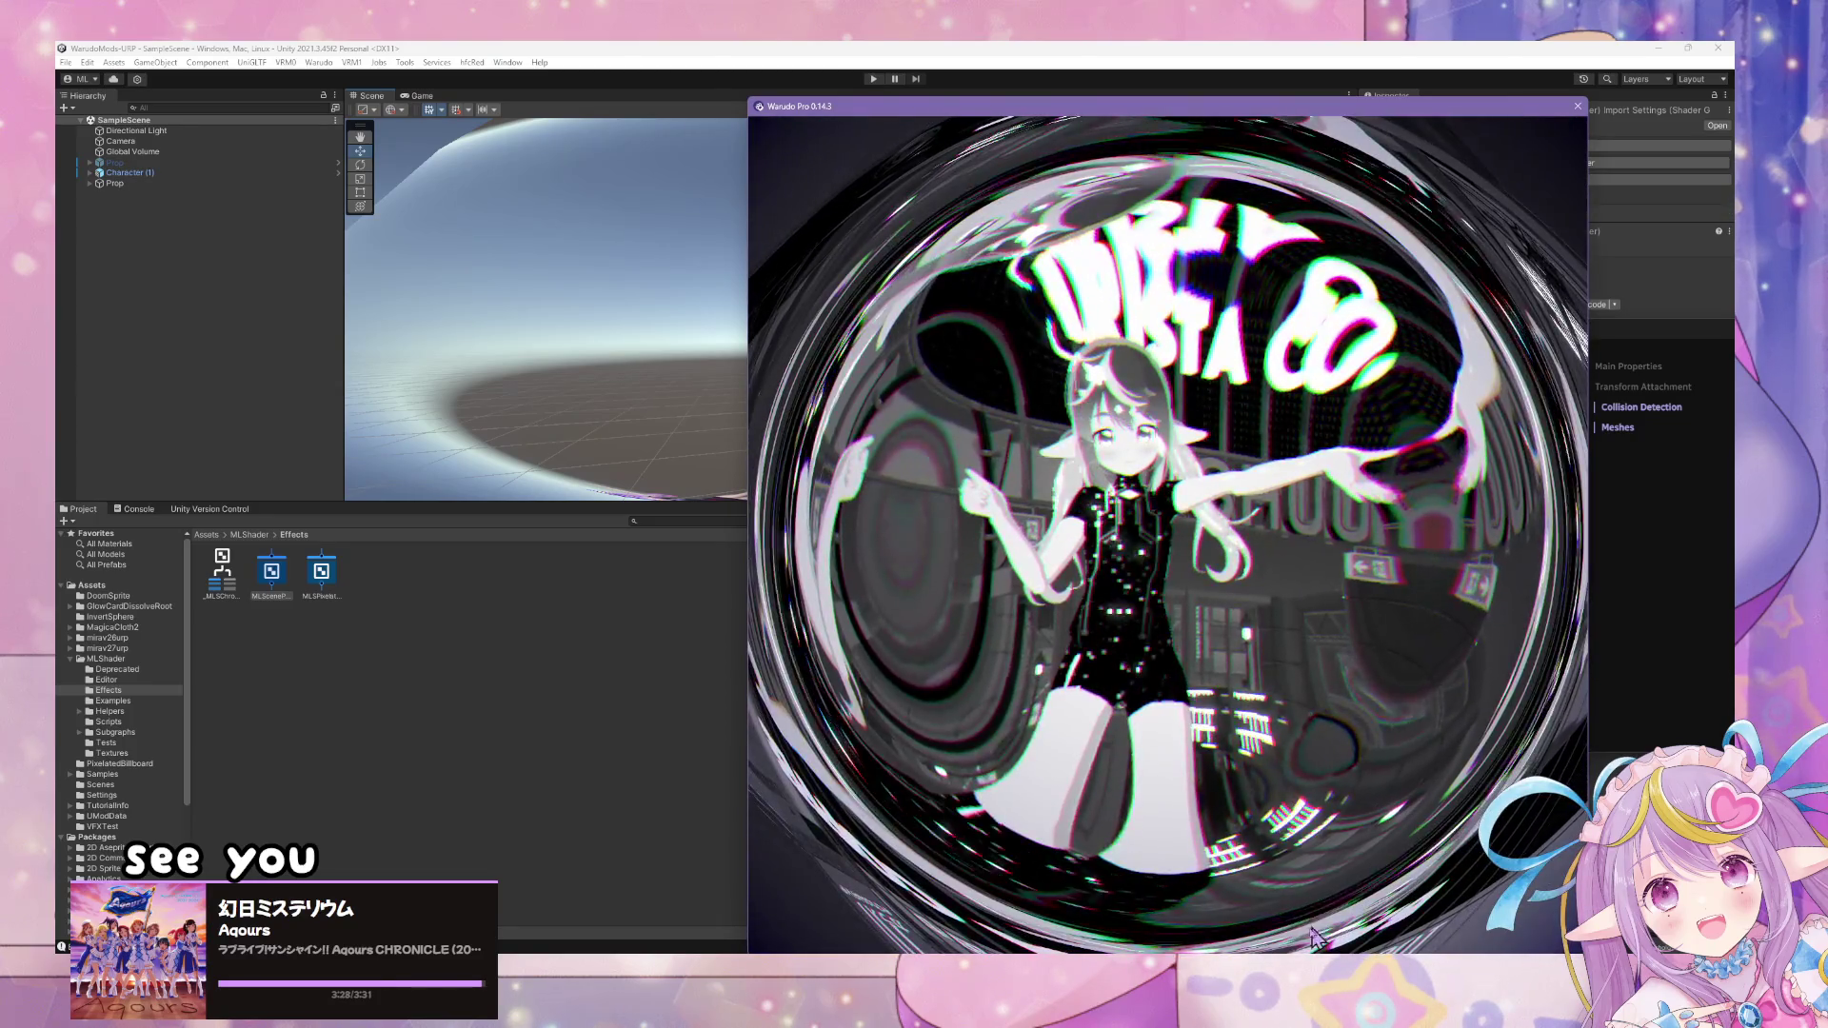
- Show the scene's Blueprints graph and pan to the sphere scale nodes
key(alt+Tab)
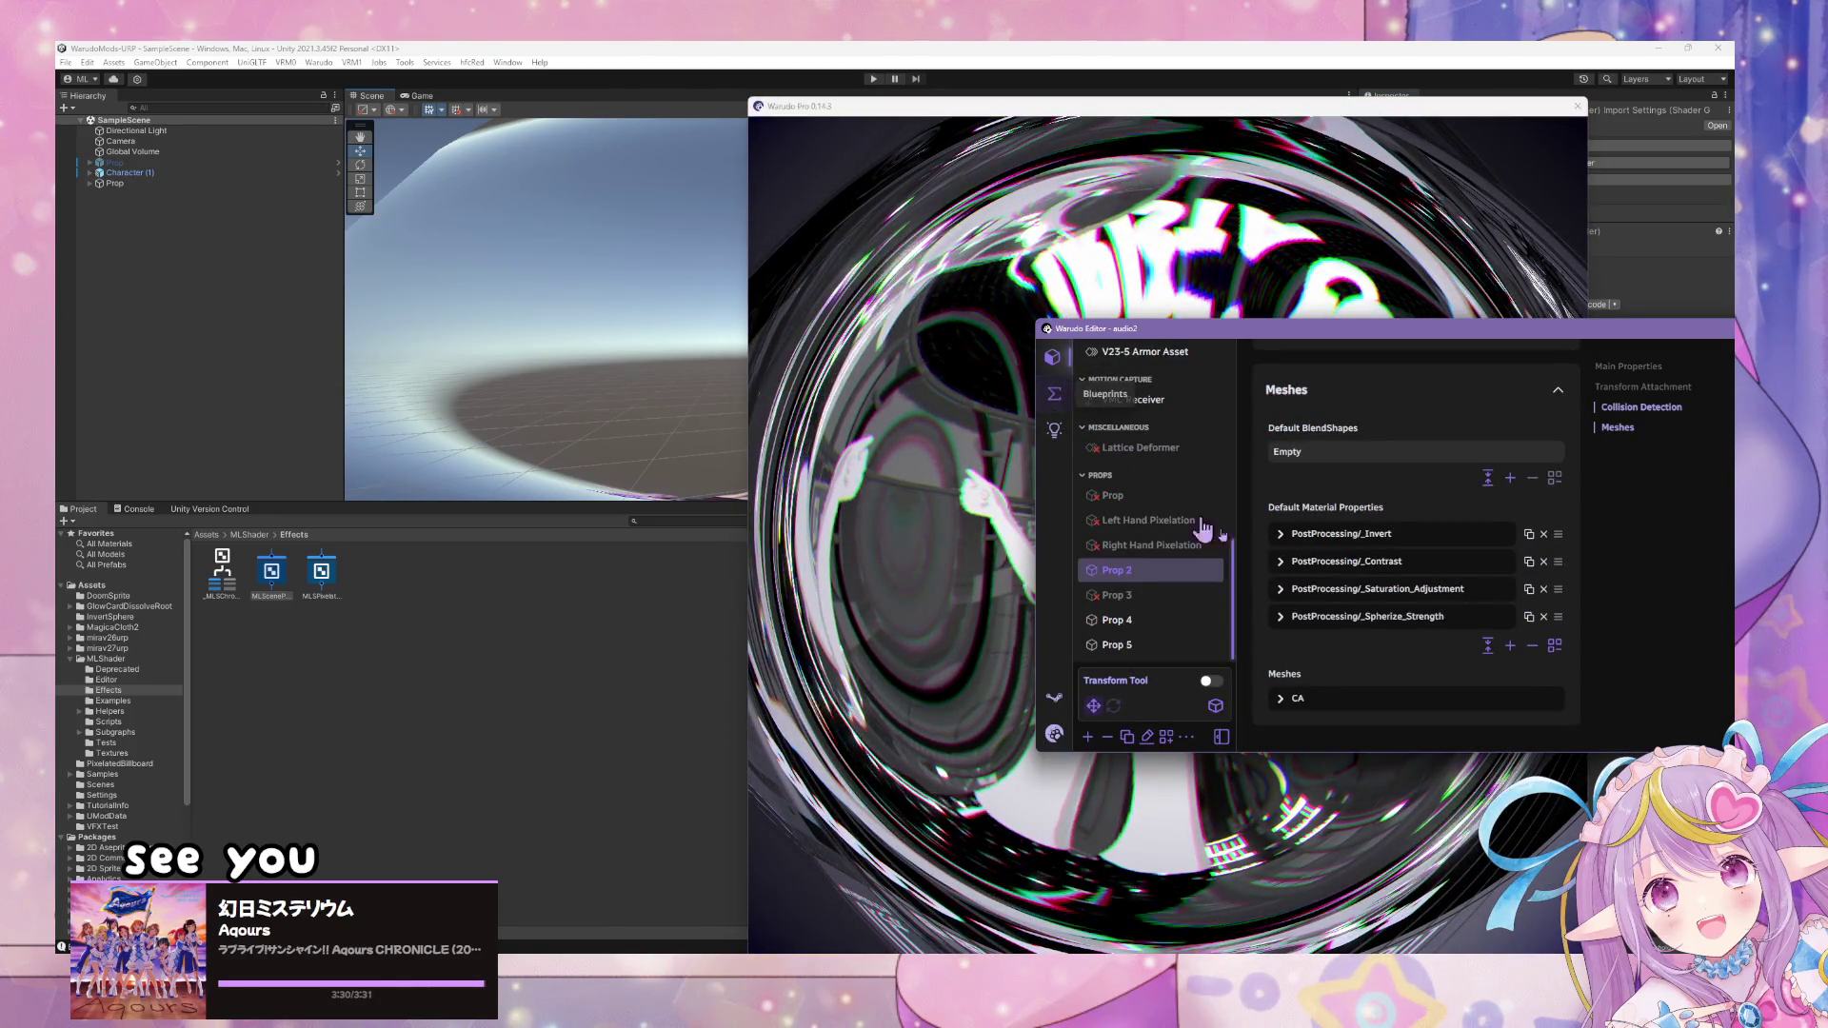
click(1054, 394)
drag(1577, 515, 1492, 557)
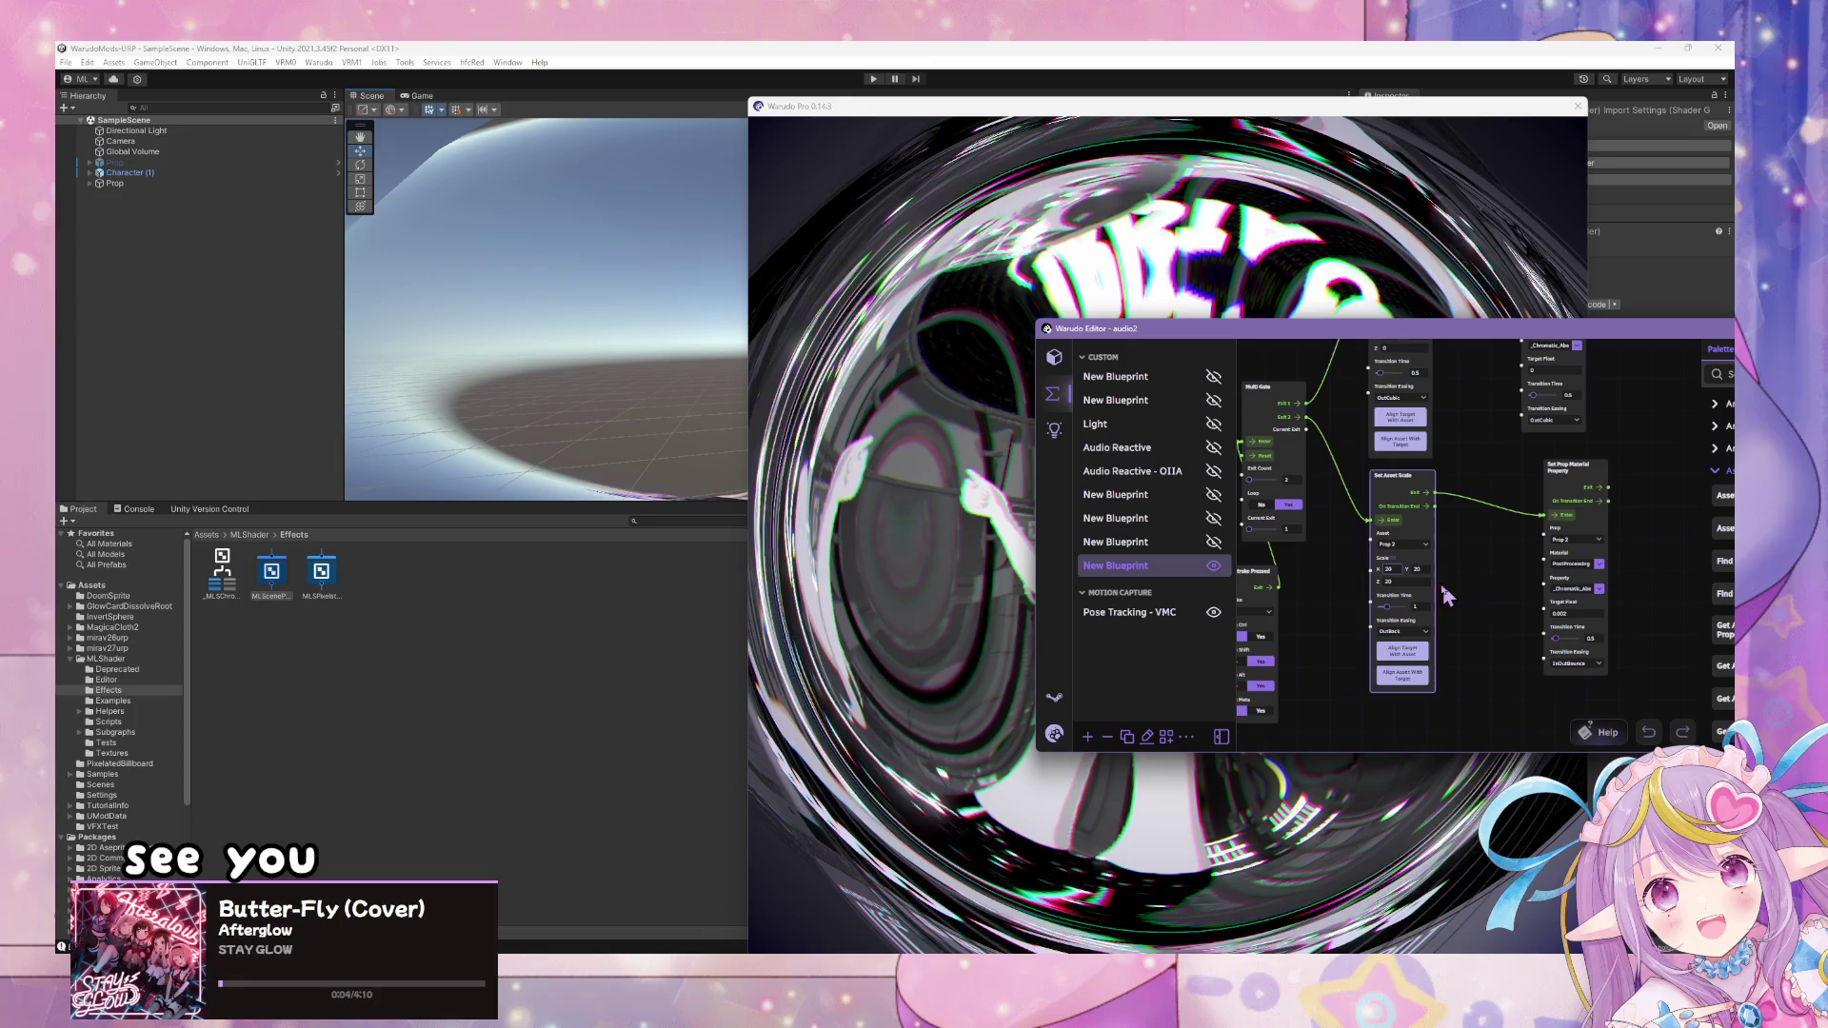
- Trigger the growing greyscale sphere effect with hotkey 1 in the Warudo preview
click(968, 396)
key(1)
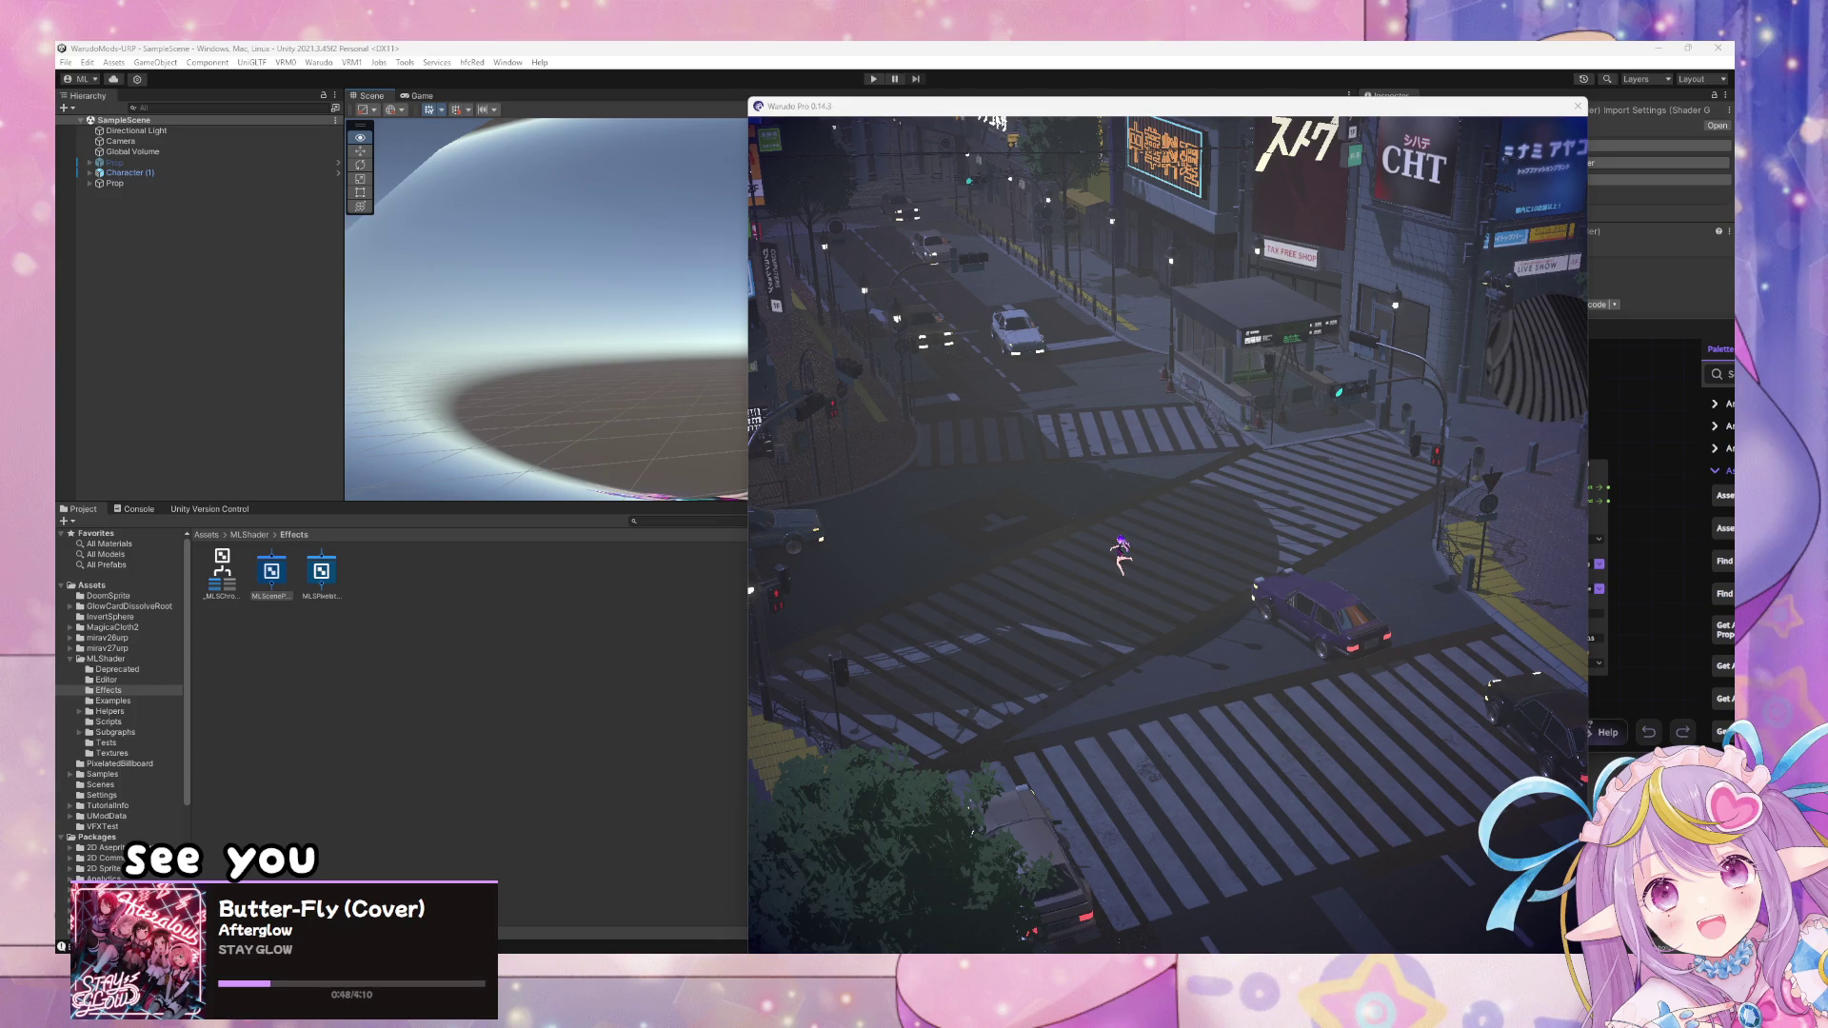
click(1228, 479)
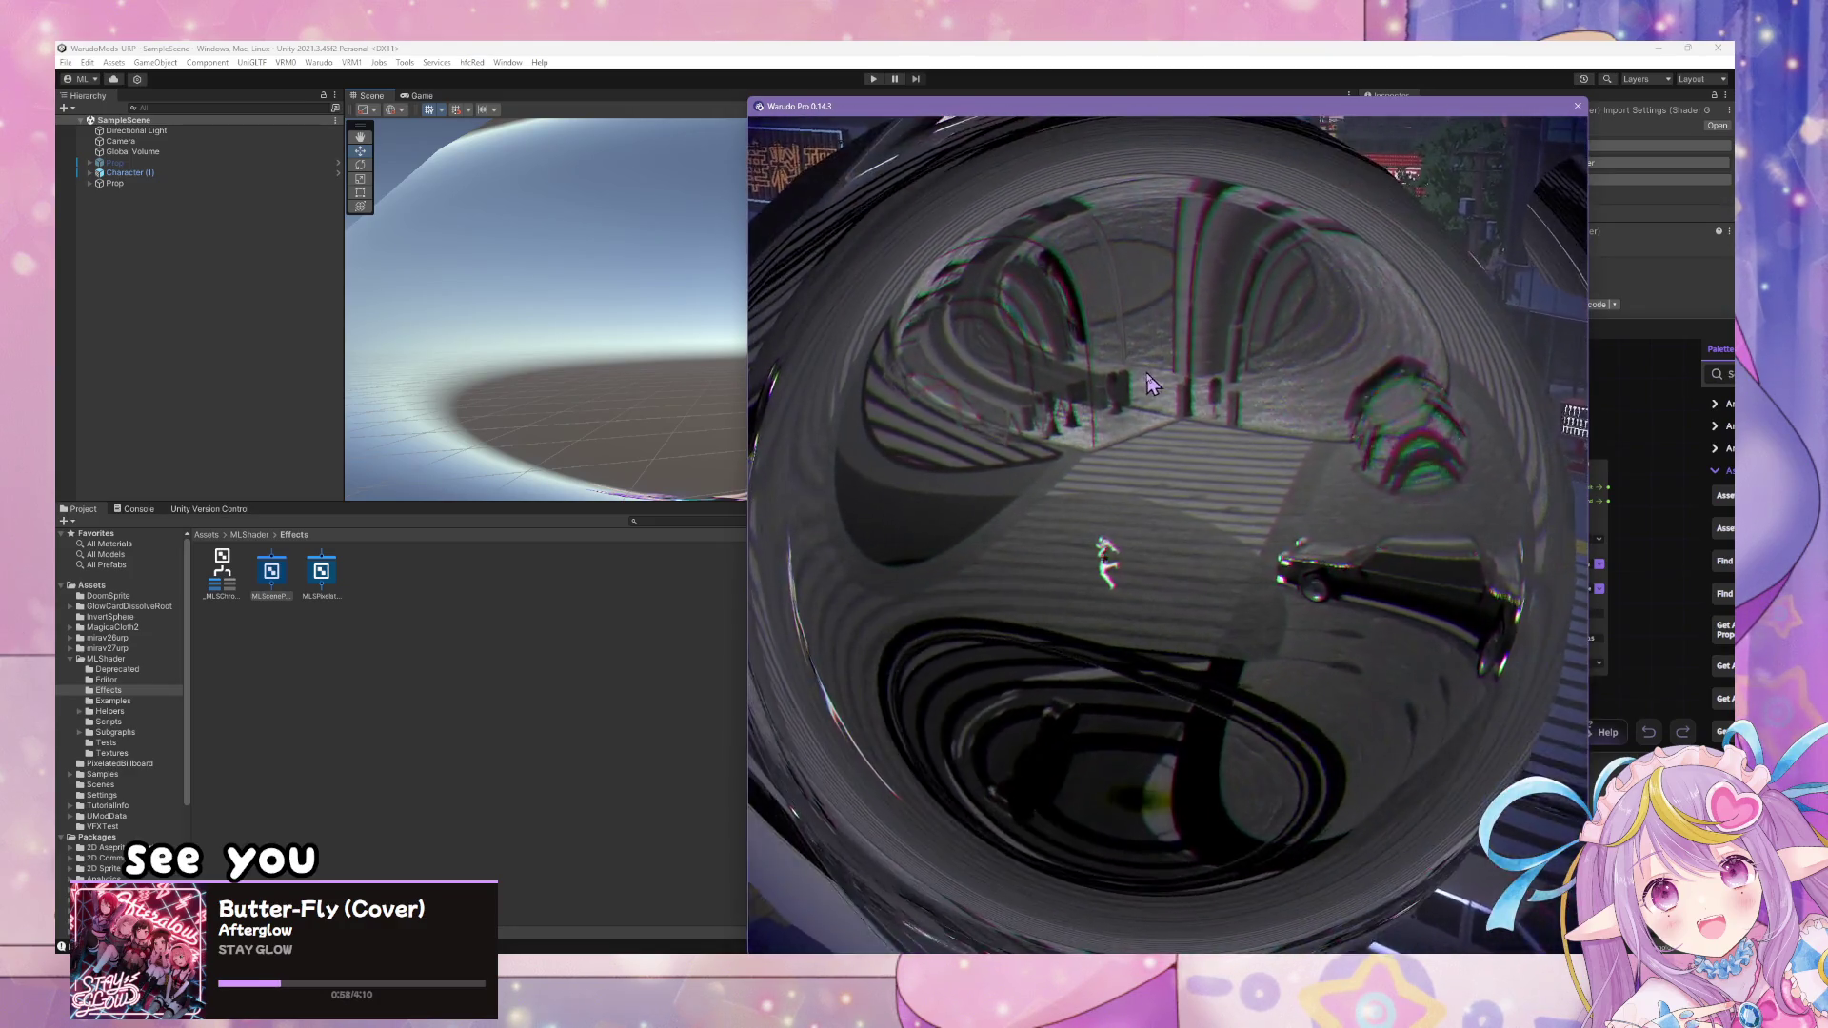
click(550, 356)
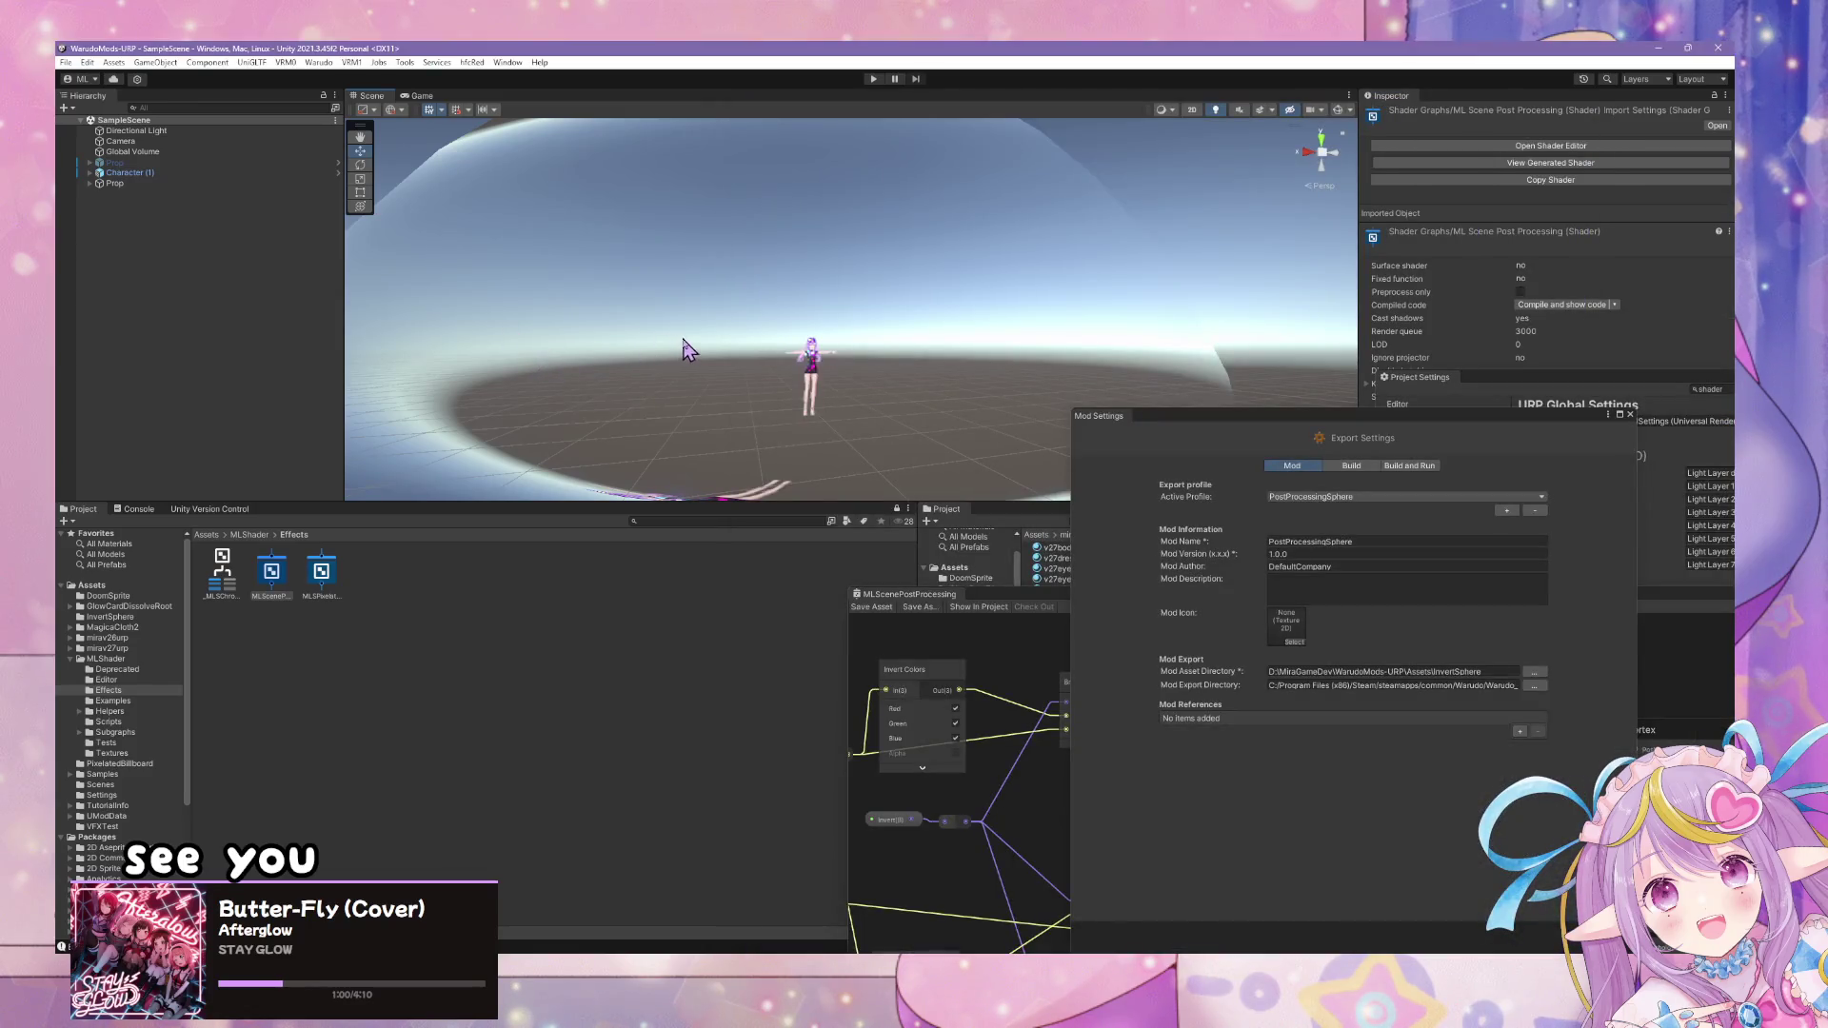
- Select and frame the CA sphere and reveal its Post Processing material settings
click(988, 299)
key(f)
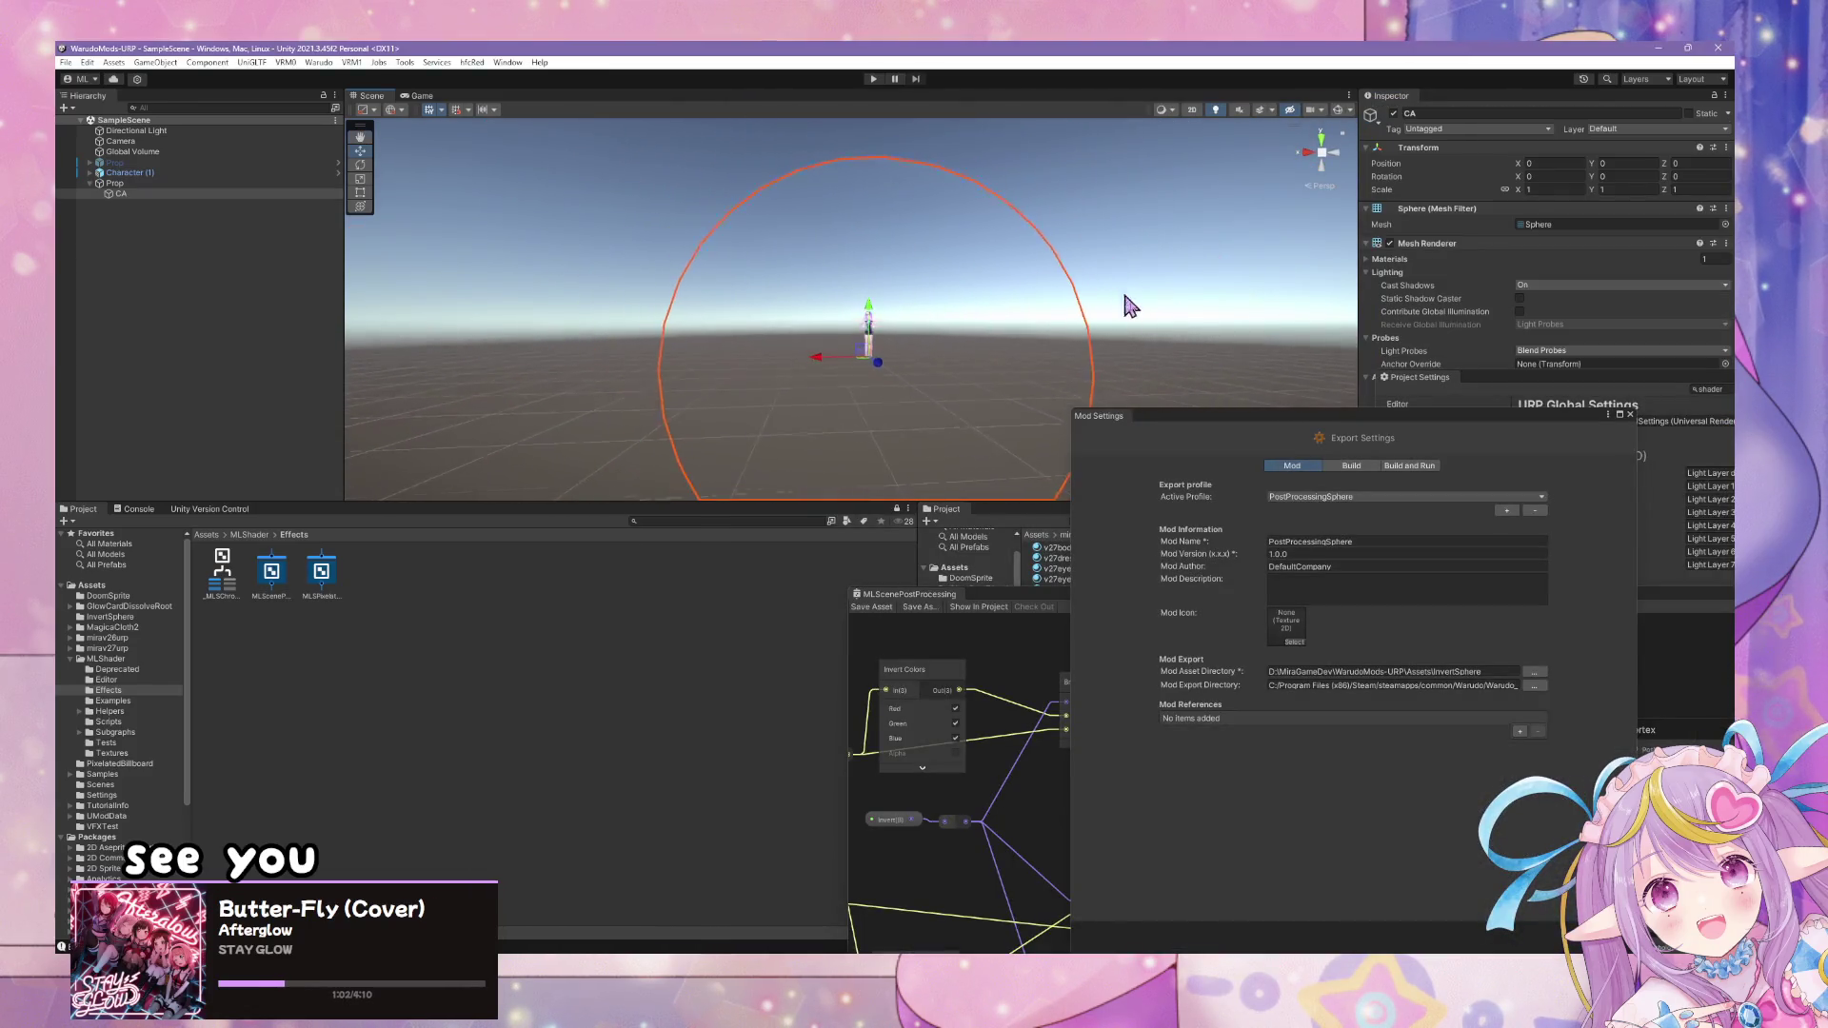
drag(1318, 425, 1013, 740)
scroll(959, 396, up, 3)
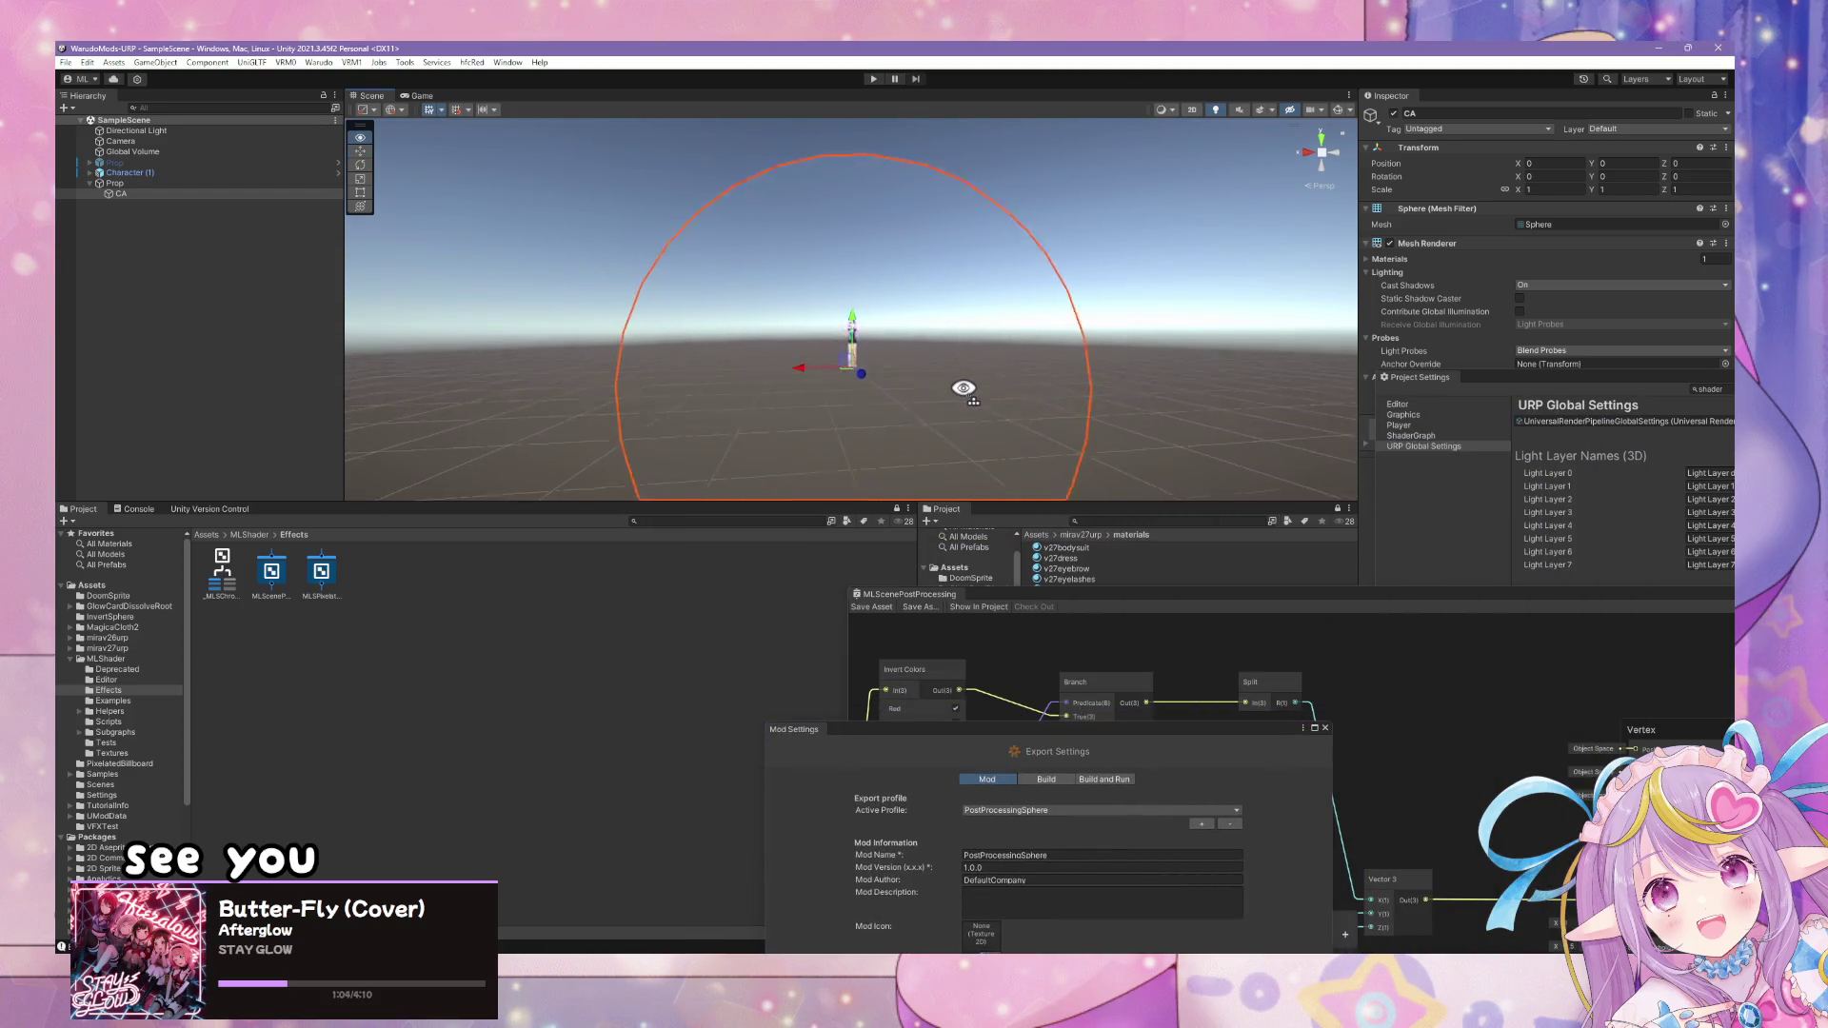
drag(1628, 371, 1504, 608)
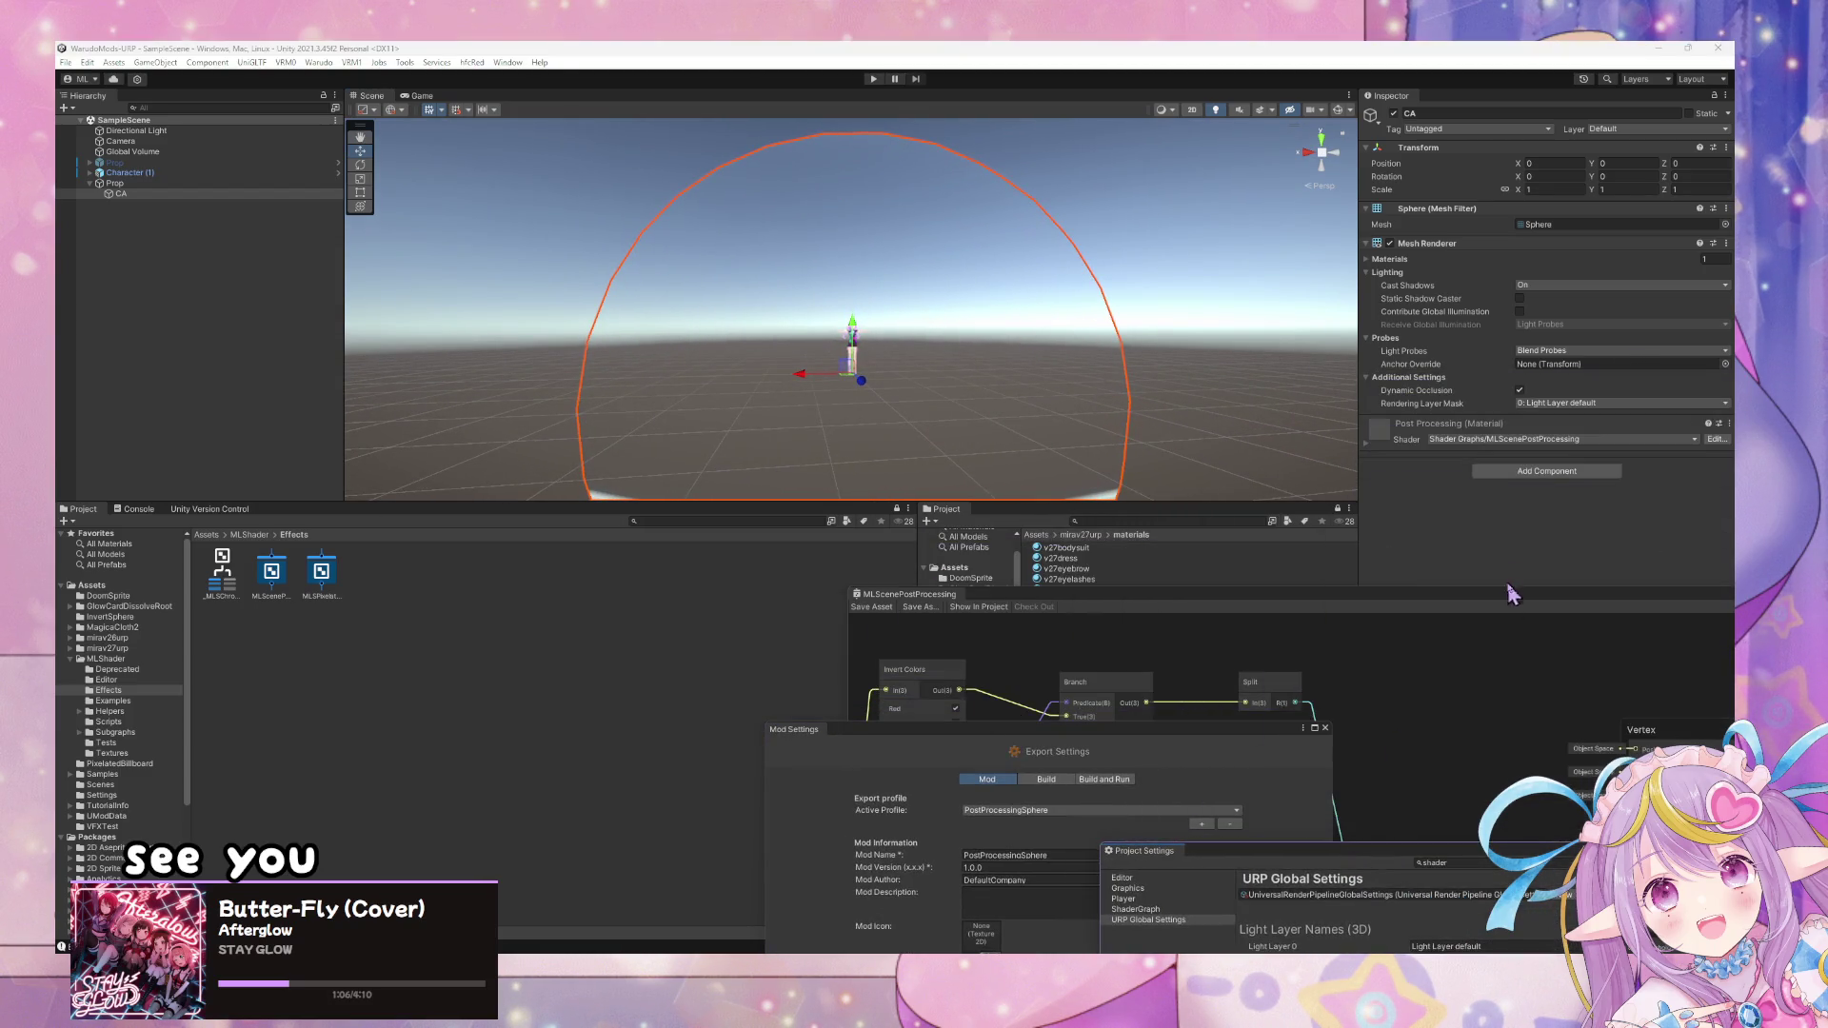
- In Surface Options, keep Render Face on Both and set Depth Test to LEqual
click(1369, 449)
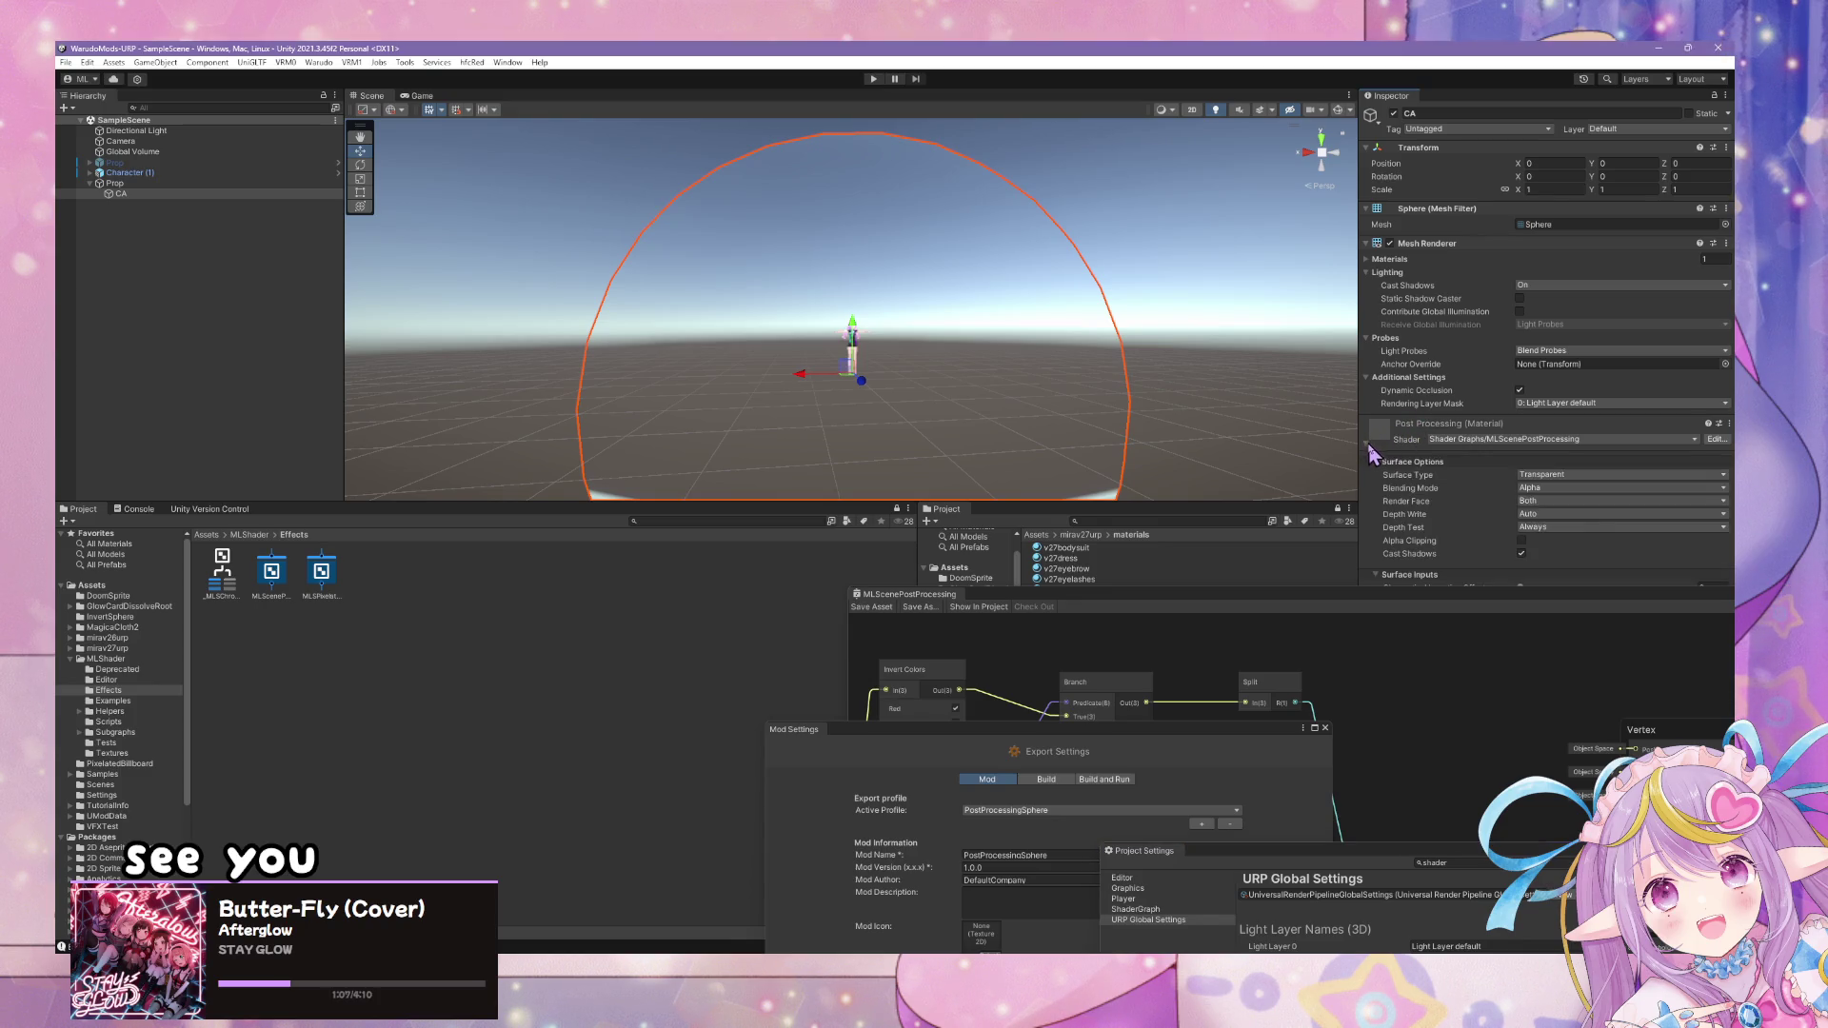
click(1569, 489)
click(1474, 550)
click(1562, 501)
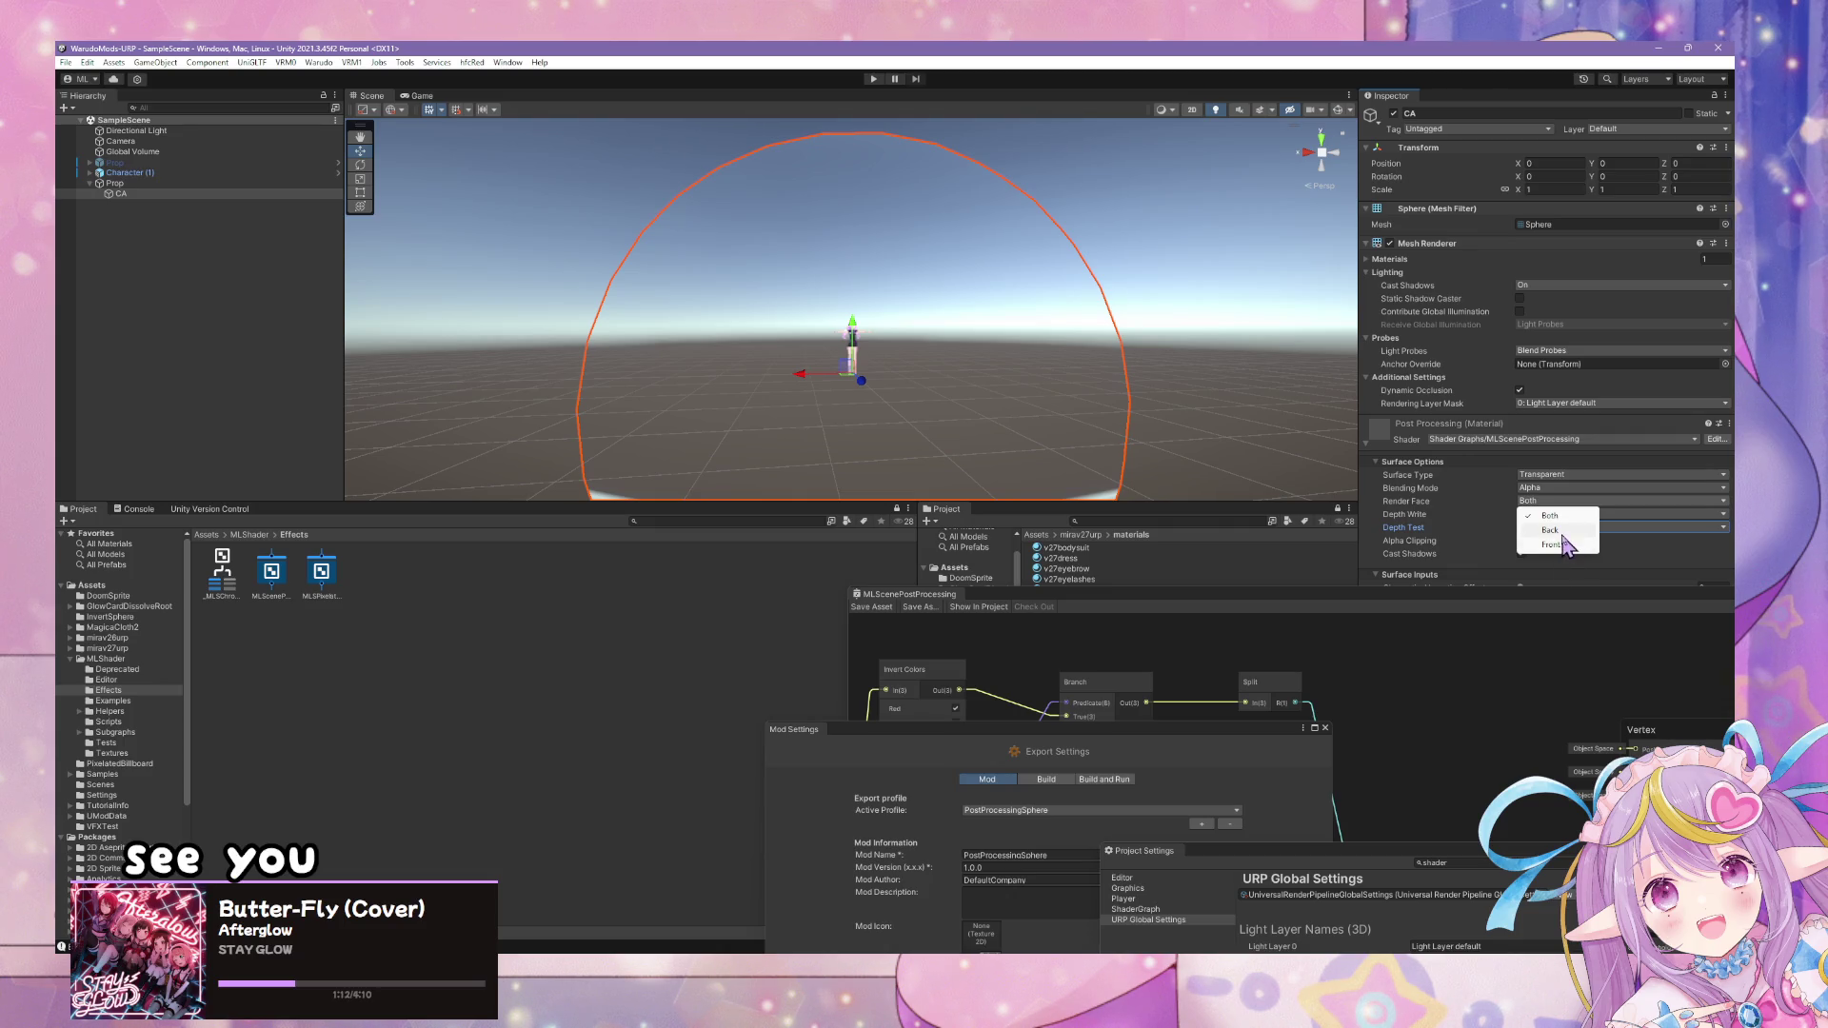
click(1550, 544)
scroll(1005, 360, up, 5)
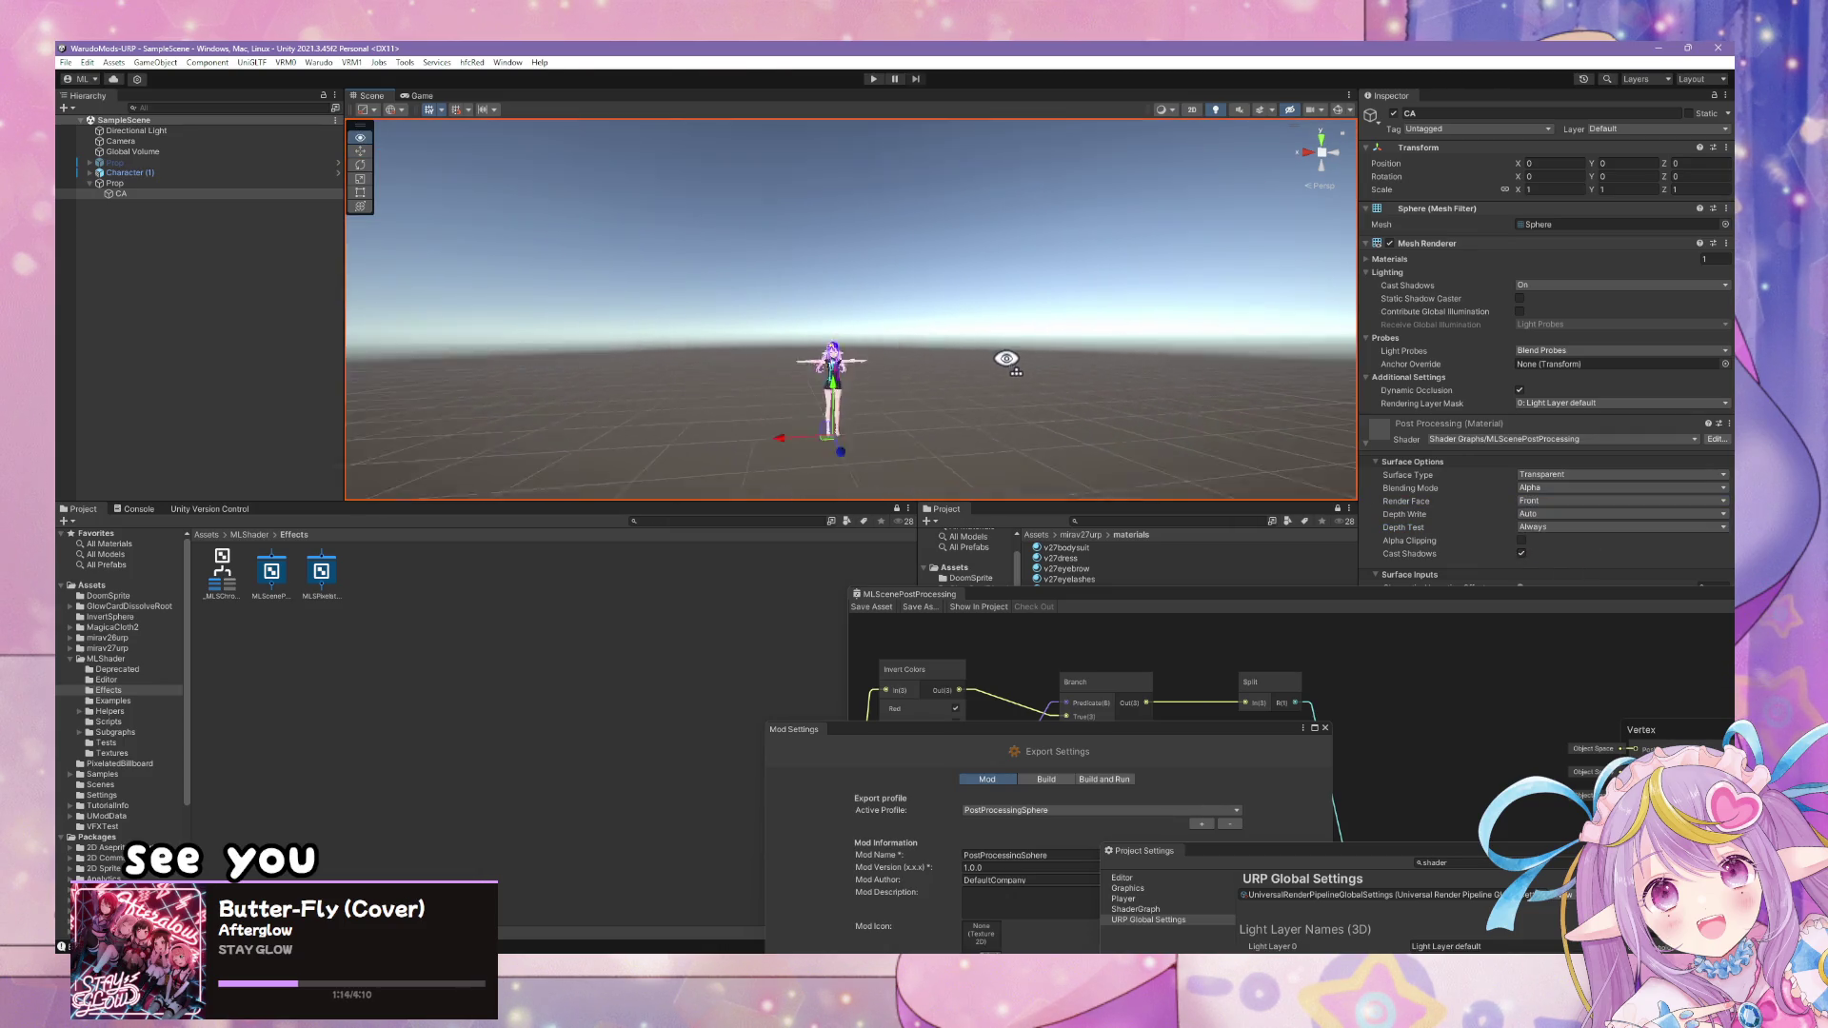
scroll(1008, 360, down, 5)
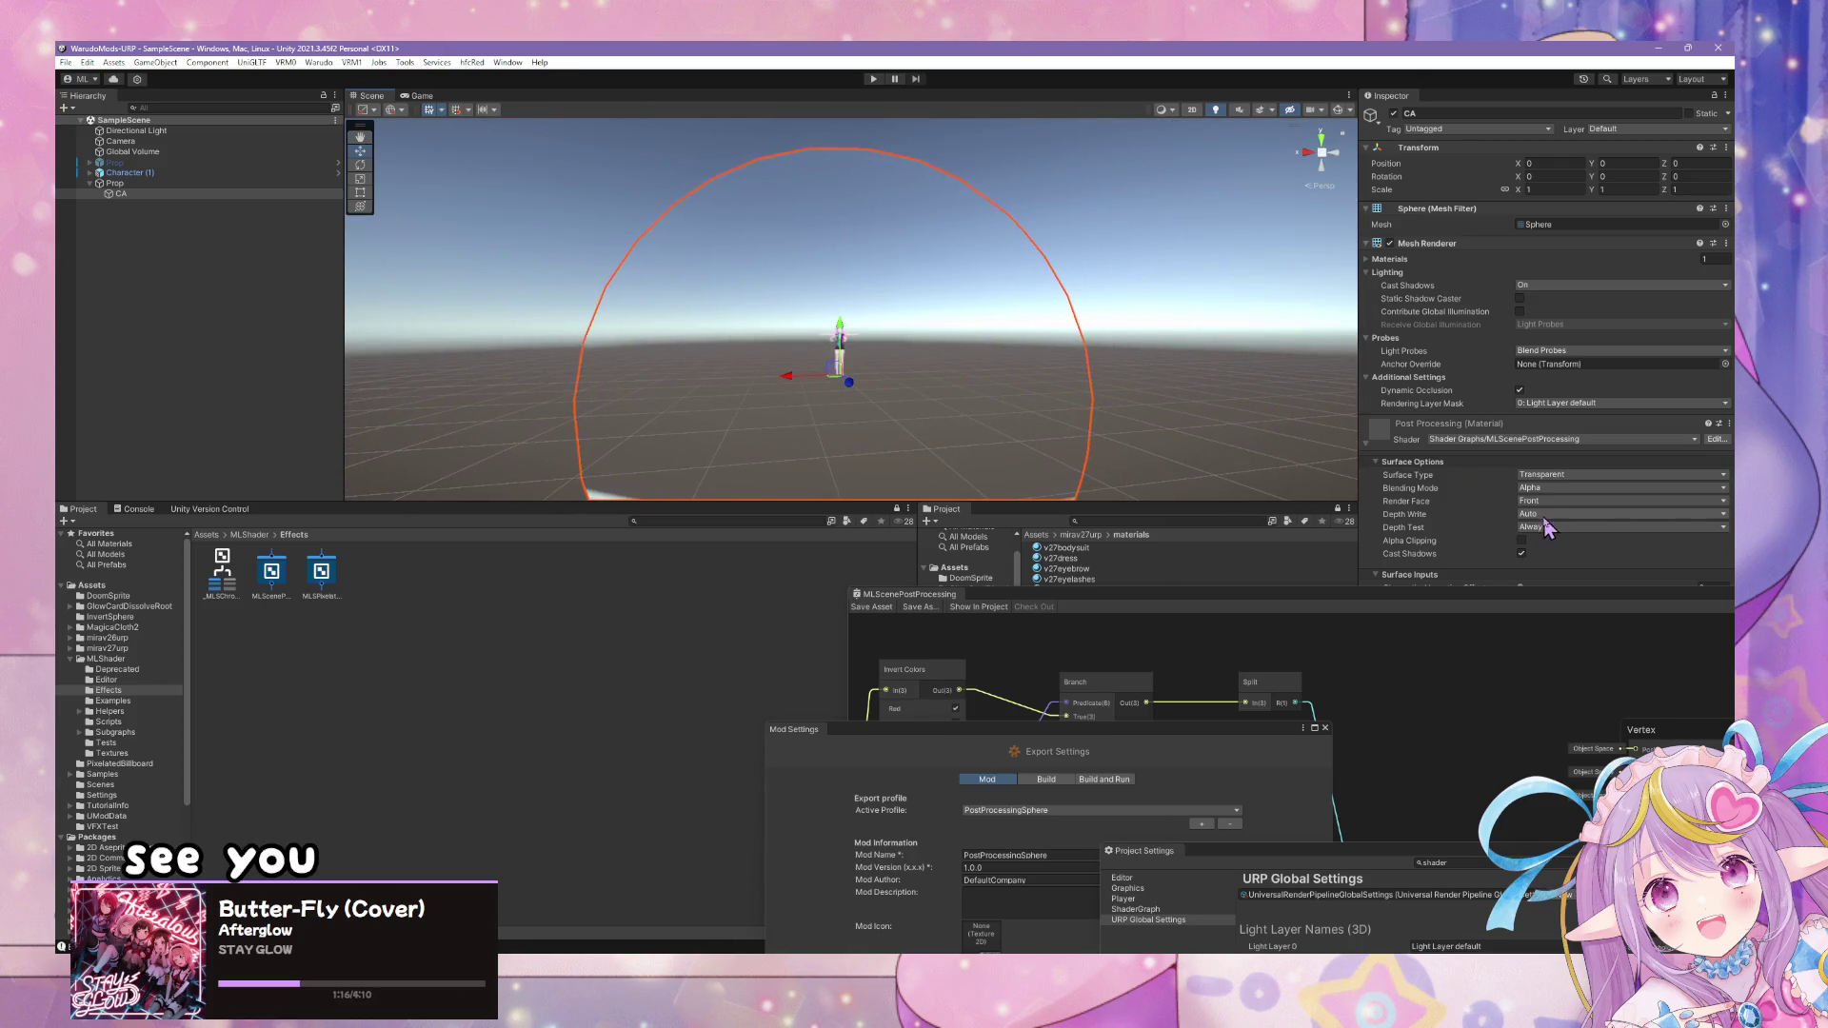
click(1560, 501)
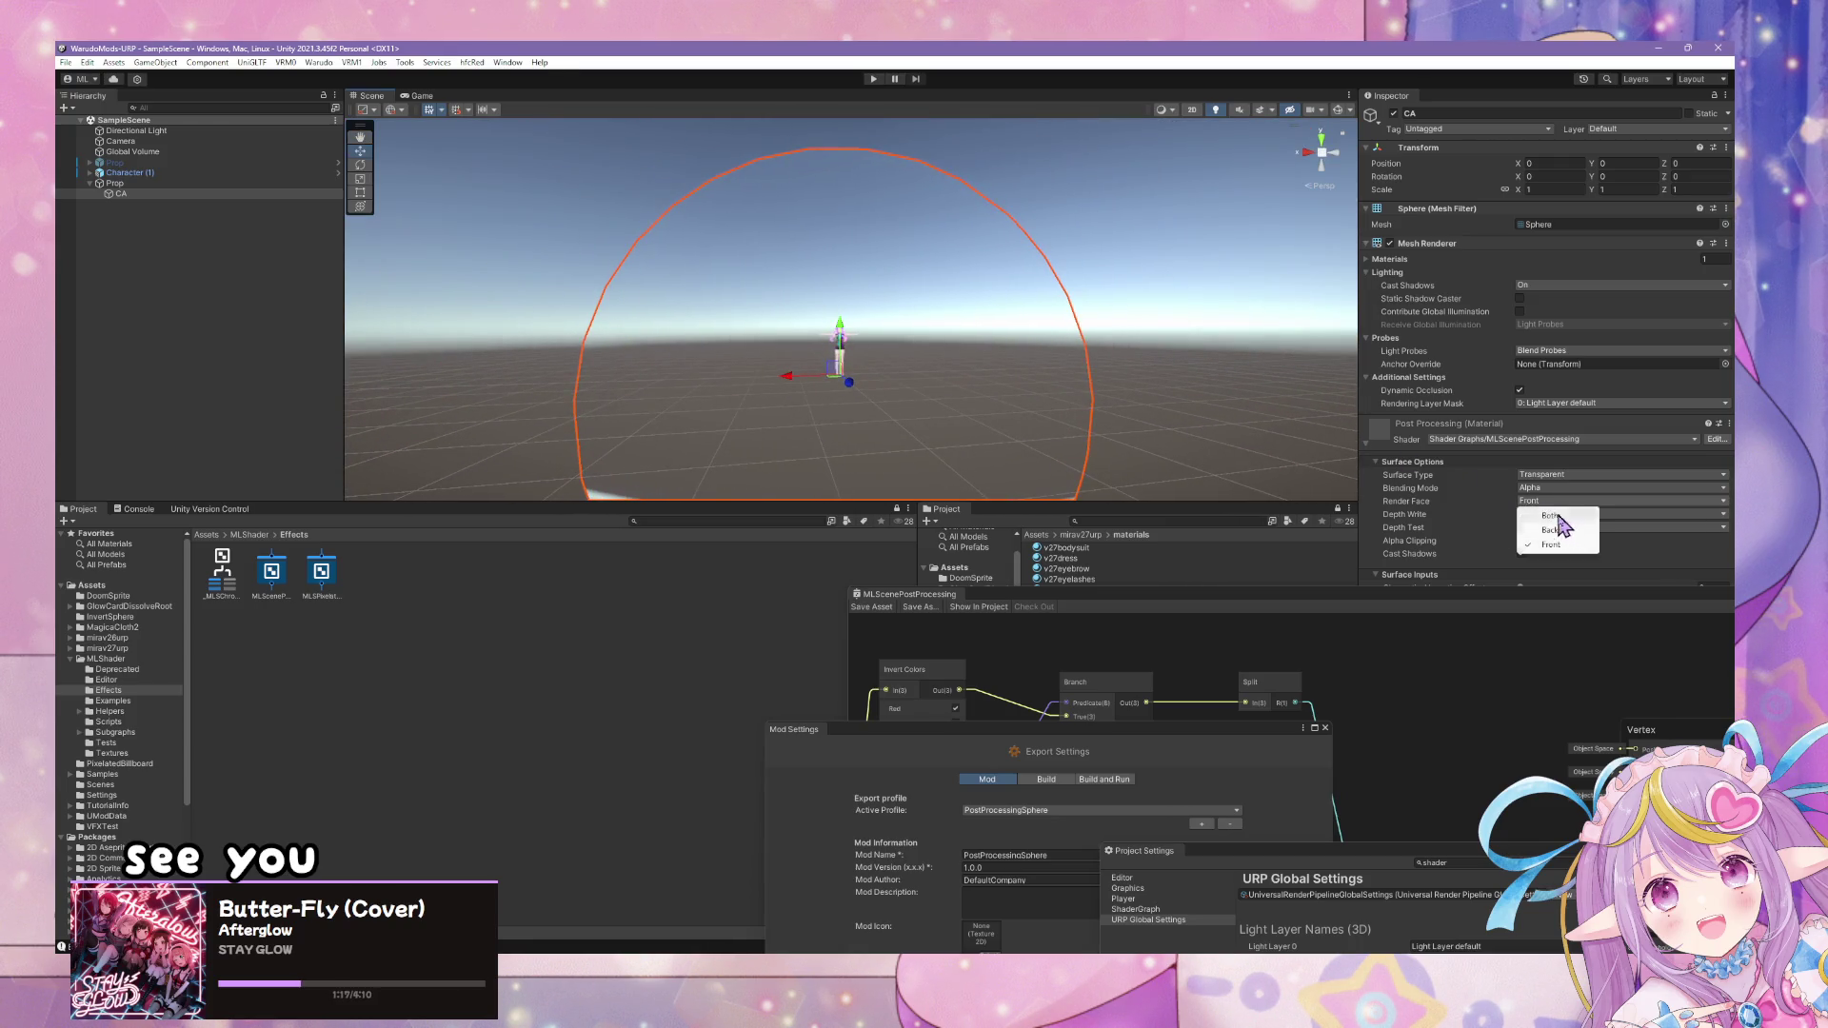
click(1561, 516)
click(1552, 526)
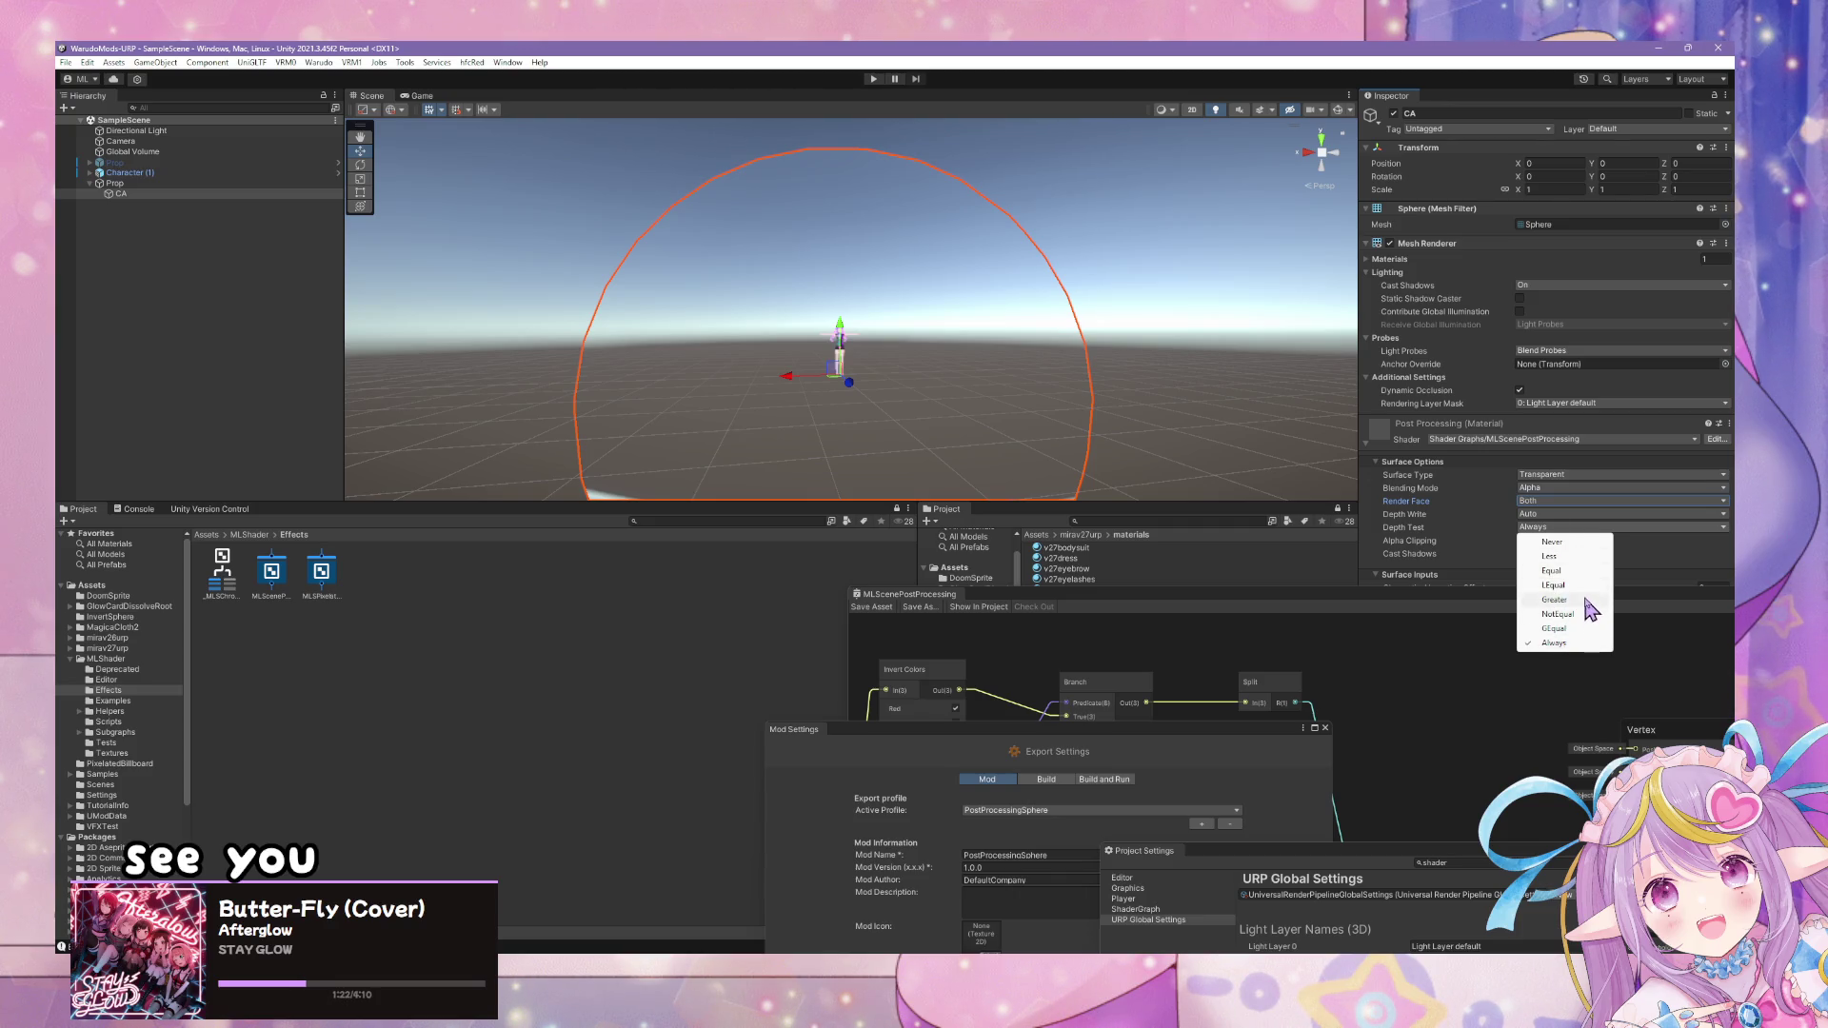
click(1554, 585)
scroll(939, 294, up, 5)
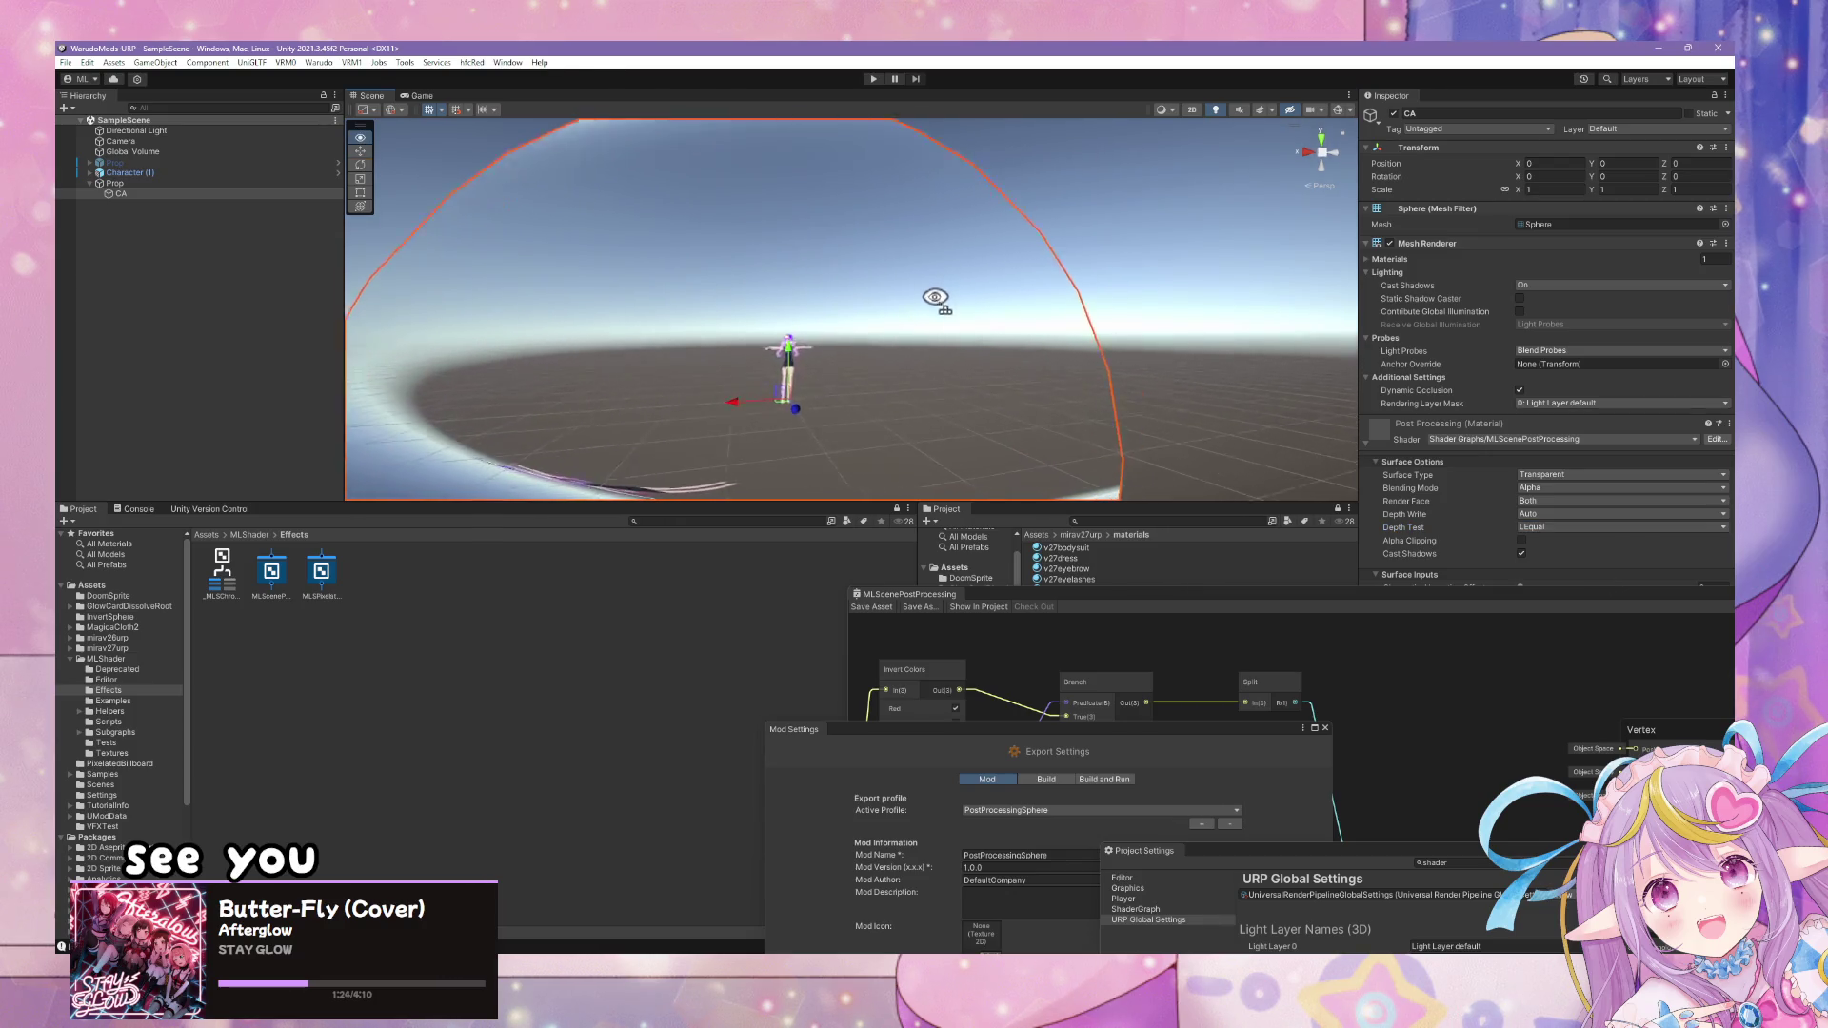
key(f)
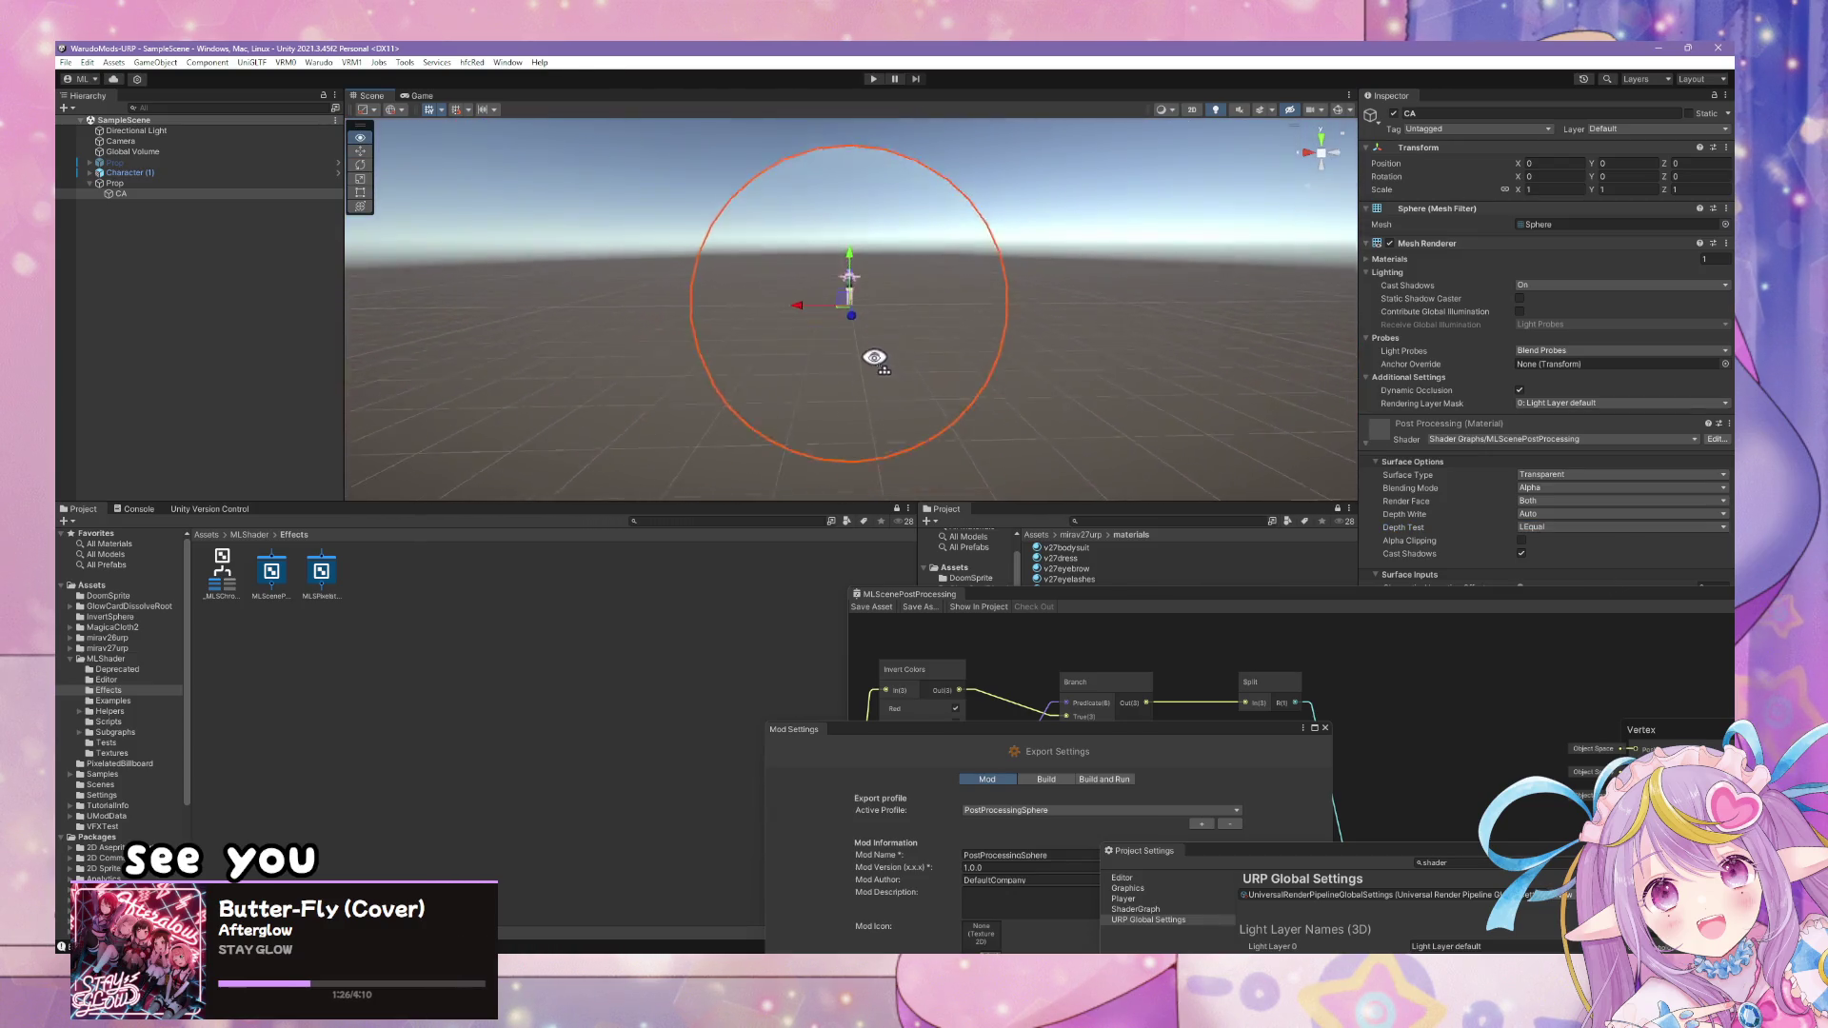
- Create a 3D Plane at position 0,0,0 with scale 2
right_click(232, 293)
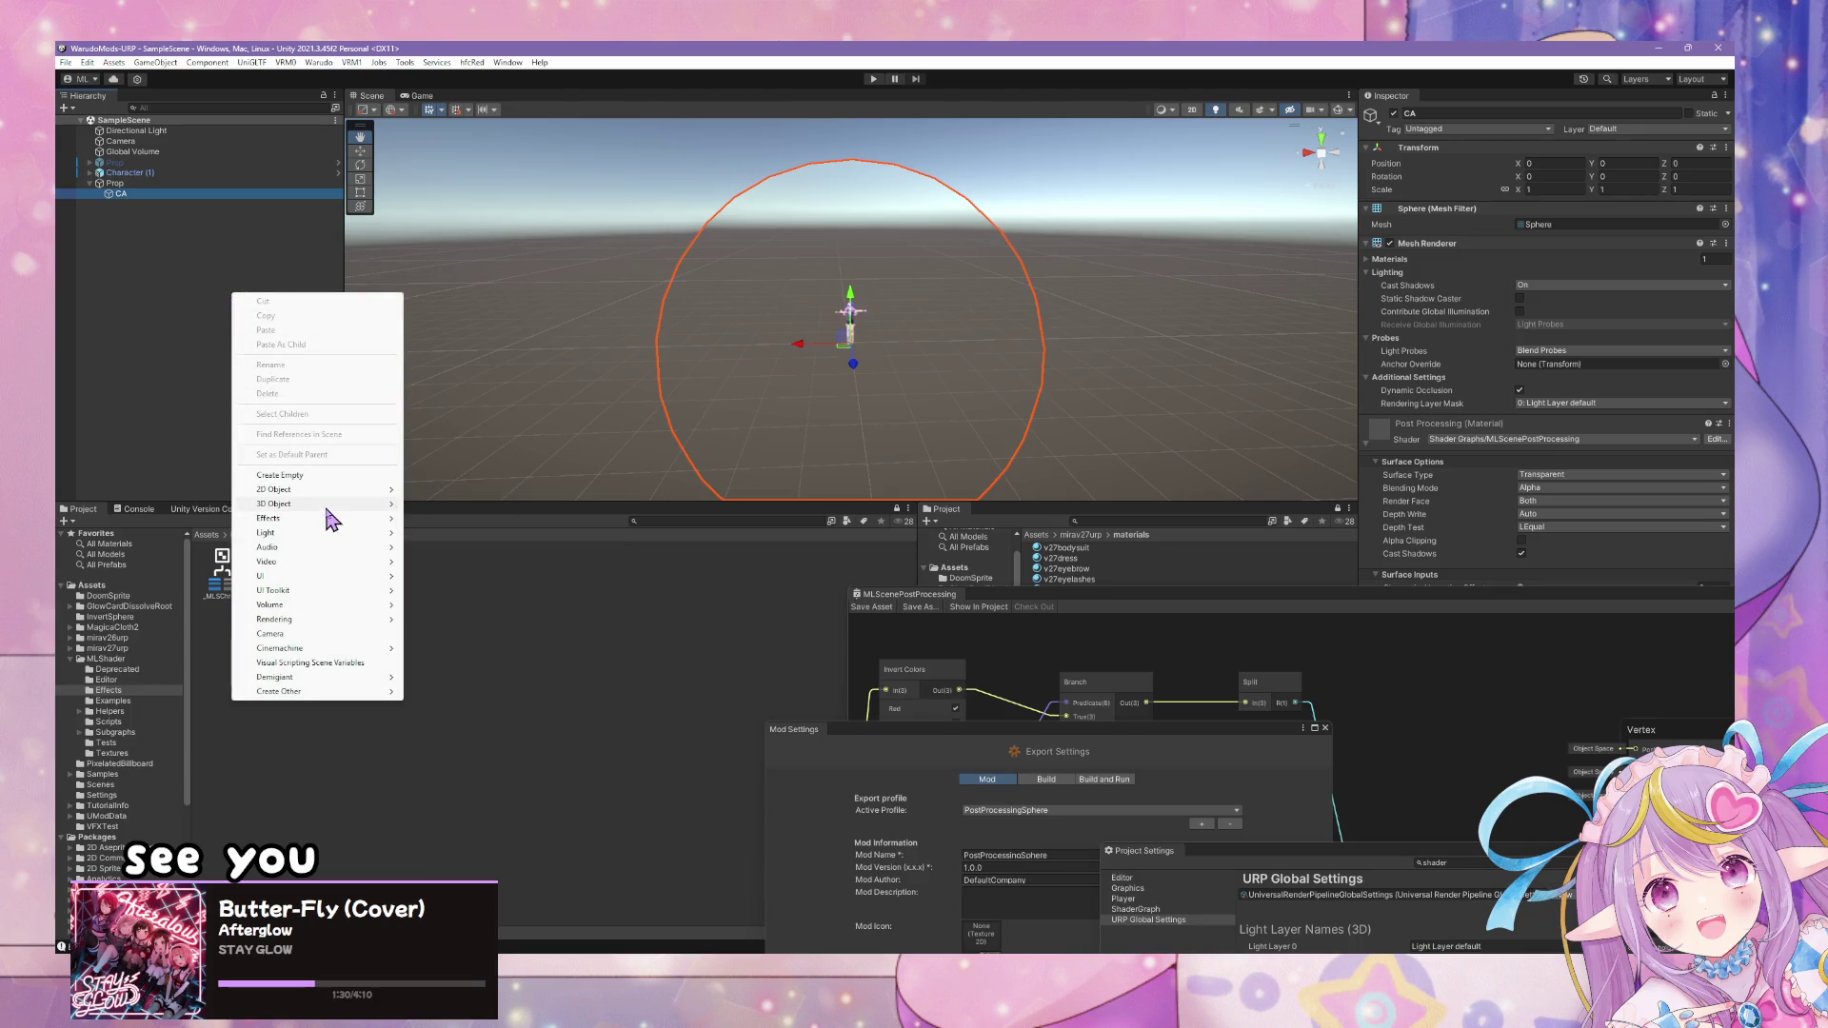
mouse_move(385, 504)
click(438, 561)
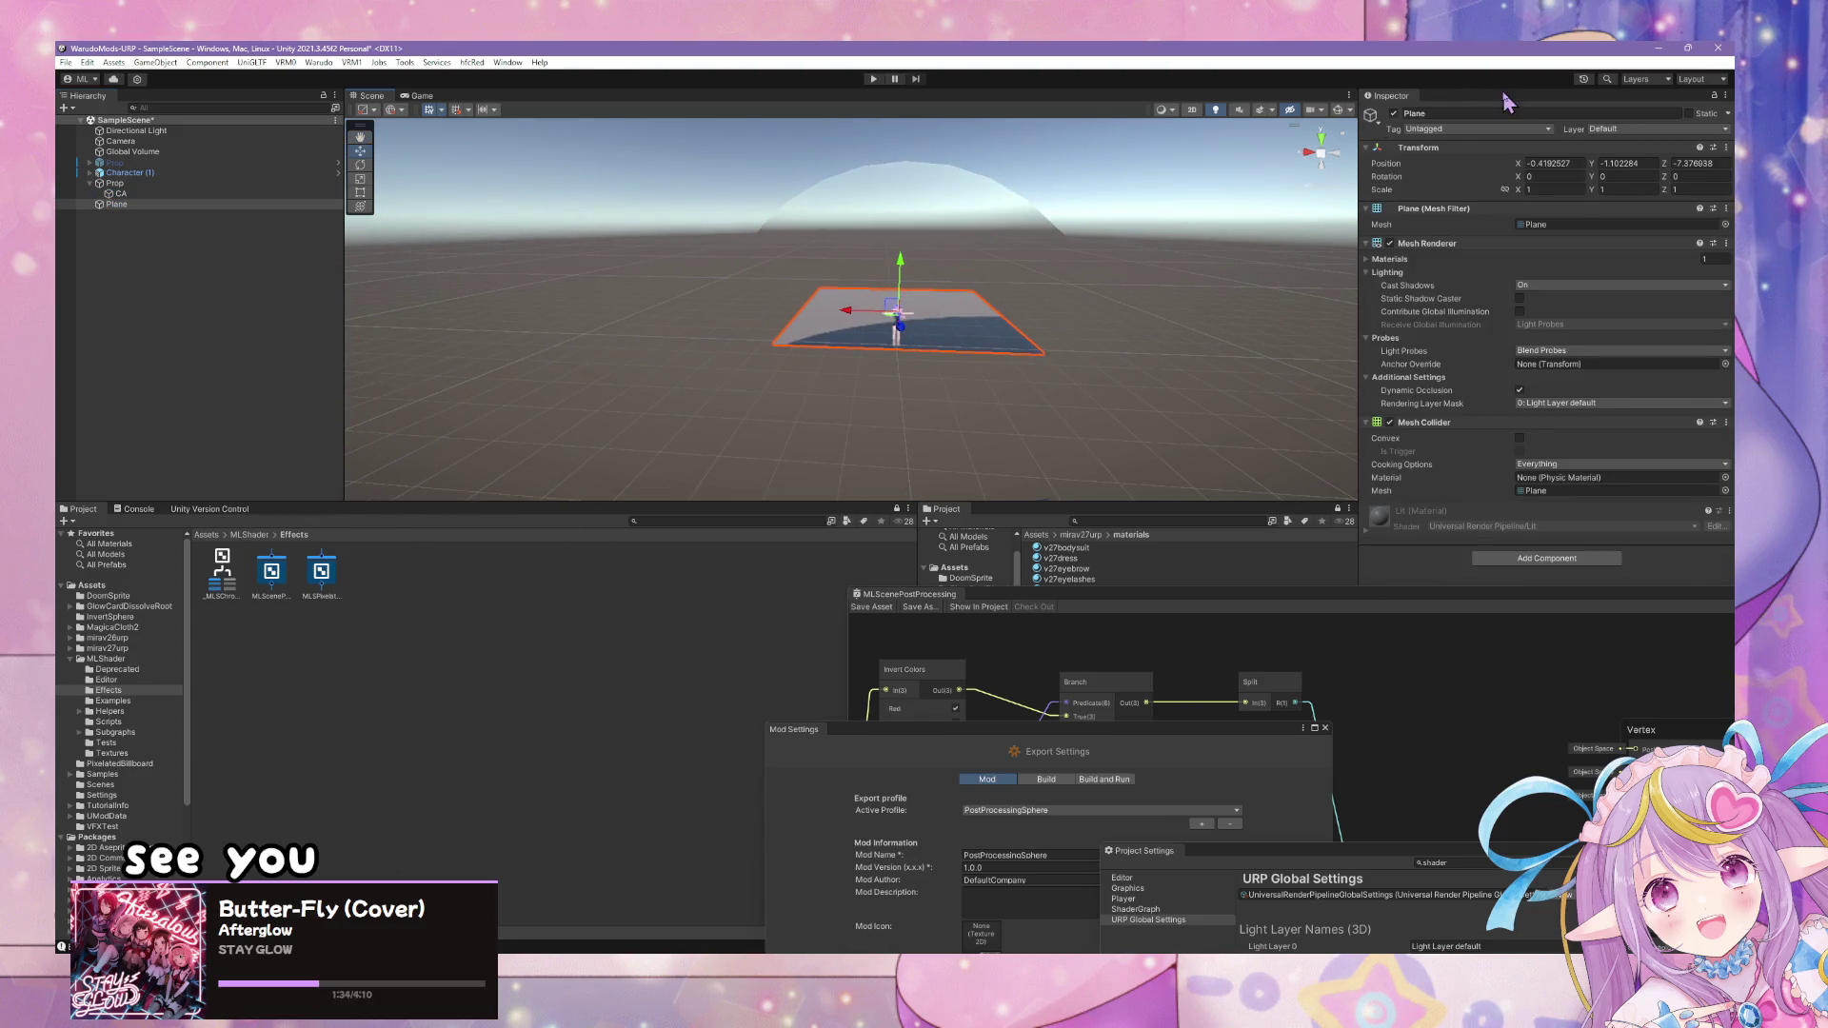
text(0)
key(Tab)
text(0)
key(Tab)
text(0)
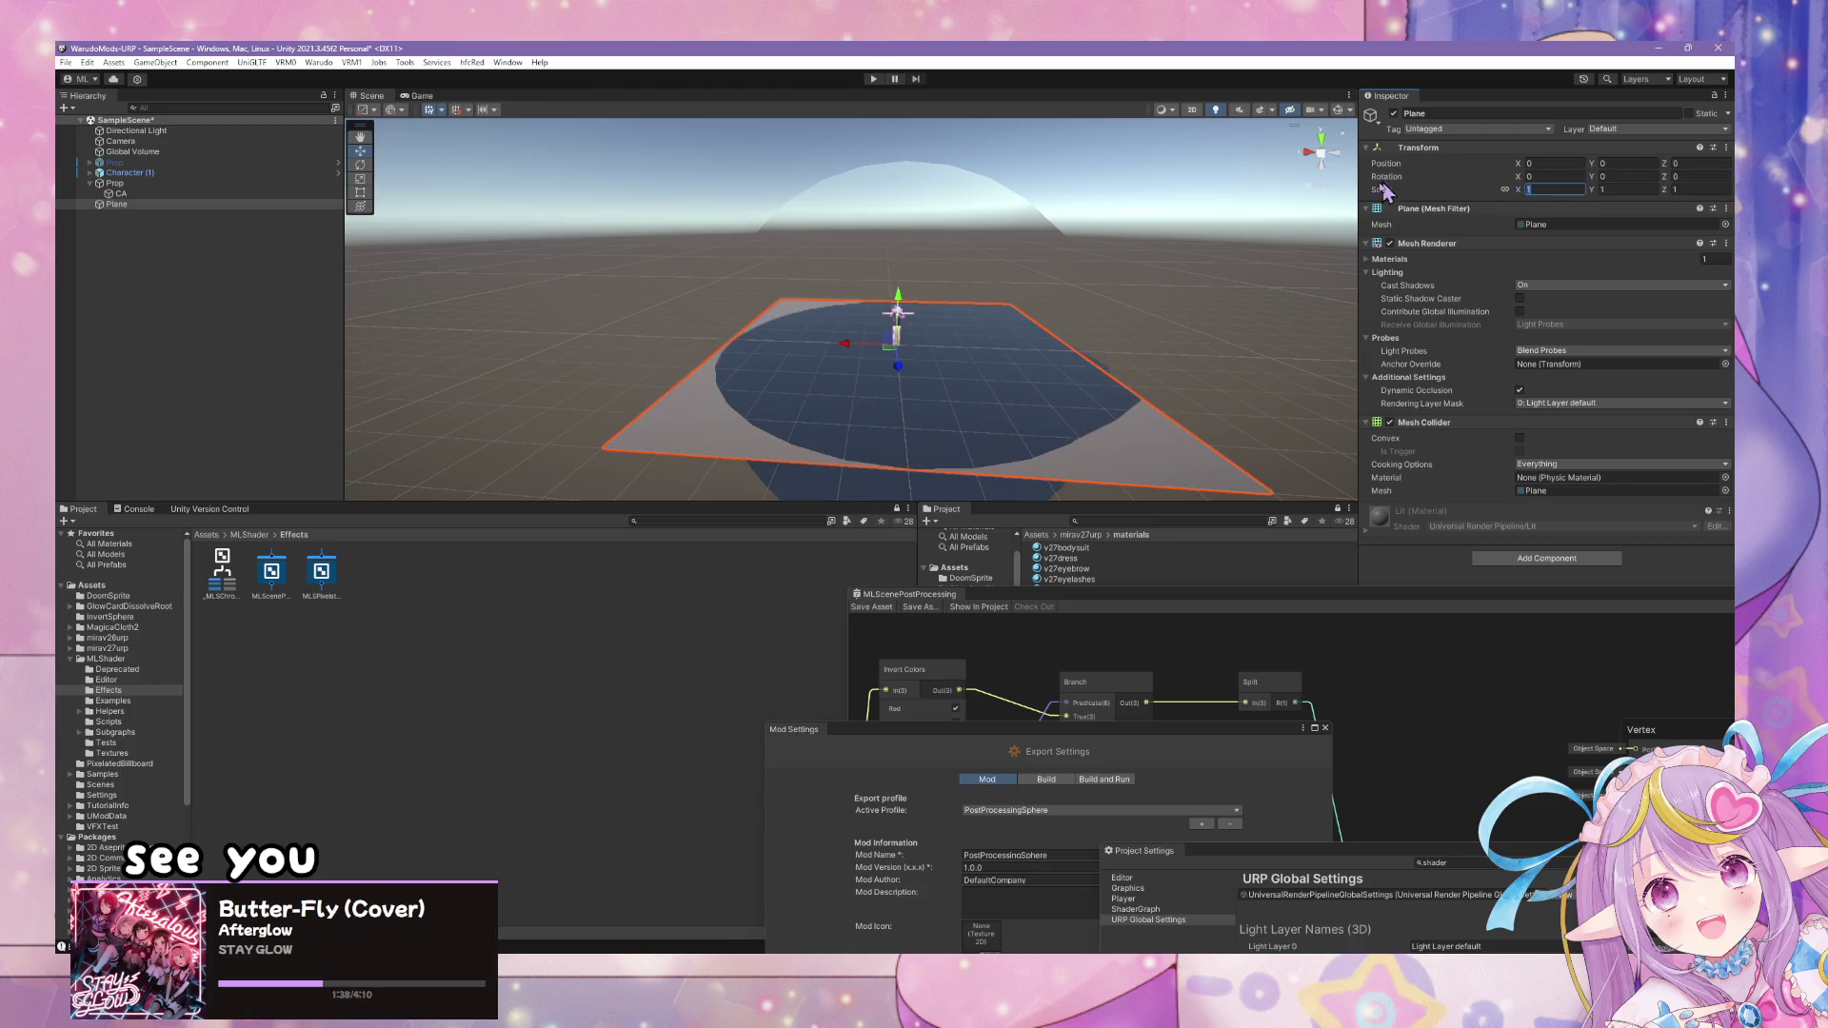
text(2)
key(Return)
drag(1085, 249, 1146, 254)
- Turn off Cast Shadows on the CA sphere
click(878, 257)
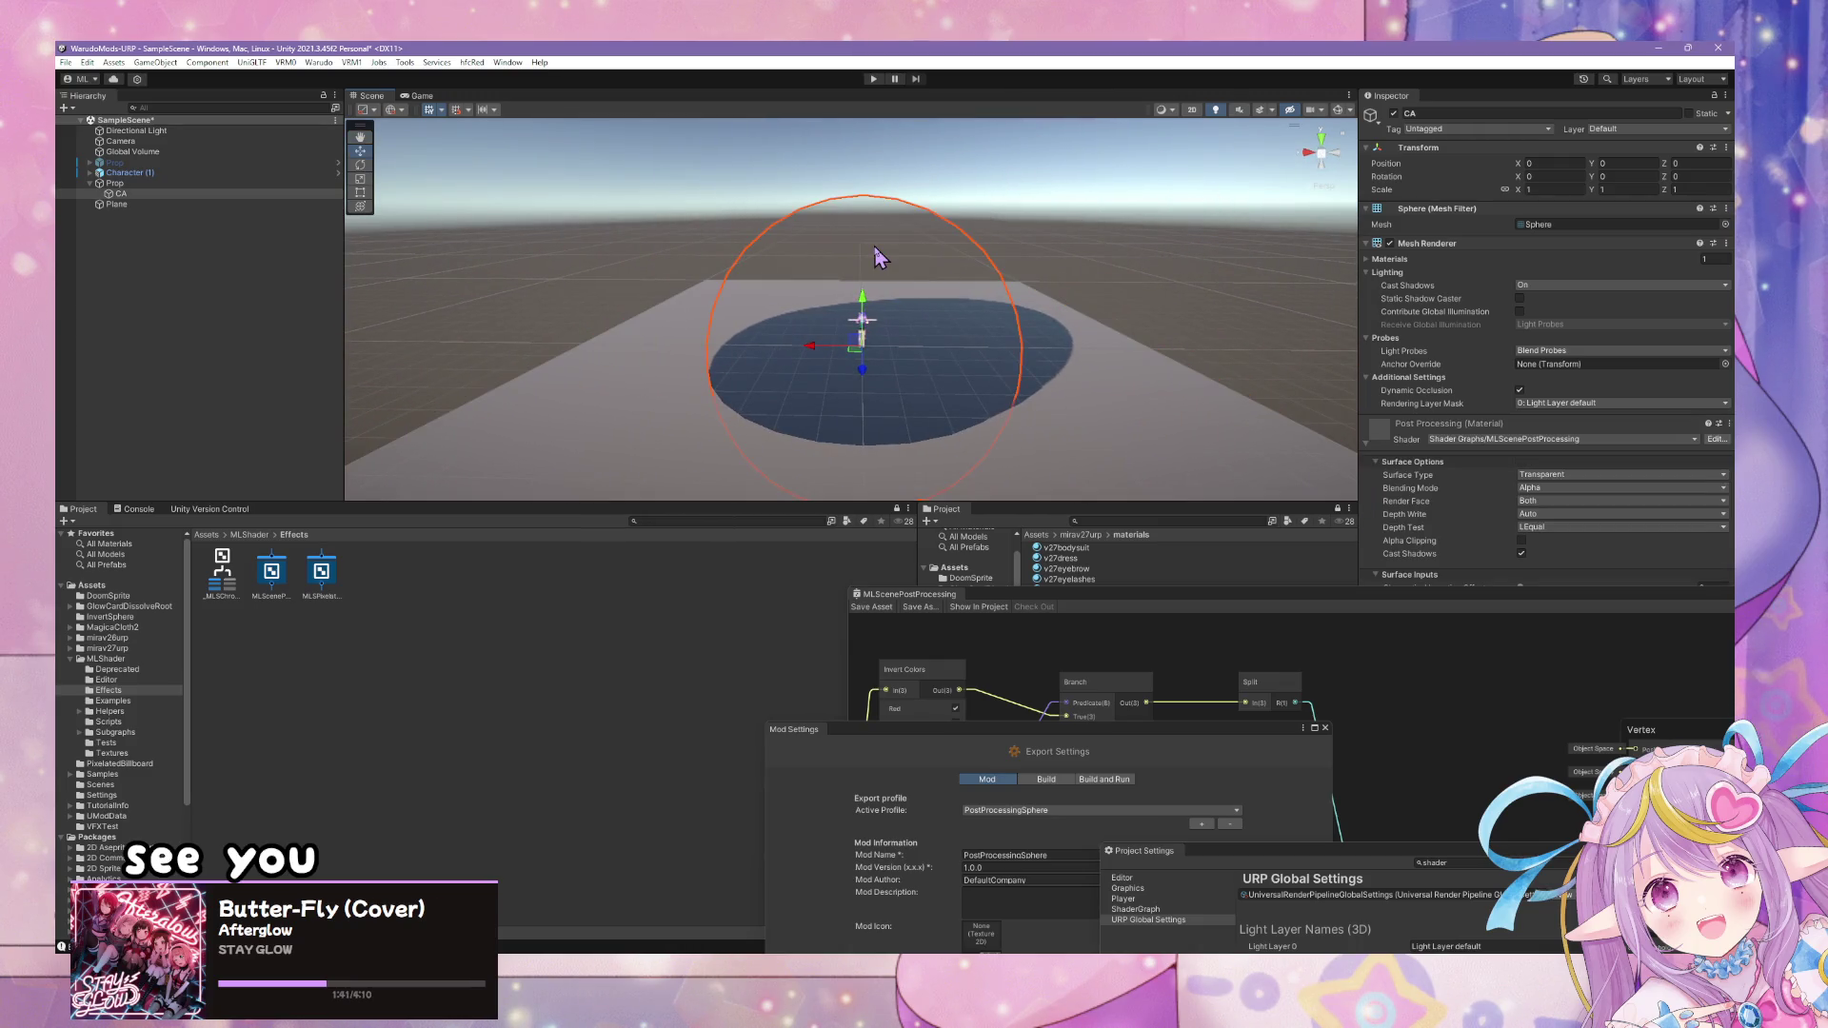
click(1522, 554)
mouse_move(819, 353)
mouse_down()
mouse_move(918, 350)
mouse_move(889, 298)
mouse_move(921, 362)
mouse_move(1053, 375)
mouse_move(886, 348)
mouse_move(890, 303)
mouse_move(921, 359)
mouse_up()
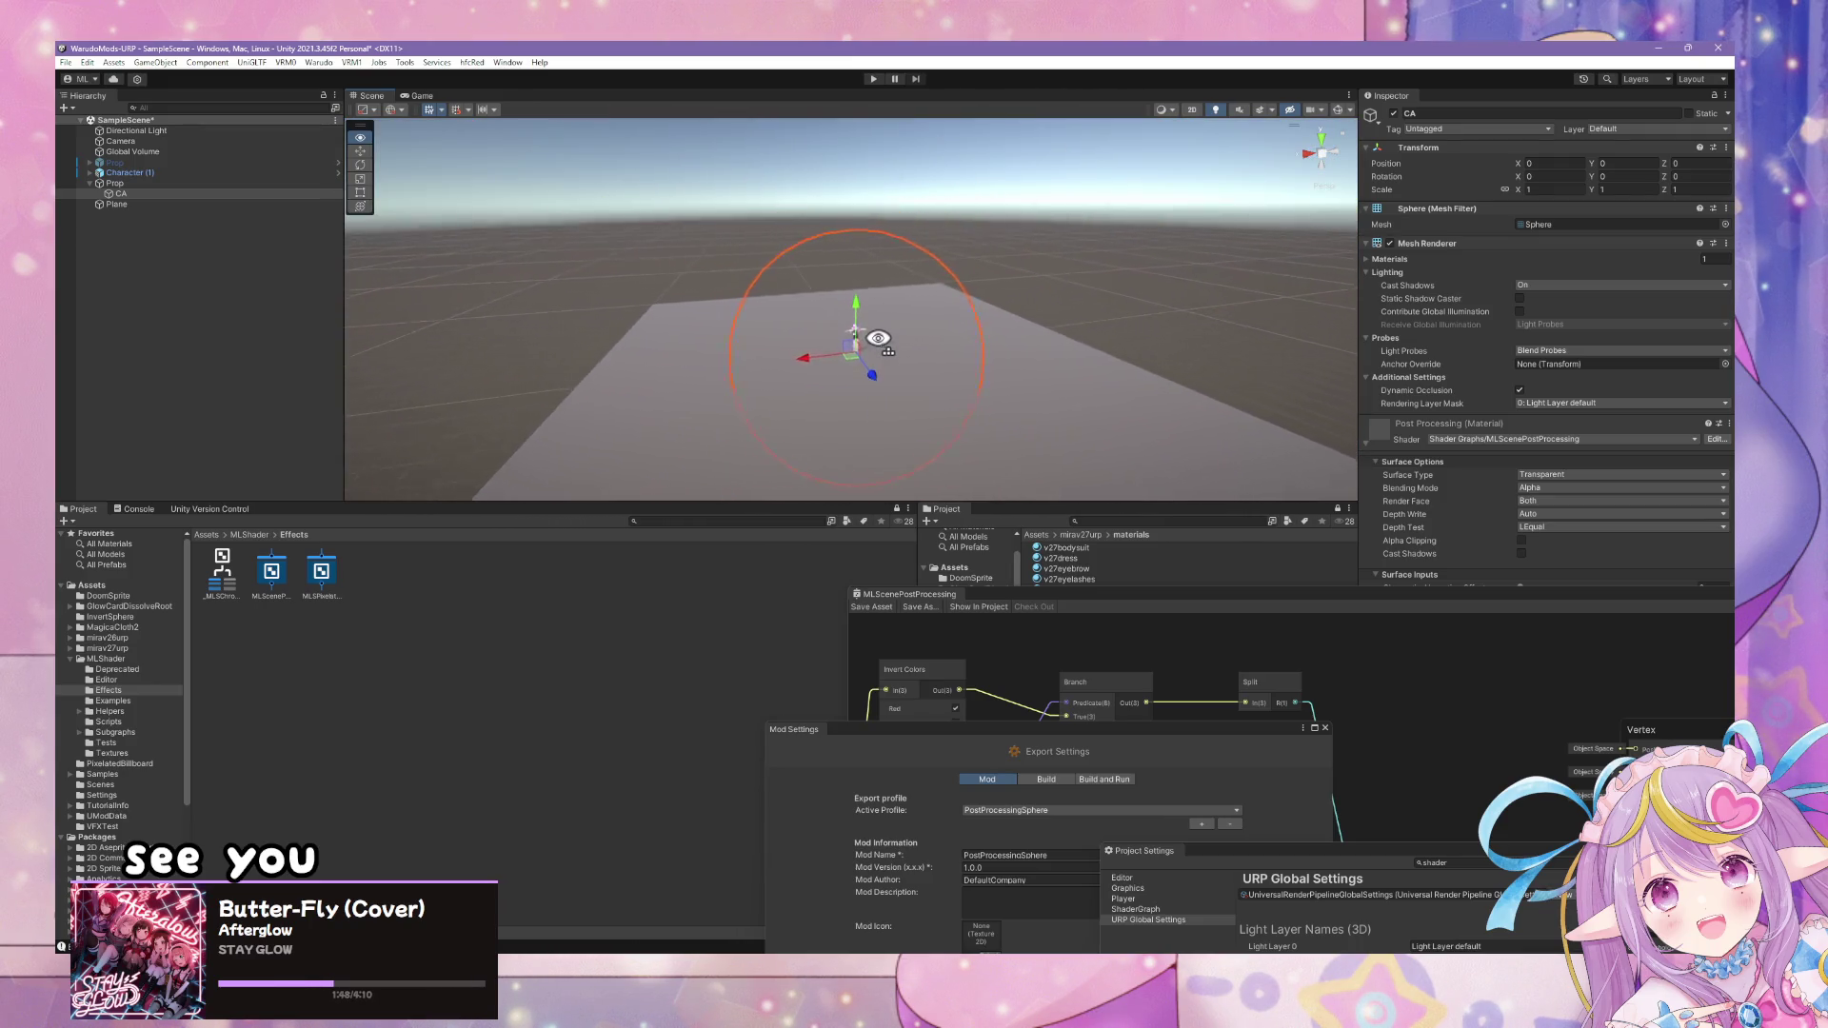
scroll(921, 360, up, 2)
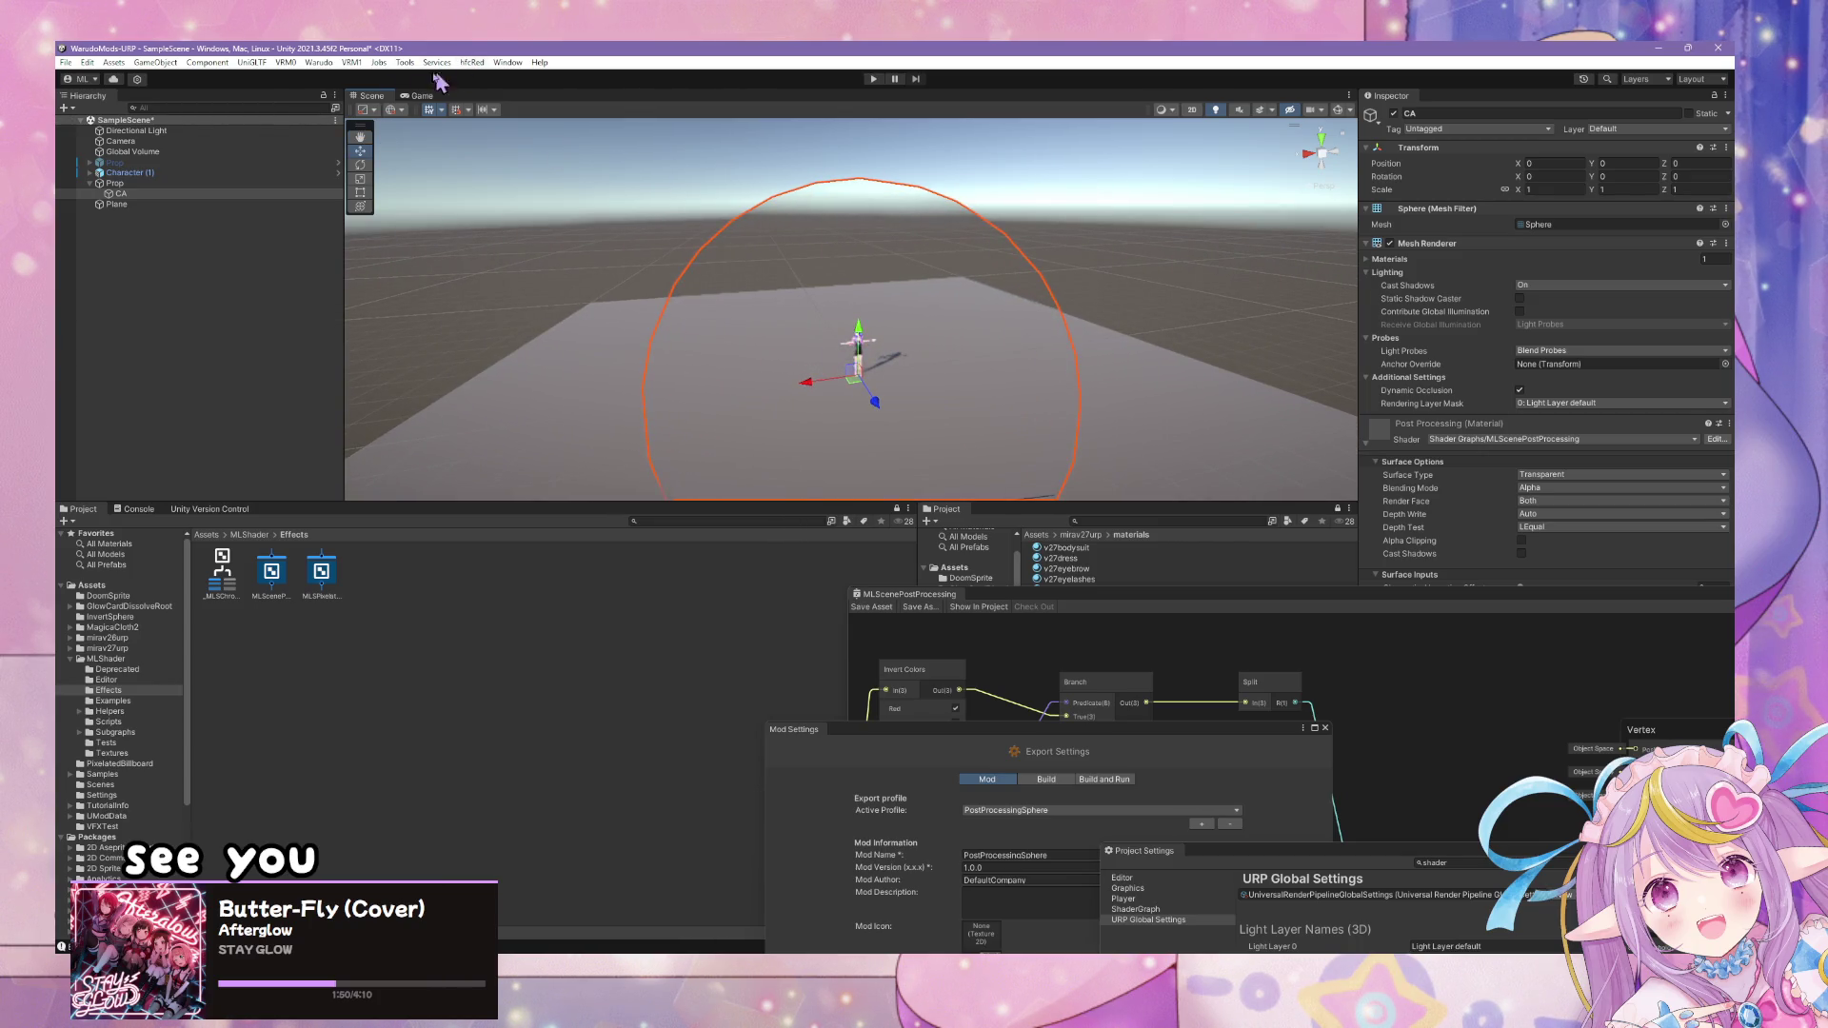
- Run Warudo > Build Mod, saving the modified scene when prompted
click(322, 63)
click(391, 145)
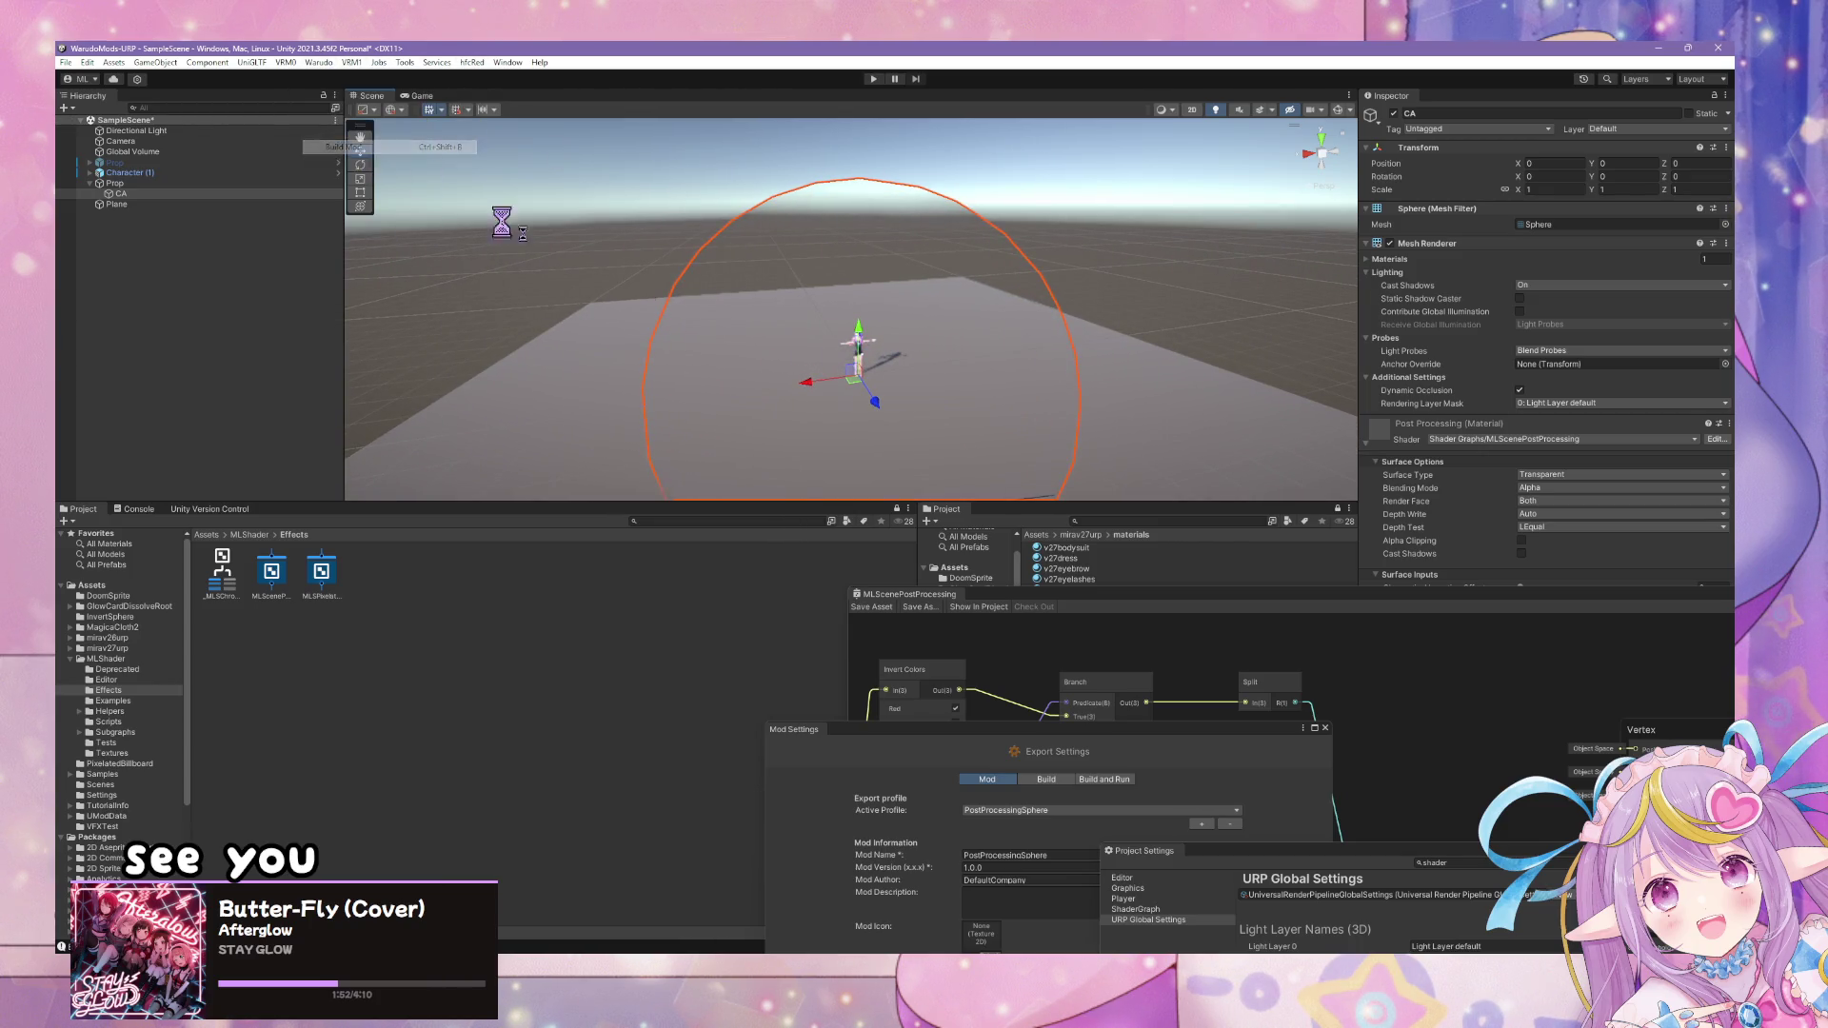
click(879, 532)
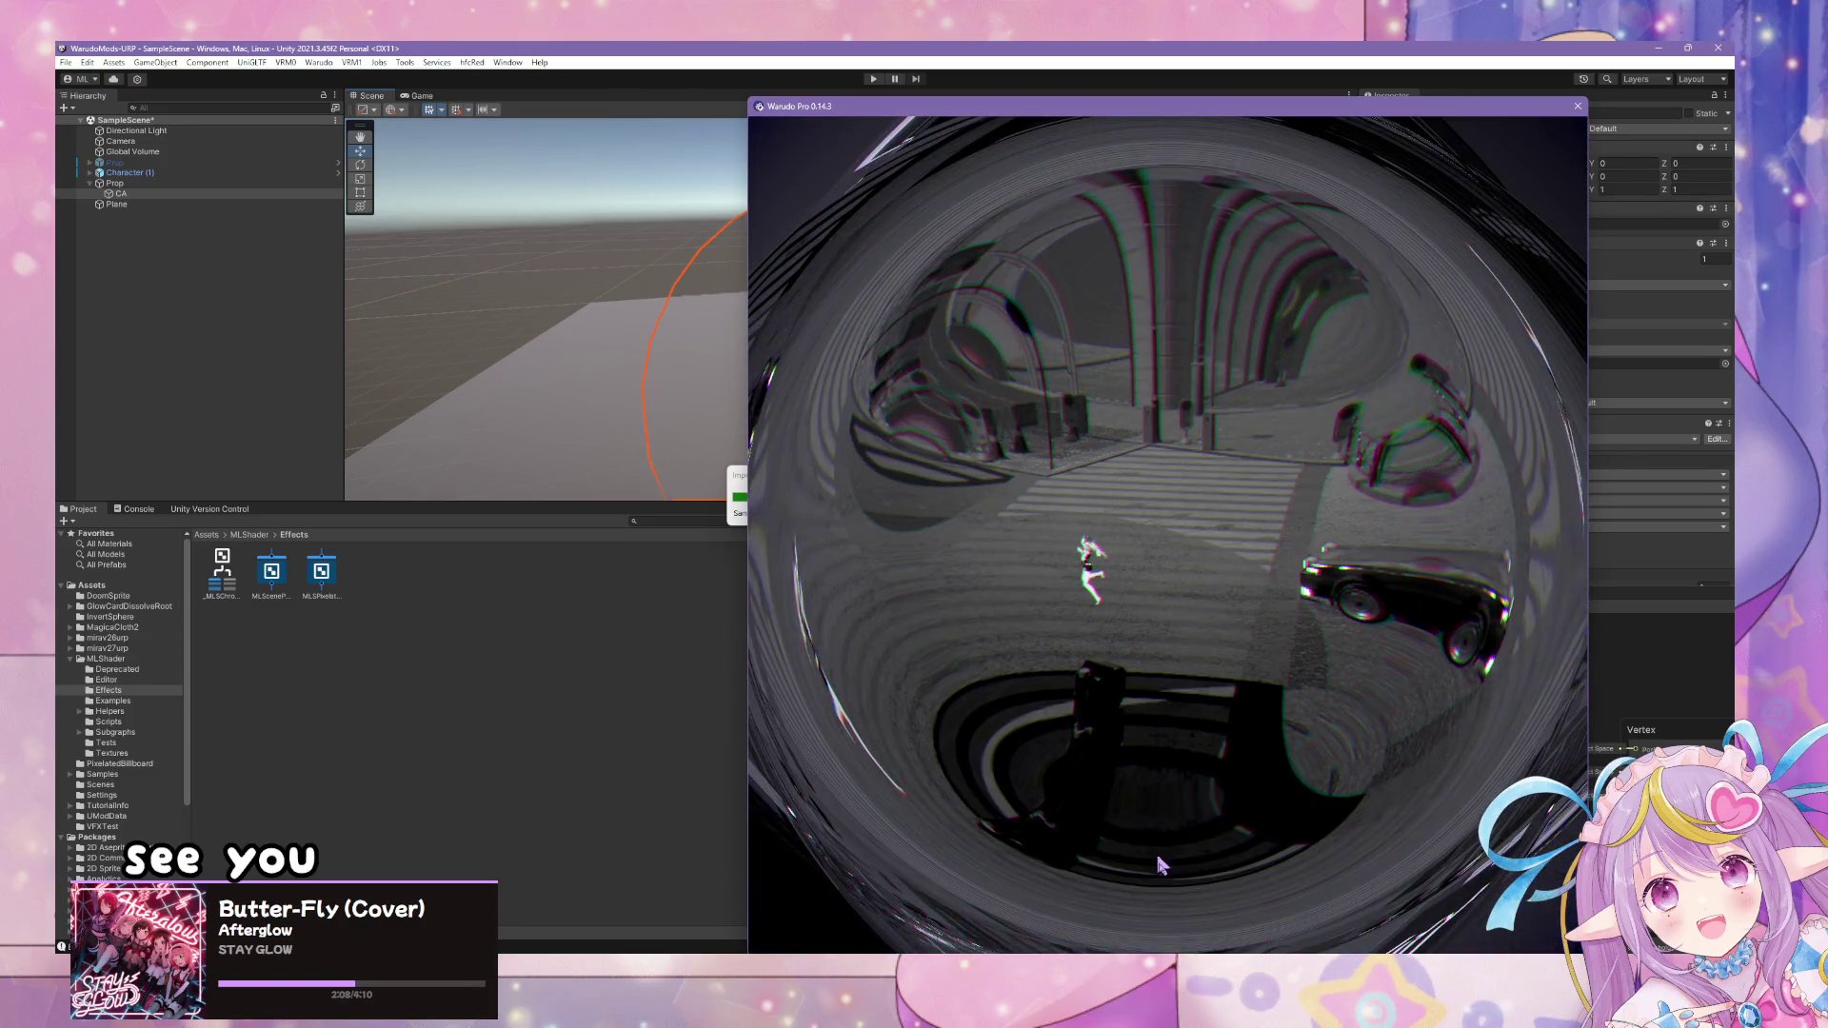
key(alt+Tab)
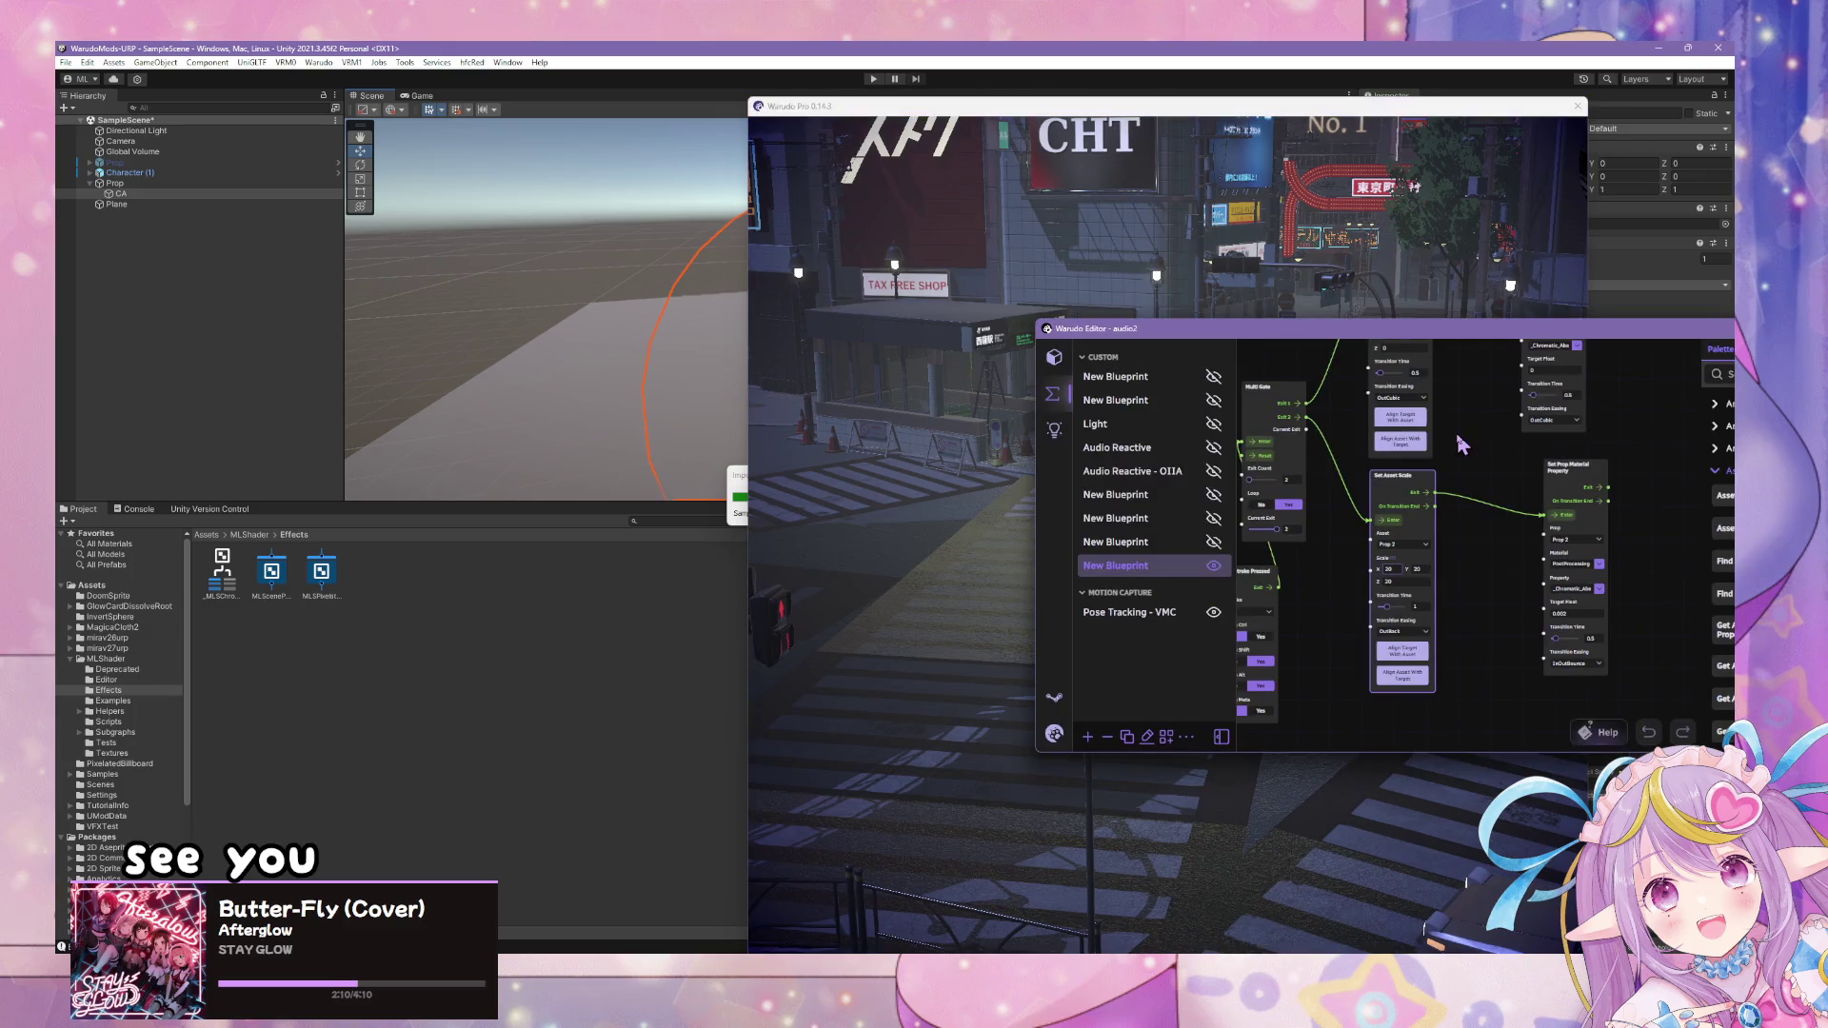
drag(1462, 466, 1419, 484)
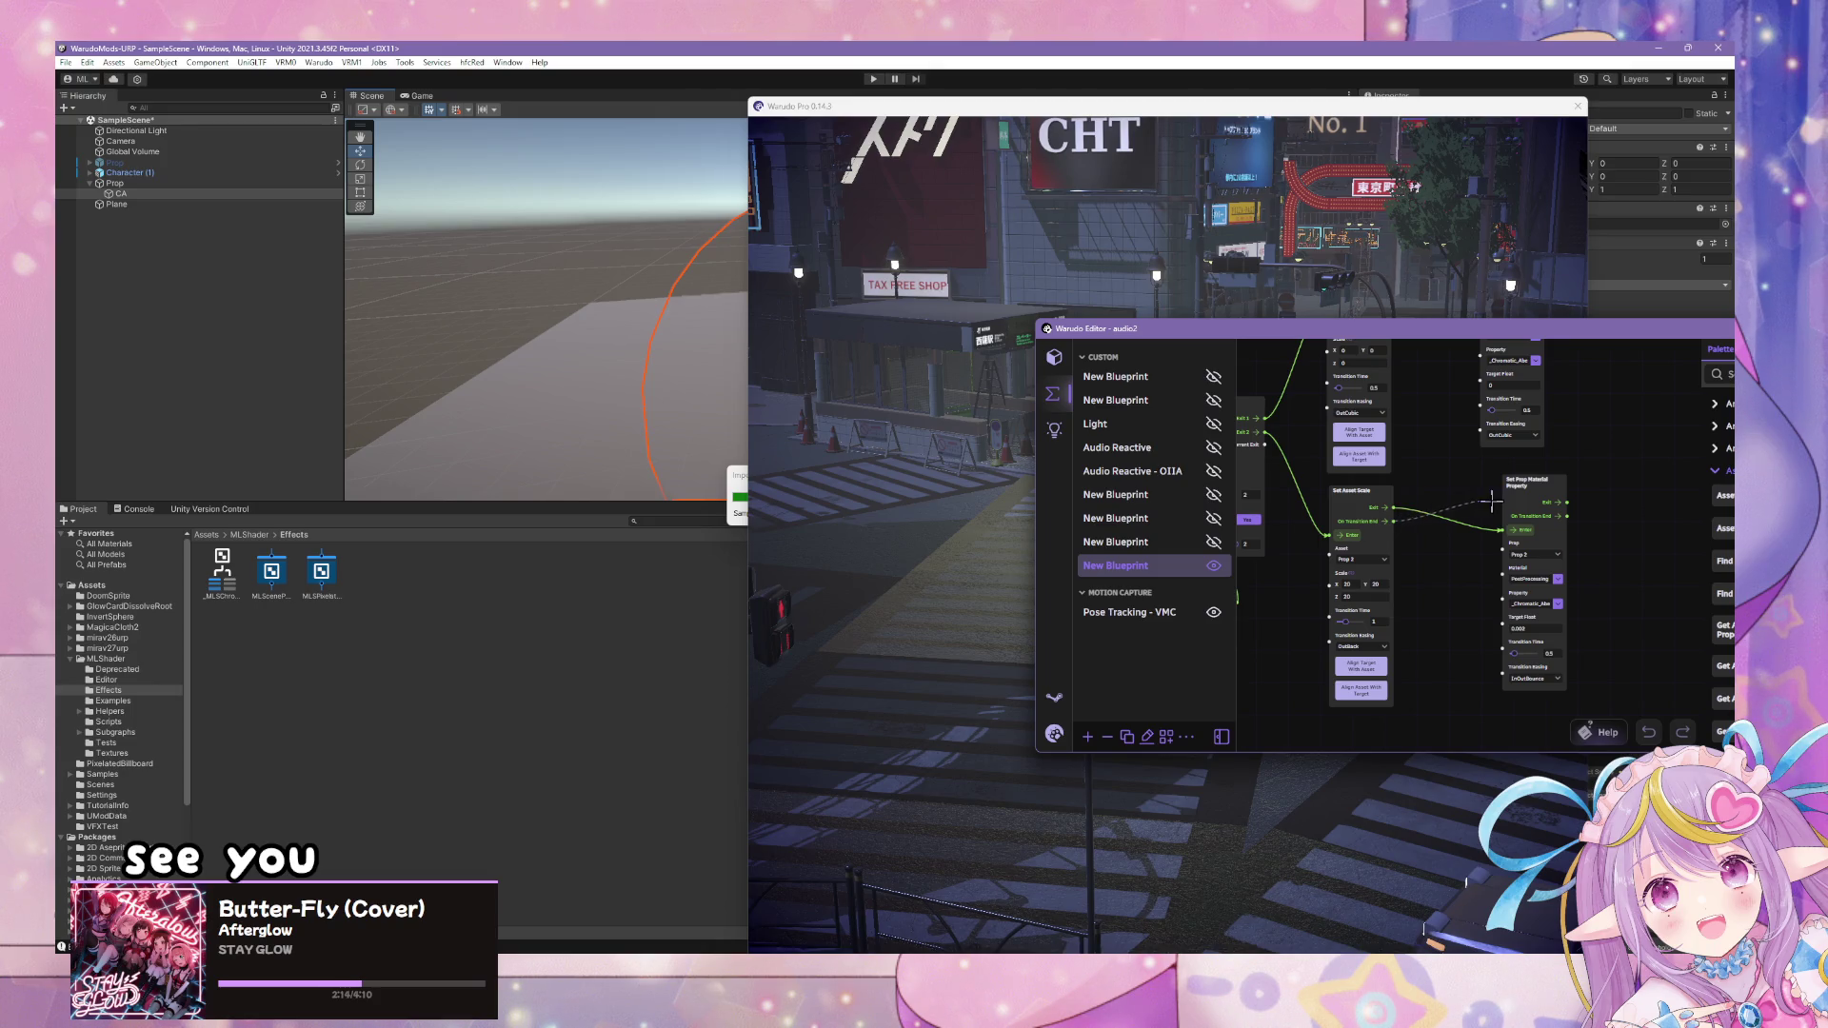
mouse_move(1466, 450)
mouse_down()
mouse_move(1448, 486)
mouse_move(1451, 584)
mouse_move(1514, 607)
mouse_up()
click(991, 443)
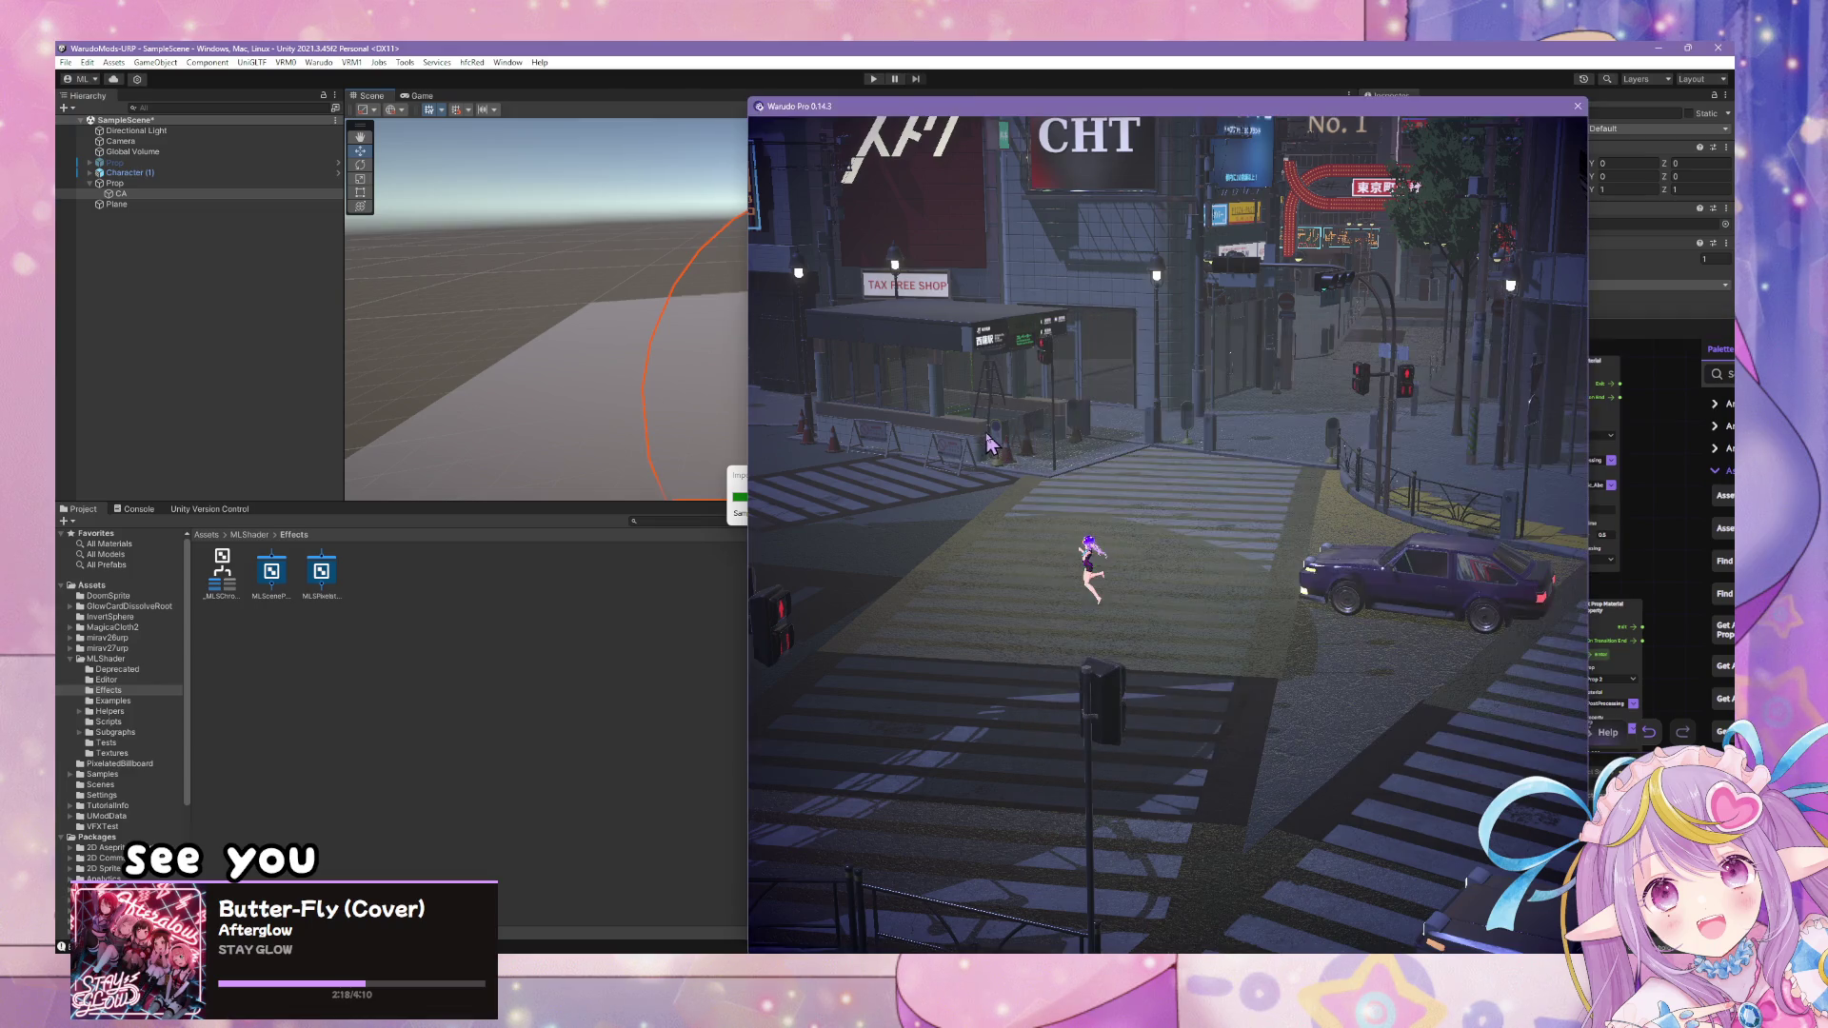
key(1)
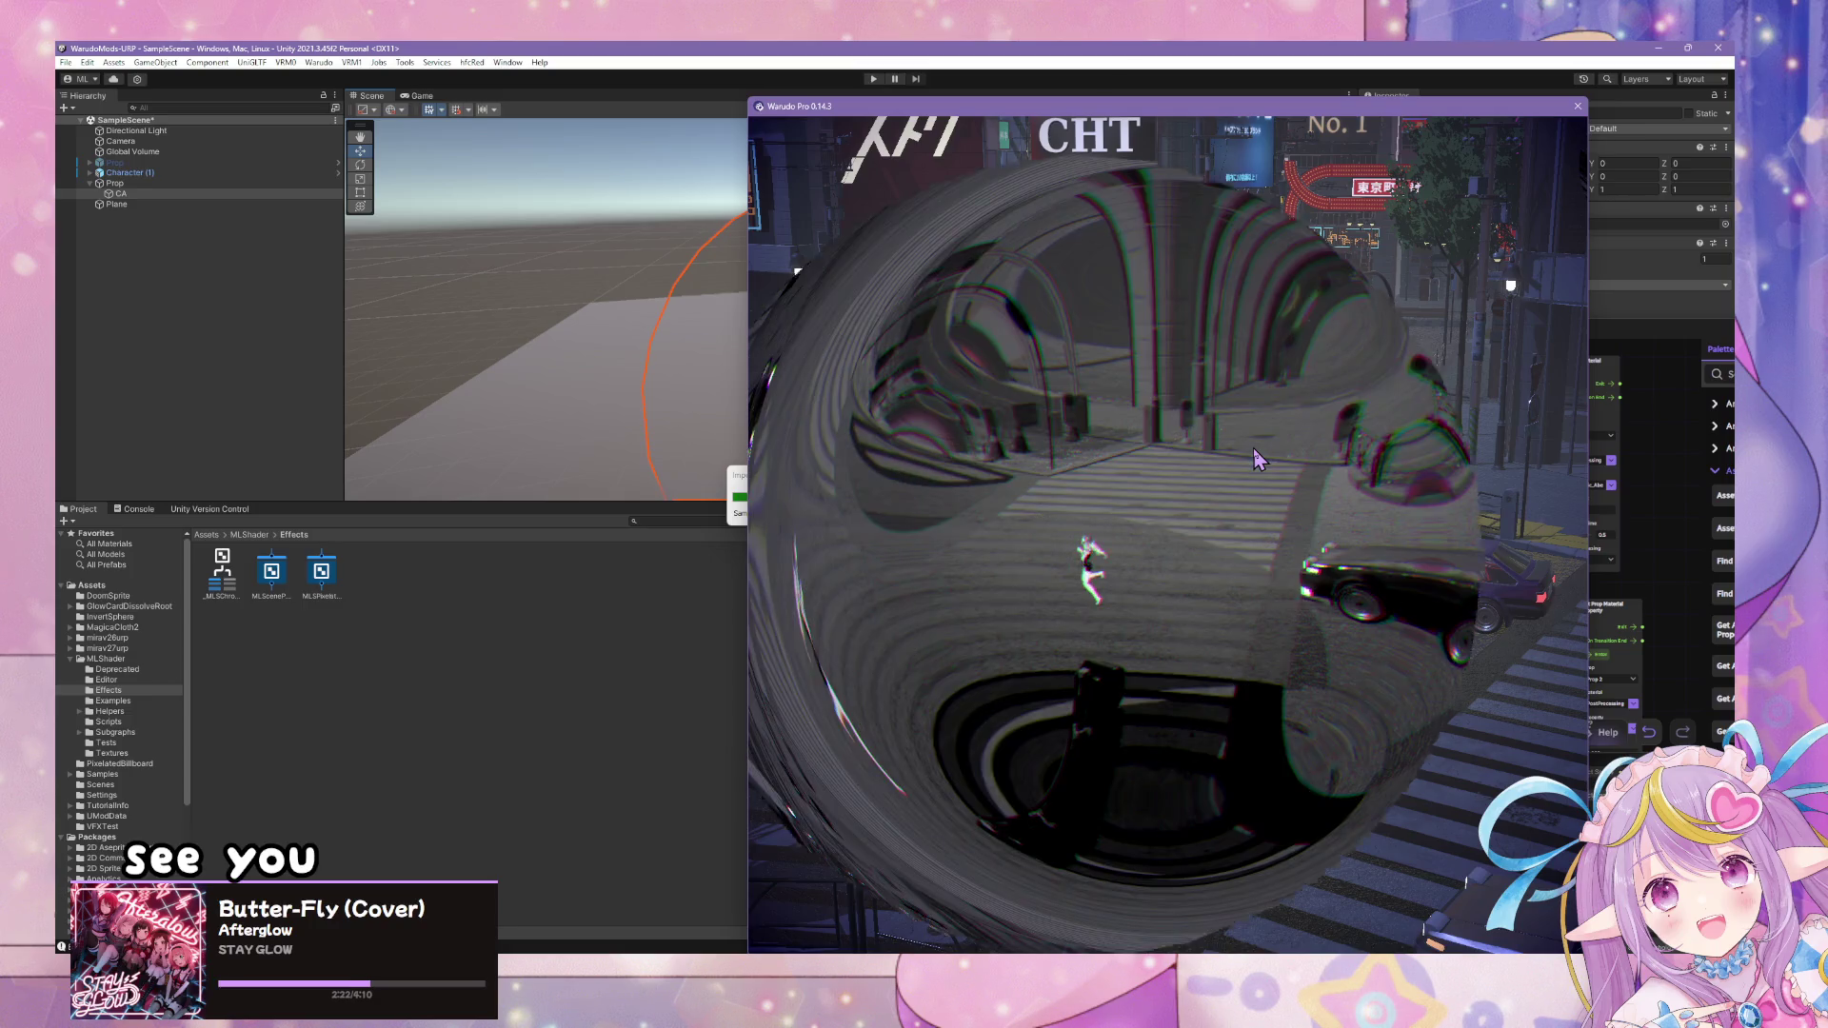
click(1654, 542)
- Duplicate the Set Prop Material Property node and place the copy beside the original
drag(1558, 644, 1457, 530)
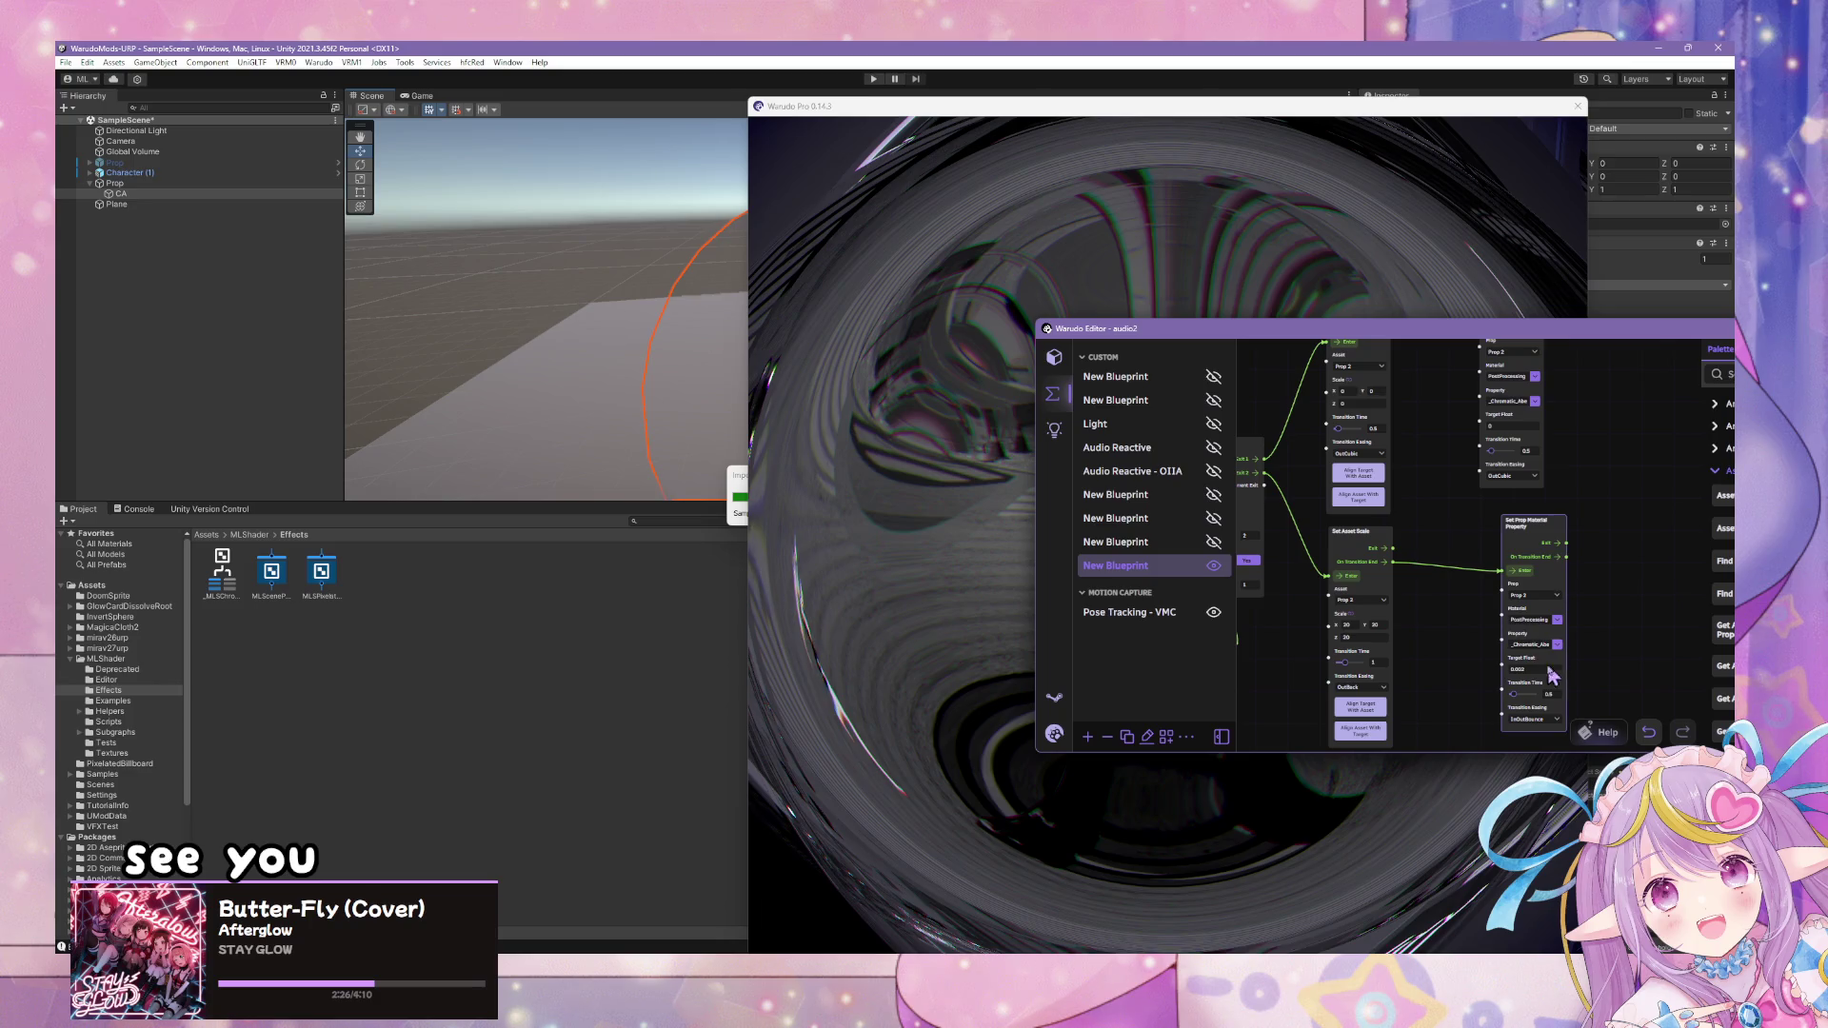
drag(1453, 655, 1410, 663)
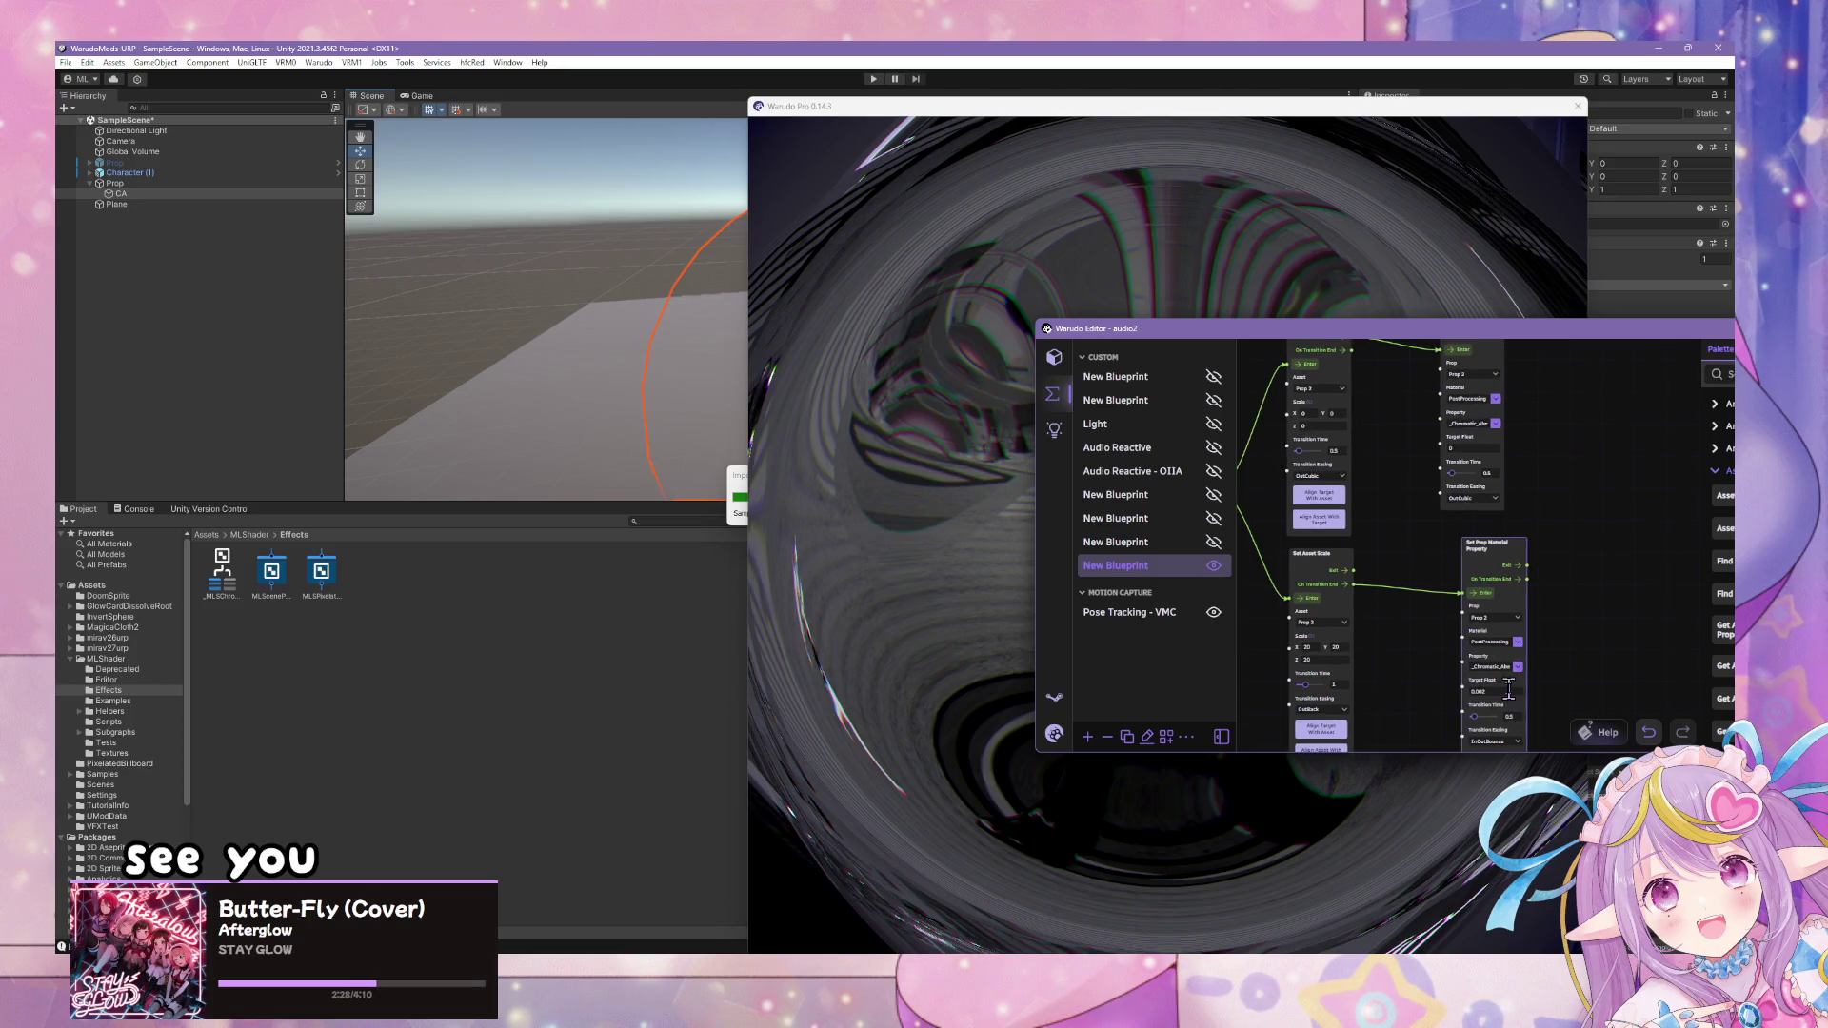
scroll(1413, 550, up, 2)
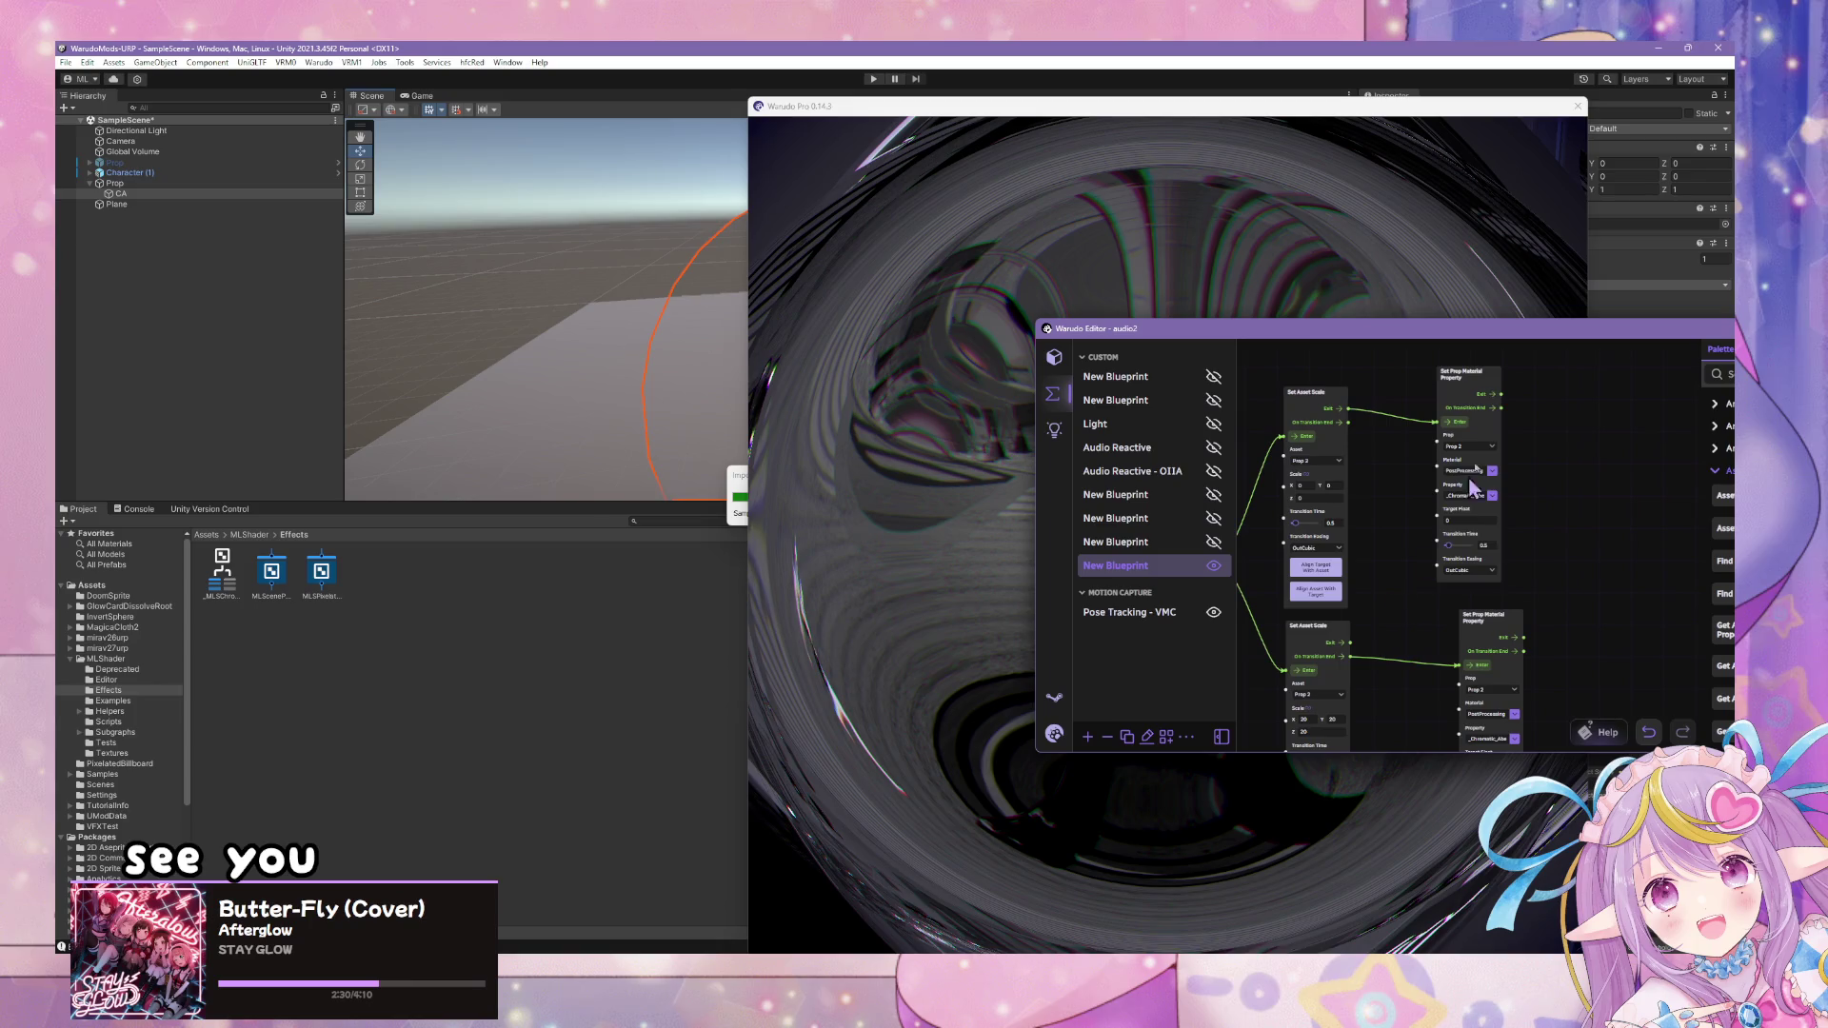
key(ctrl+d)
drag(1530, 386, 1597, 417)
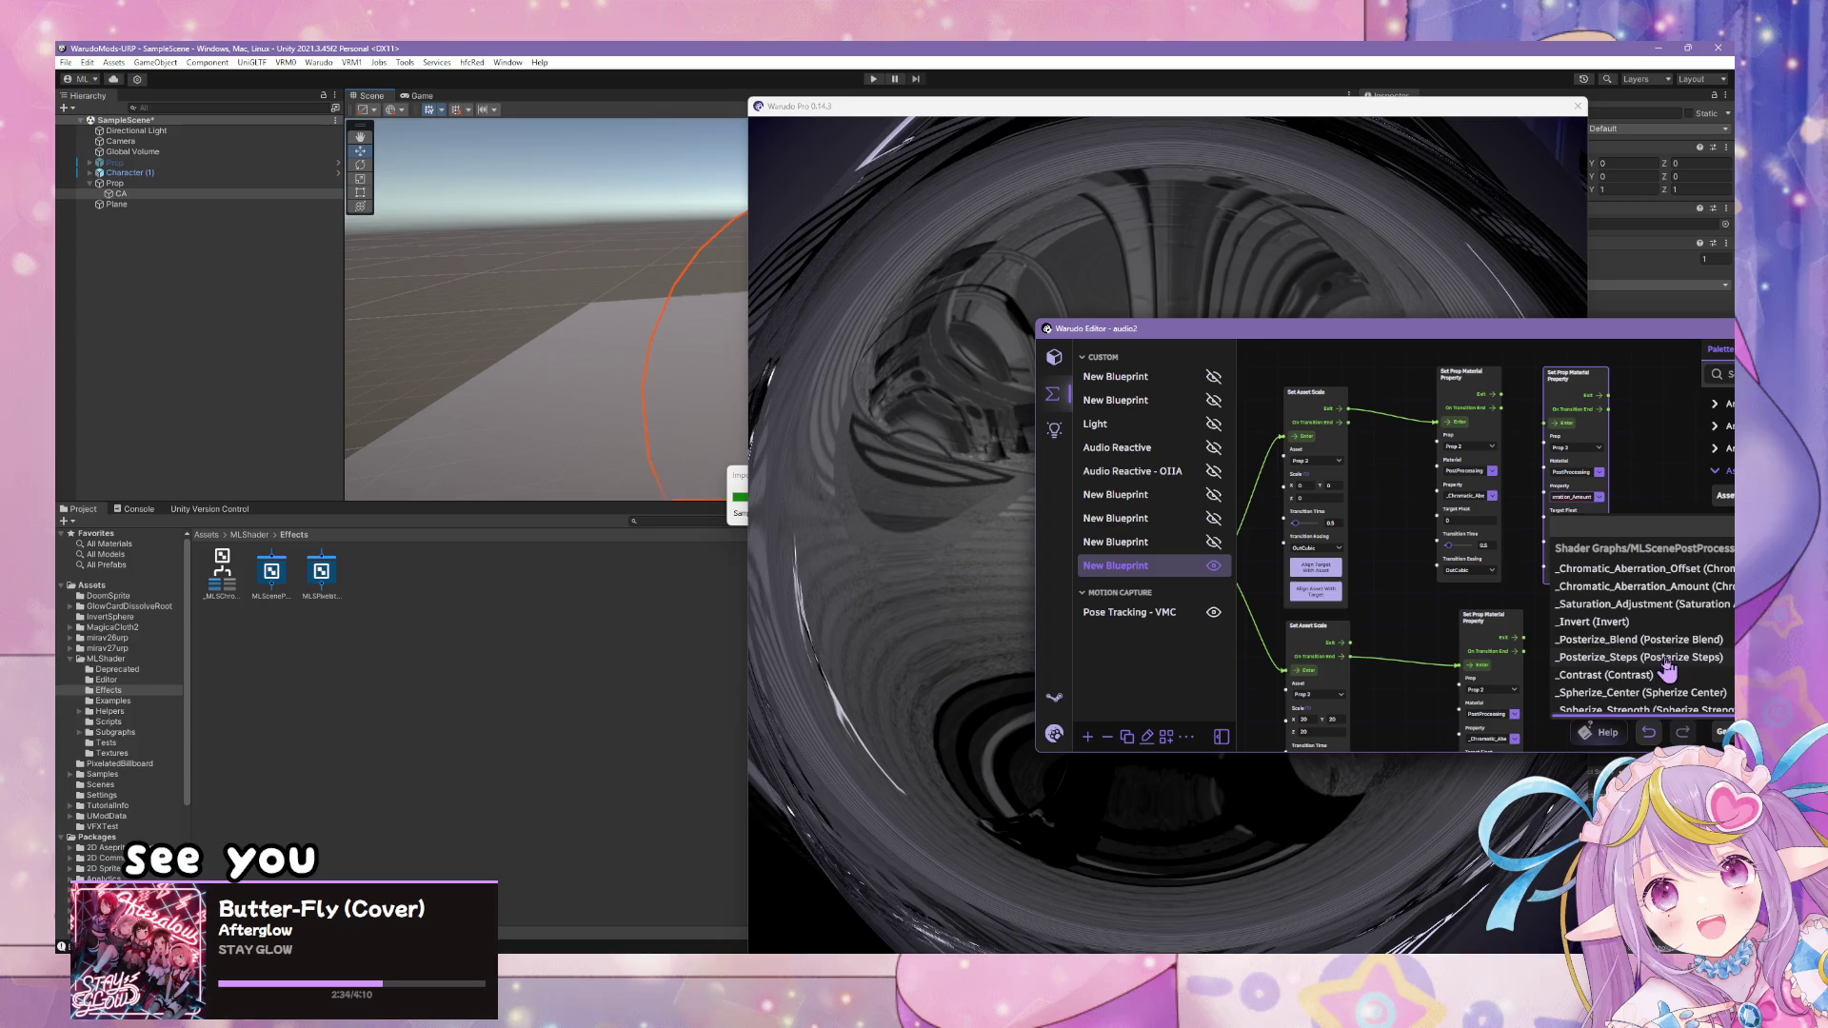
scroll(1668, 629, down, 3)
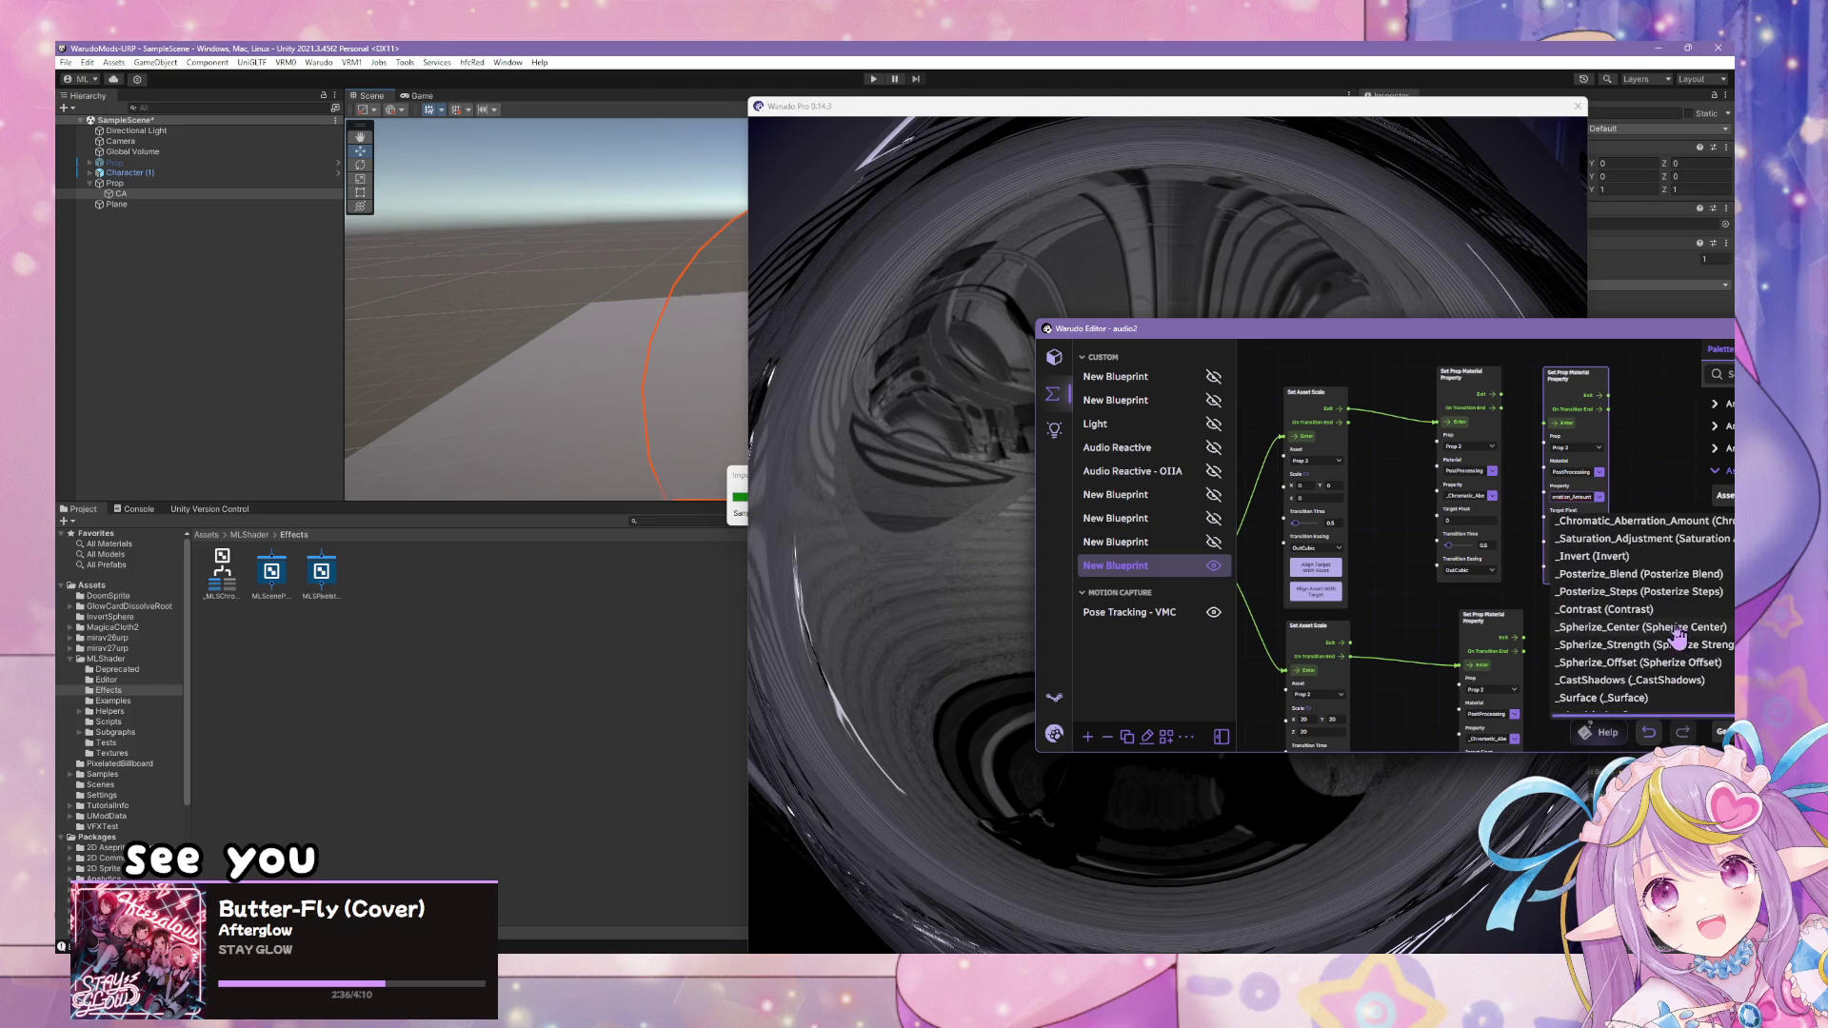
key(Escape)
scroll(1489, 430, right, 1)
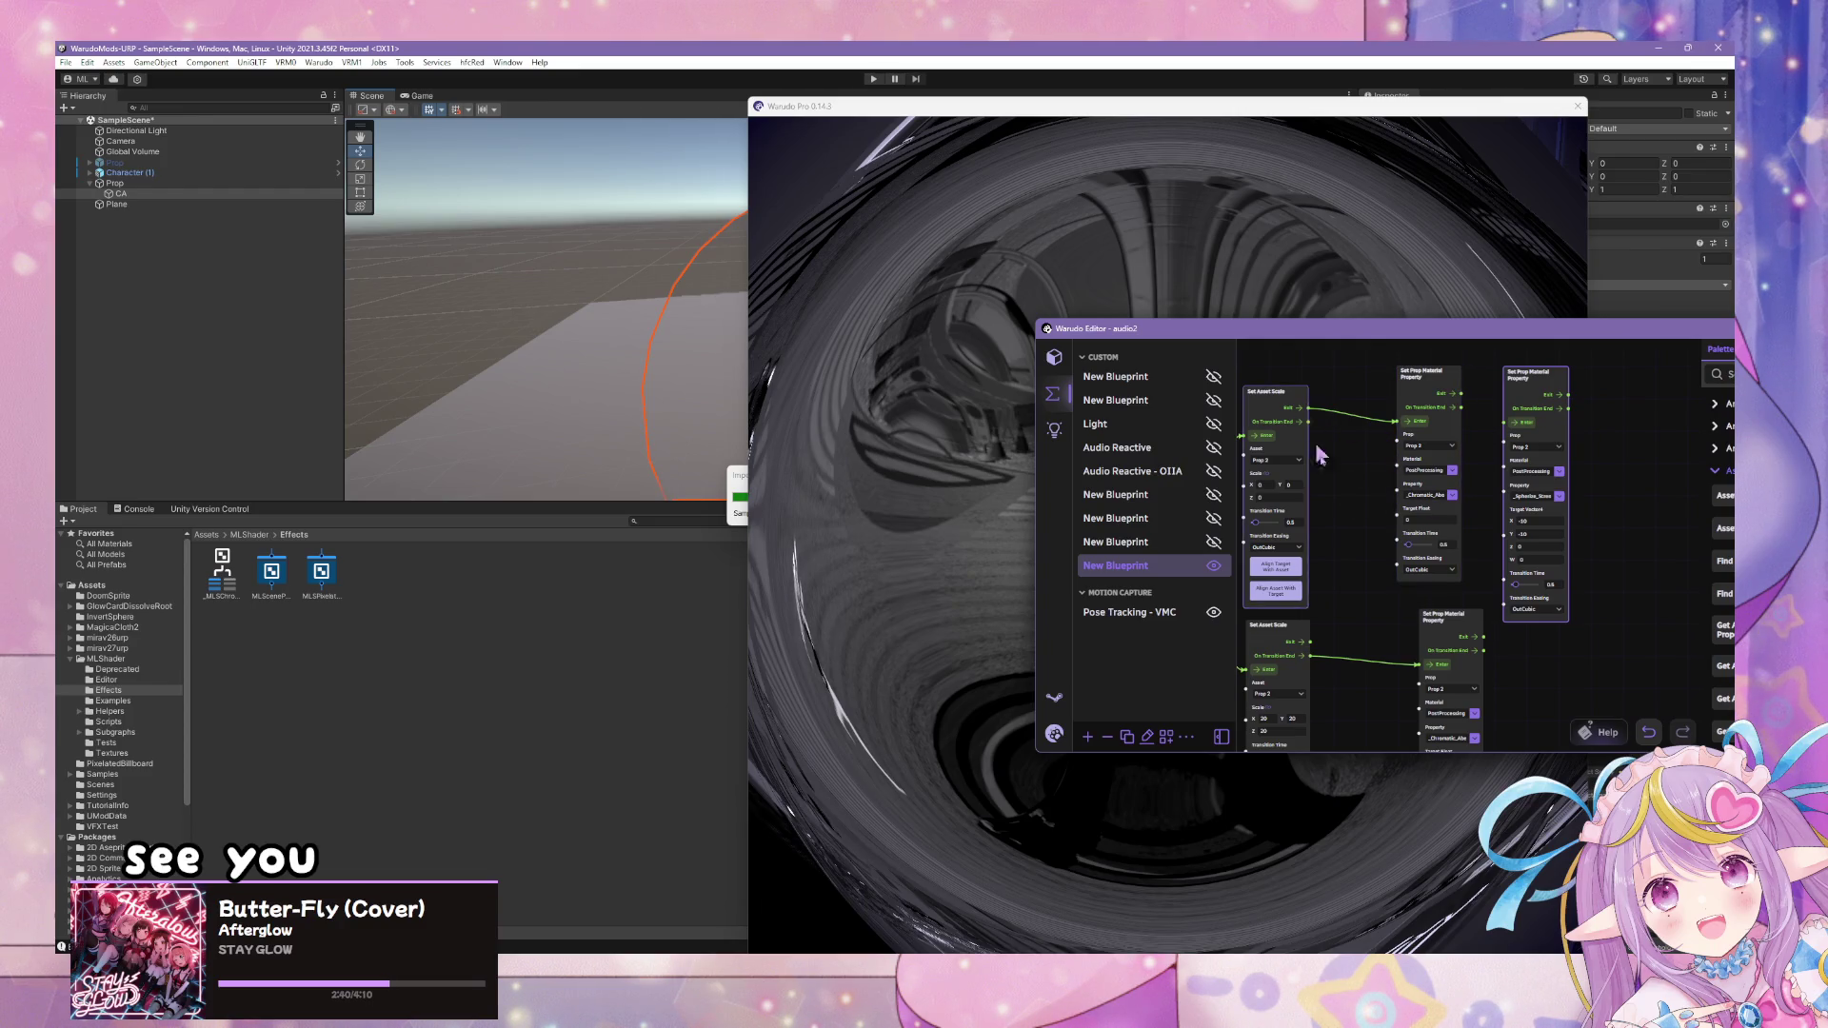
- Wire the middle material property node's Exit into the new node's Enter
drag(1311, 641, 1386, 658)
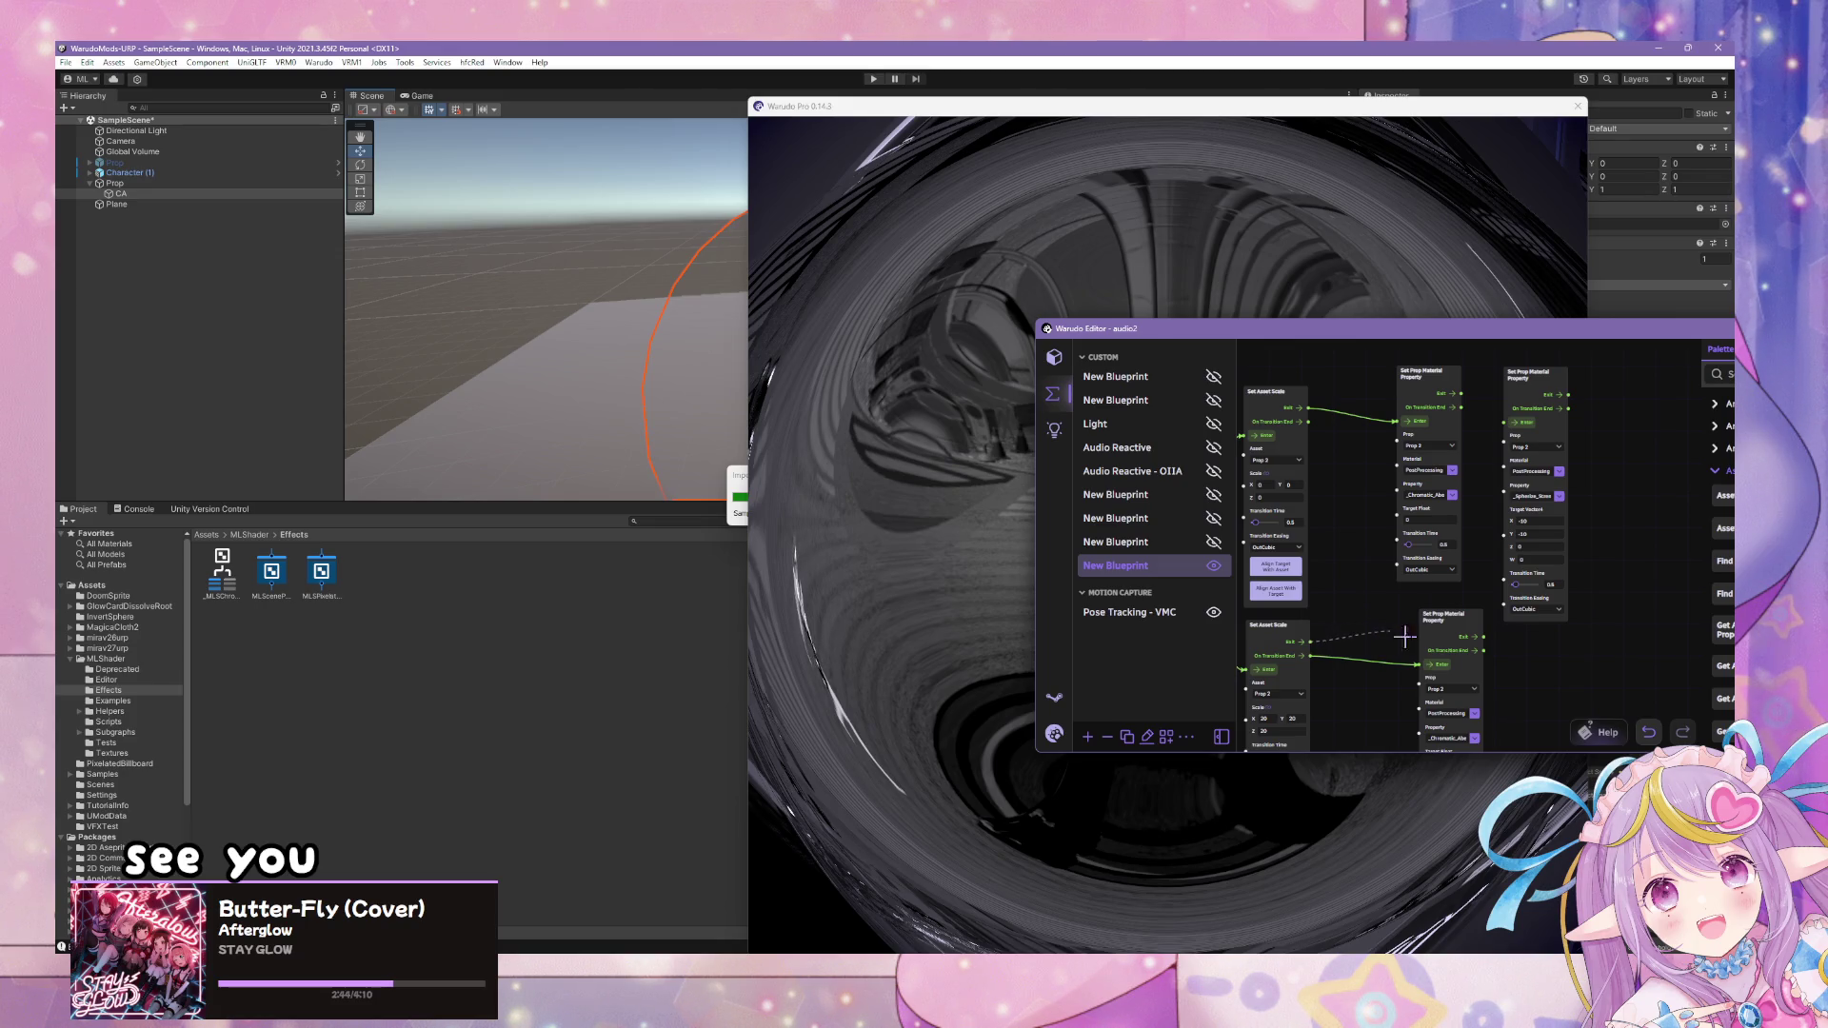
drag(1528, 378, 1538, 371)
click(1439, 544)
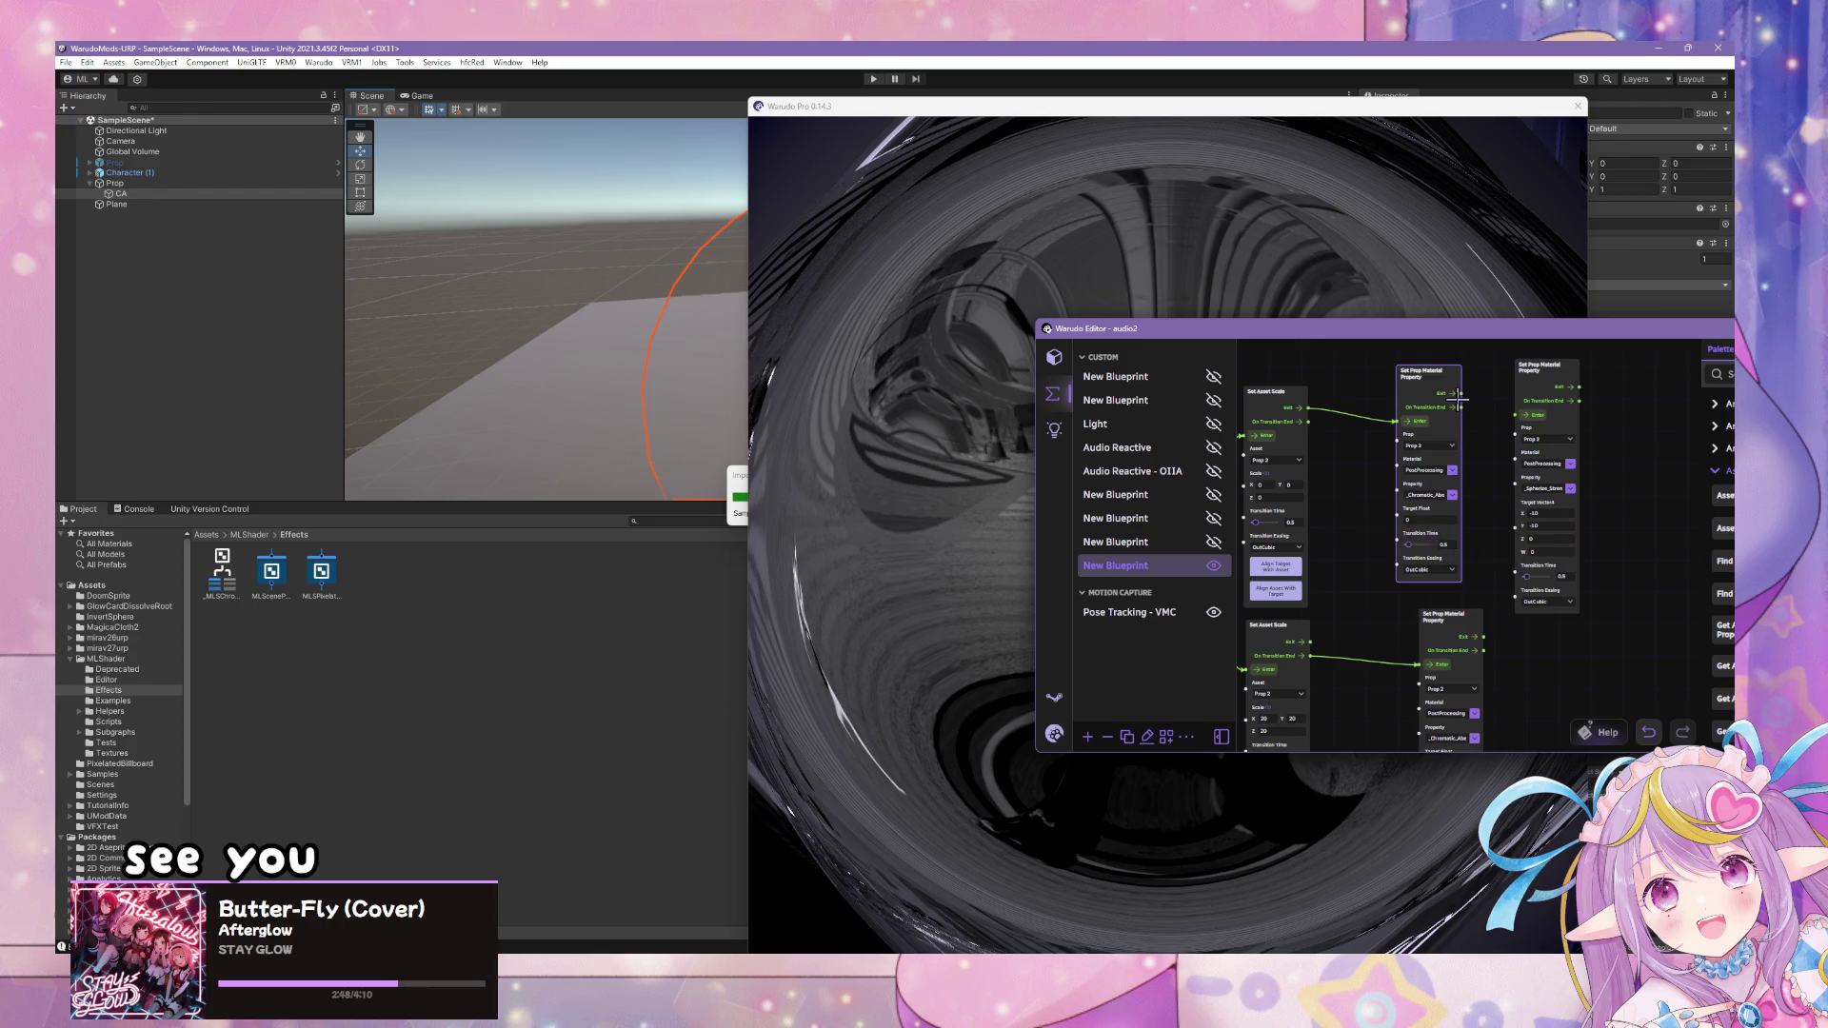
drag(1490, 411, 1515, 415)
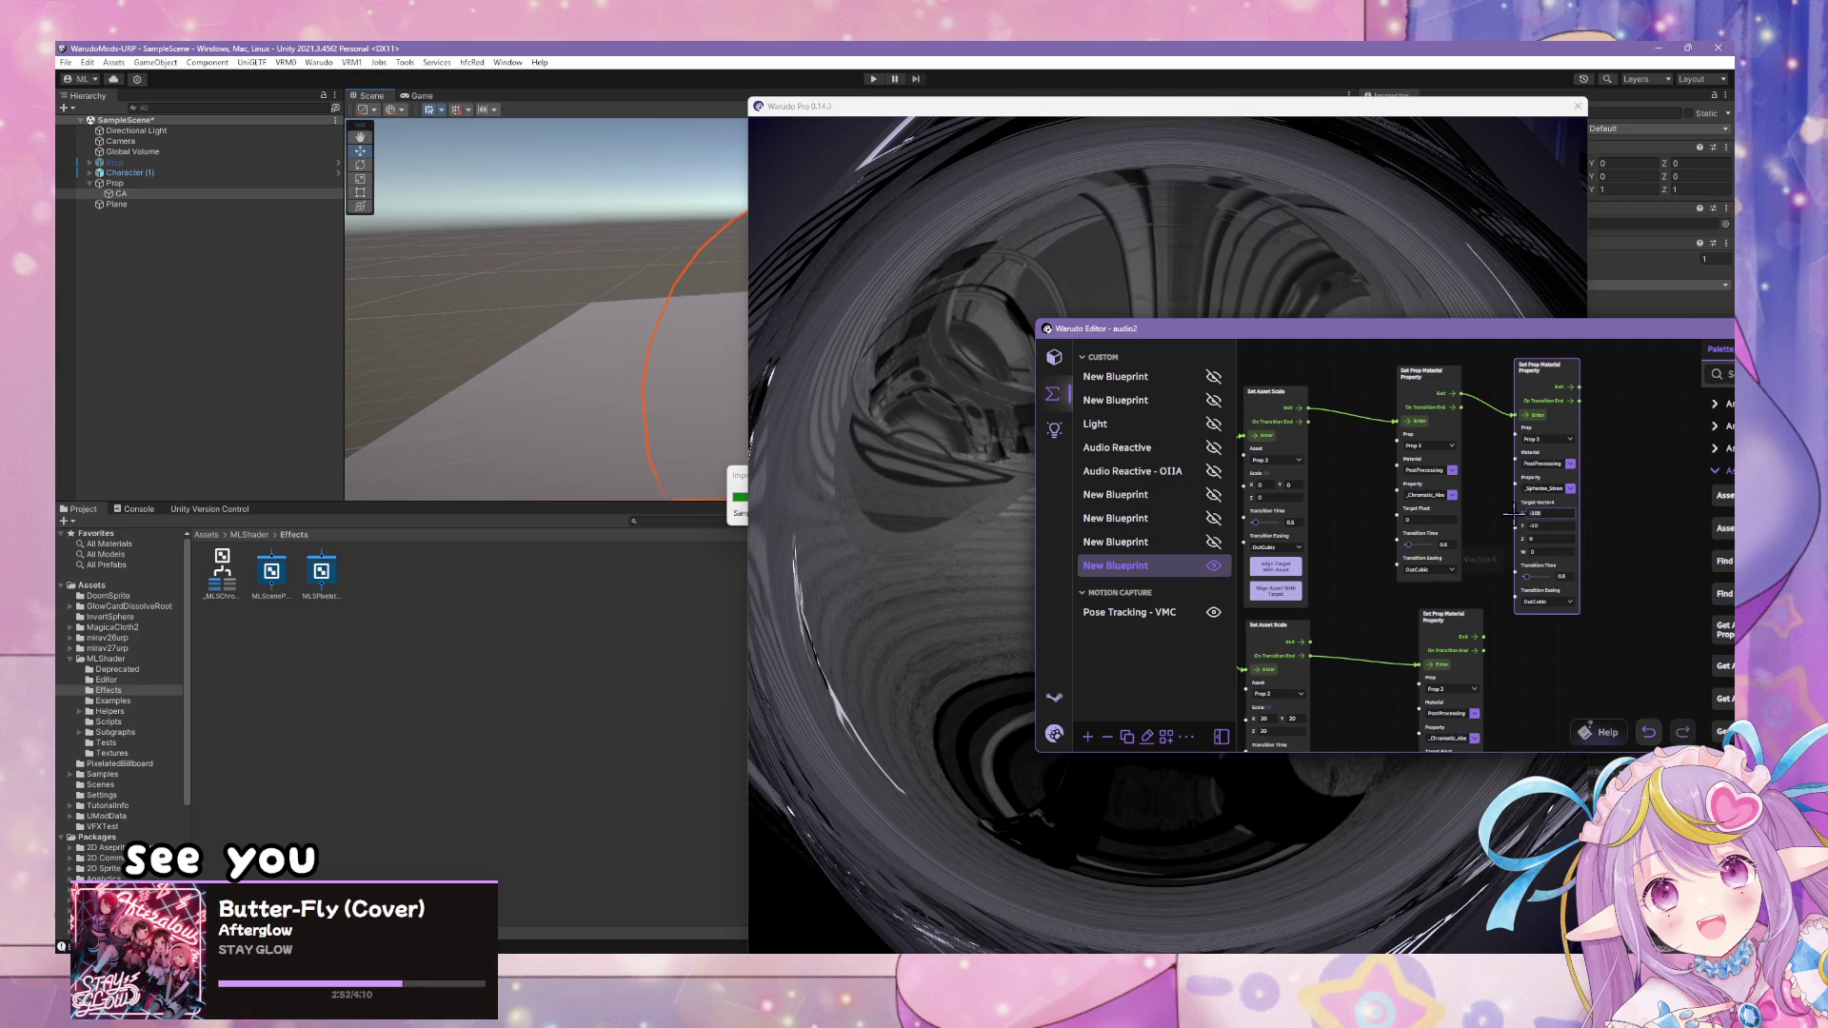
scroll(1478, 536, down, 3)
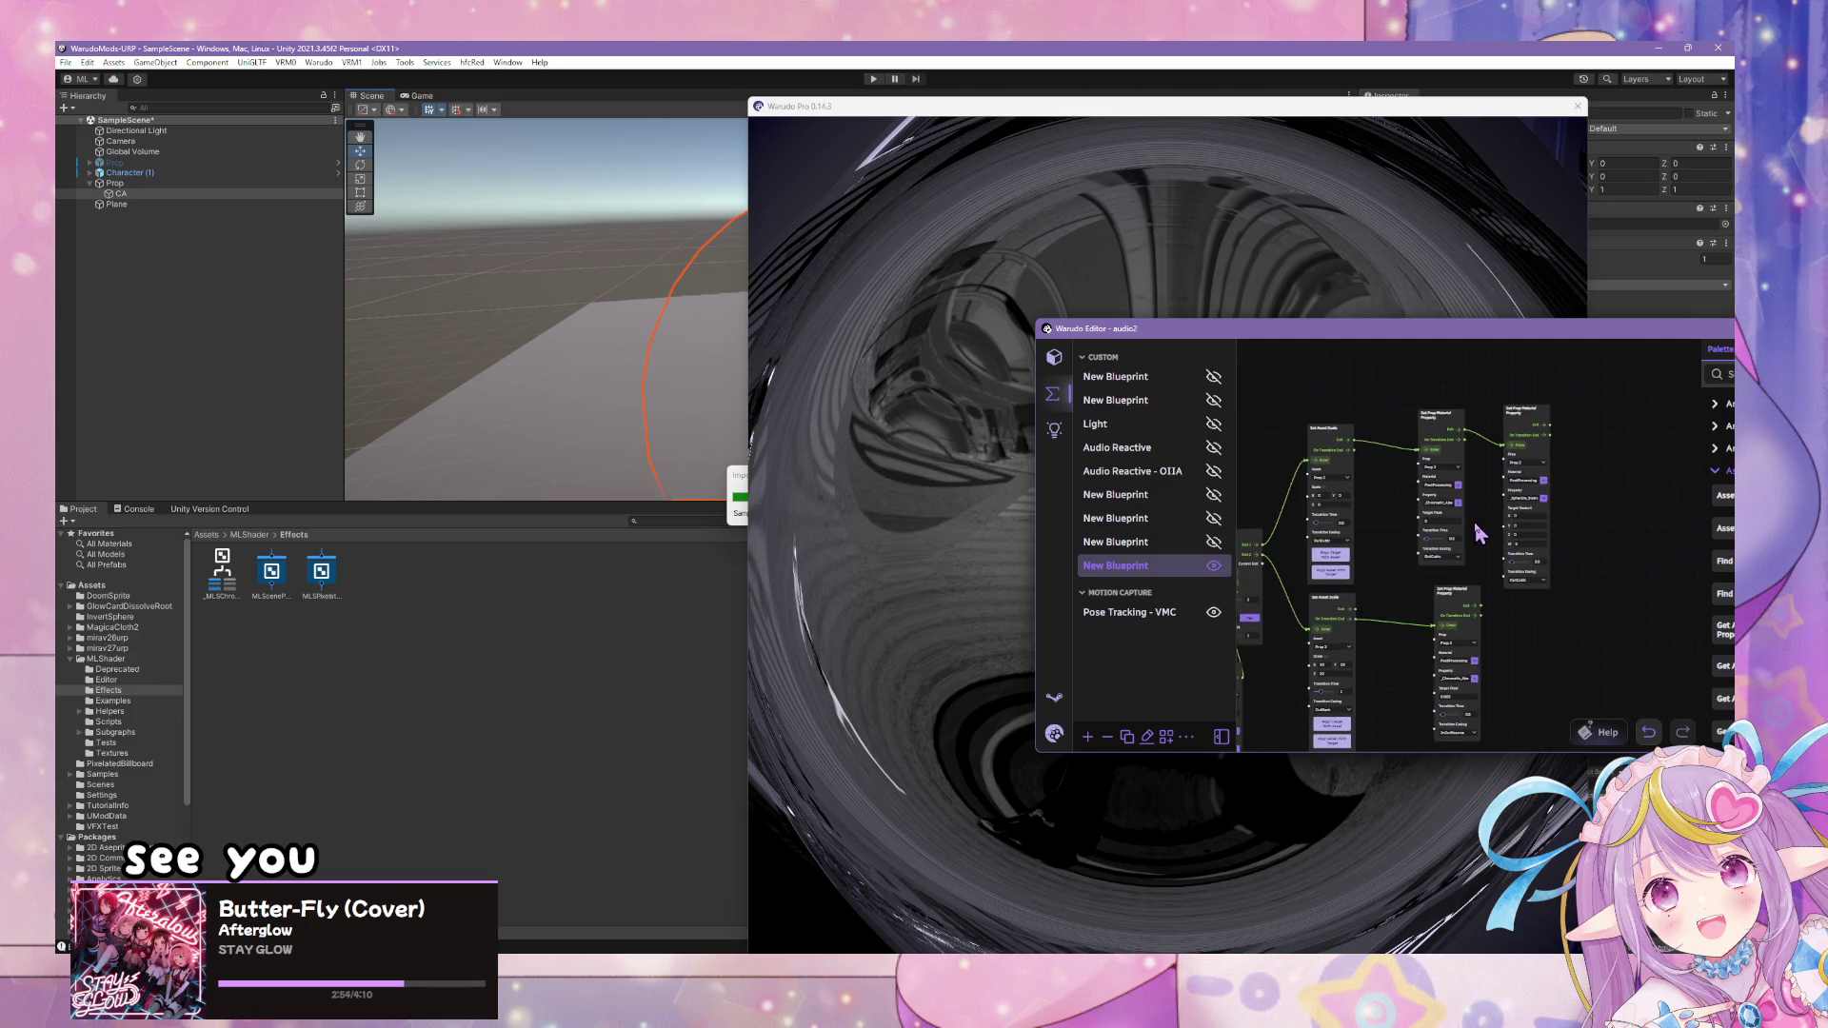
- Paste another Set Prop Material Property node below and chain it from the middle node
key(ctrl+v)
mouse_move(1541, 425)
mouse_down()
mouse_move(1543, 590)
mouse_move(1592, 532)
mouse_up()
scroll(1602, 562, up, 2)
drag(1431, 562, 1474, 566)
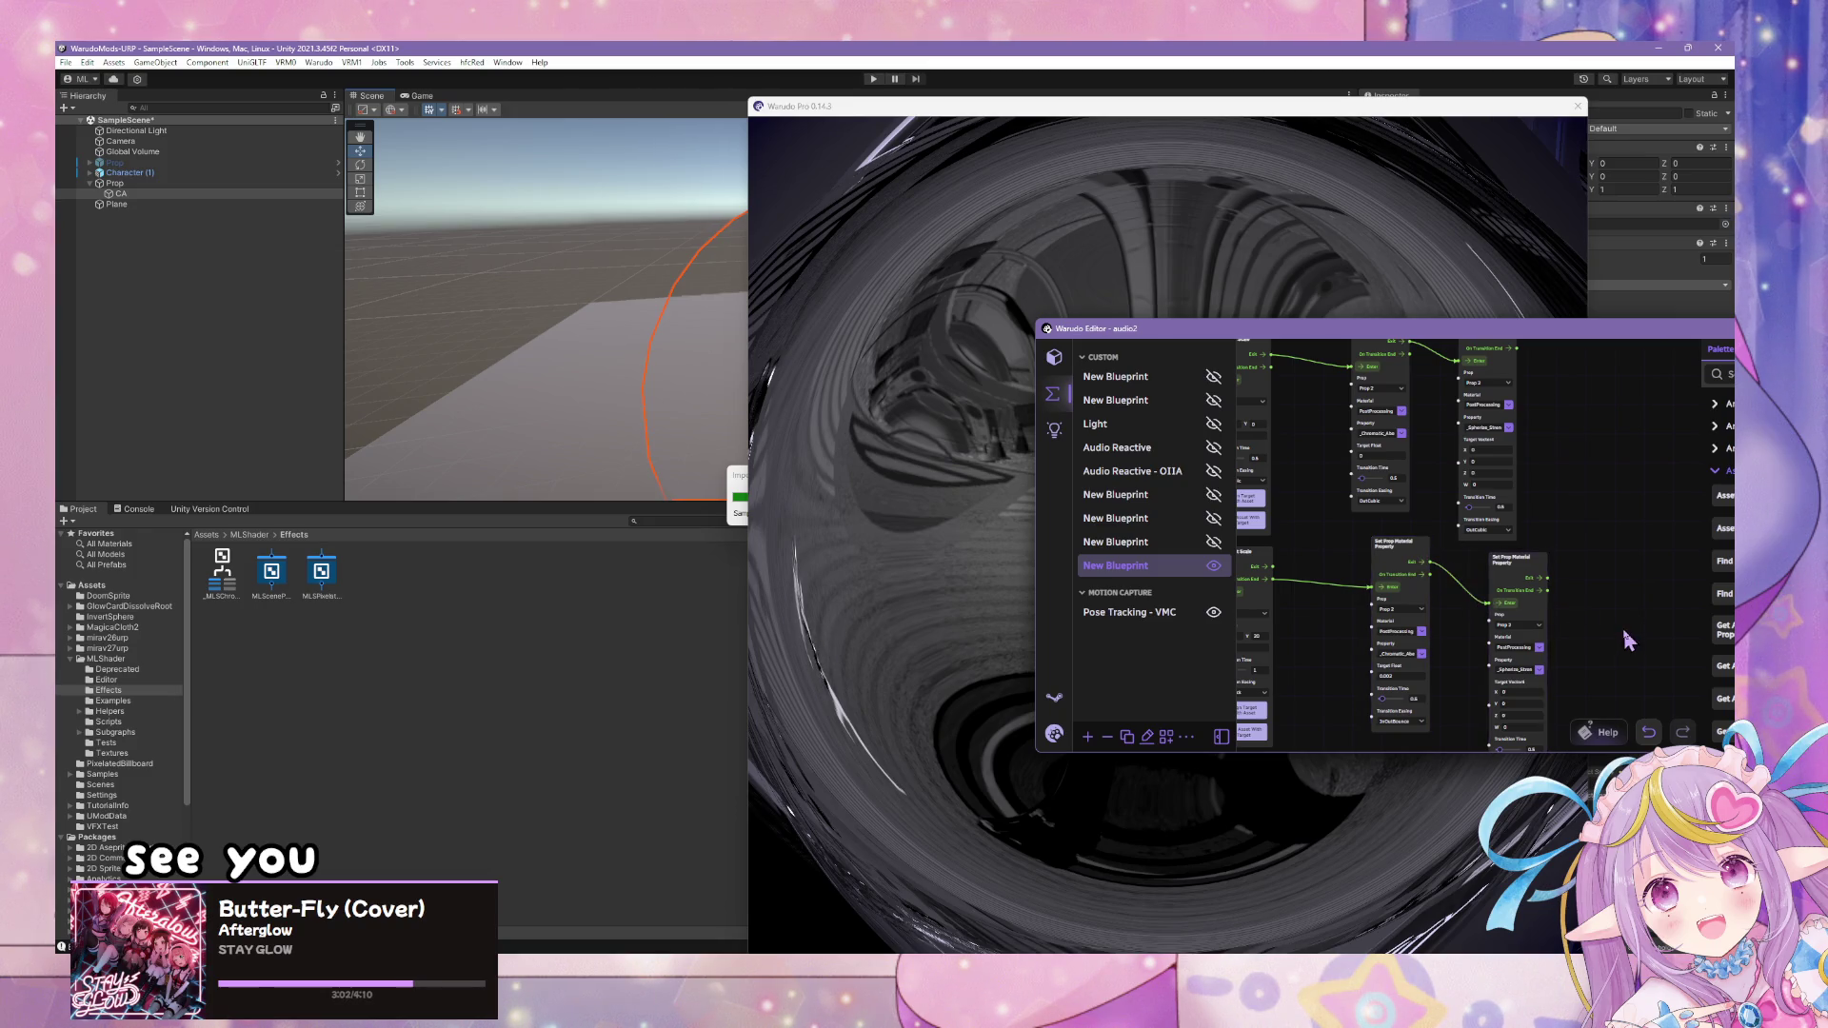
- Pick a different Transition Easing on the right material property node
drag(1620, 625, 1565, 560)
click(1467, 591)
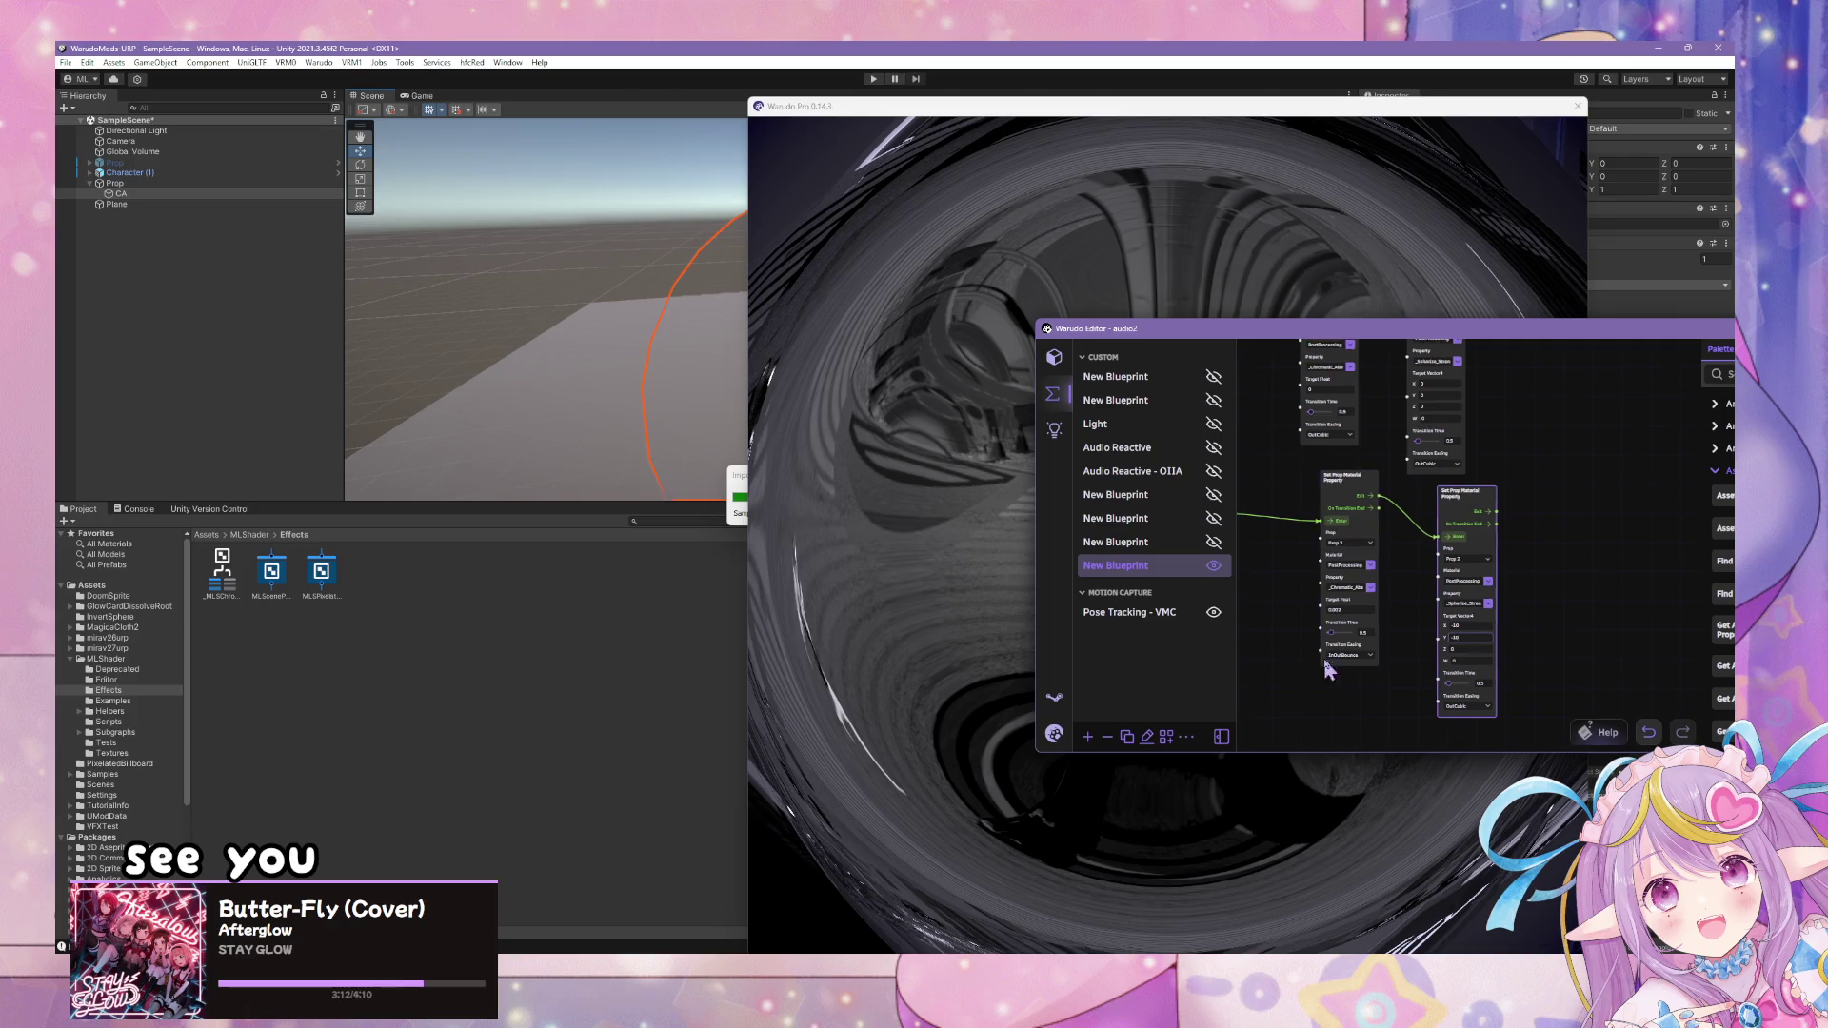
drag(1286, 653, 1400, 654)
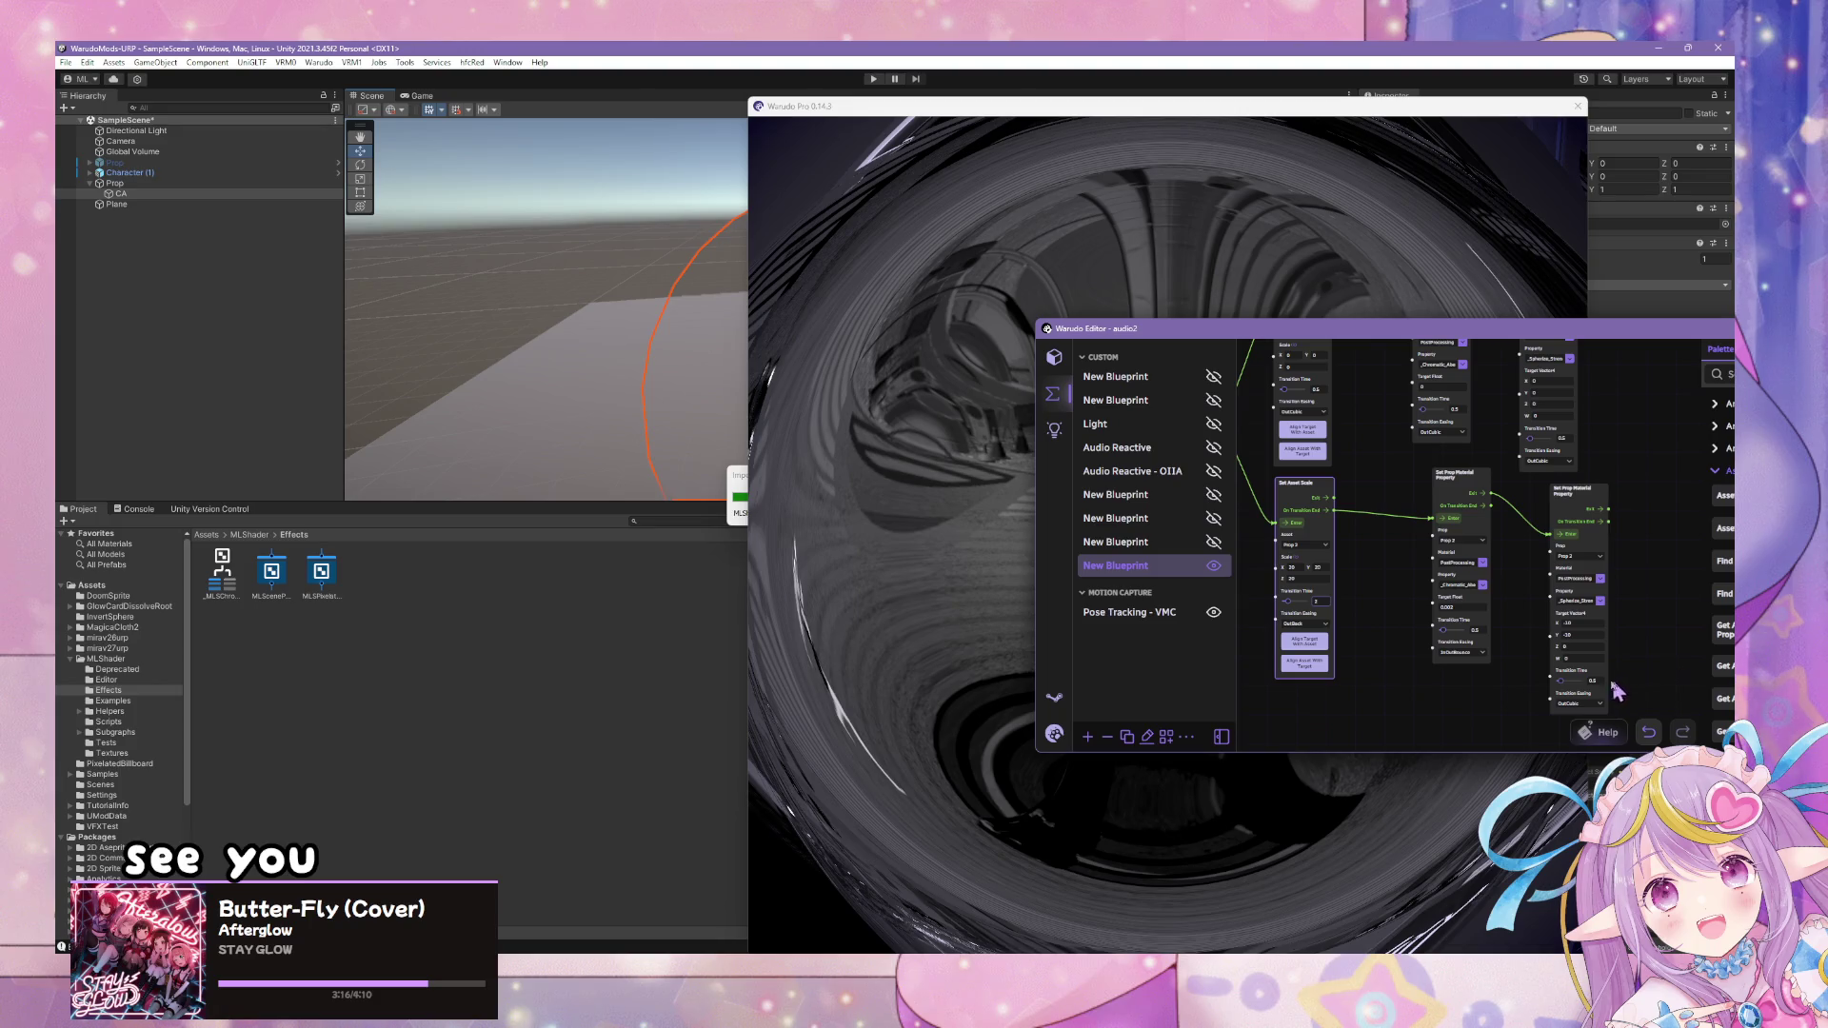
click(1582, 703)
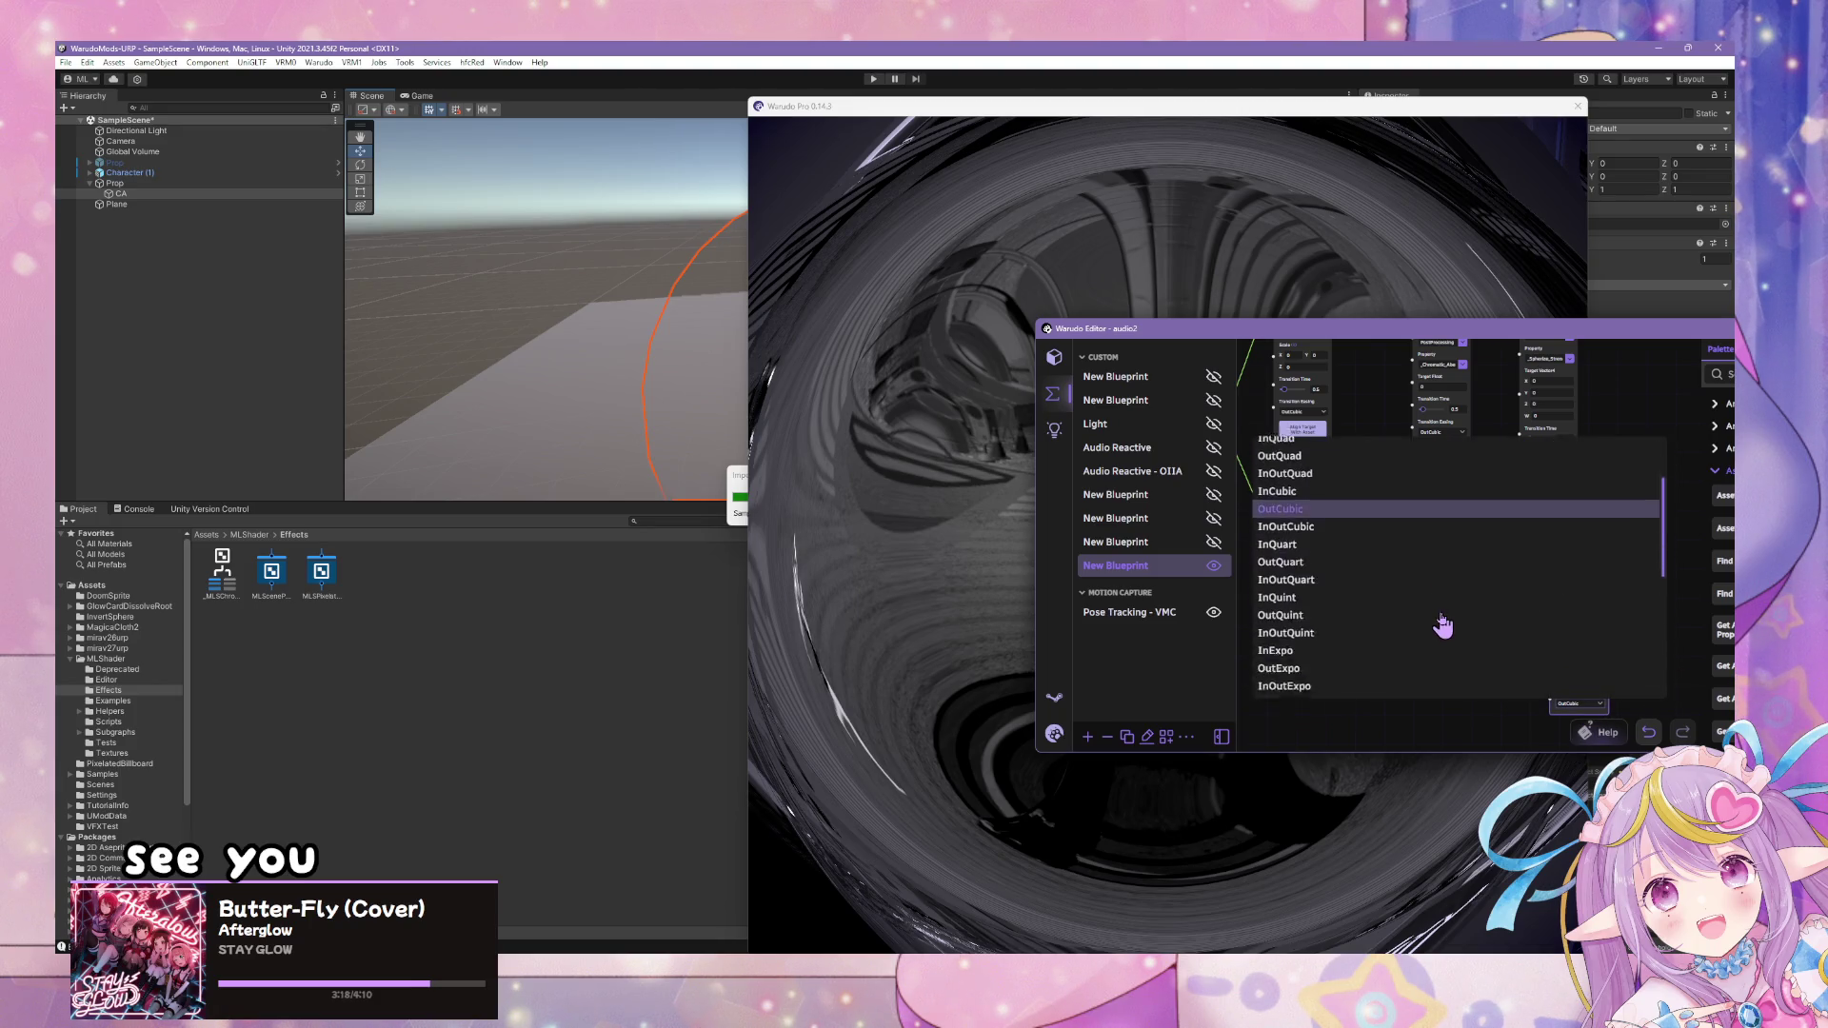
scroll(1440, 625, down, 3)
scroll(1333, 638, down, 2)
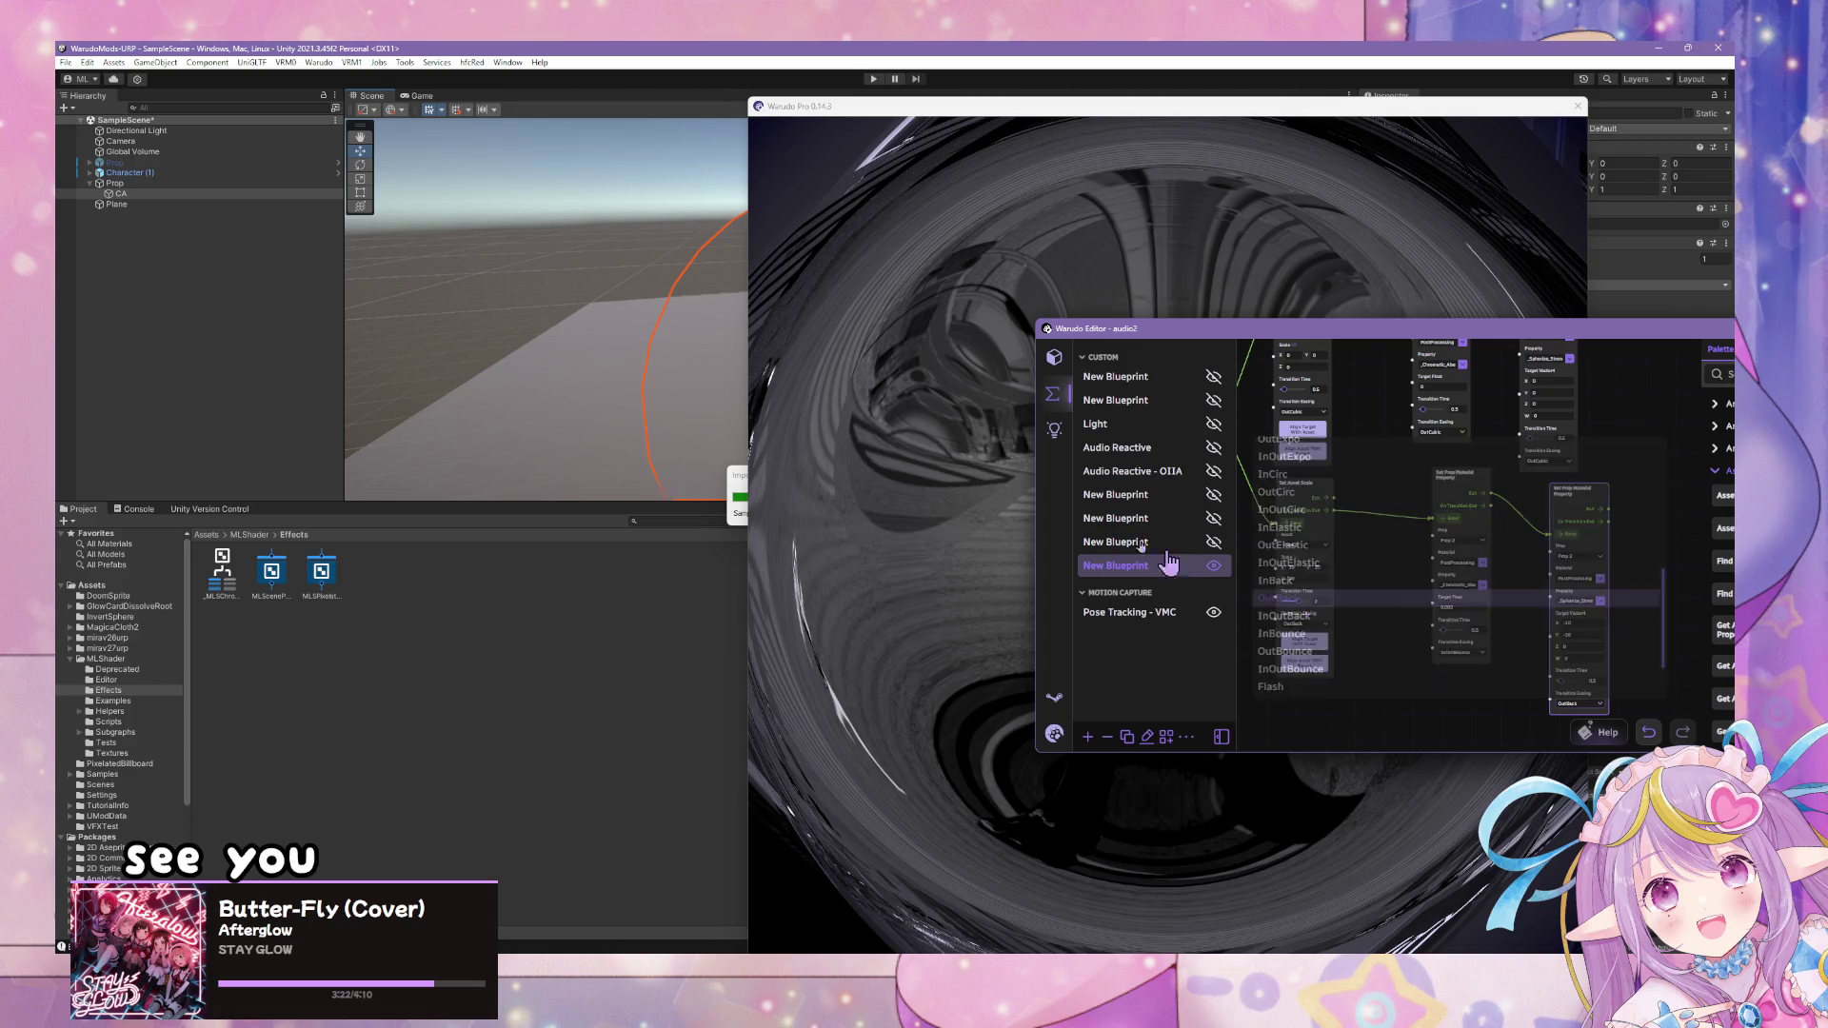
click(1215, 573)
click(1133, 476)
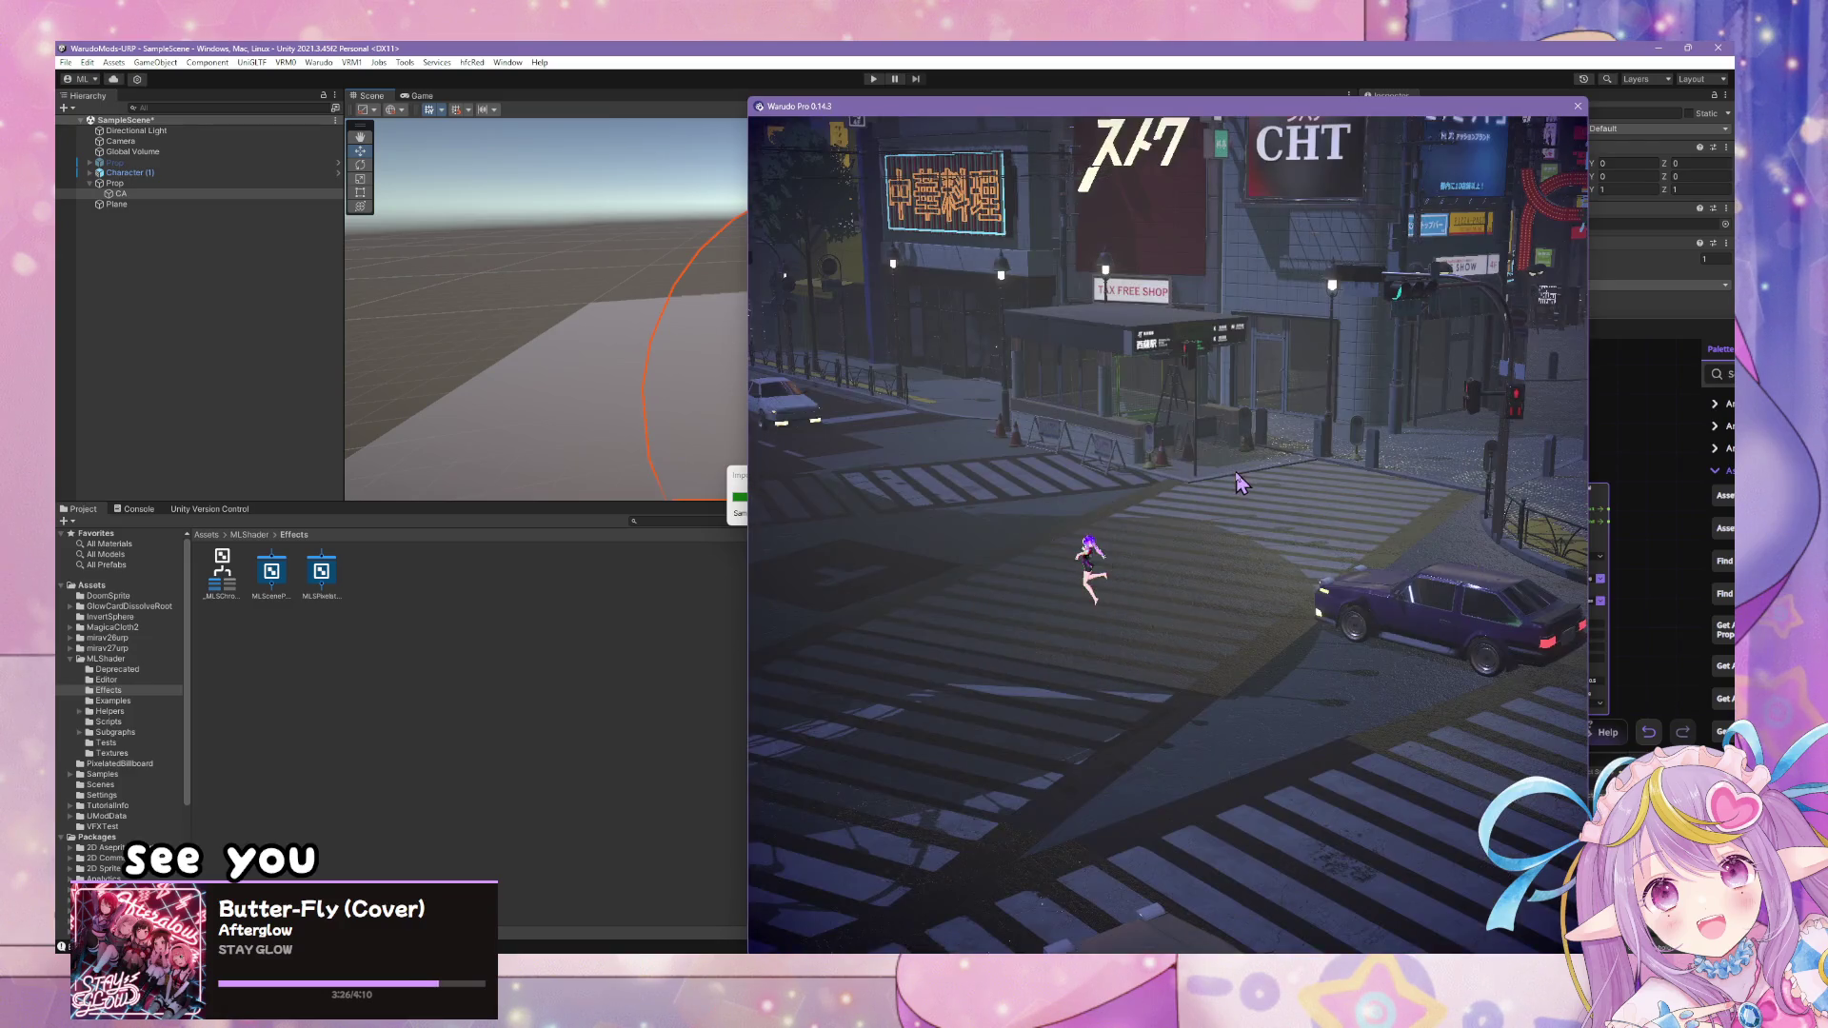
- Open the Assets list and scroll to Prop 2's PostProcessing default material properties
click(1649, 461)
scroll(1616, 514, up, 3)
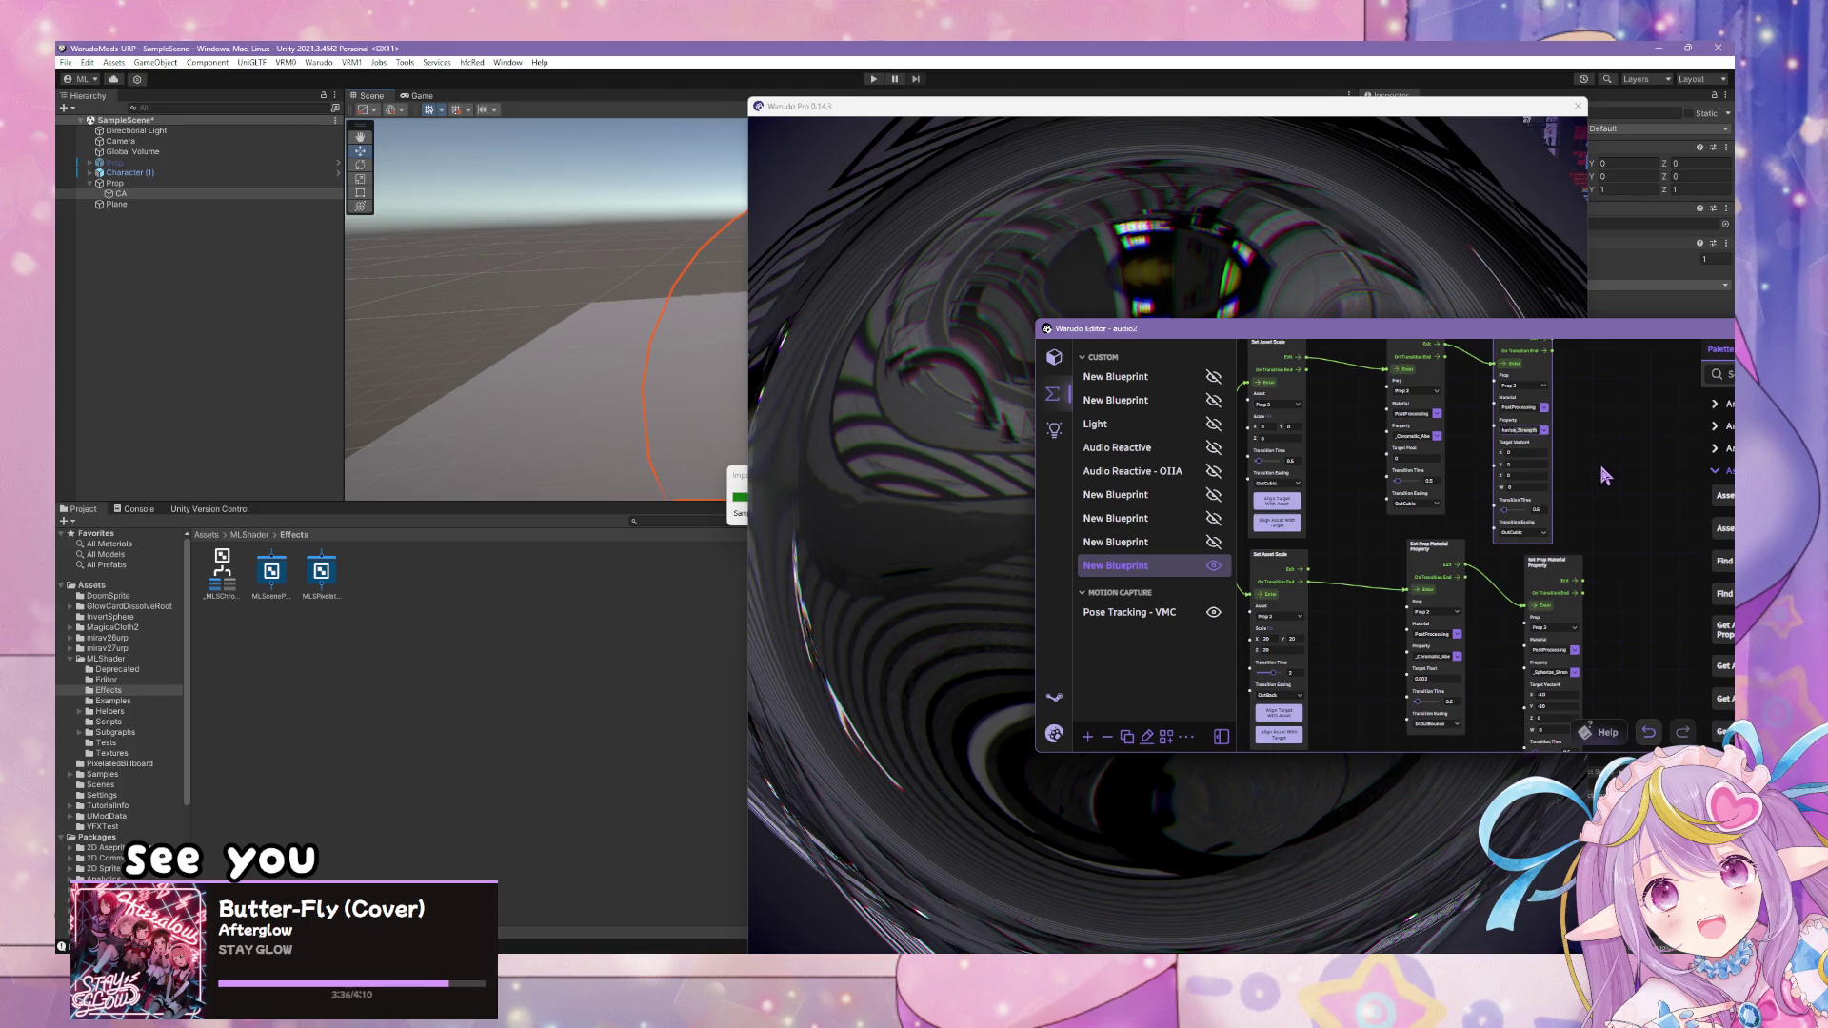
scroll(1615, 543, down, 3)
click(1054, 357)
scroll(1167, 611, down, 5)
scroll(1170, 609, down, 2)
scroll(1177, 591, down, 4)
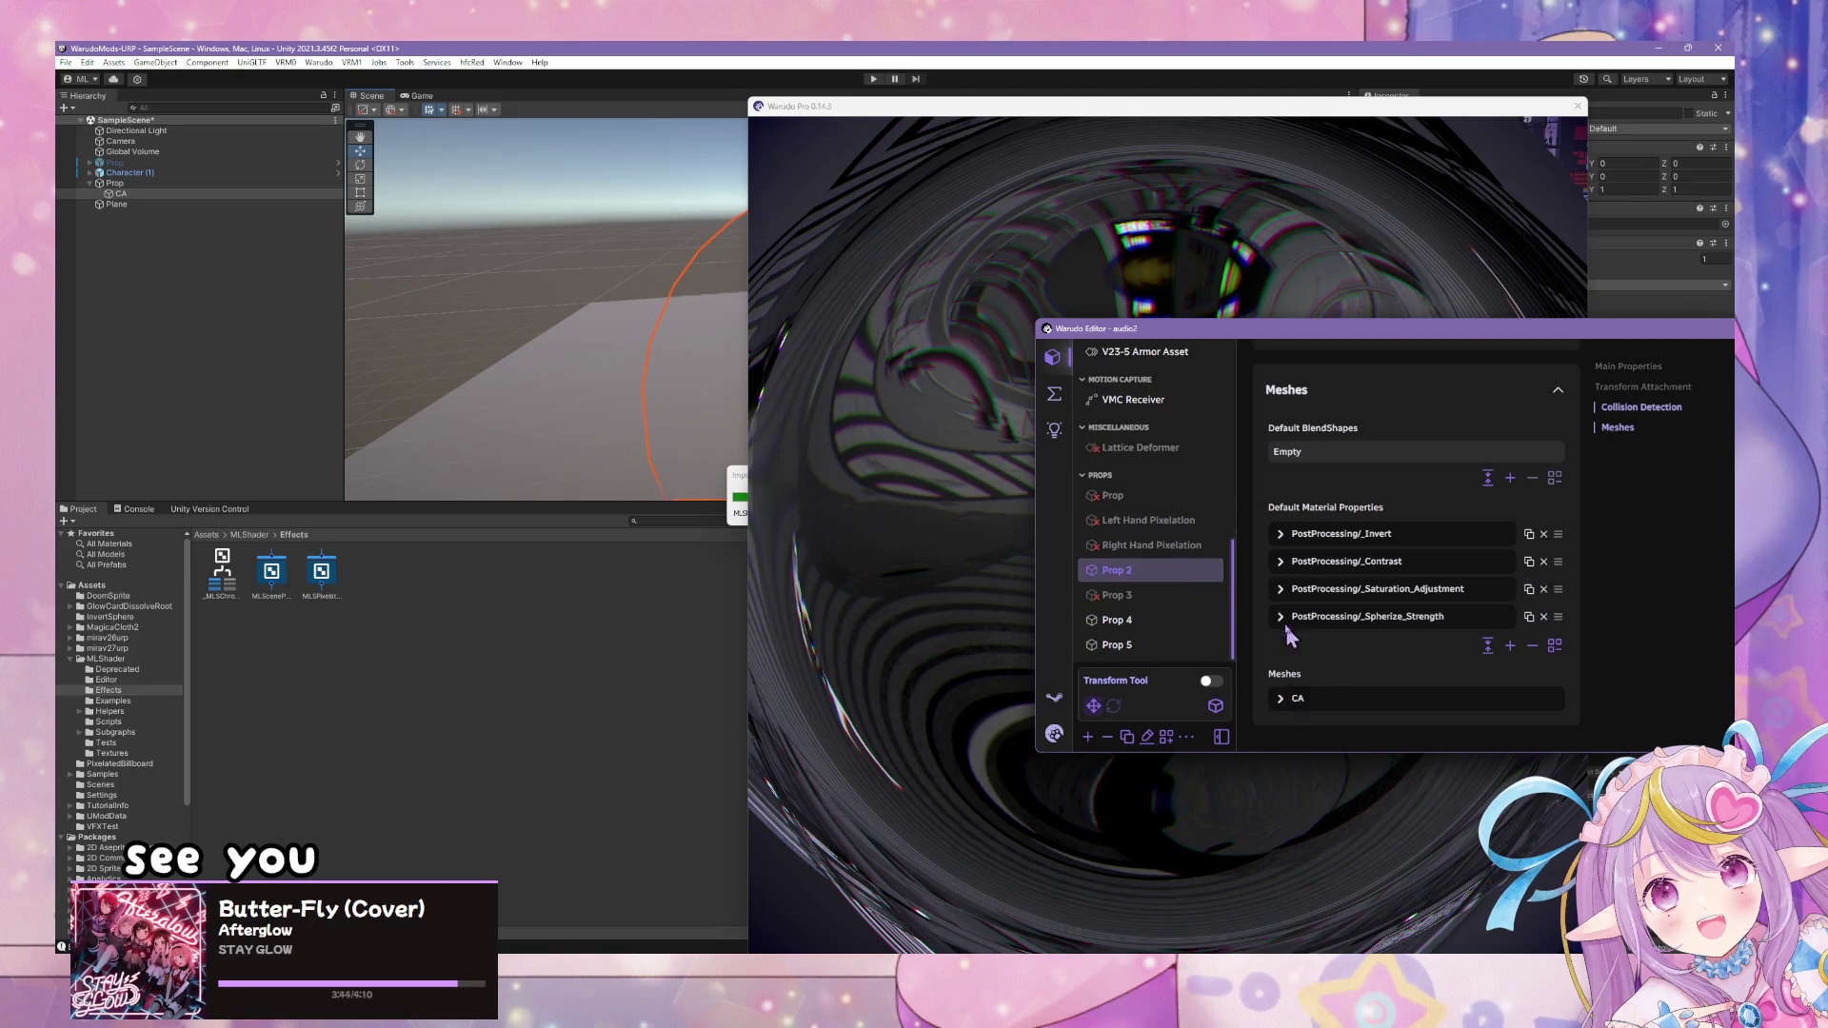
- Delete Prop 2's PostProcessing/_Spherize_Strength property, preview, and go back to Blueprints
click(1545, 618)
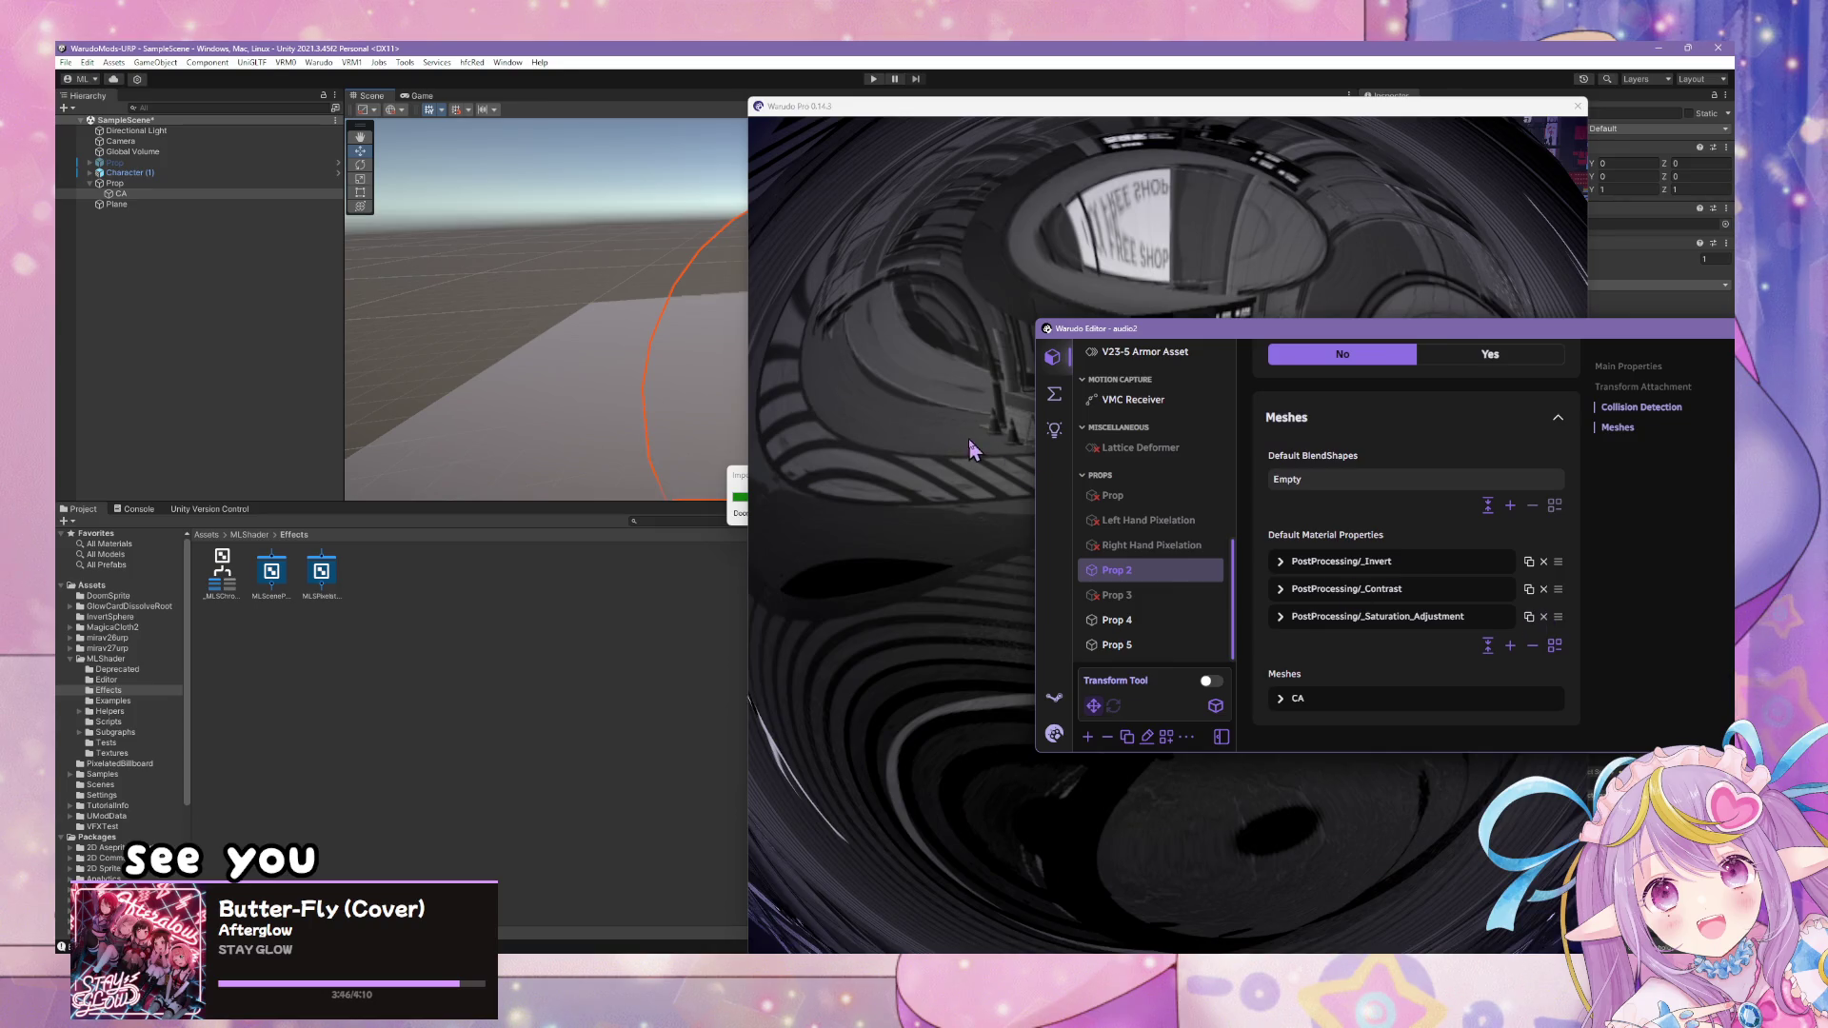
click(980, 439)
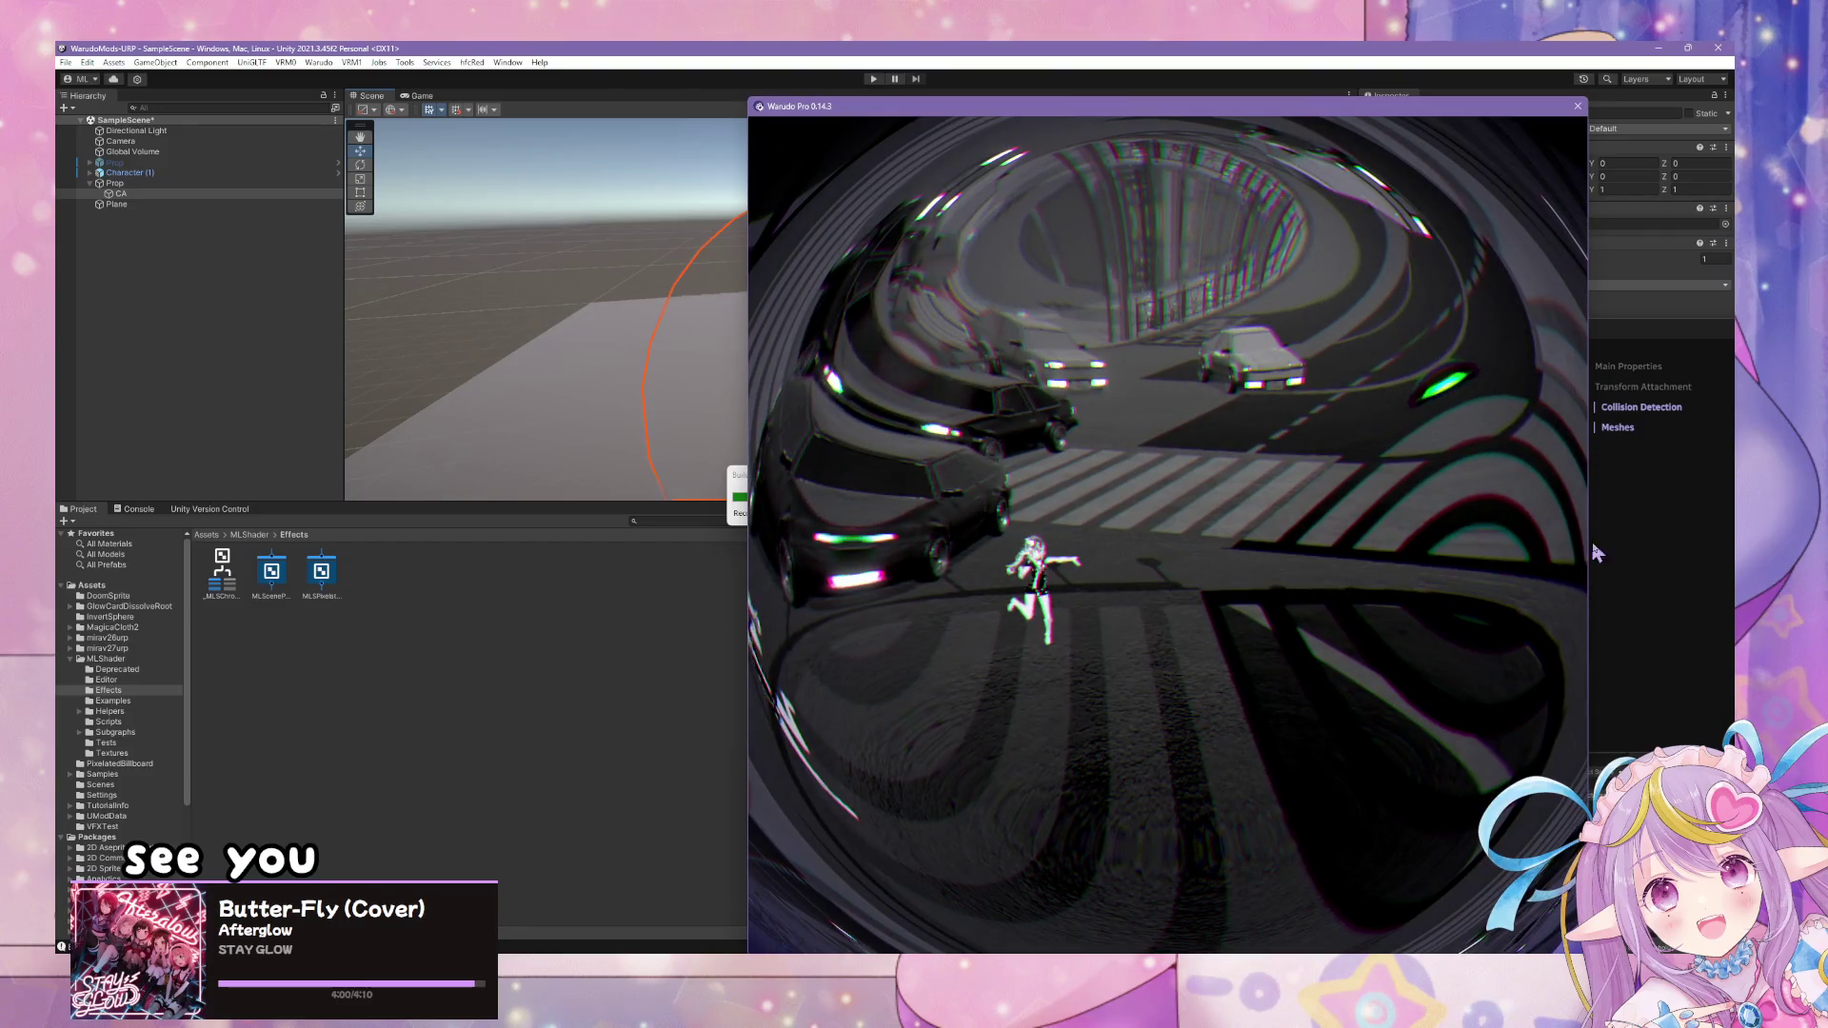
click(1592, 551)
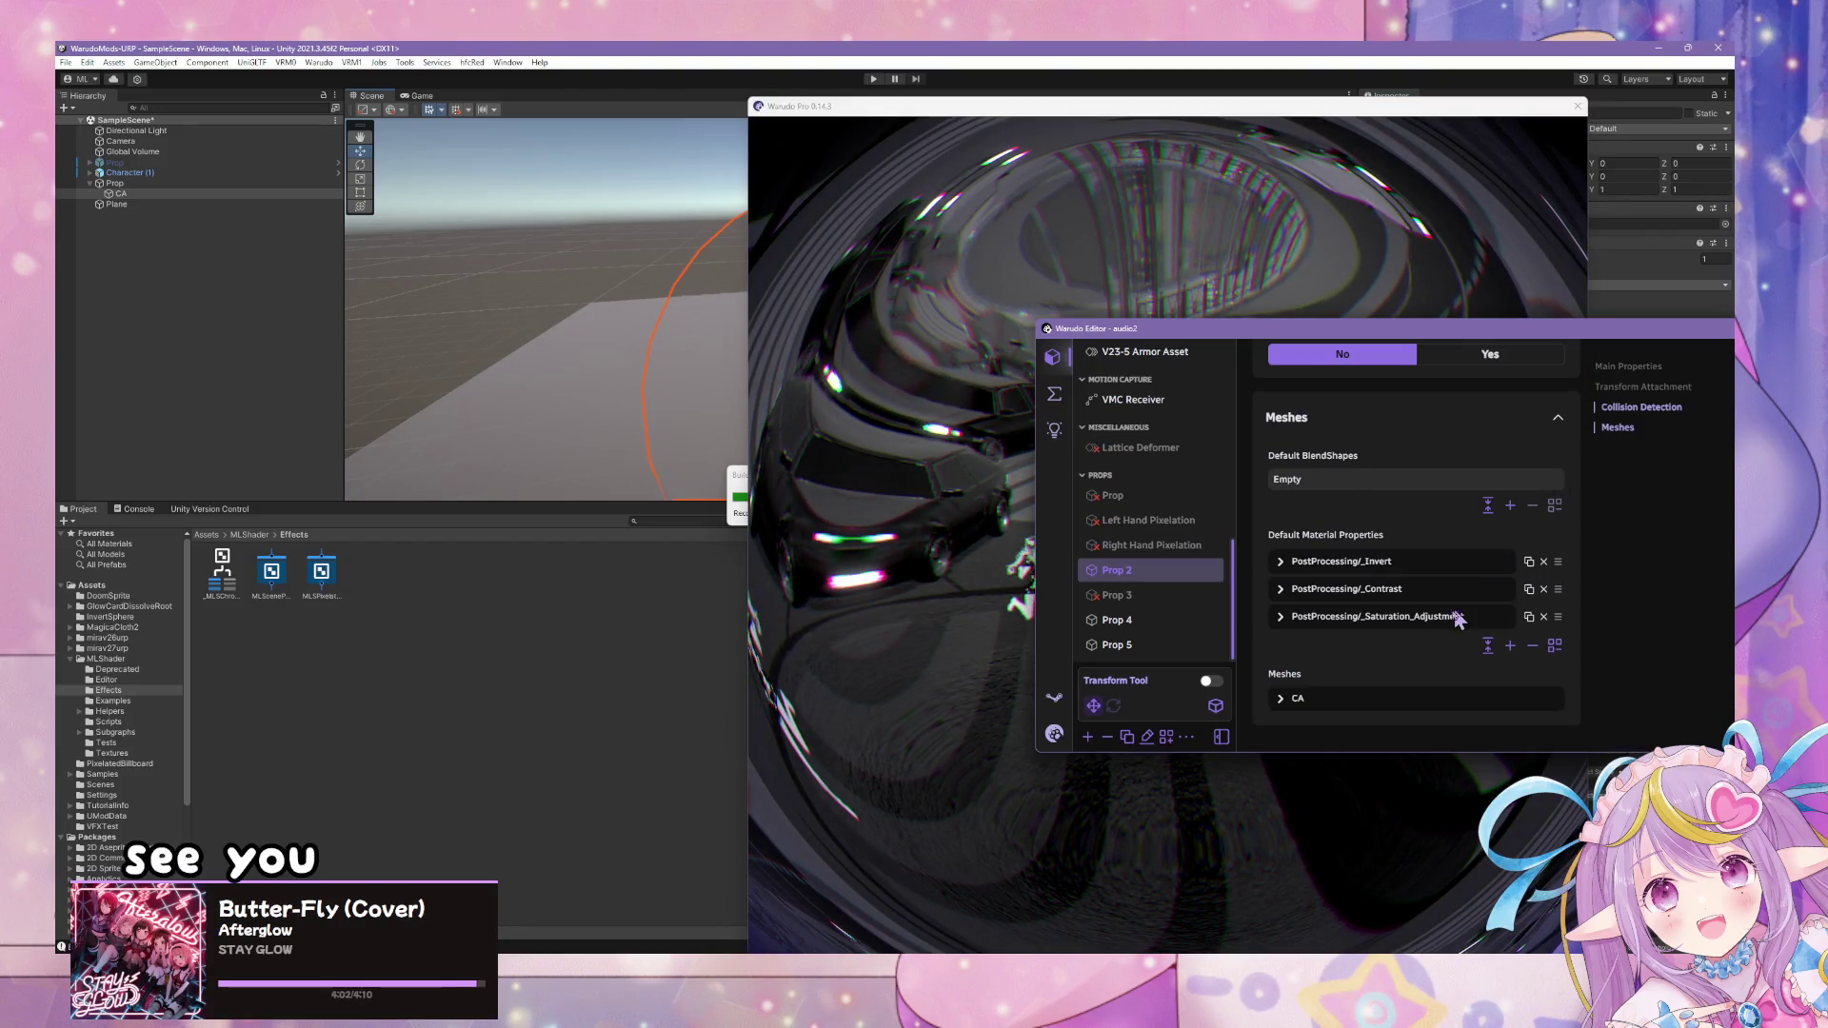
click(1052, 395)
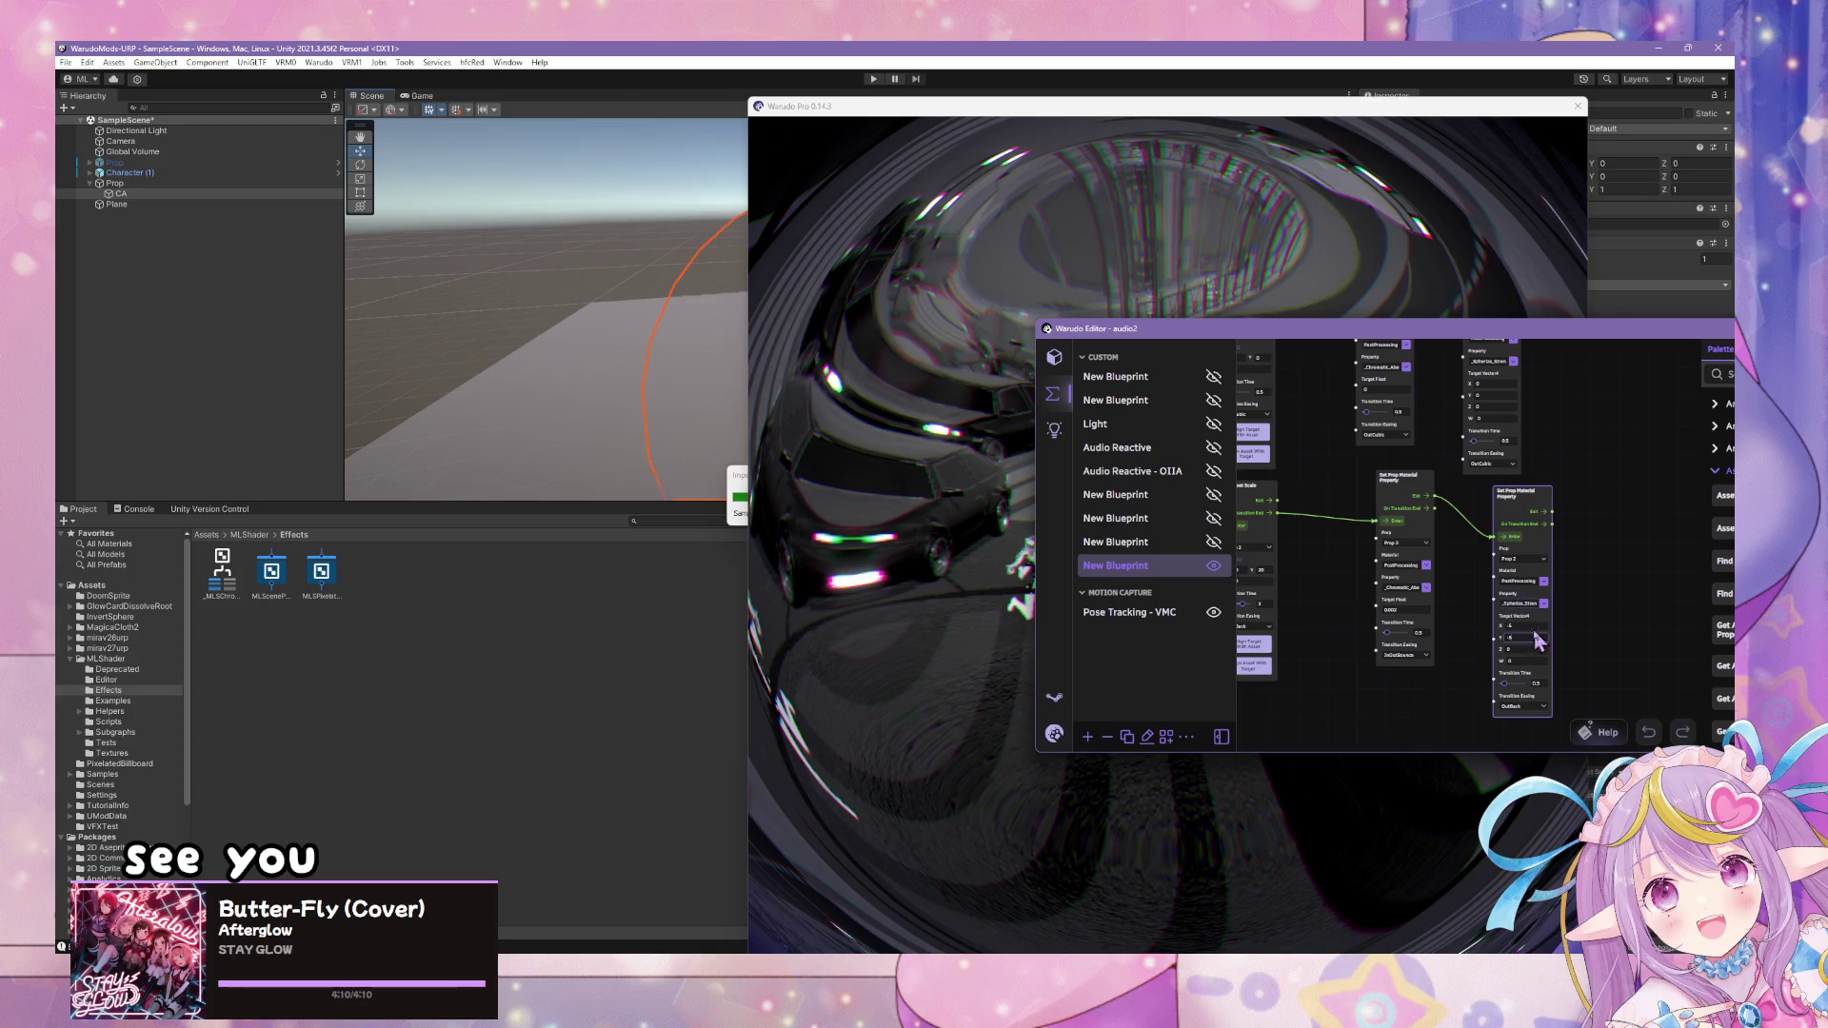
- Set the transition easing to InOutQuint and preview the effect in the viewport
click(1528, 709)
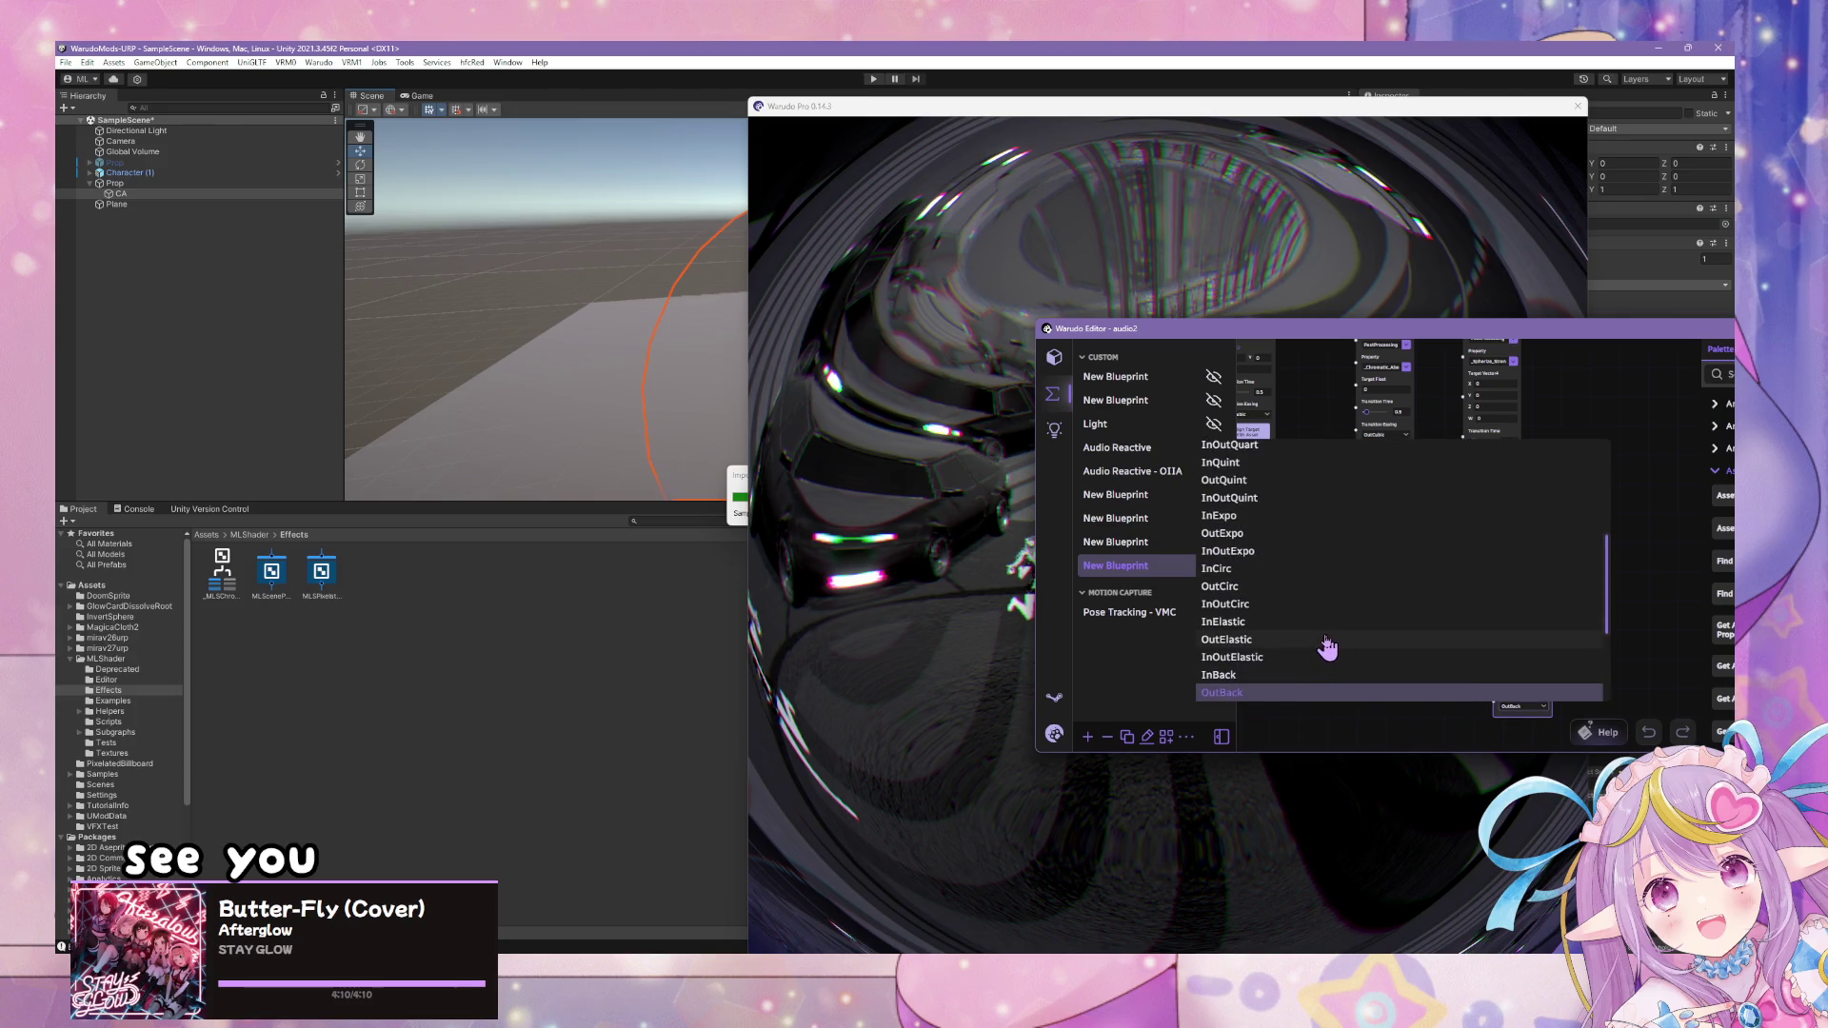
scroll(1260, 495, up, 2)
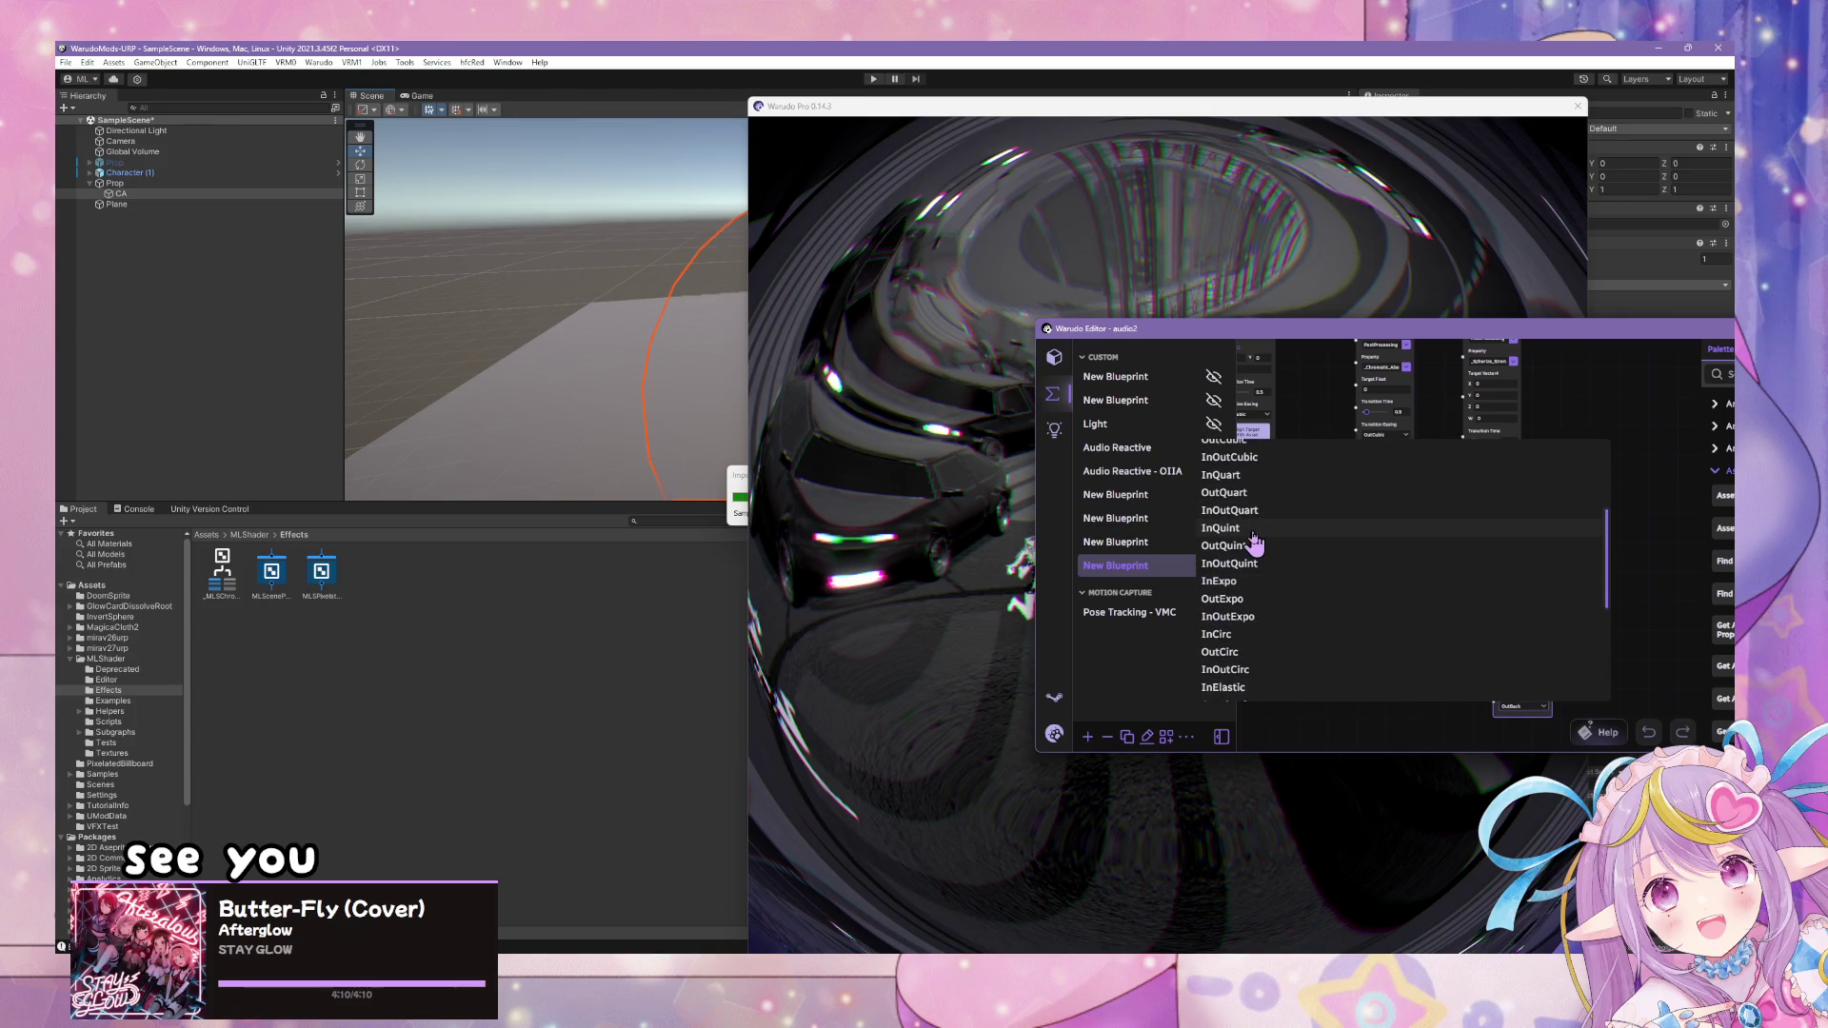
click(1250, 563)
click(1006, 517)
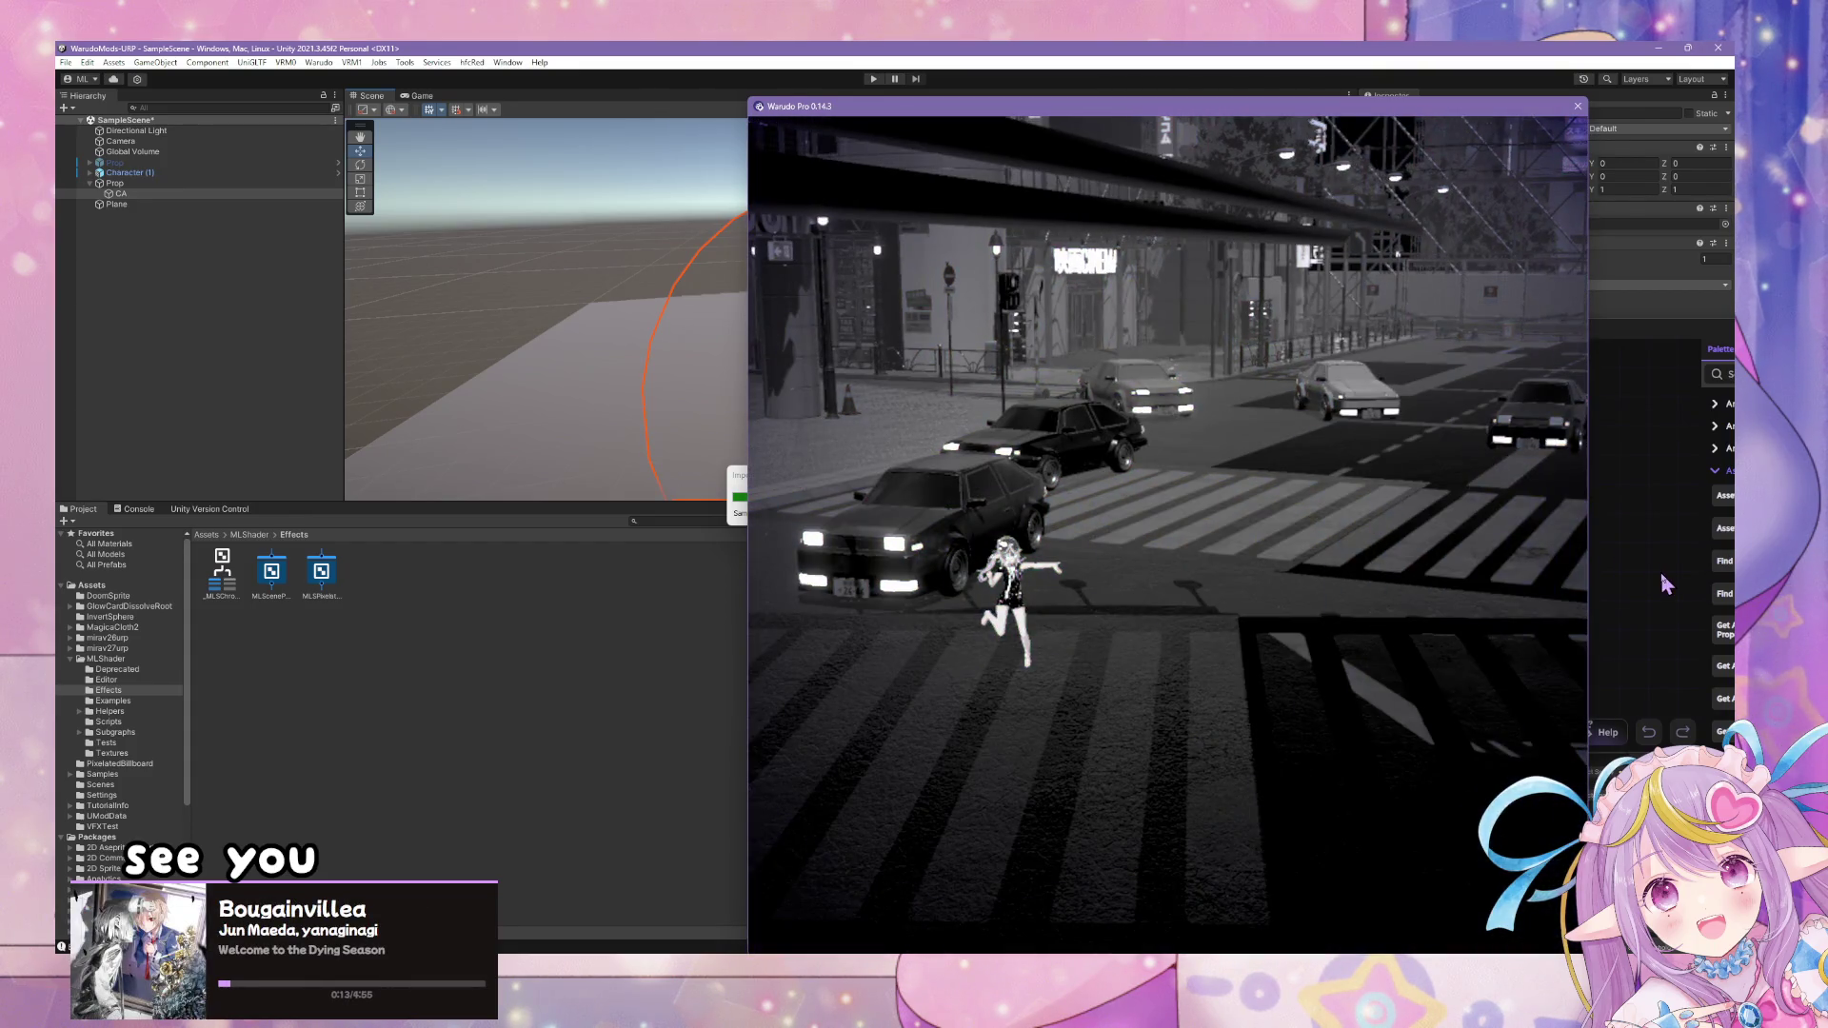
click(1666, 585)
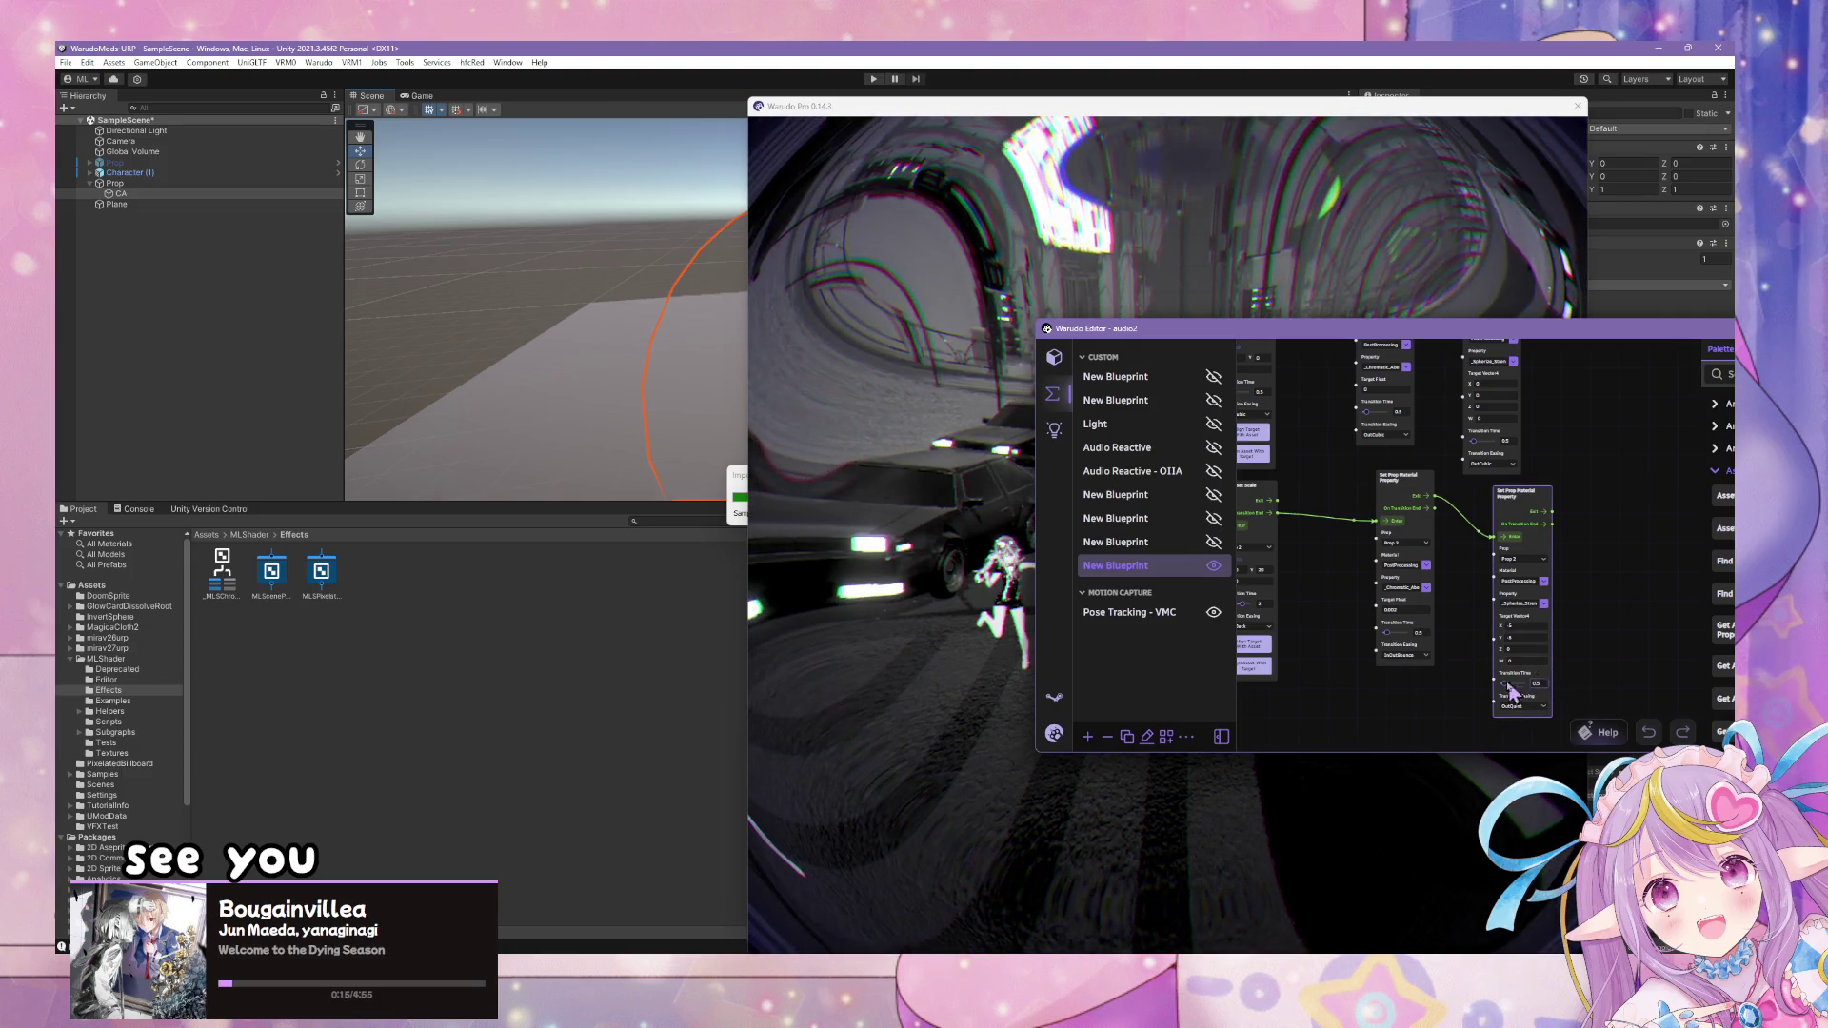
click(1017, 505)
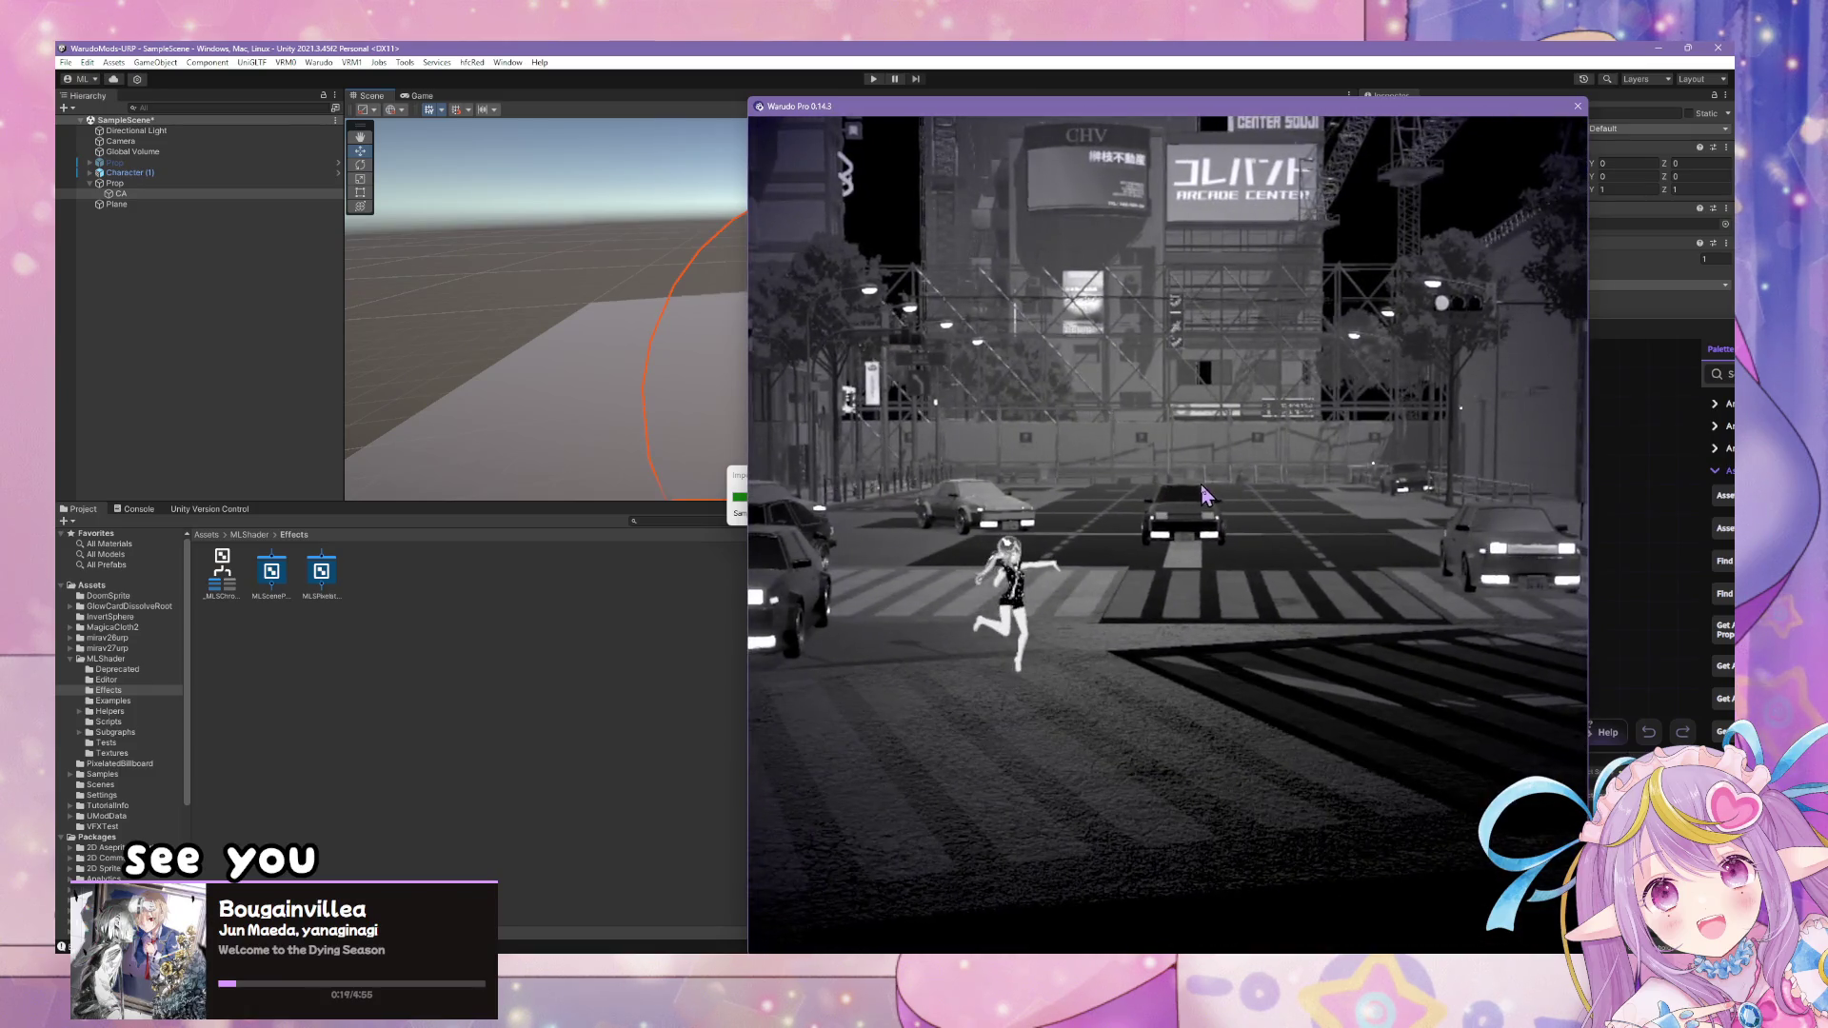
- Wire Set Scale's Exit into Set Prop Material Property's Enter and watch the sphere effect
key(alt+Tab)
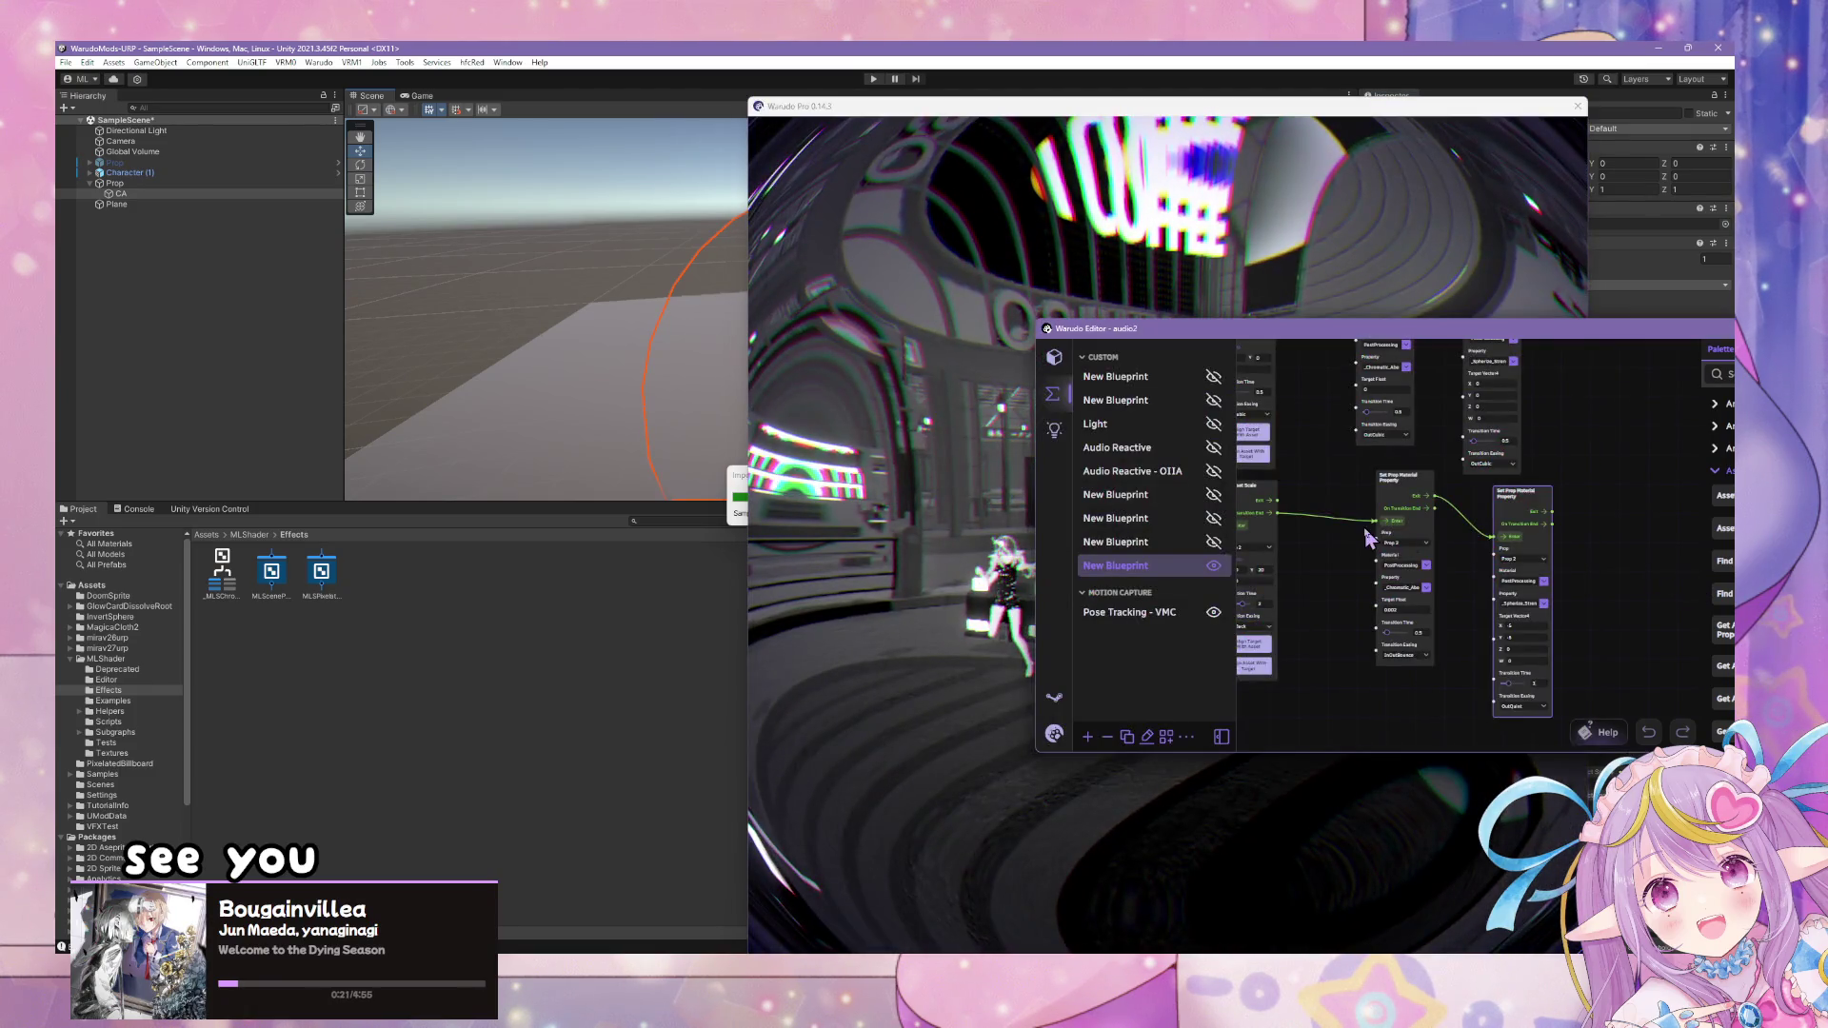
drag(1361, 516, 1492, 535)
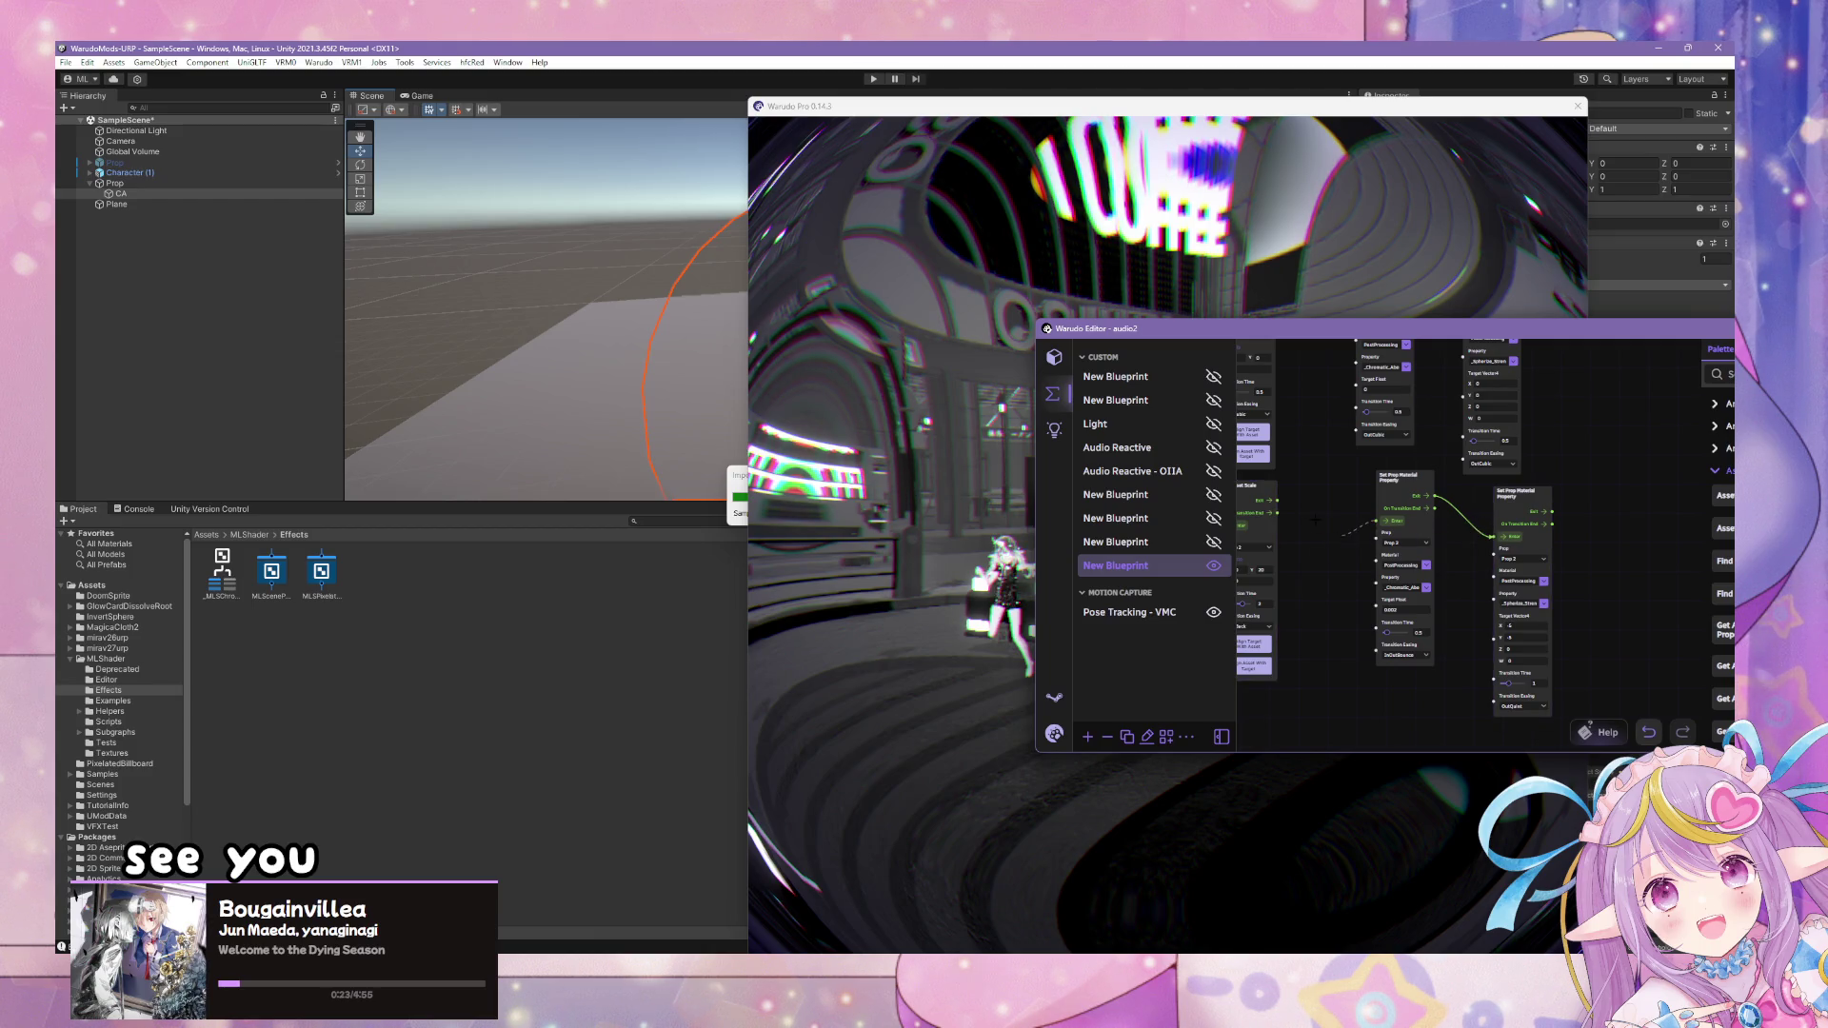
drag(1282, 503, 1379, 521)
click(932, 447)
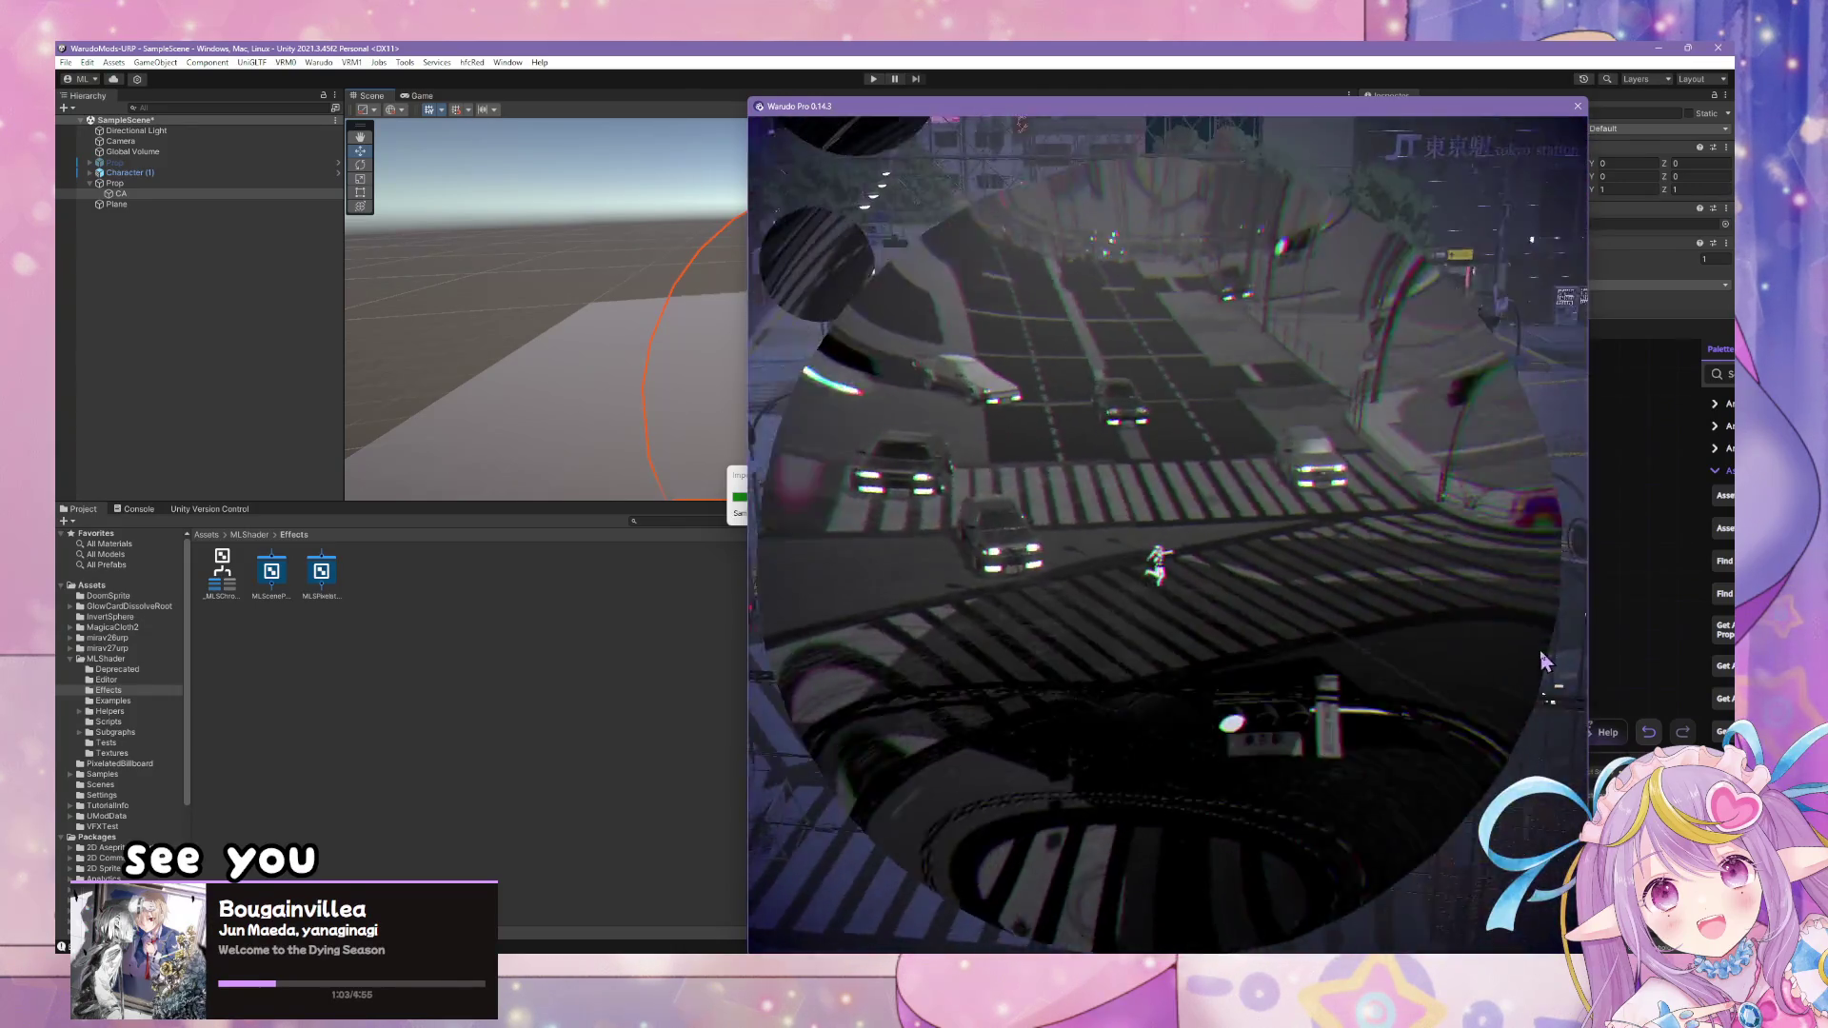
- Save the audio2 scene from the Warudo logo menu, checking the live view between saves
key(alt+Tab)
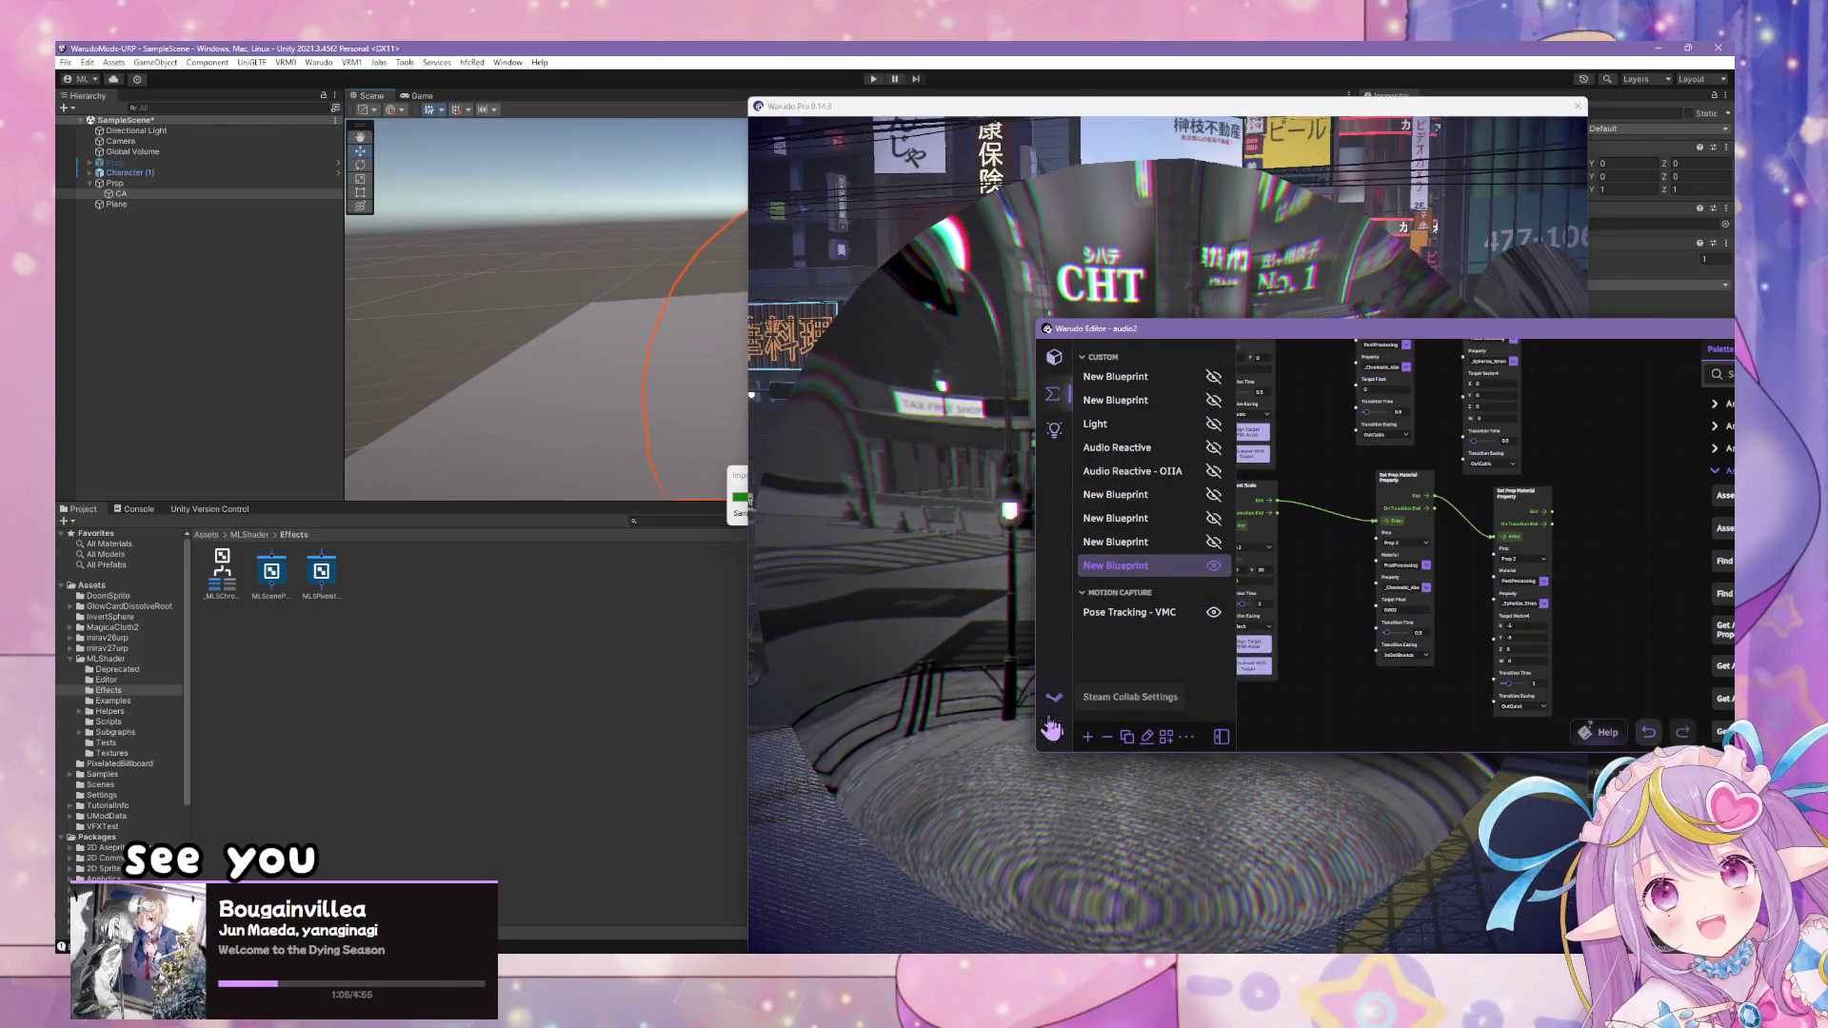
click(1091, 430)
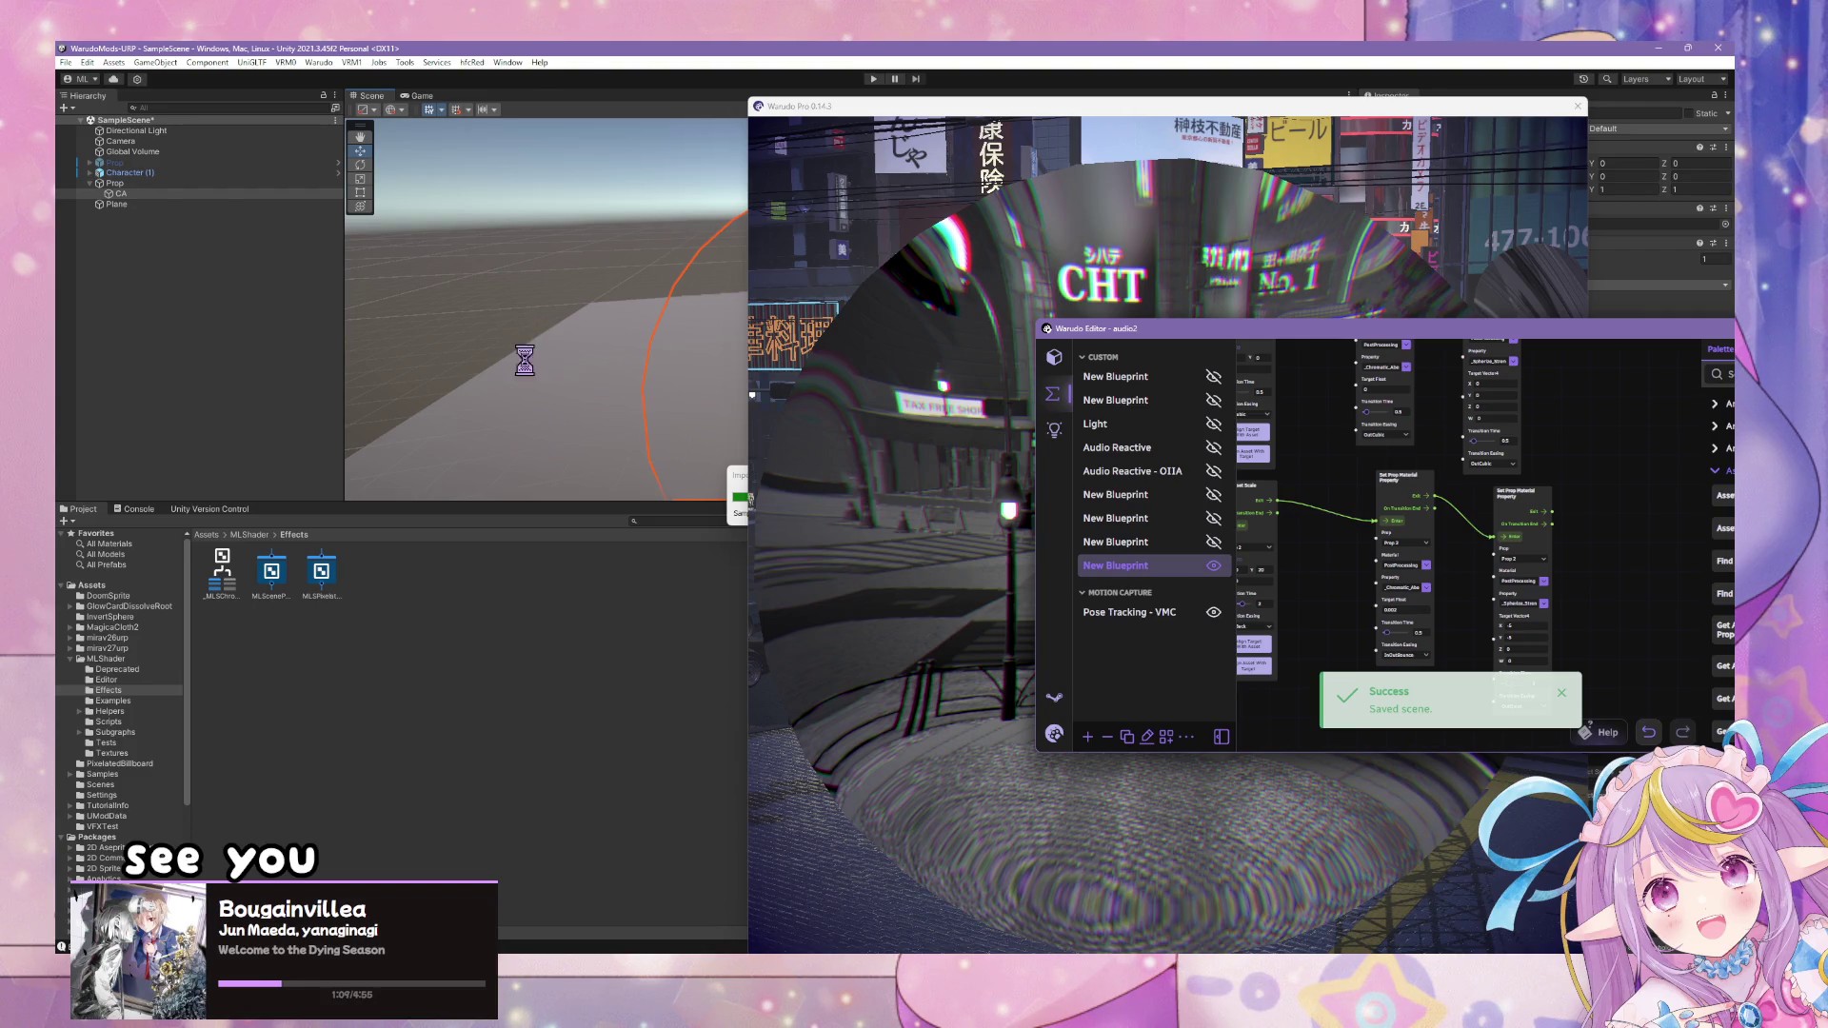
click(952, 621)
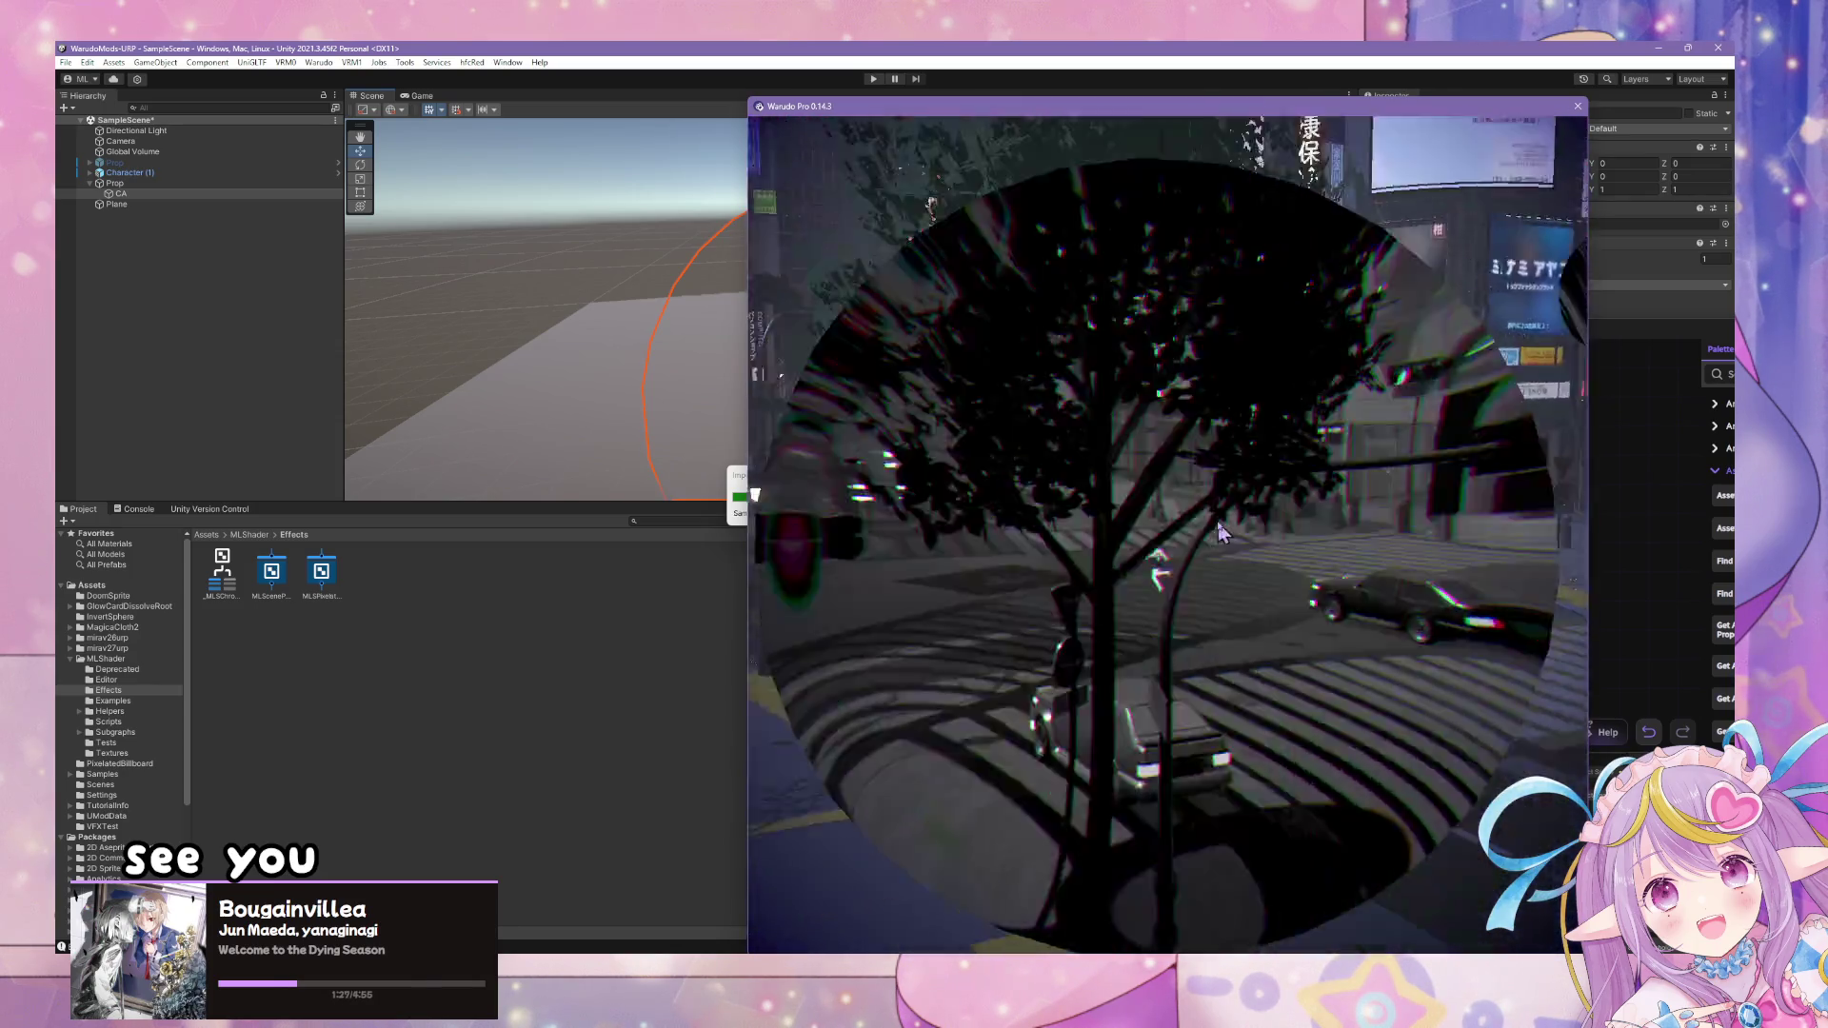
key(alt+Tab)
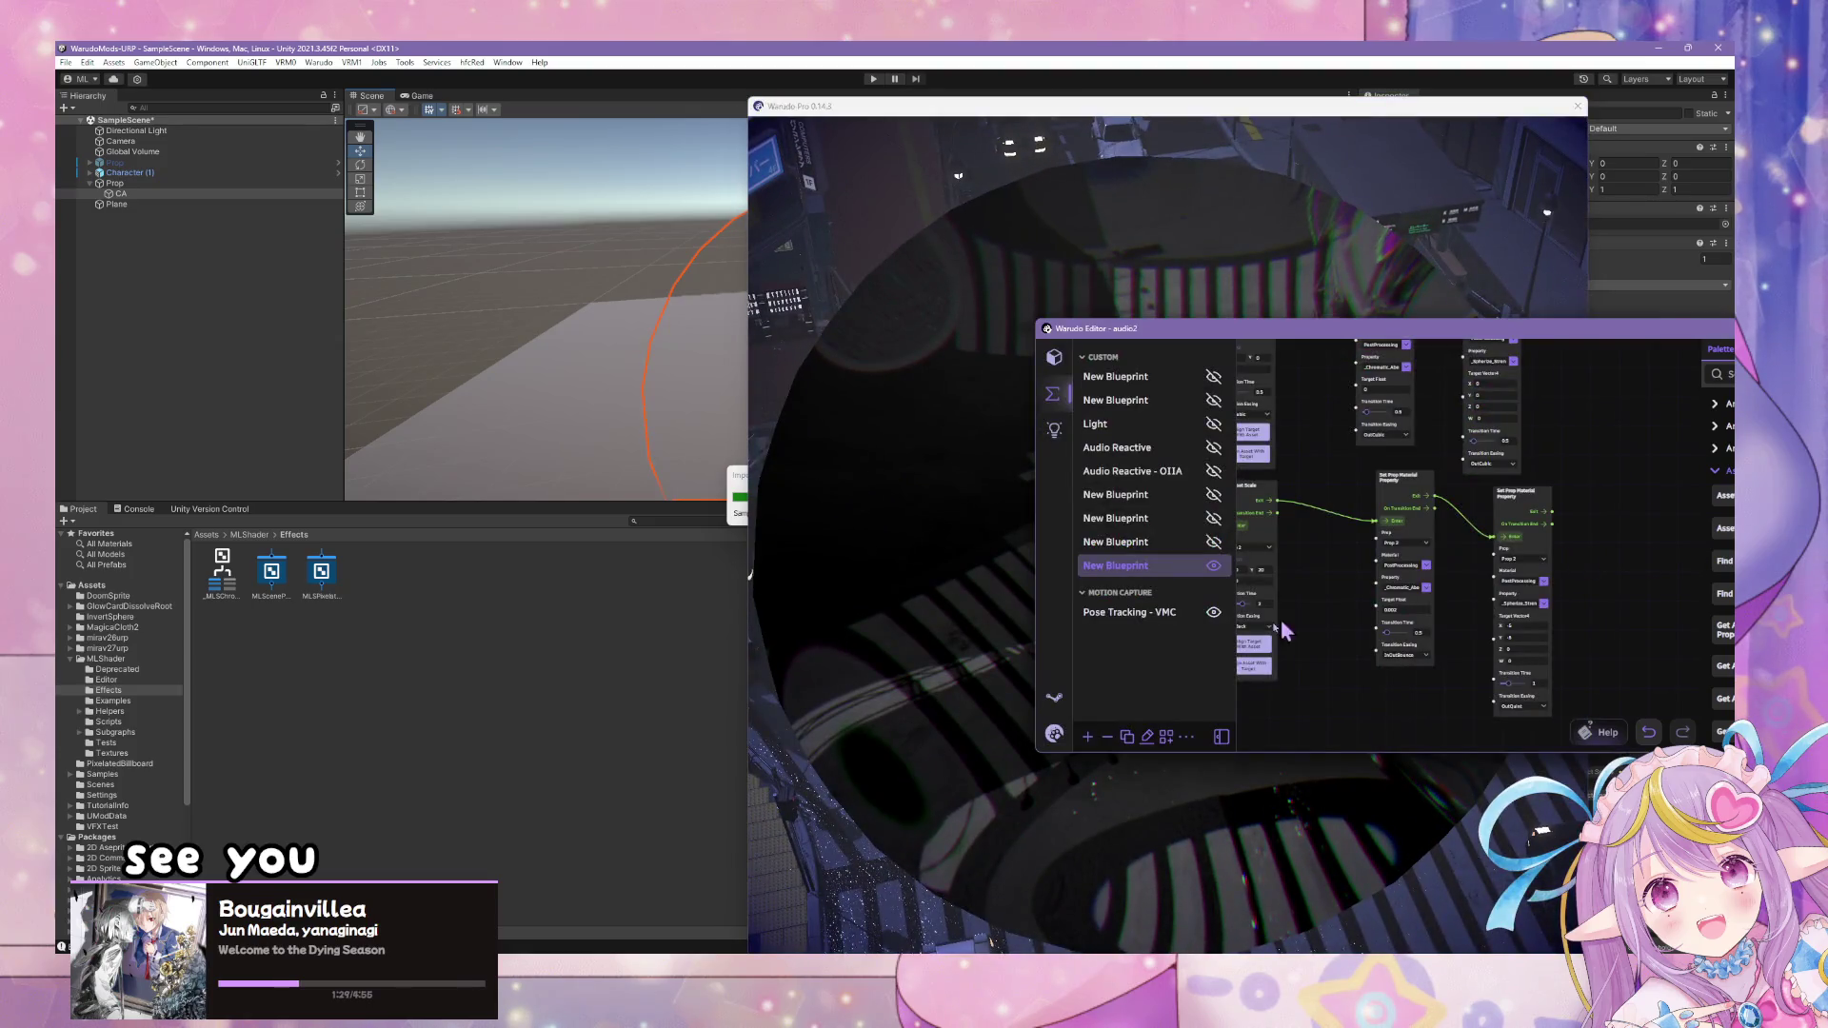
click(1056, 735)
click(1116, 440)
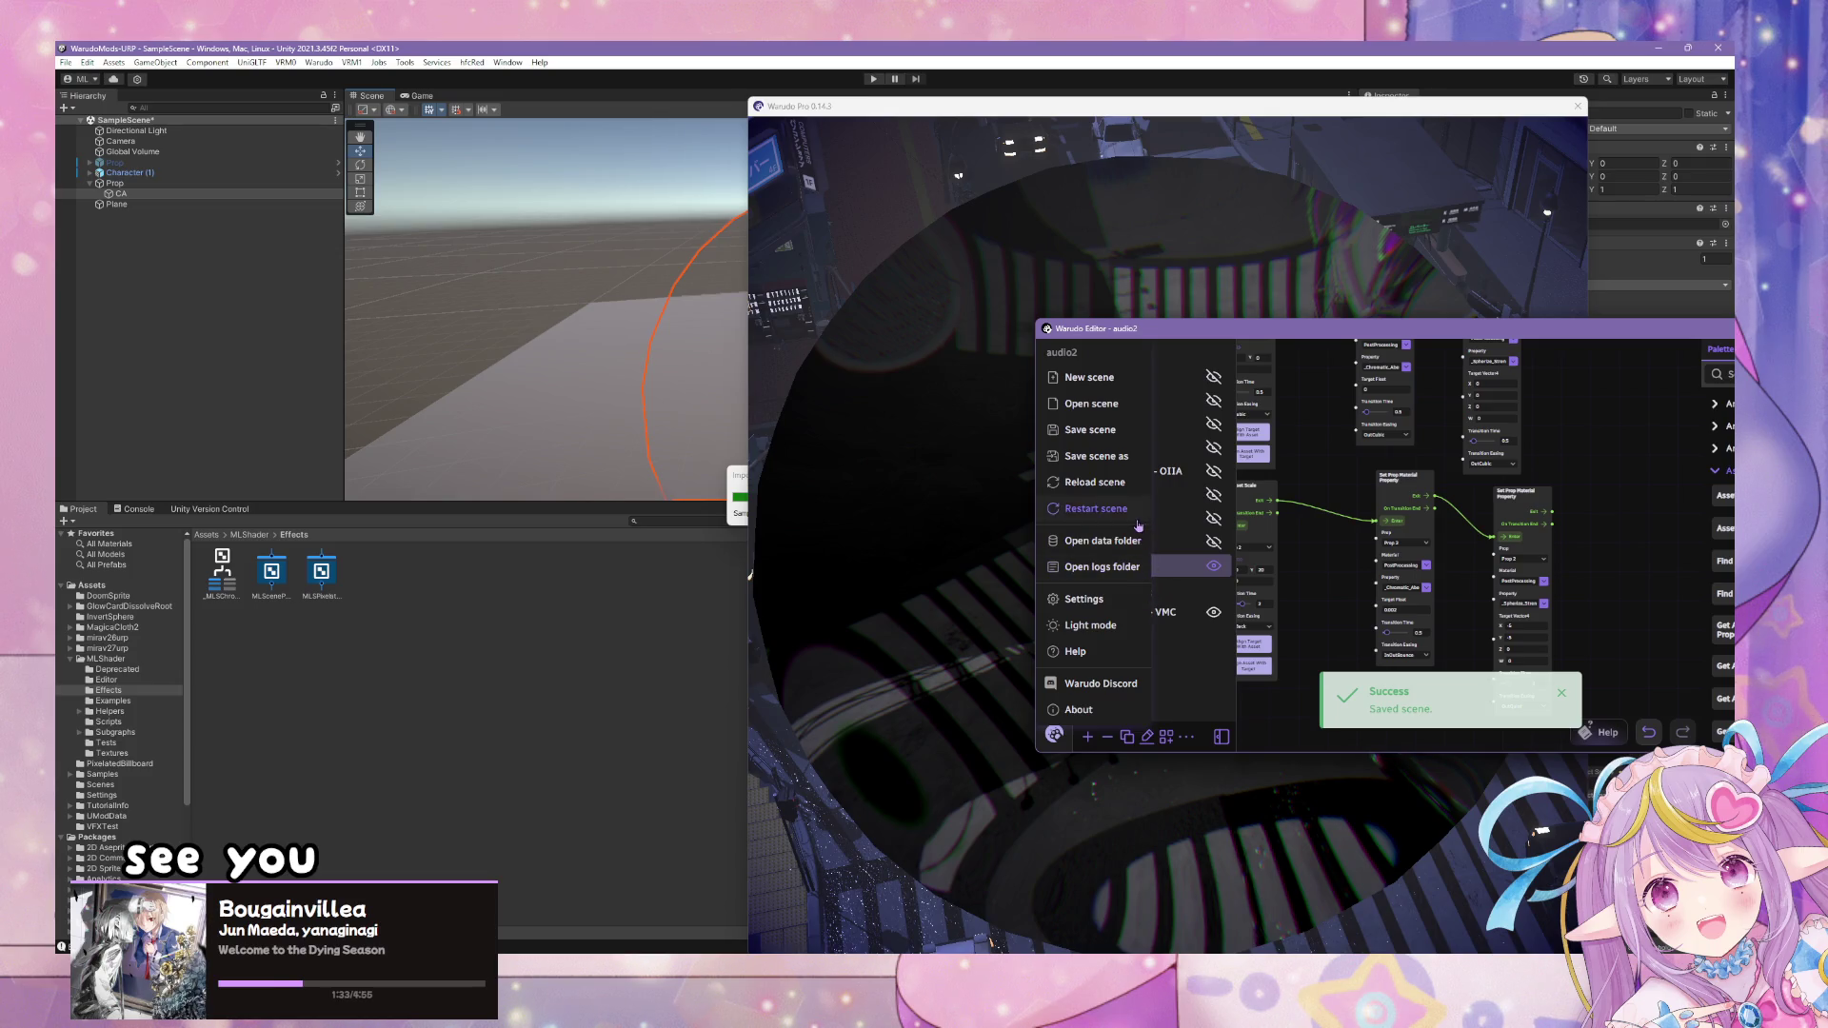
- Restart the Warudo scene, let it reload, then switch over to Unity
click(1095, 482)
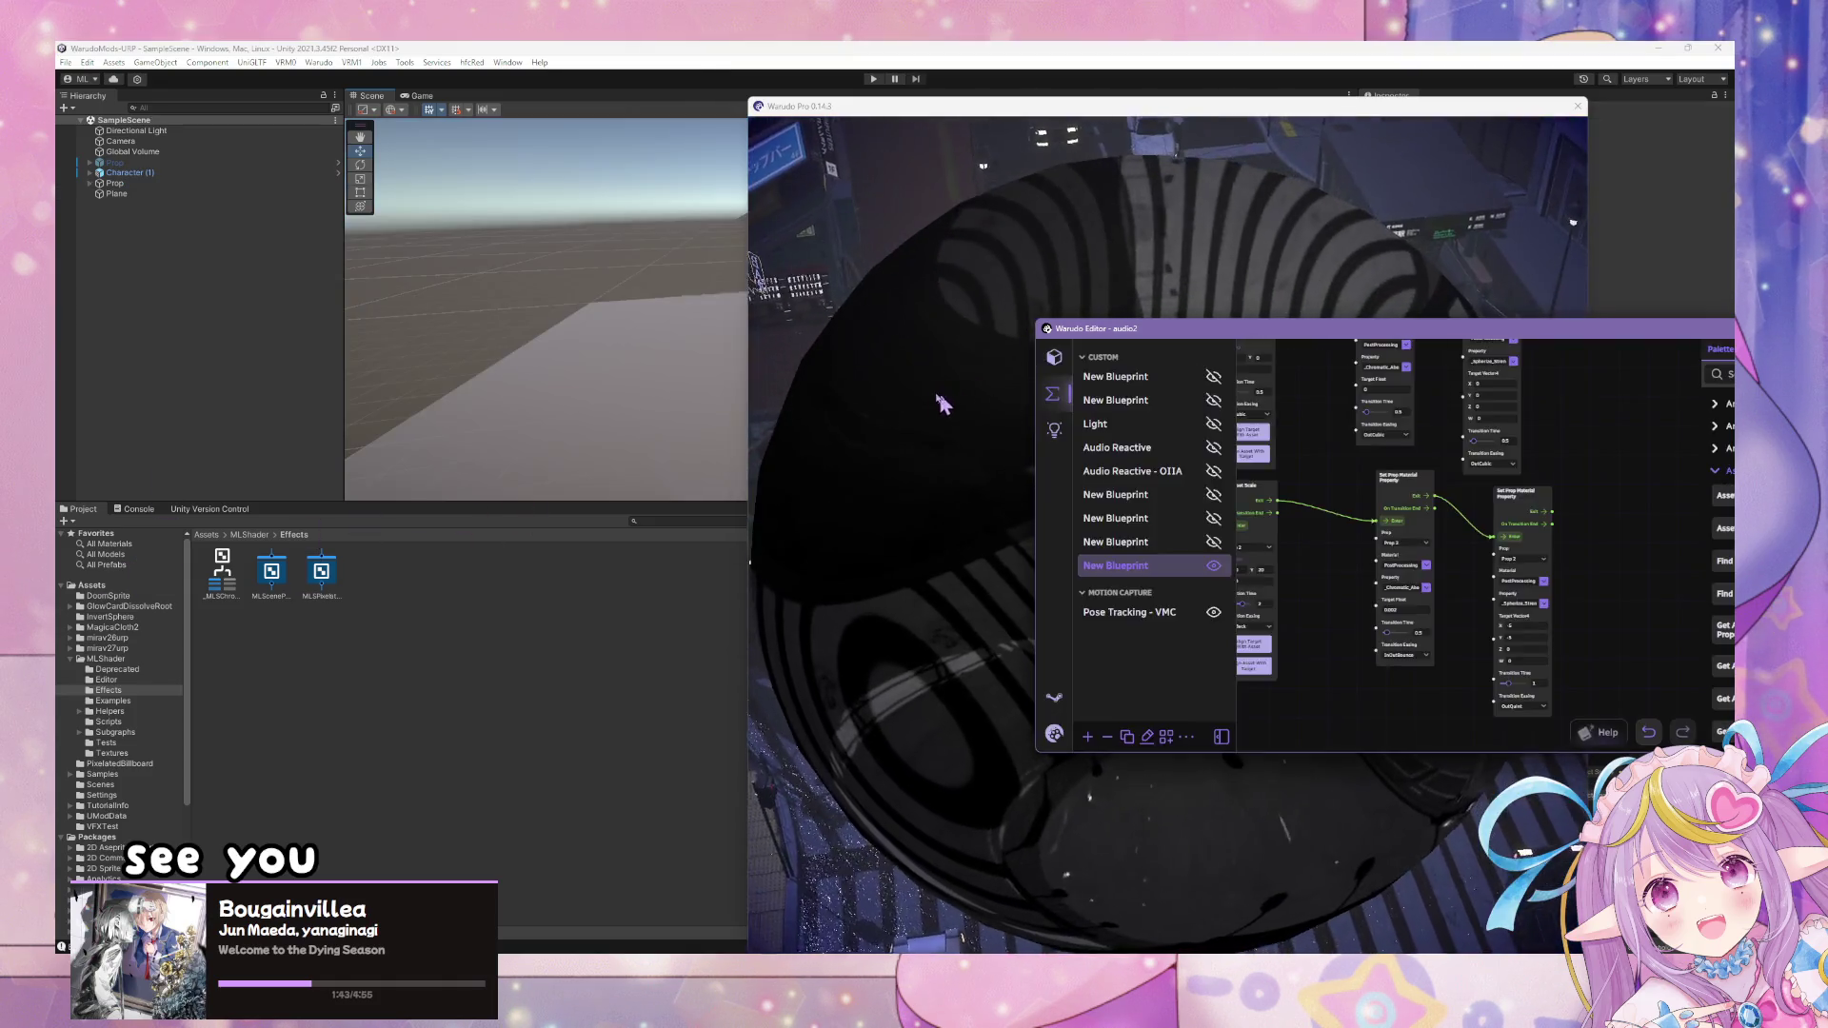
click(949, 342)
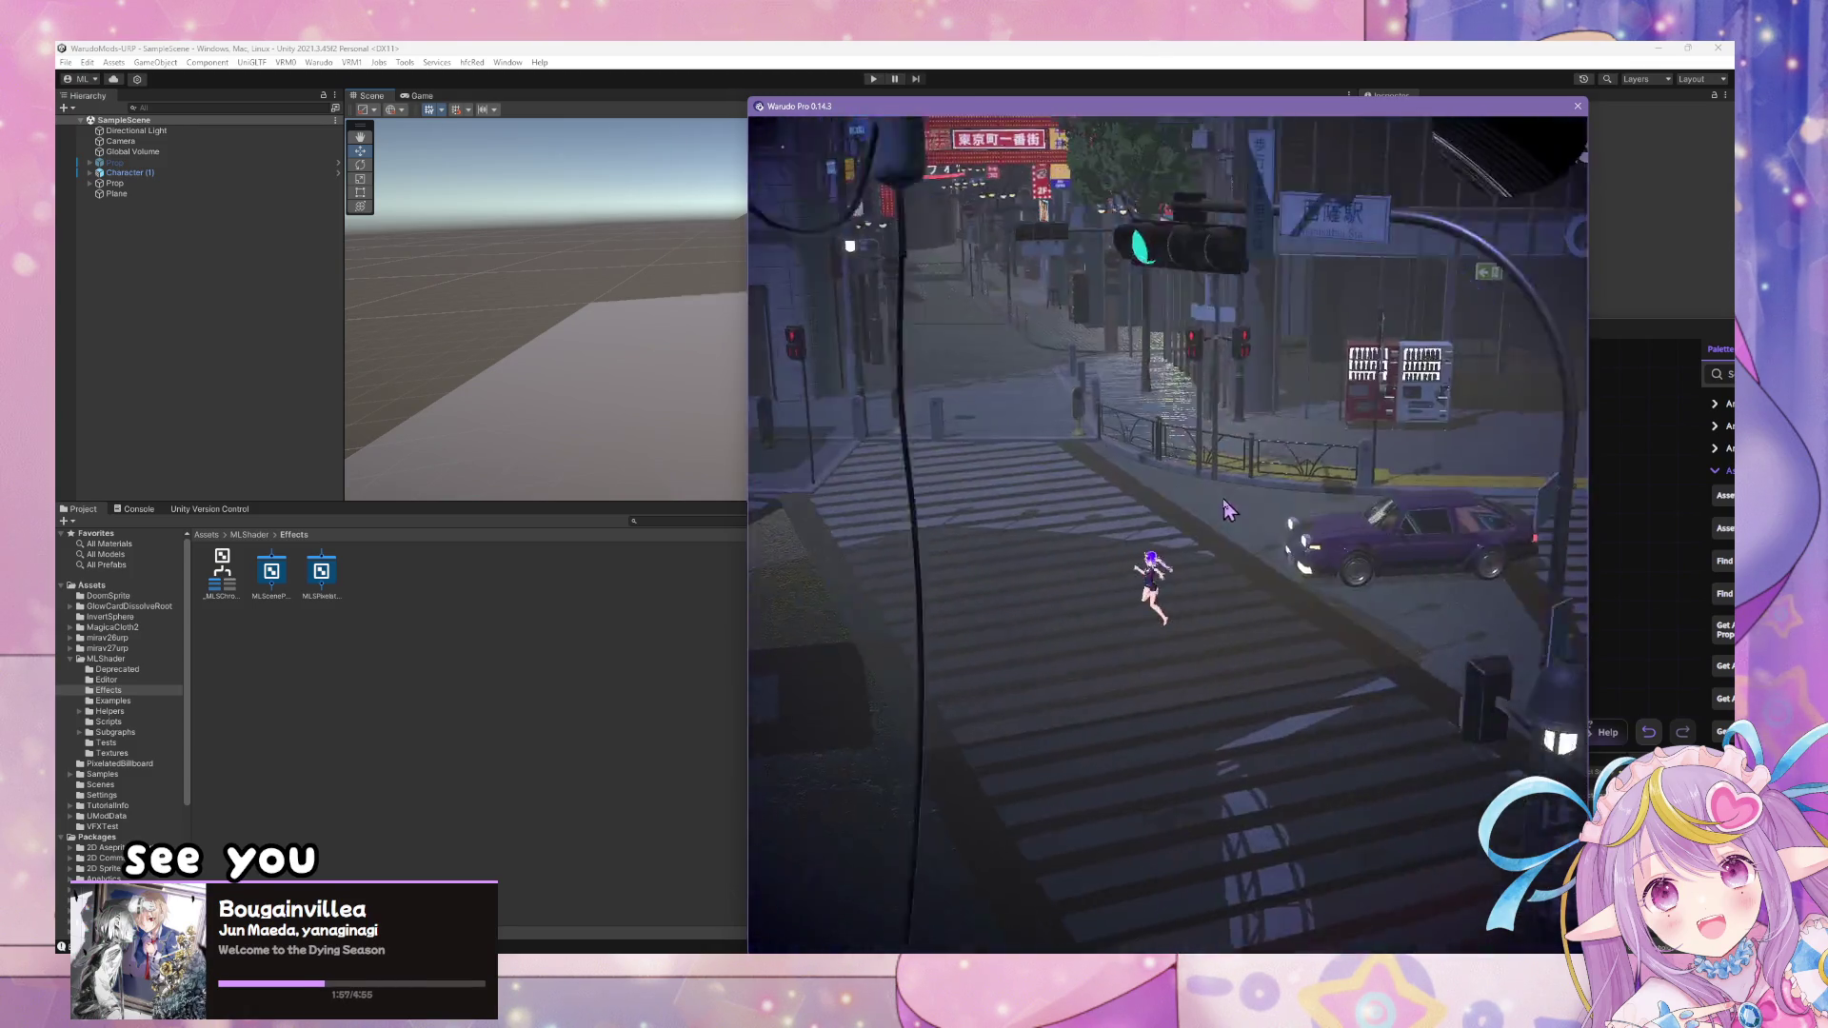
key(alt+Tab)
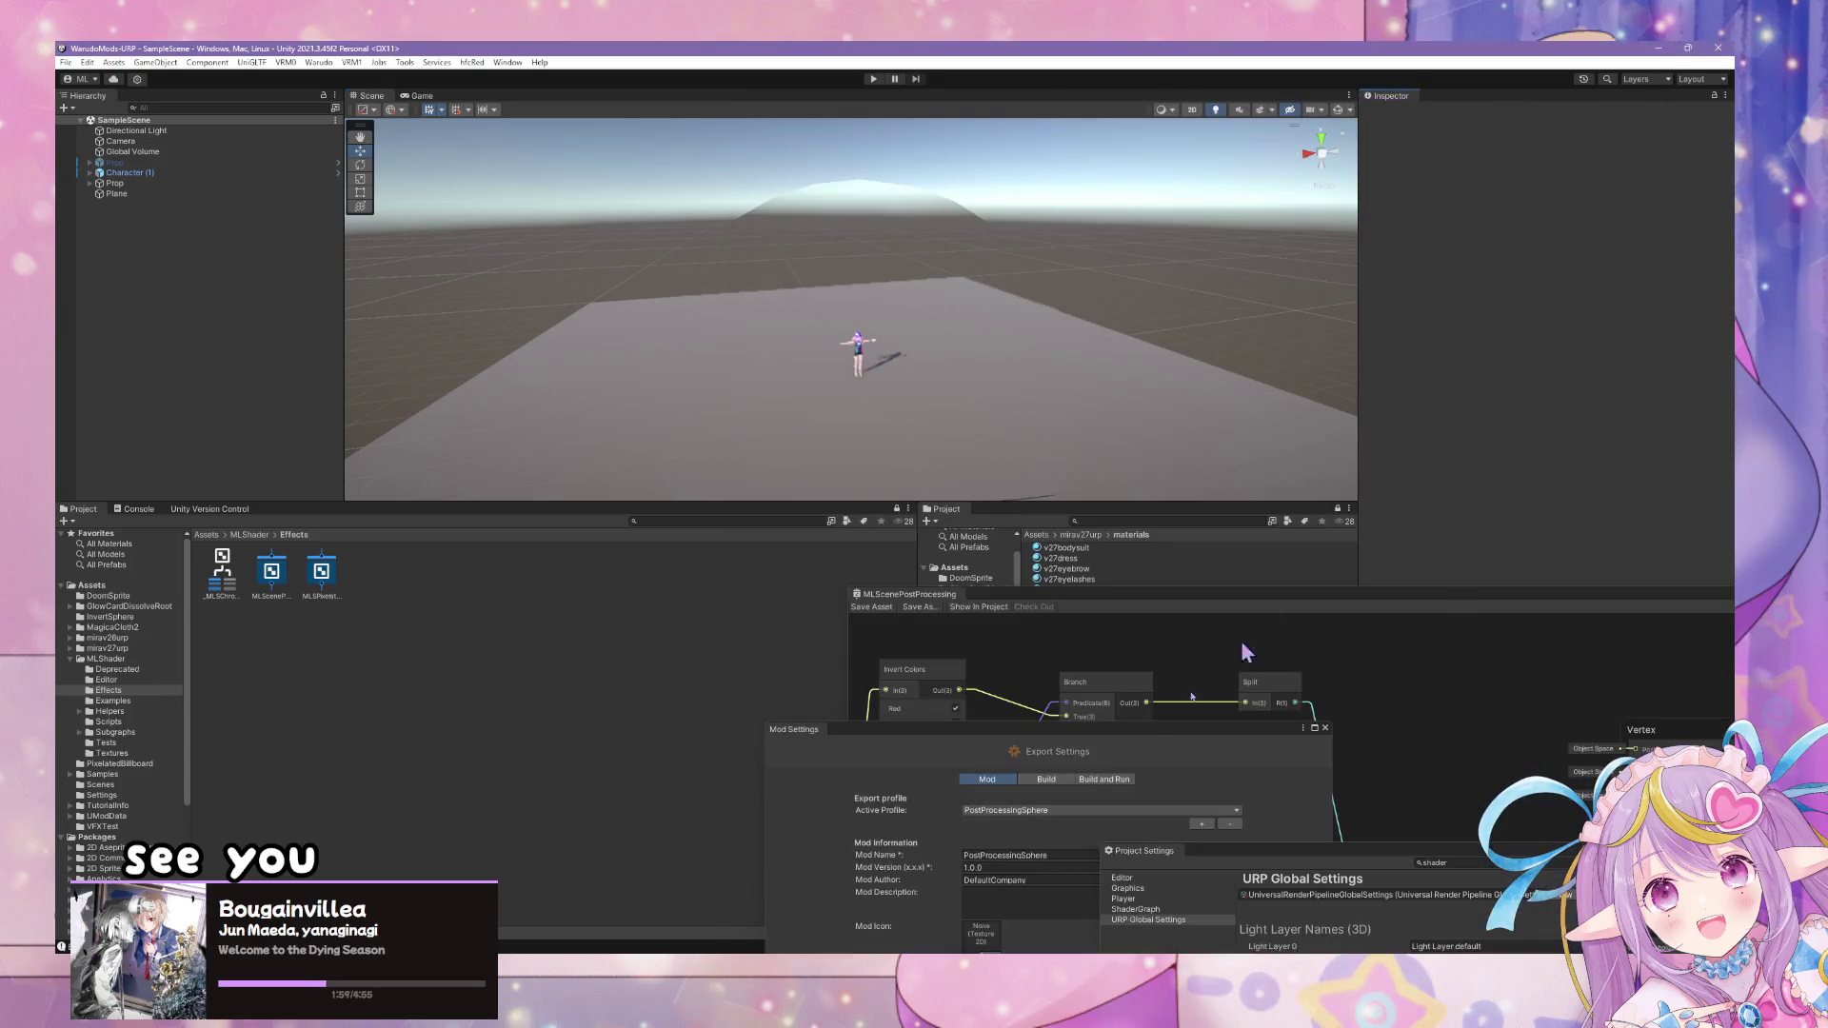
- Frame the CA sphere, then orbit down and select the ground Plane
click(910, 198)
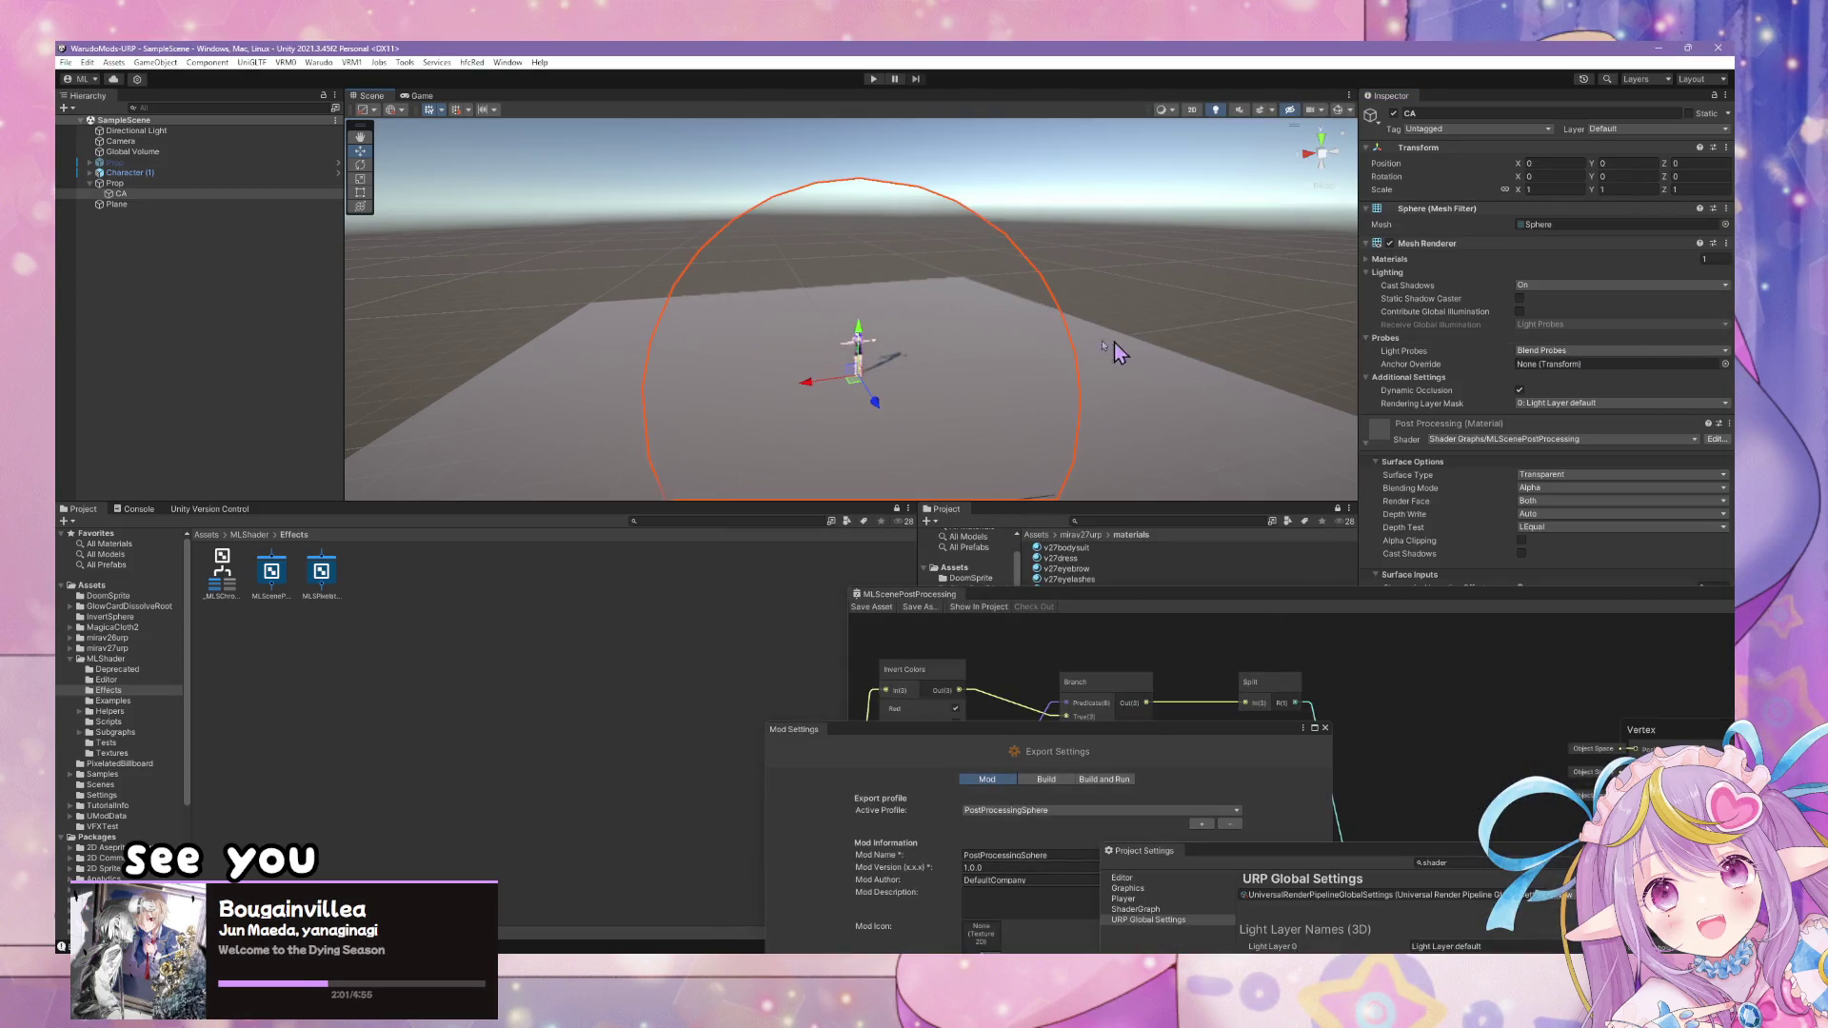
scroll(1037, 419, up, 10)
drag(1069, 436, 1040, 98)
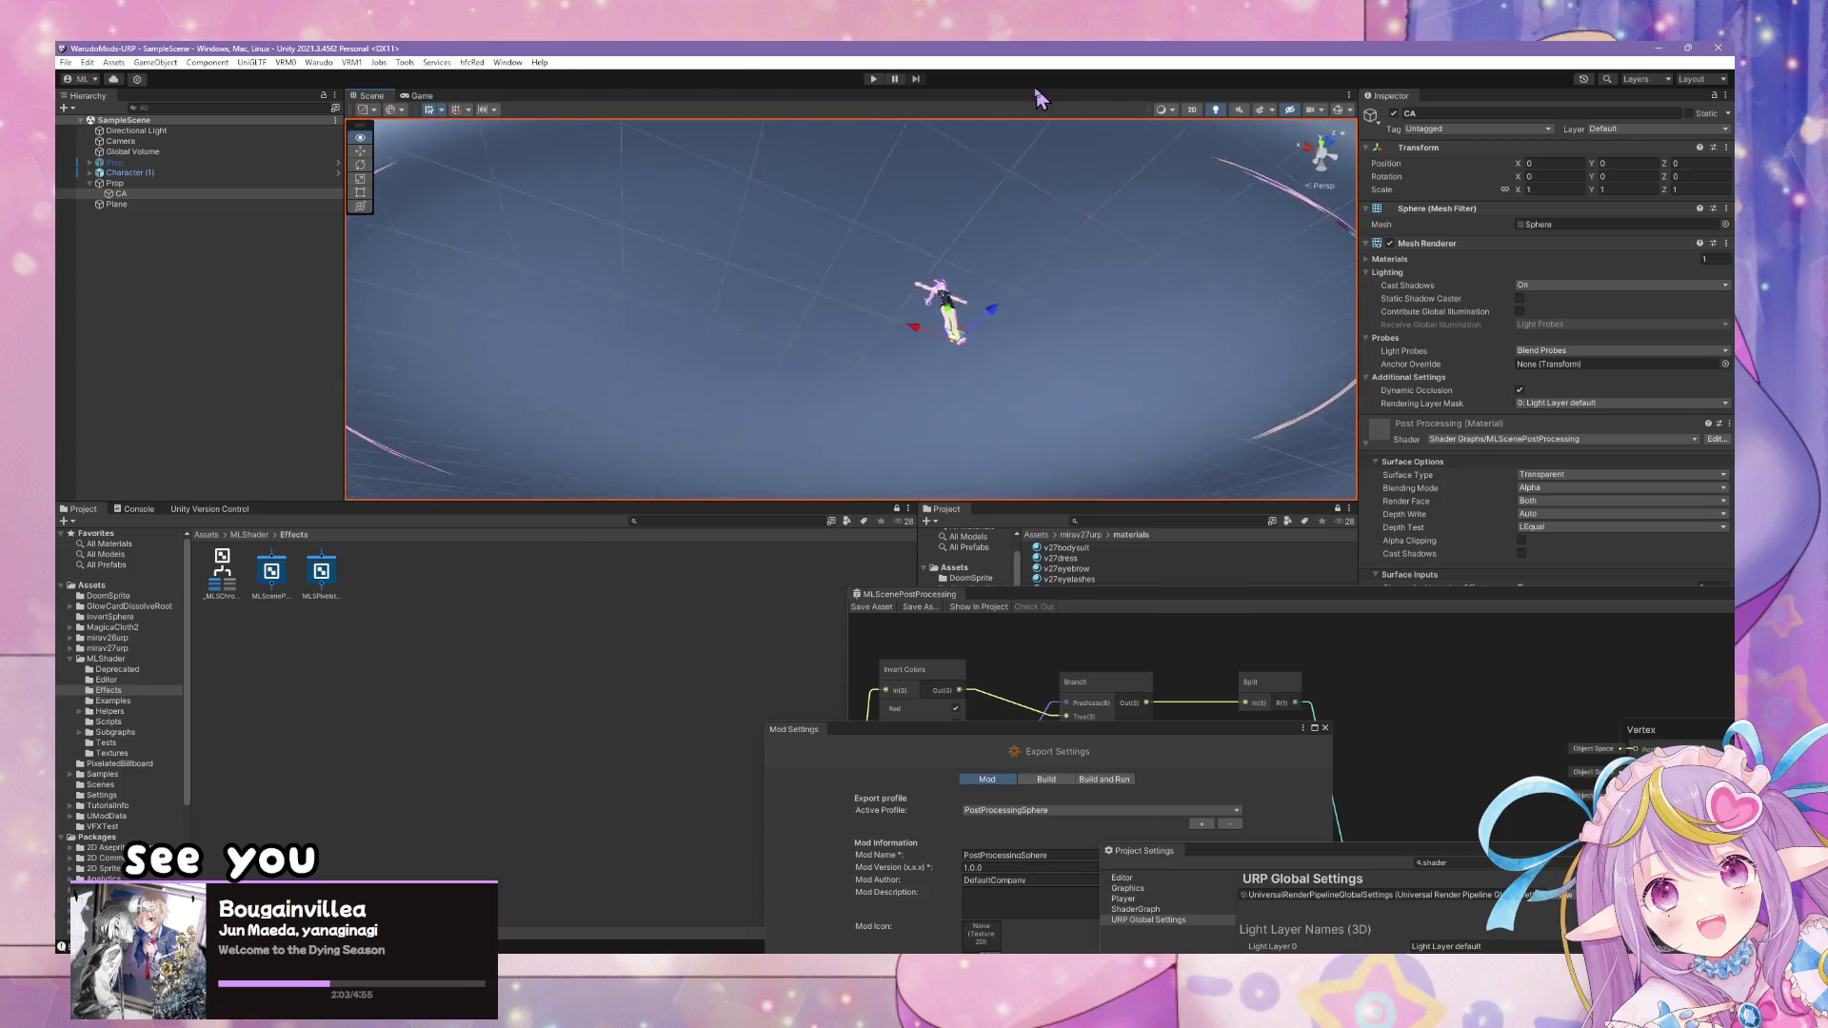
key(f)
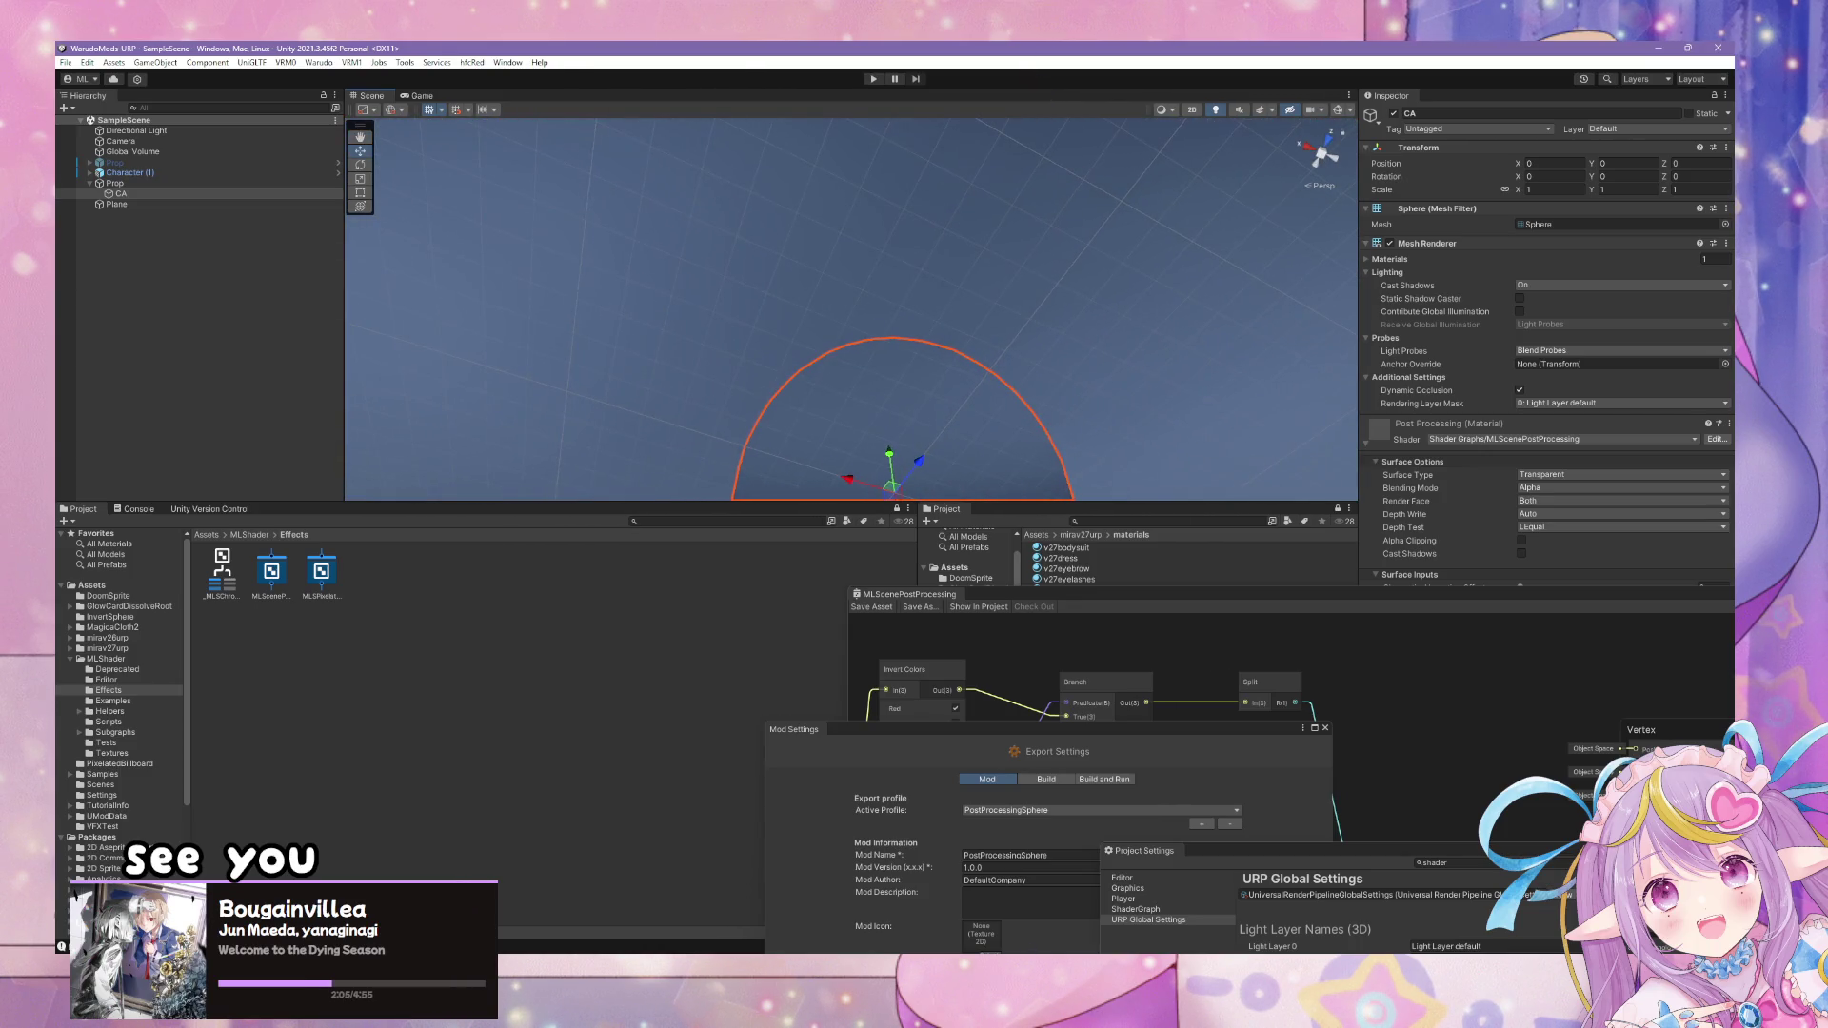
click(1047, 201)
mouse_move(1050, 247)
mouse_down()
mouse_move(1053, 172)
mouse_move(1111, 457)
mouse_move(1119, 767)
mouse_move(1184, 482)
mouse_move(1143, 375)
mouse_move(1277, 396)
mouse_move(1372, 322)
mouse_move(1551, 318)
mouse_move(1014, 363)
mouse_move(700, 334)
mouse_up()
click(548, 464)
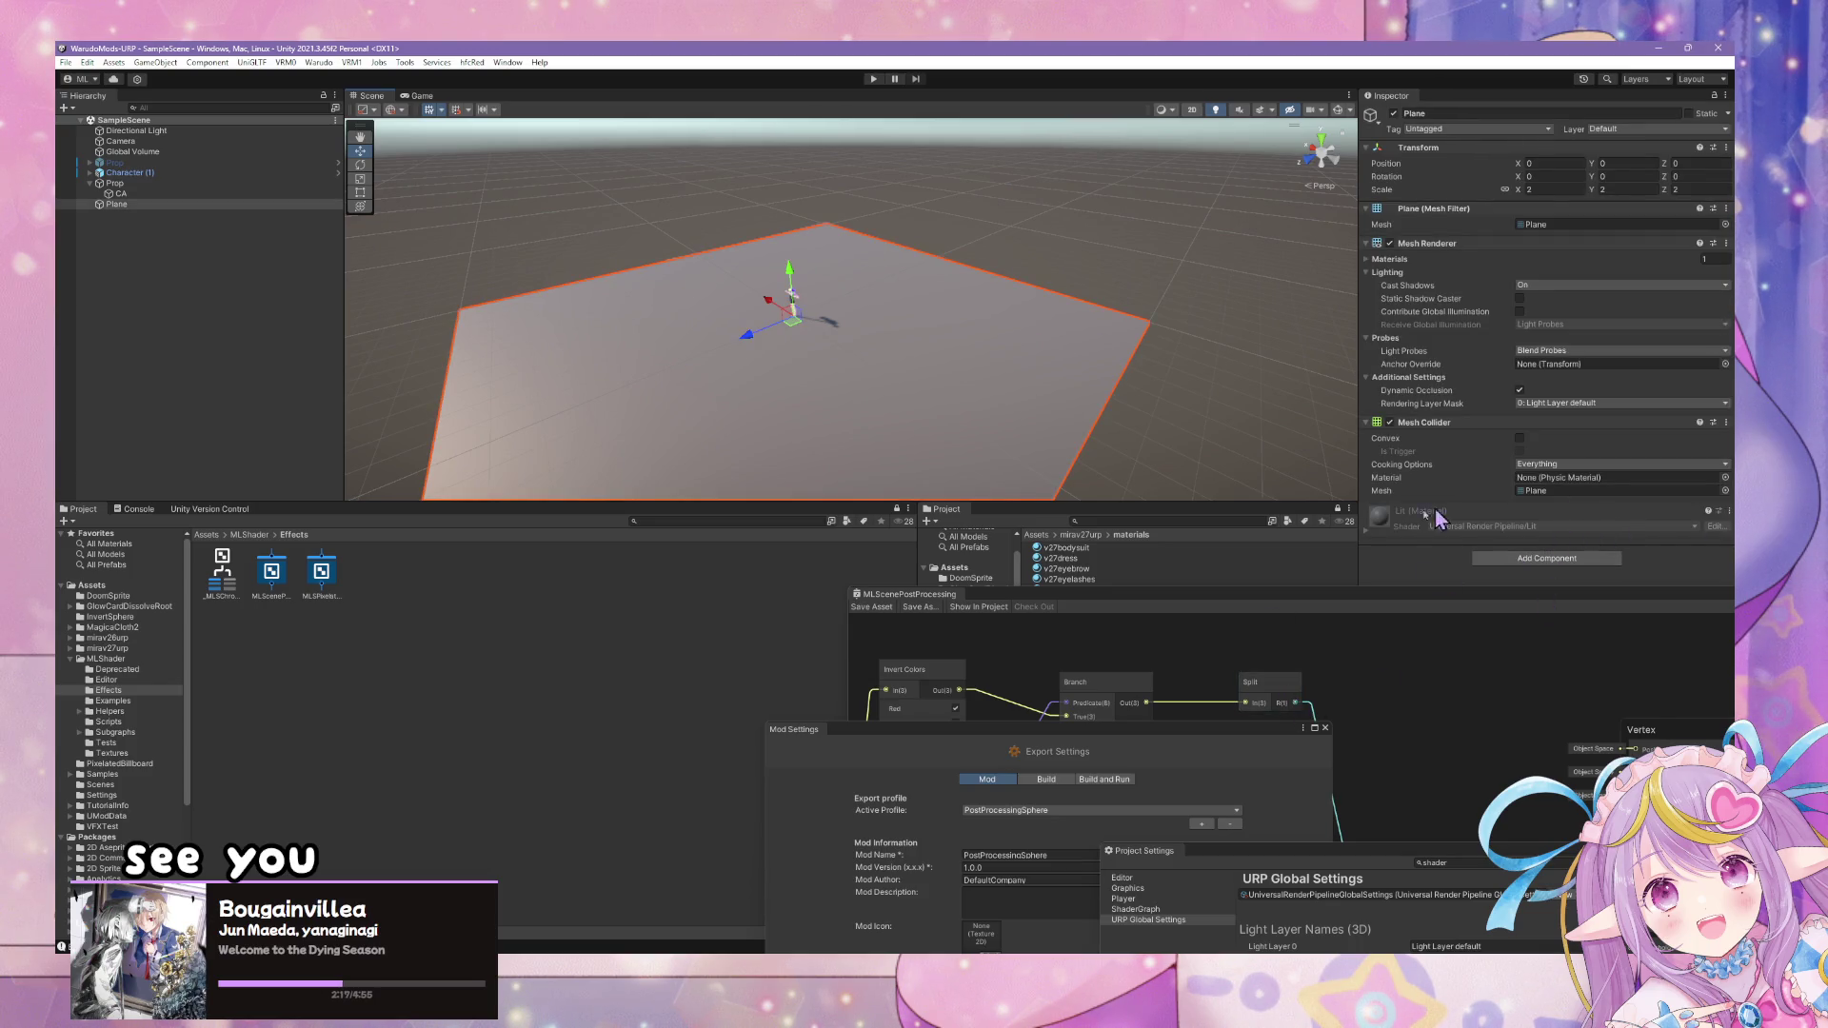
- Expand the Plane's Lit material and Materials list, opening Element 0's material picker
drag(1420, 598, 872, 630)
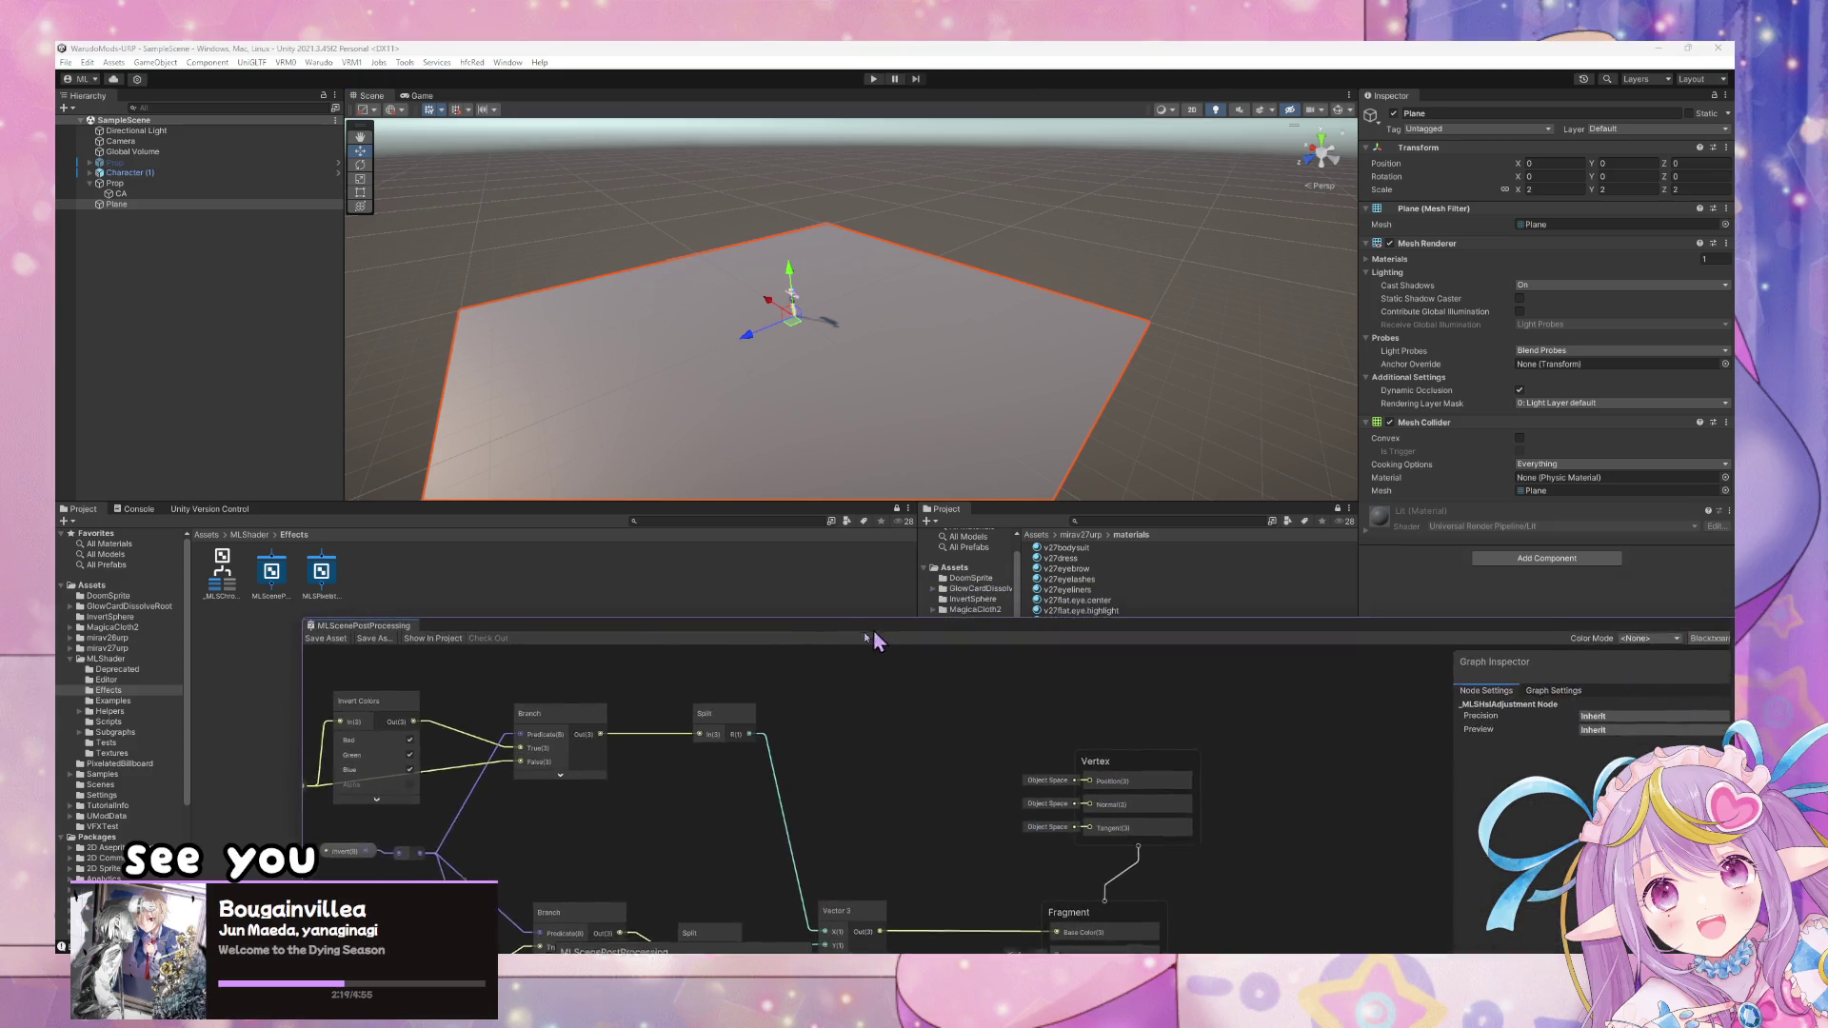
click(1380, 529)
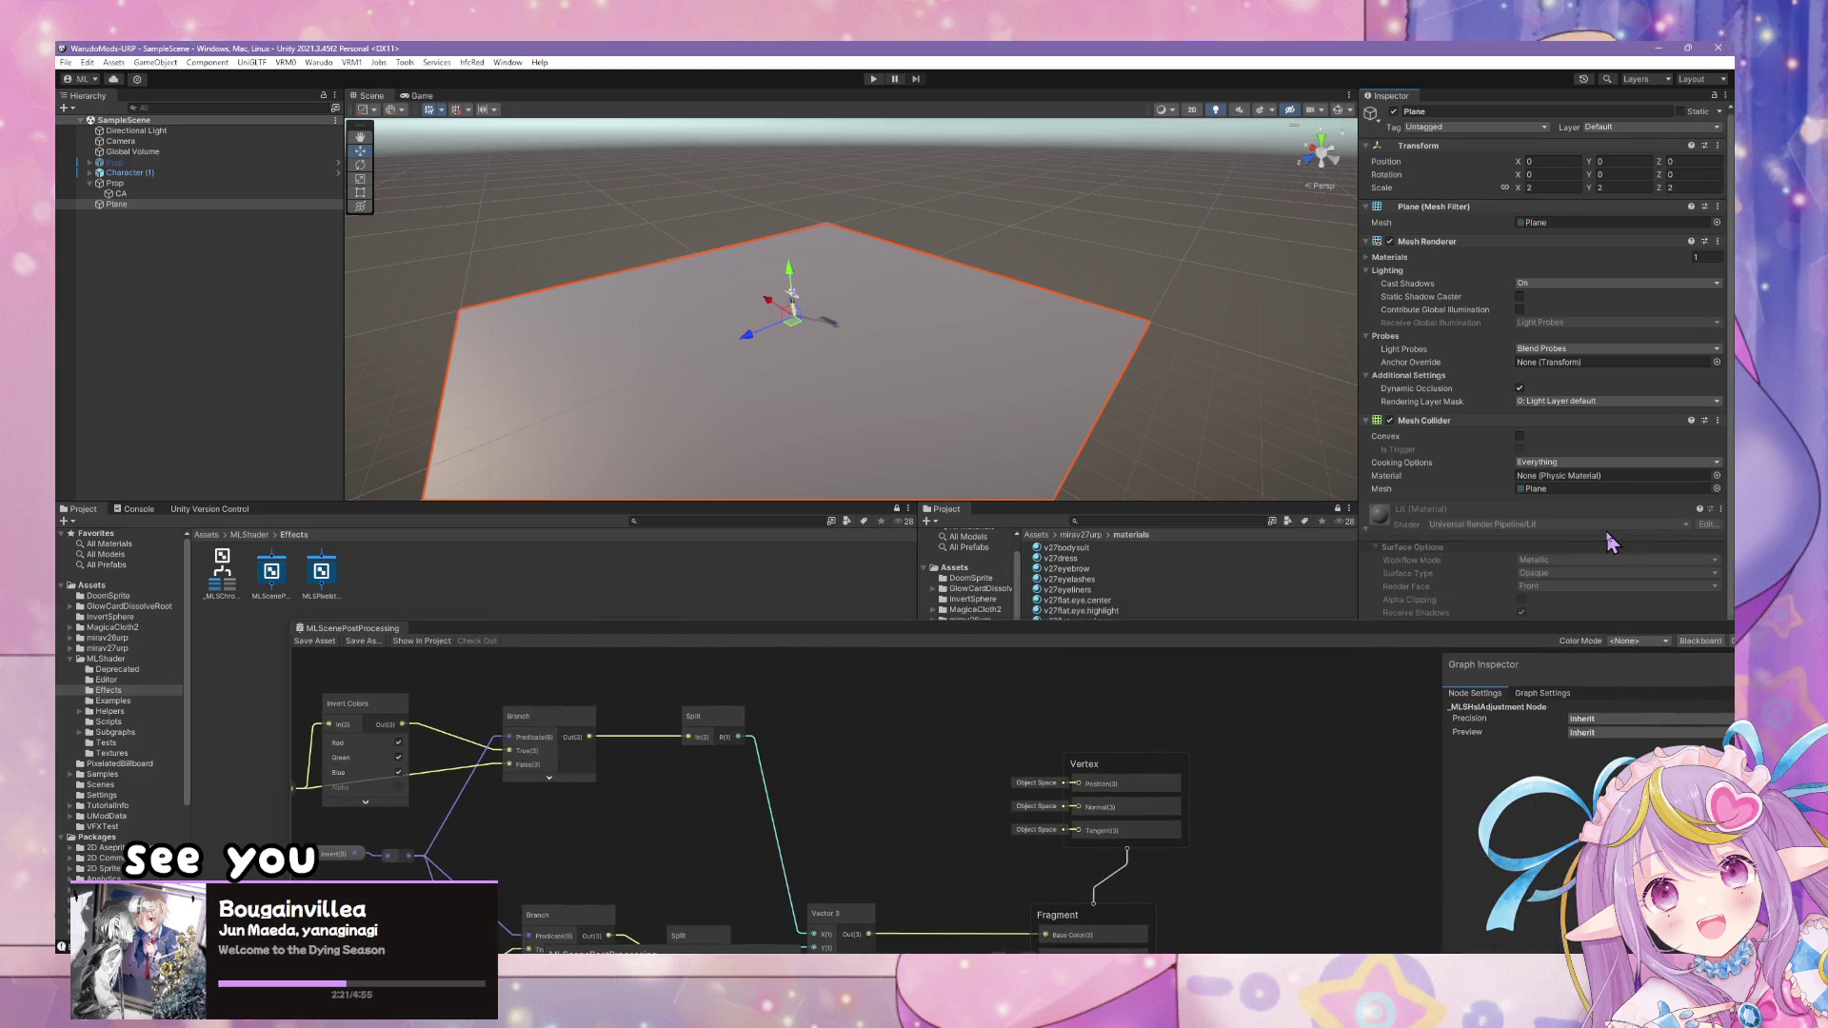
mouse_move(1503, 646)
mouse_down()
mouse_move(1284, 713)
mouse_move(1136, 727)
mouse_up()
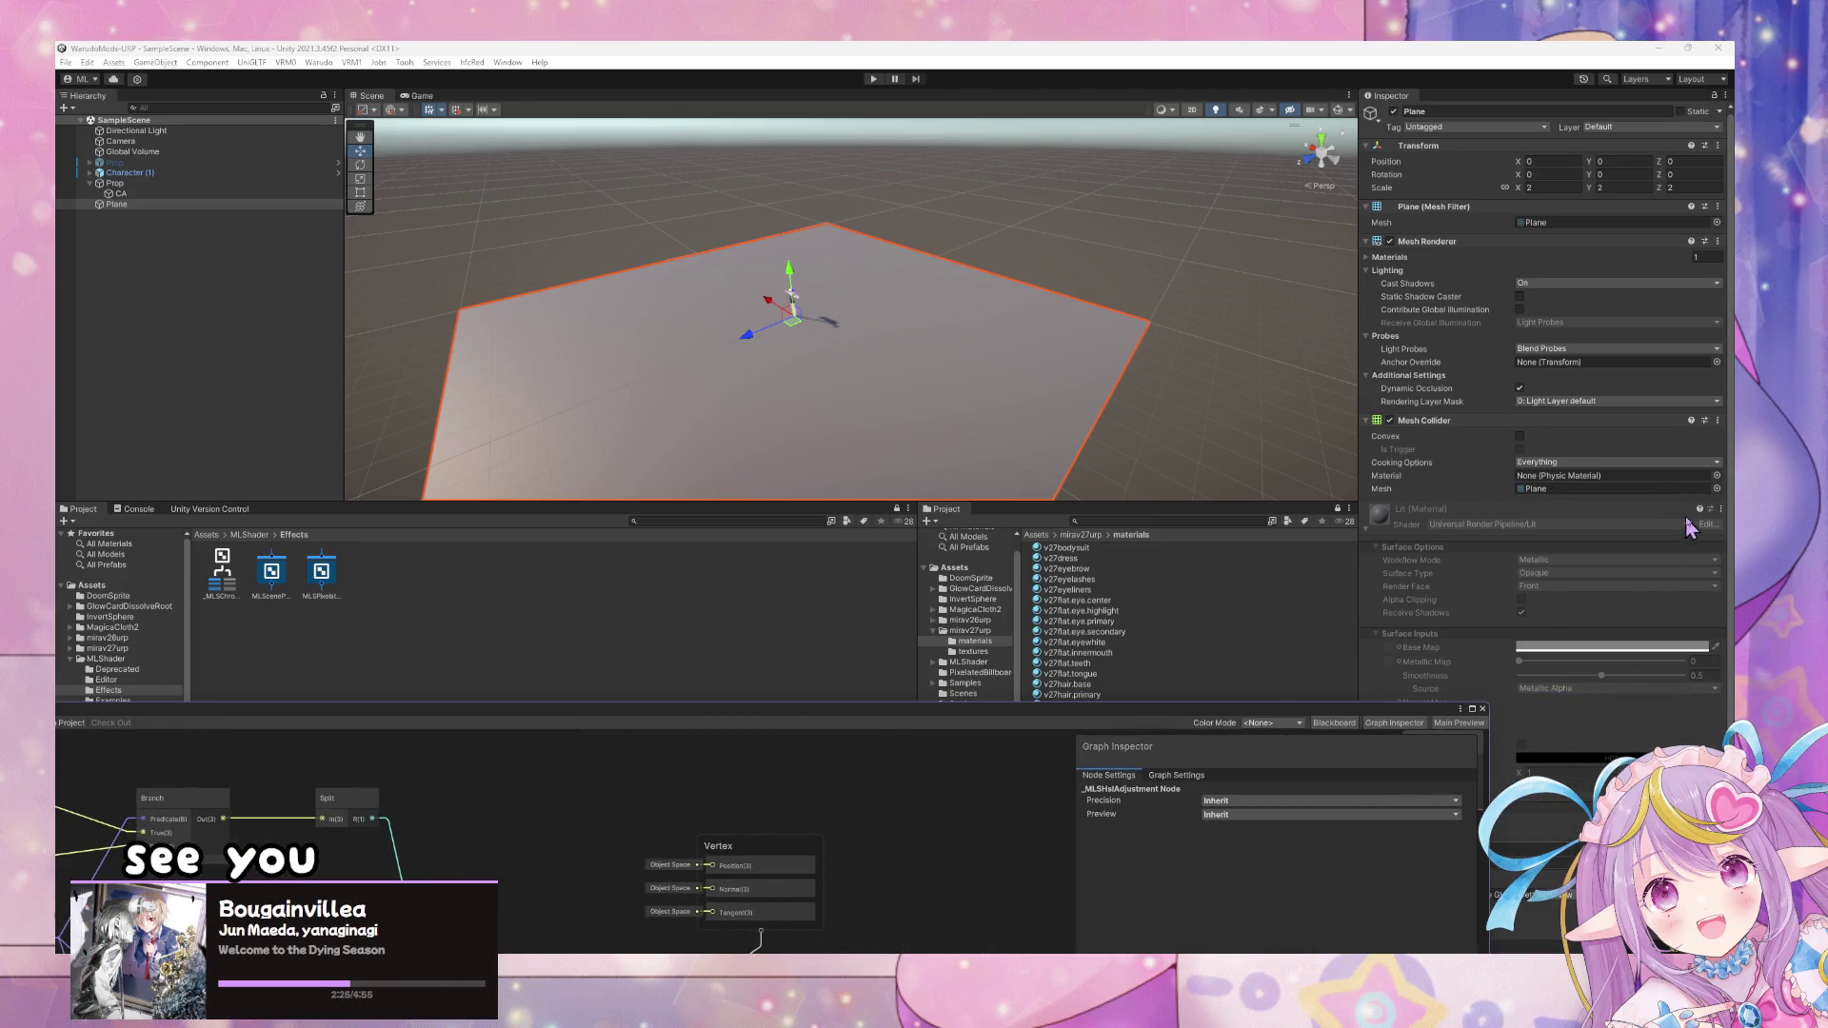
click(1720, 512)
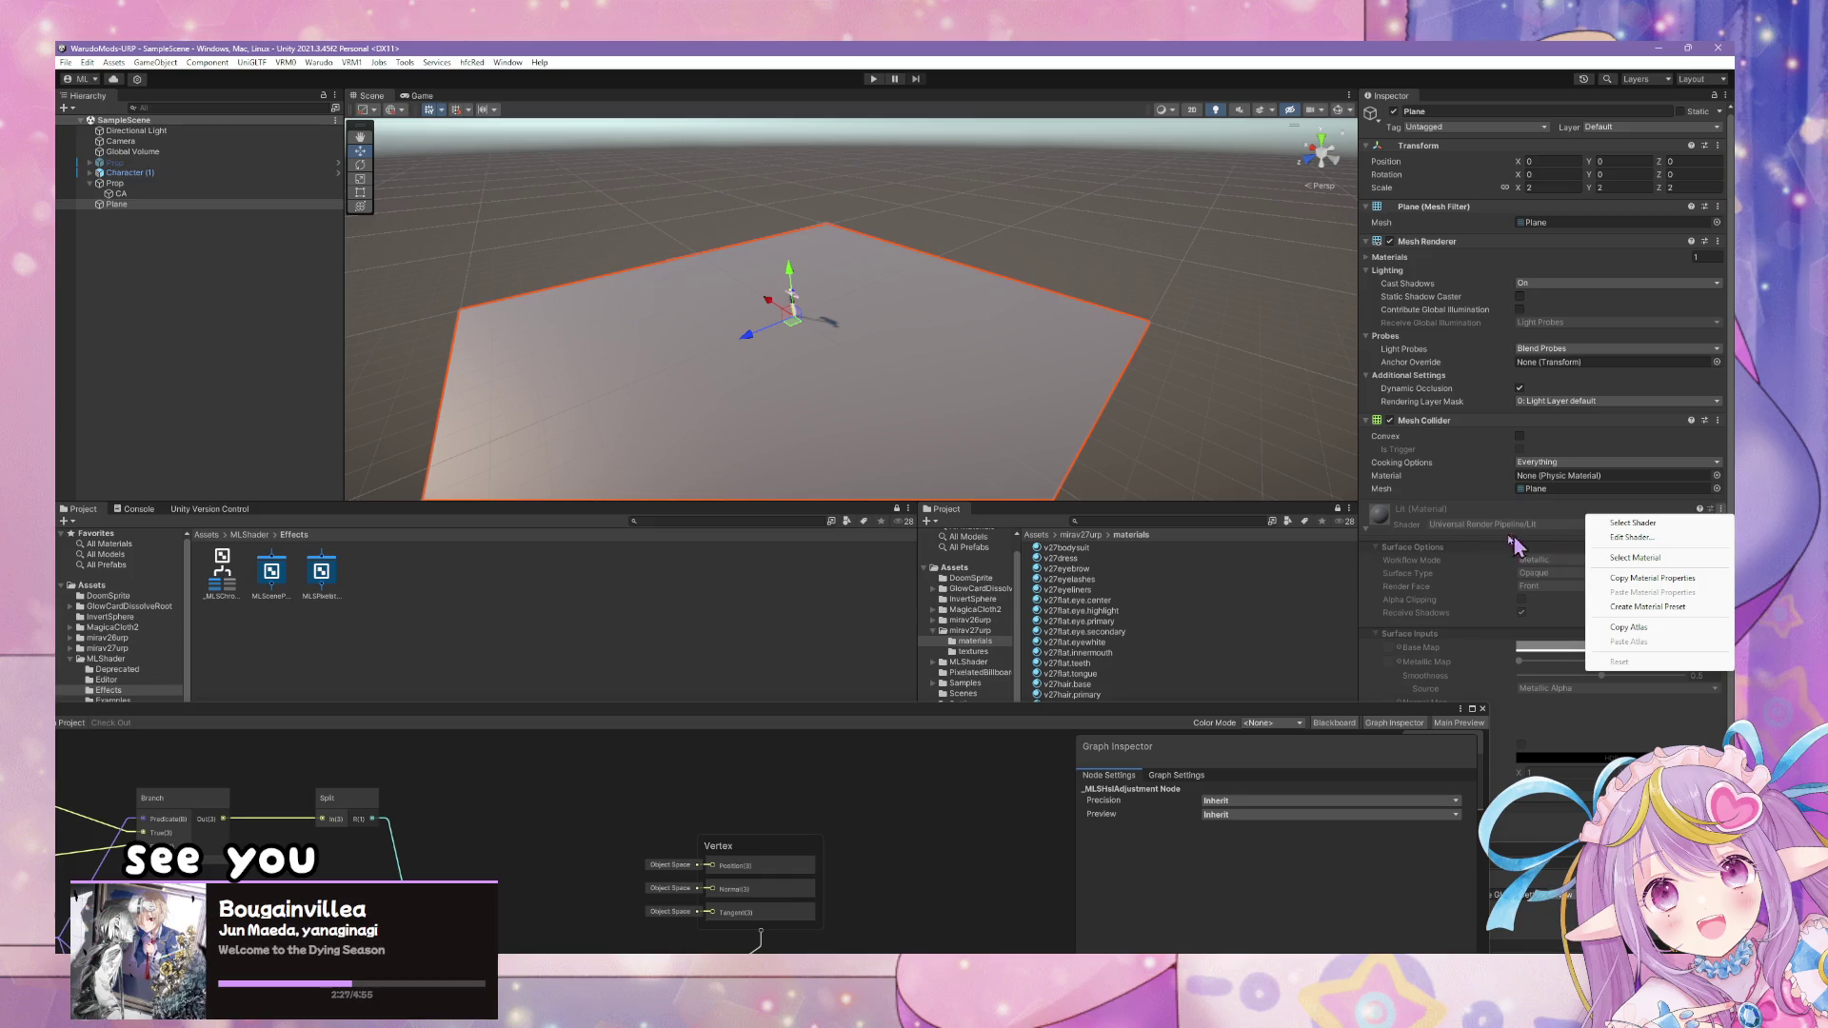
click(1573, 506)
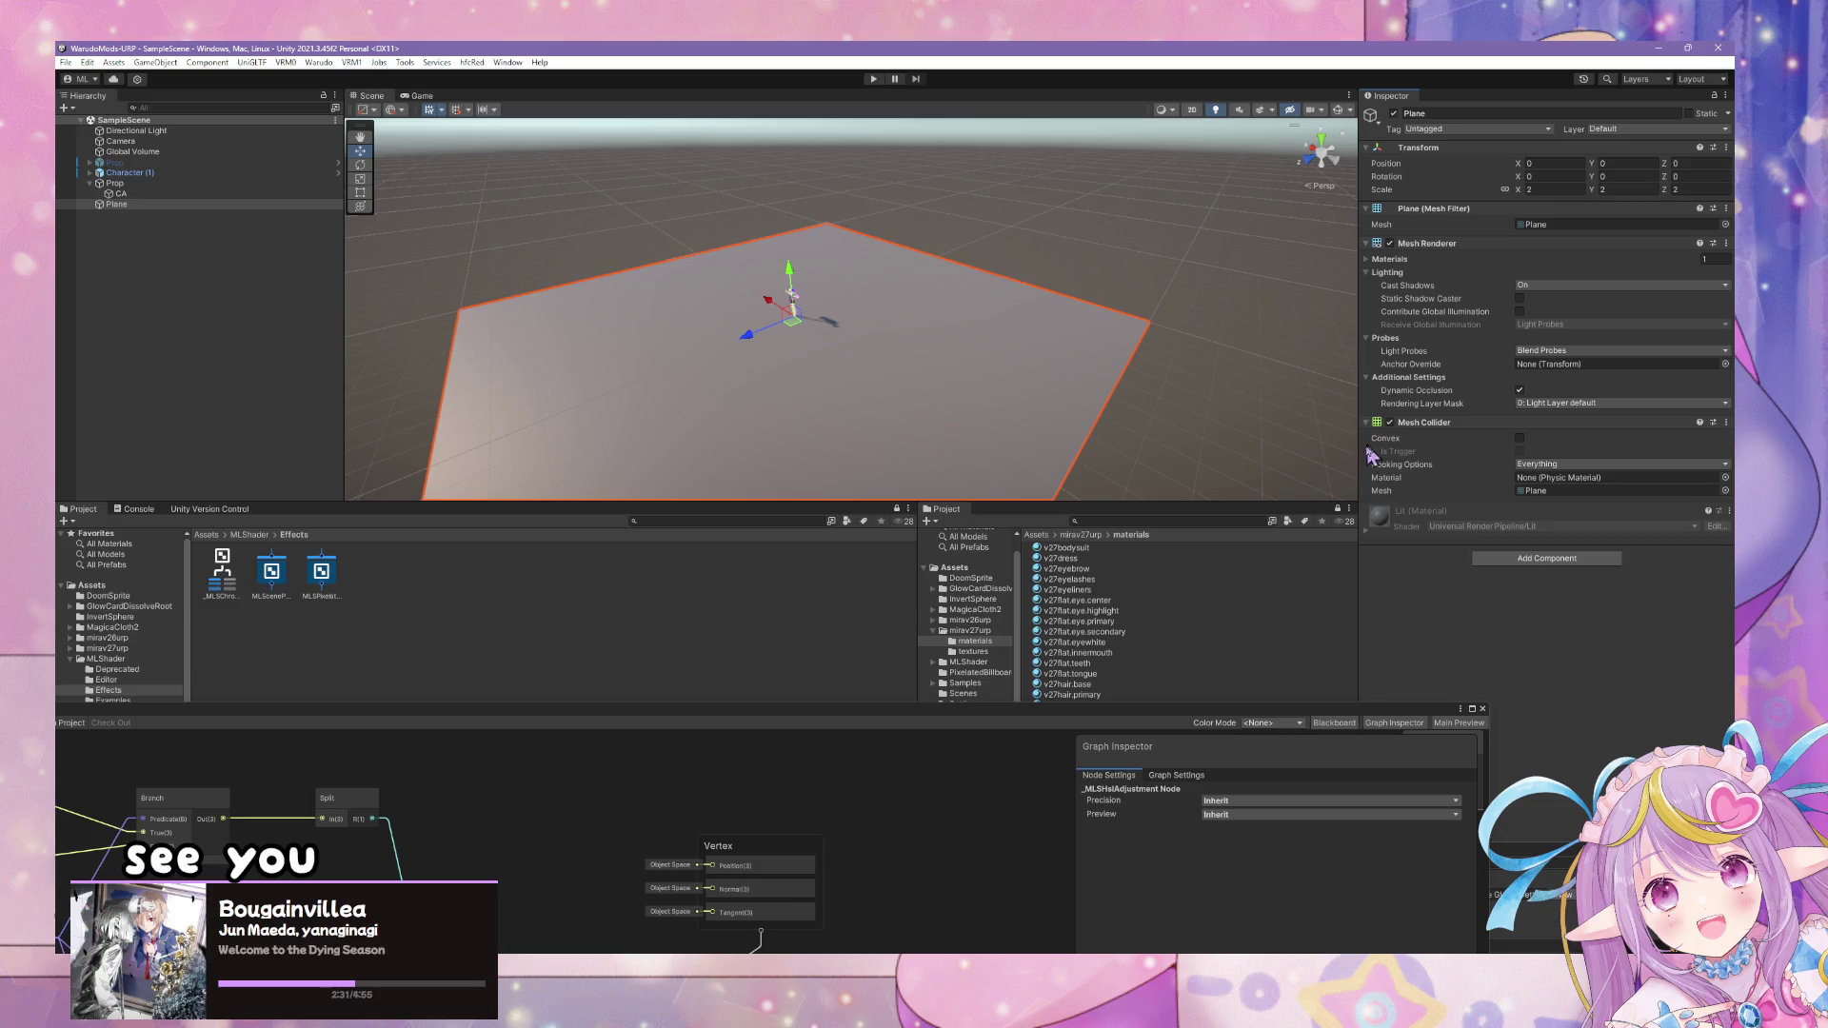
click(1368, 536)
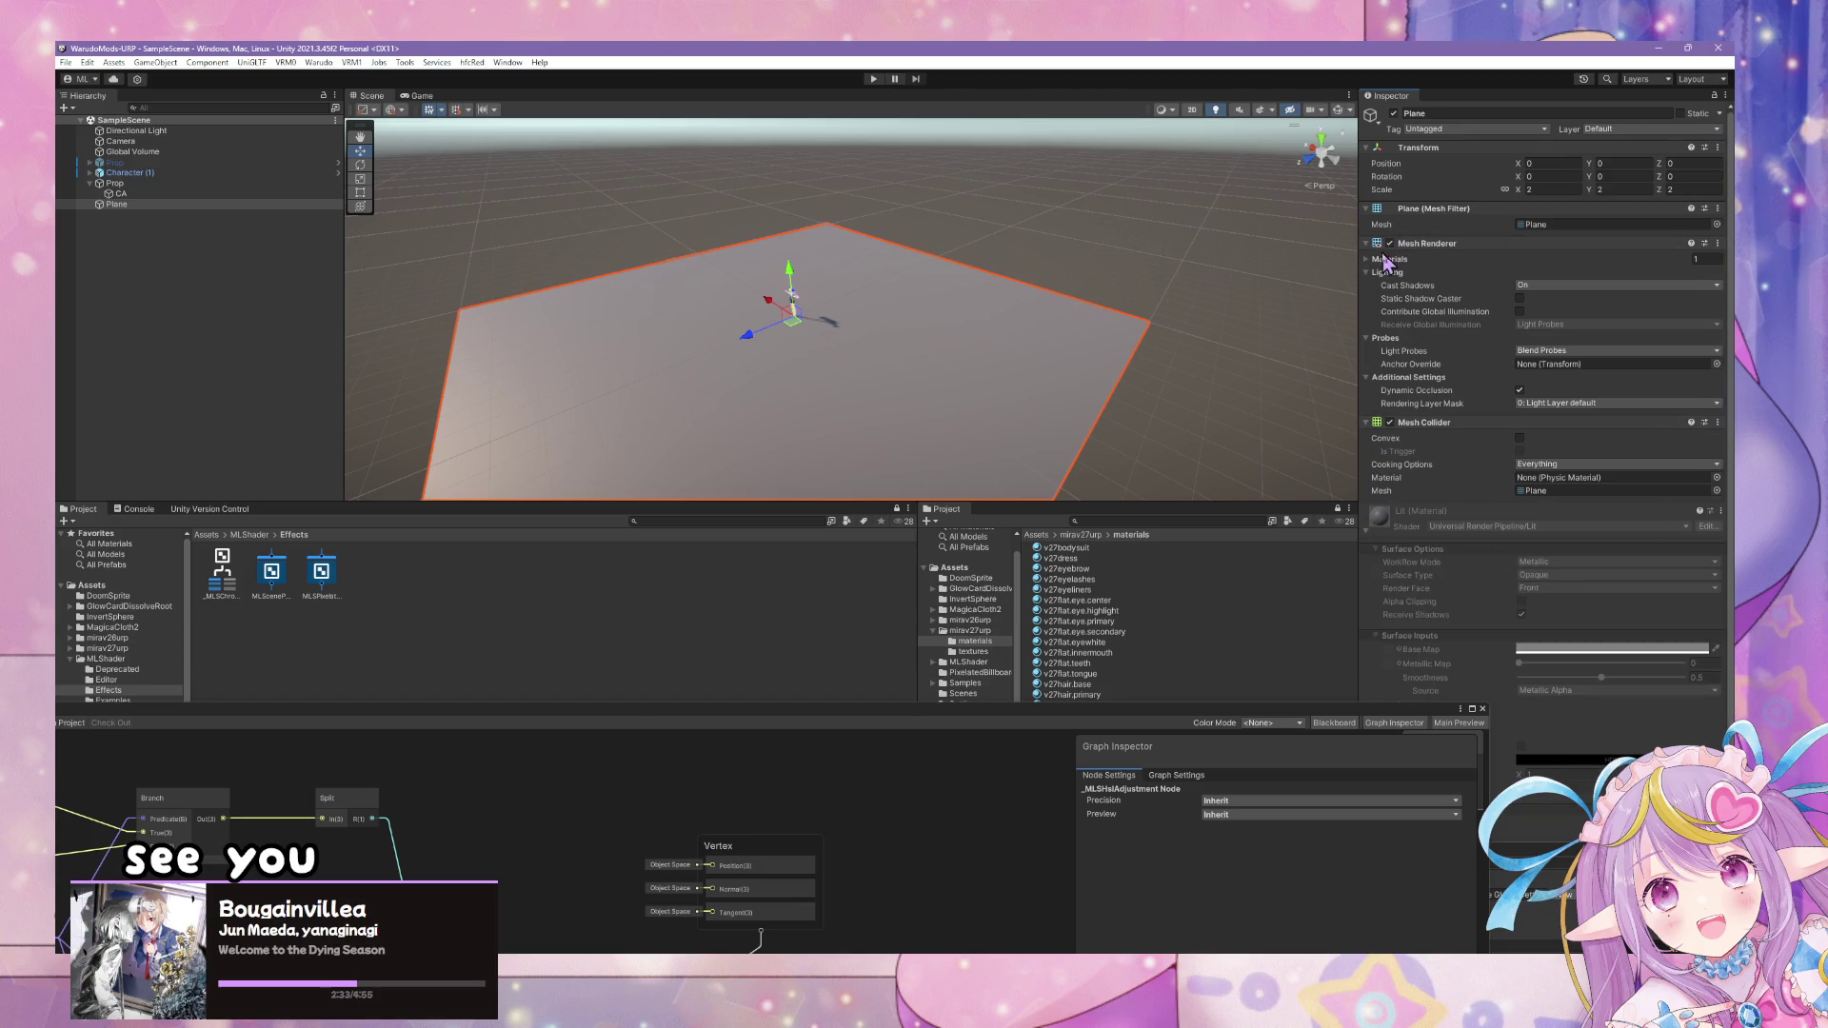
click(1367, 260)
click(1718, 276)
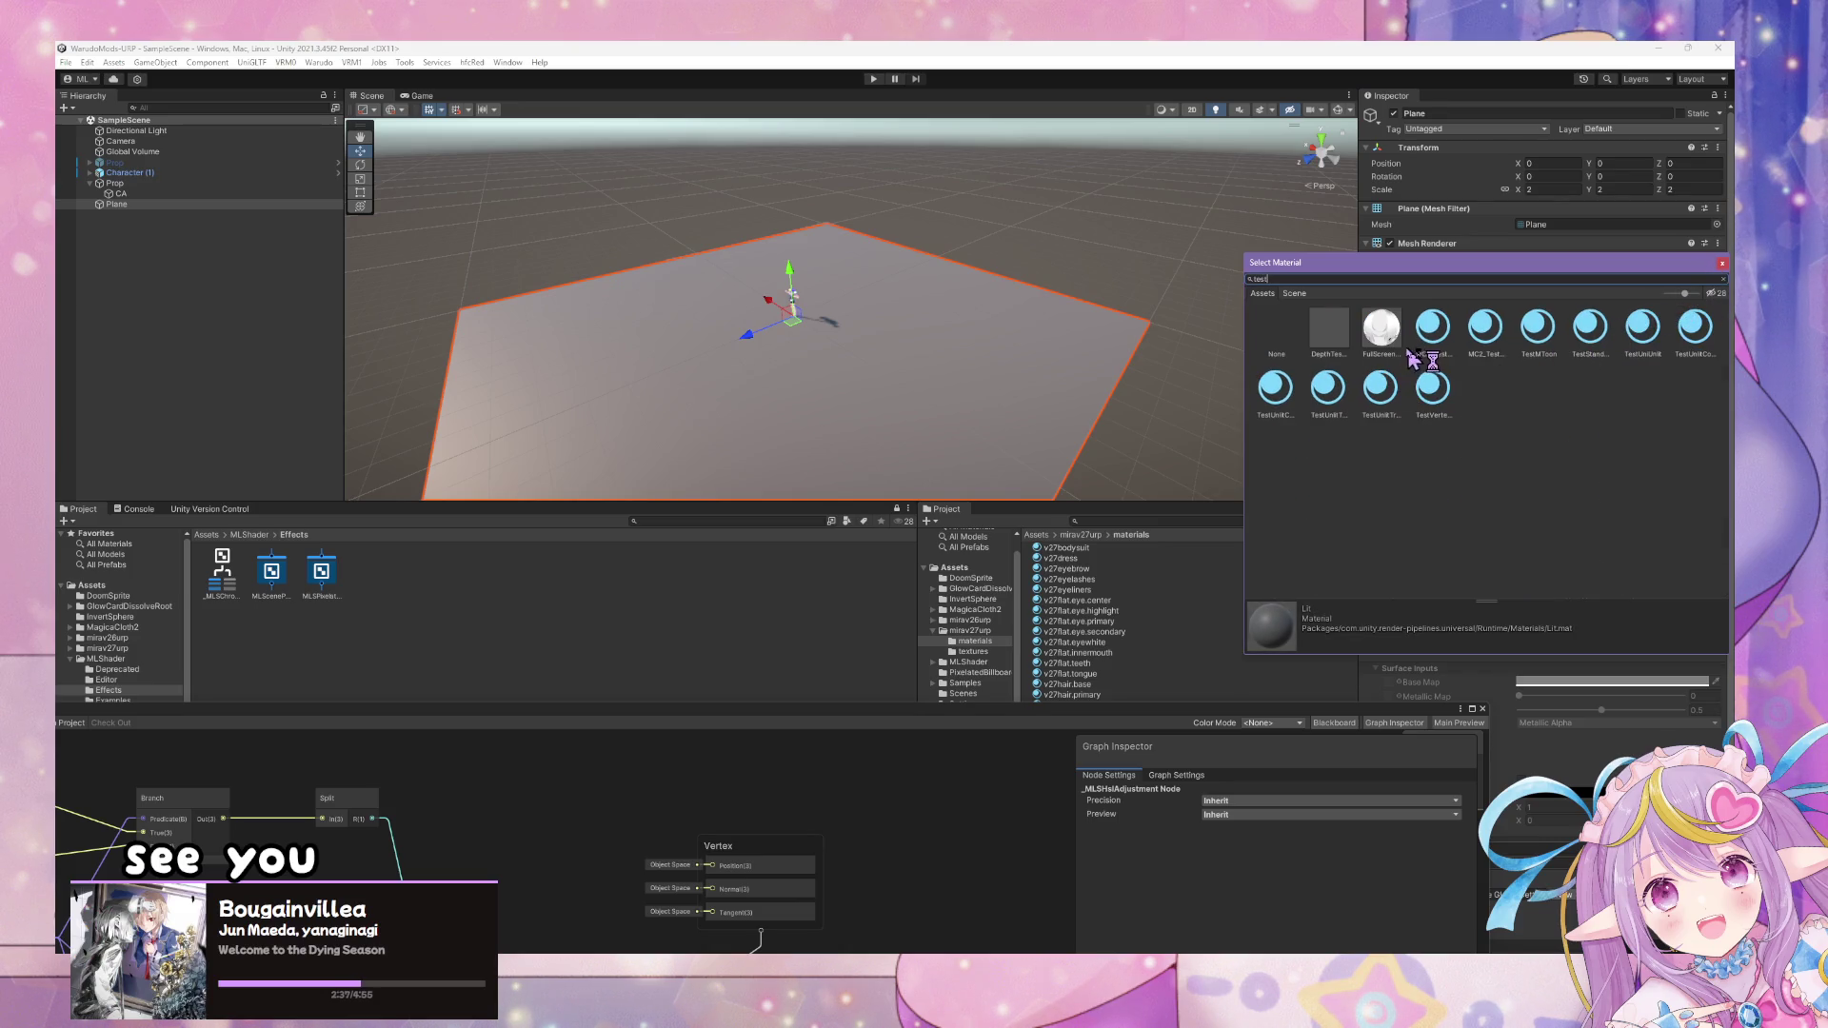
- Try TestUnlitCutout and DepthTestMat, then assign MLShaderEmissionSample to the Plane
click(1276, 386)
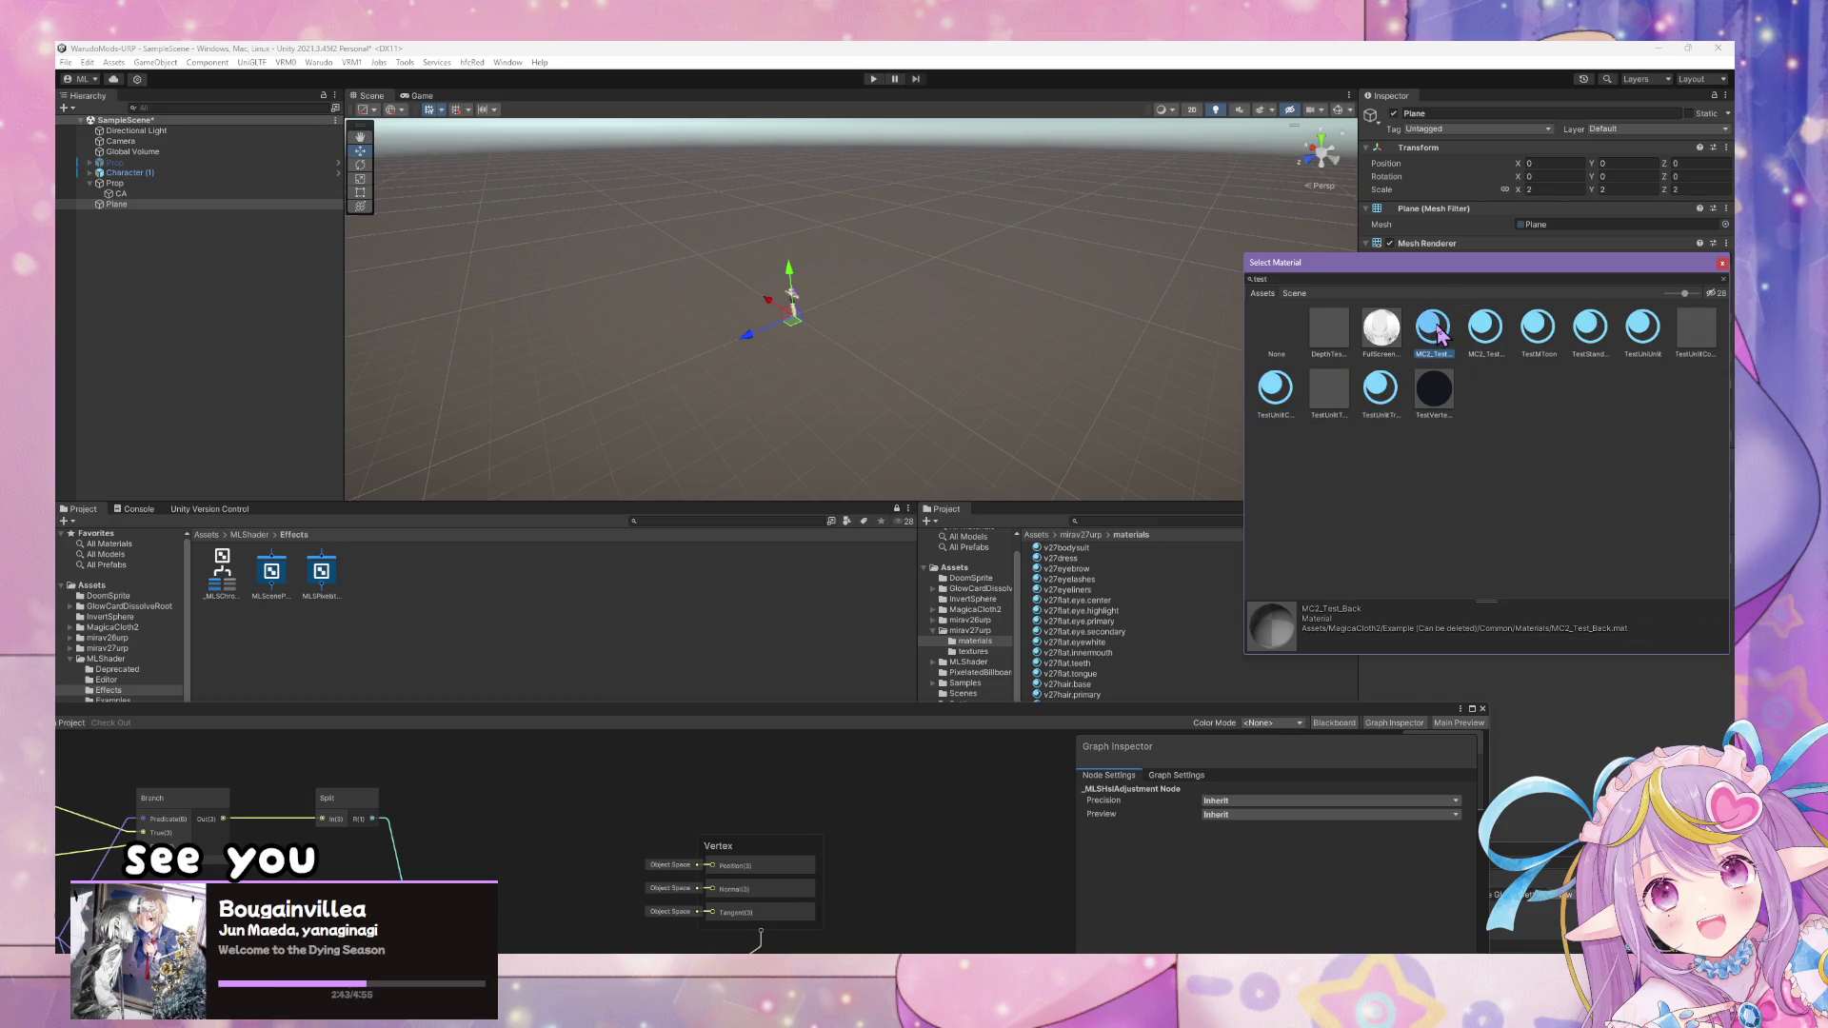
click(1330, 334)
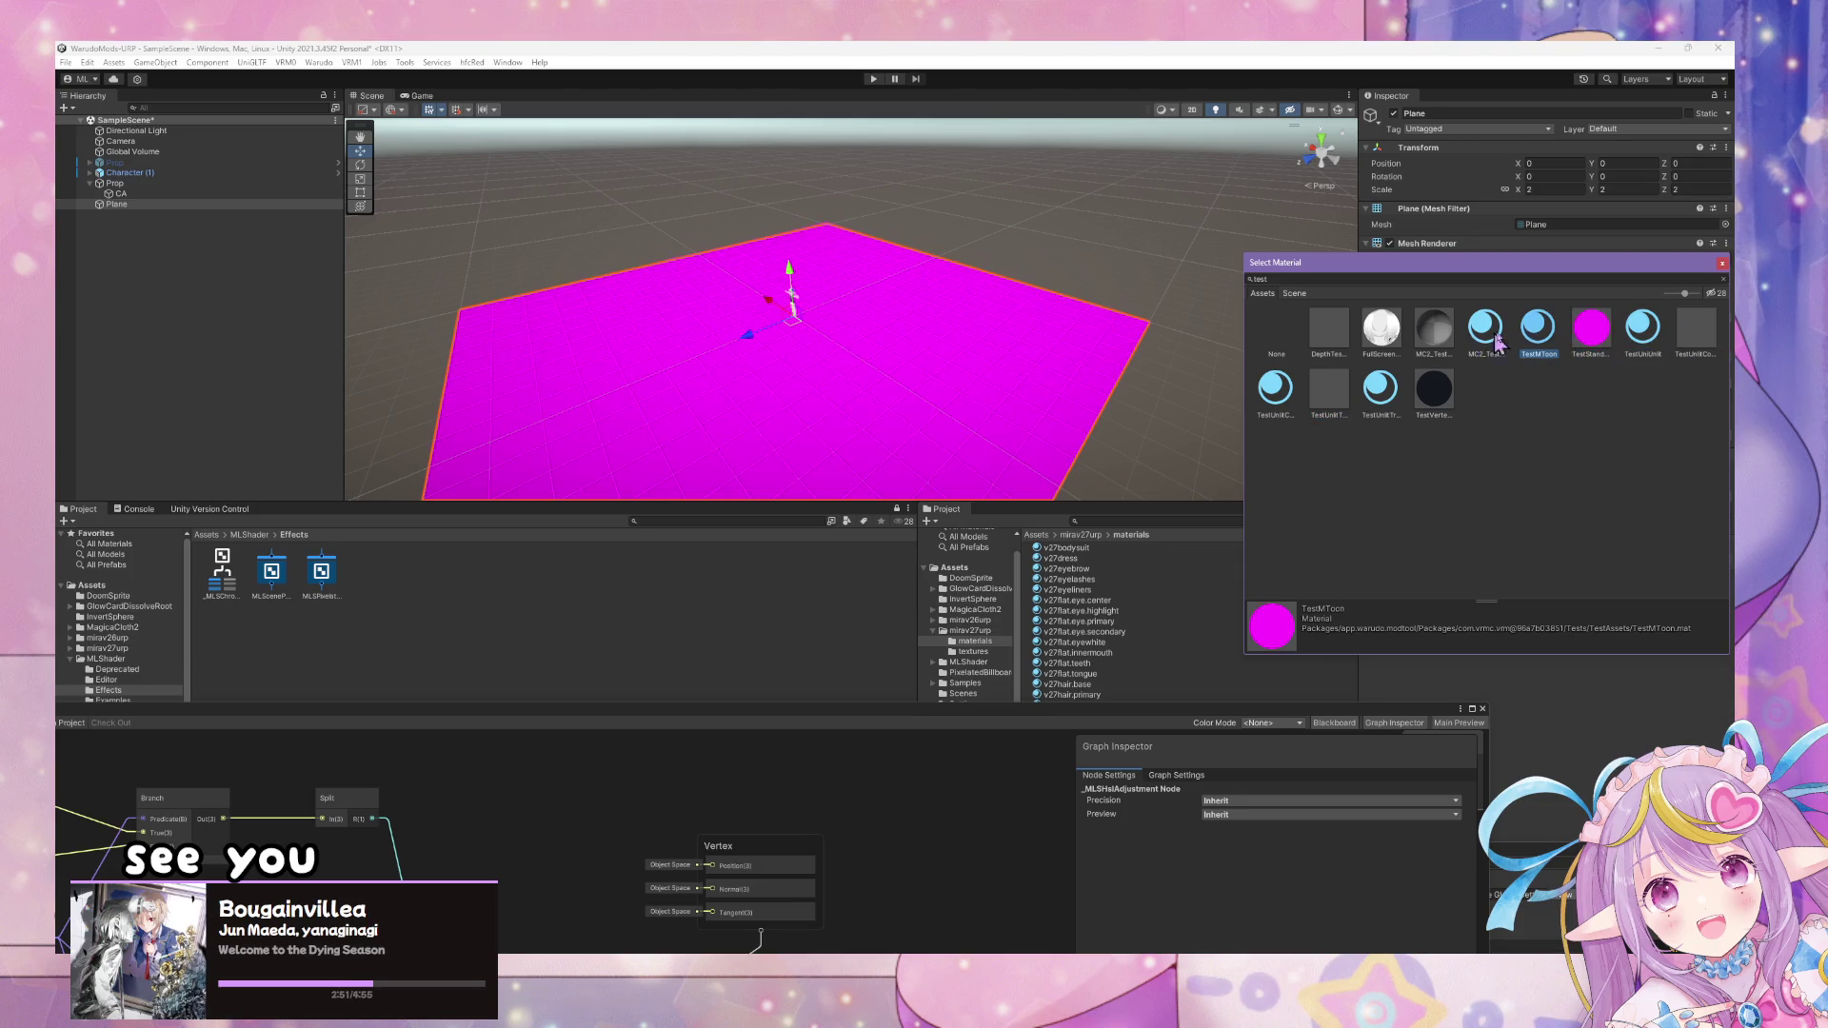
key(Left)
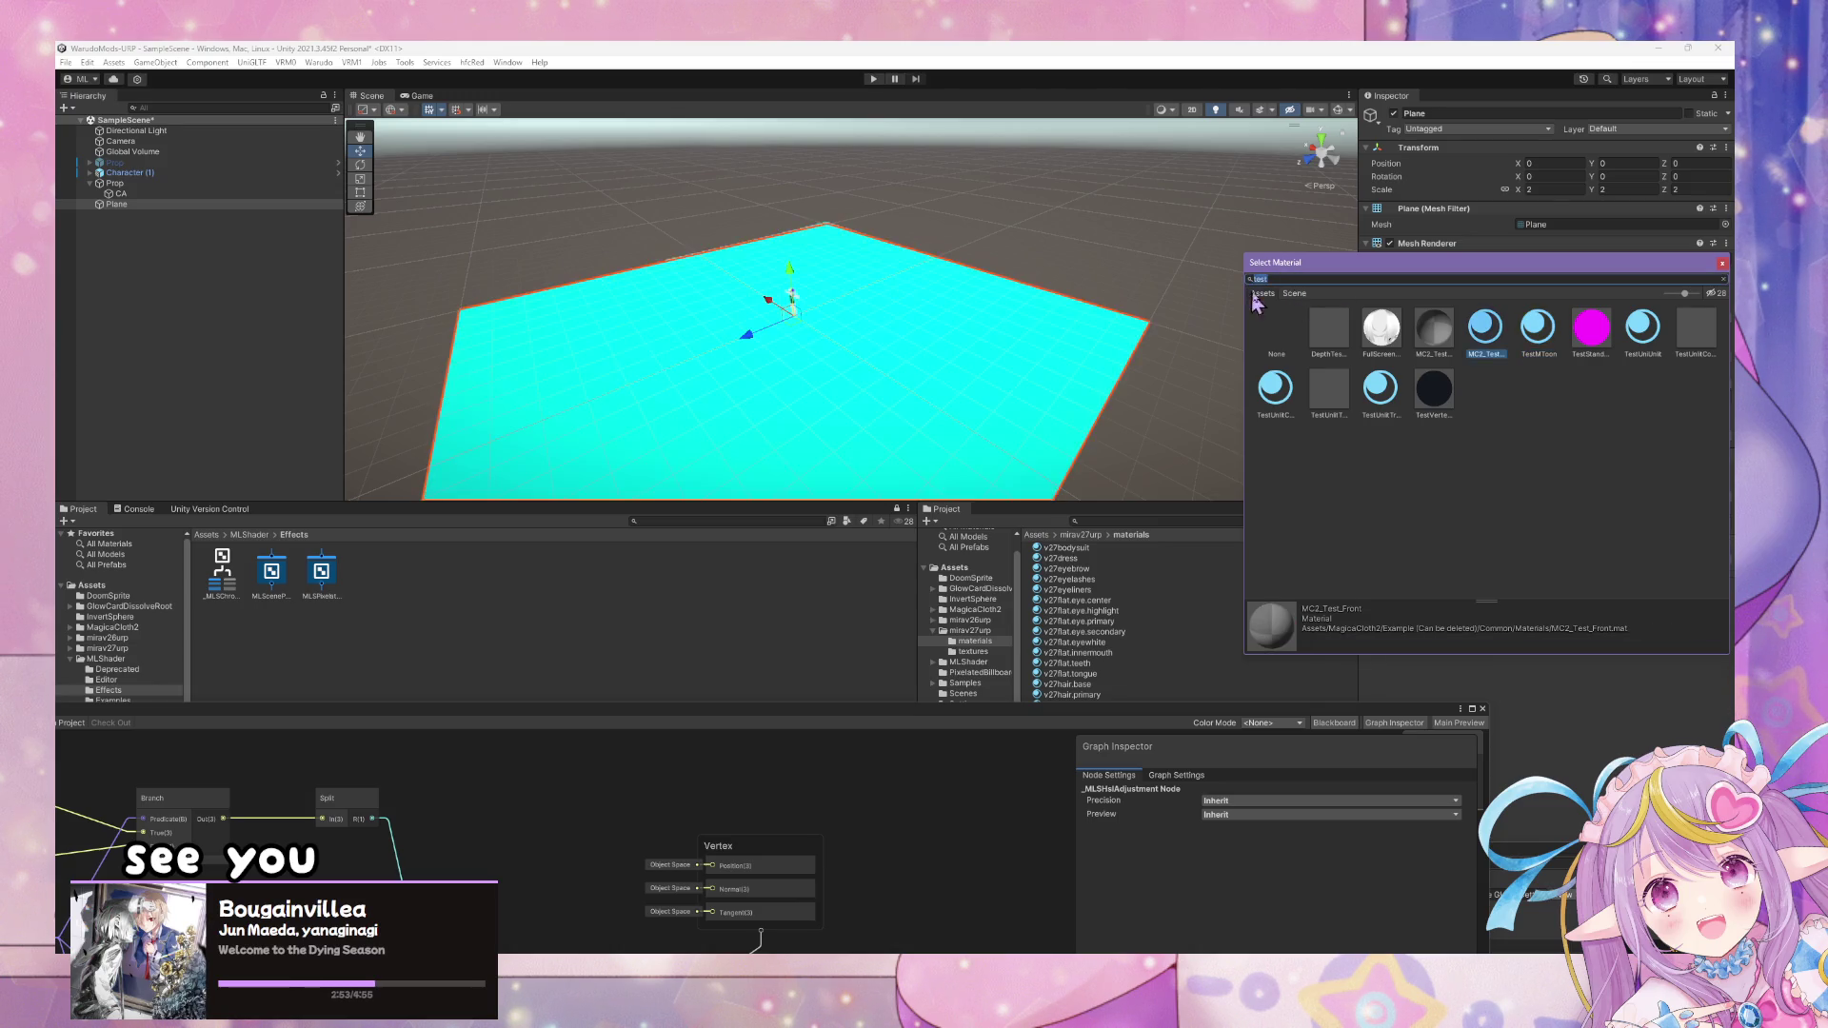
text(ss)
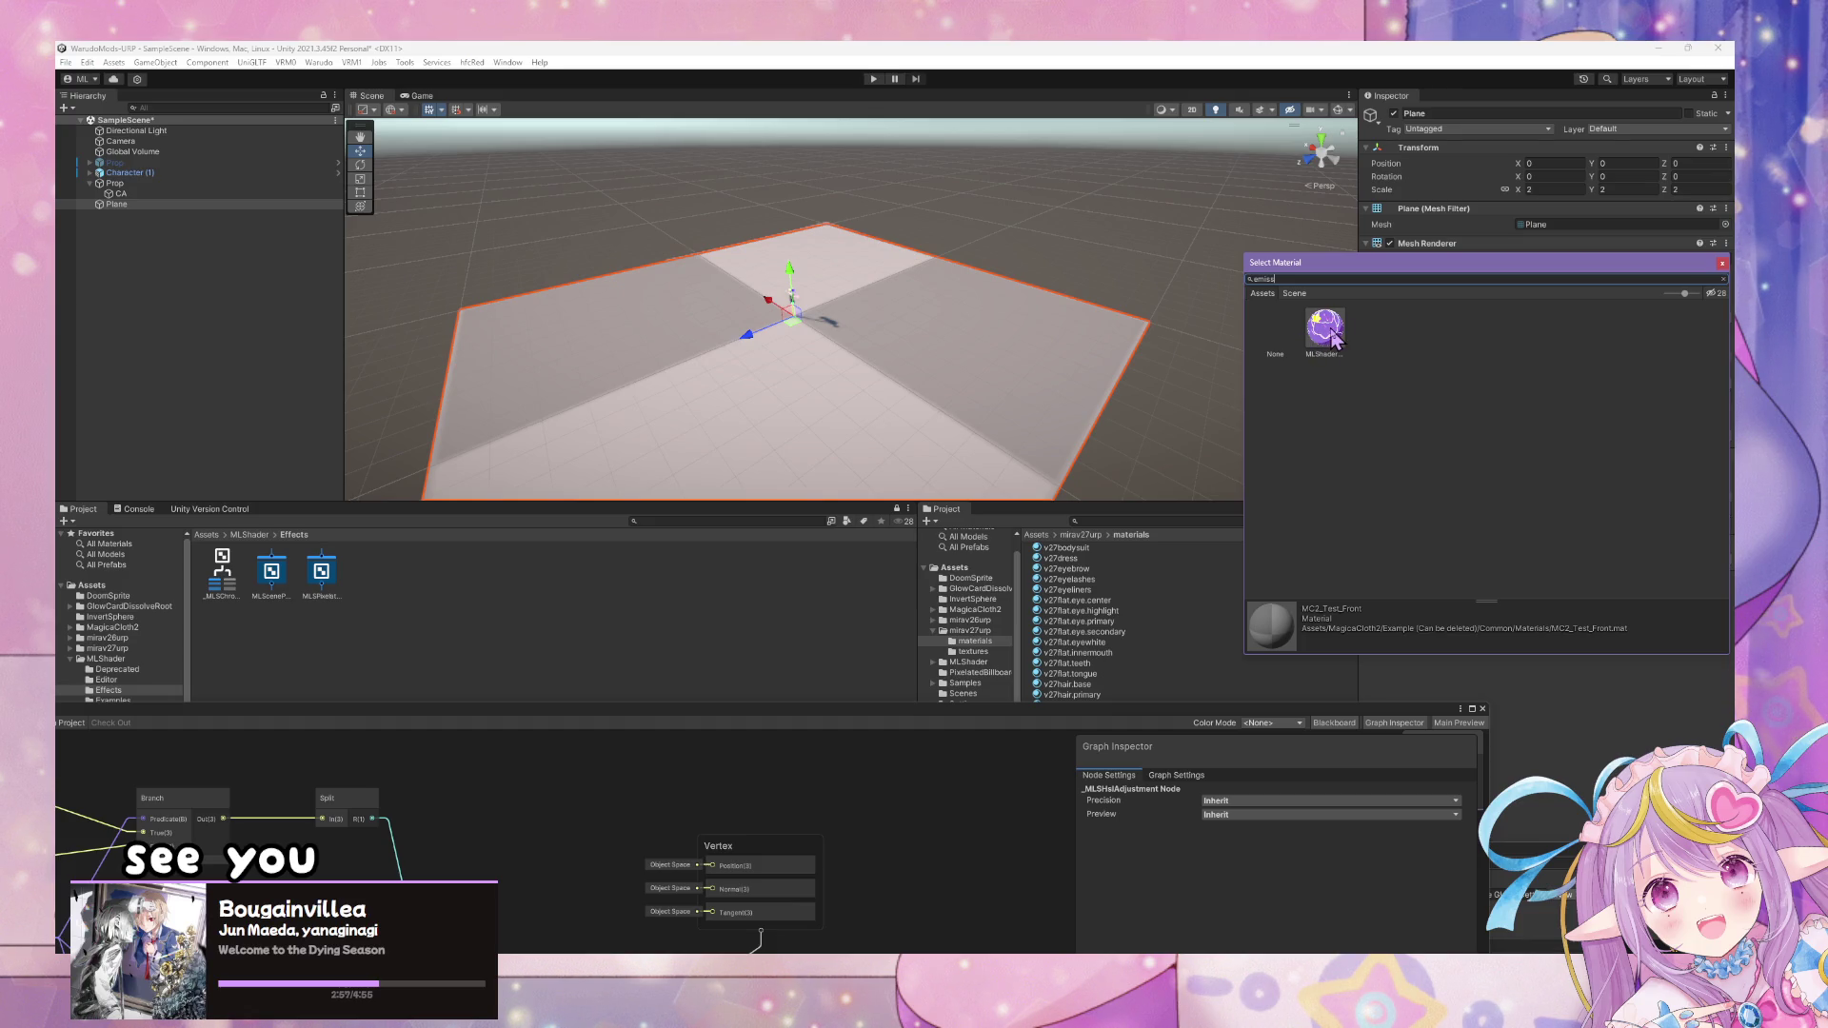
click(1337, 333)
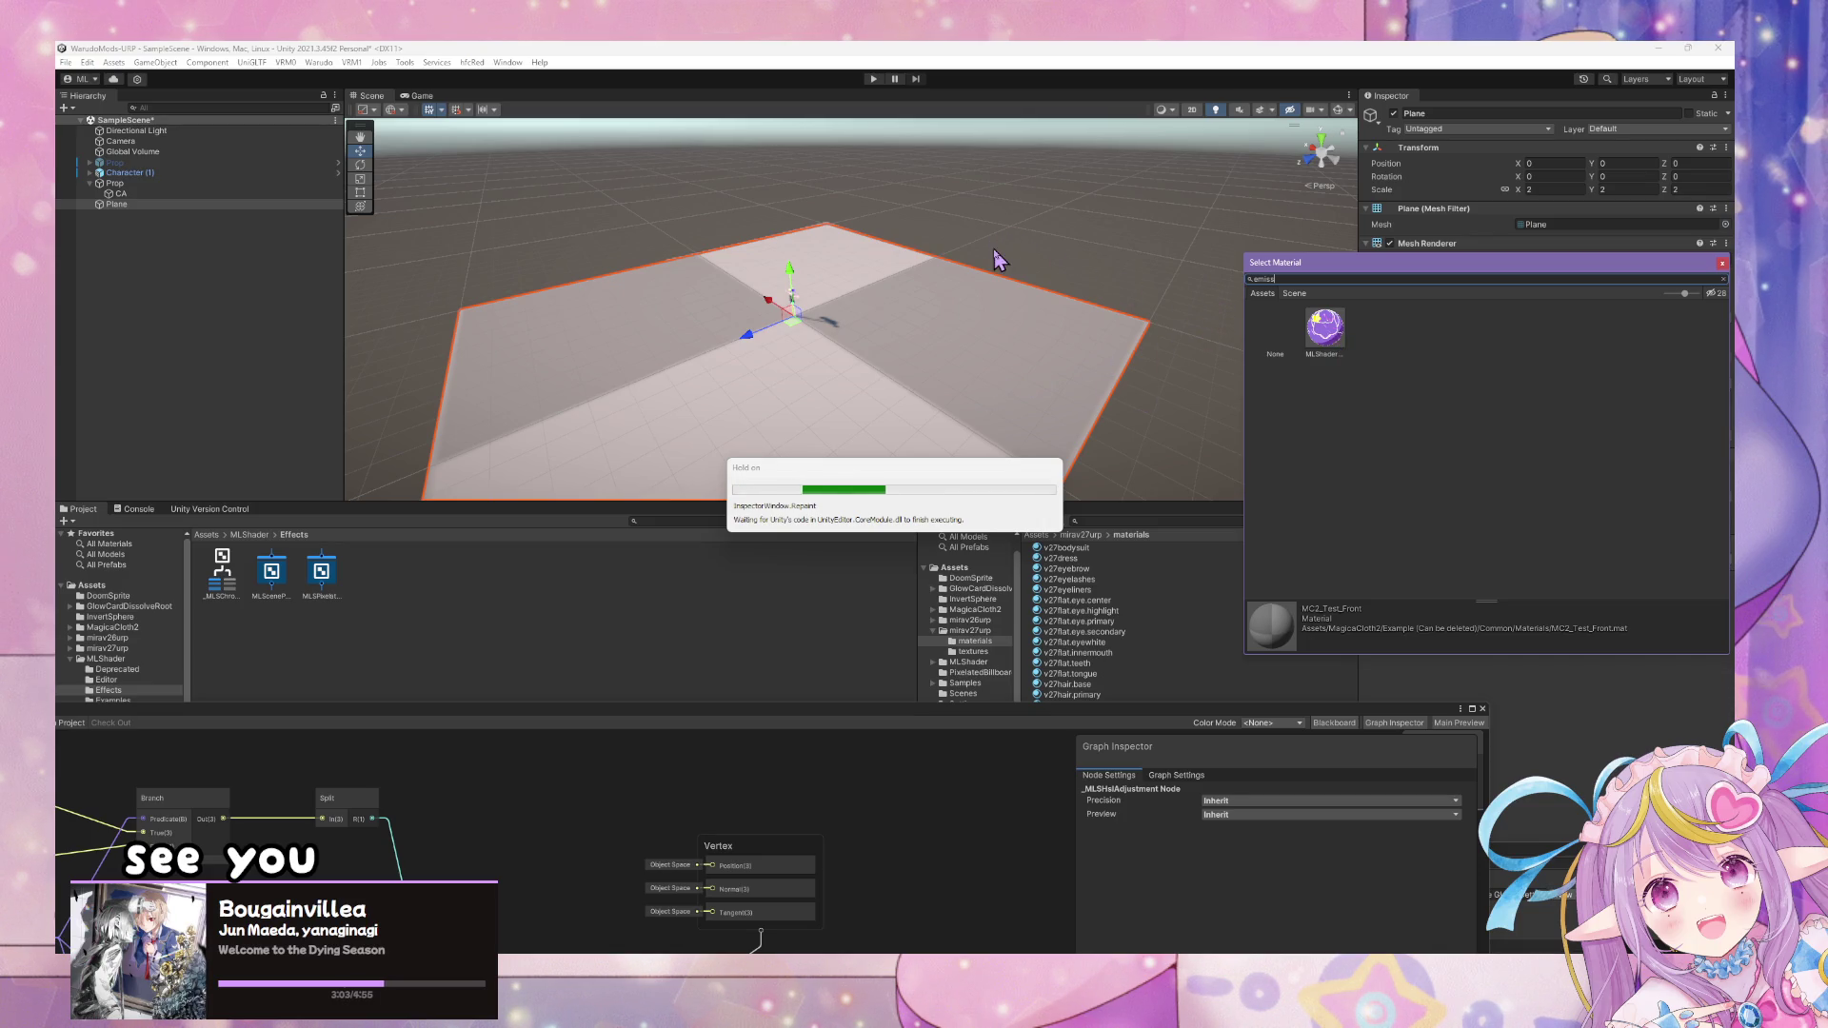
mouse_move(881, 305)
mouse_down()
mouse_move(882, 241)
mouse_move(914, 376)
mouse_move(752, 938)
mouse_move(752, 904)
mouse_up()
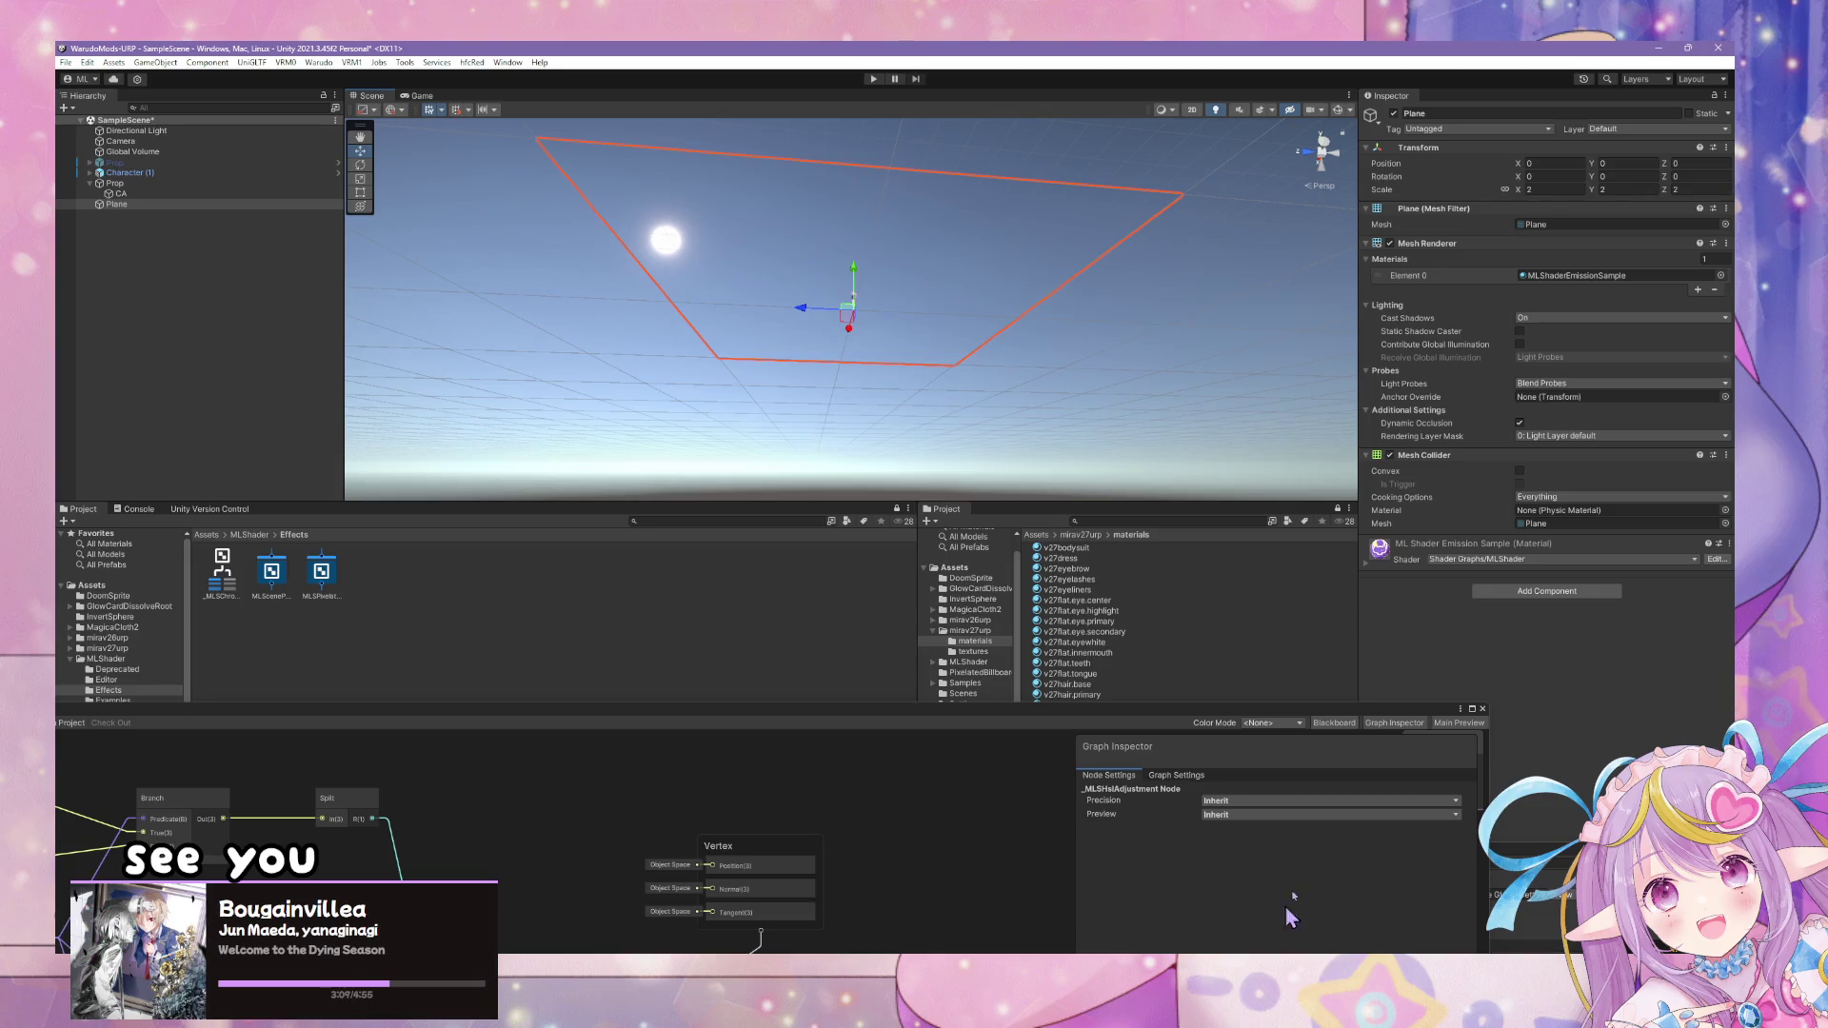
- Set the plane material's Render Face to Both and its Backface Color to black
click(1370, 566)
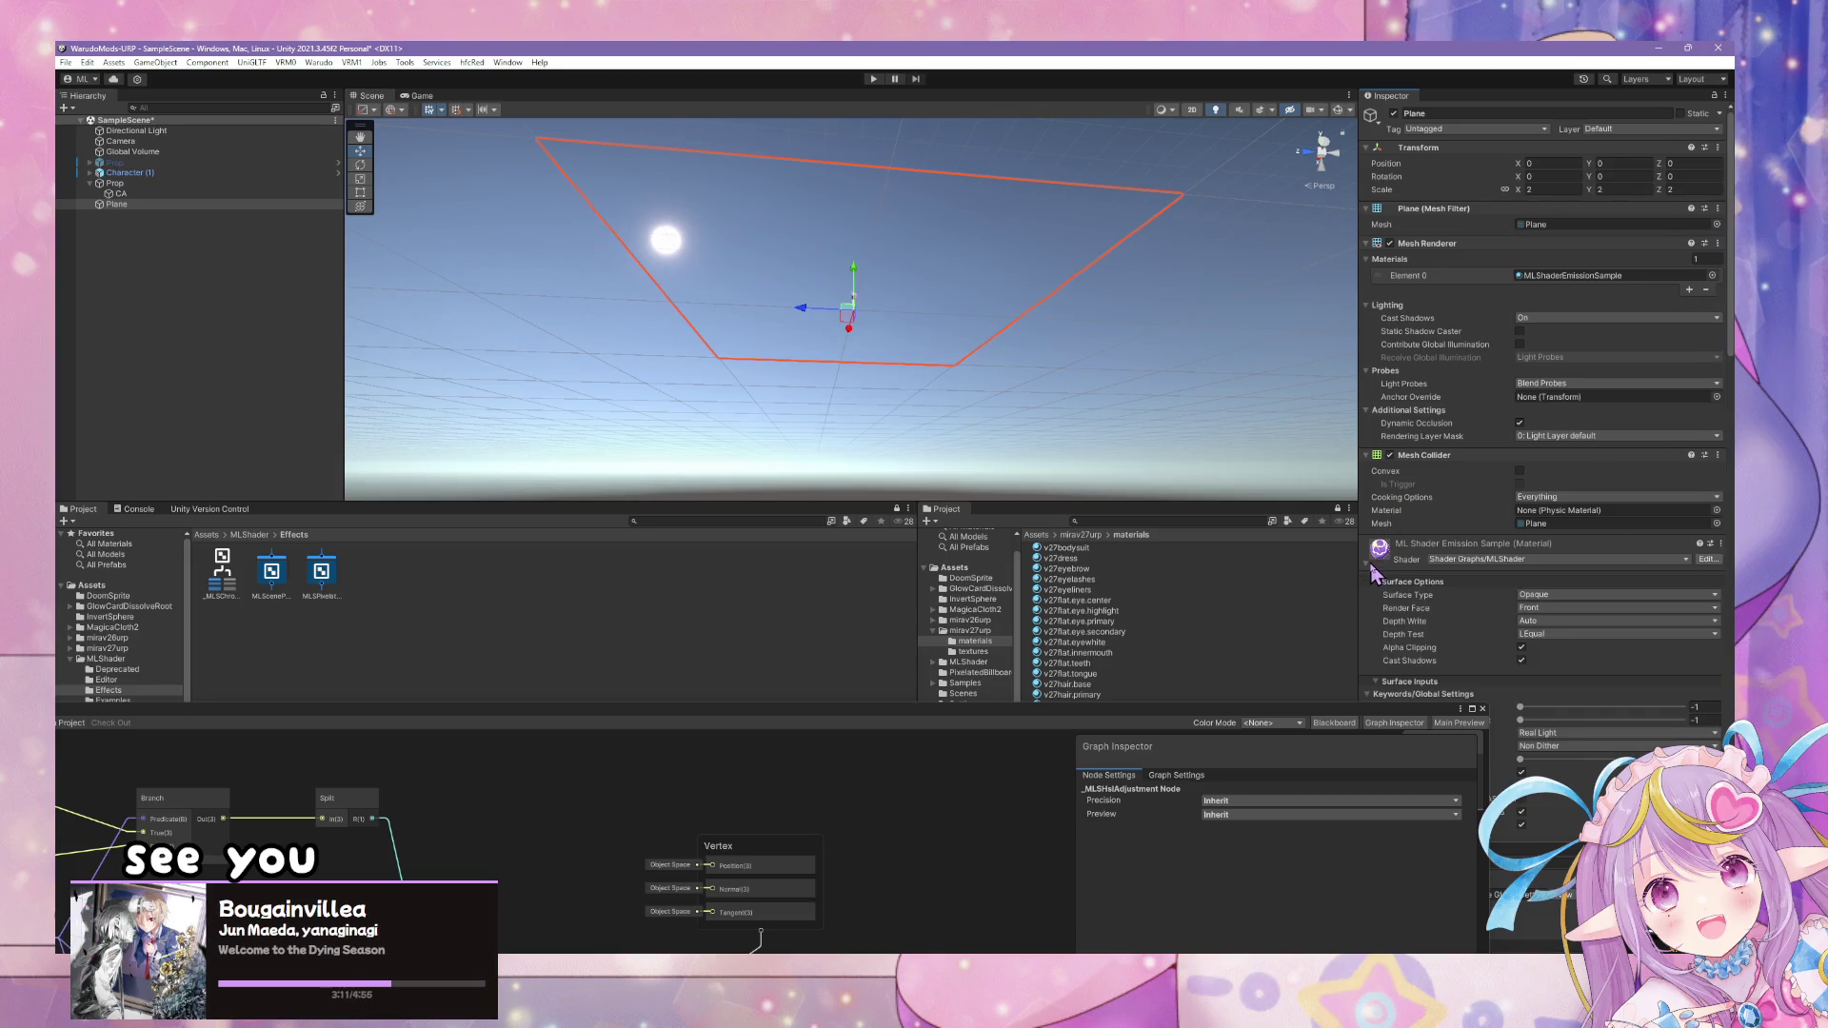
click(1551, 623)
mouse_move(1008, 332)
mouse_down()
mouse_move(930, 359)
mouse_move(947, 355)
mouse_move(957, 420)
mouse_move(931, 310)
mouse_move(1022, 417)
mouse_move(1171, 466)
mouse_move(1086, 257)
mouse_move(1032, 207)
mouse_move(1066, 219)
mouse_up()
scroll(1616, 653, down, 10)
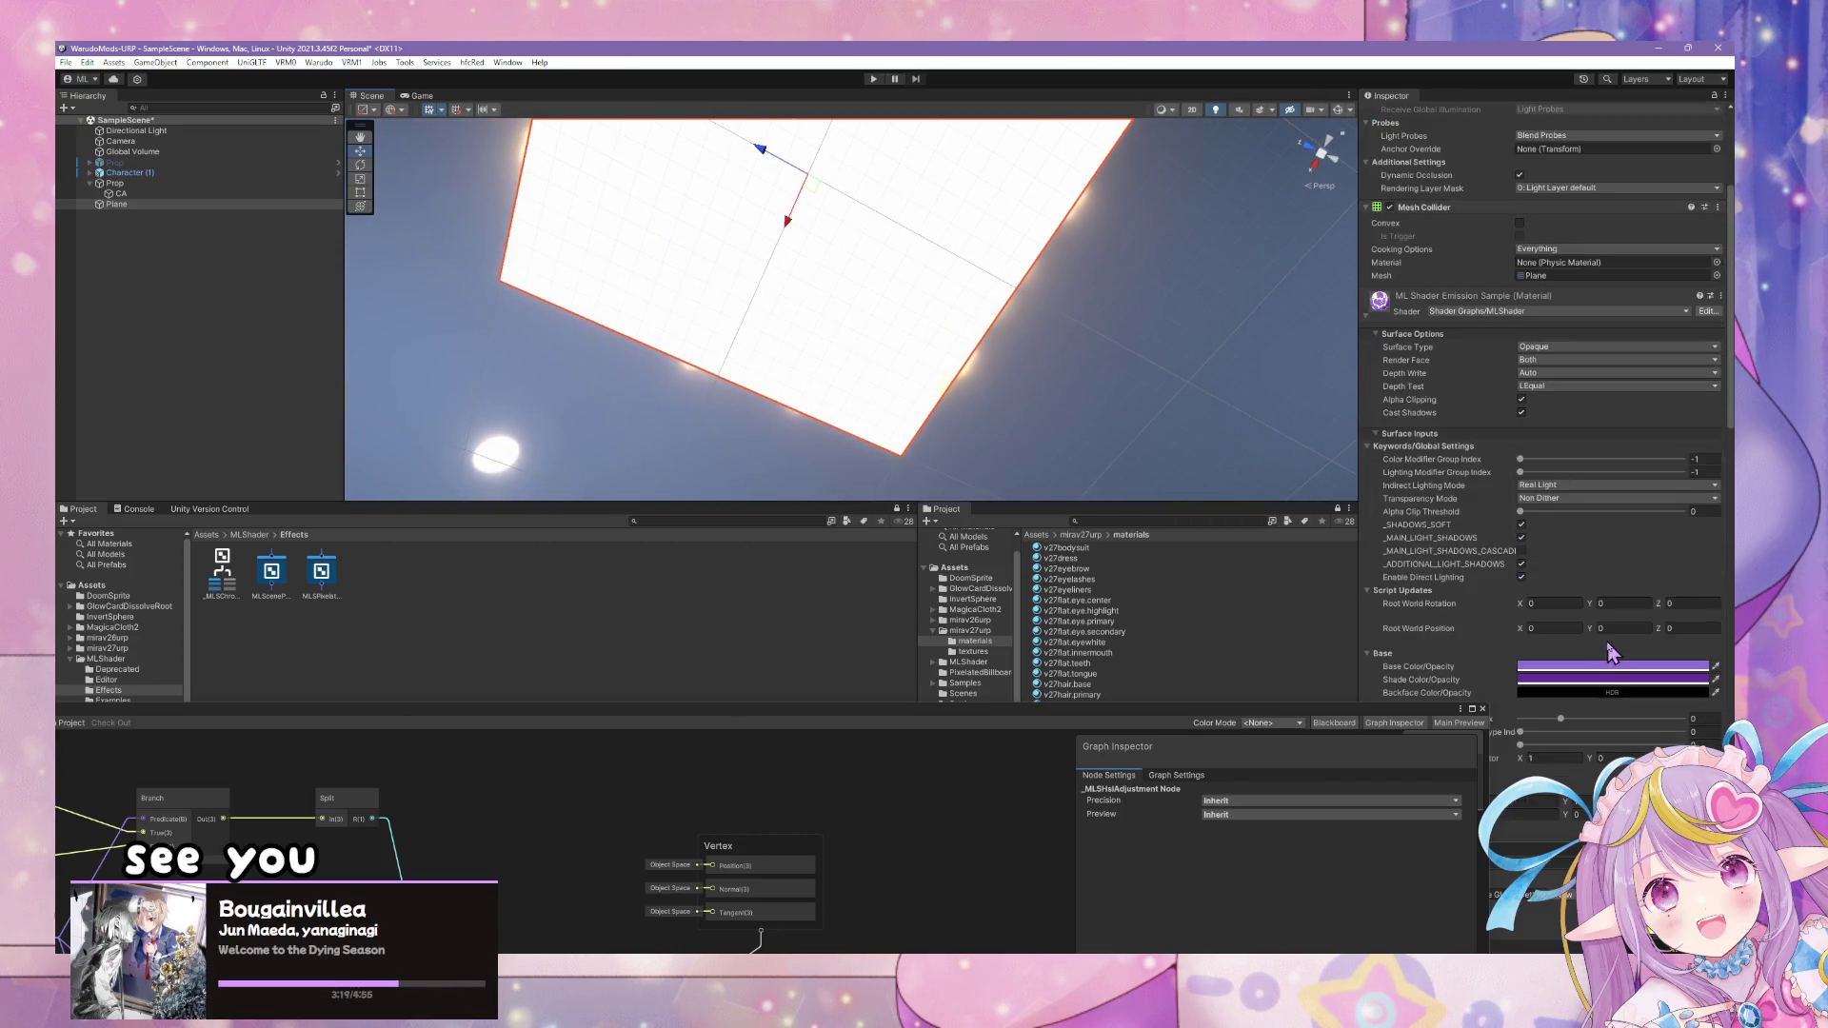
click(1593, 552)
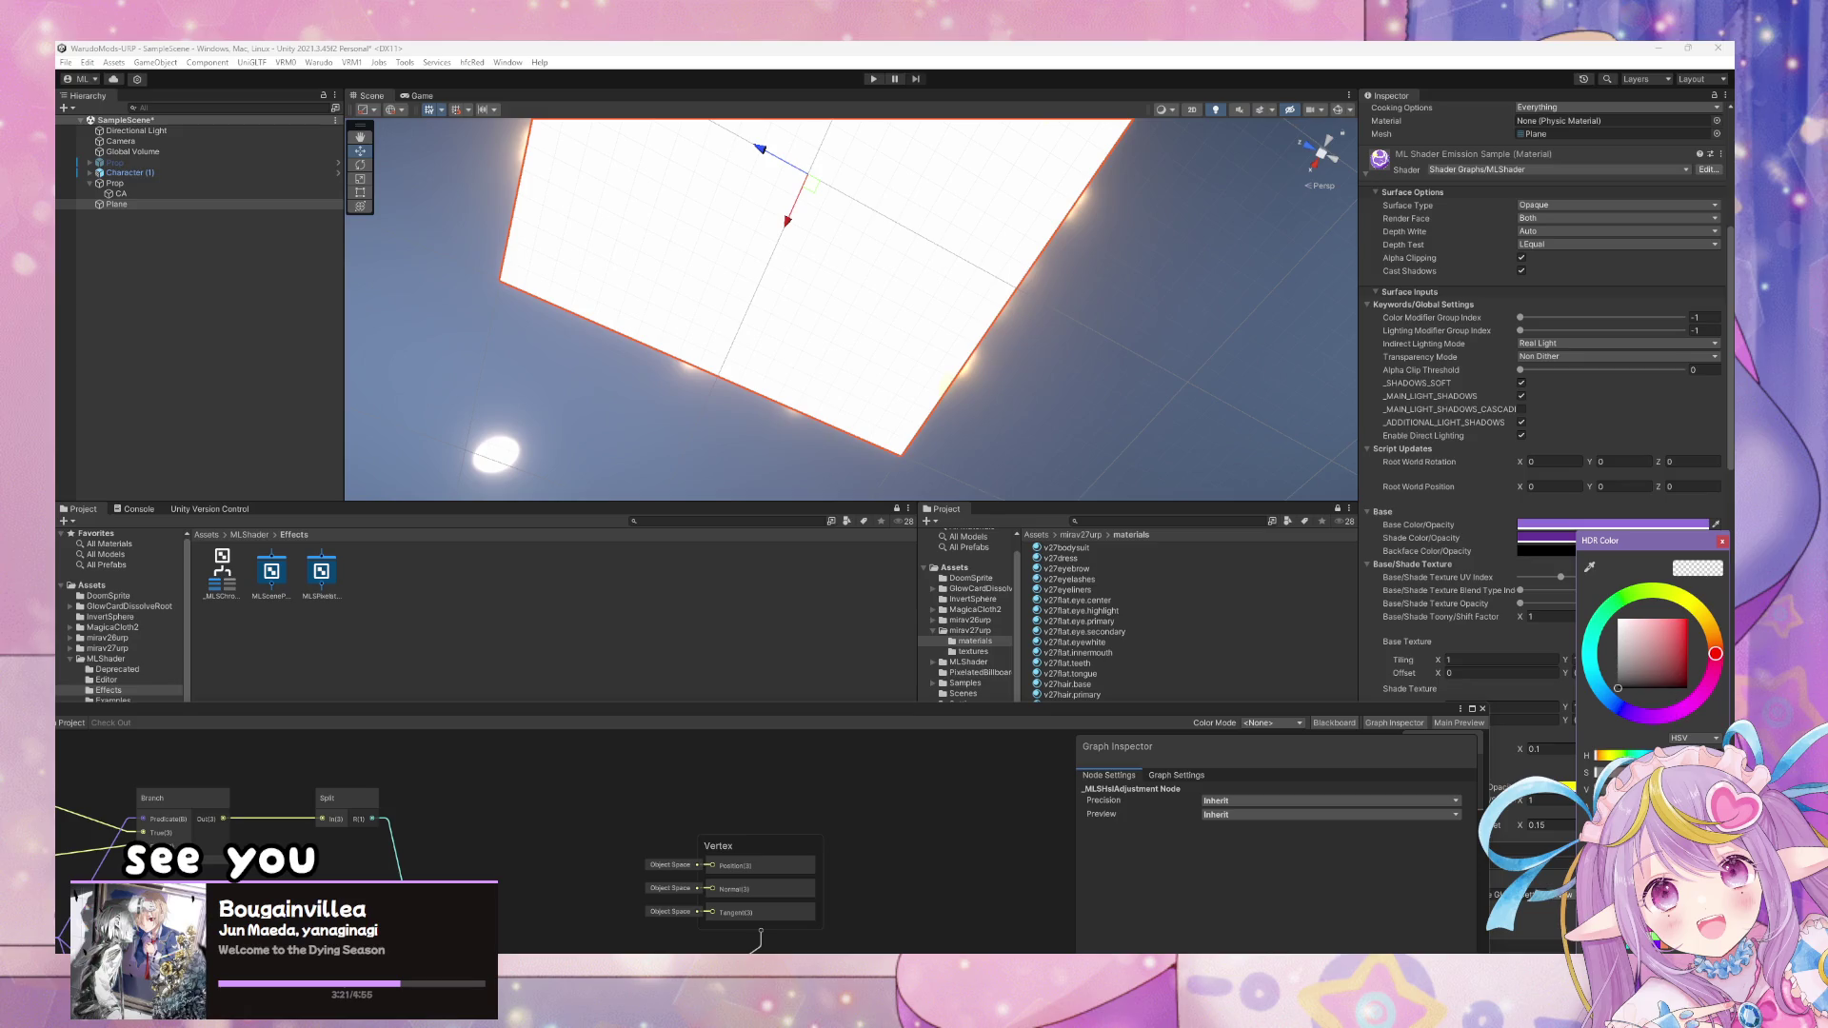
mouse_move(1618, 688)
mouse_down()
mouse_move(1619, 623)
mouse_move(1619, 685)
mouse_move(1680, 633)
mouse_move(1618, 688)
mouse_up()
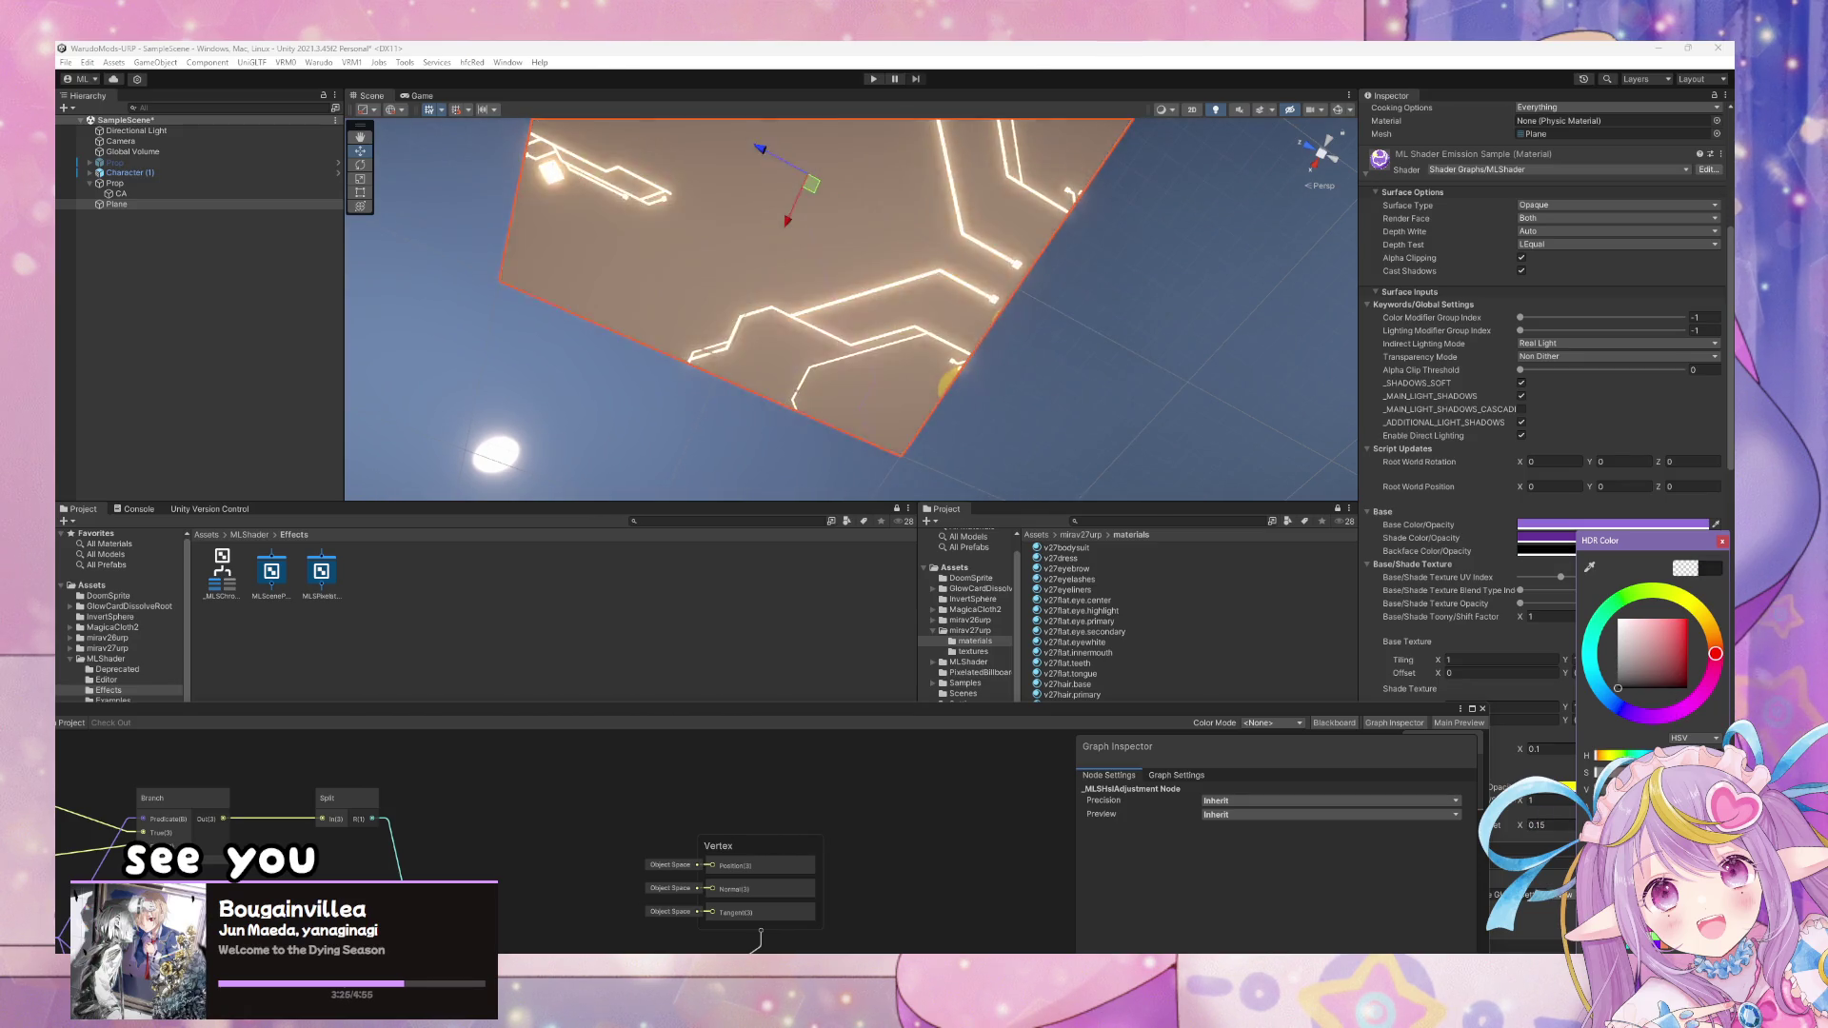
- Orbit around the glowing plane from below and above, then bring Warudo's preview forward
mouse_move(857, 285)
mouse_down()
mouse_move(939, 259)
mouse_move(884, 174)
mouse_move(800, 257)
mouse_move(808, 347)
mouse_move(551, 254)
mouse_move(428, 256)
mouse_move(408, 191)
mouse_move(400, 333)
mouse_up()
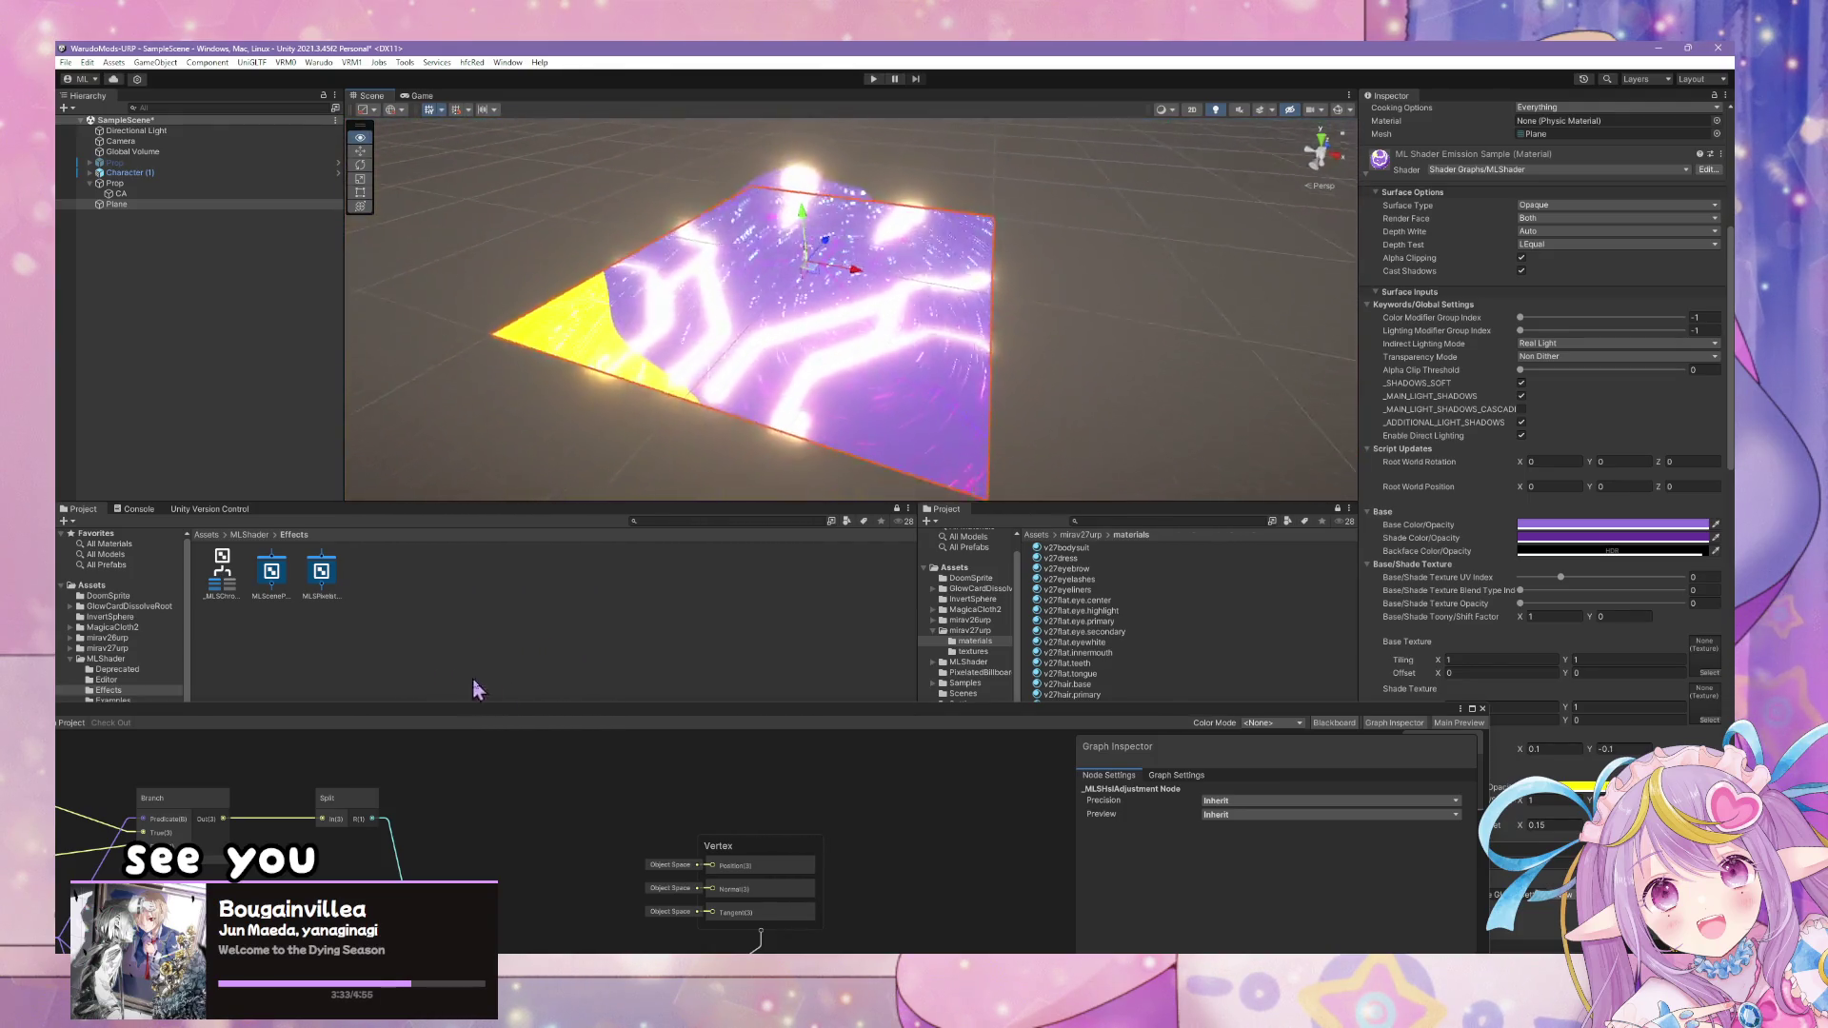
mouse_move(1025, 752)
mouse_down()
mouse_move(1061, 302)
mouse_move(930, 530)
mouse_move(816, 559)
mouse_up()
mouse_move(706, 569)
mouse_down()
mouse_move(294, 582)
mouse_move(143, 613)
mouse_move(142, 688)
mouse_move(209, 661)
mouse_move(490, 709)
mouse_up()
click(1147, 953)
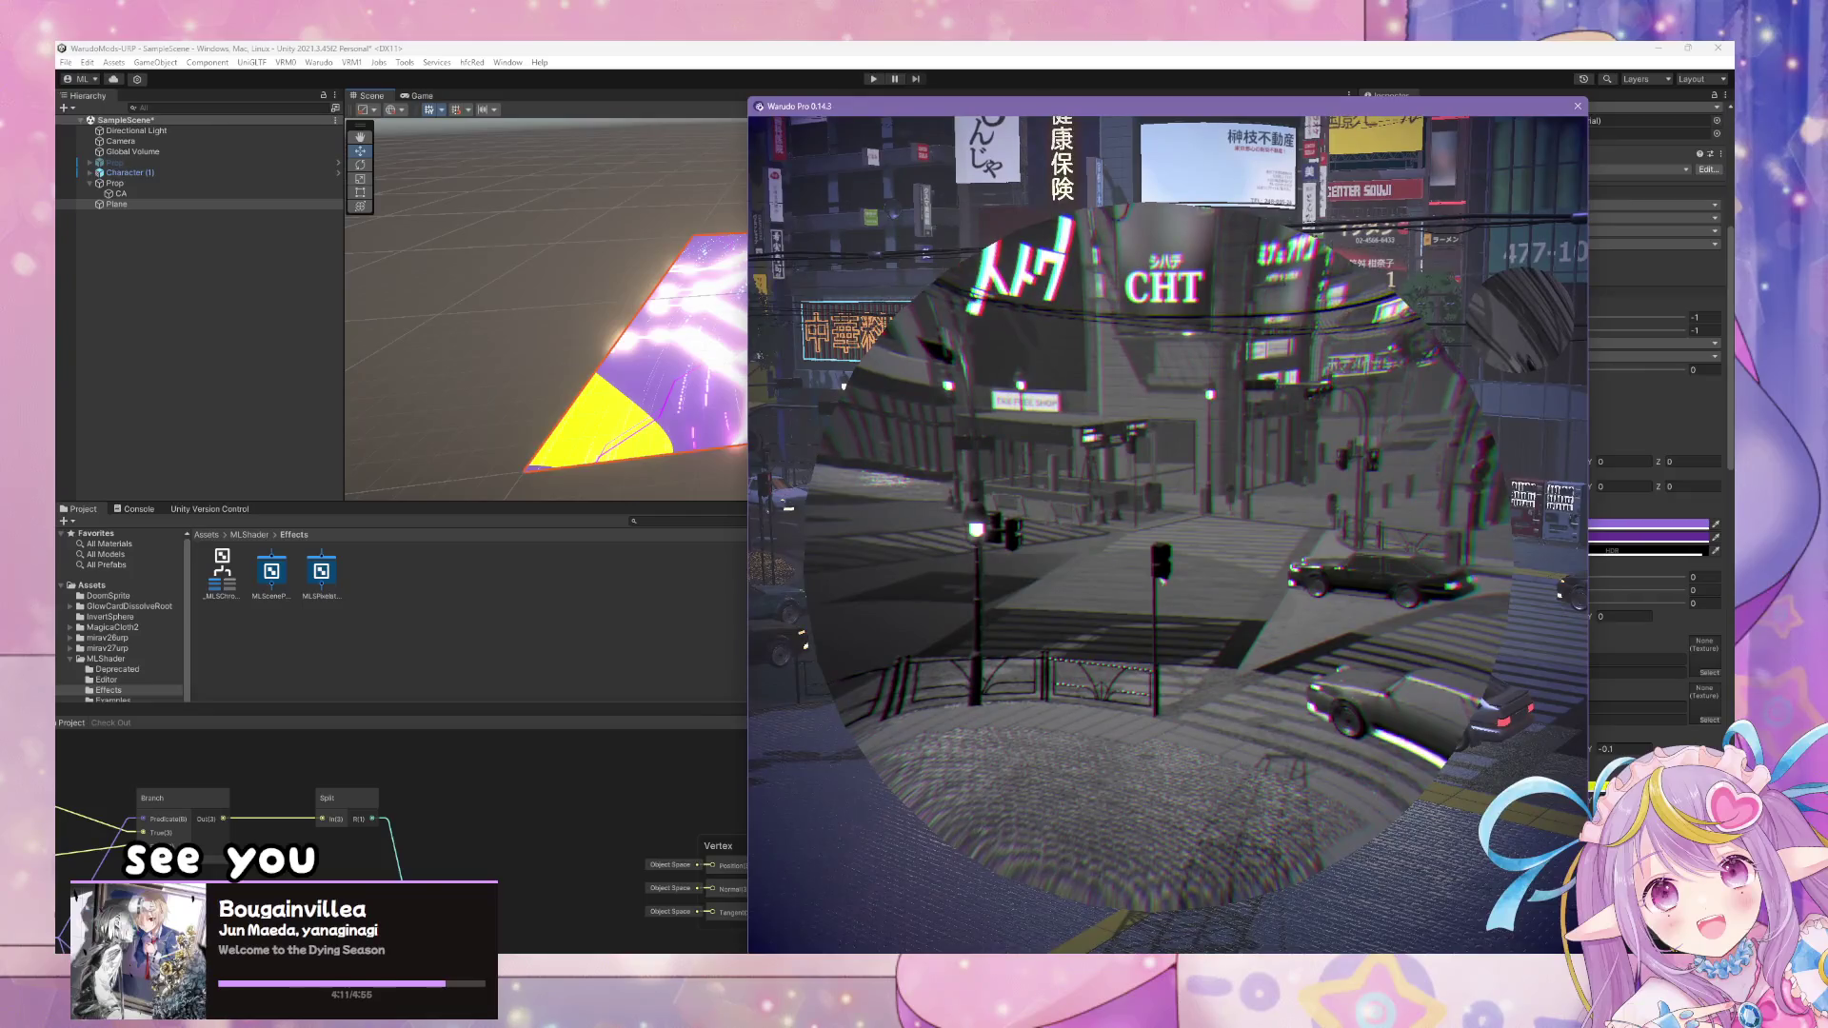
- Search environments for 'urp' and replace Shibuya Crossing Night (URP) with Tokyo Home (URP)
key(alt+Tab)
click(1064, 374)
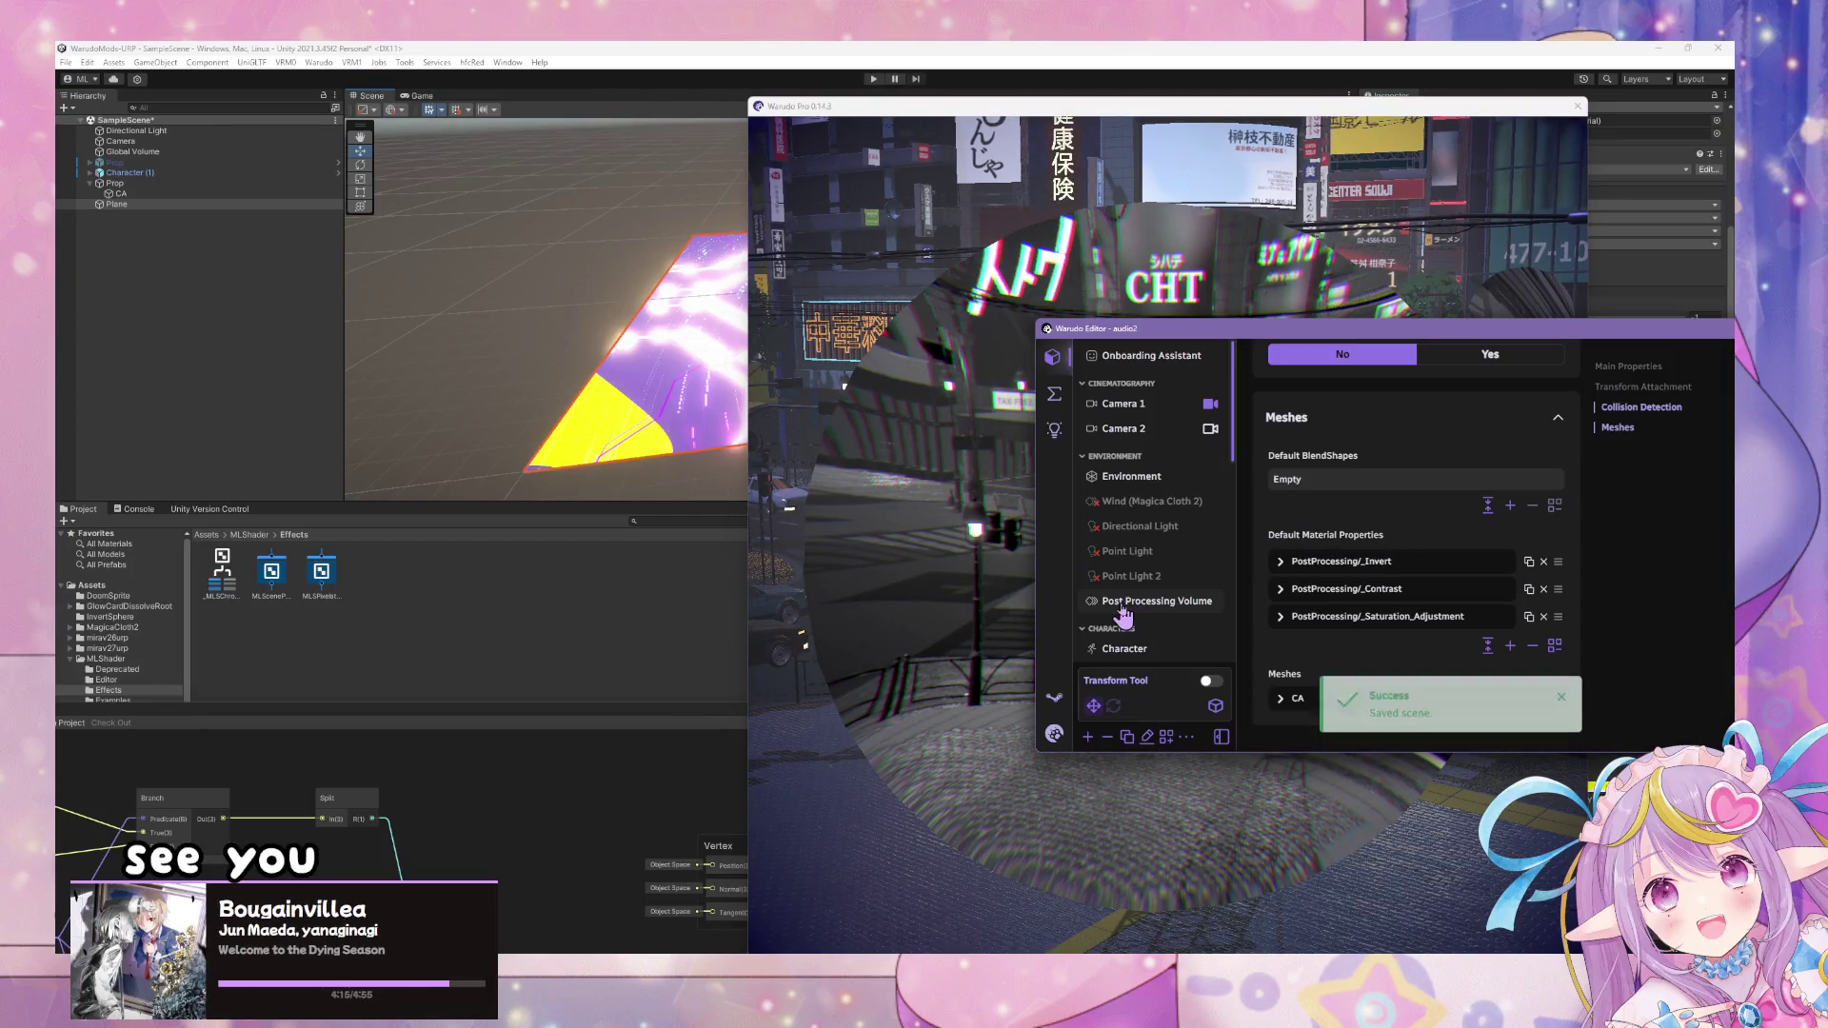
click(1179, 481)
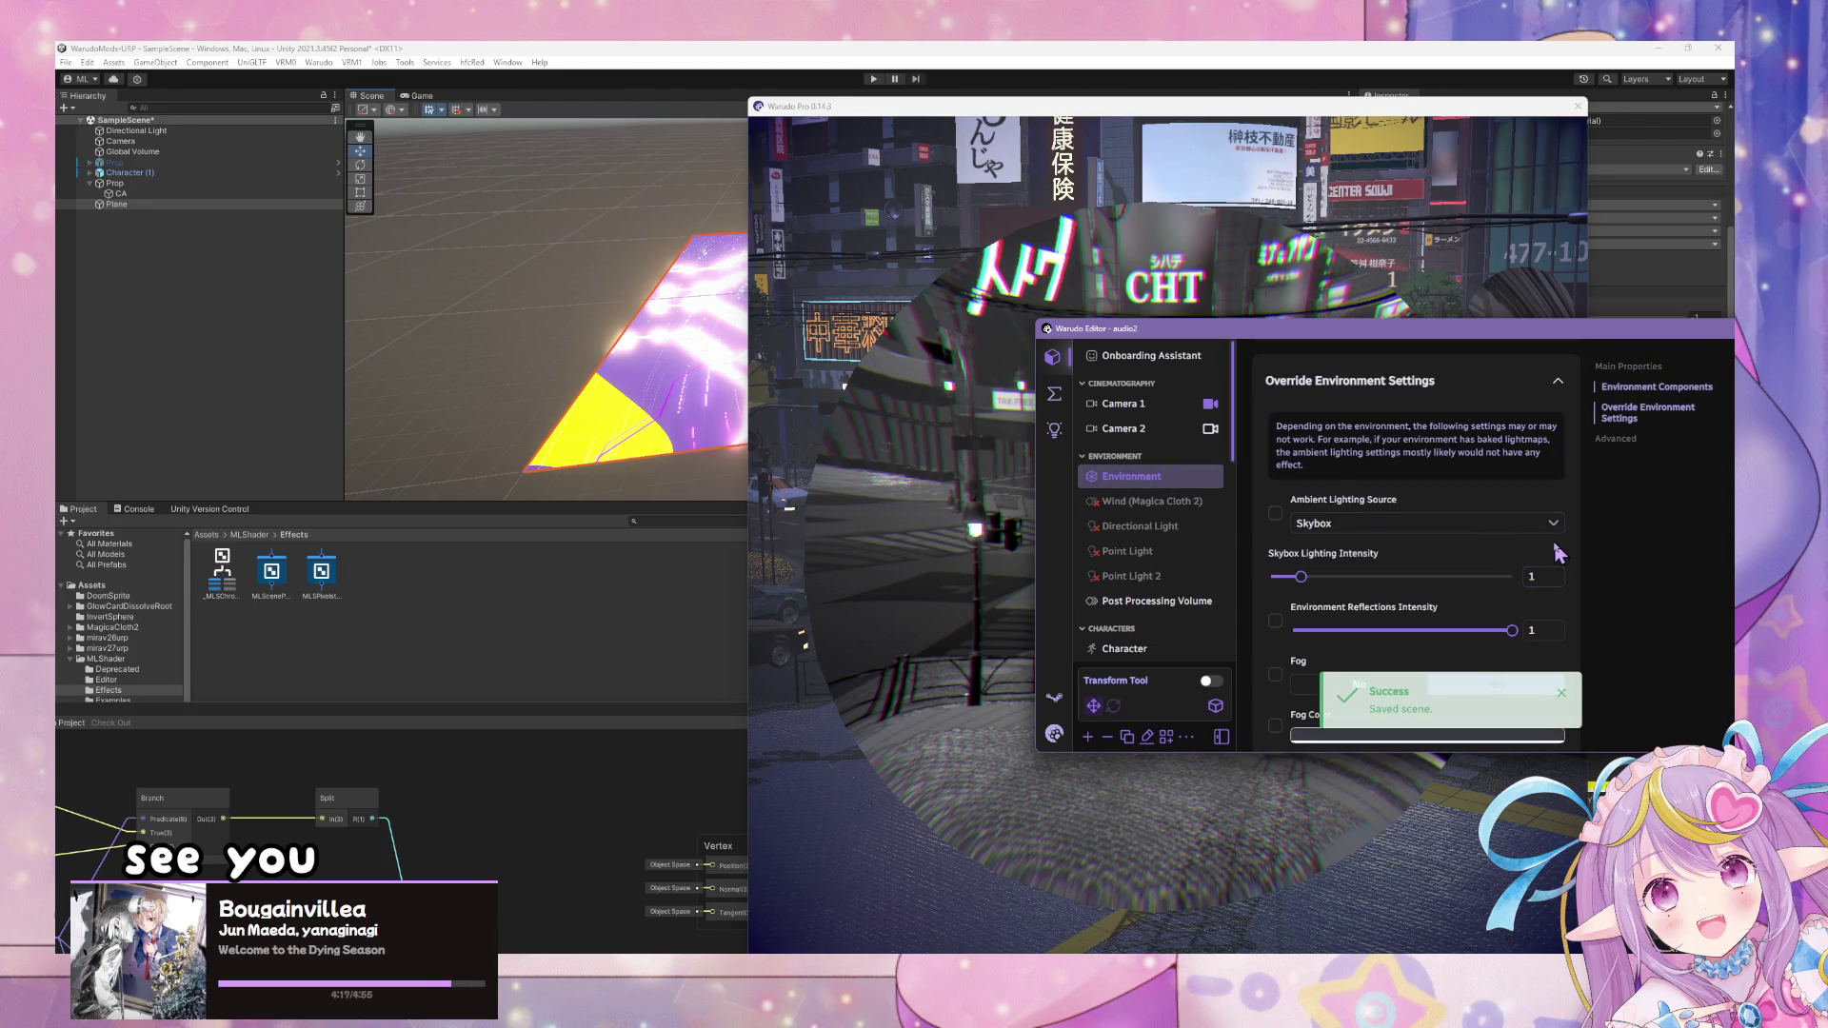
scroll(1524, 571, up, 5)
scroll(1486, 599, down, 1)
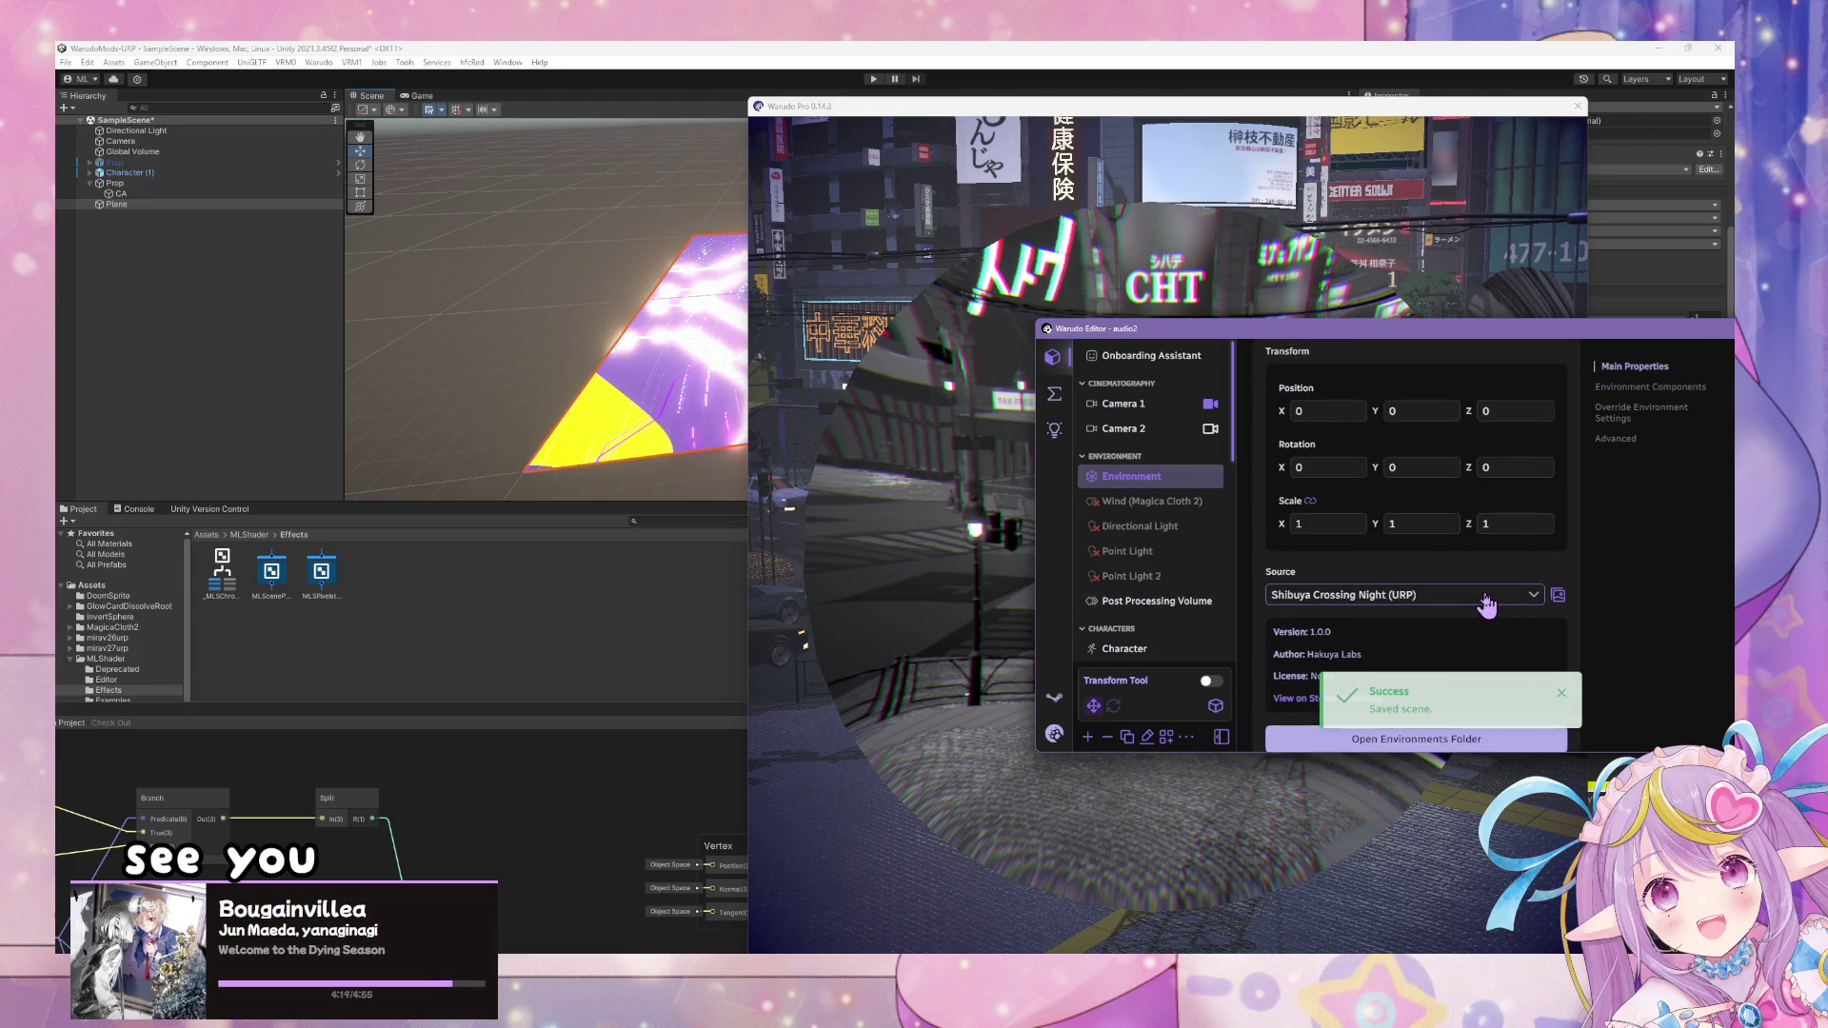
click(1480, 595)
click(1345, 359)
text(urp)
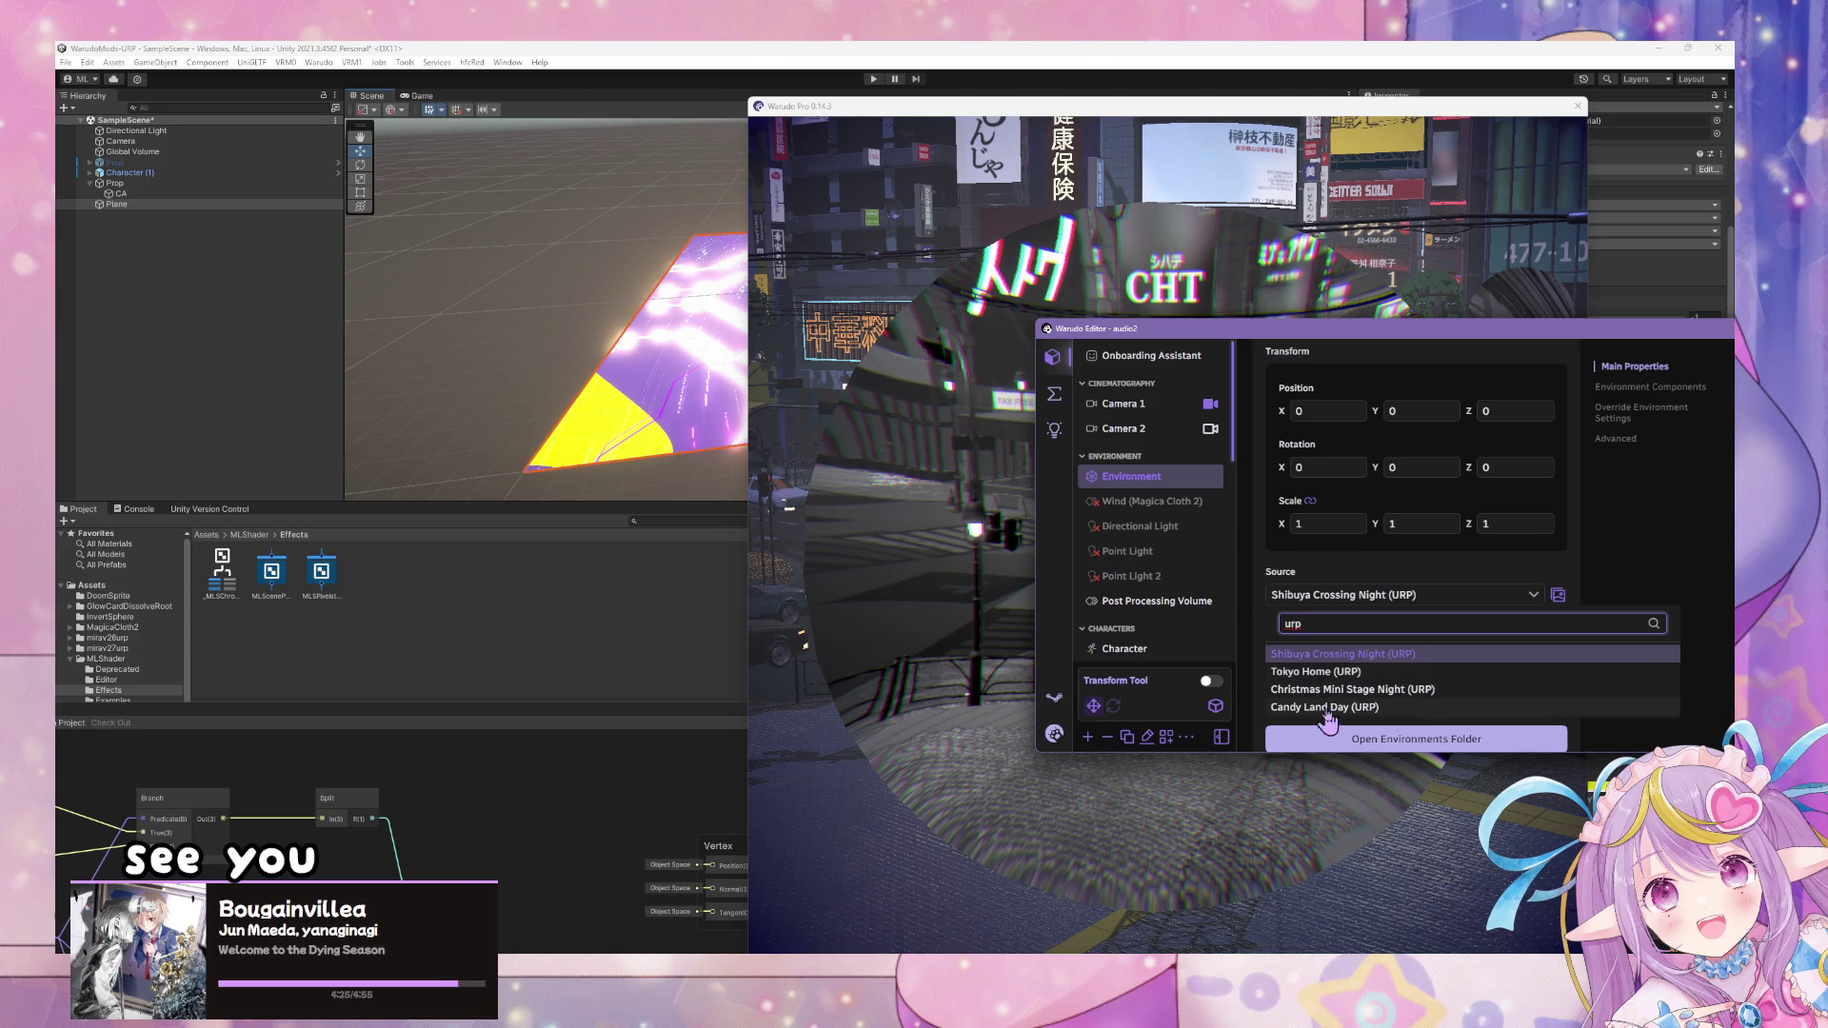
click(1337, 673)
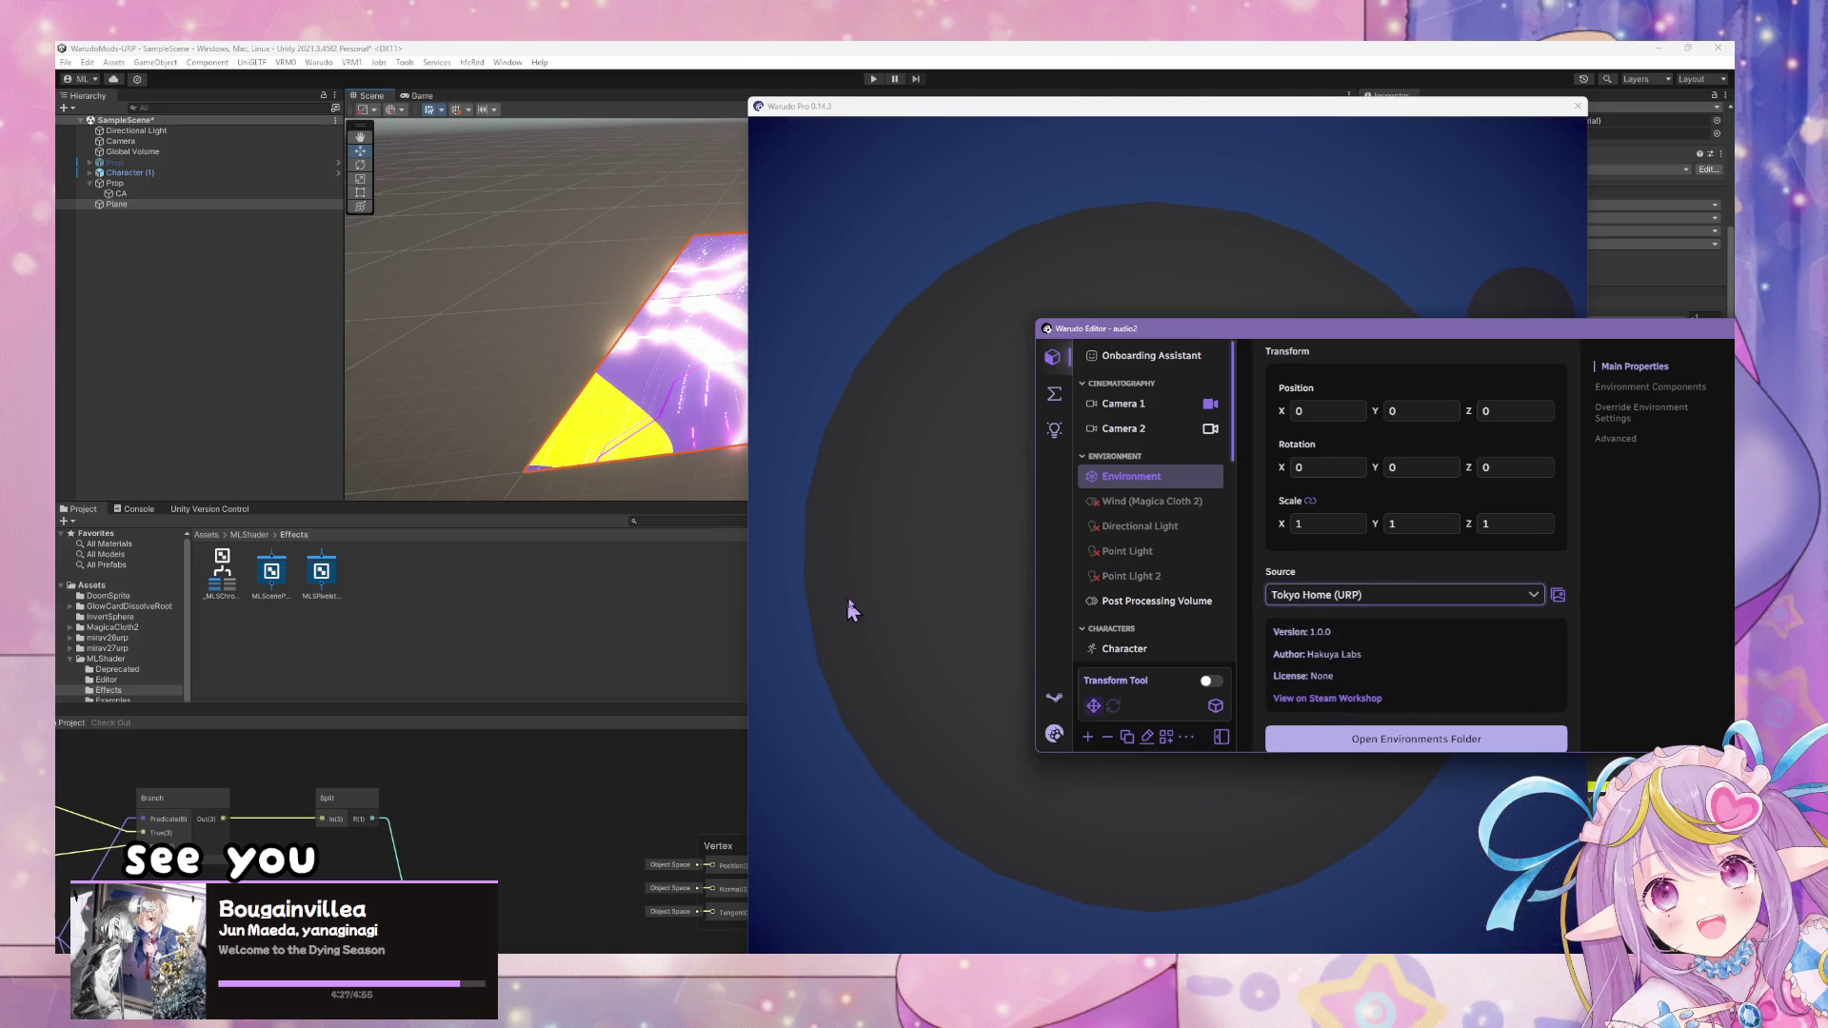
click(990, 900)
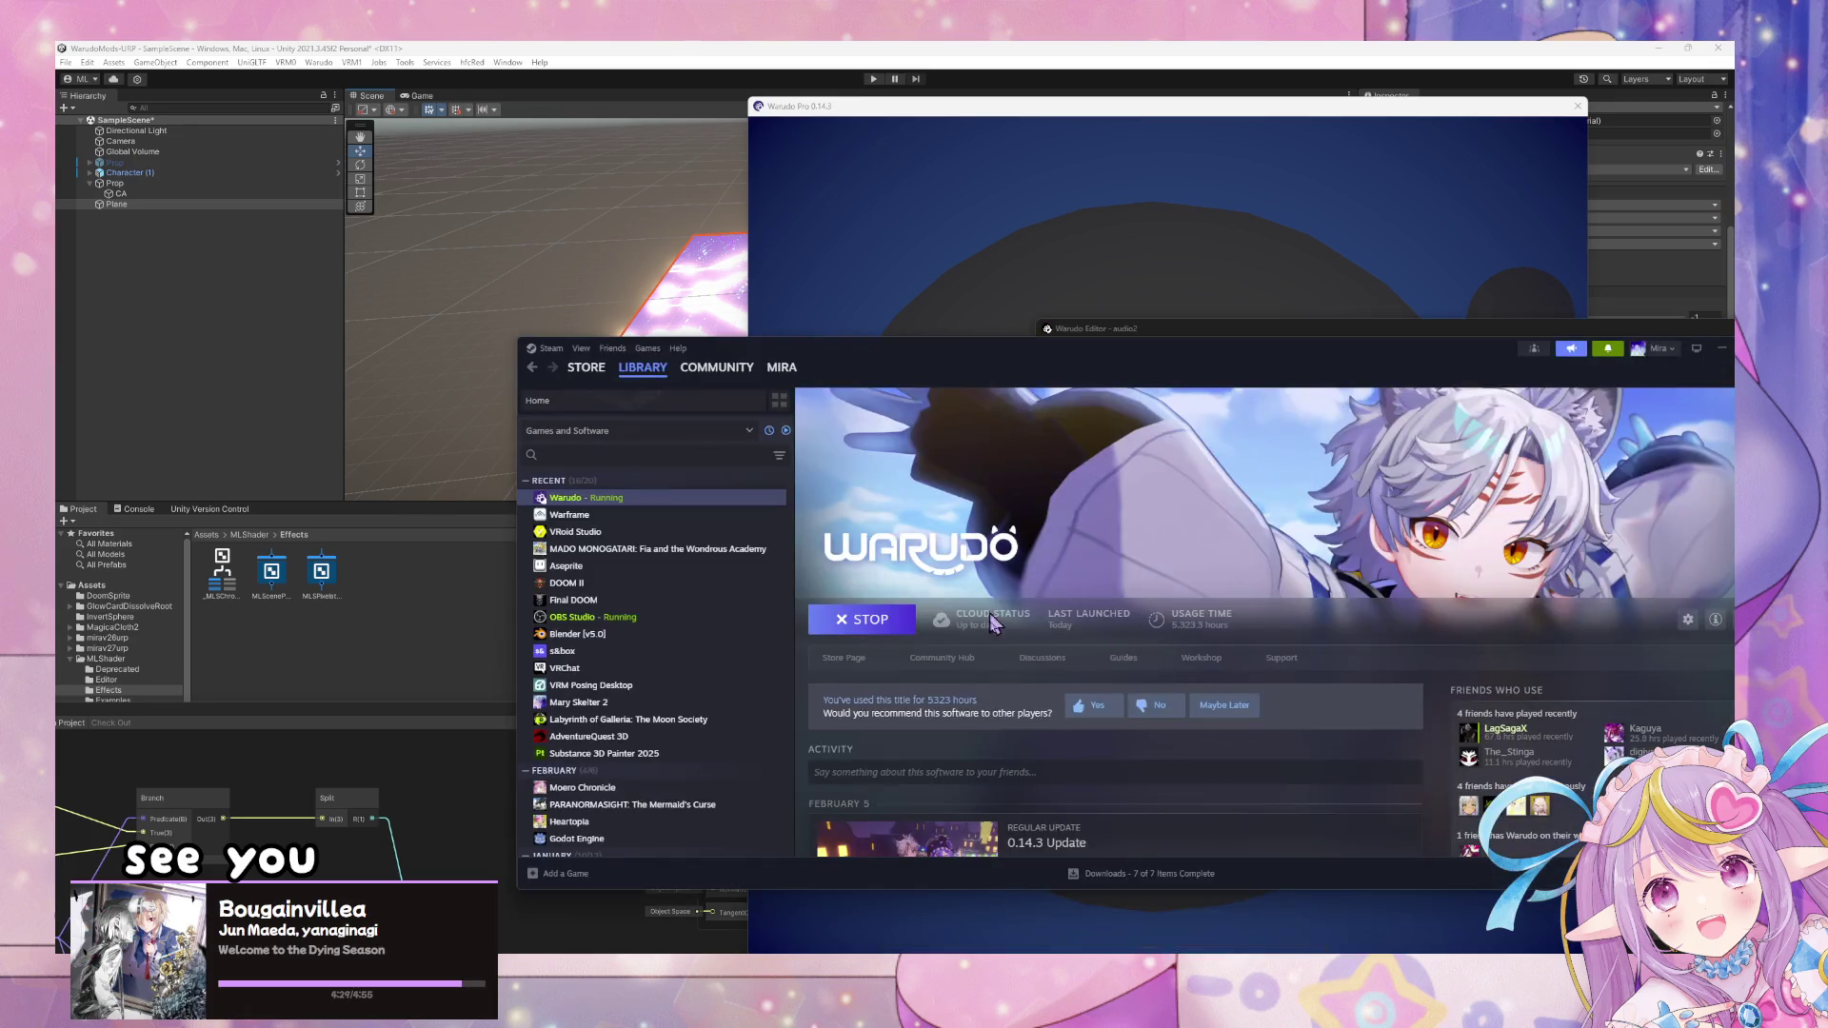
click(1200, 658)
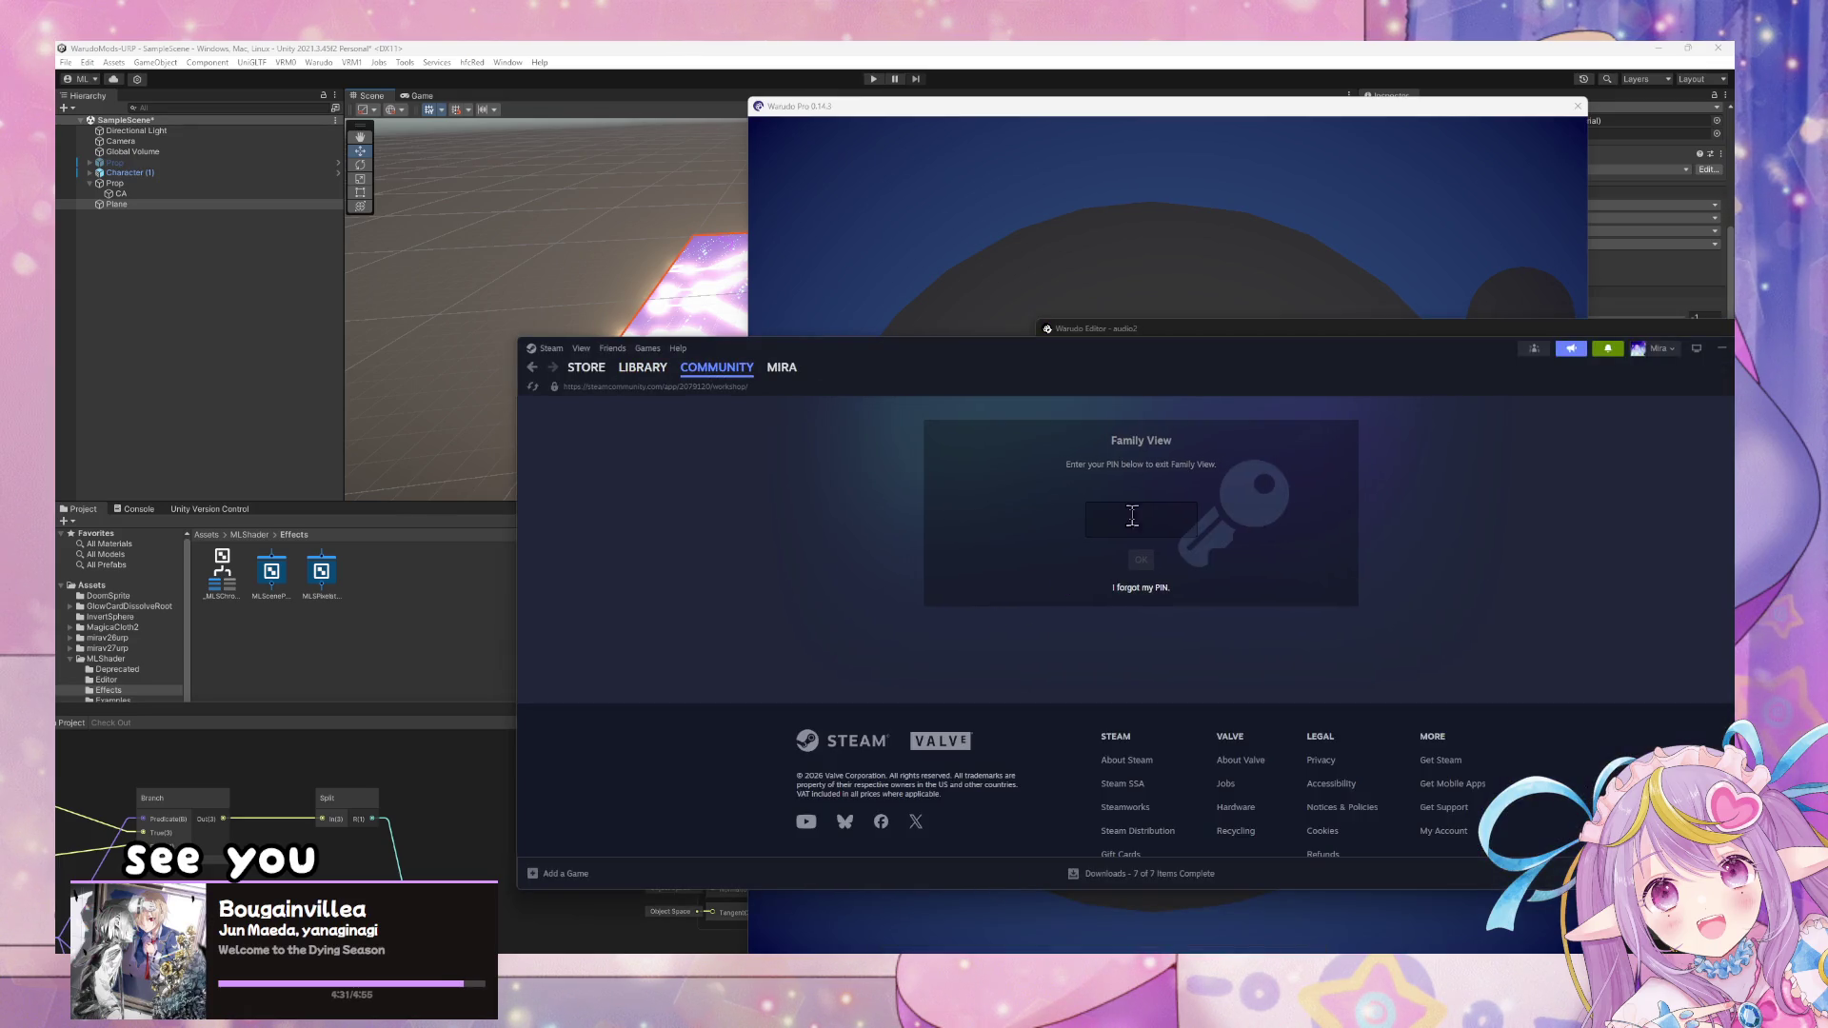
click(1178, 530)
click(1240, 333)
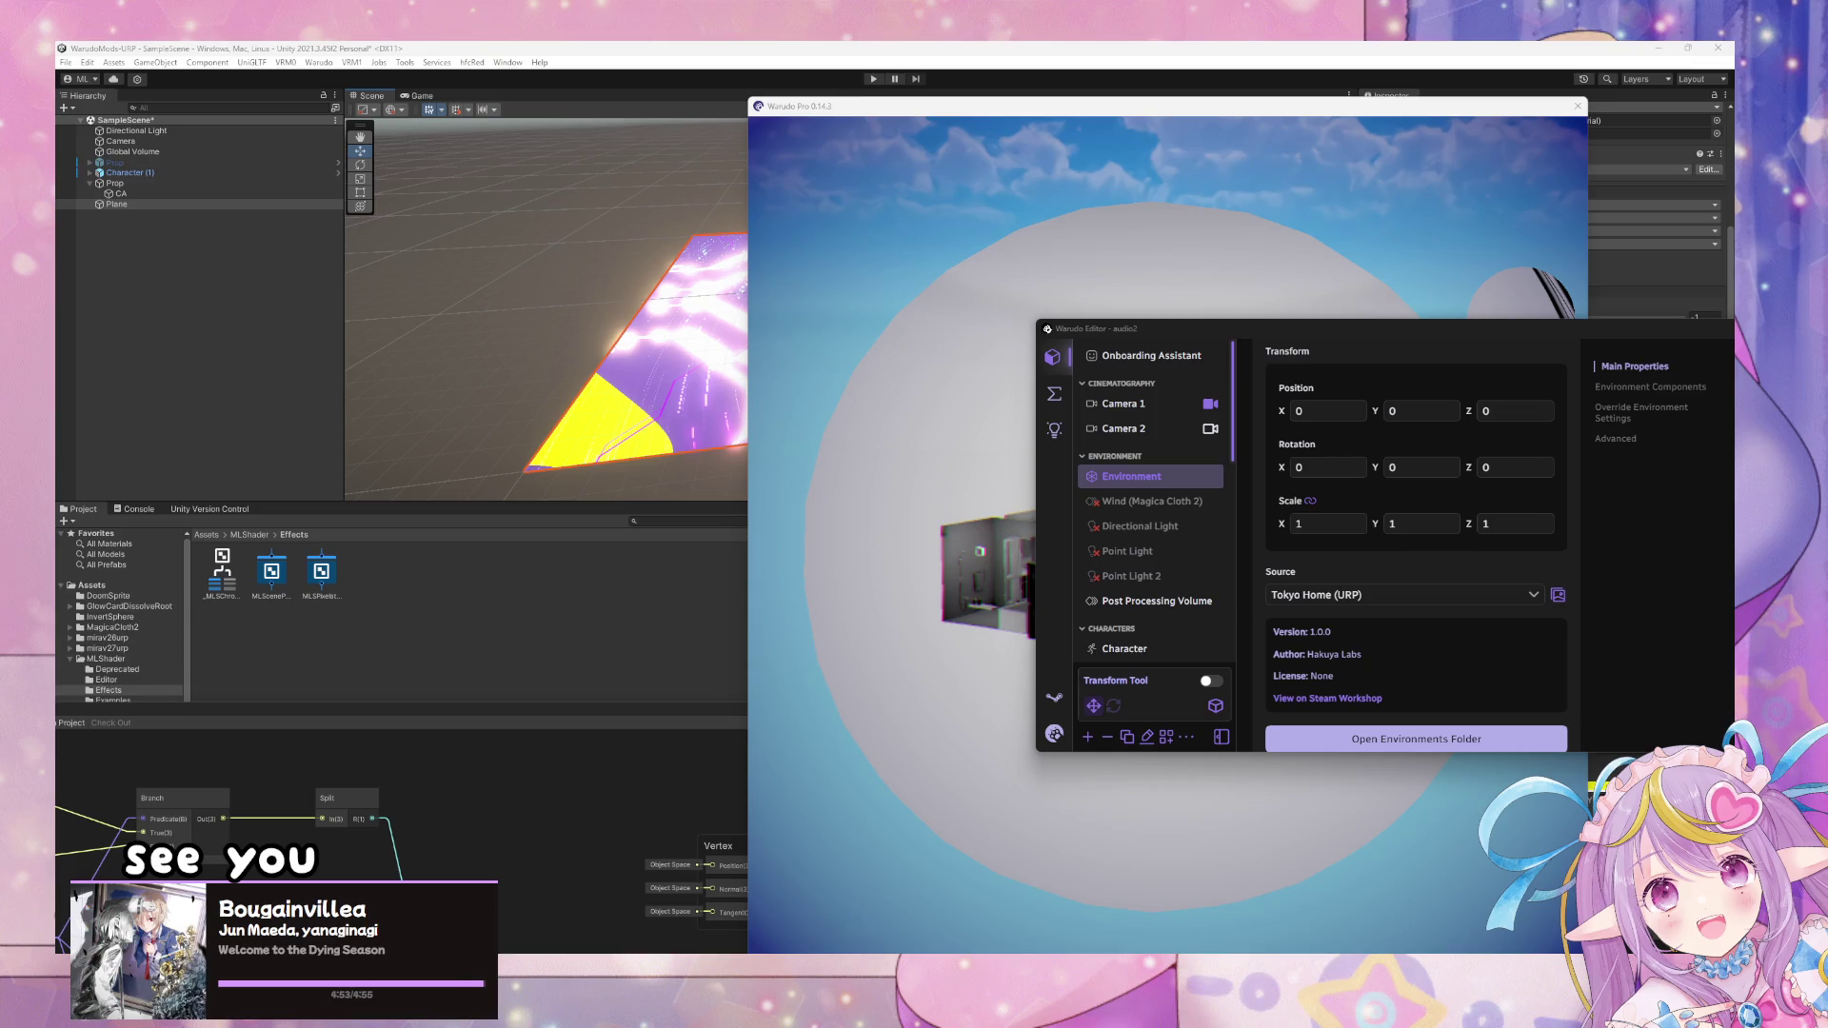
- Fly the viewport camera through the Tokyo Home apartment to a close-up of the character
click(876, 530)
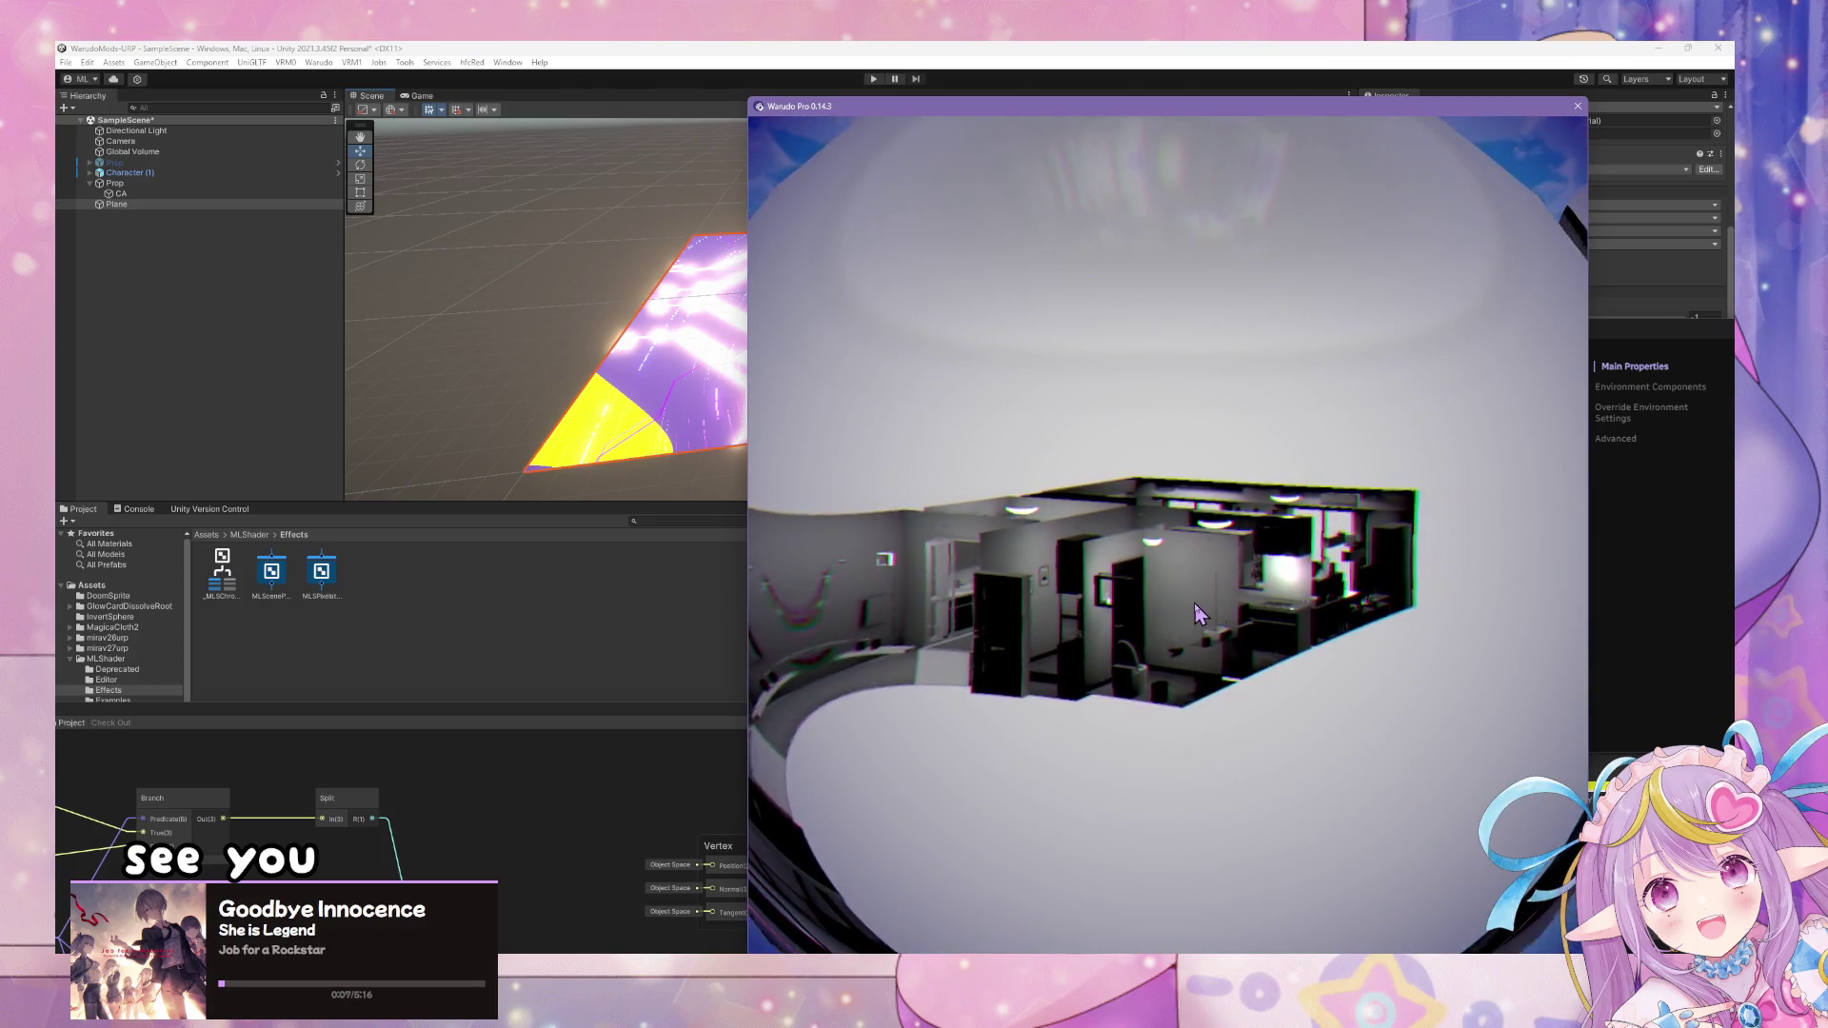
scroll(1357, 573, up, 10)
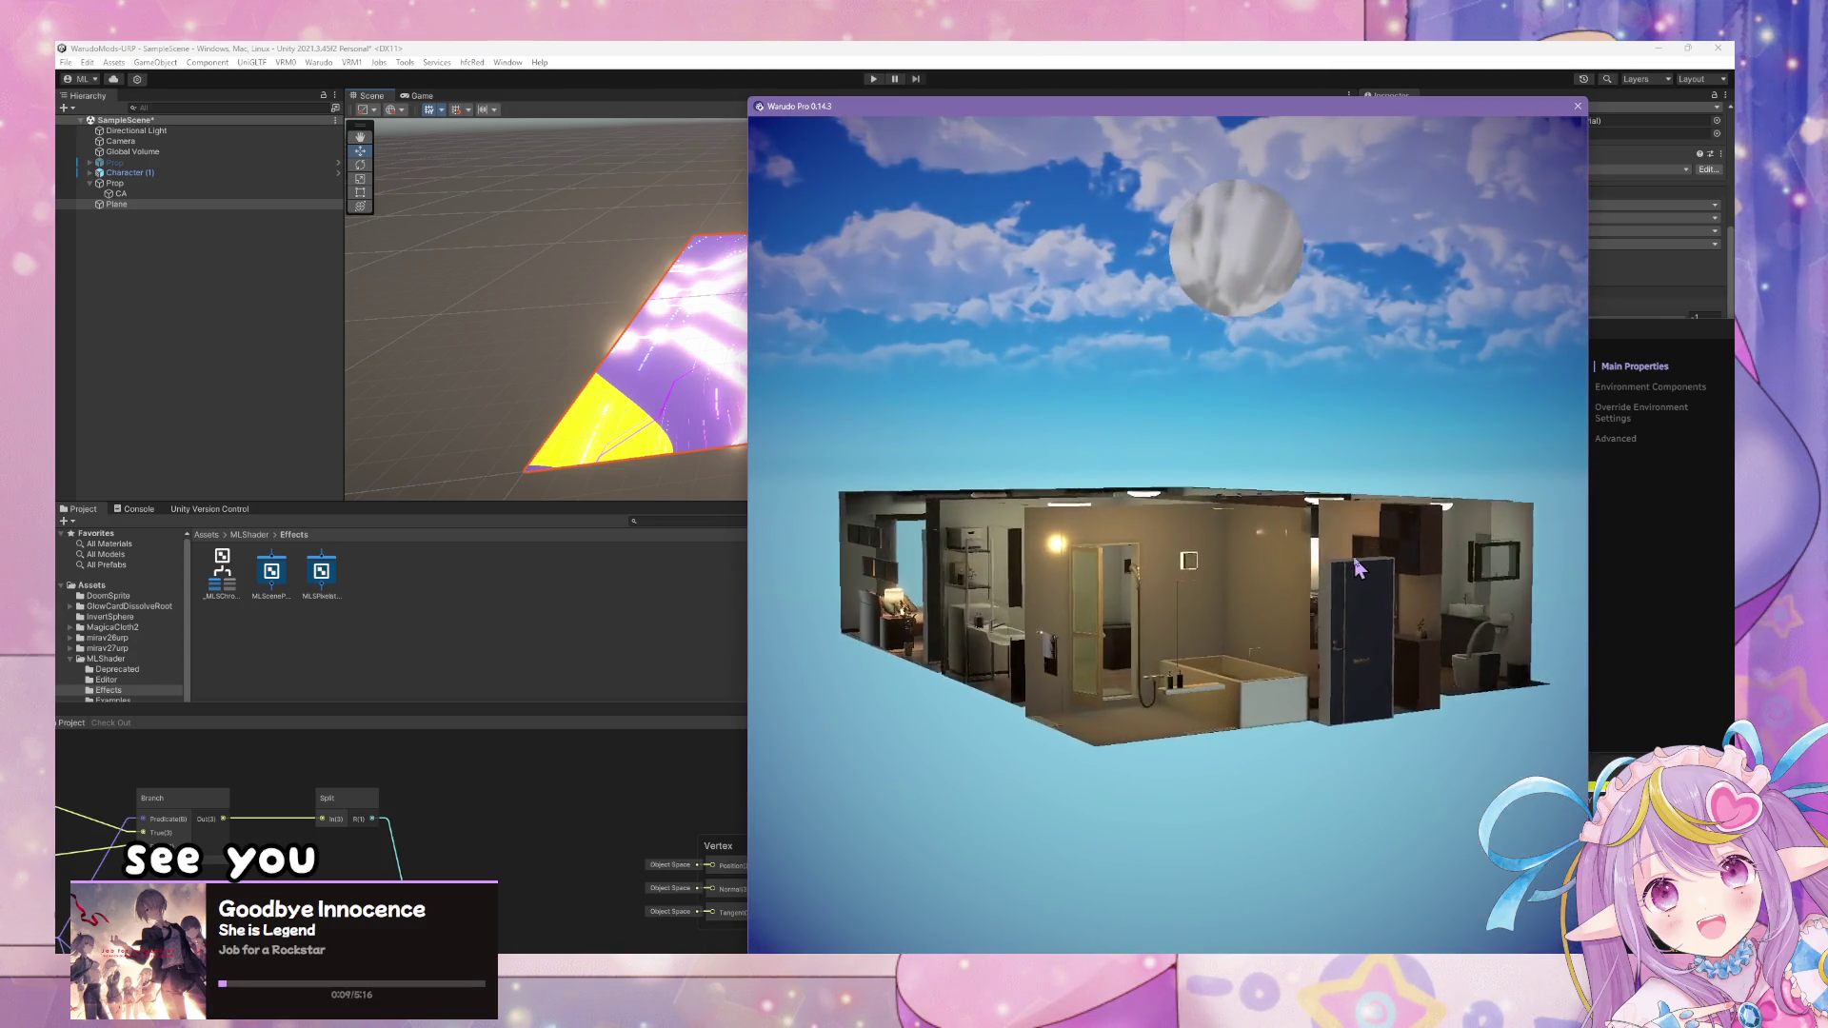
scroll(1314, 557, up, 10)
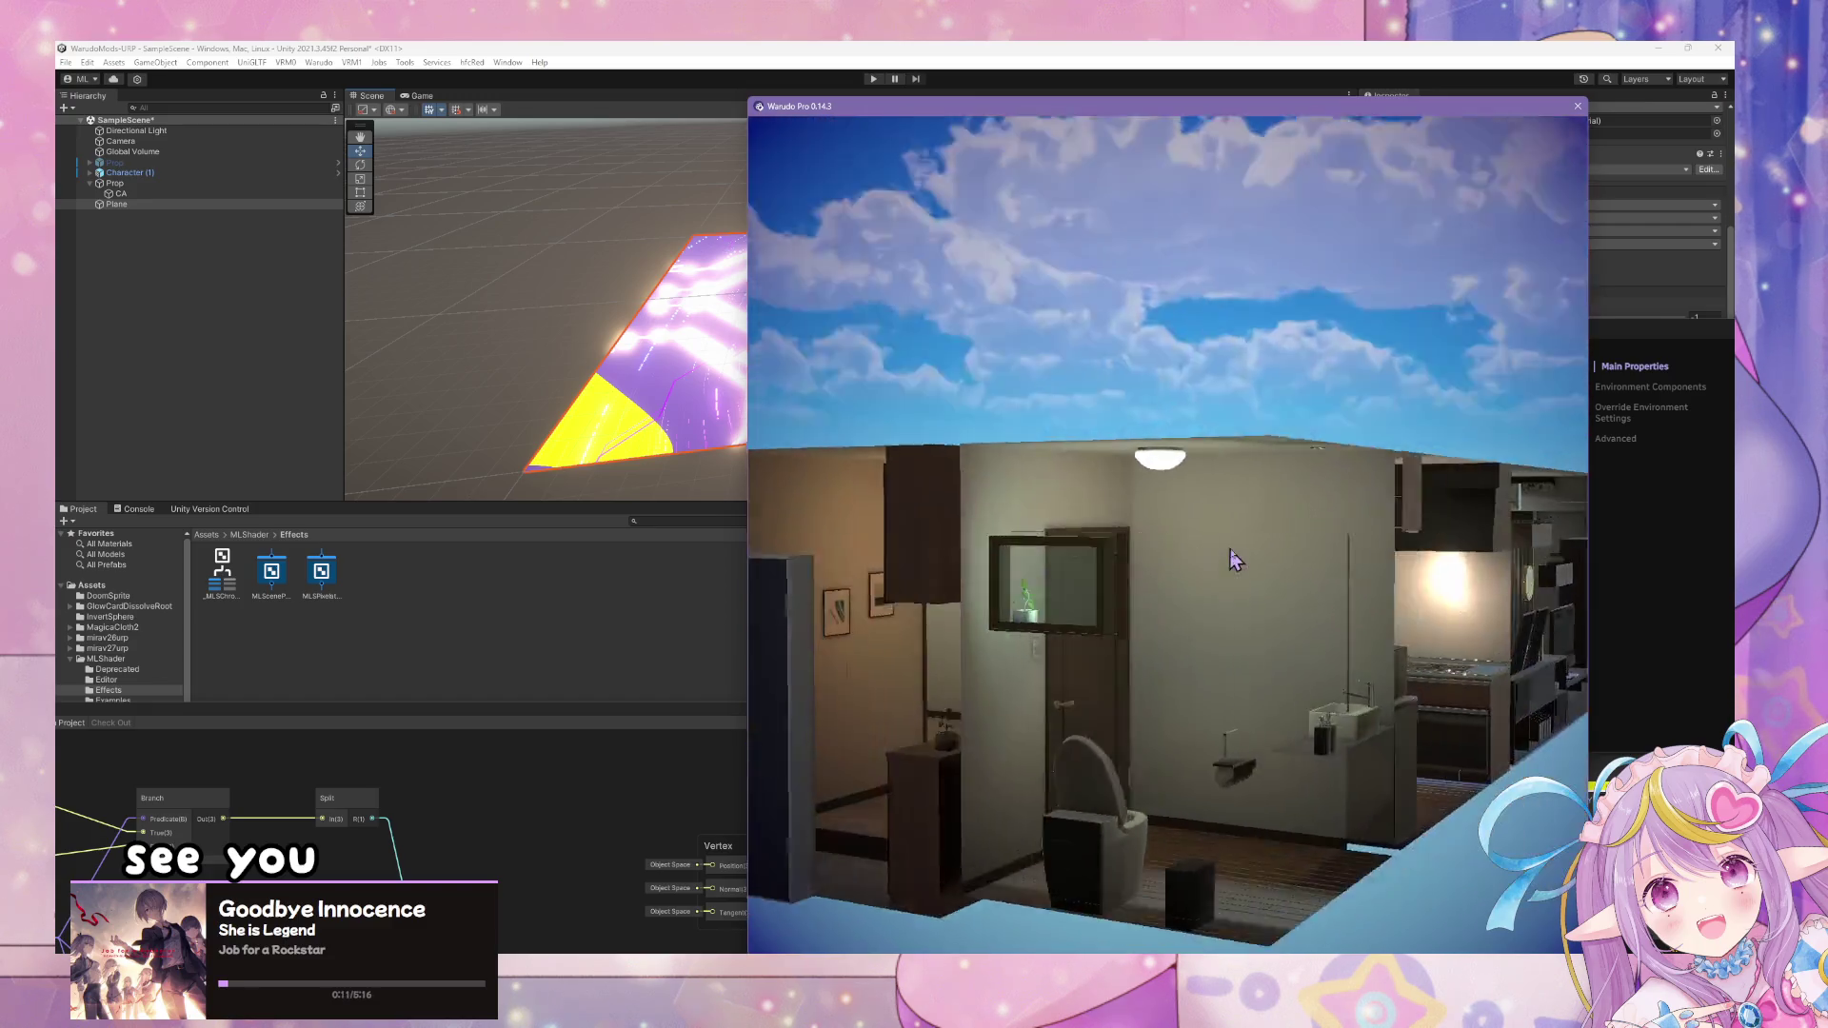
scroll(1346, 551, down, 10)
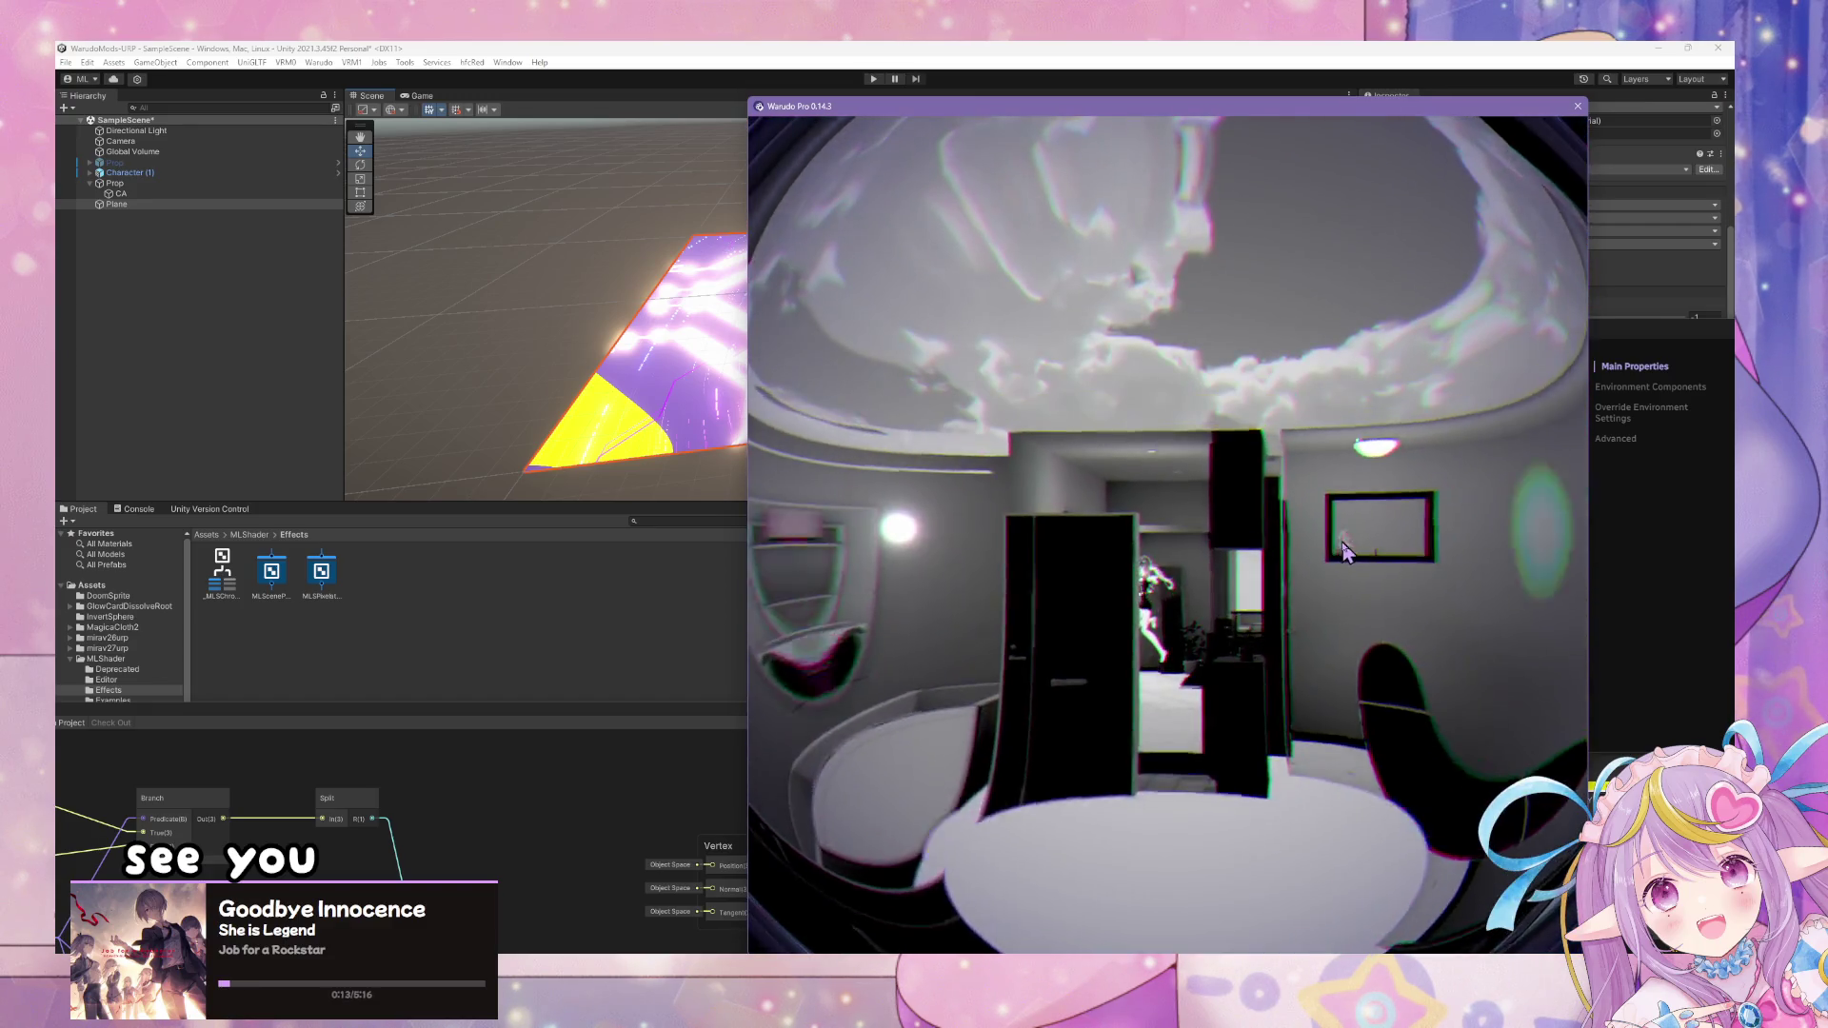
mouse_move(1323, 590)
mouse_down()
mouse_move(1282, 784)
mouse_move(1133, 612)
mouse_up()
scroll(1133, 612, up, 10)
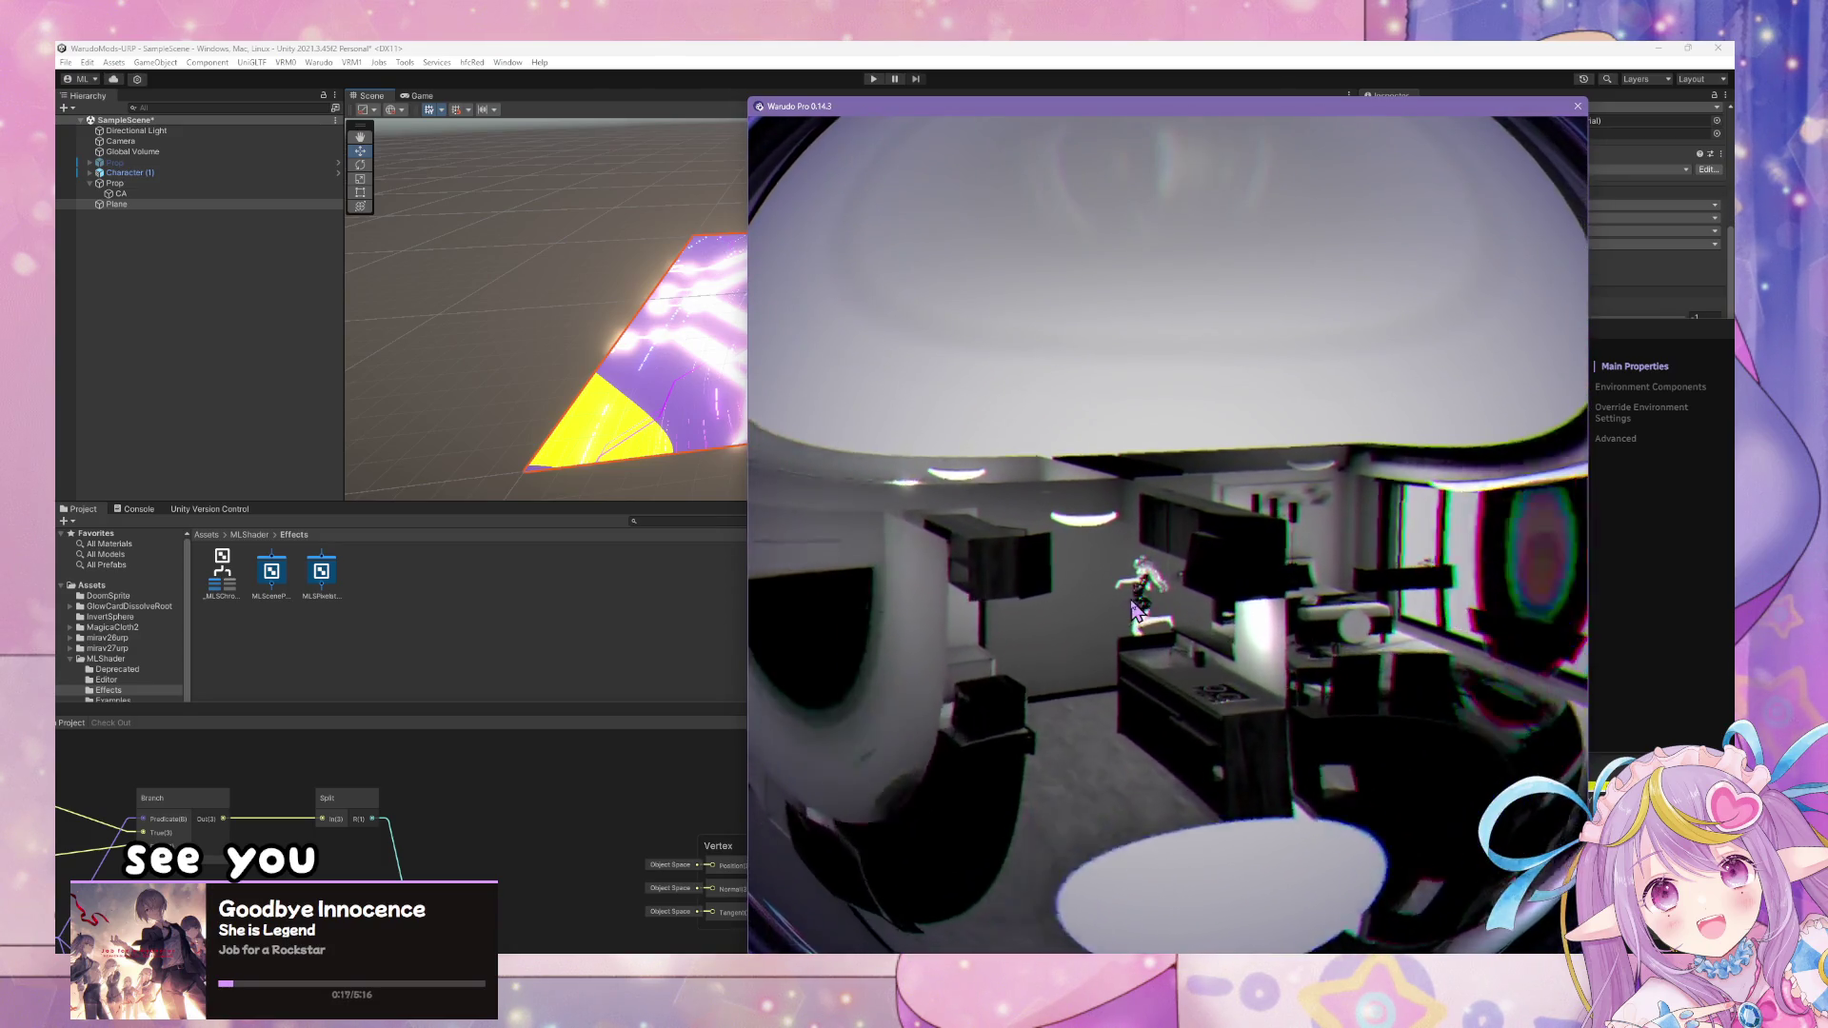
scroll(1236, 499, up, 5)
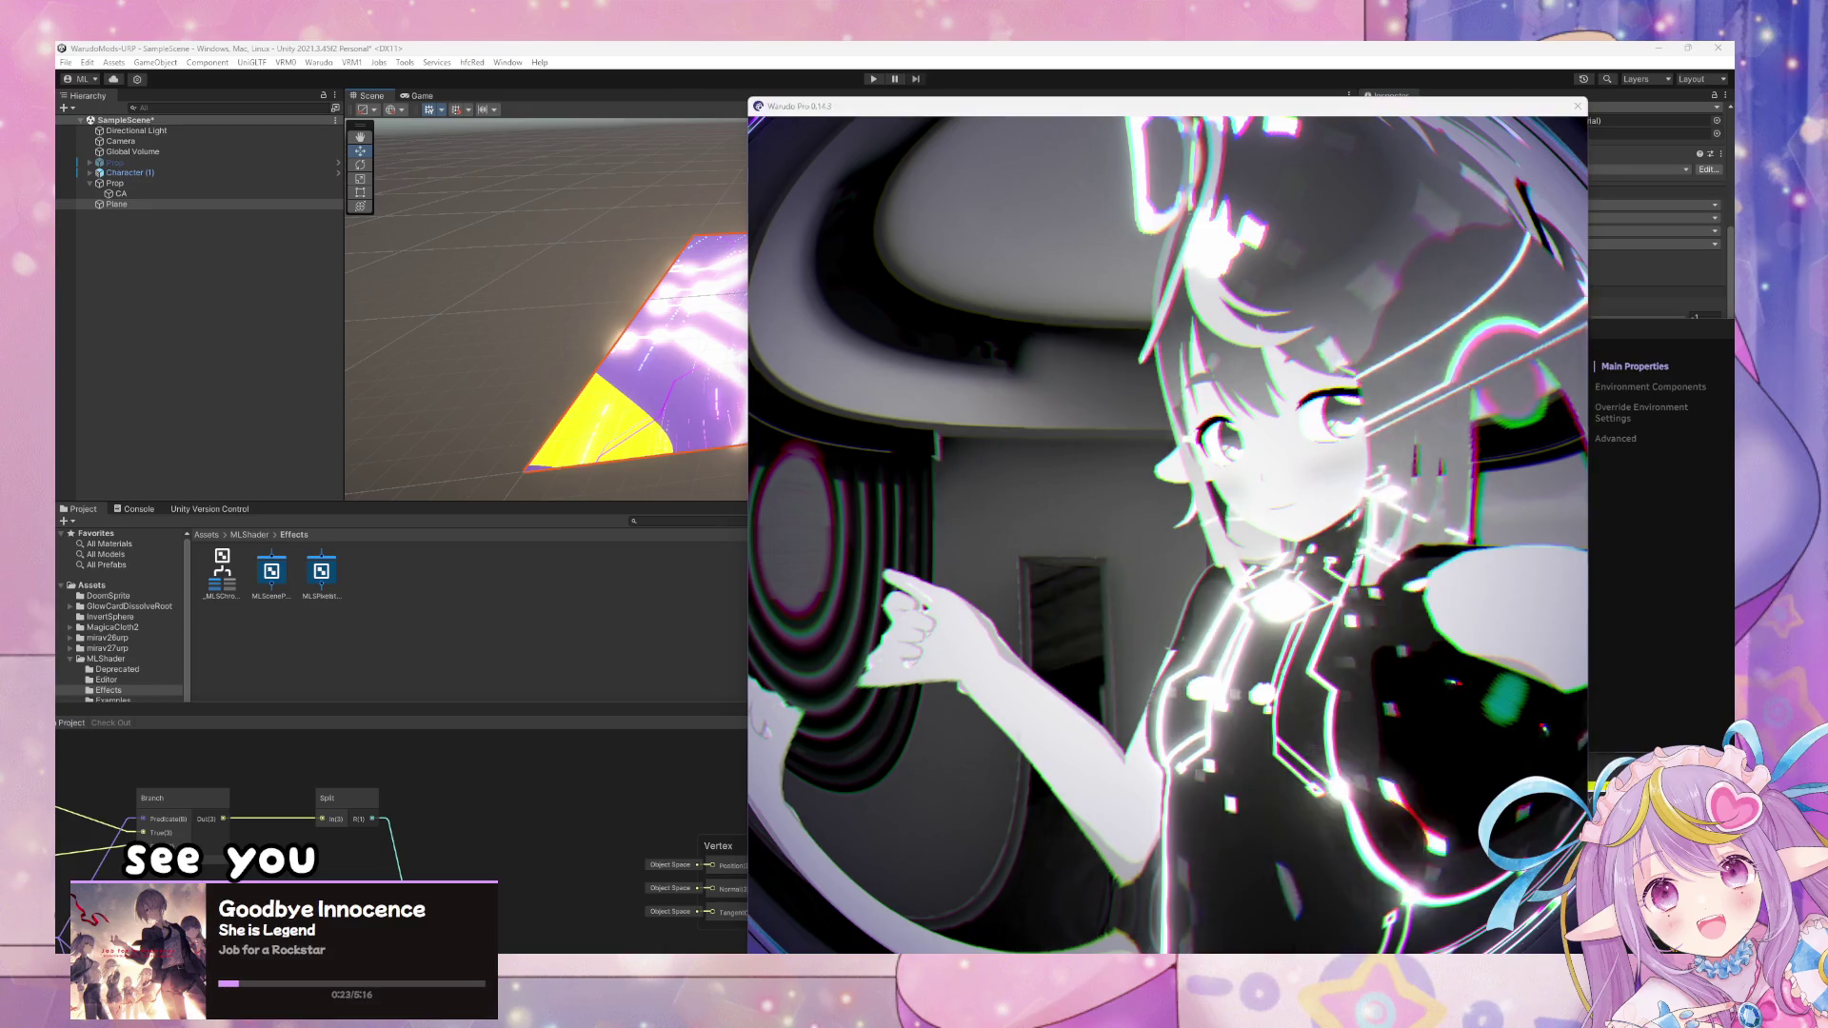
- Open the blueprint graph, reposition the editor, and trigger the Set Prop Material Property transition
key(alt+Tab)
click(1054, 393)
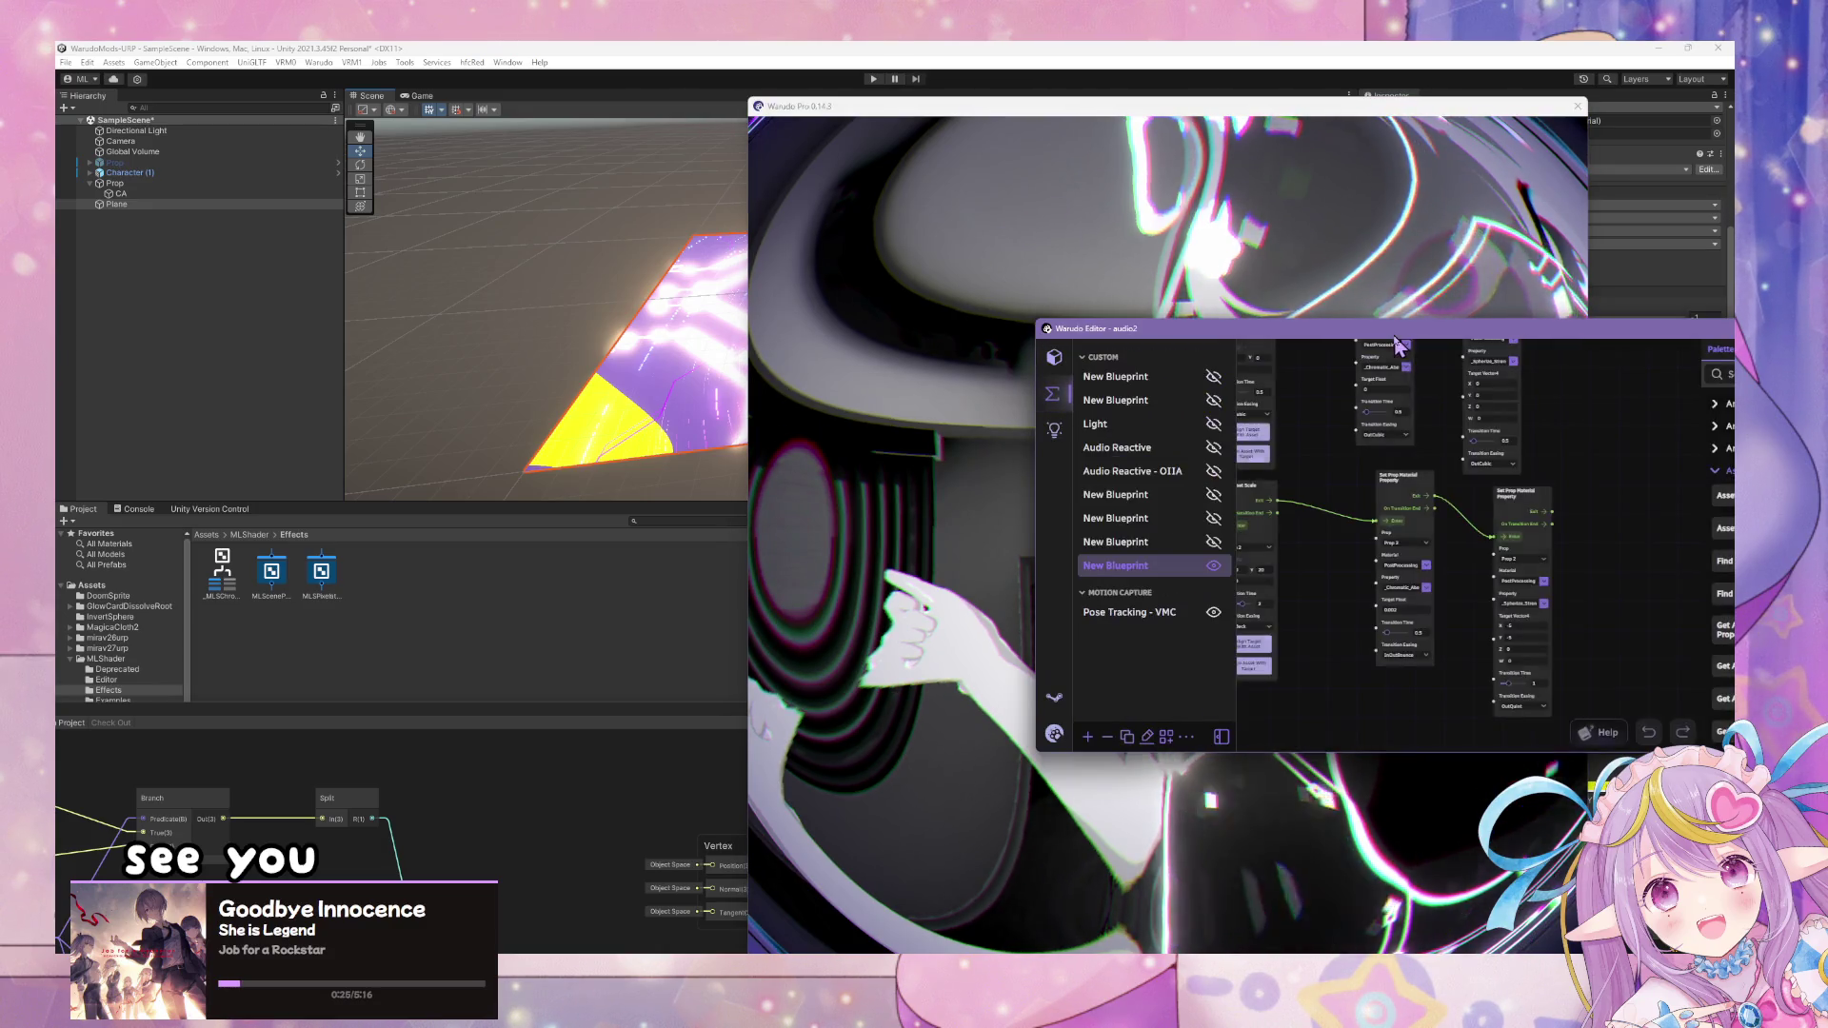
drag(1400, 641, 1419, 590)
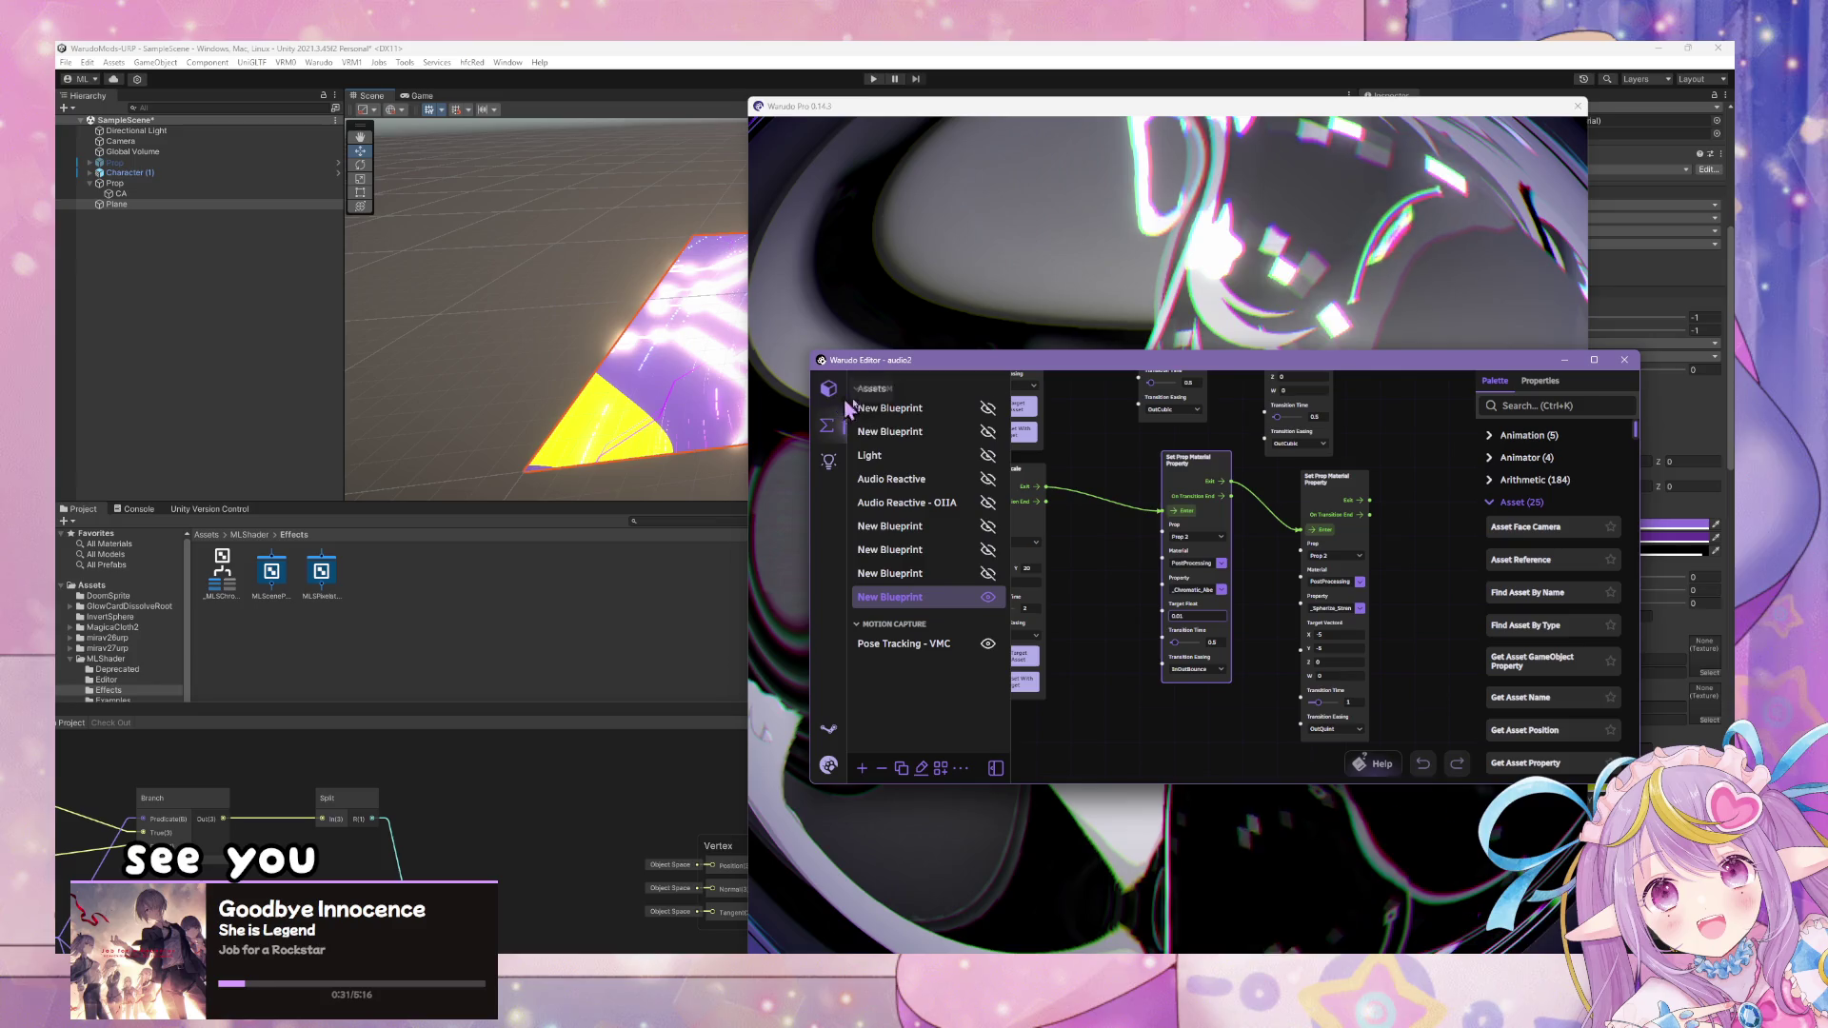
drag(1131, 370, 1517, 464)
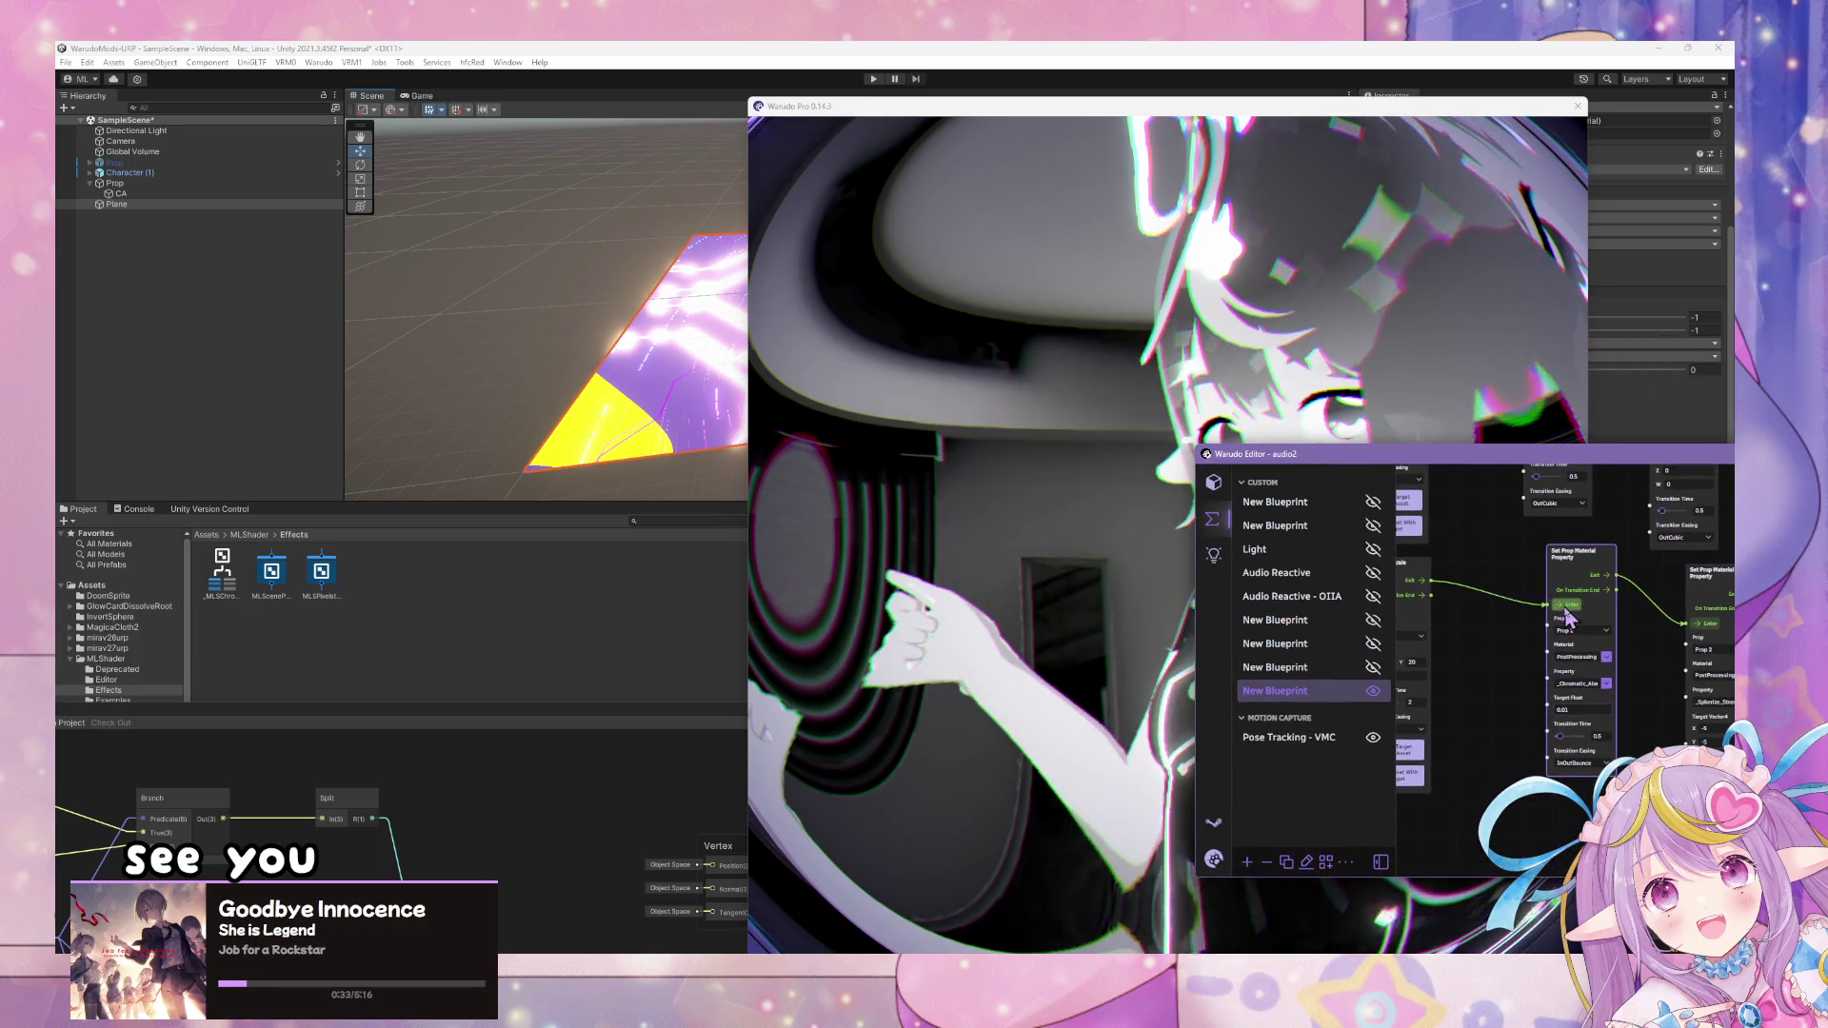
mouse_move(1333, 455)
mouse_down()
mouse_move(1619, 479)
mouse_move(1157, 472)
mouse_up()
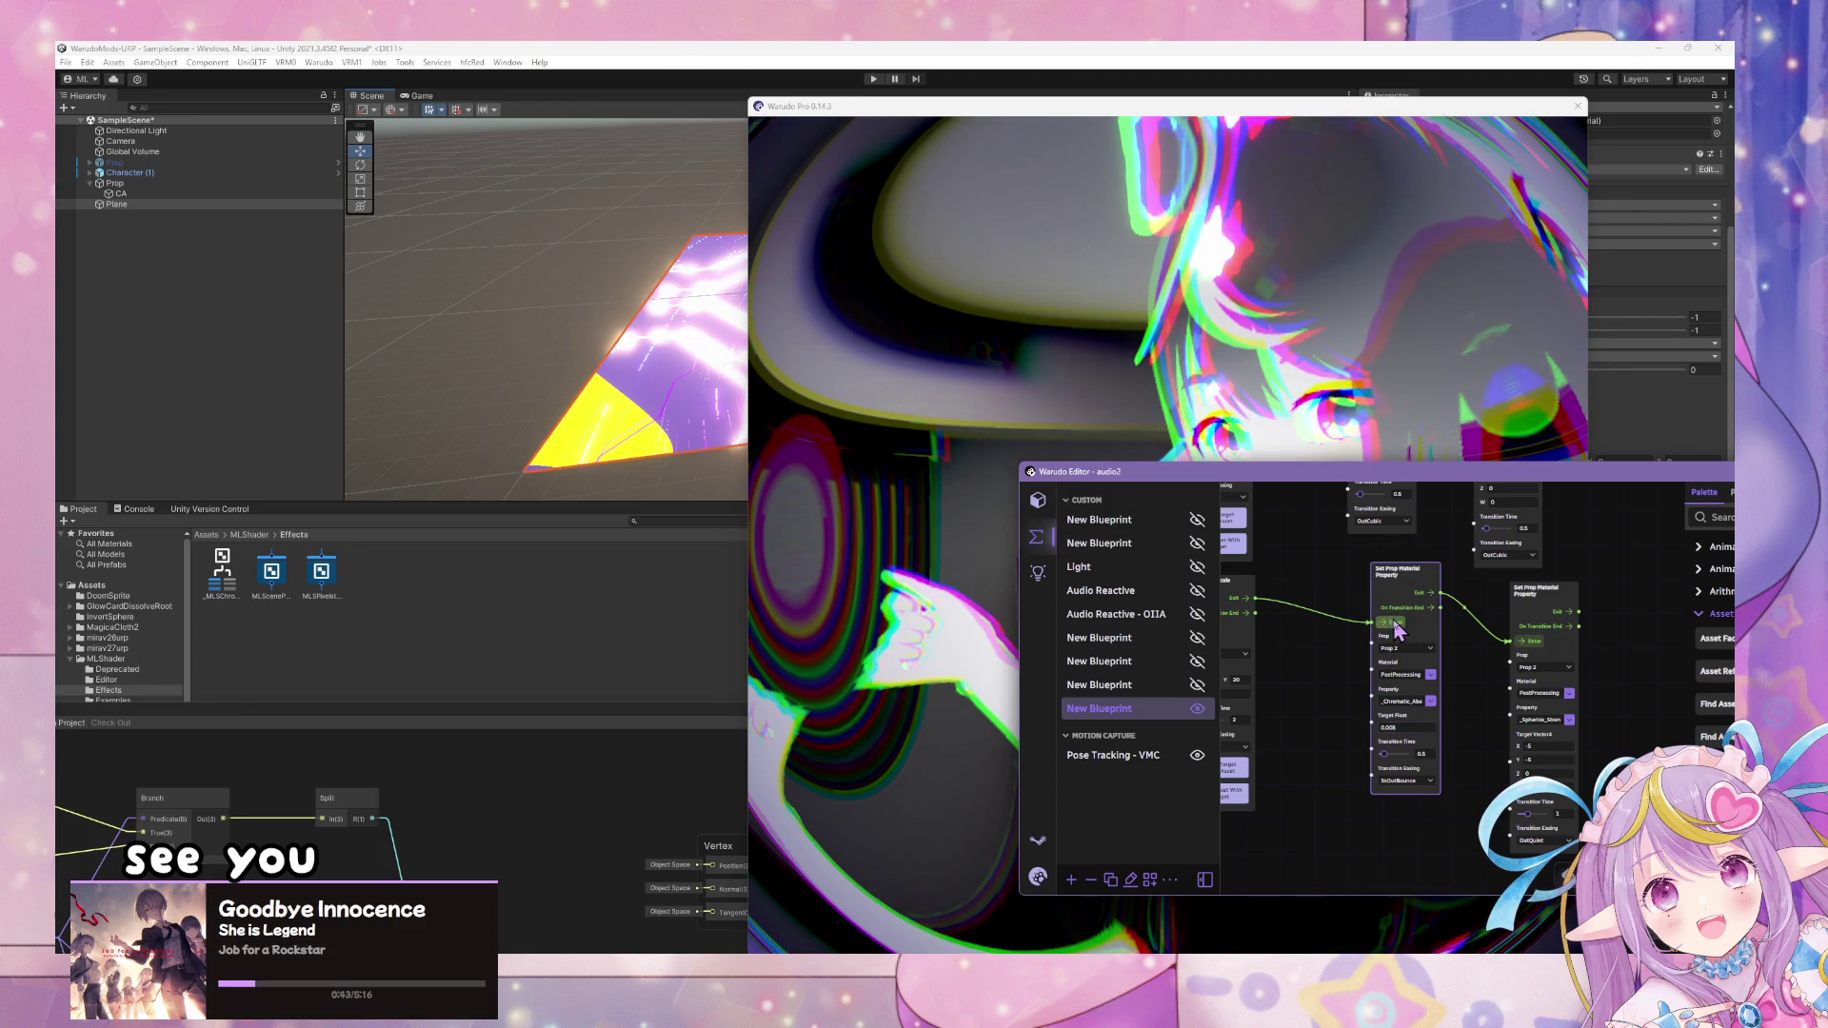
click(1064, 374)
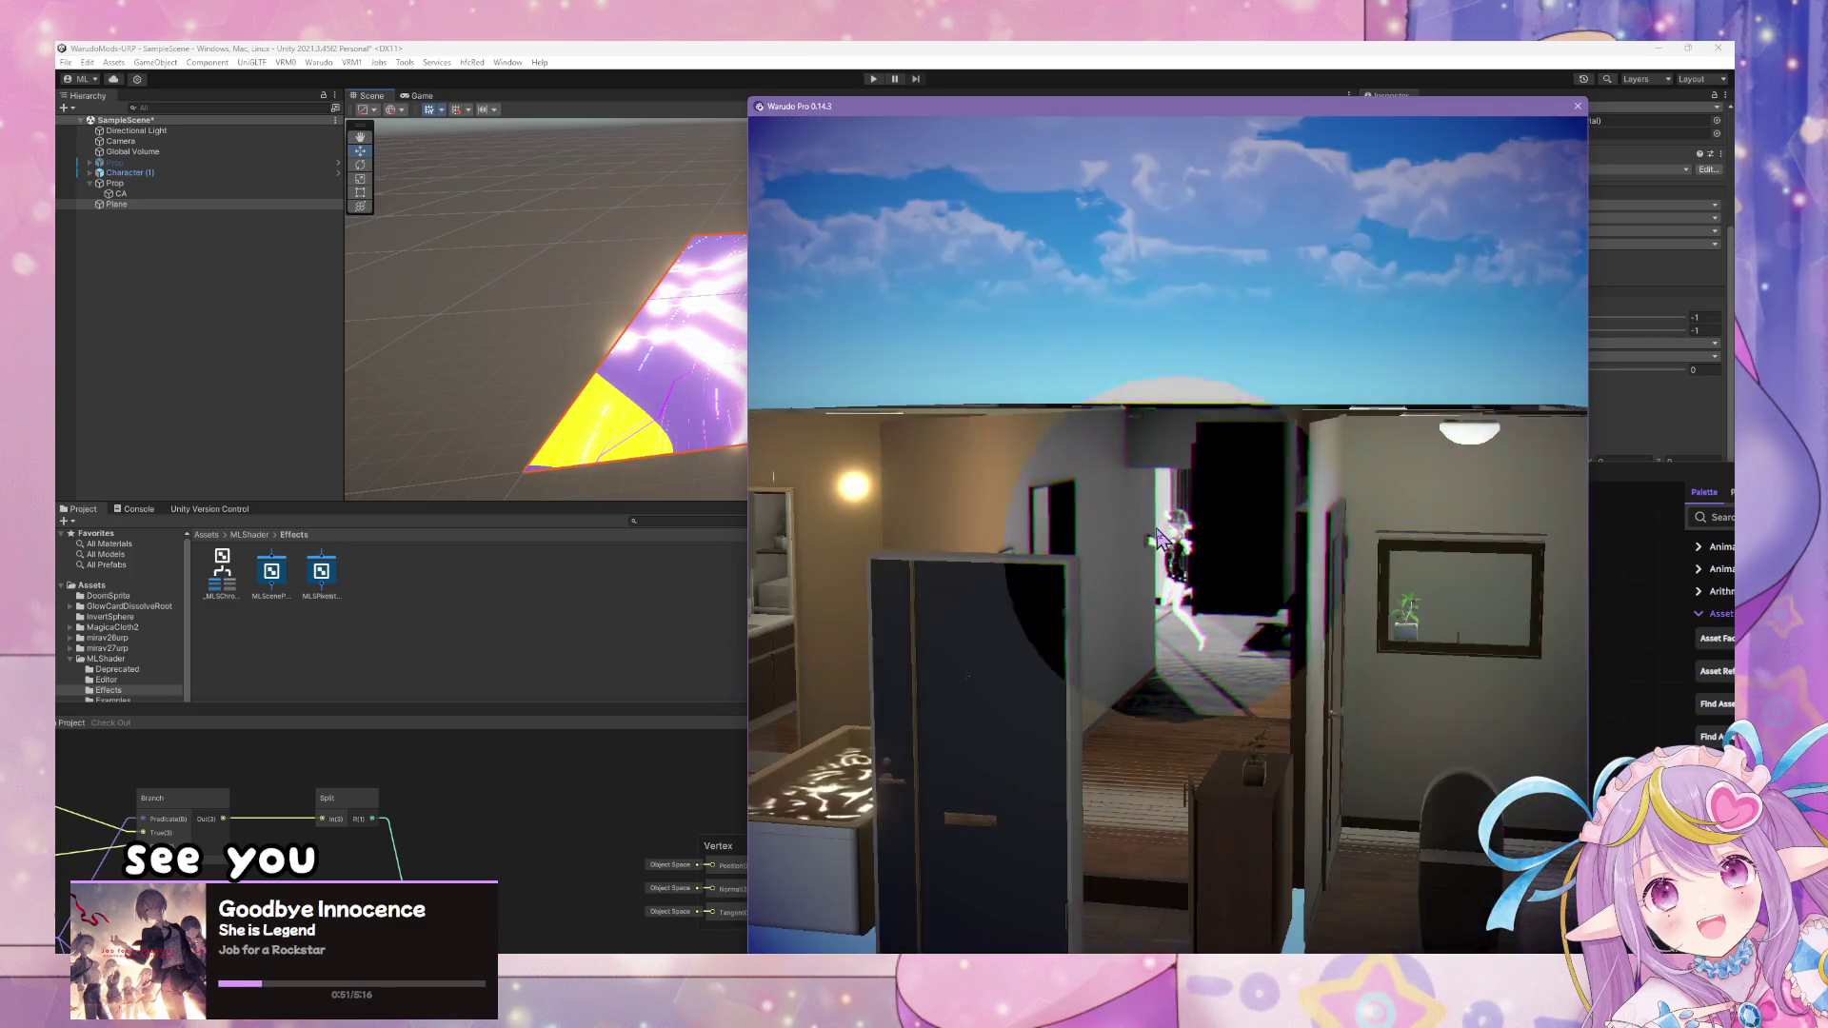
- Restore the Warudo editor and select the Environment asset, showing its Tokyo Home (URP) source
key(alt+Tab)
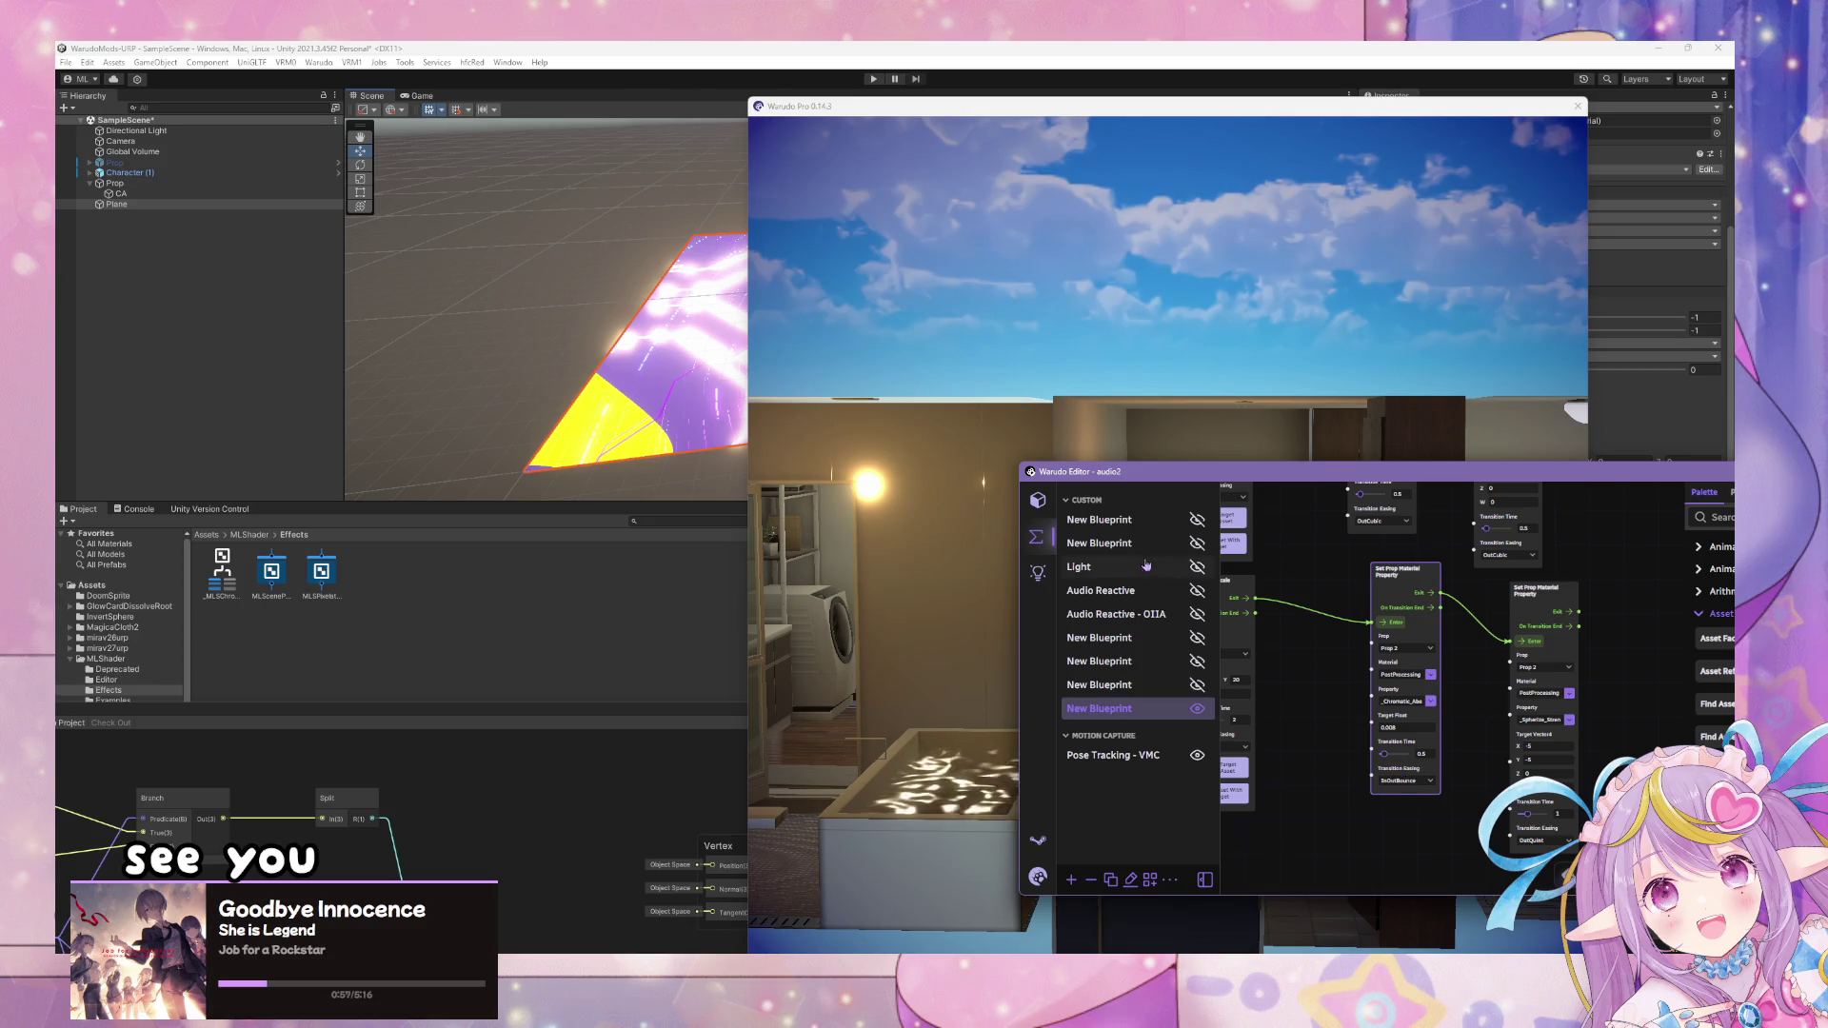
key(alt+Tab)
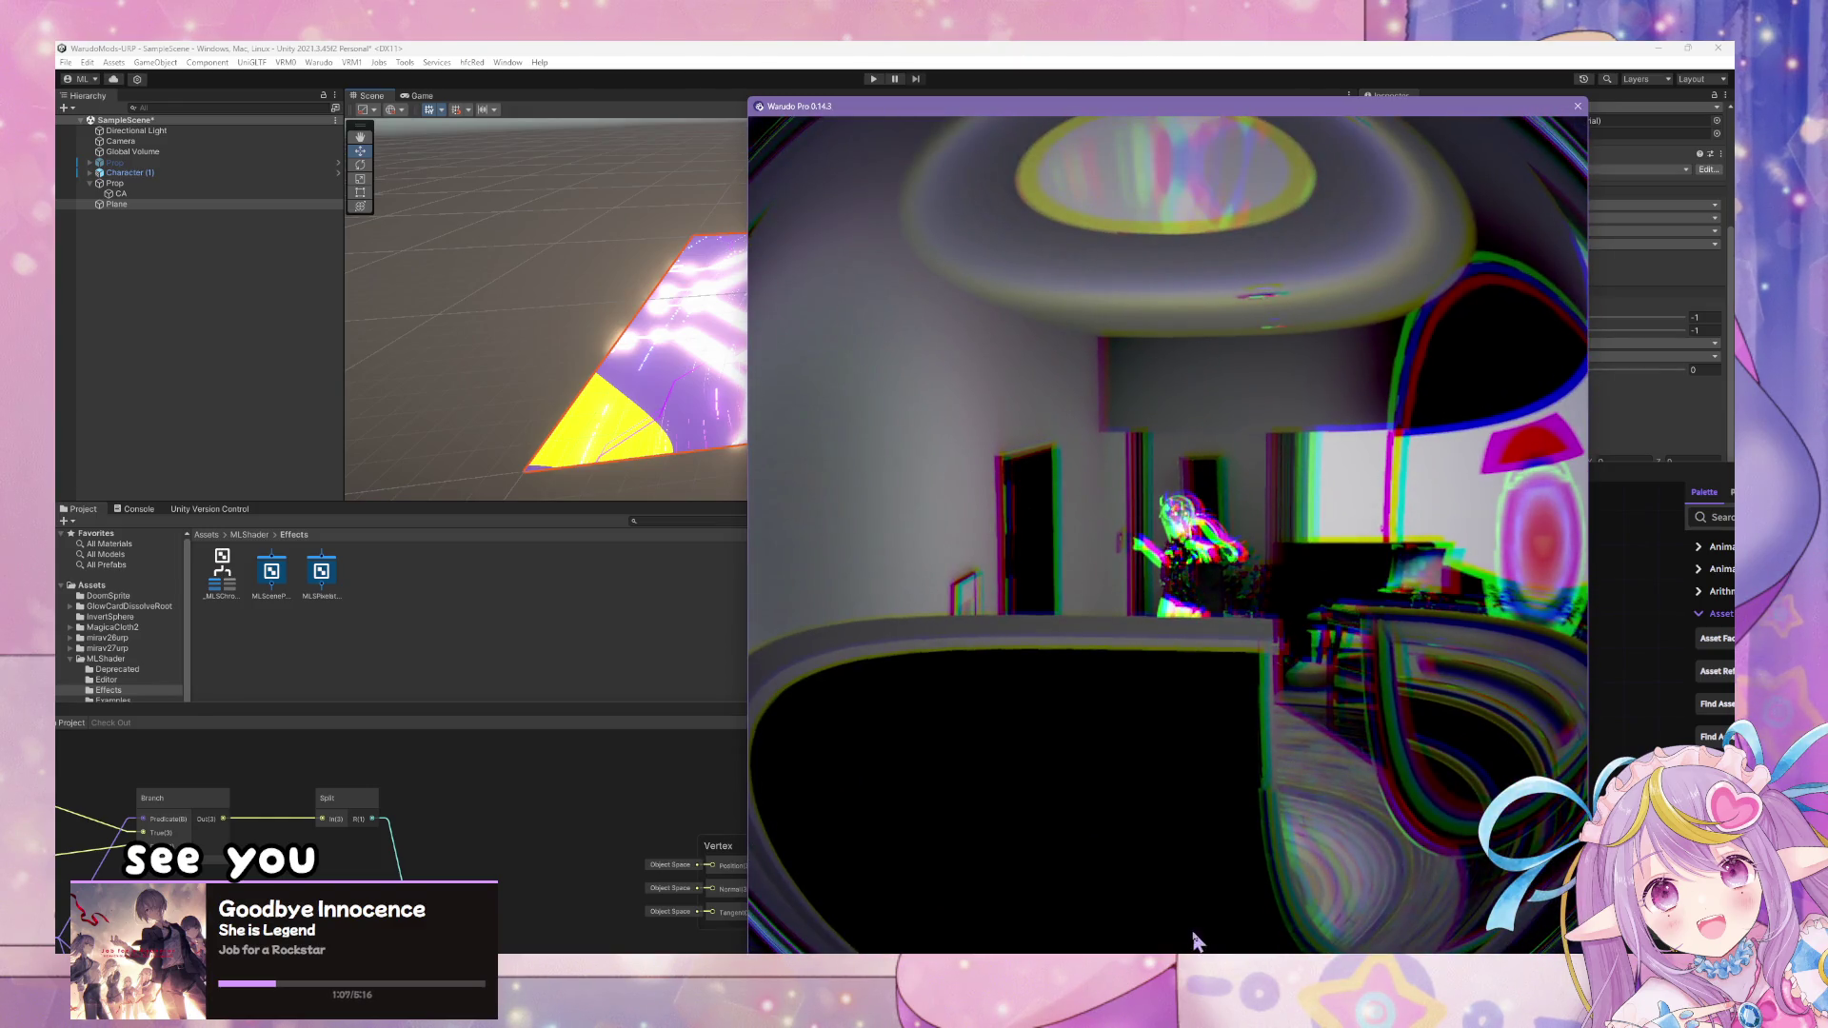
mouse_move(1095, 952)
click(899, 909)
key(super+d)
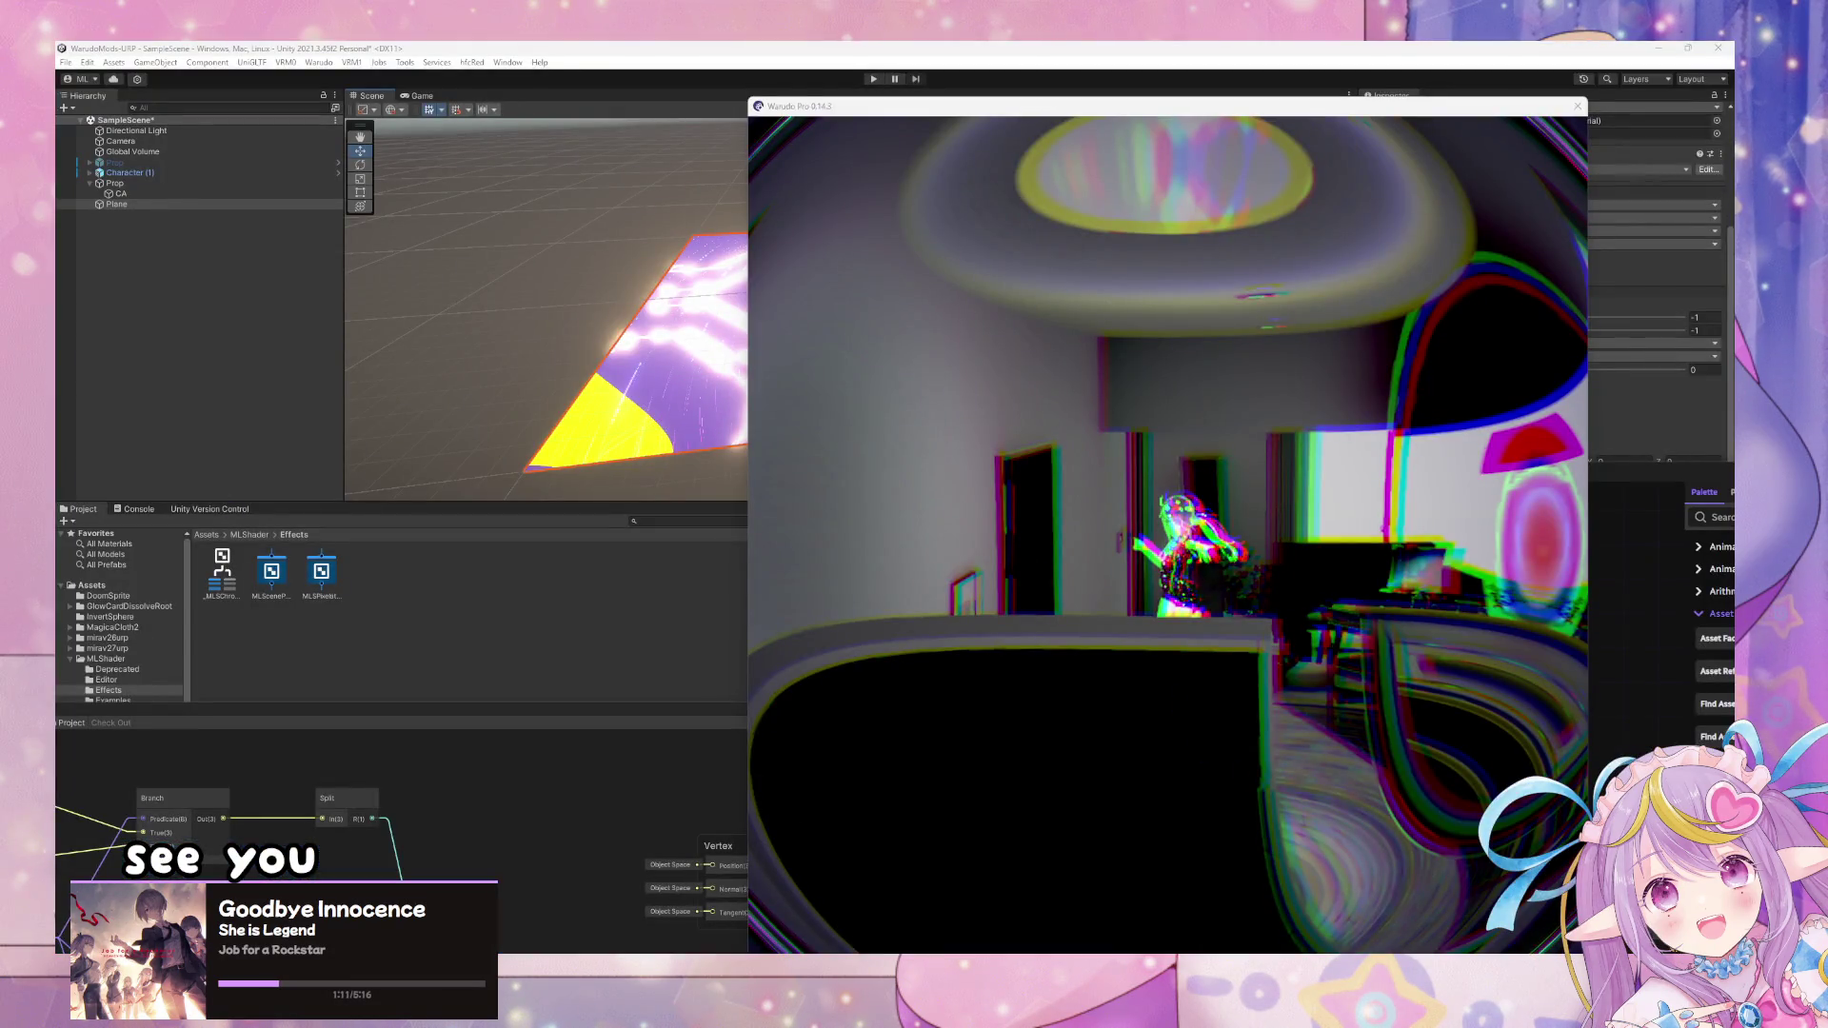
click(1038, 500)
click(1114, 619)
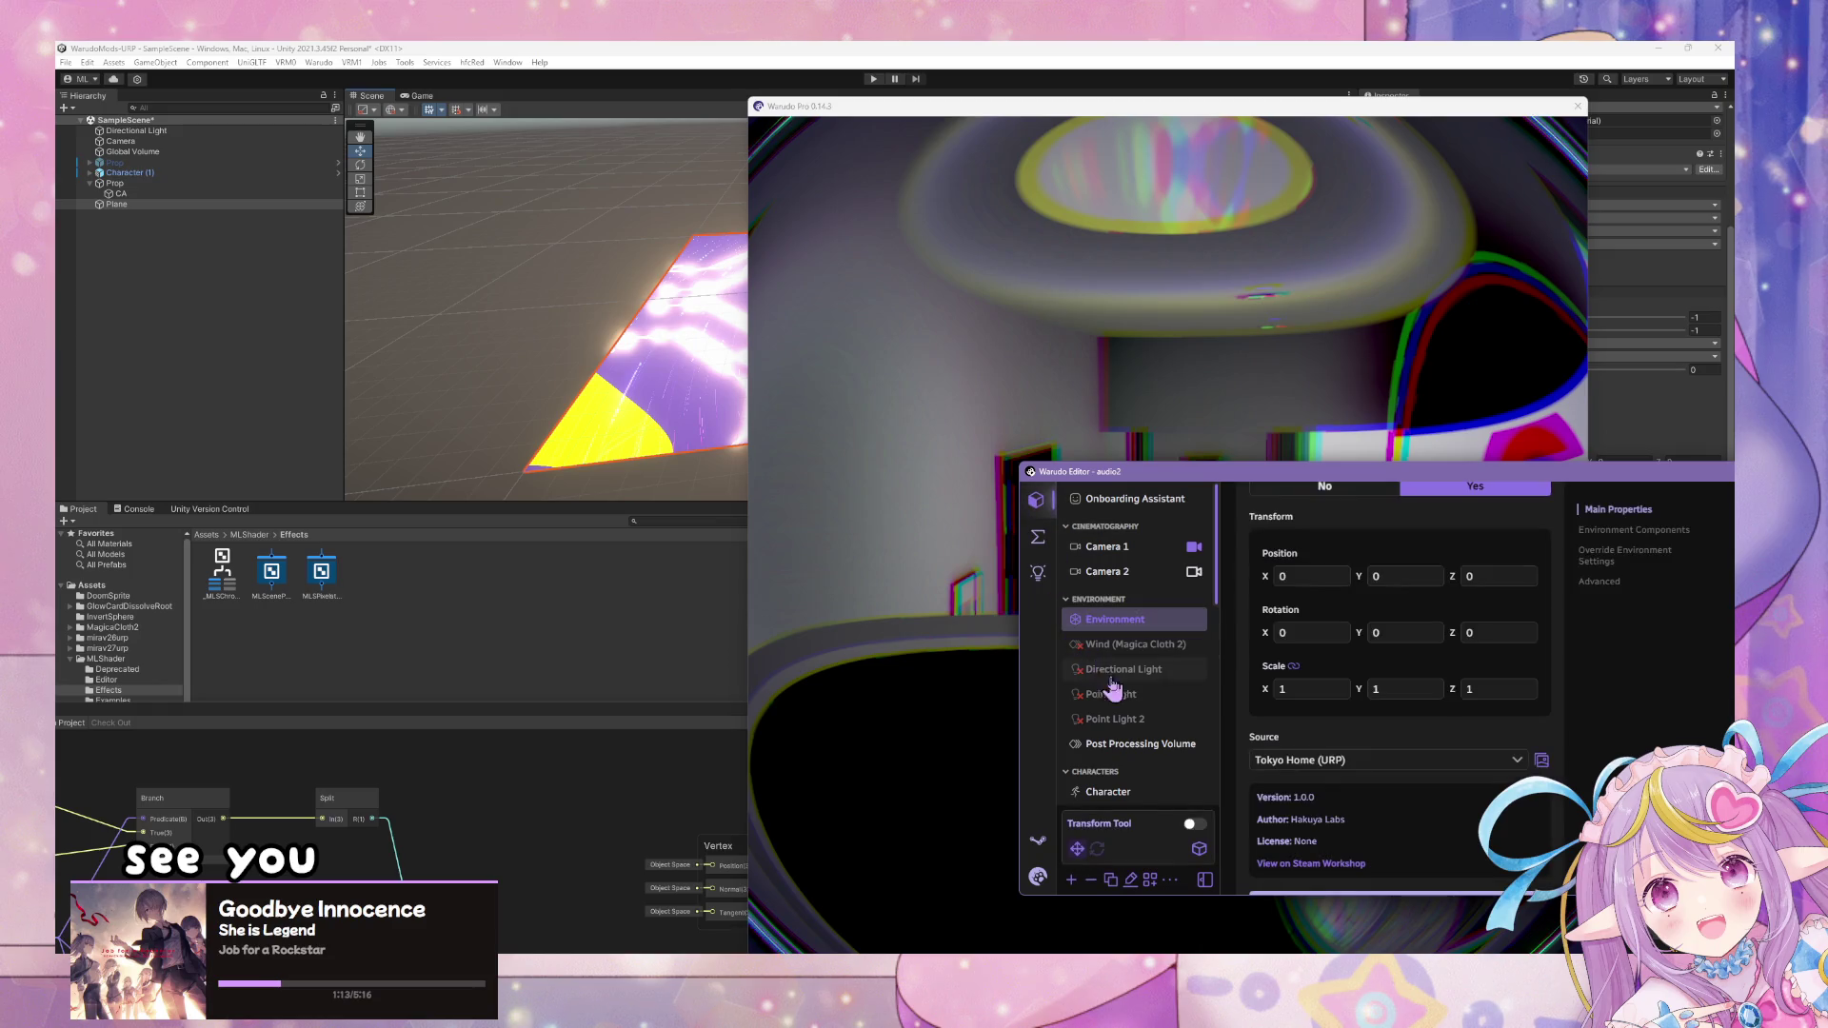
- Swap the Tokyo Home environment for Paris Day (URP), found by searching 'urp', and view it live
click(1541, 762)
text(urp)
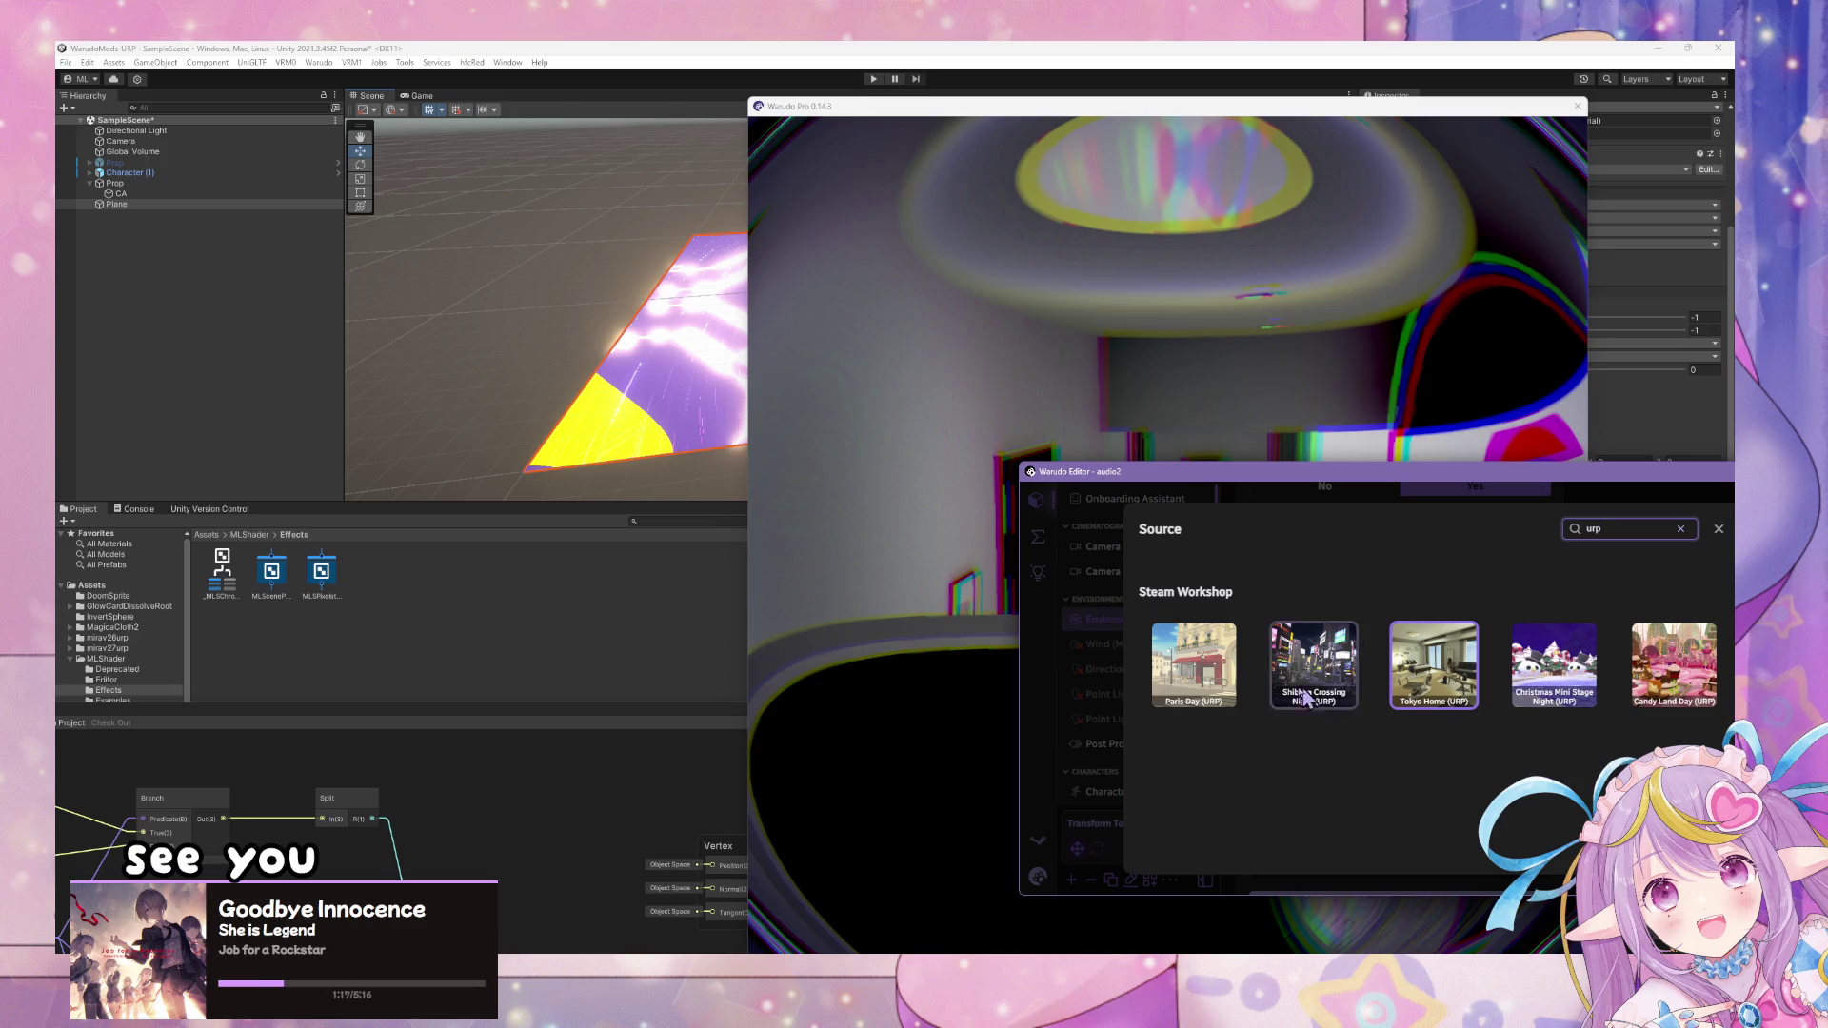
click(1214, 657)
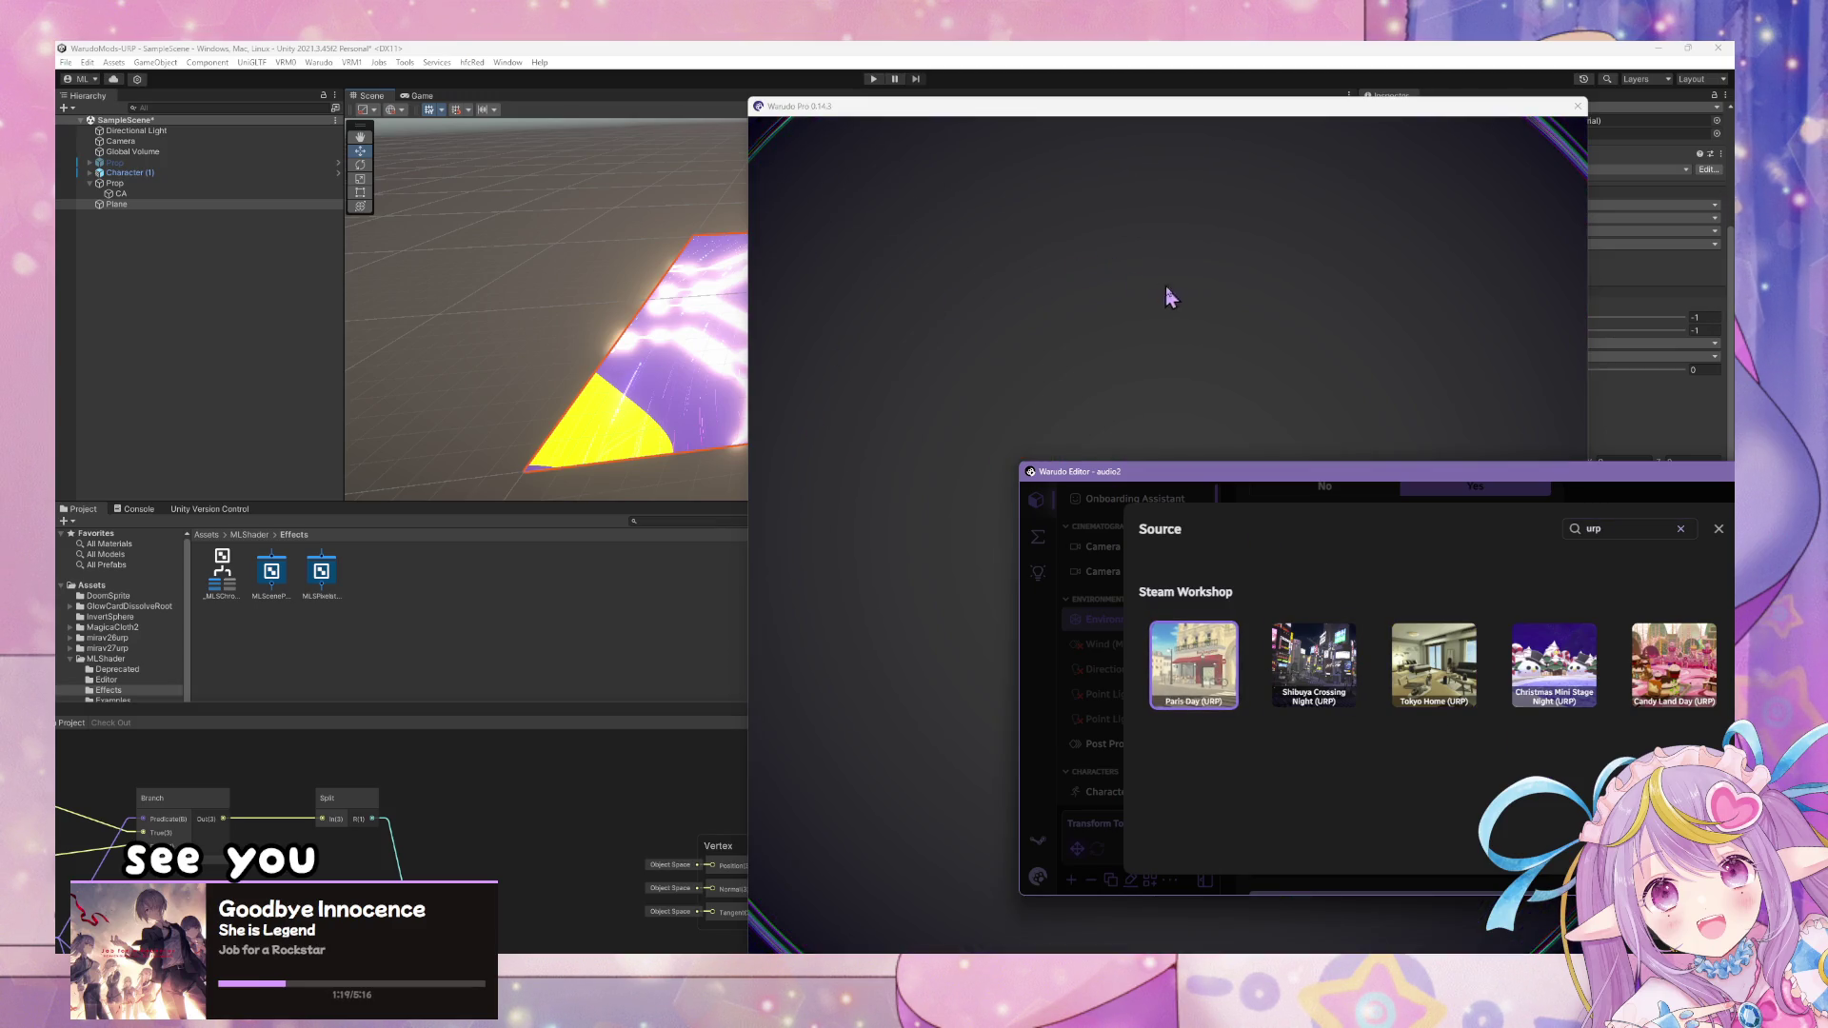
click(1196, 329)
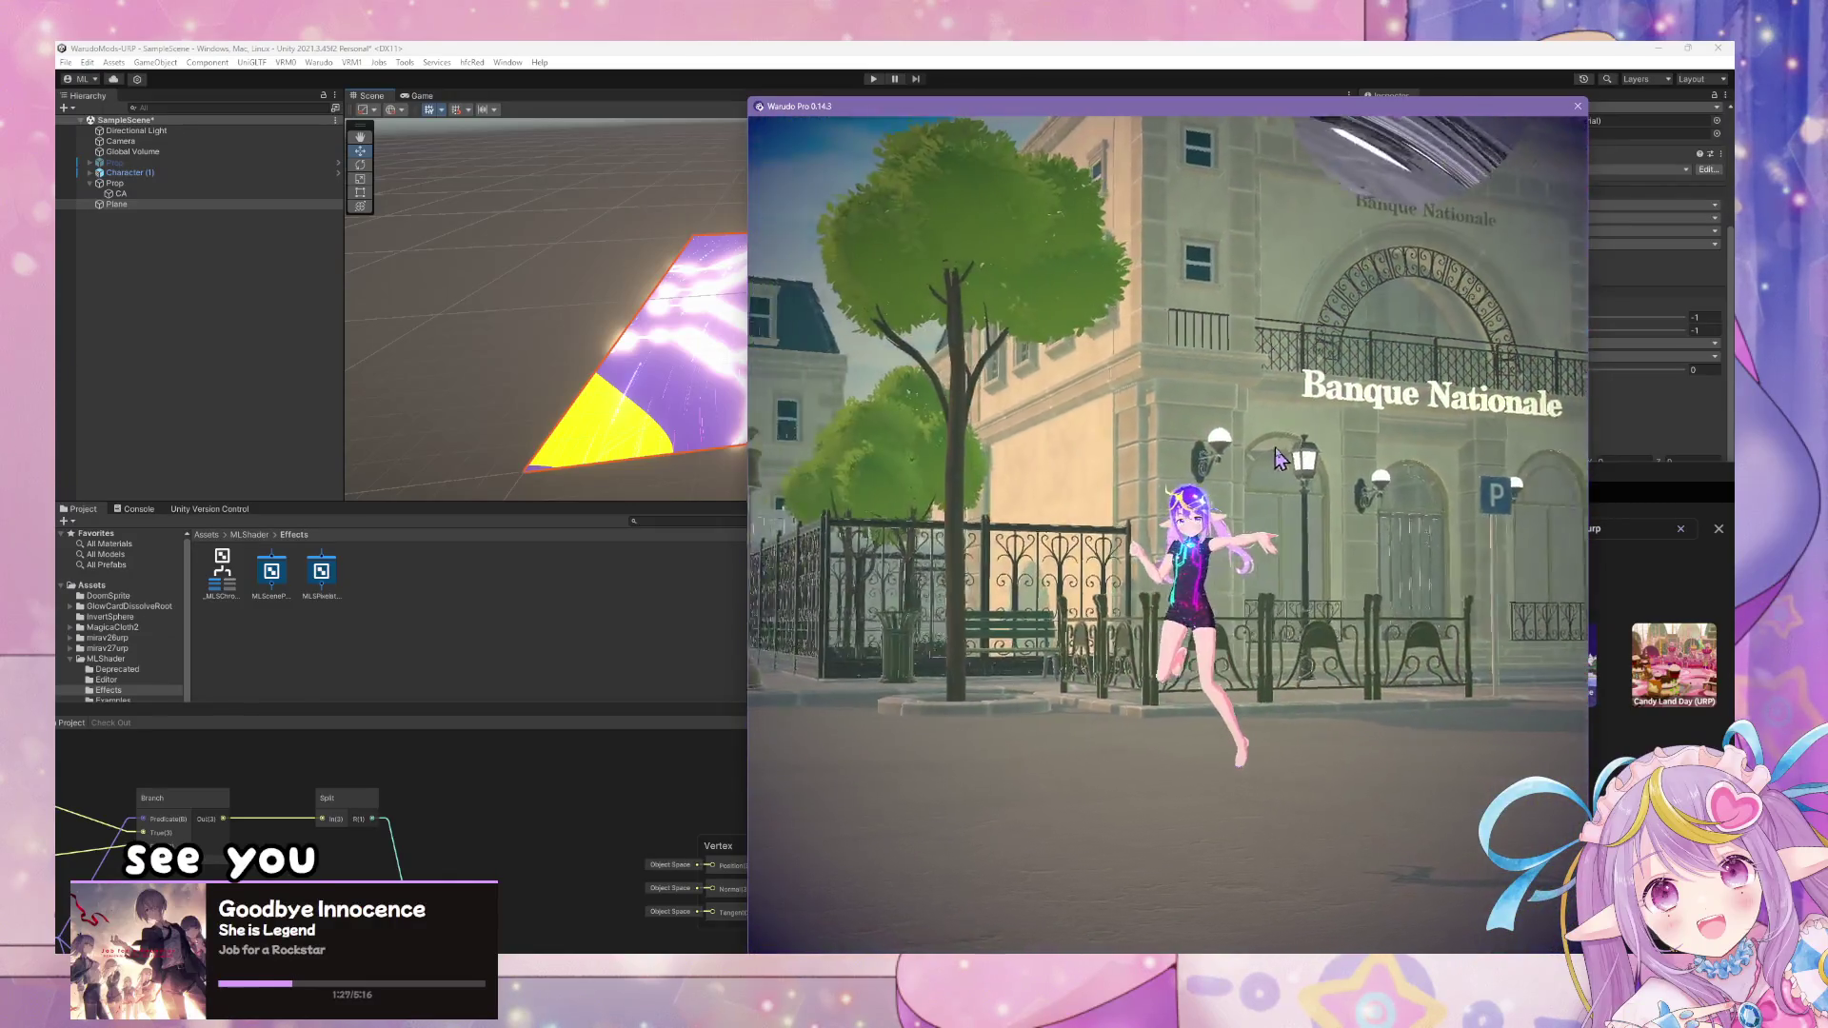
- Close the environment picker and set Prop 4's Enabled to No in the Assets list
click(1709, 653)
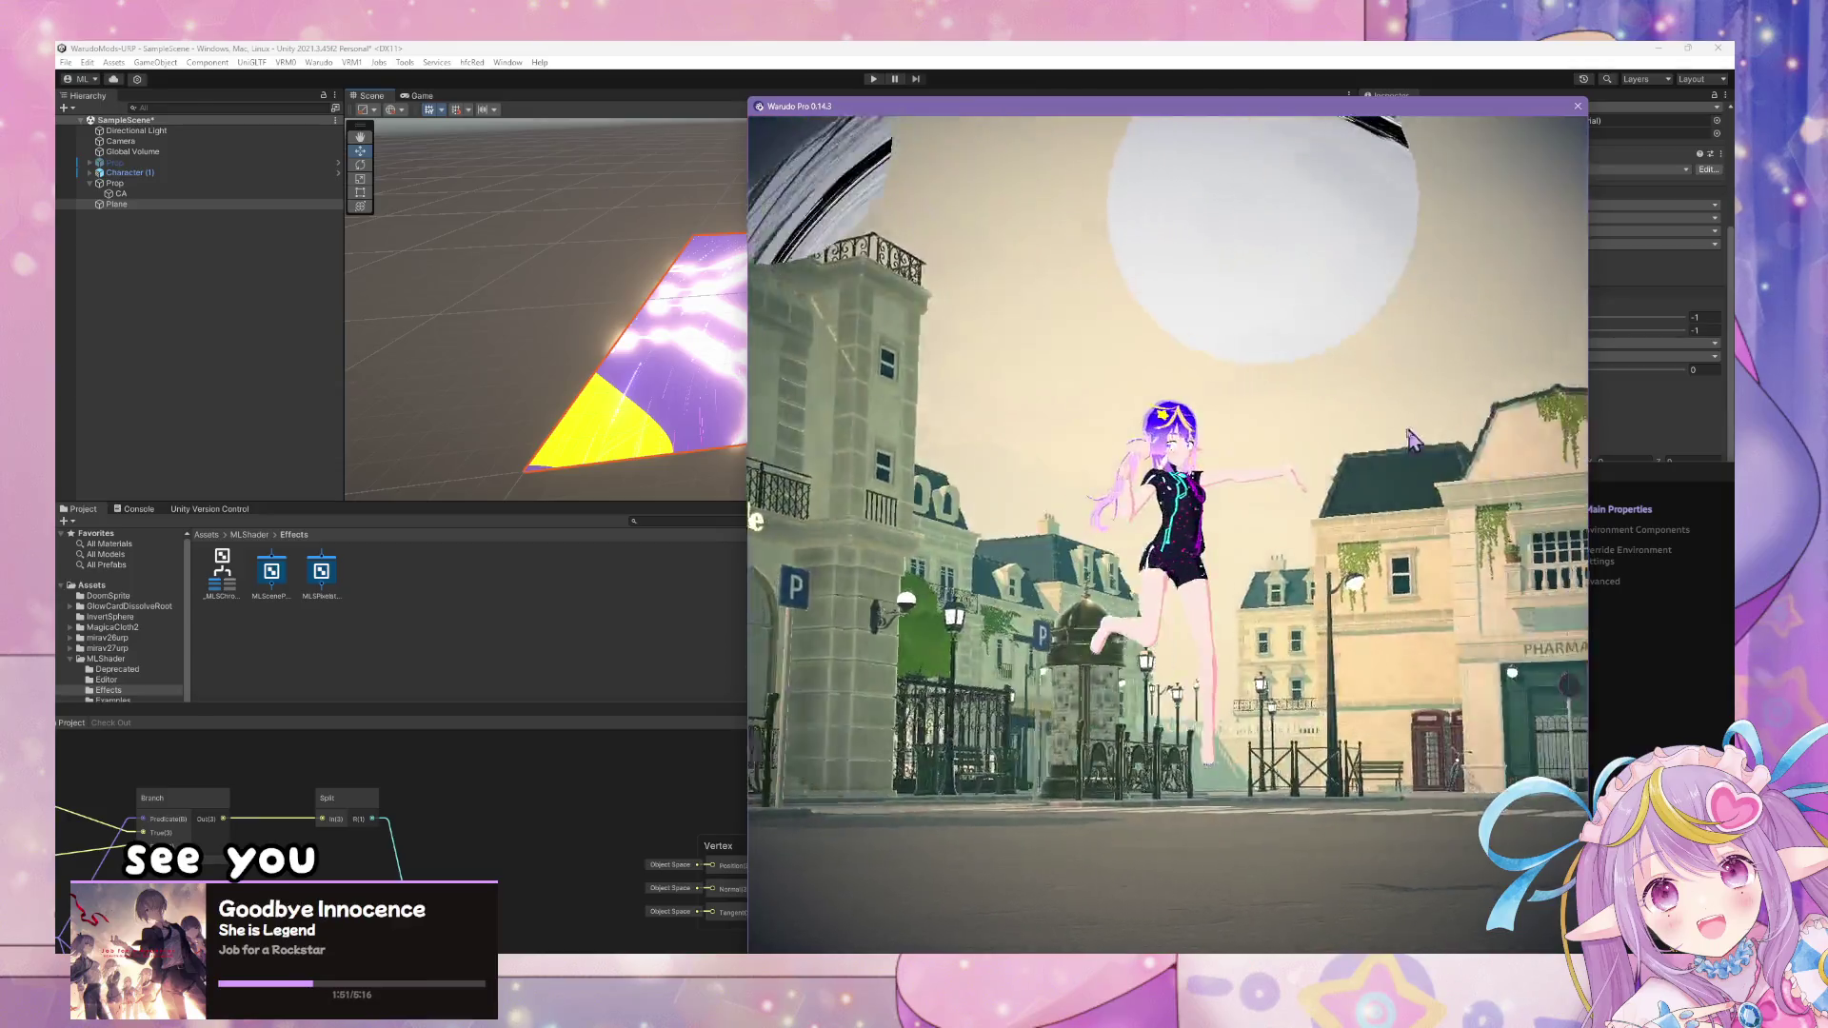
click(1713, 653)
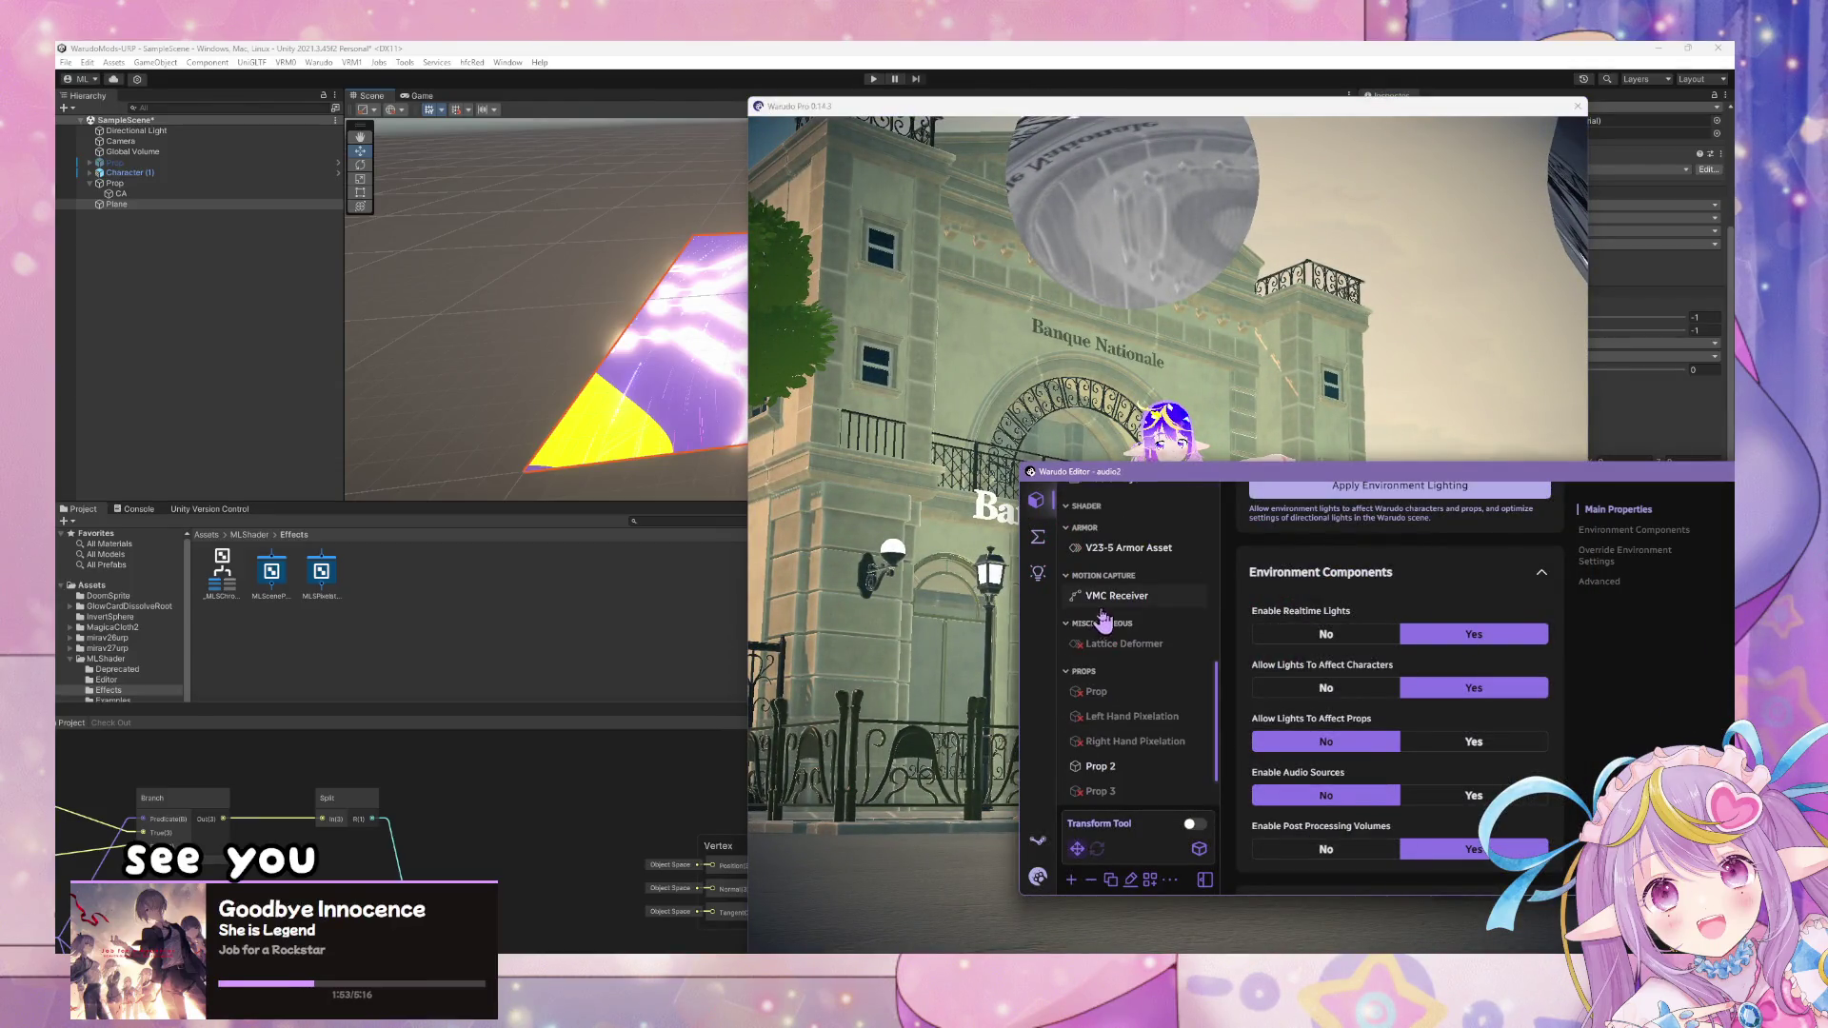
click(1119, 791)
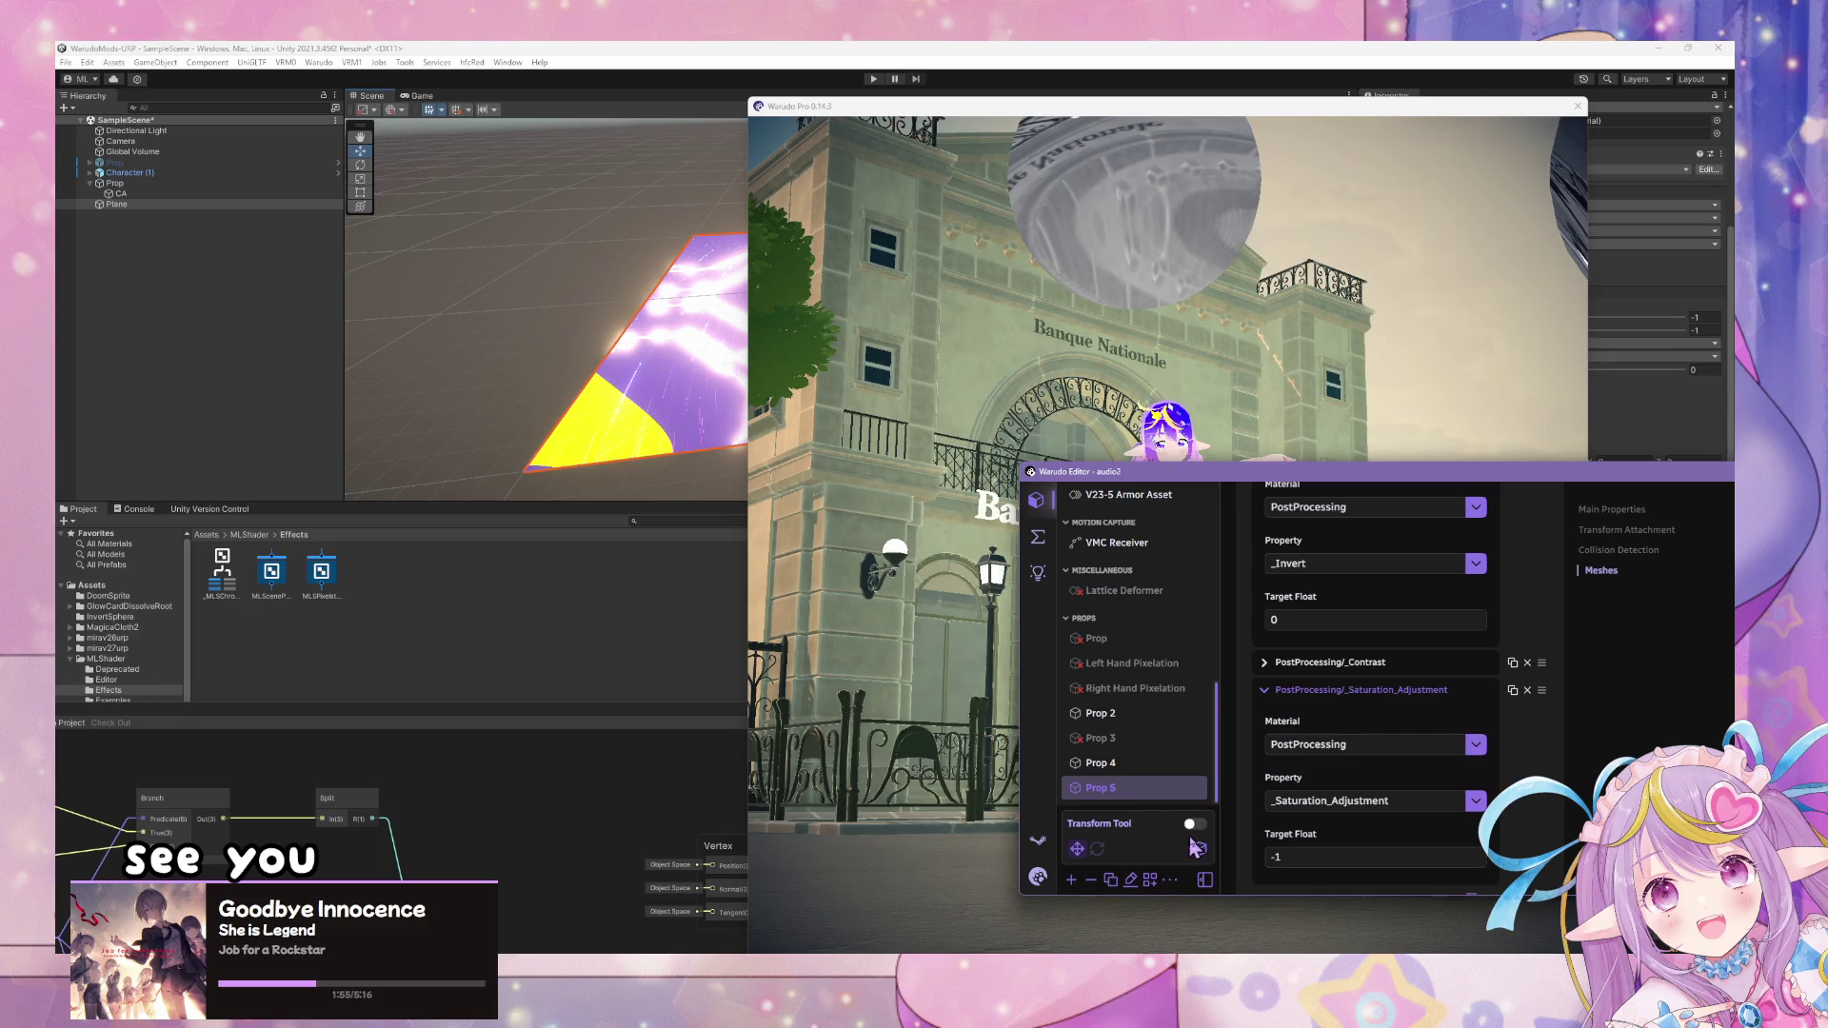
scroll(1370, 538, up, 10)
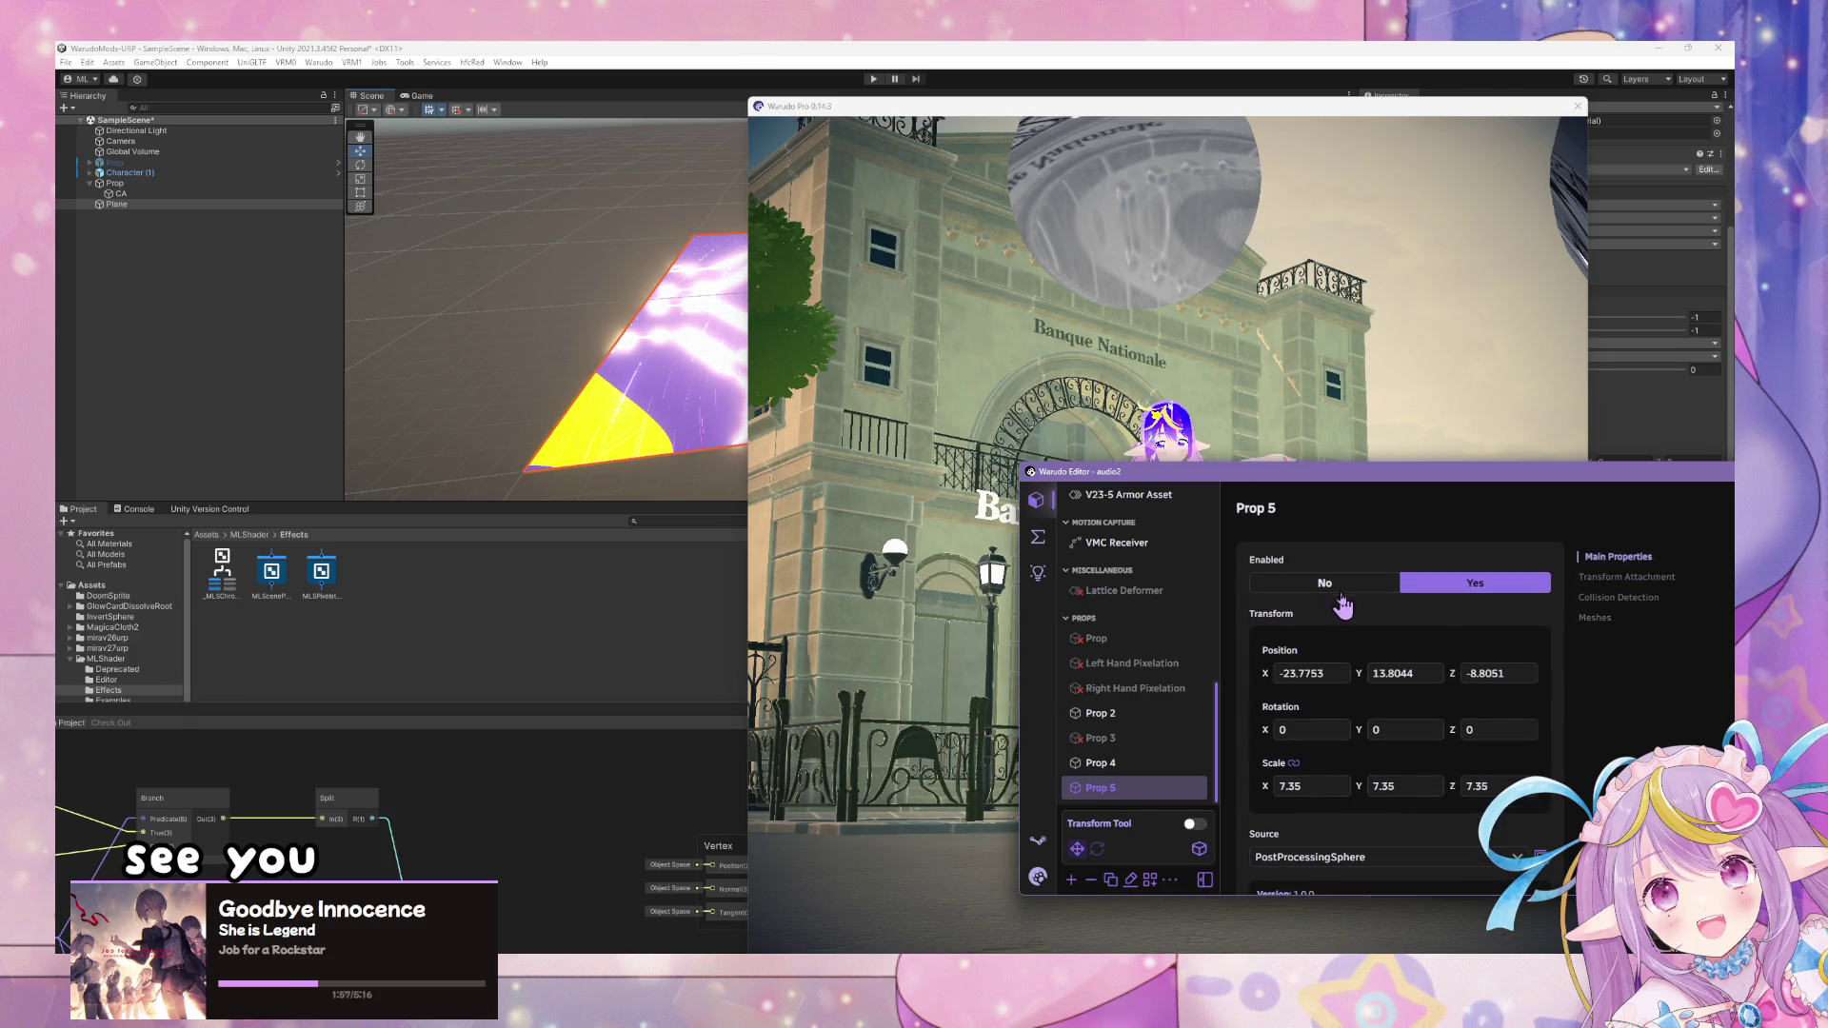
click(1125, 770)
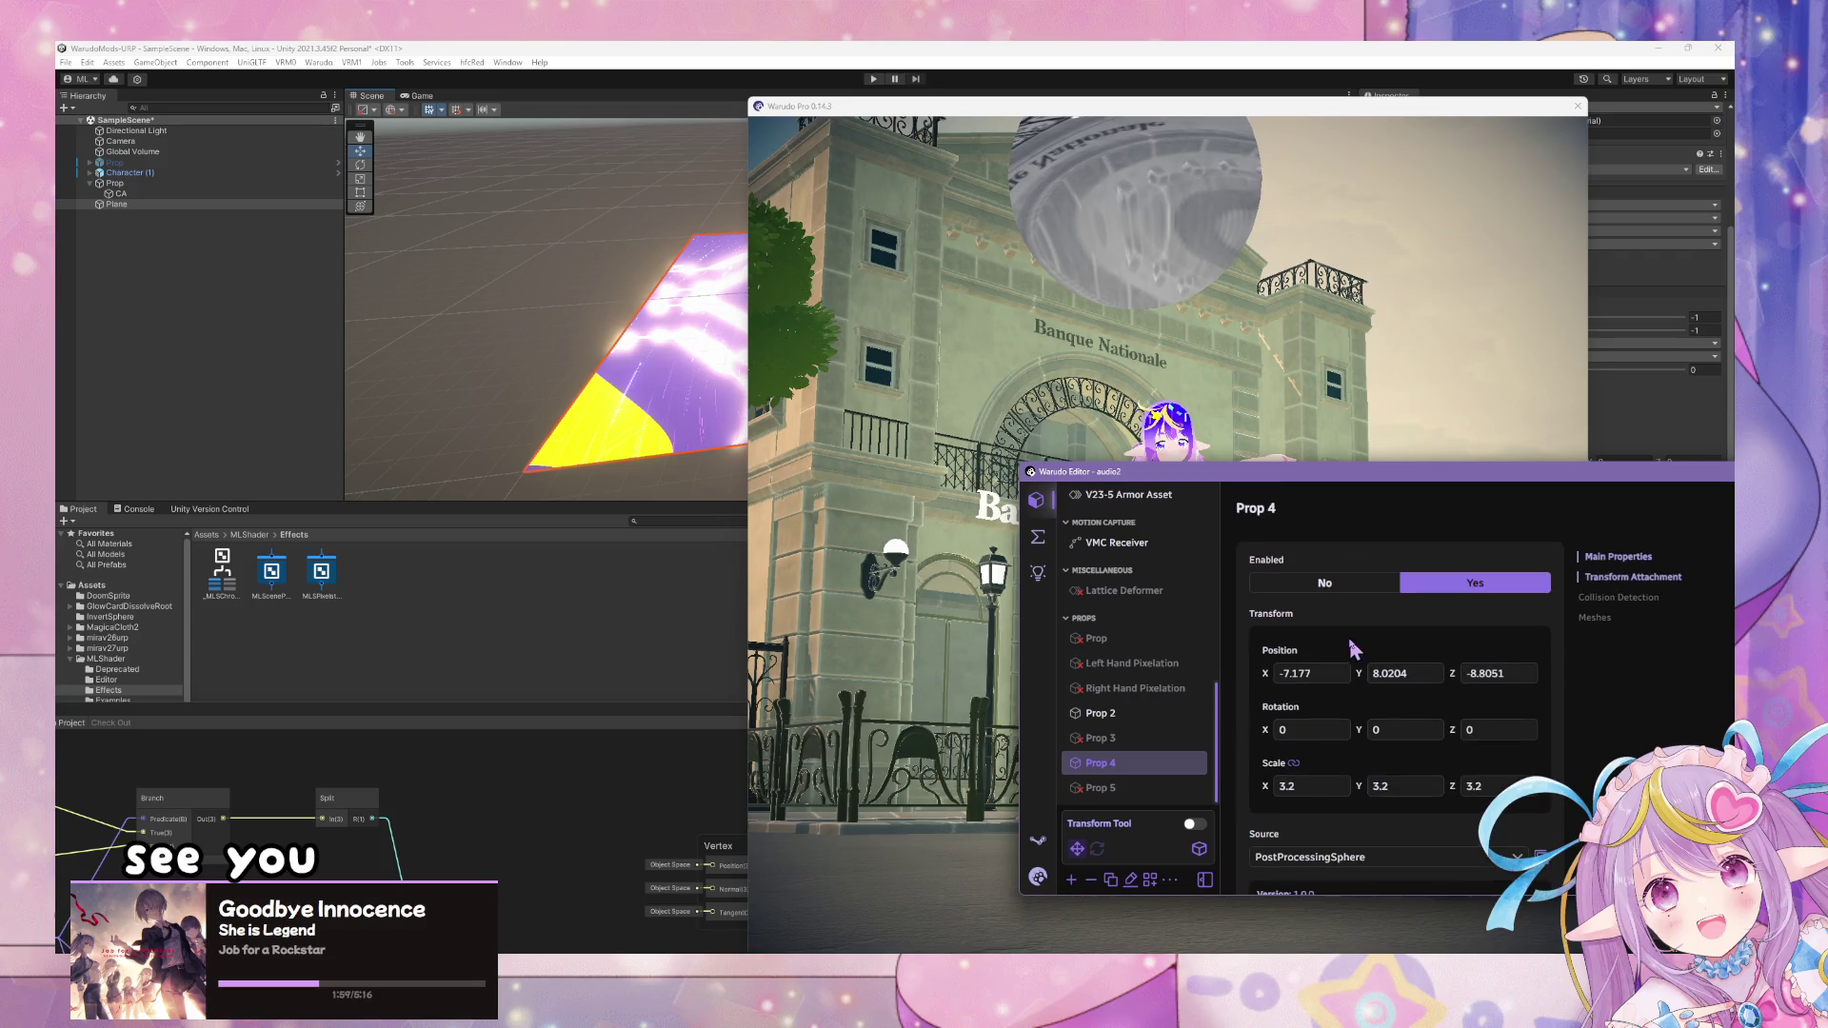
click(1350, 592)
click(1381, 440)
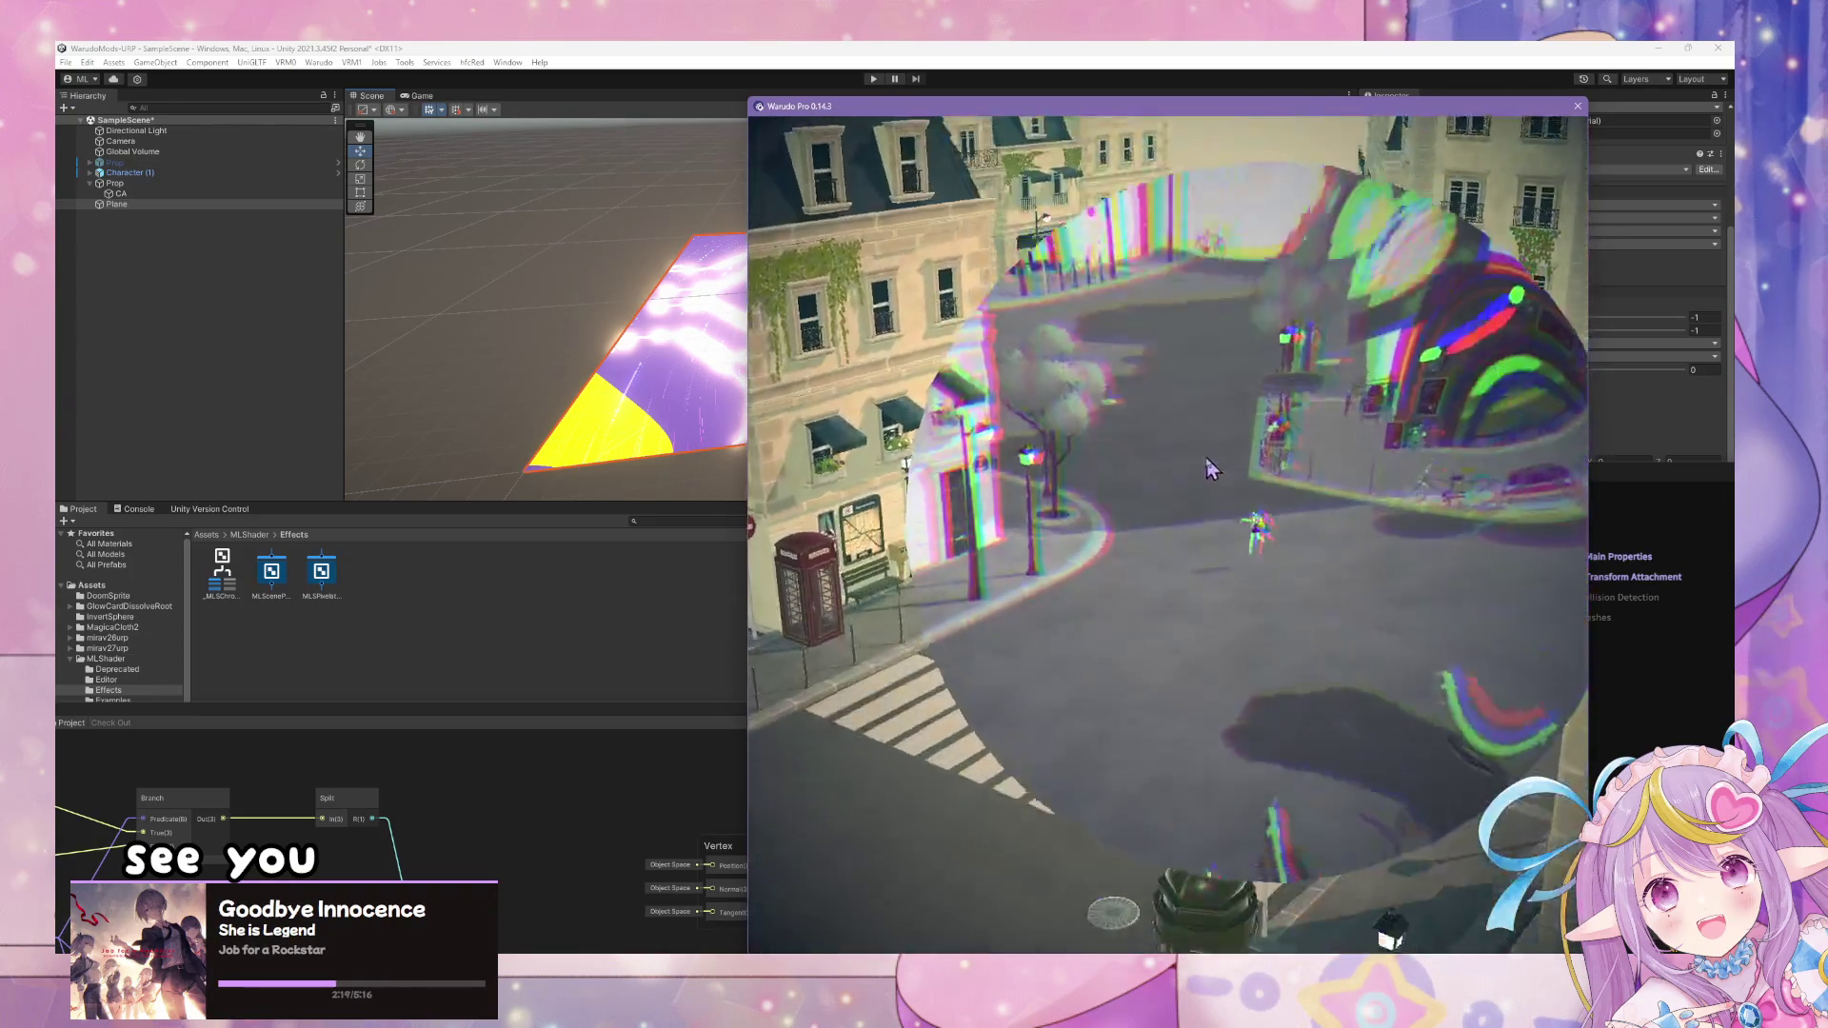
click(1000, 48)
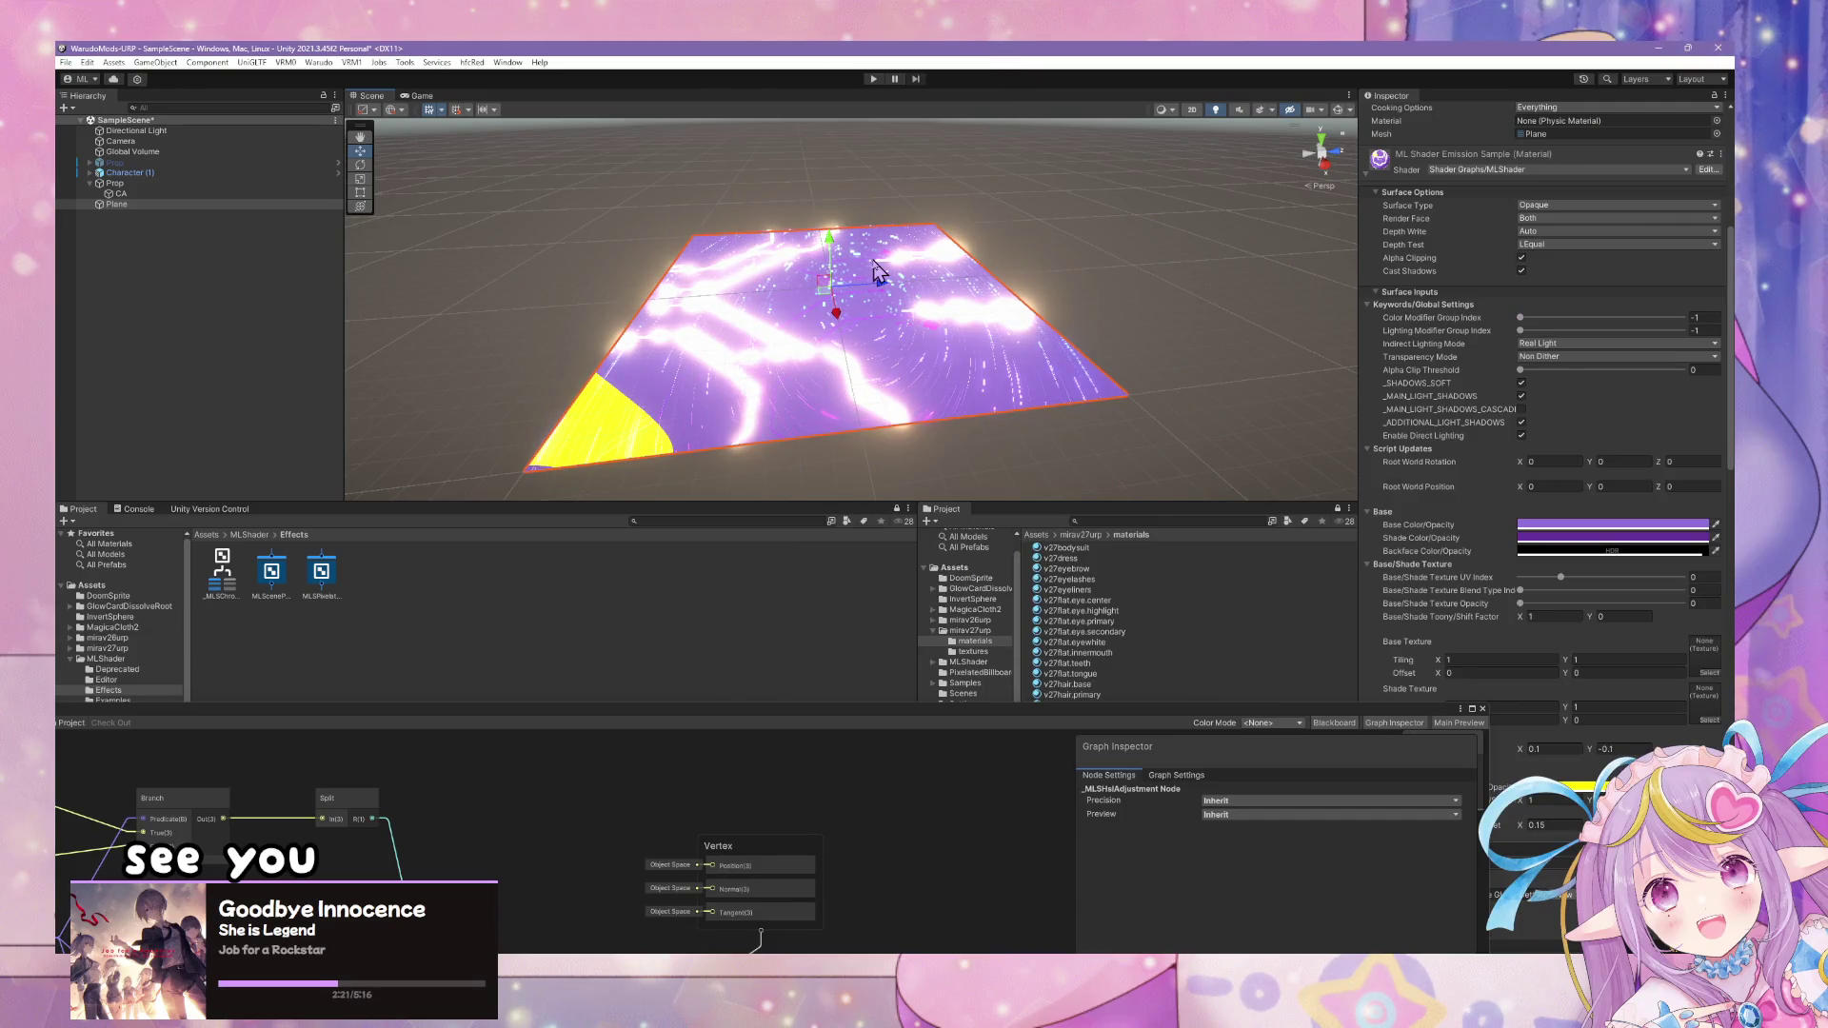
- Select the CA sphere and run the Warudo mod build, continuing past the modified-scene prompt
click(120, 193)
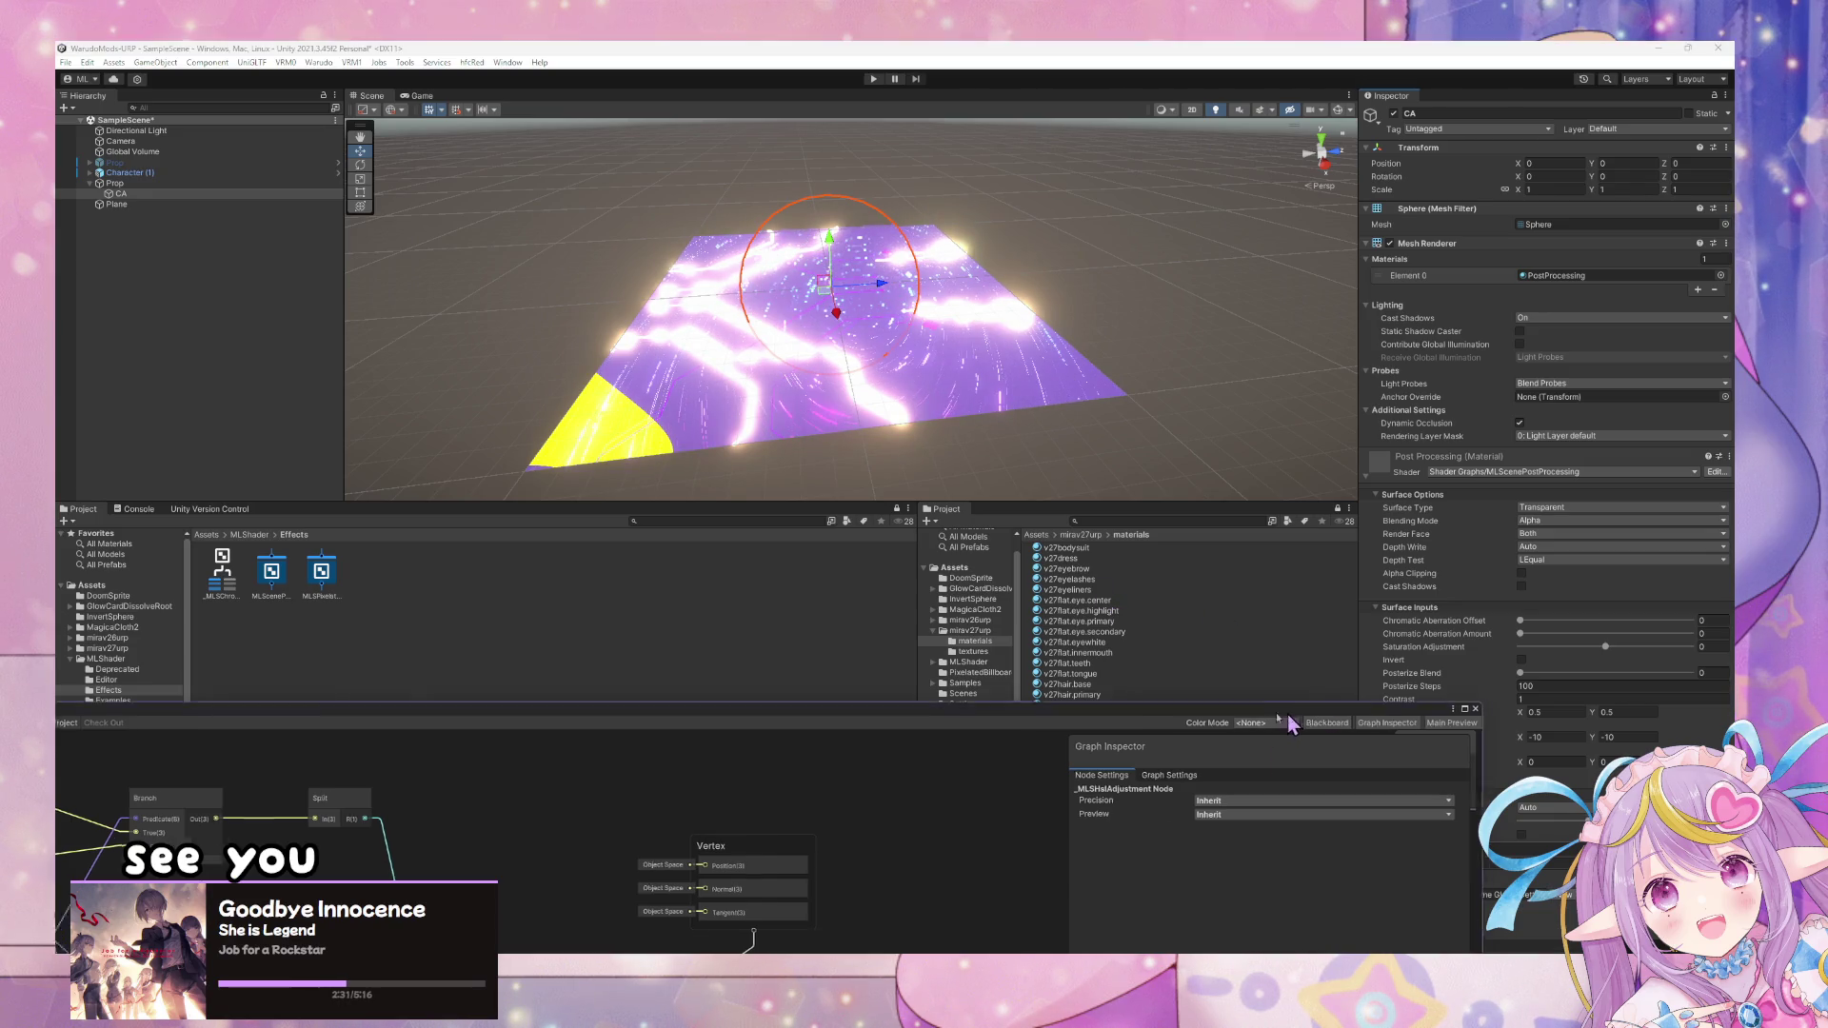
drag(1291, 733, 986, 690)
click(321, 63)
click(366, 154)
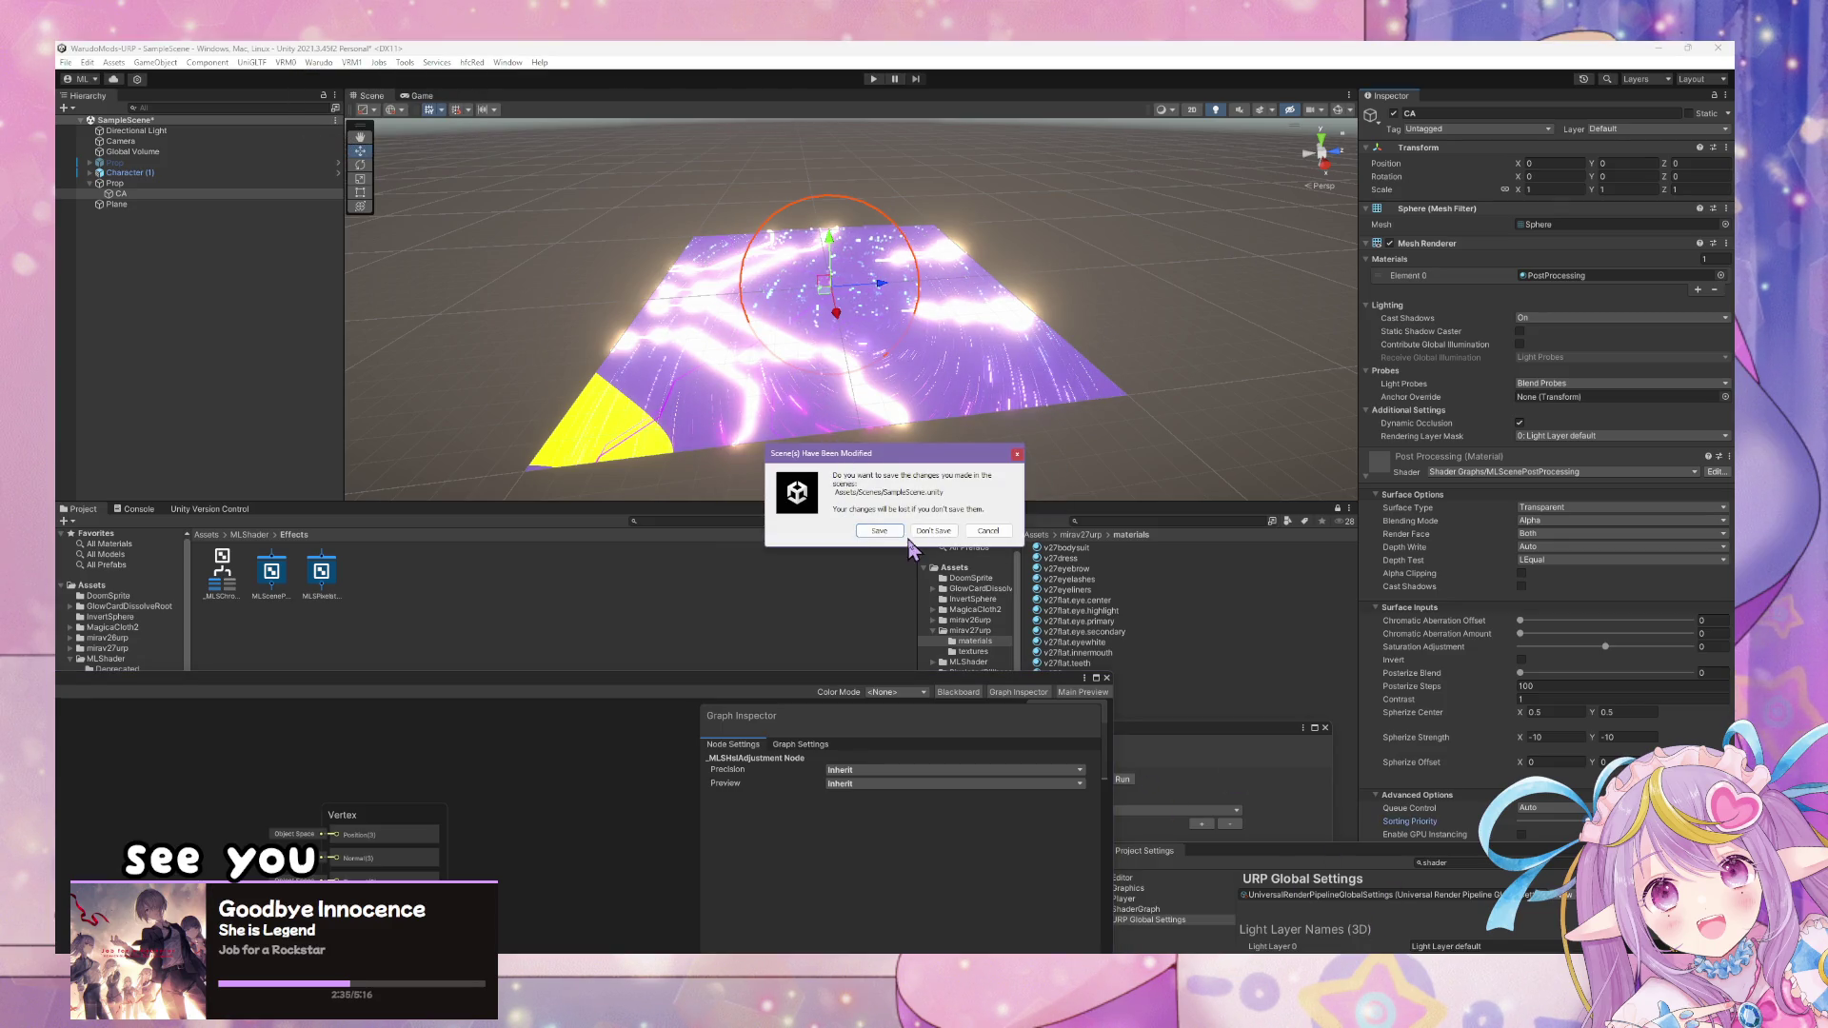
click(925, 532)
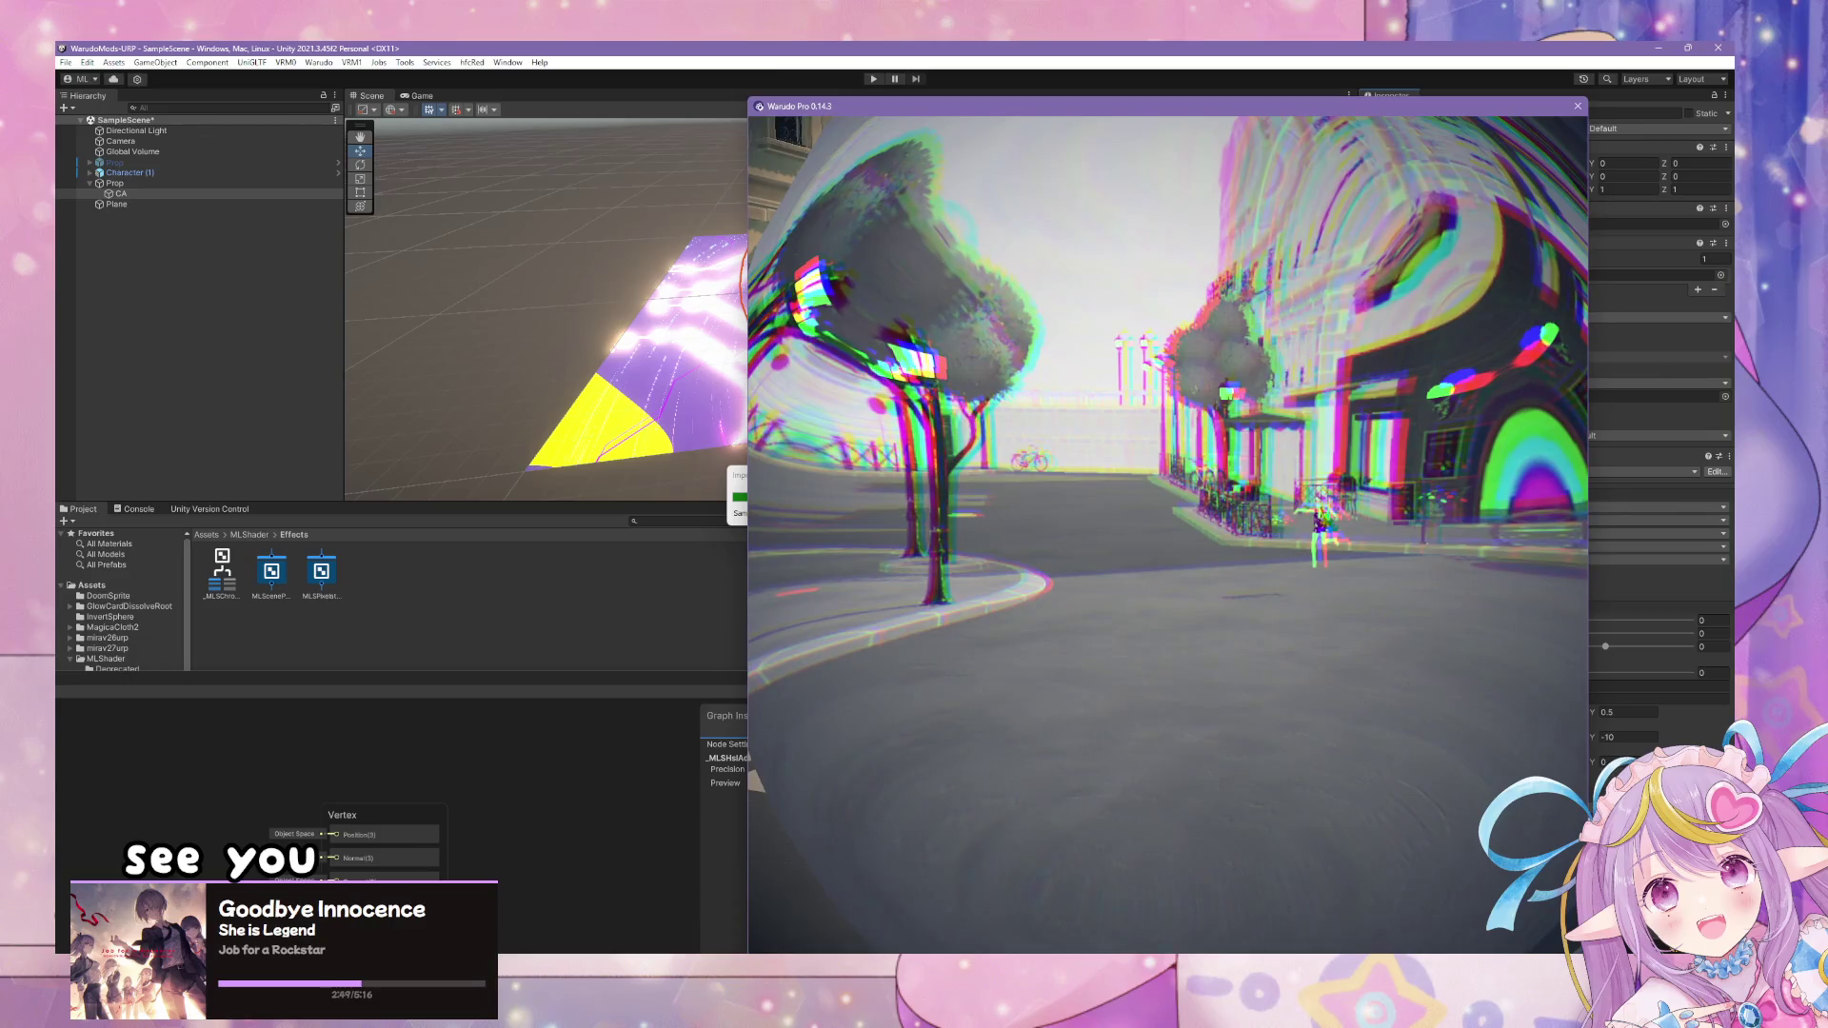
- Set the Set Prop Material Property node's Transition Easing to OutQuint
key(alt+Tab)
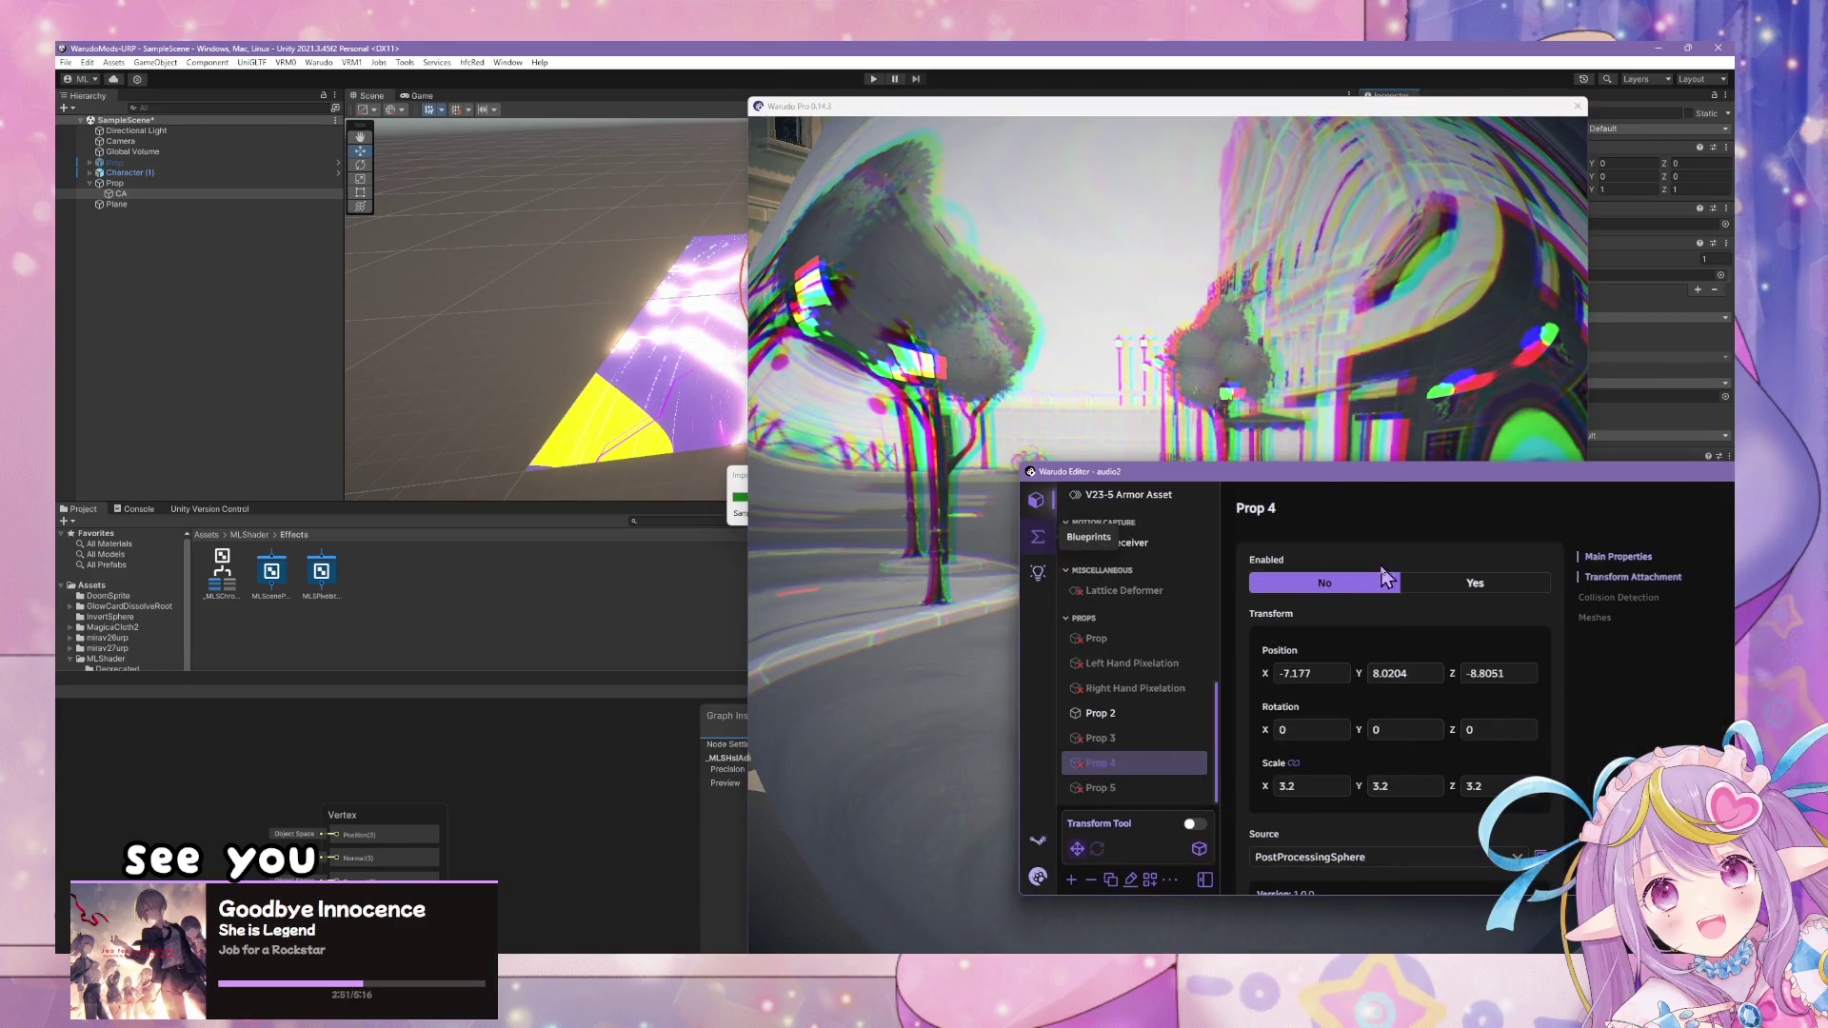
drag(1338, 655, 1350, 652)
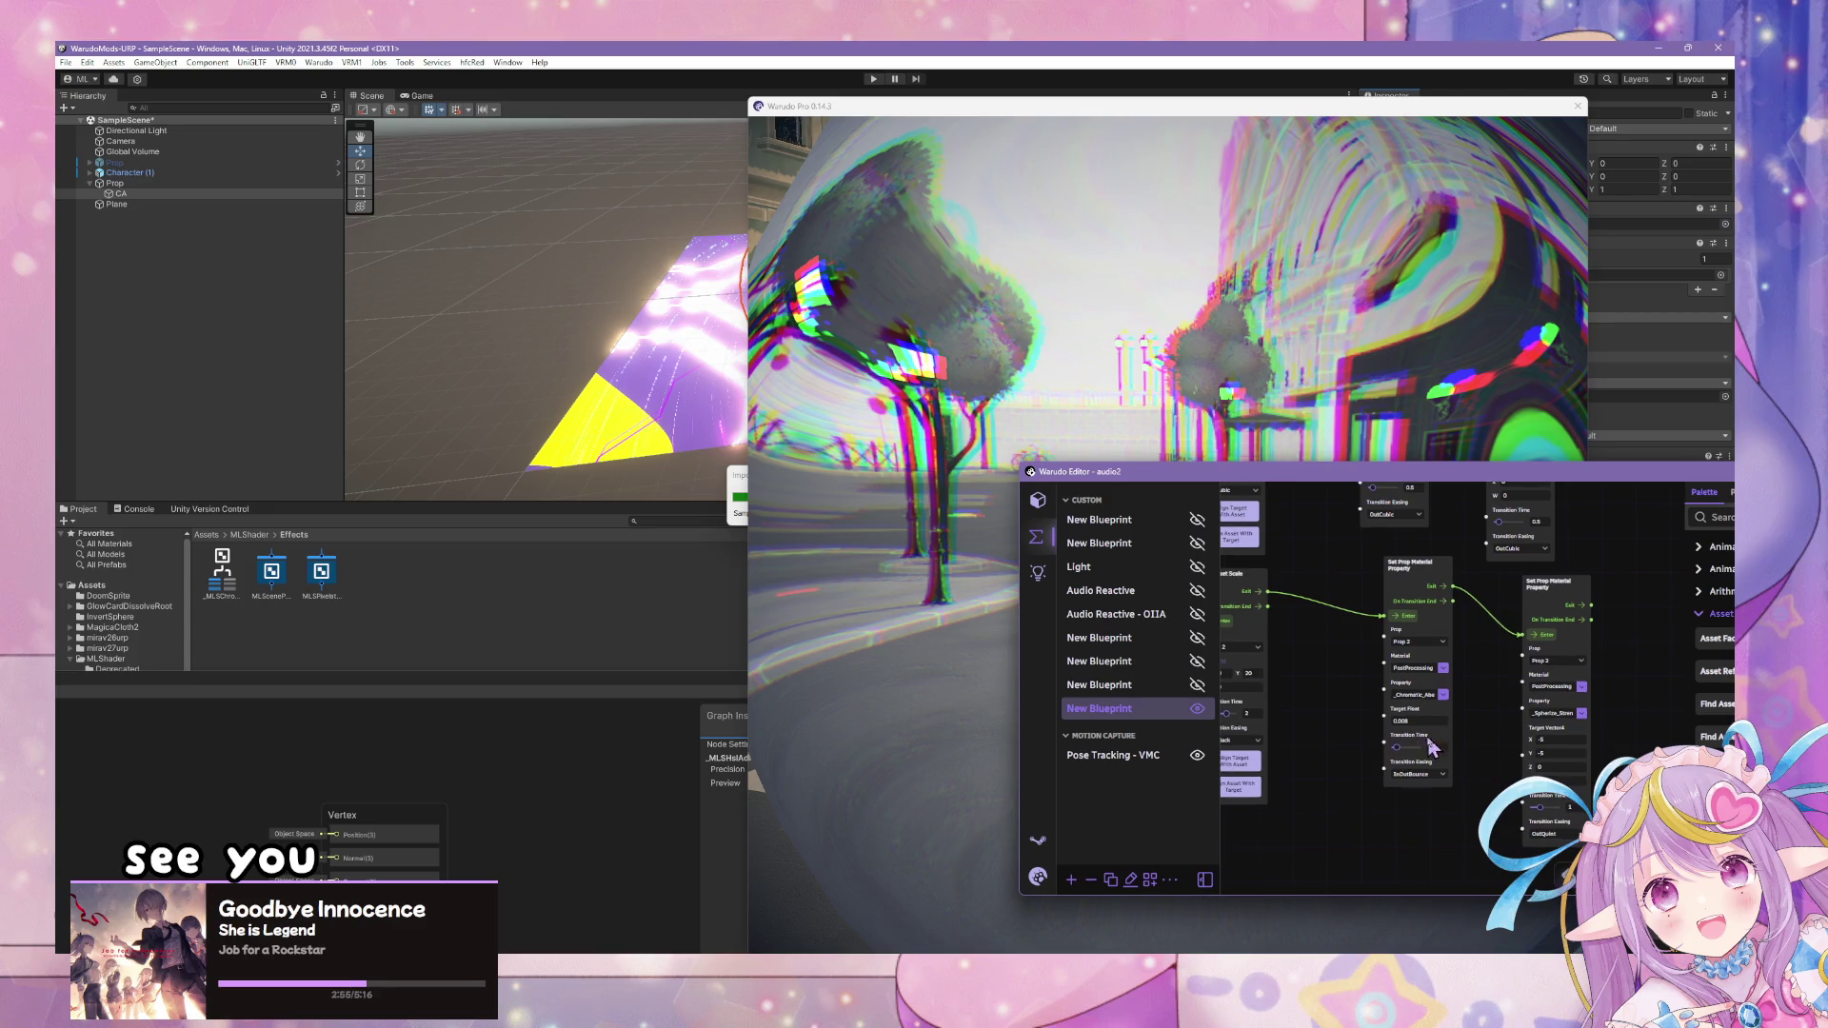
click(1416, 775)
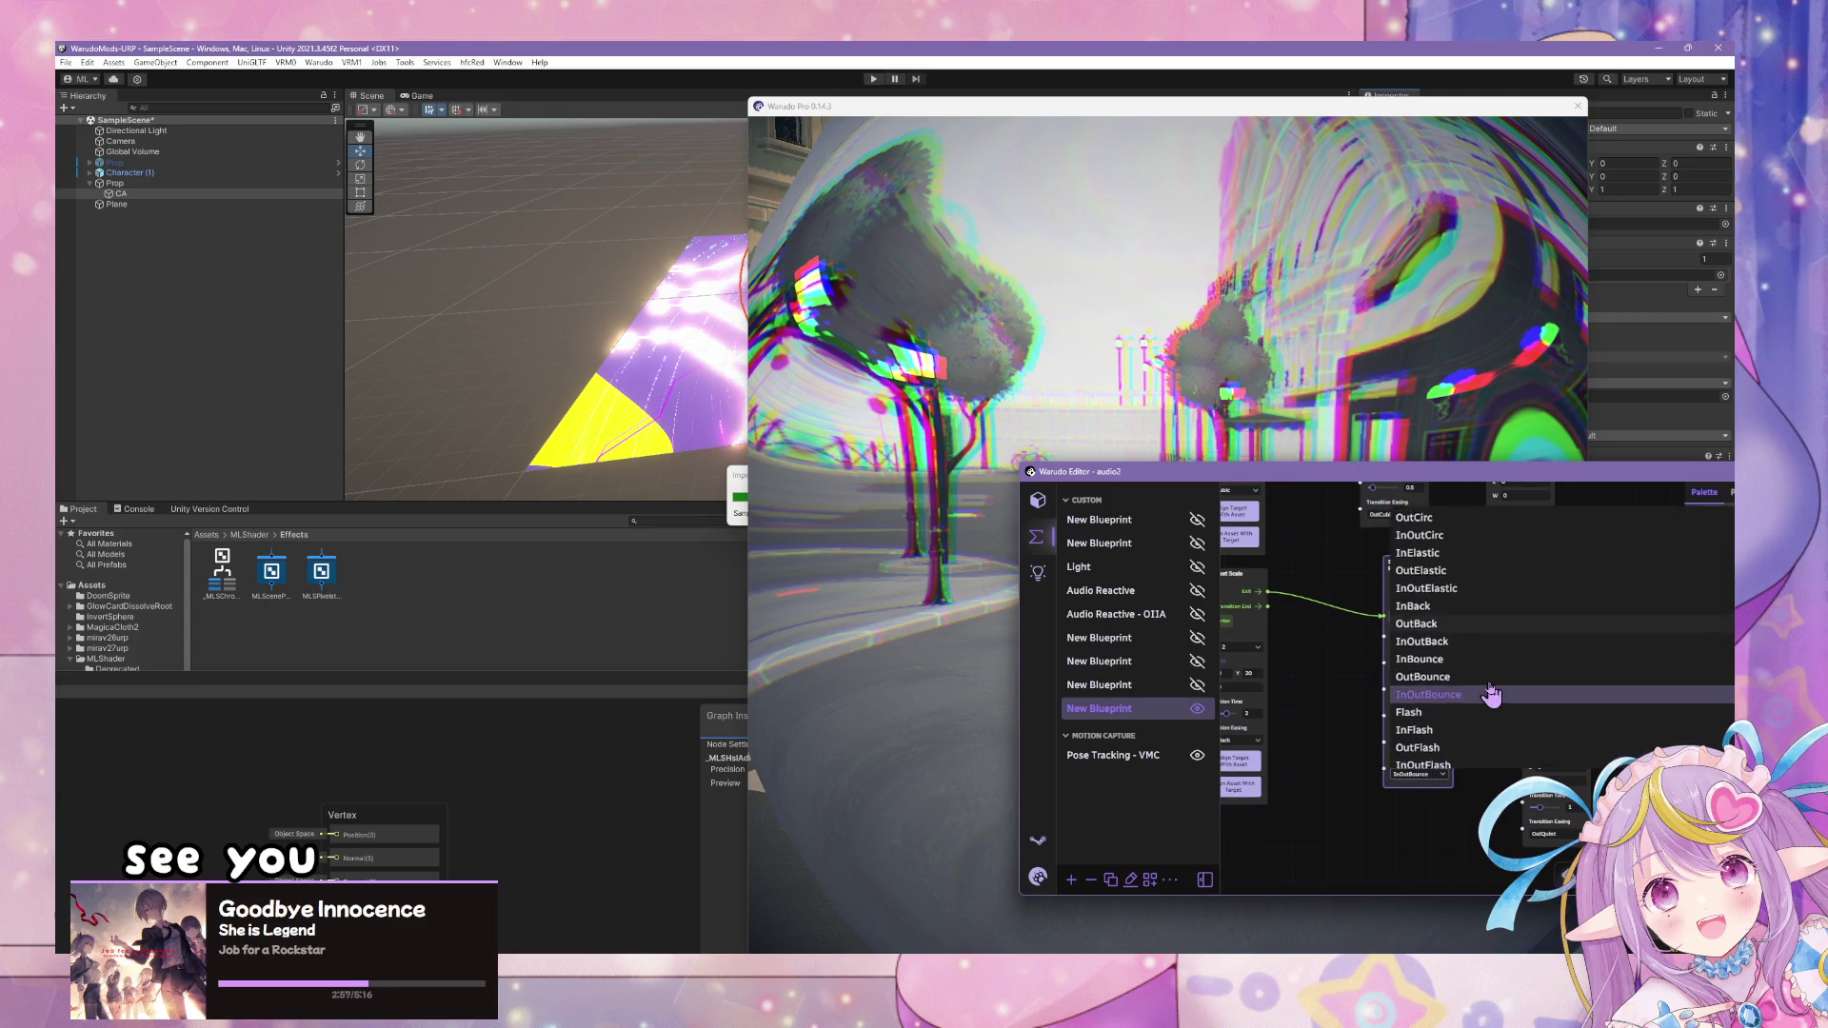
scroll(1491, 695, up, 1)
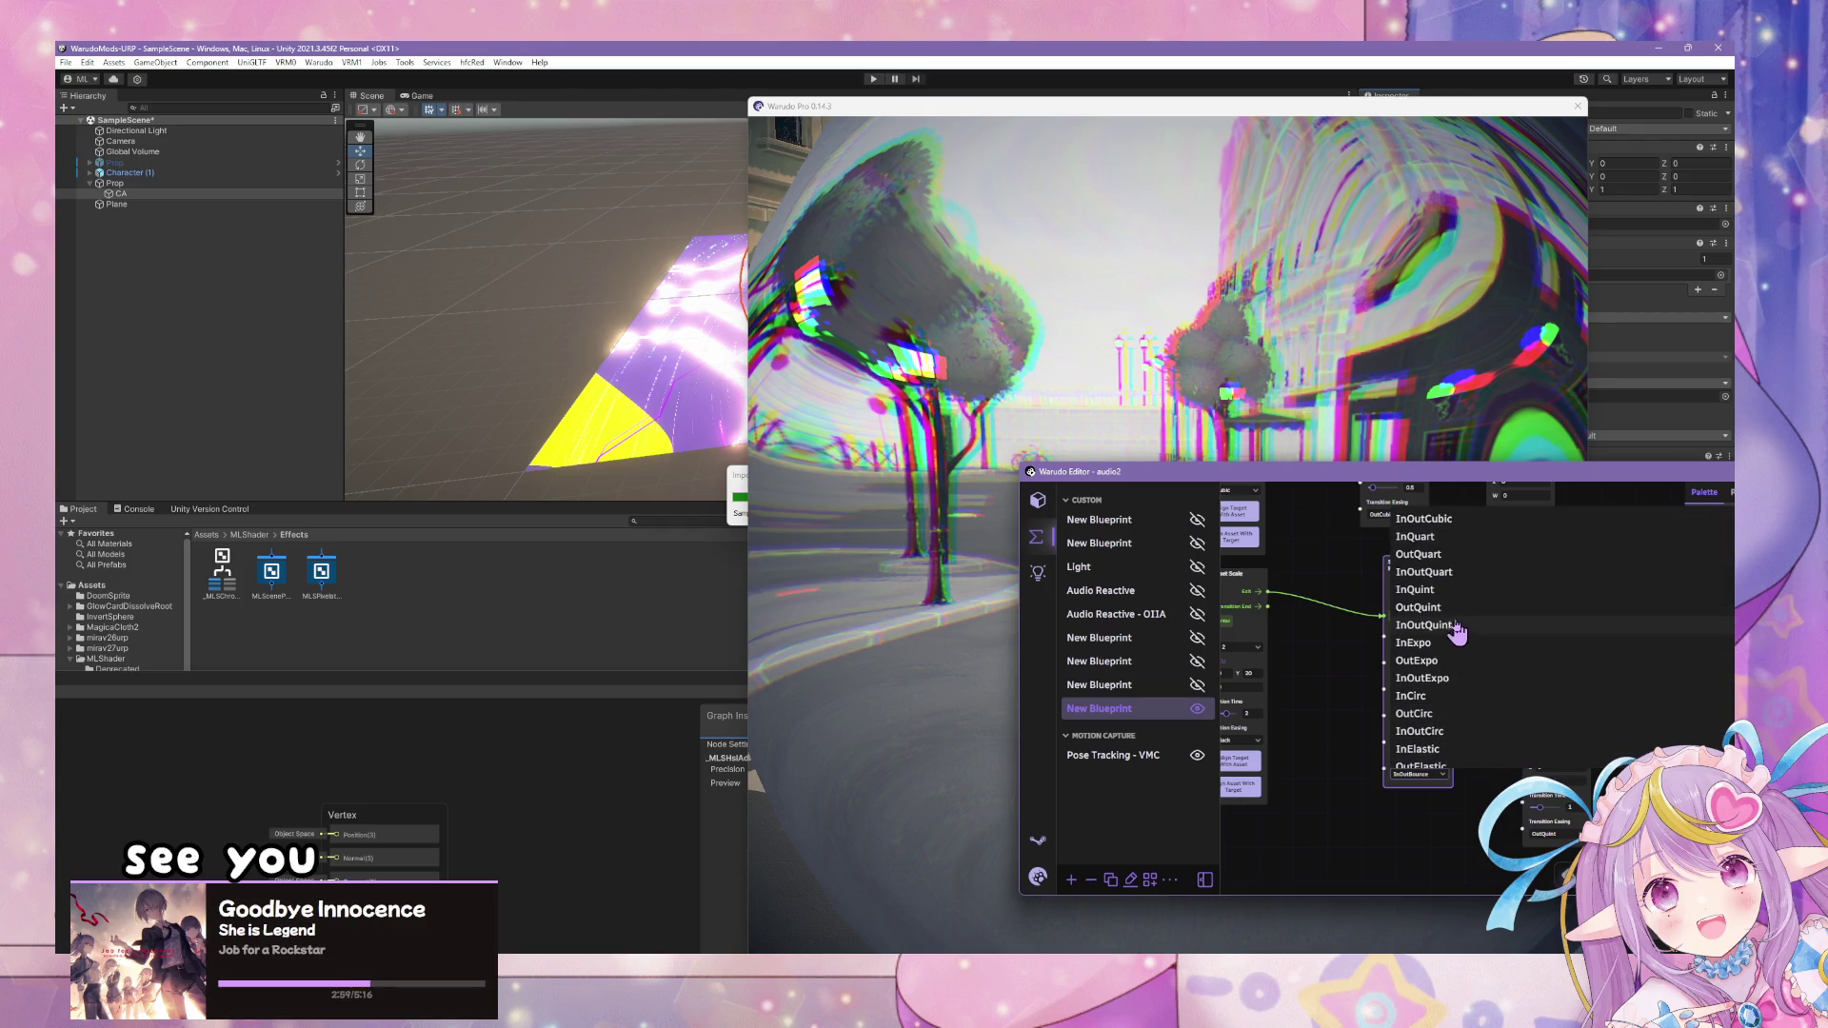
click(1457, 610)
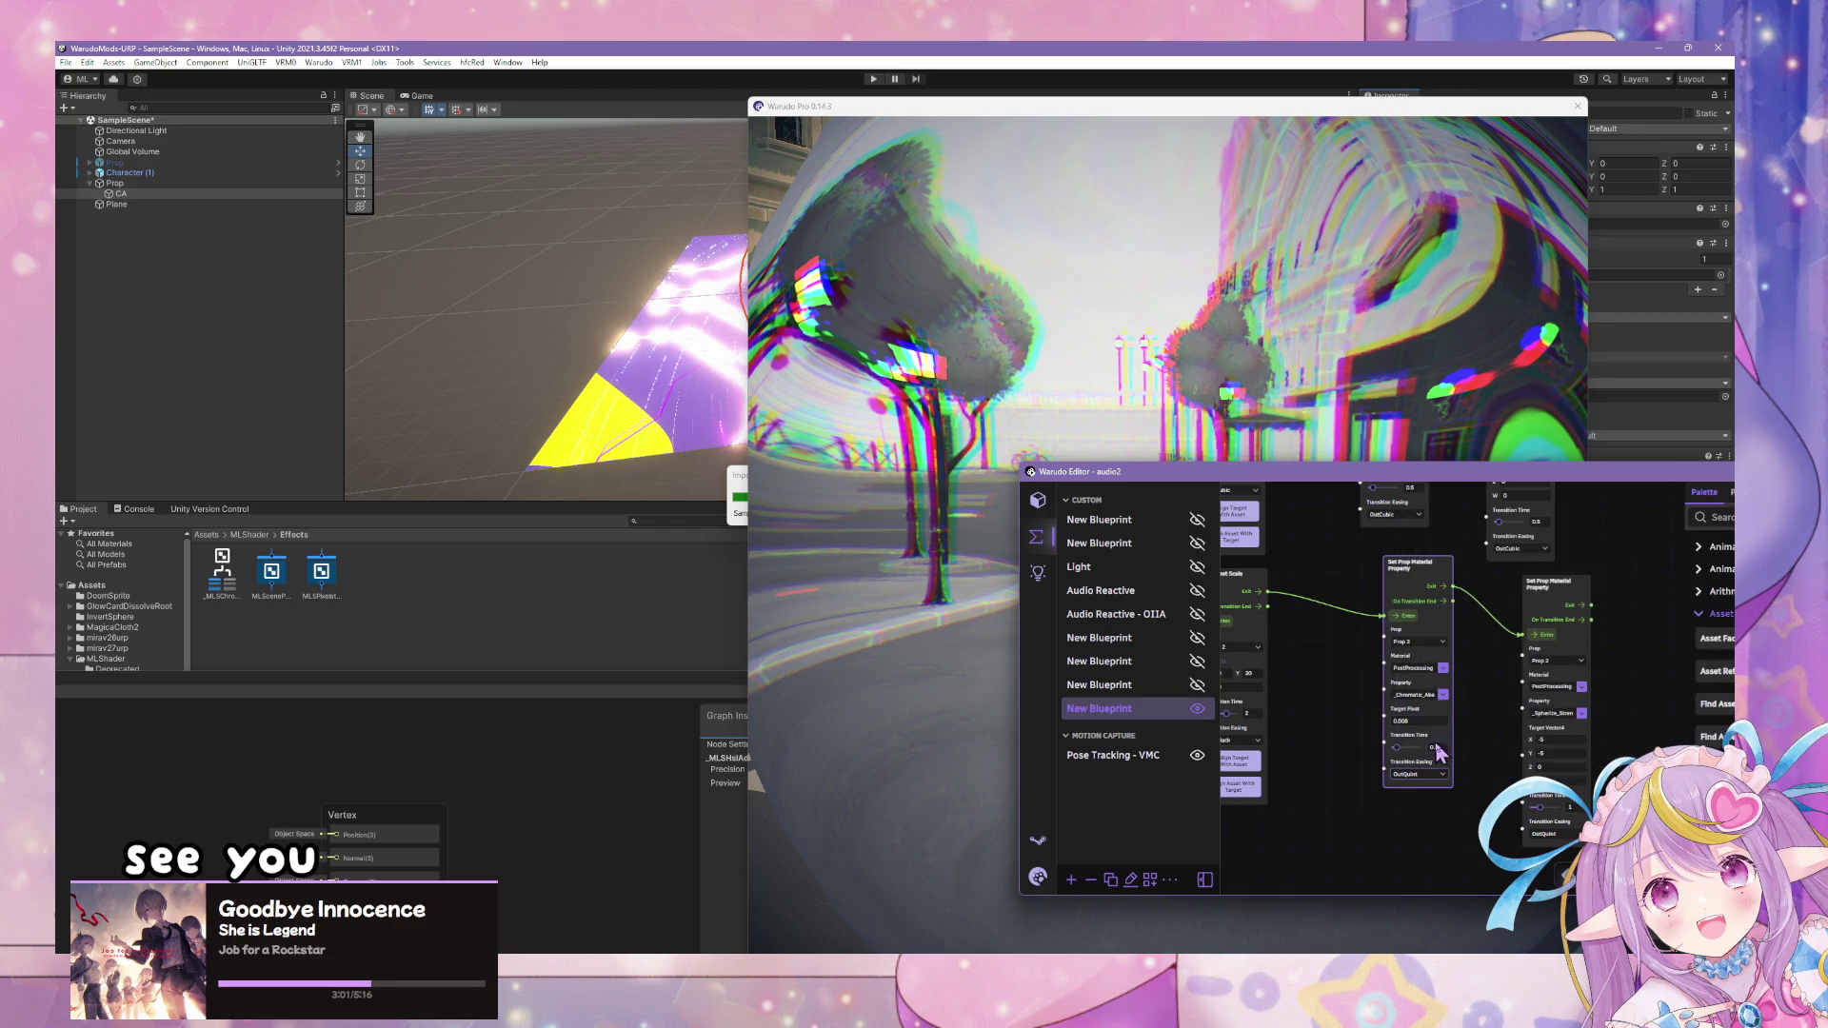
click(968, 487)
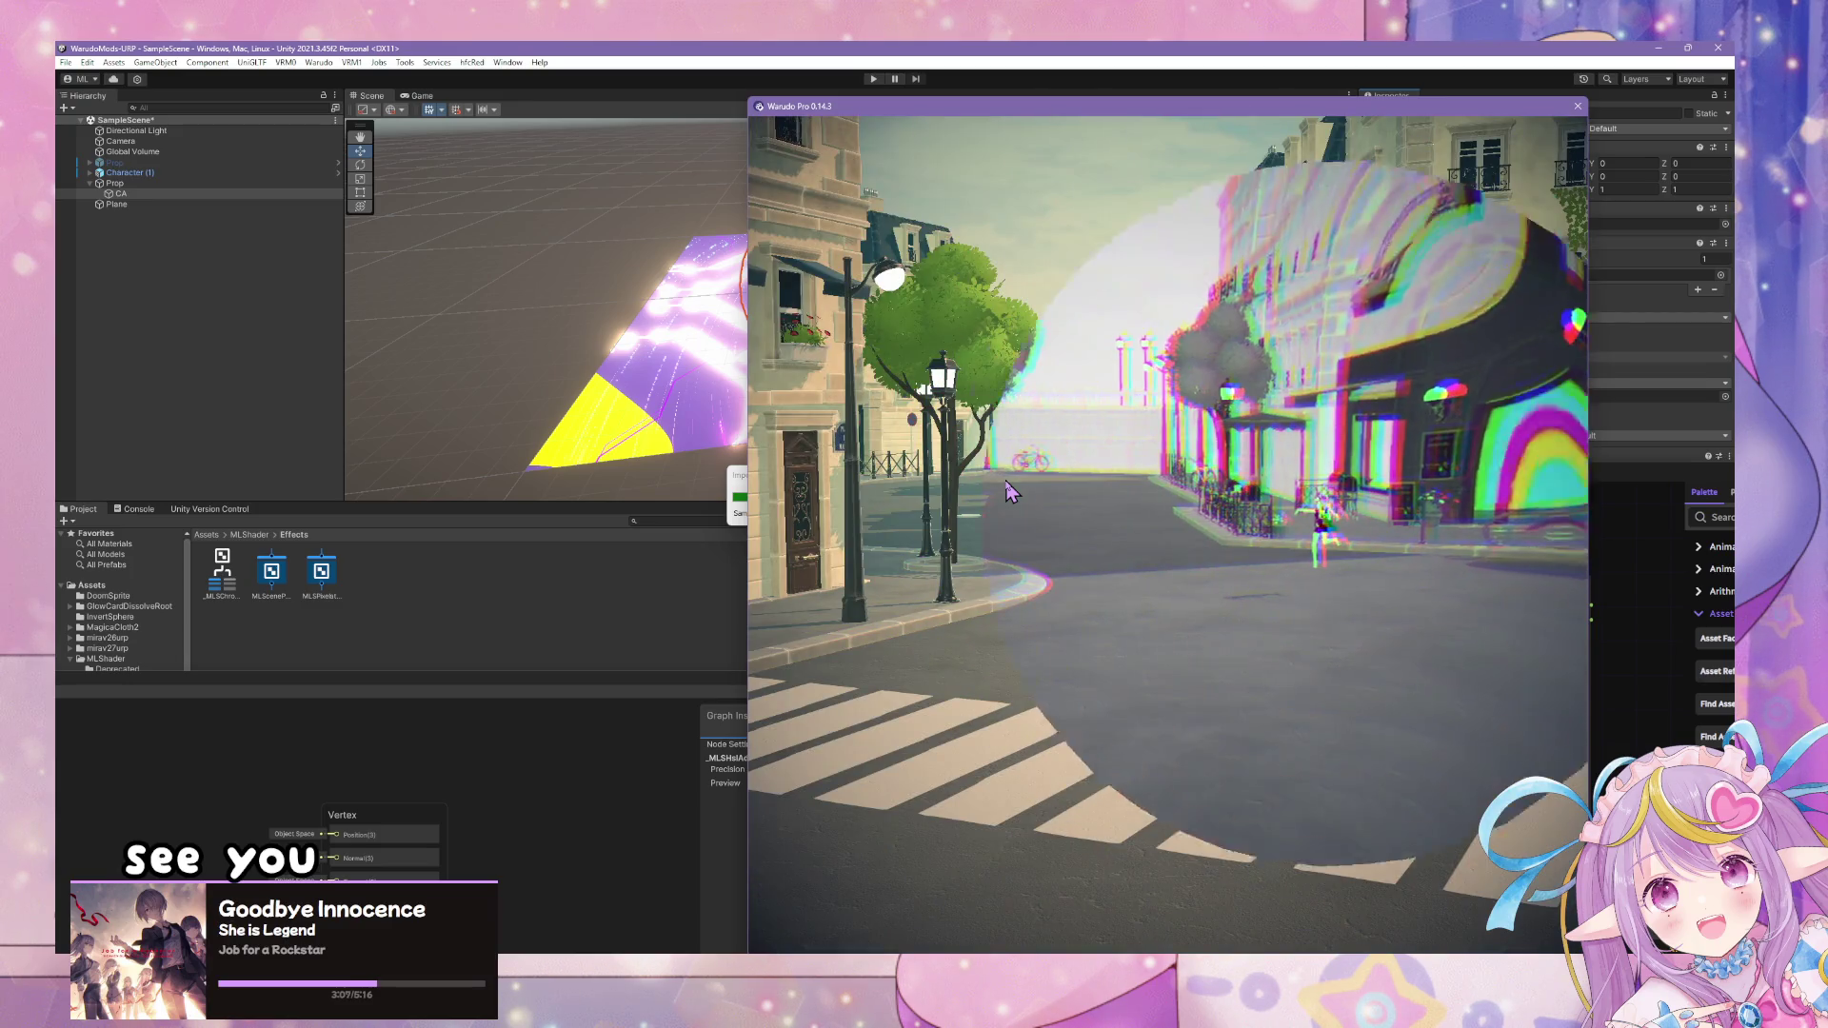
- Fire the blueprint twice, watching the grayscale fisheye sphere switch on and off over Paris
click(1647, 536)
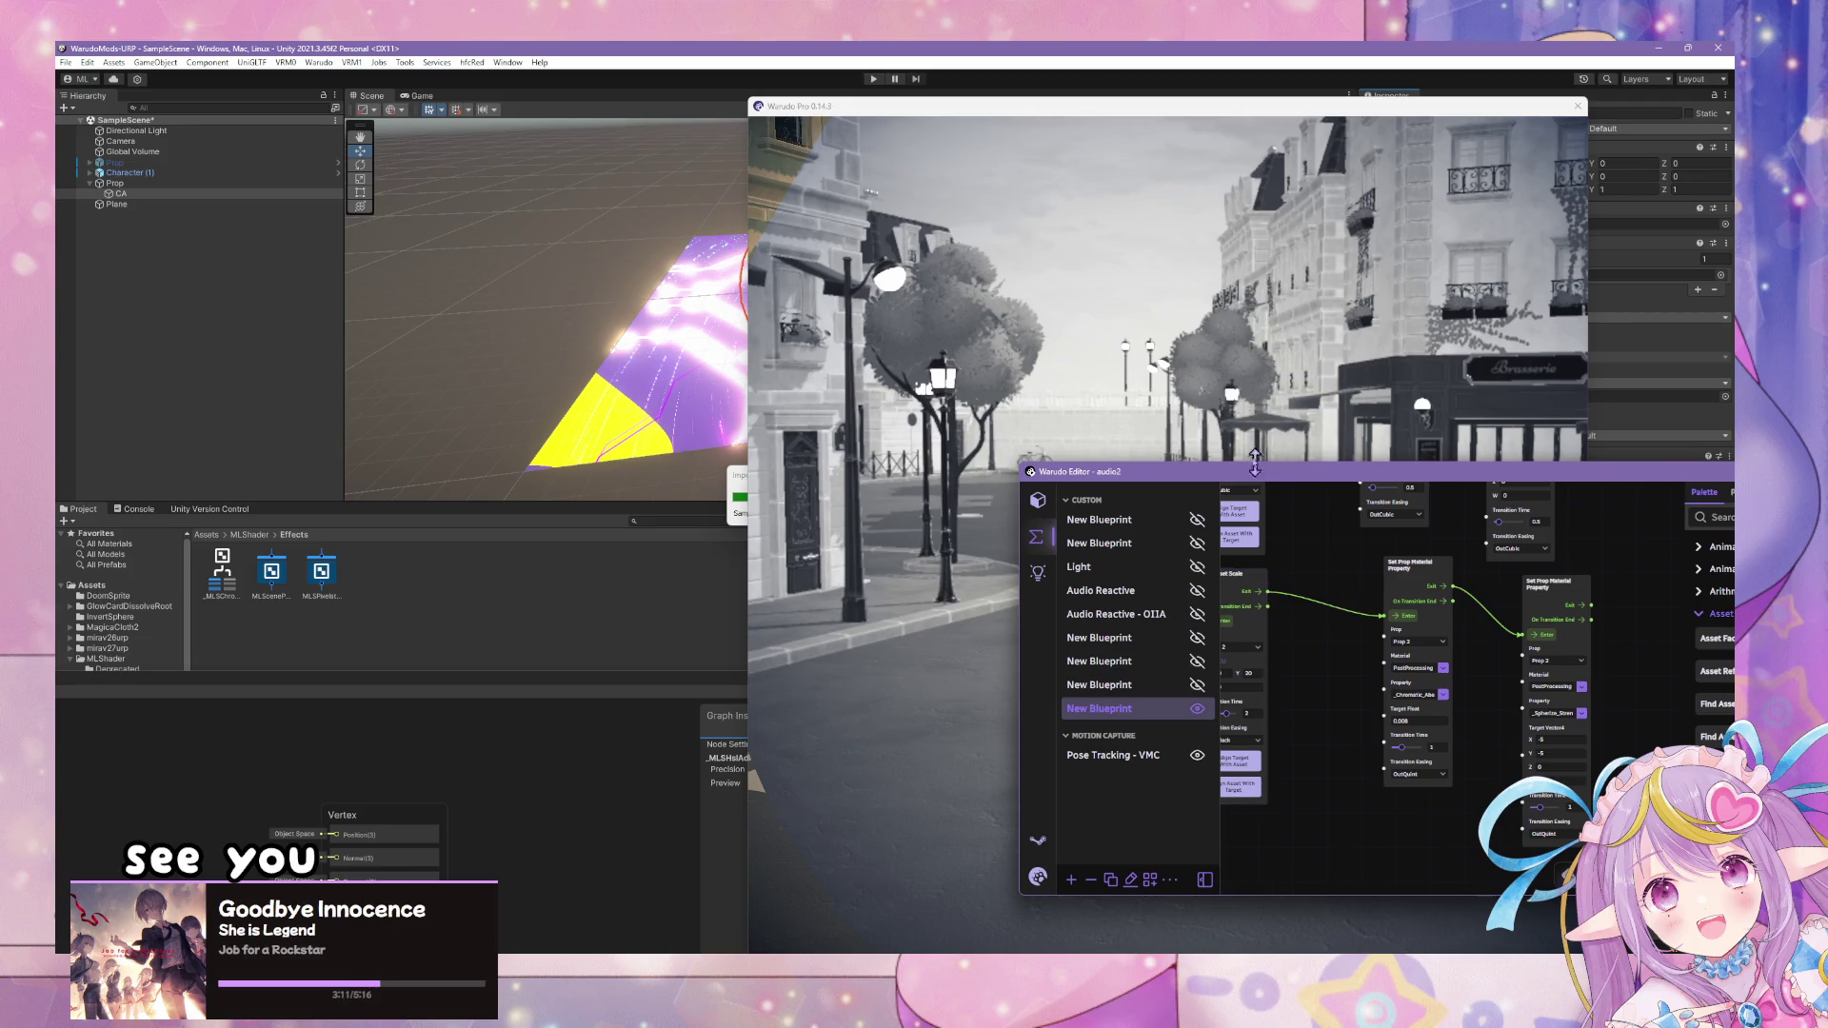
click(1339, 374)
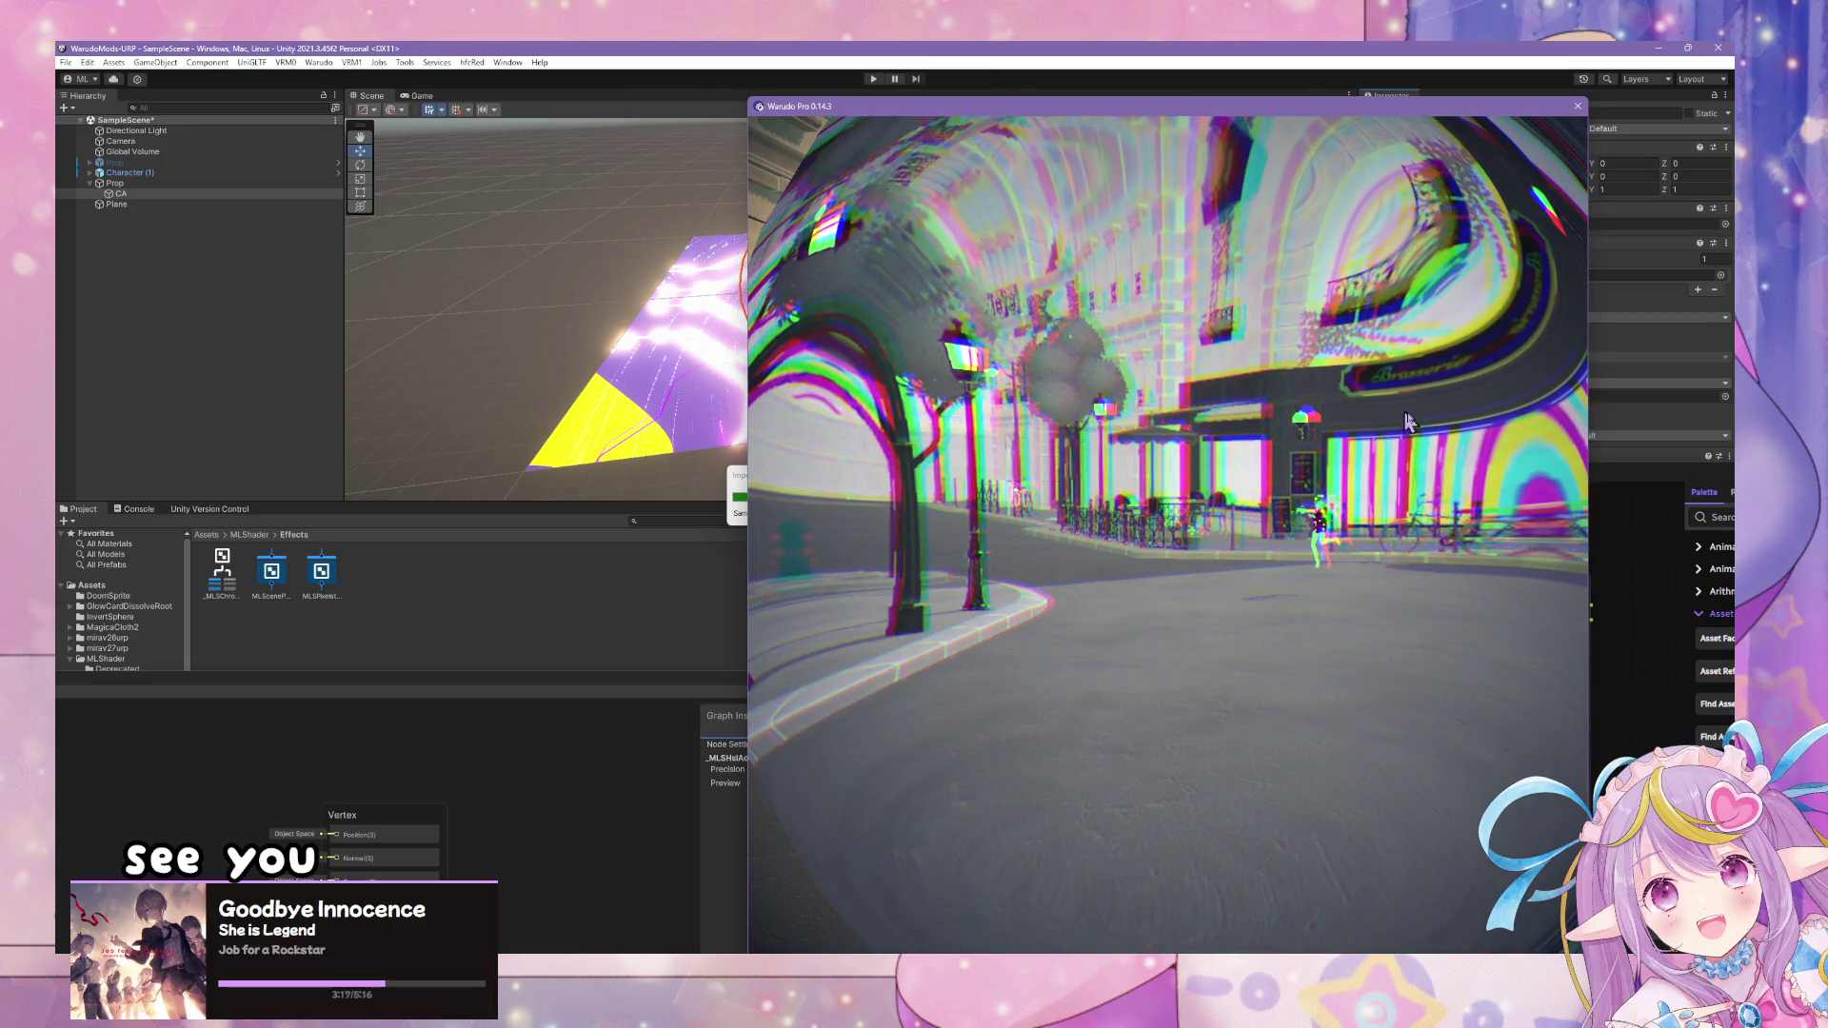
click(1606, 550)
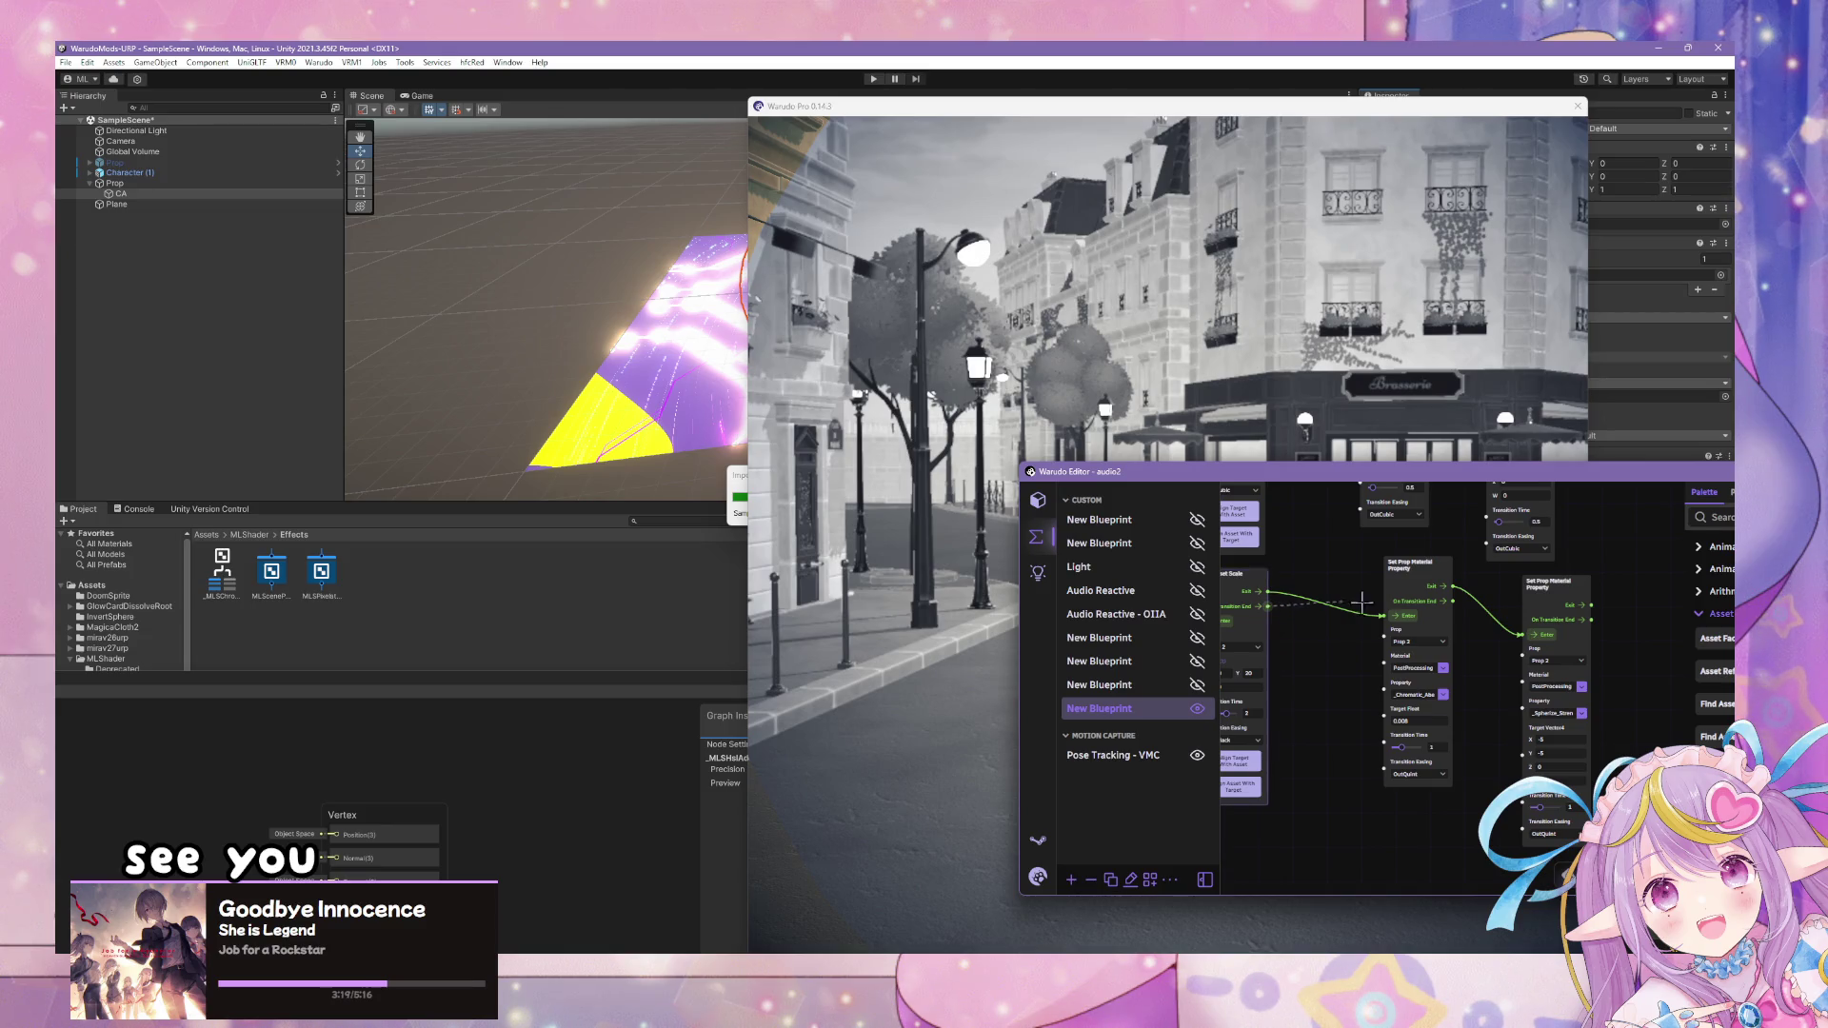
click(1182, 383)
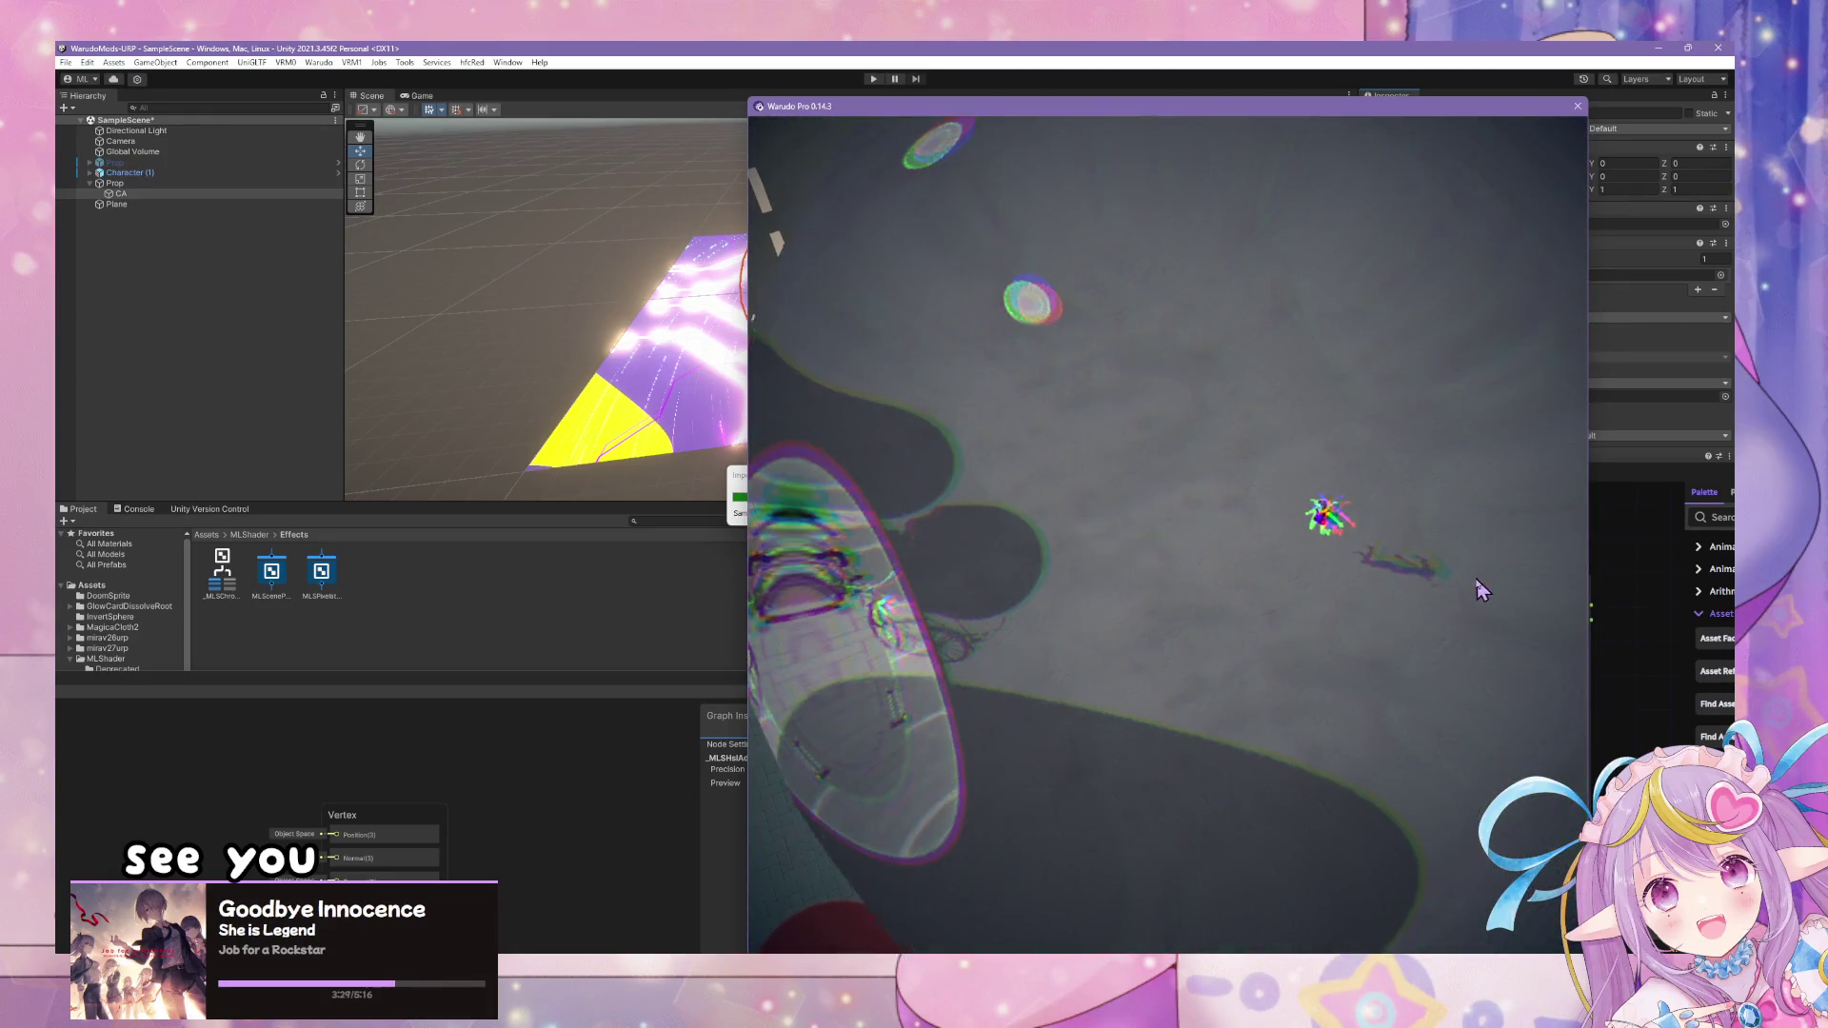
key(alt+Tab)
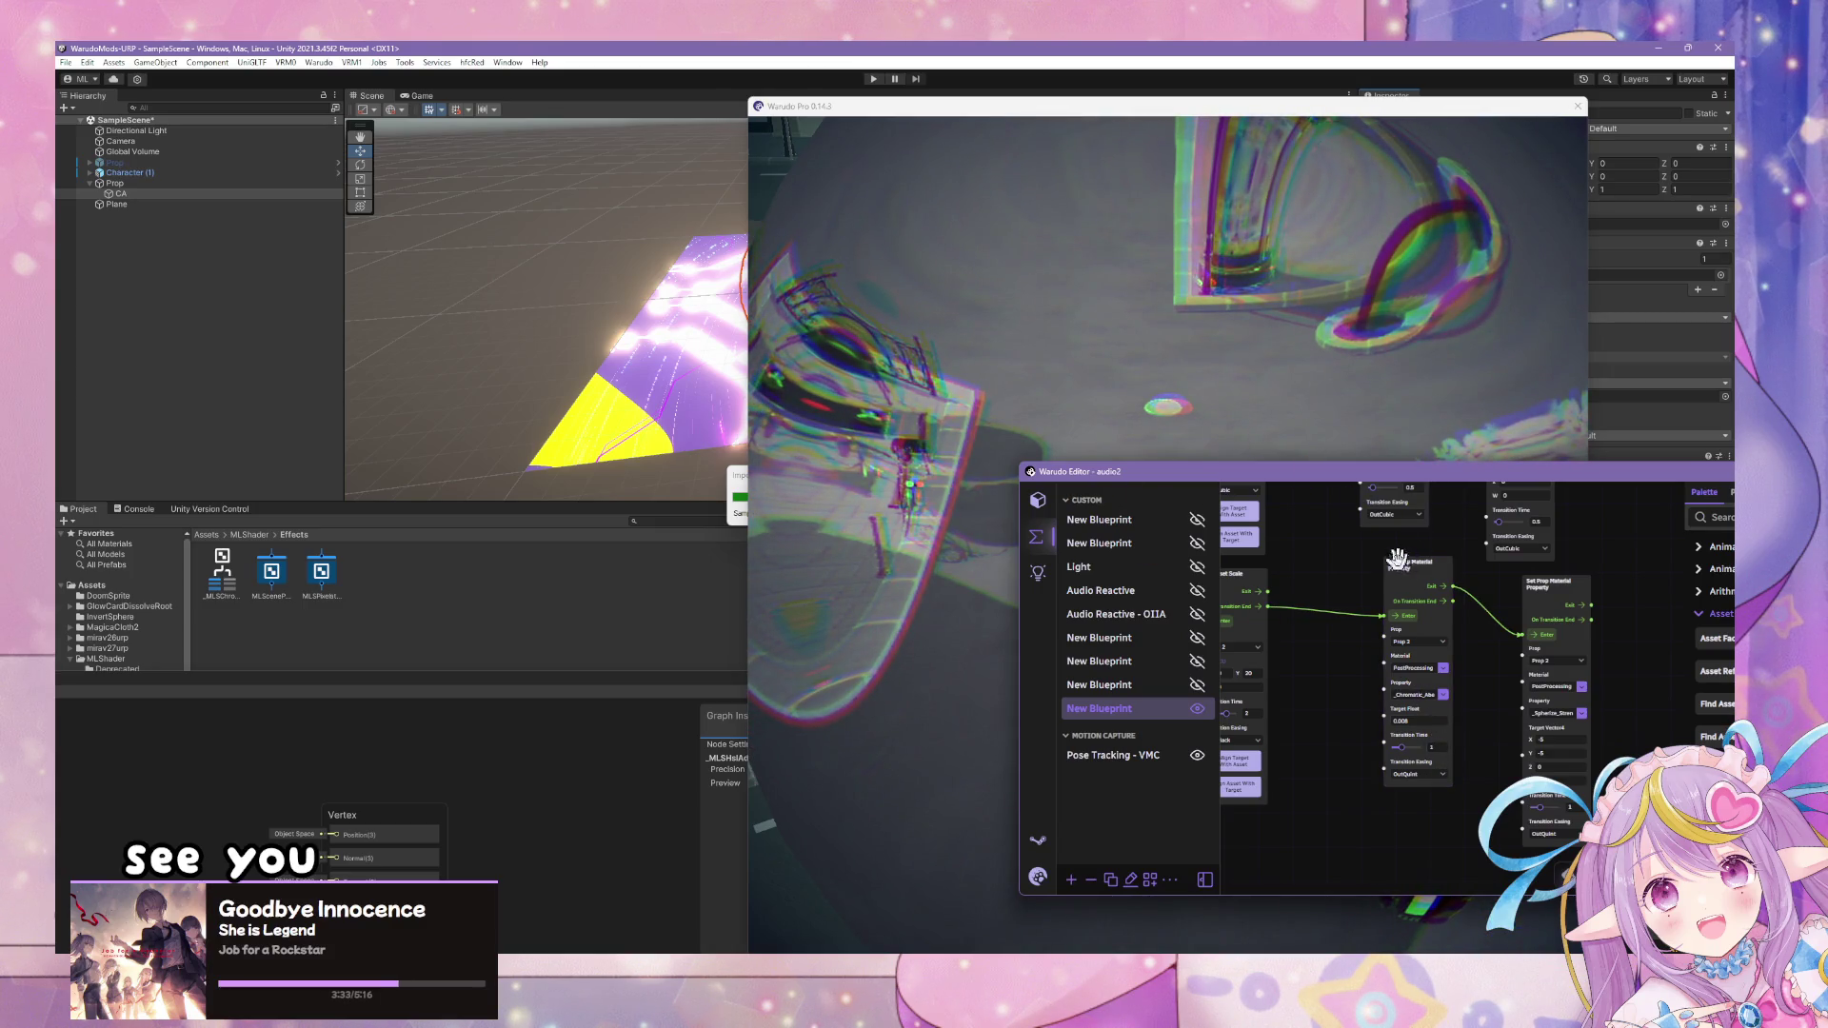
- Move Chromatic_Abe right and Spherize left, then wire Spherize into the next node's Enter input
drag(1397, 563, 1611, 604)
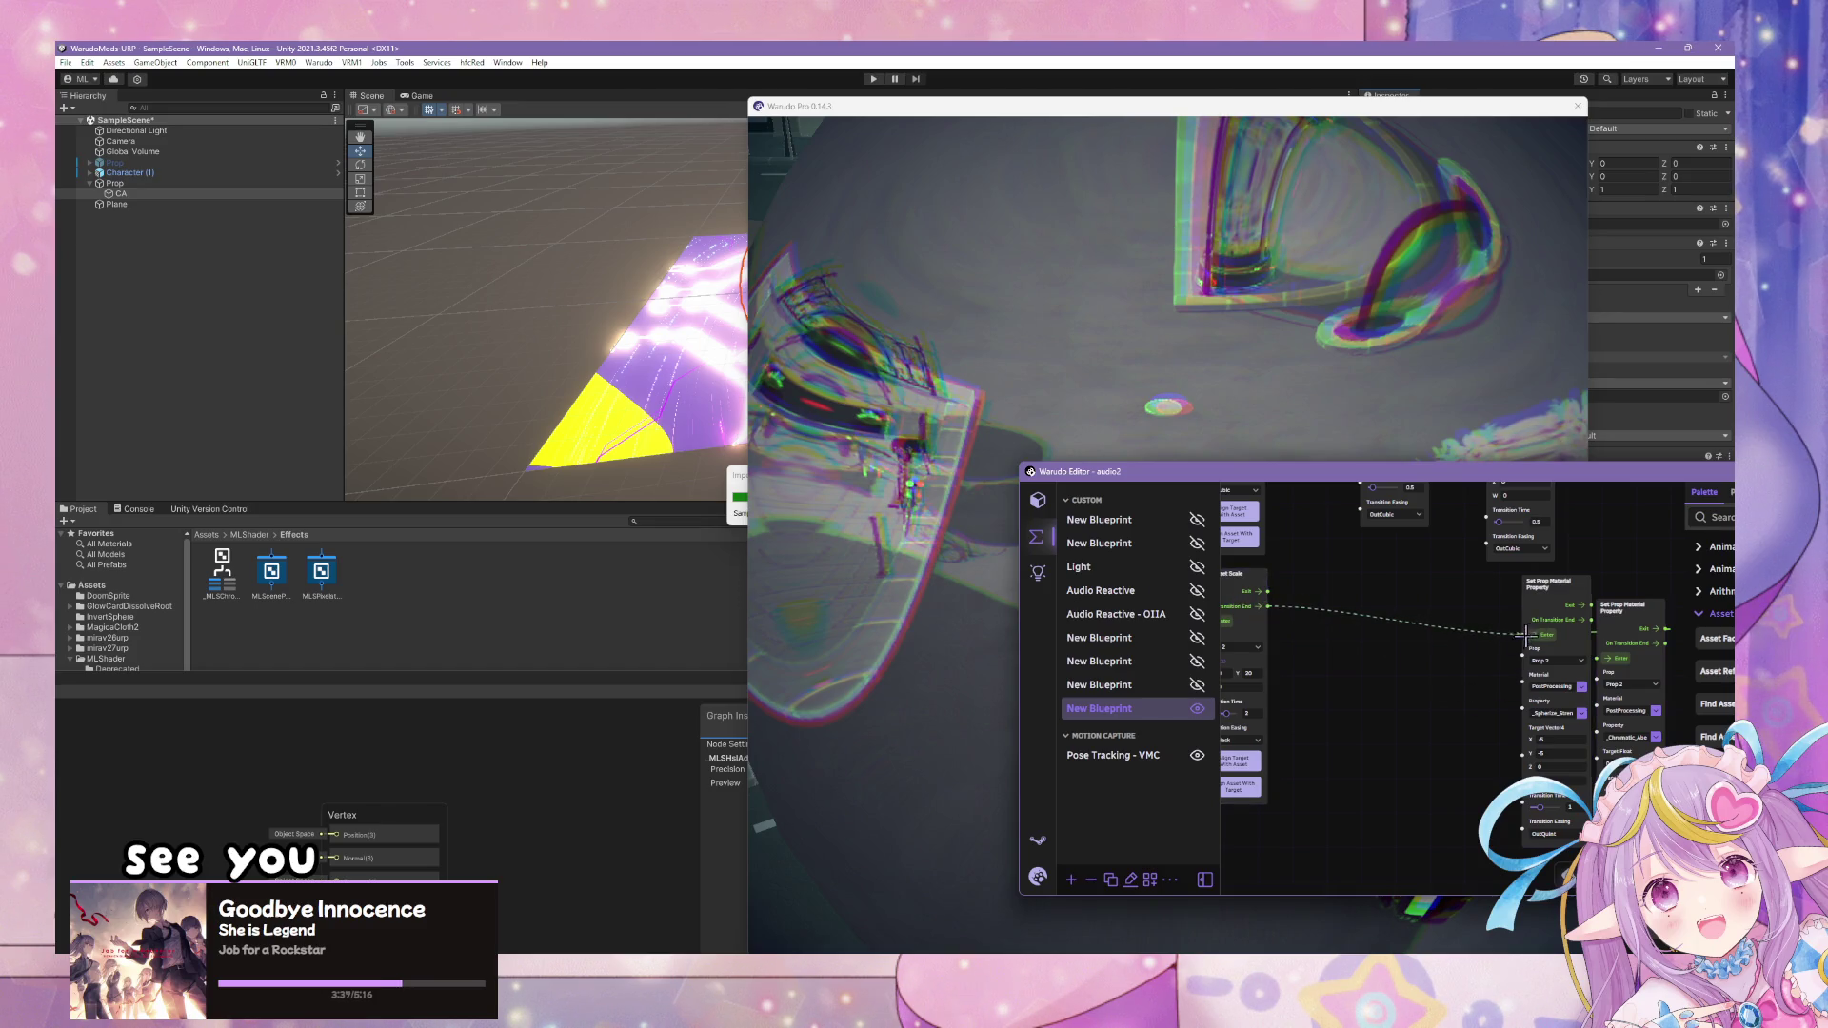
drag(1550, 586, 1382, 591)
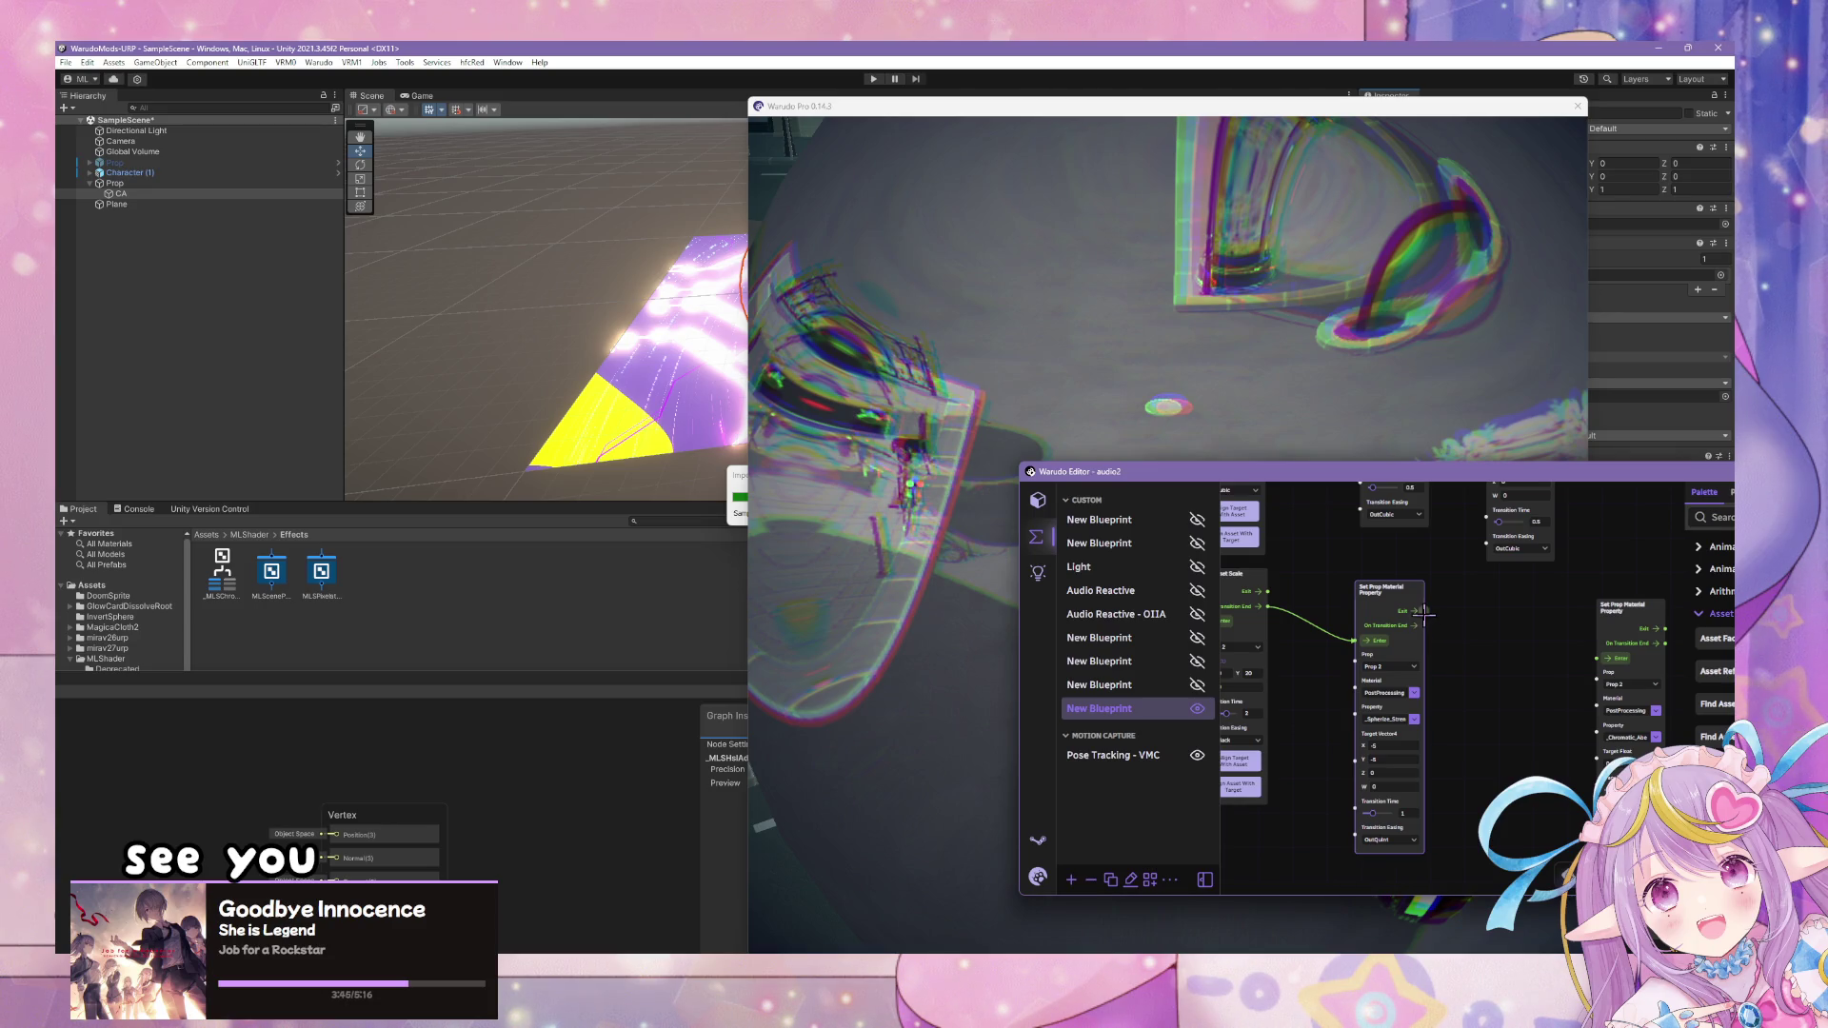
drag(1595, 657, 1596, 658)
click(1290, 369)
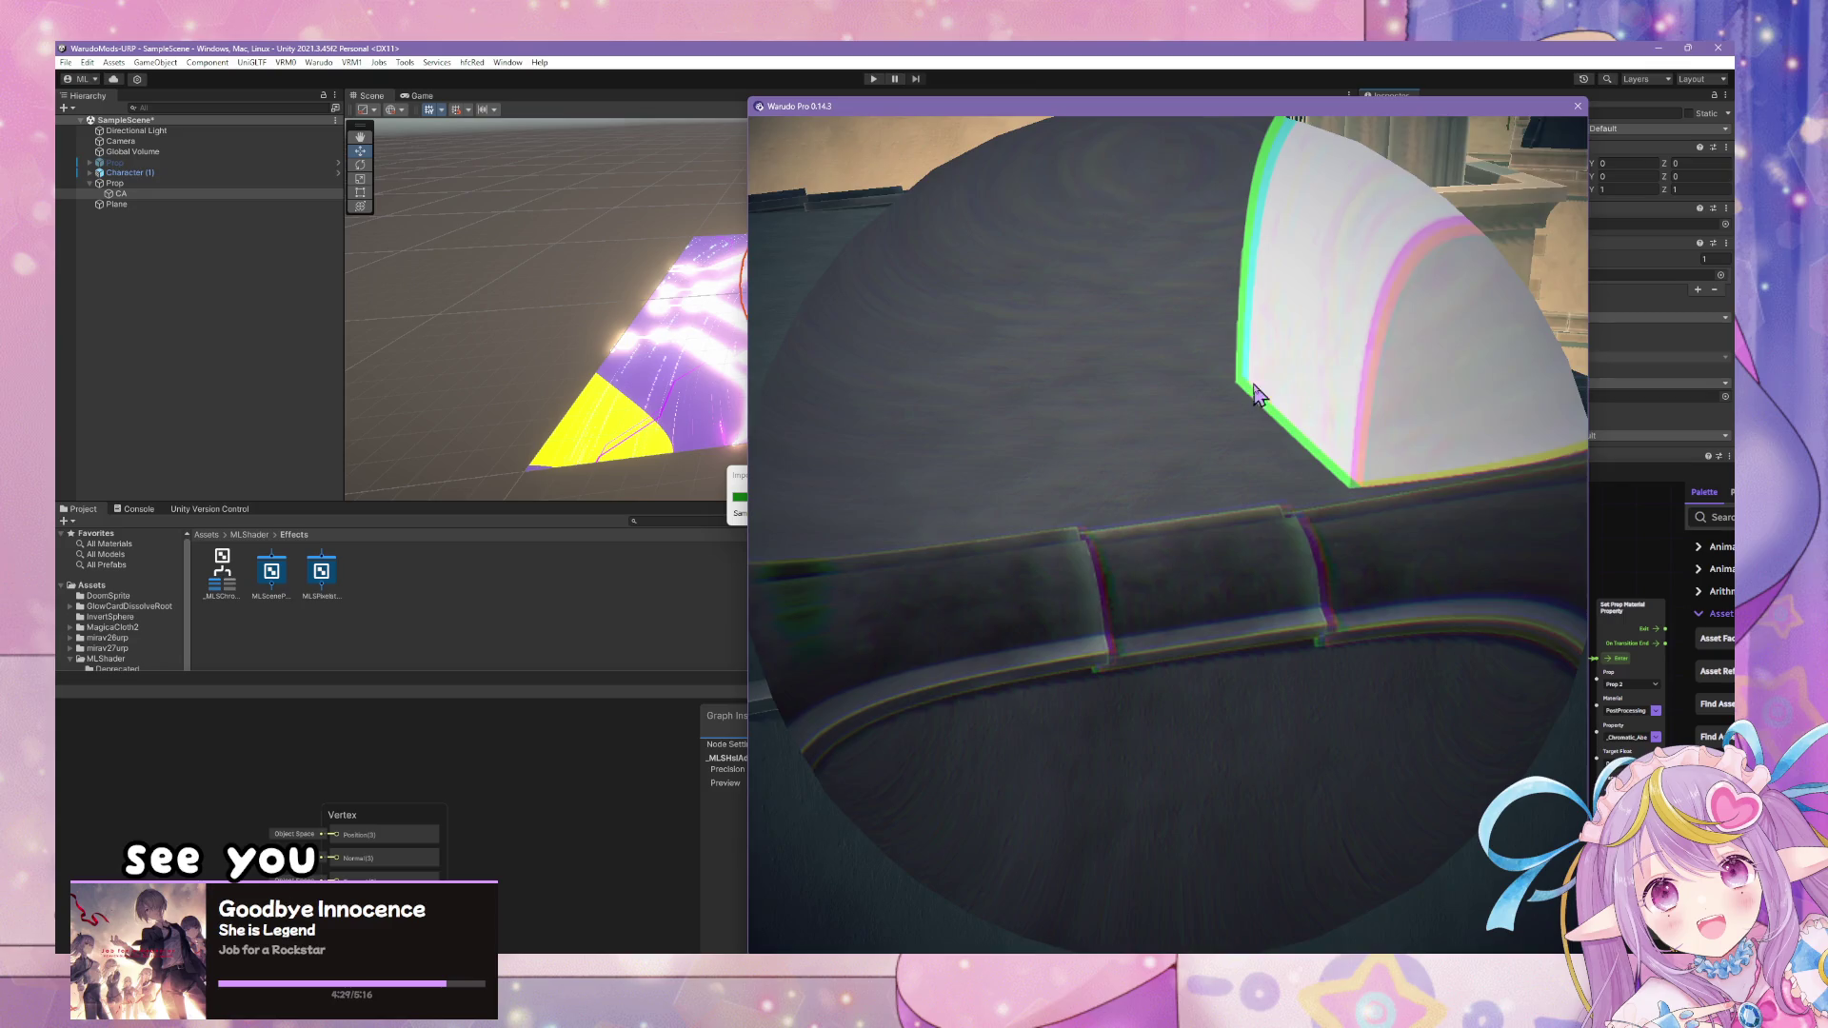
- Zoom the viewport out from the close-up to a wide street view of the character
scroll(1253, 395, down, 5)
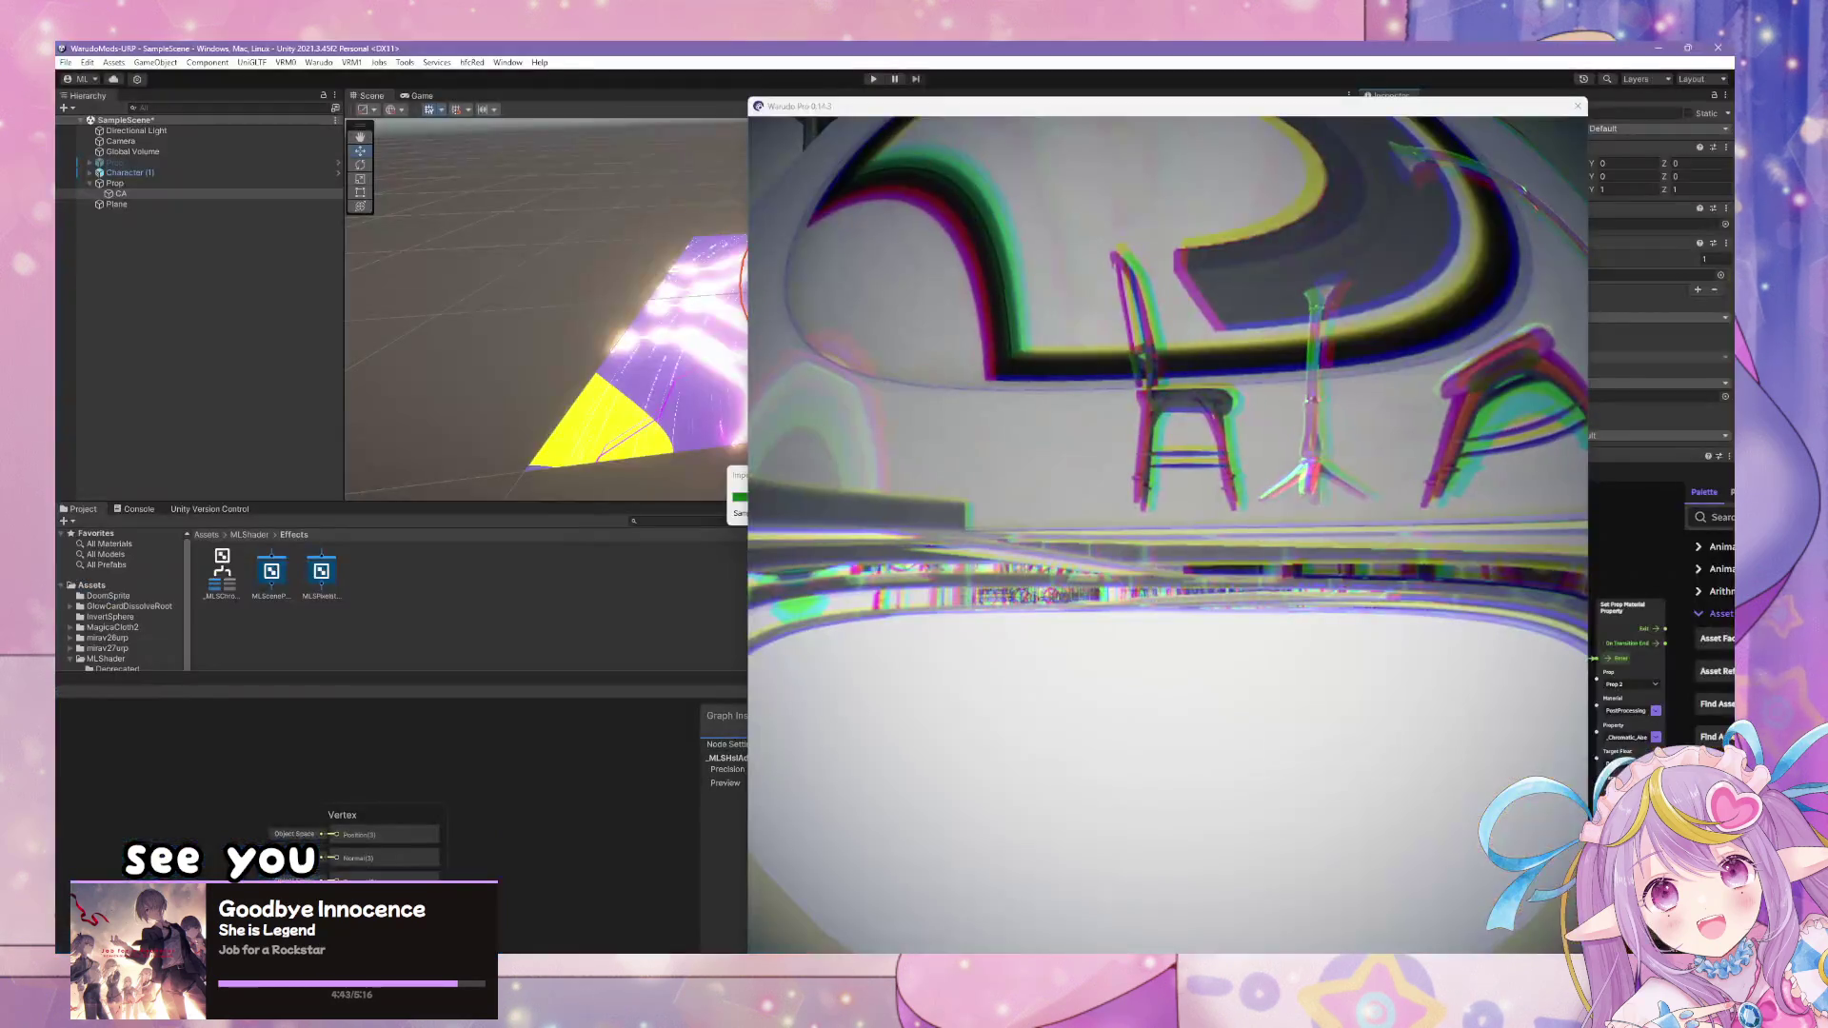
scroll(1280, 480, up, 5)
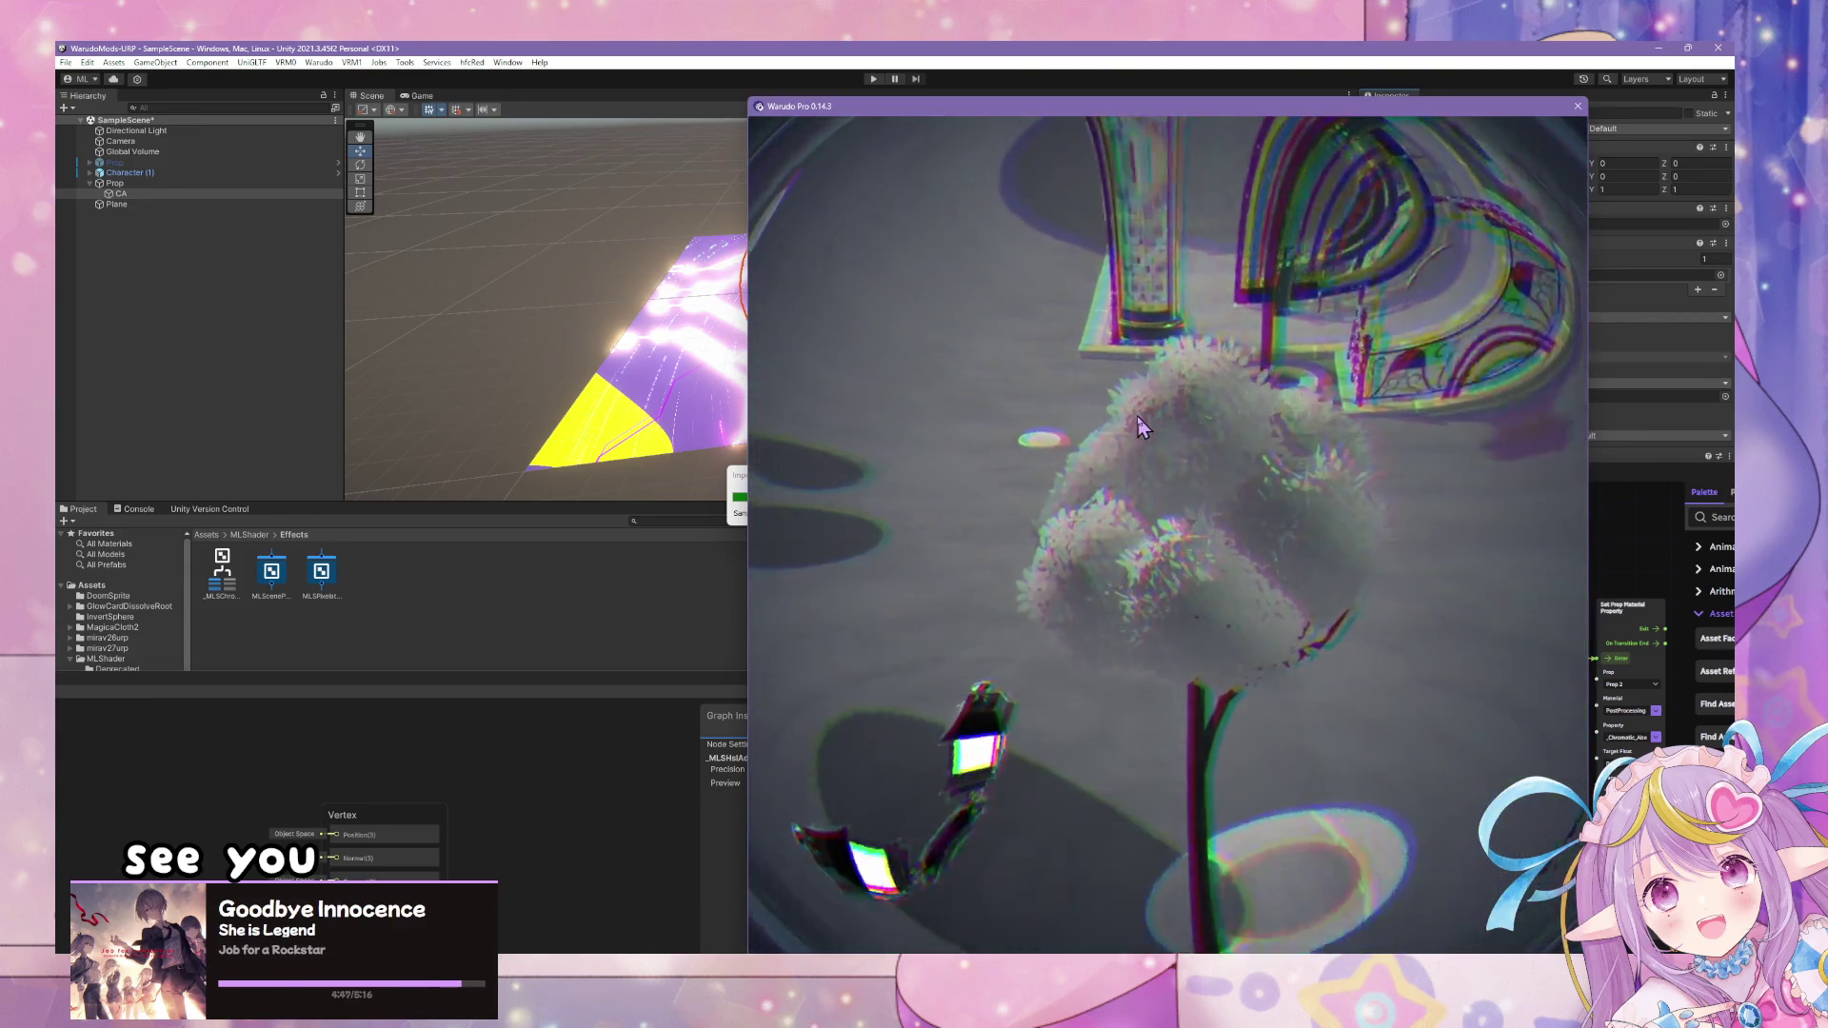
scroll(1154, 419, down, 5)
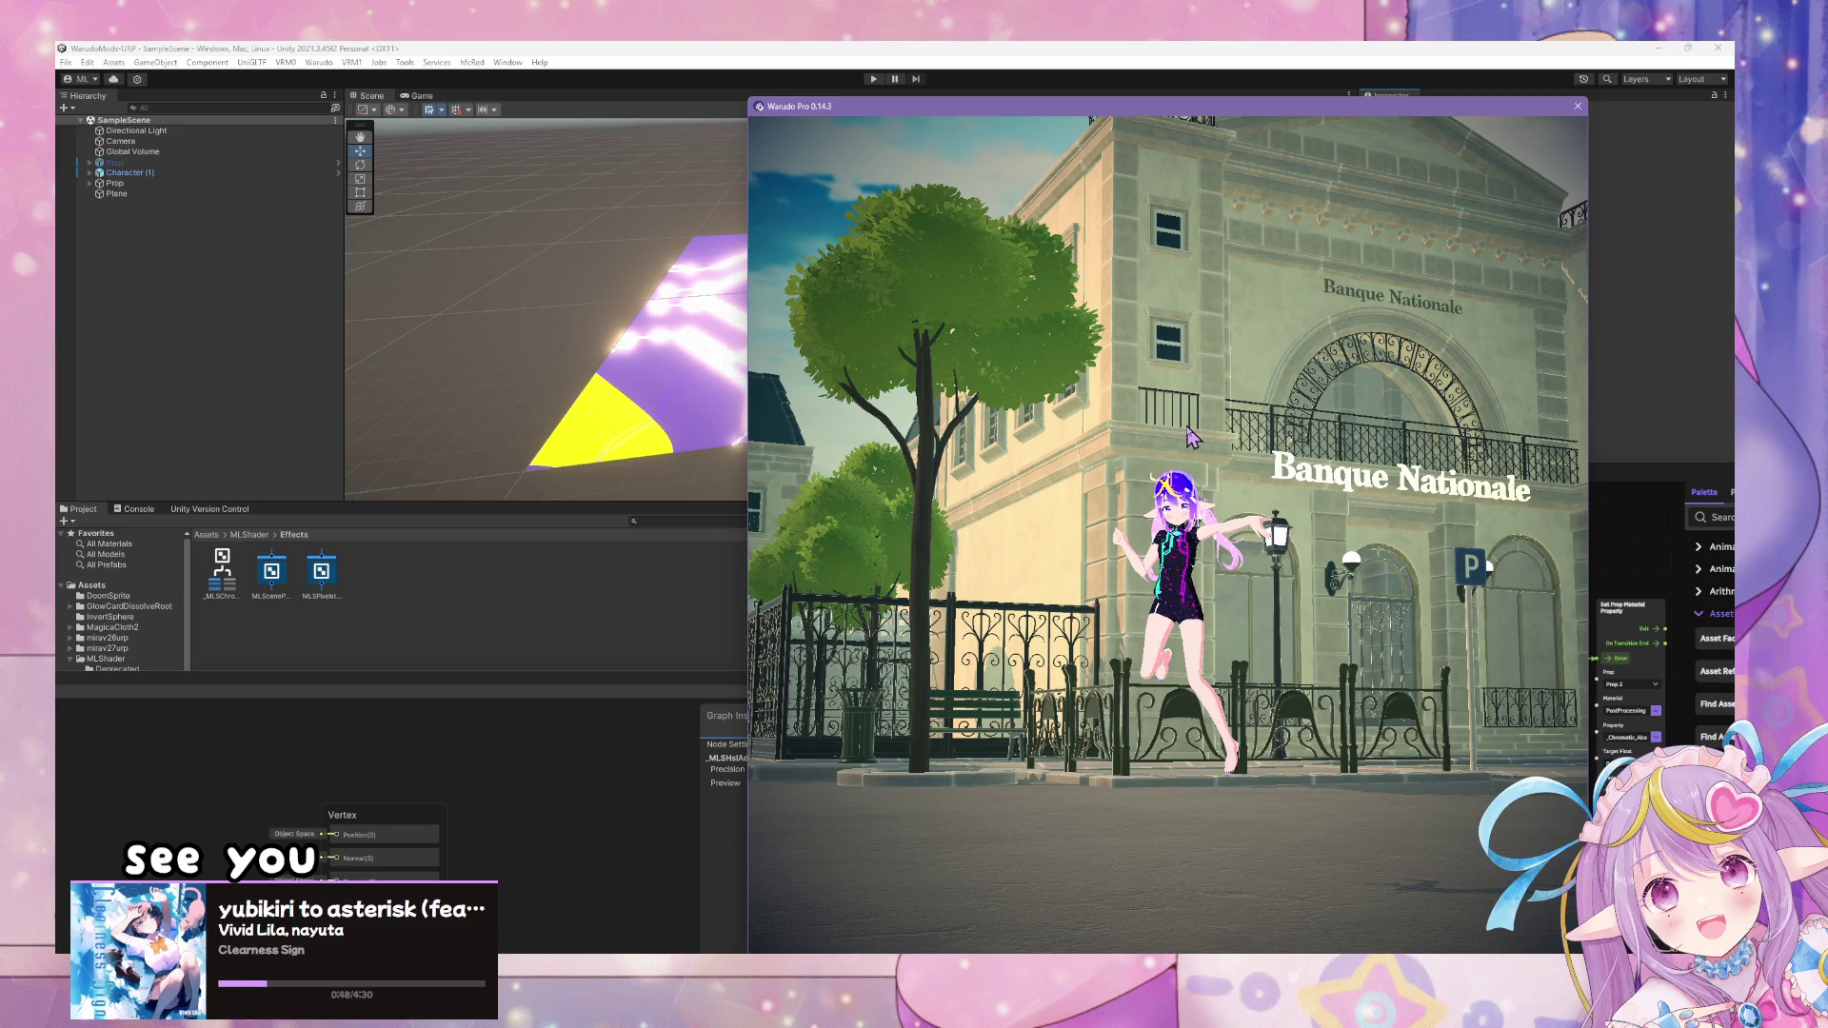
- Refocus the Warudo viewport to replay the grayscale fisheye effect on the Paris street
click(1098, 1007)
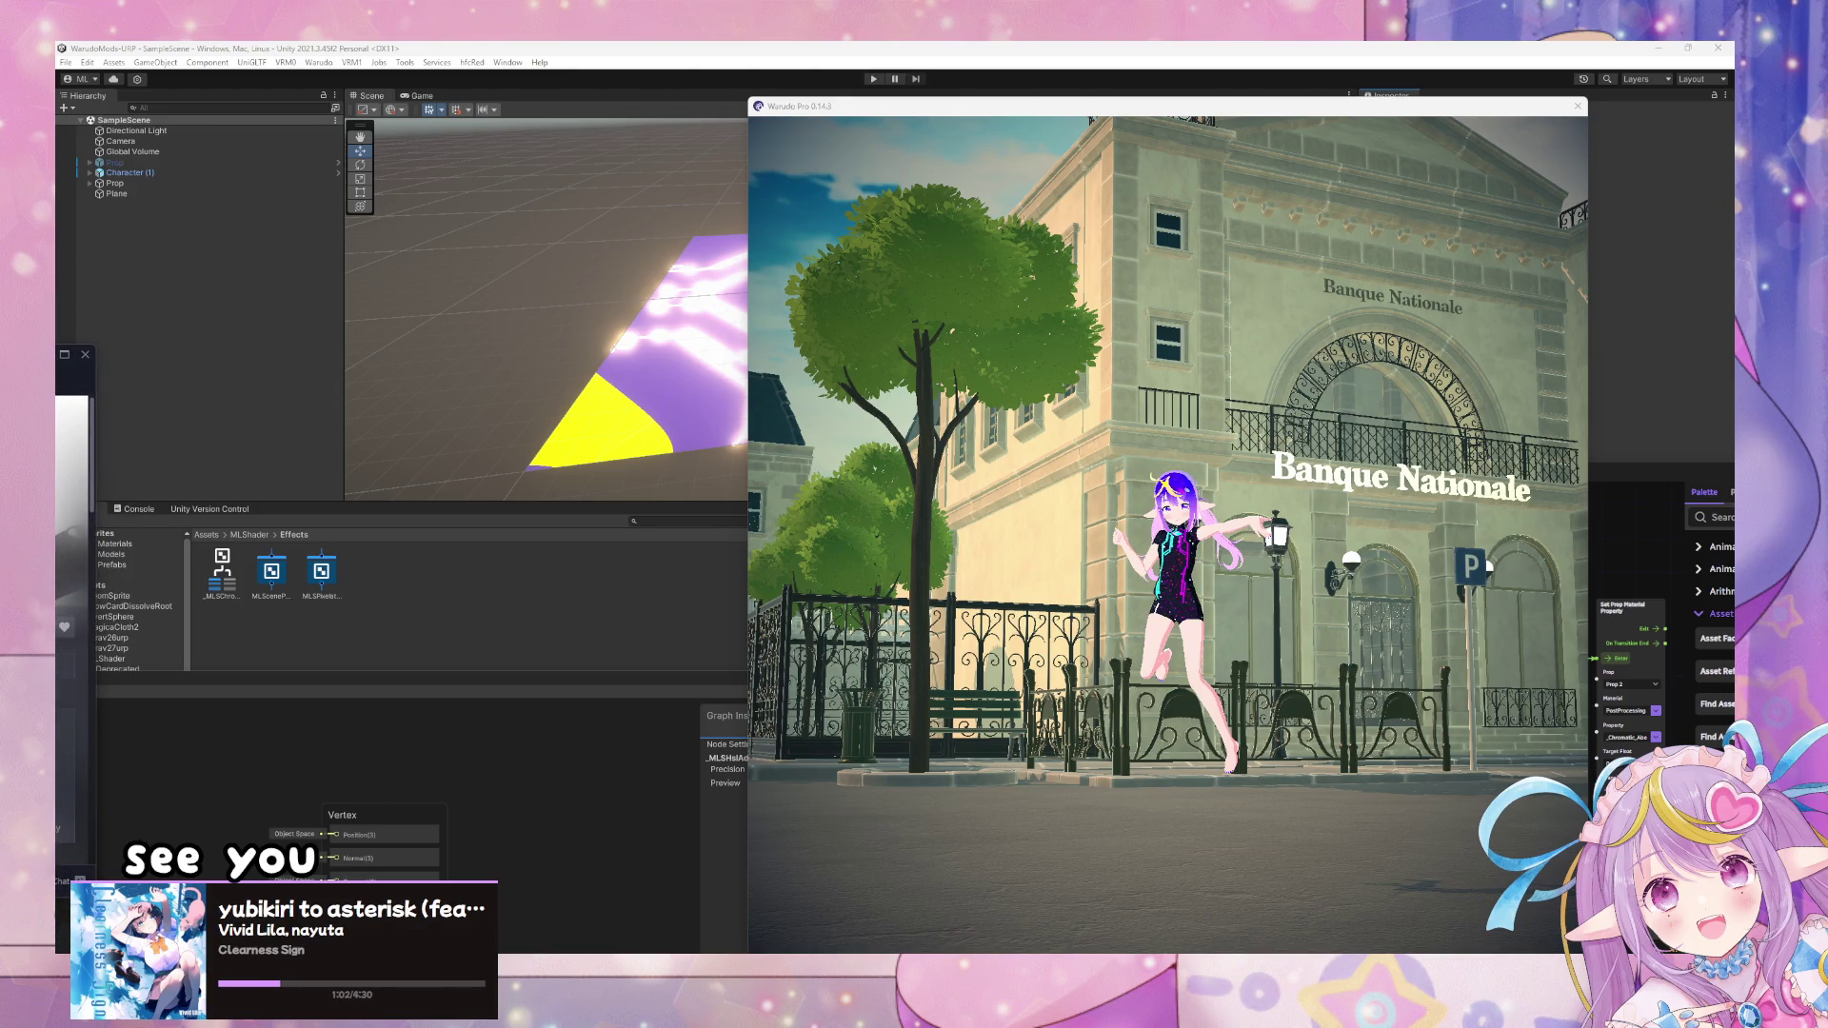
click(1451, 423)
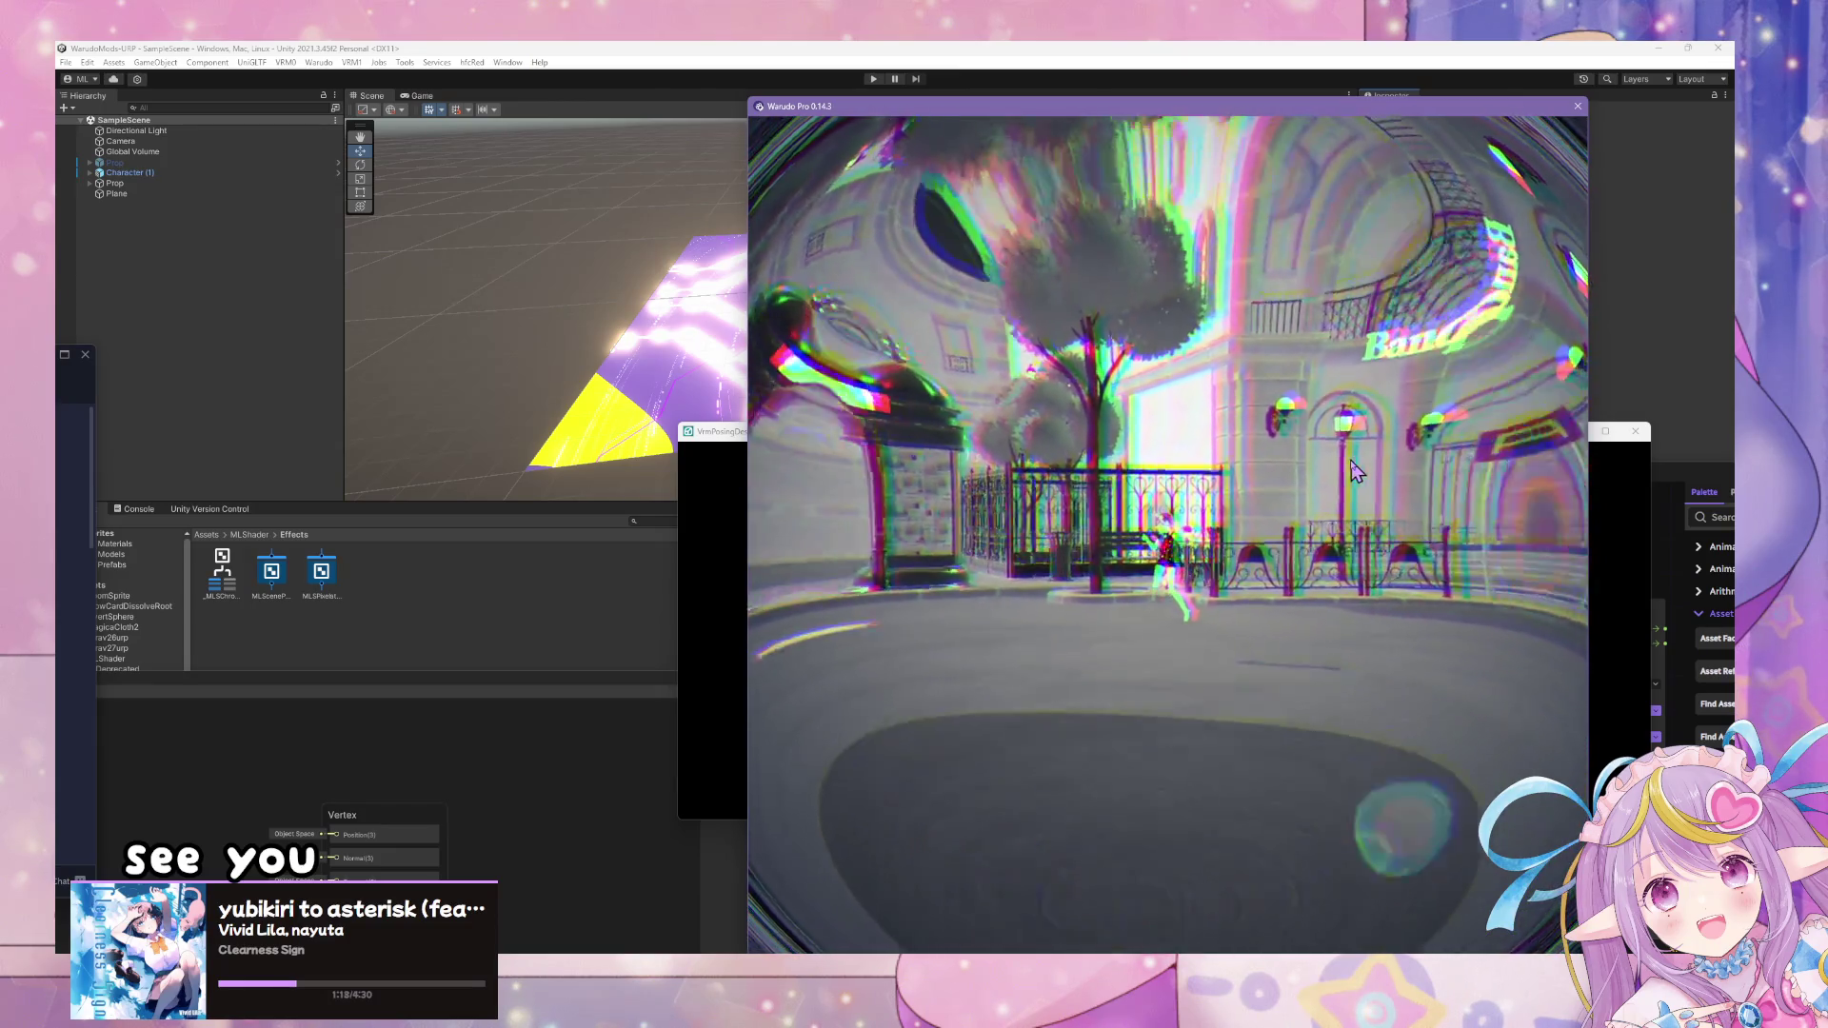
- Re-trigger the blueprint from the editor so the street returns to normal full colour
click(1659, 572)
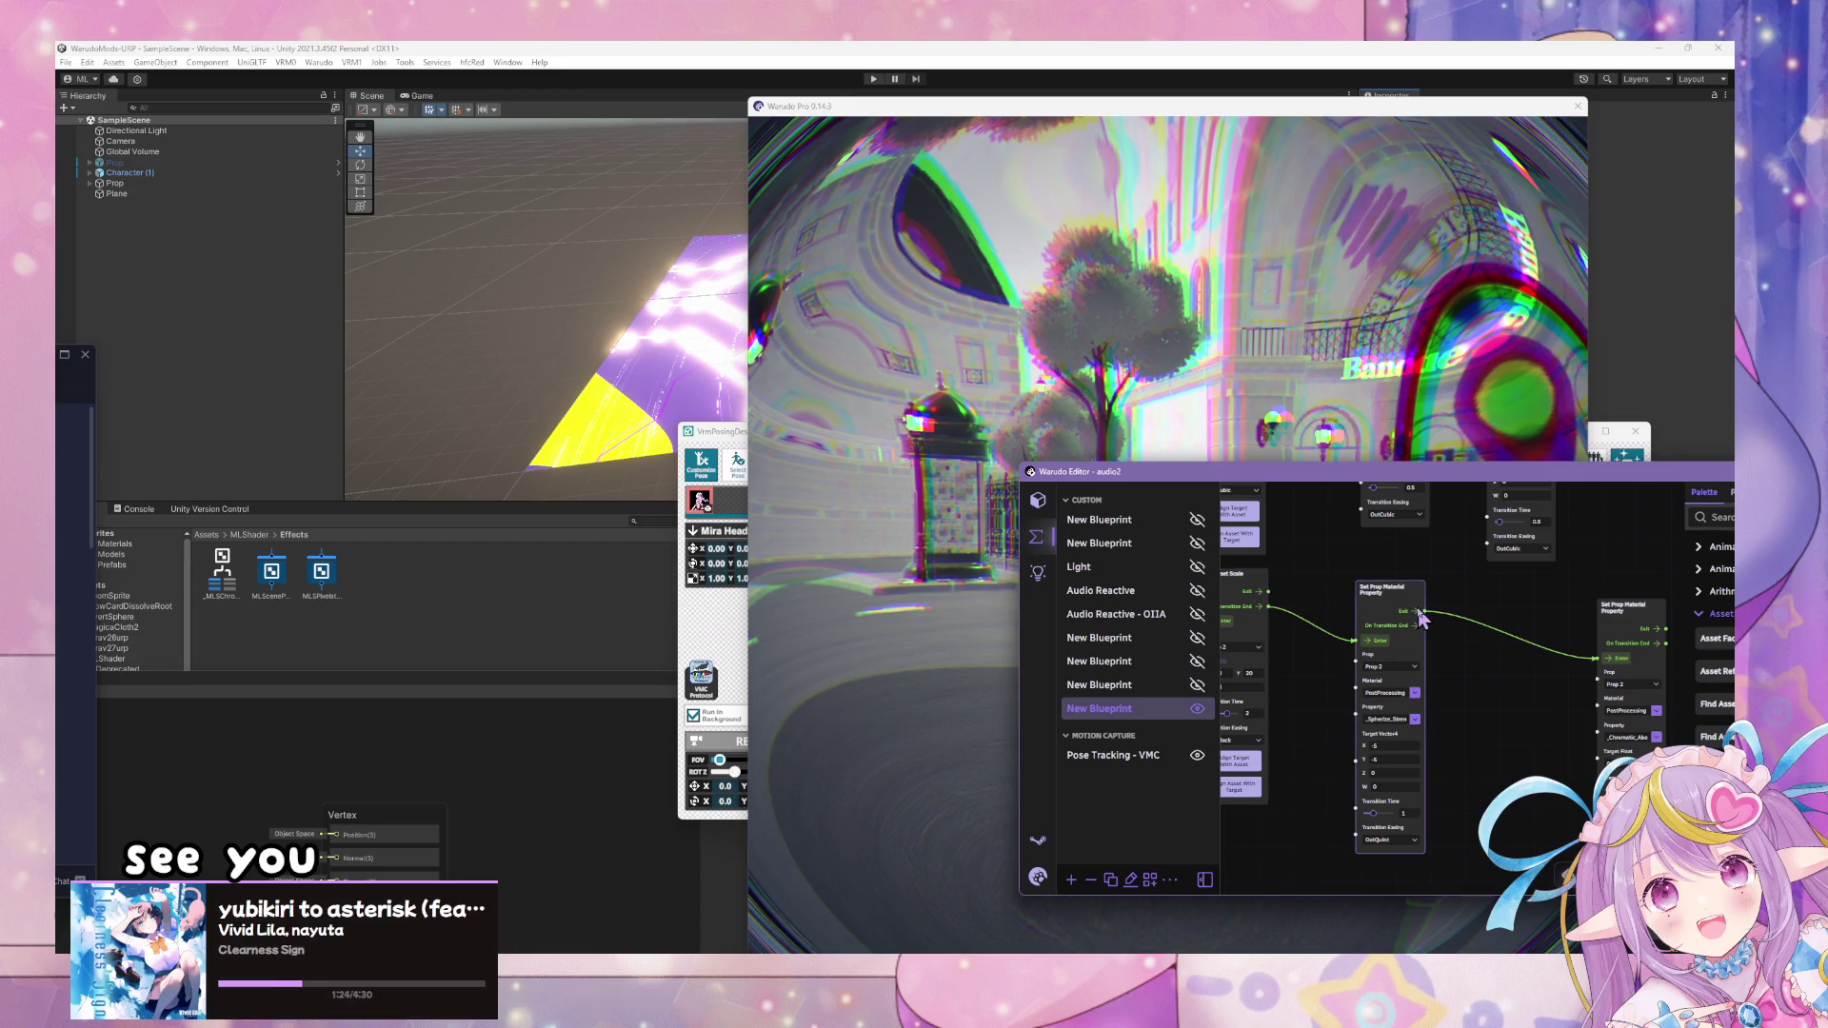
click(1286, 411)
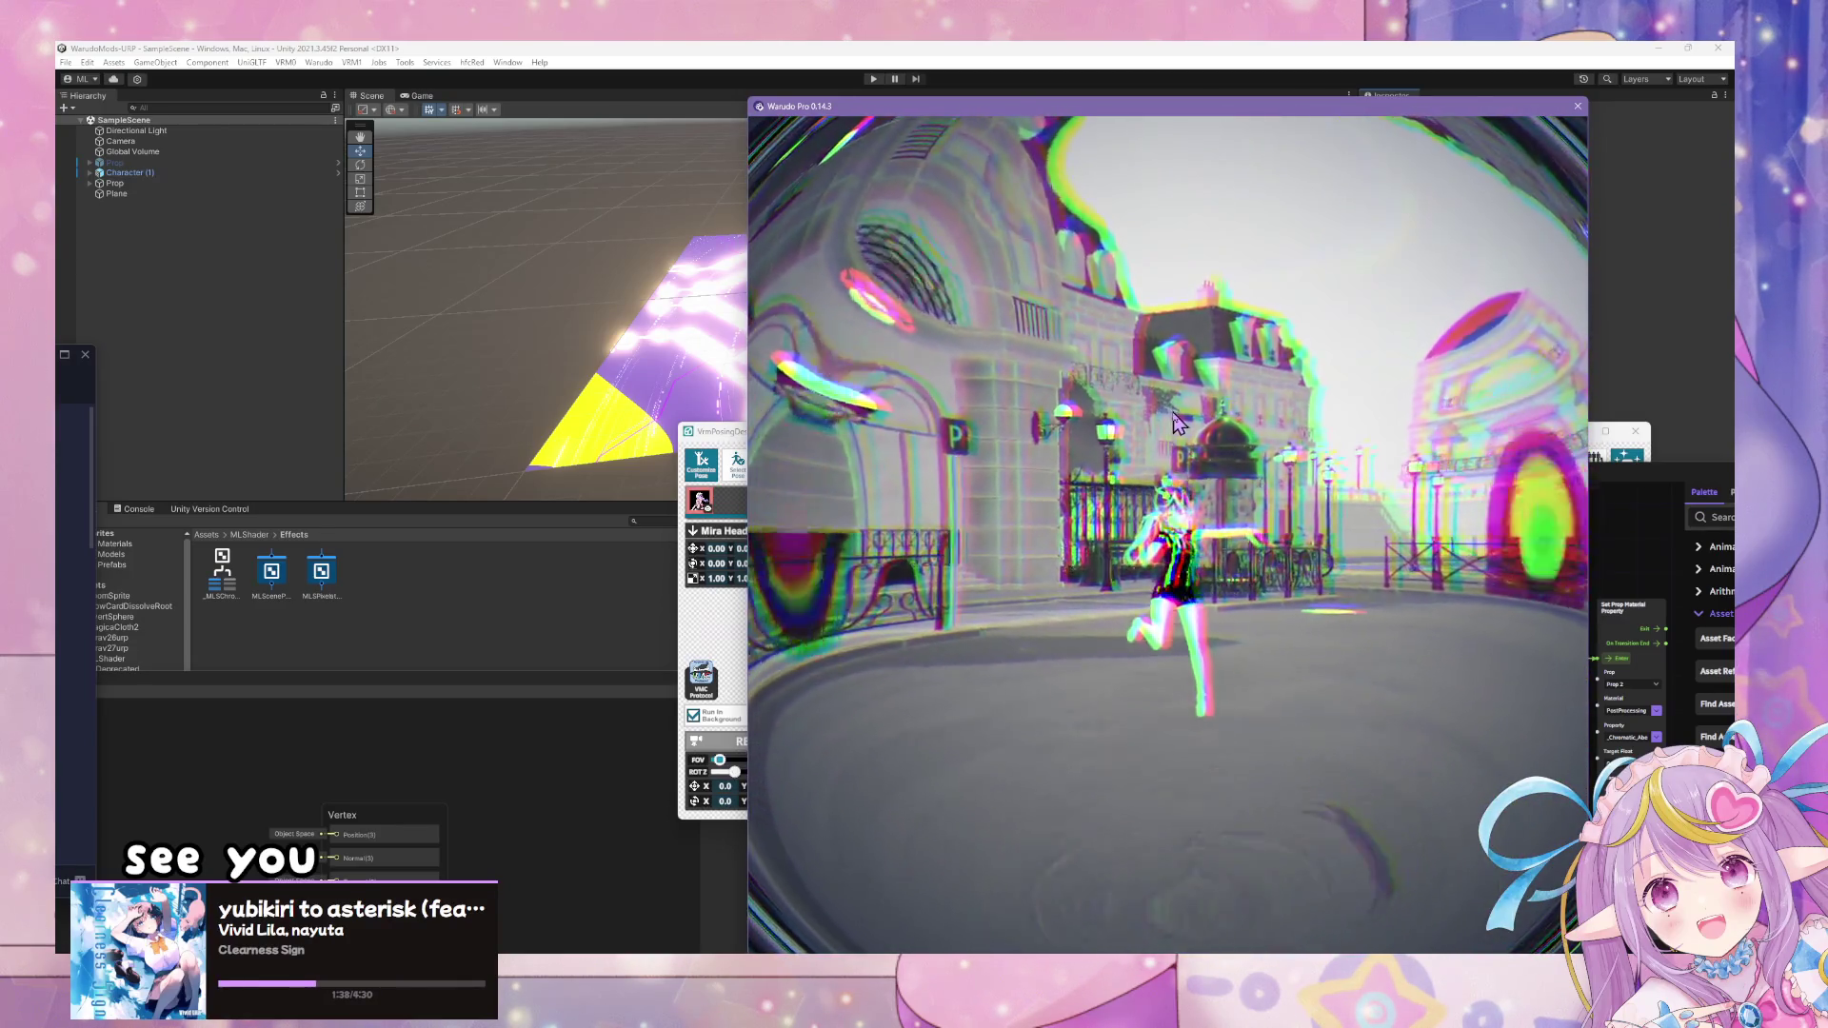
key(alt+Tab)
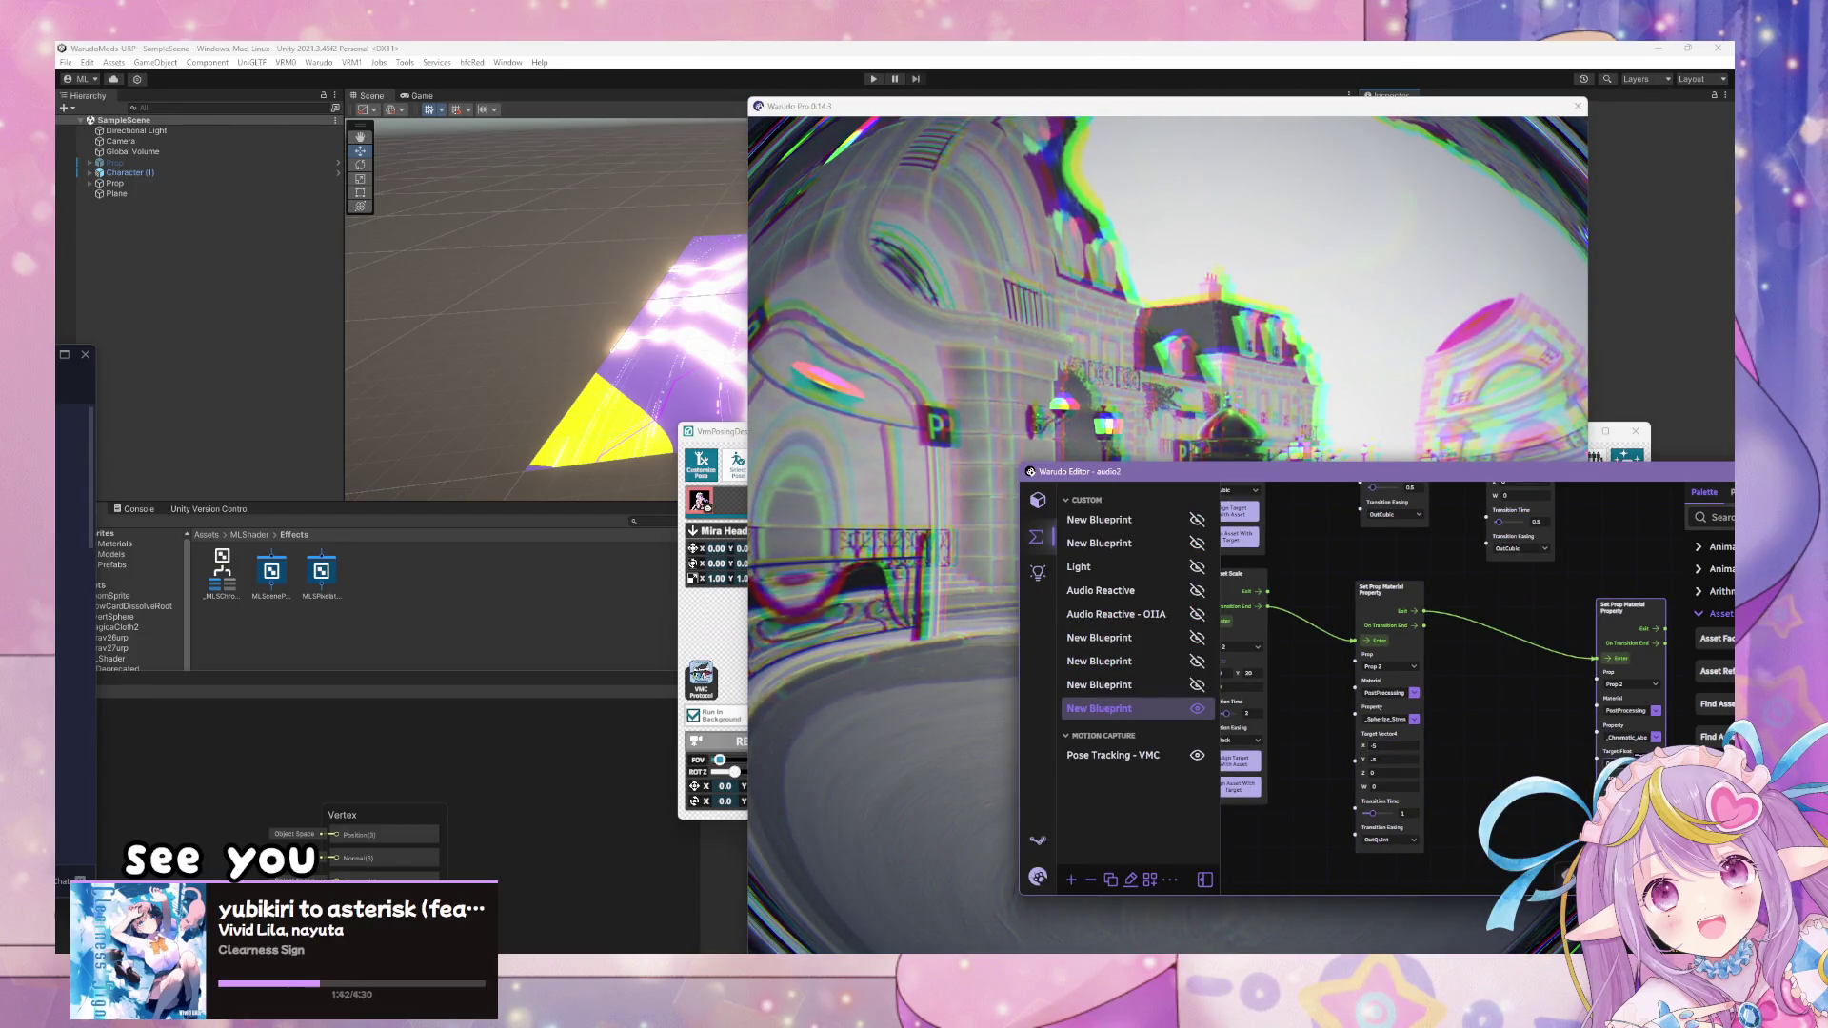
click(1400, 374)
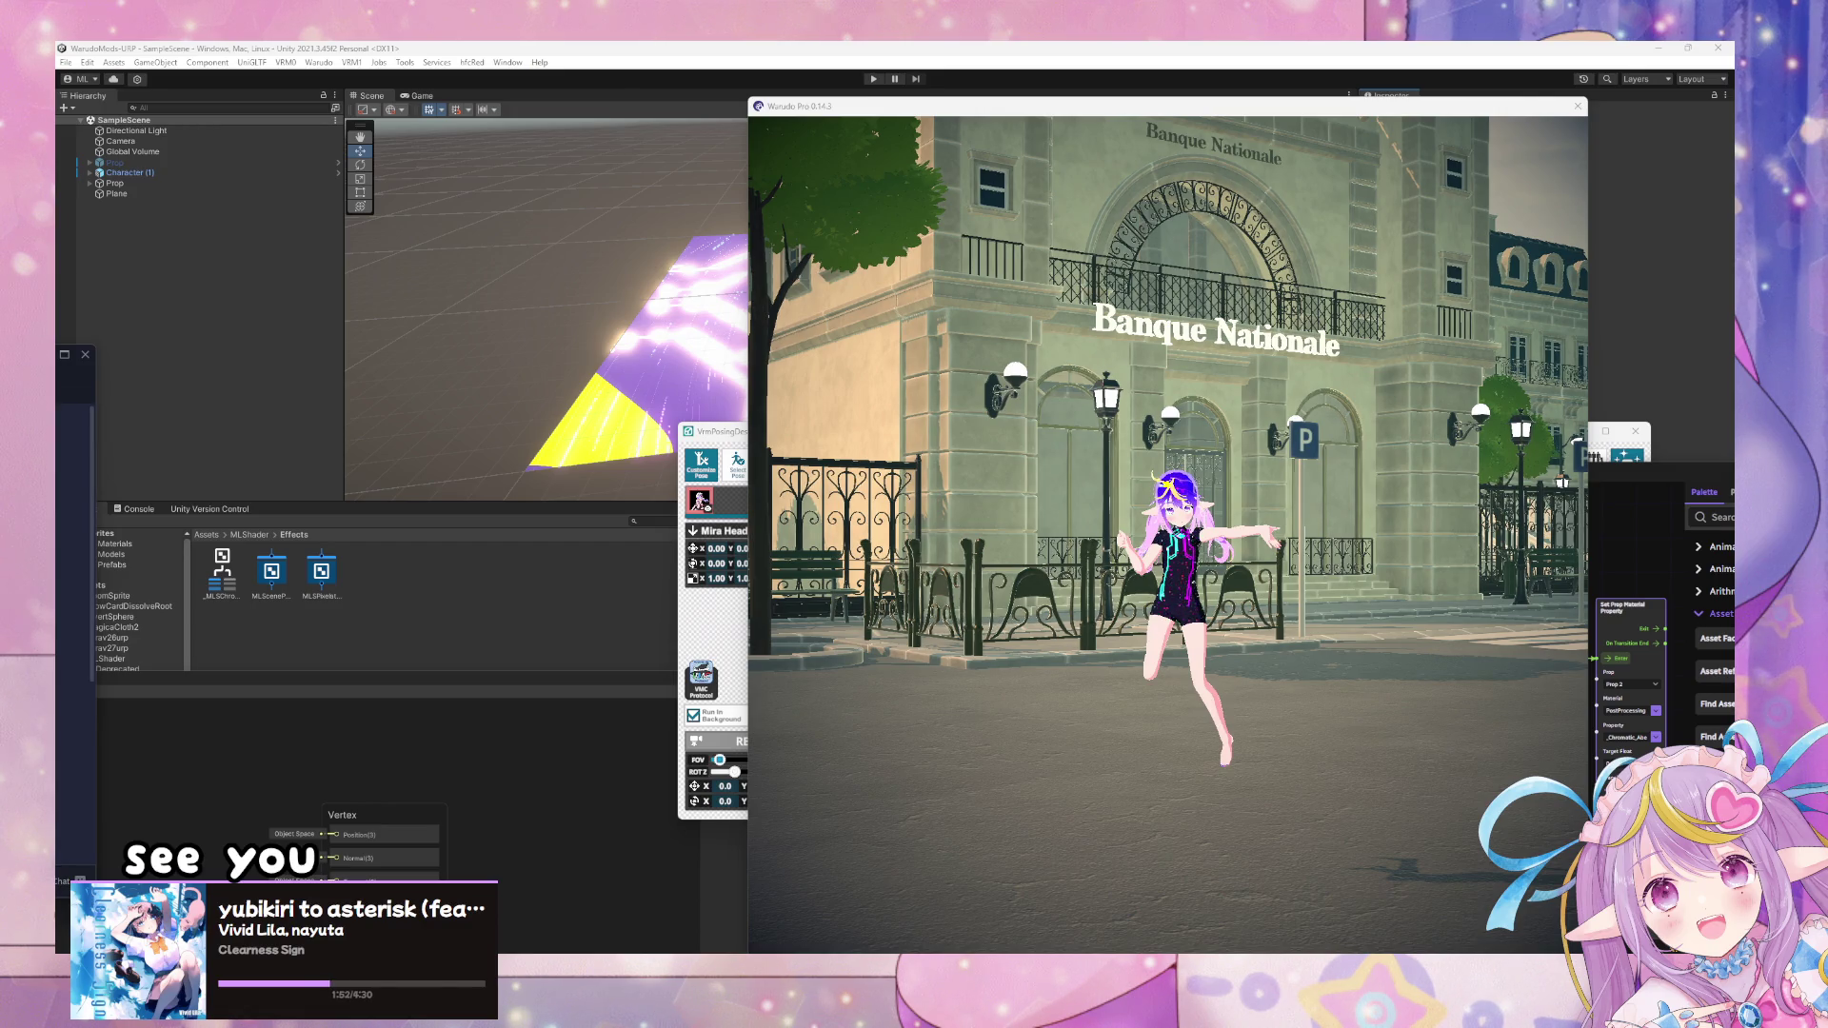
- Move the chat window aside and bring VRM Posing Desktop to the front
drag(71, 355, 110, 180)
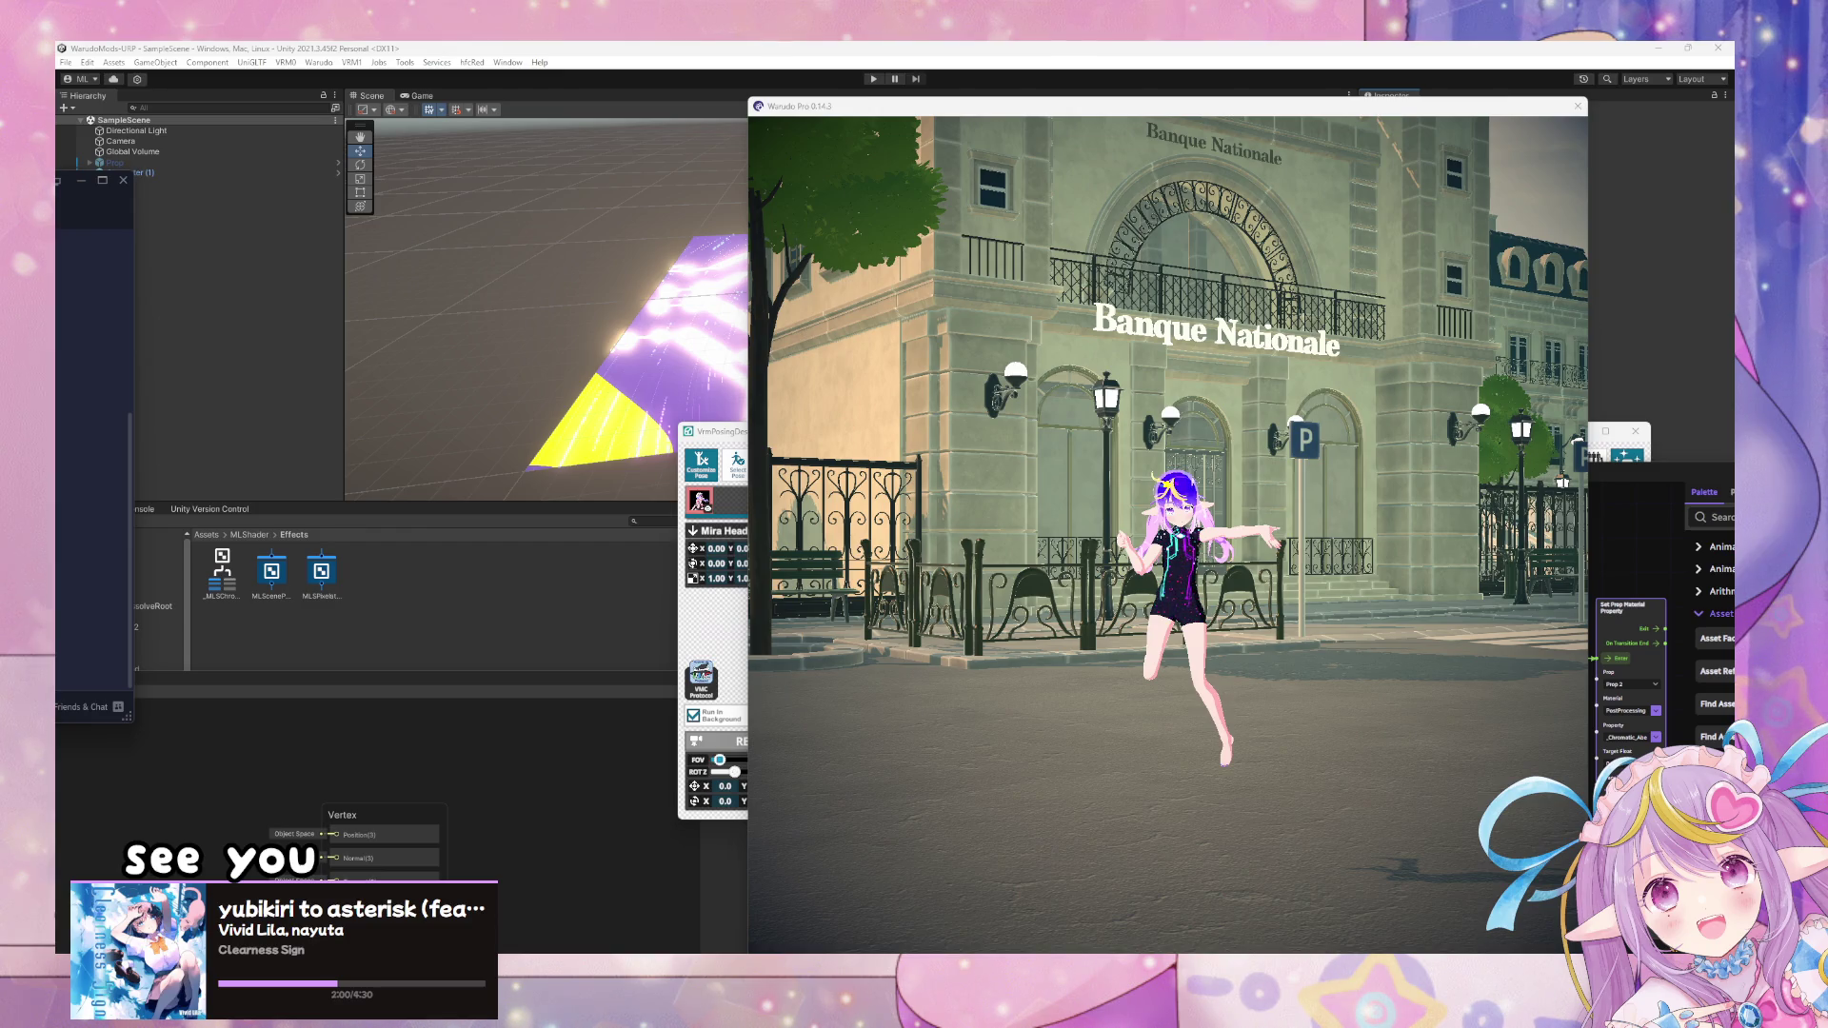
click(990, 508)
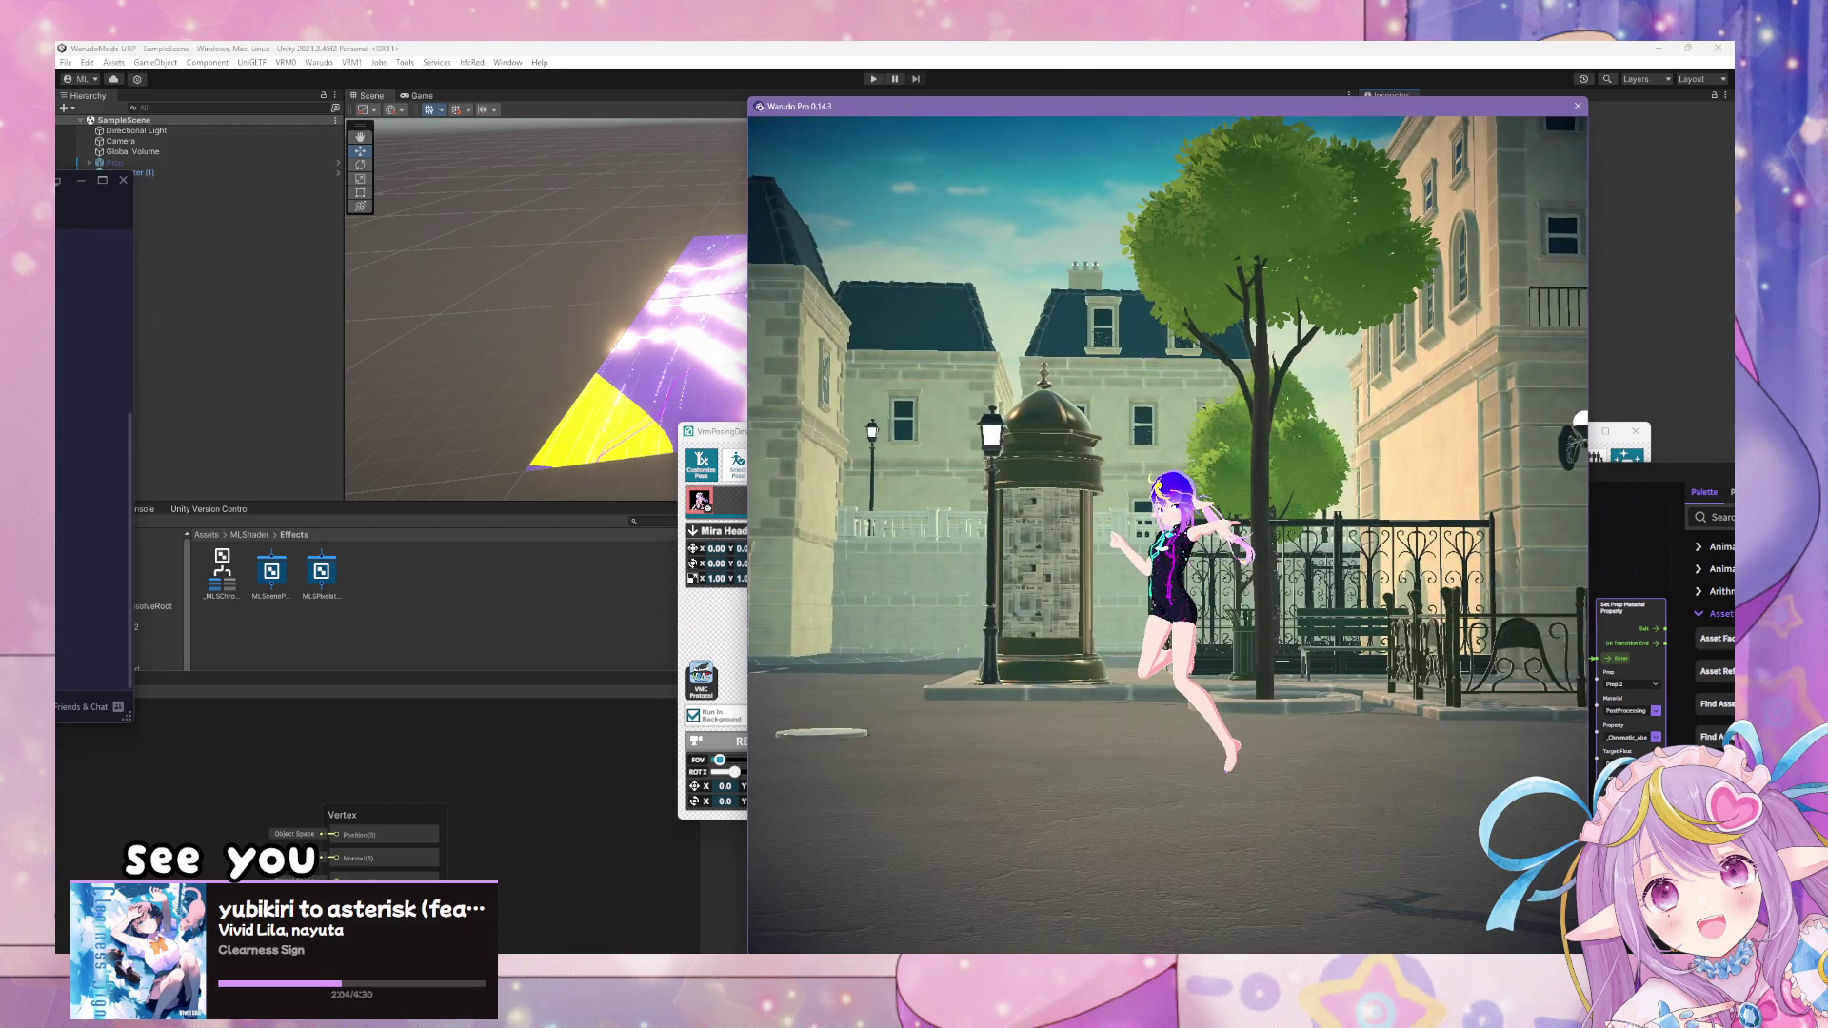
click(719, 619)
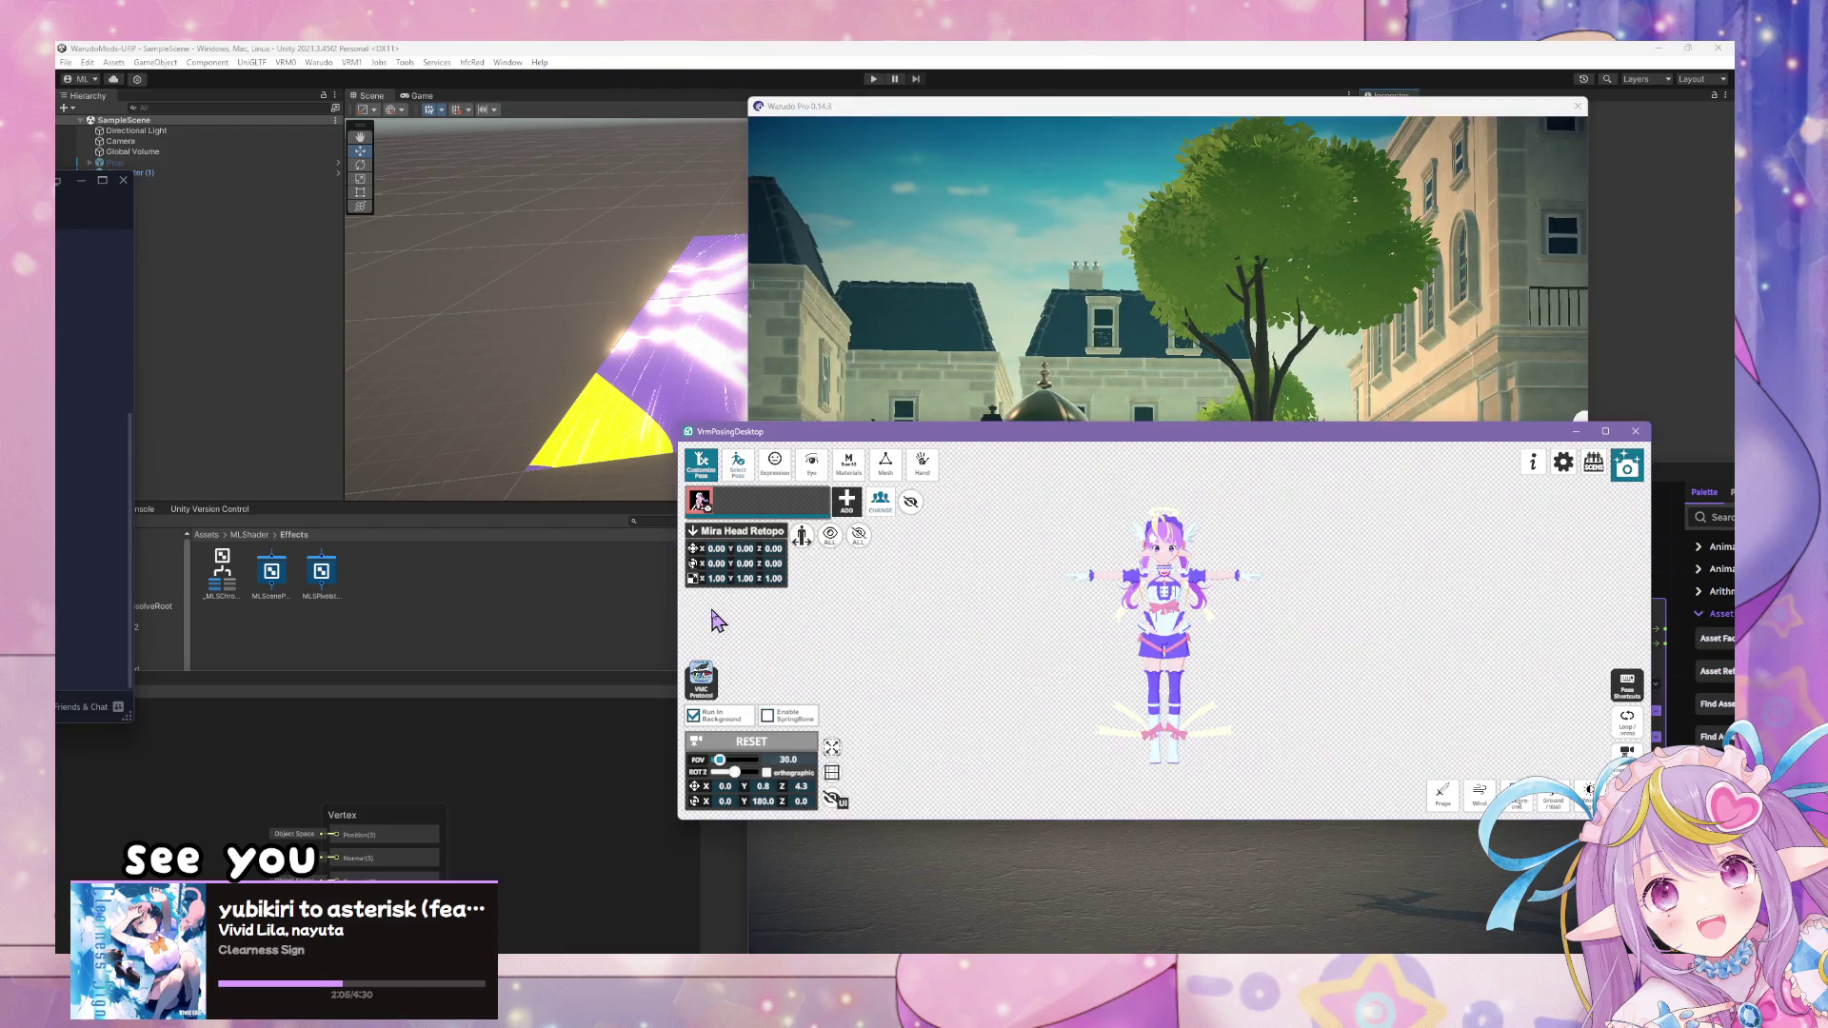
- Load the V27 base .vrm from the MiraArt v27 folder as the new avatar via CHANGE
click(876, 510)
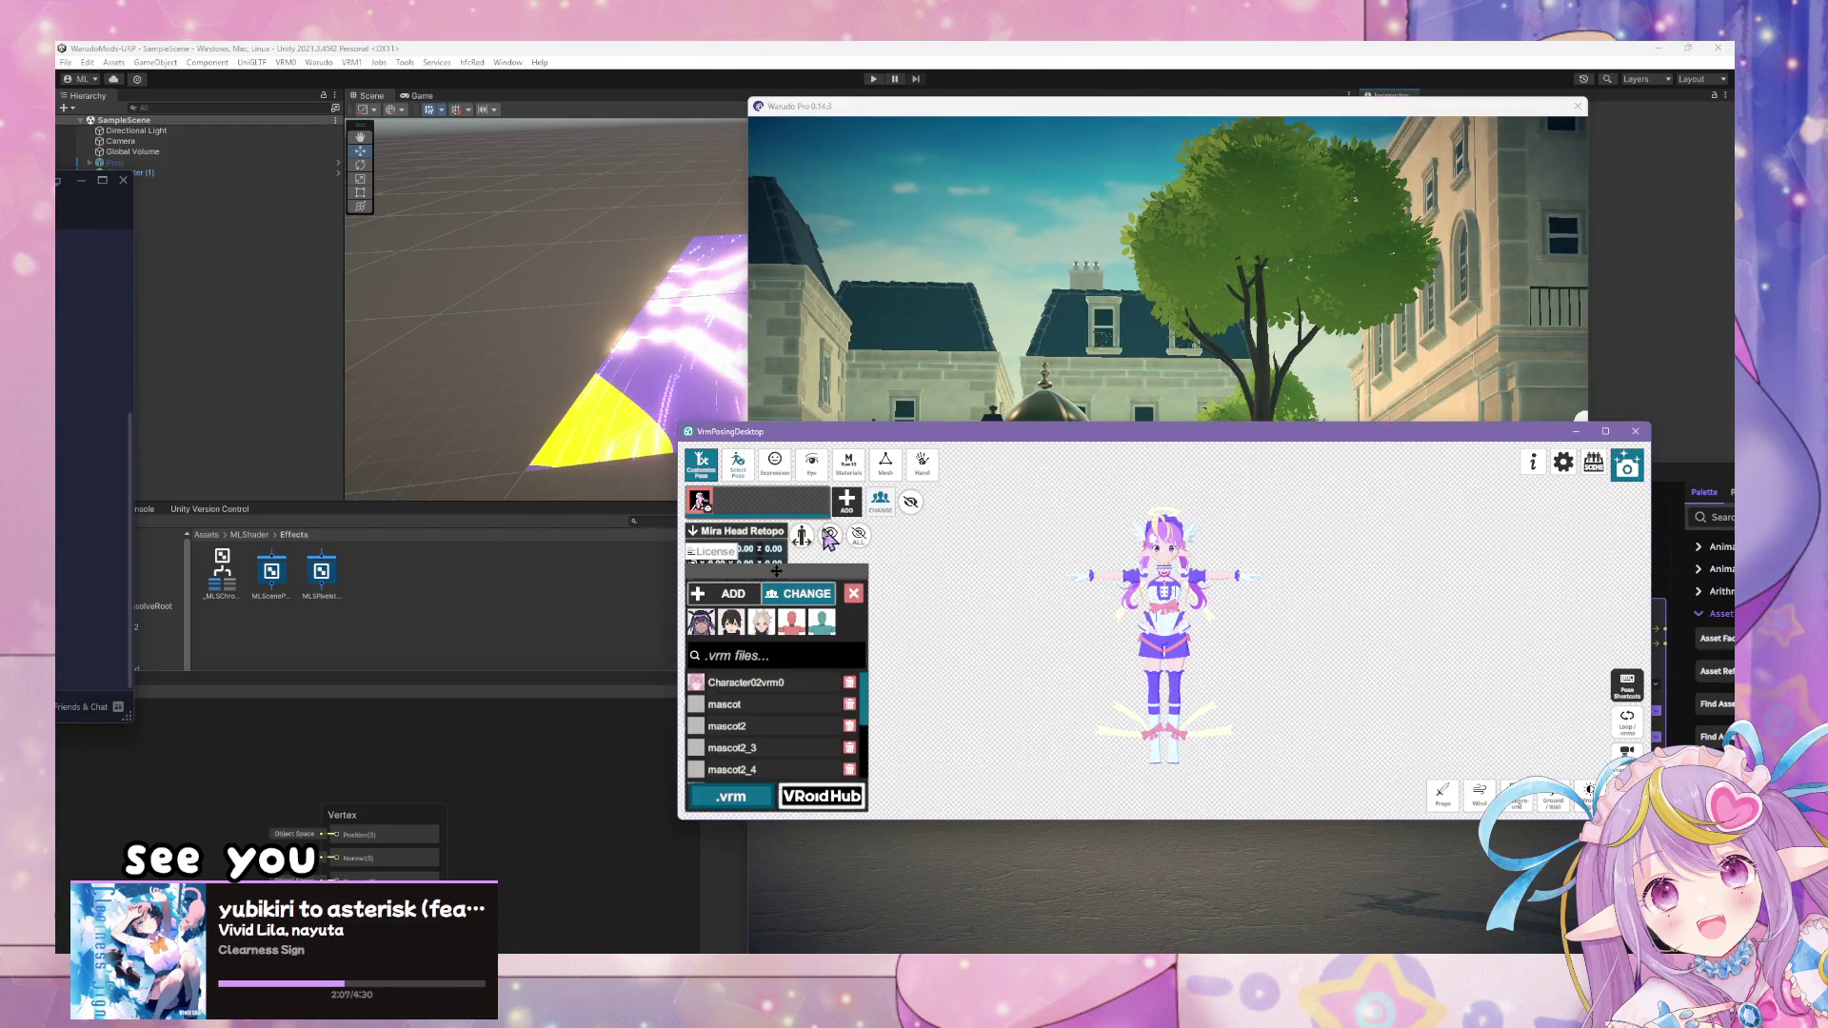
click(854, 597)
click(705, 680)
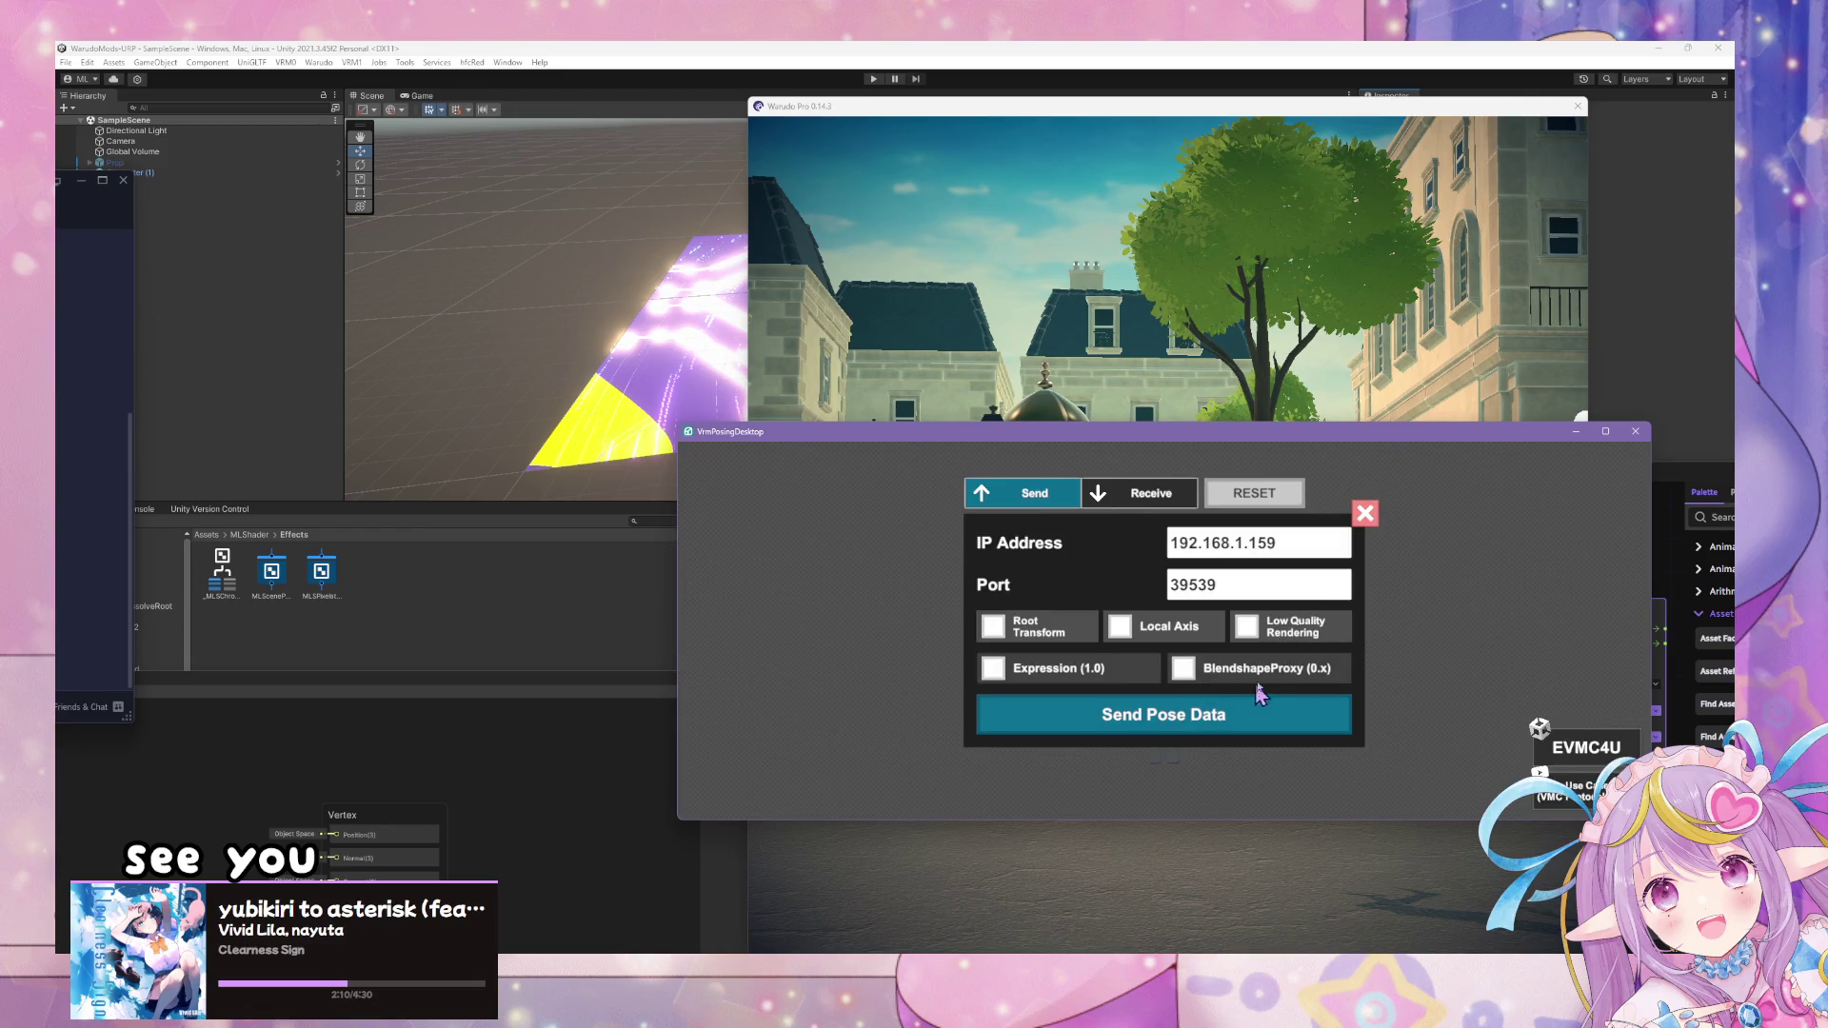
click(1373, 524)
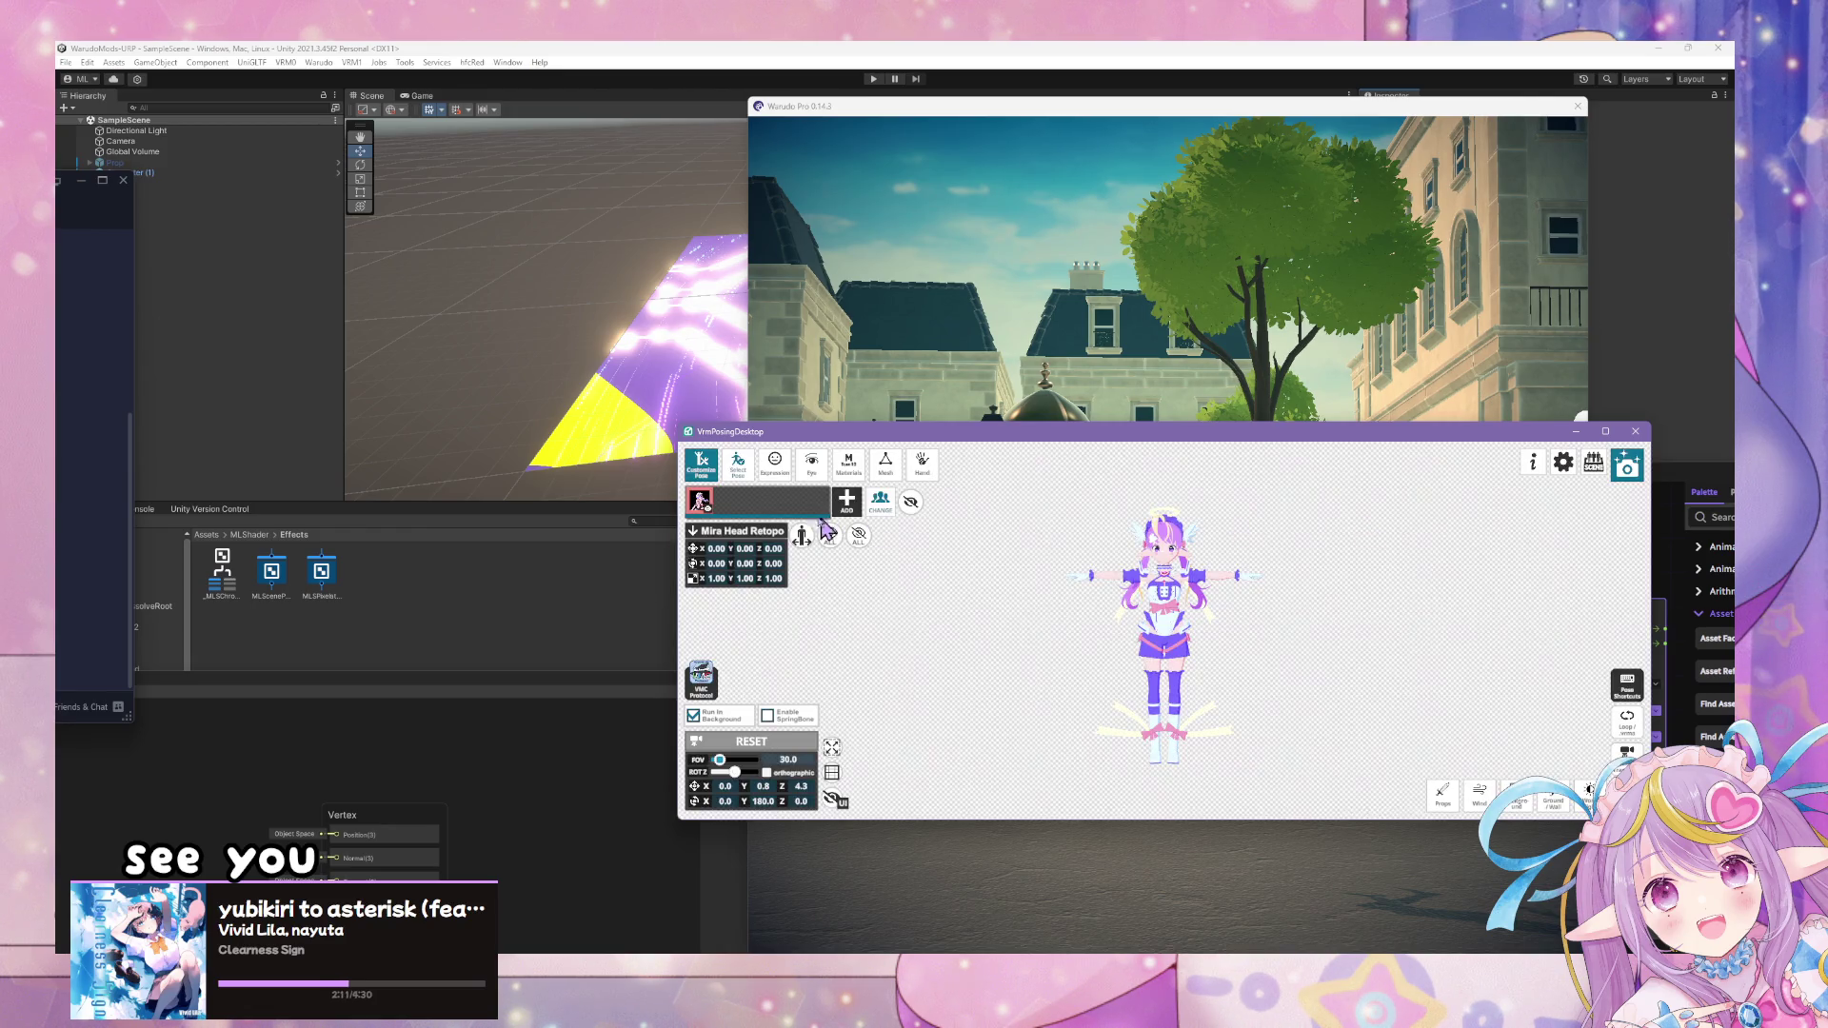
click(730, 478)
click(848, 510)
click(854, 594)
click(880, 502)
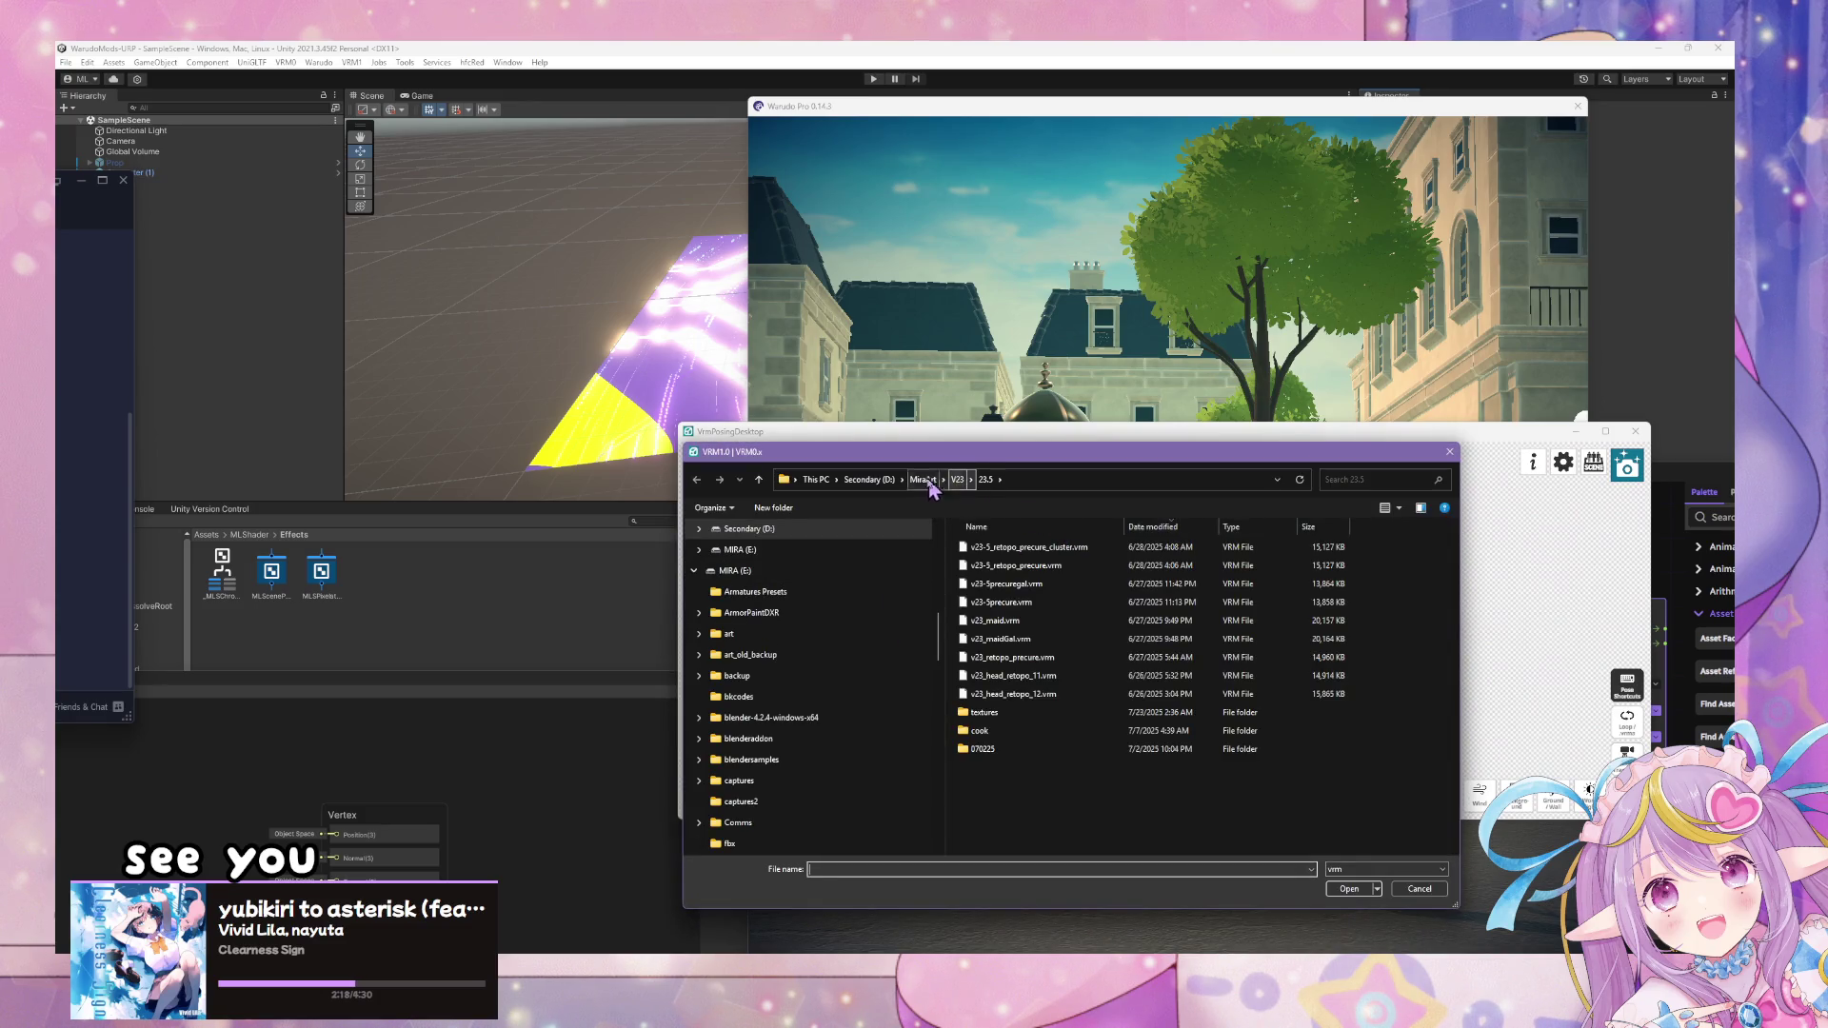
click(930, 482)
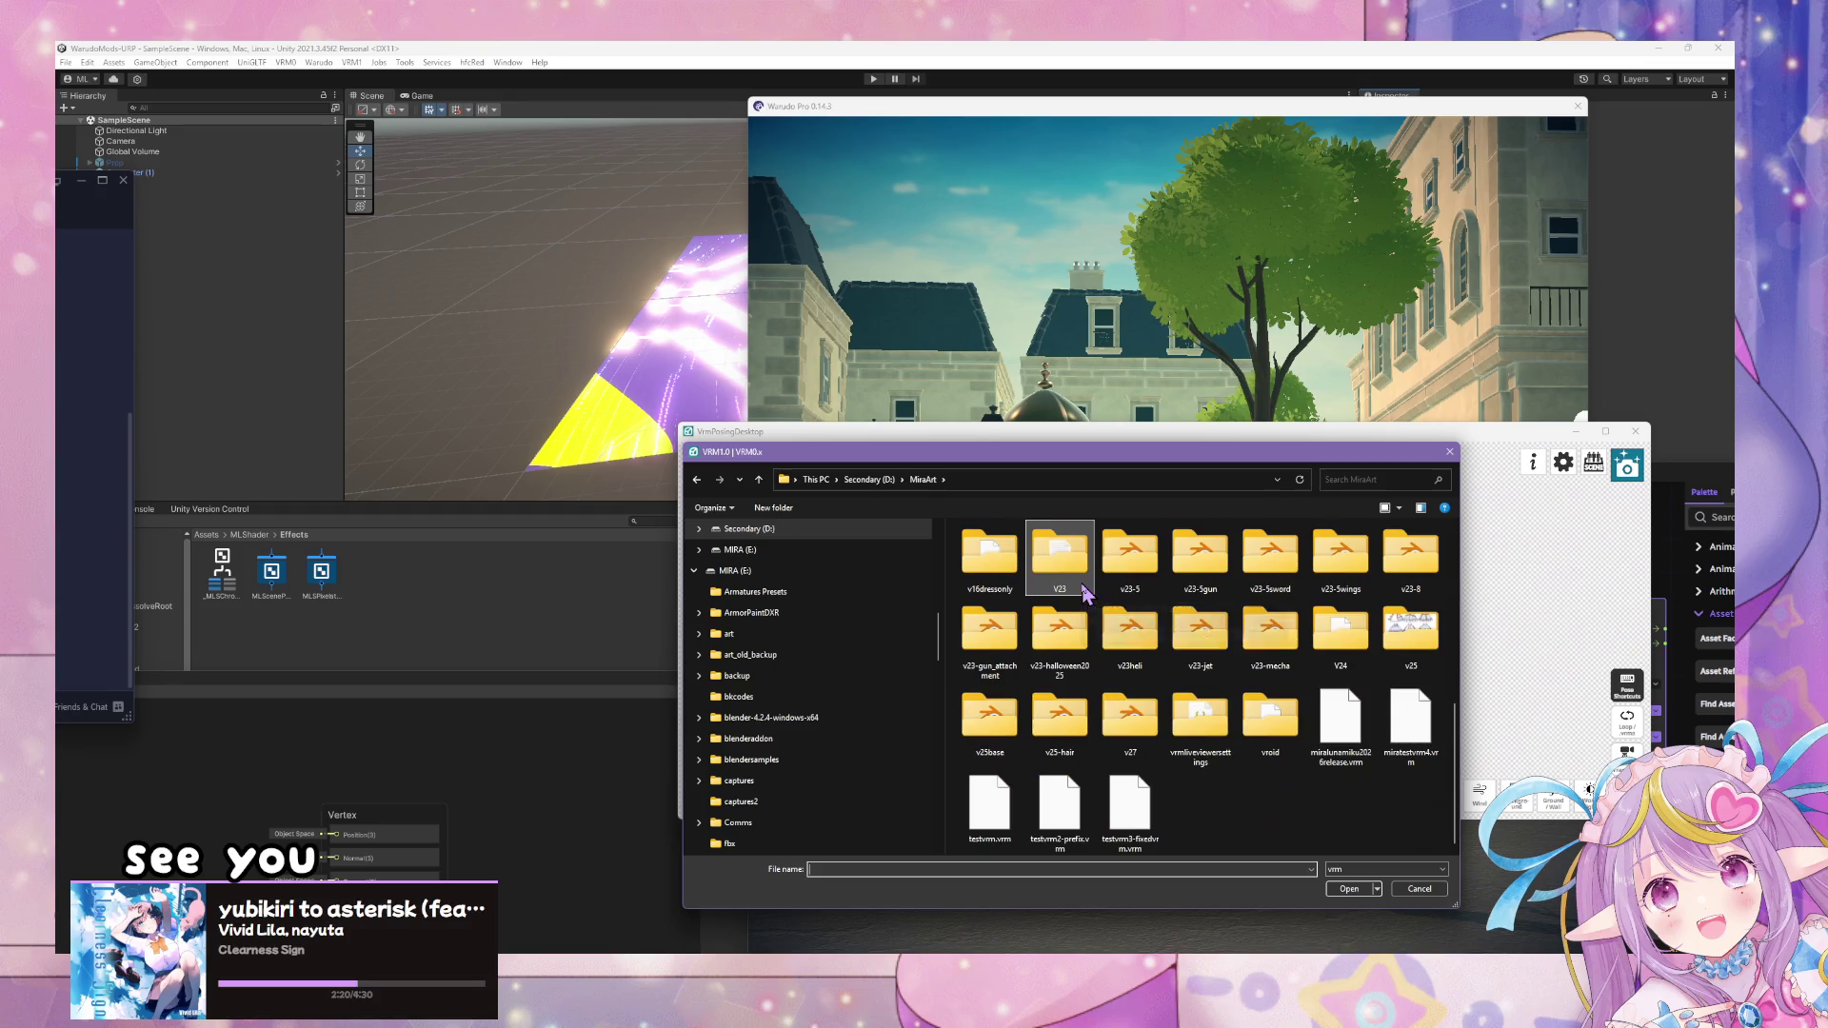
double_click(1129, 728)
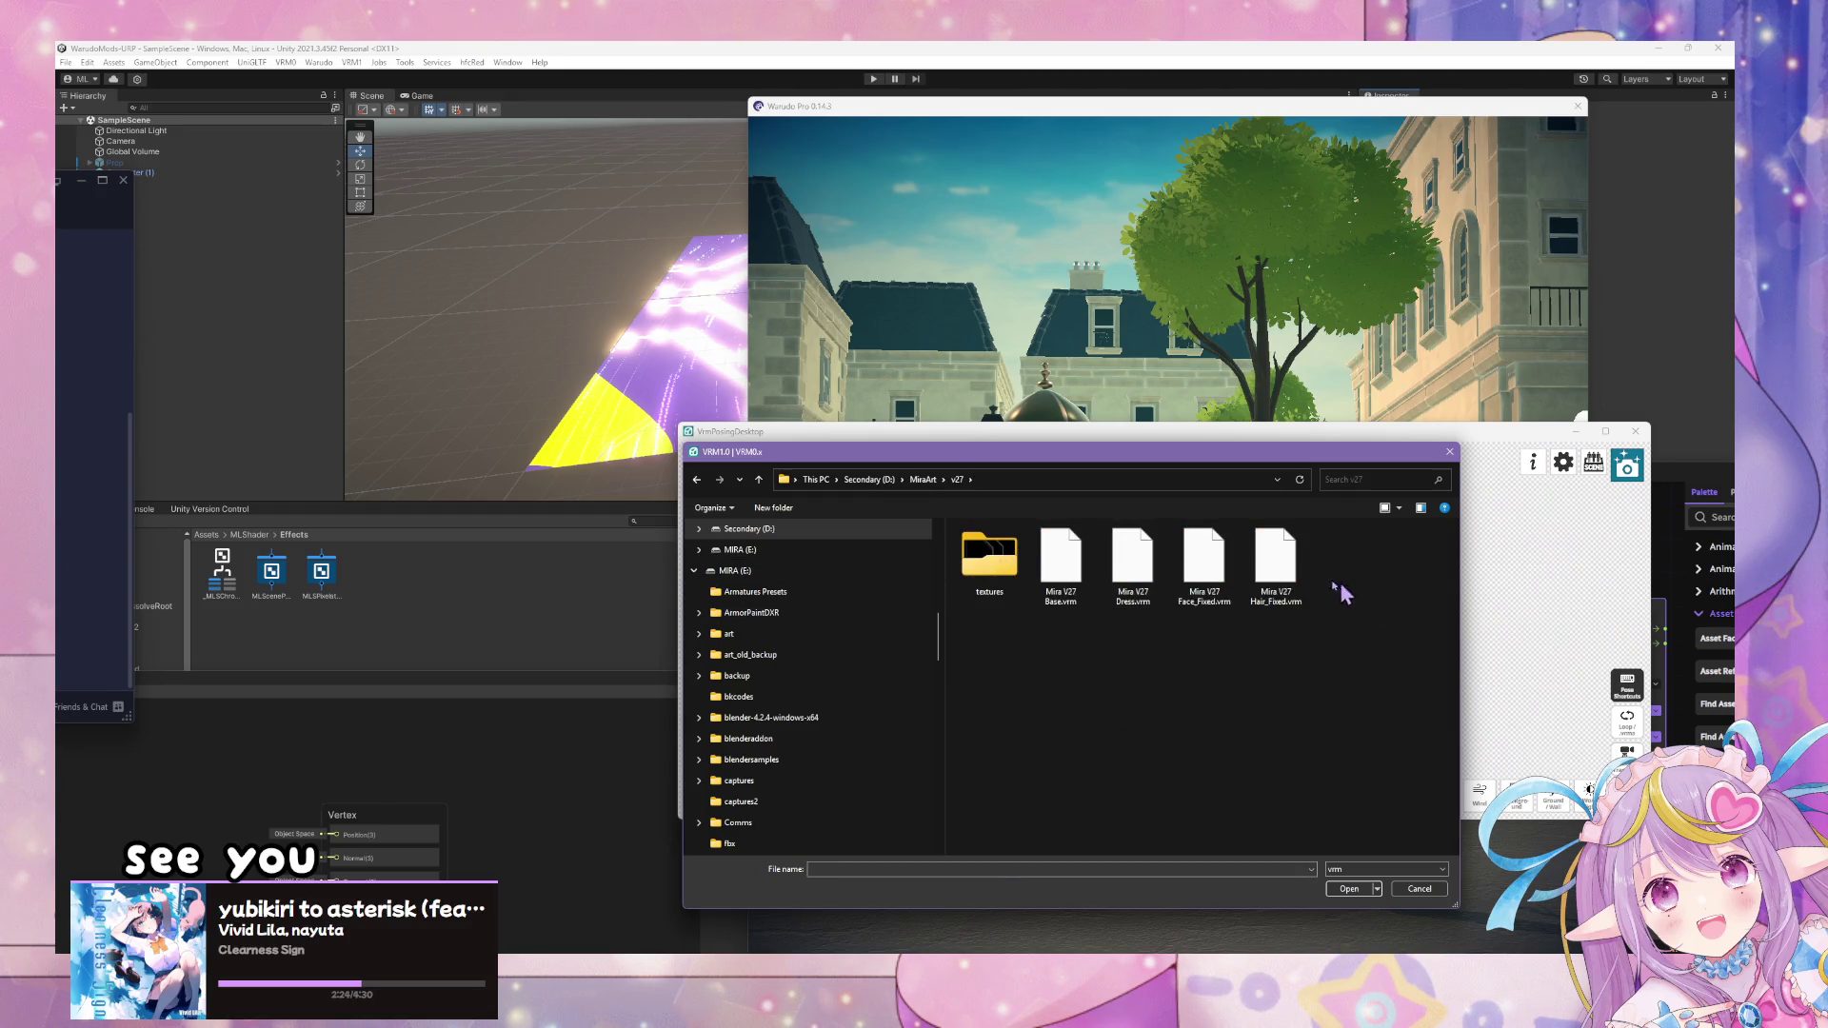
double_click(1286, 571)
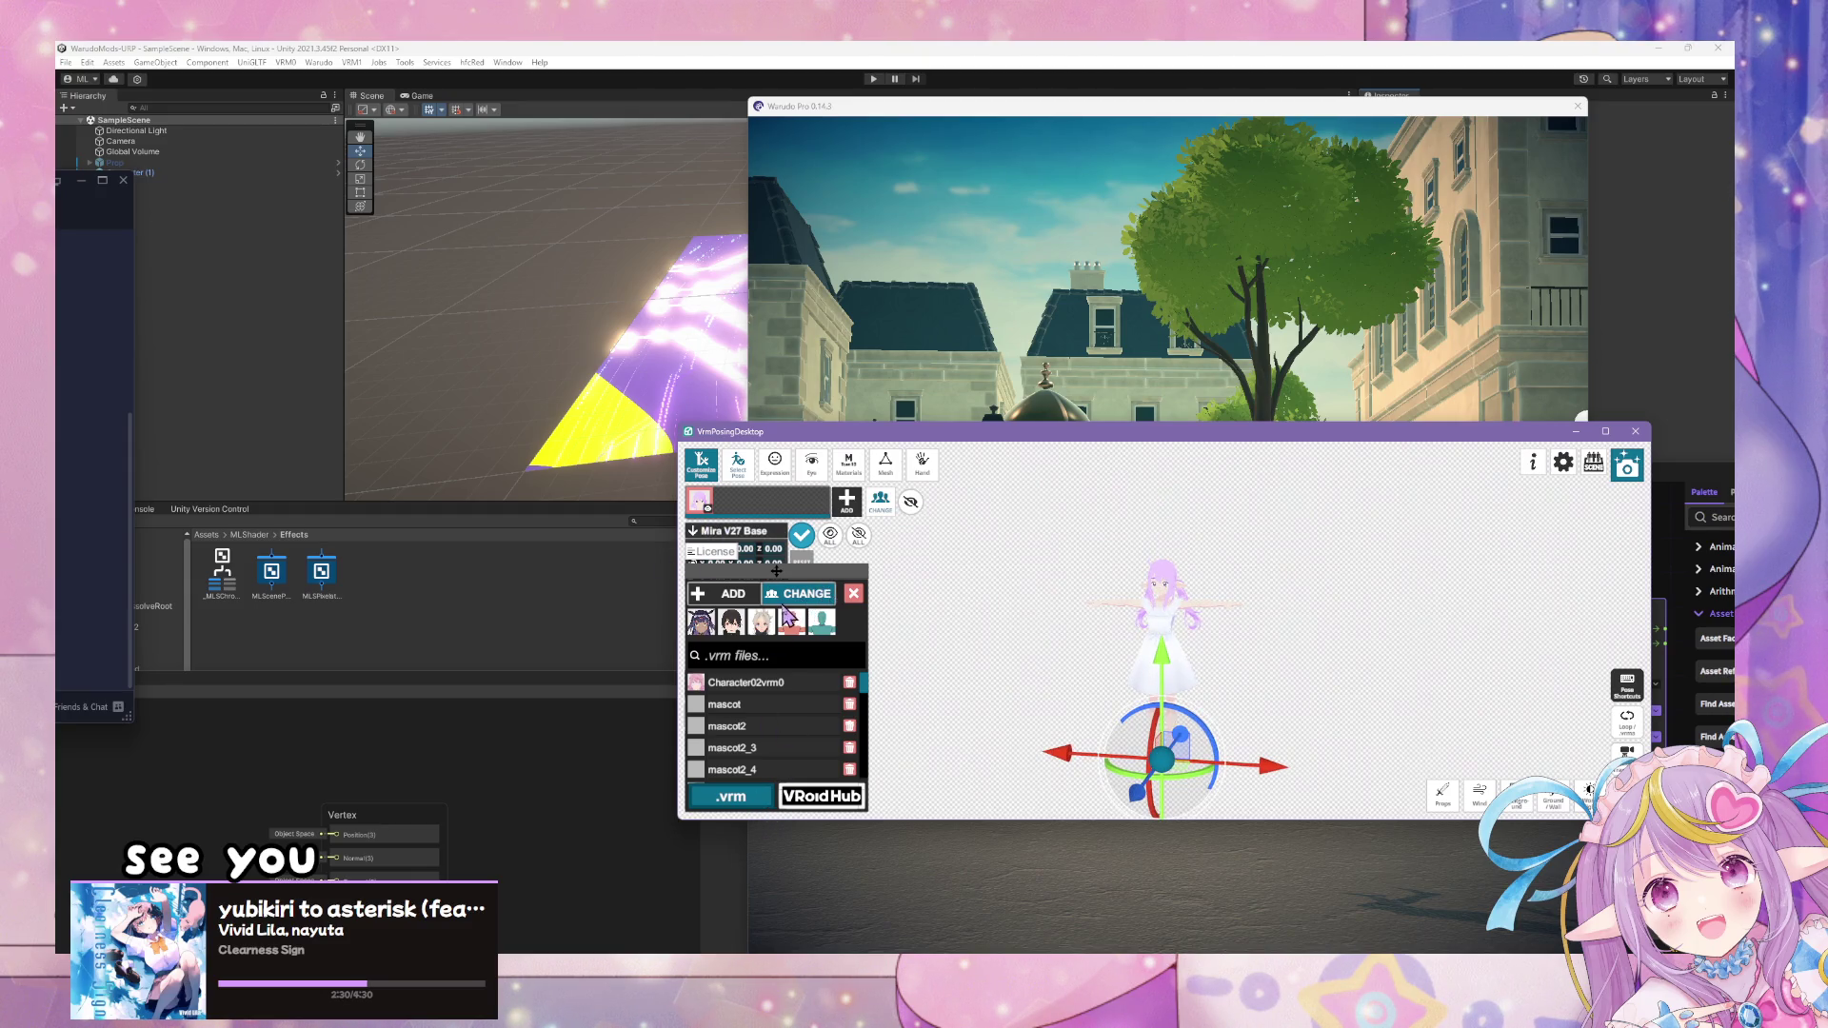
- Open Select Pose and page through the thumbnail grid of built-in poses
click(853, 596)
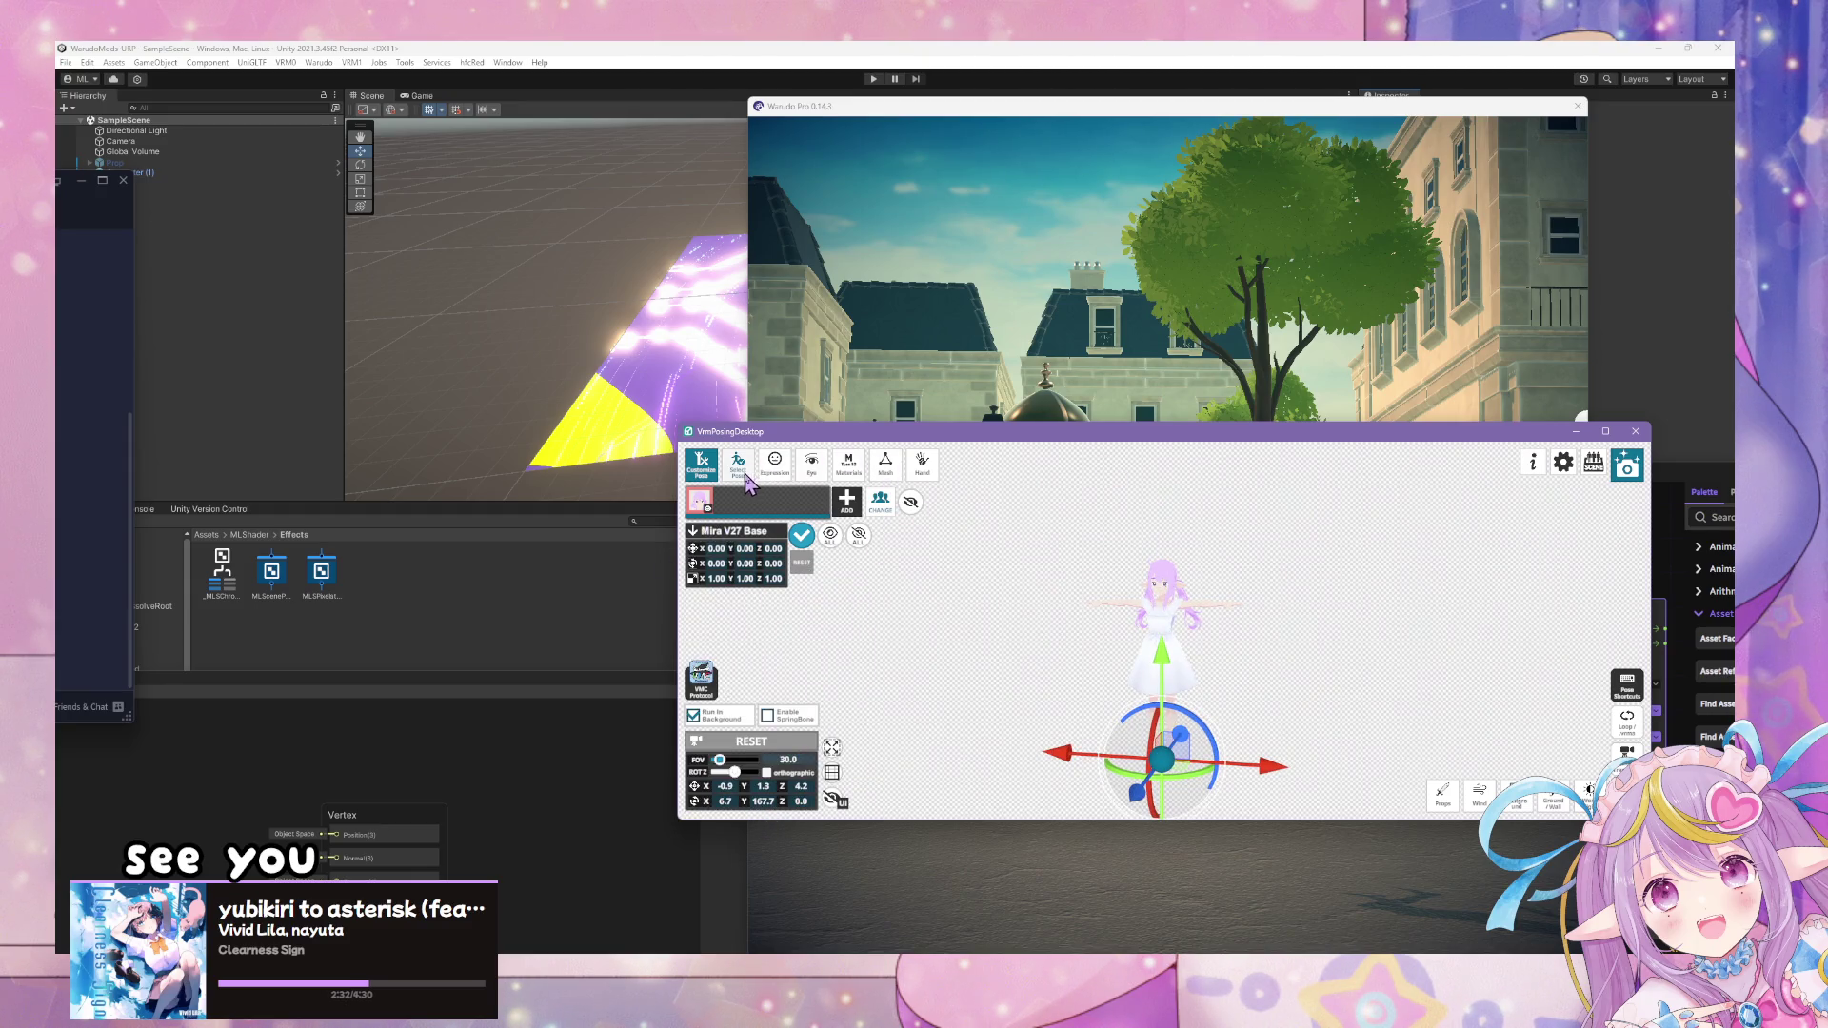
click(747, 479)
click(758, 628)
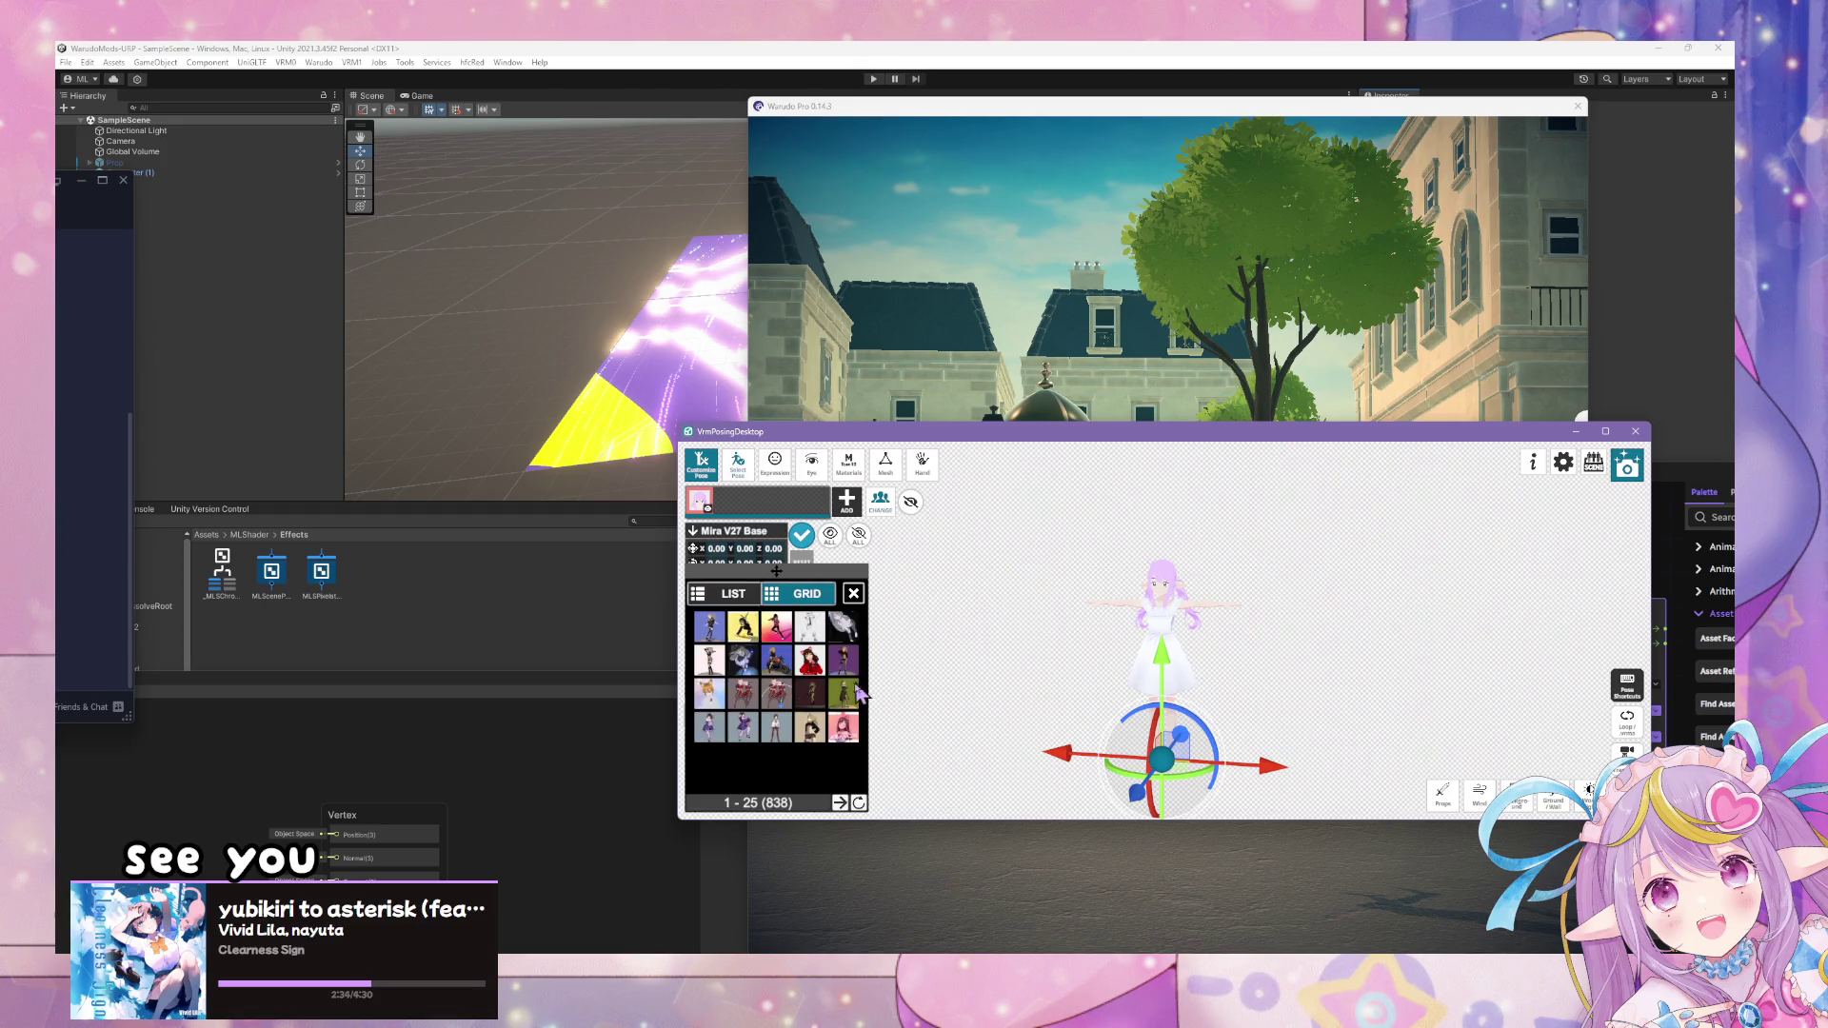
click(842, 804)
click(842, 804)
click(842, 804)
click(842, 804)
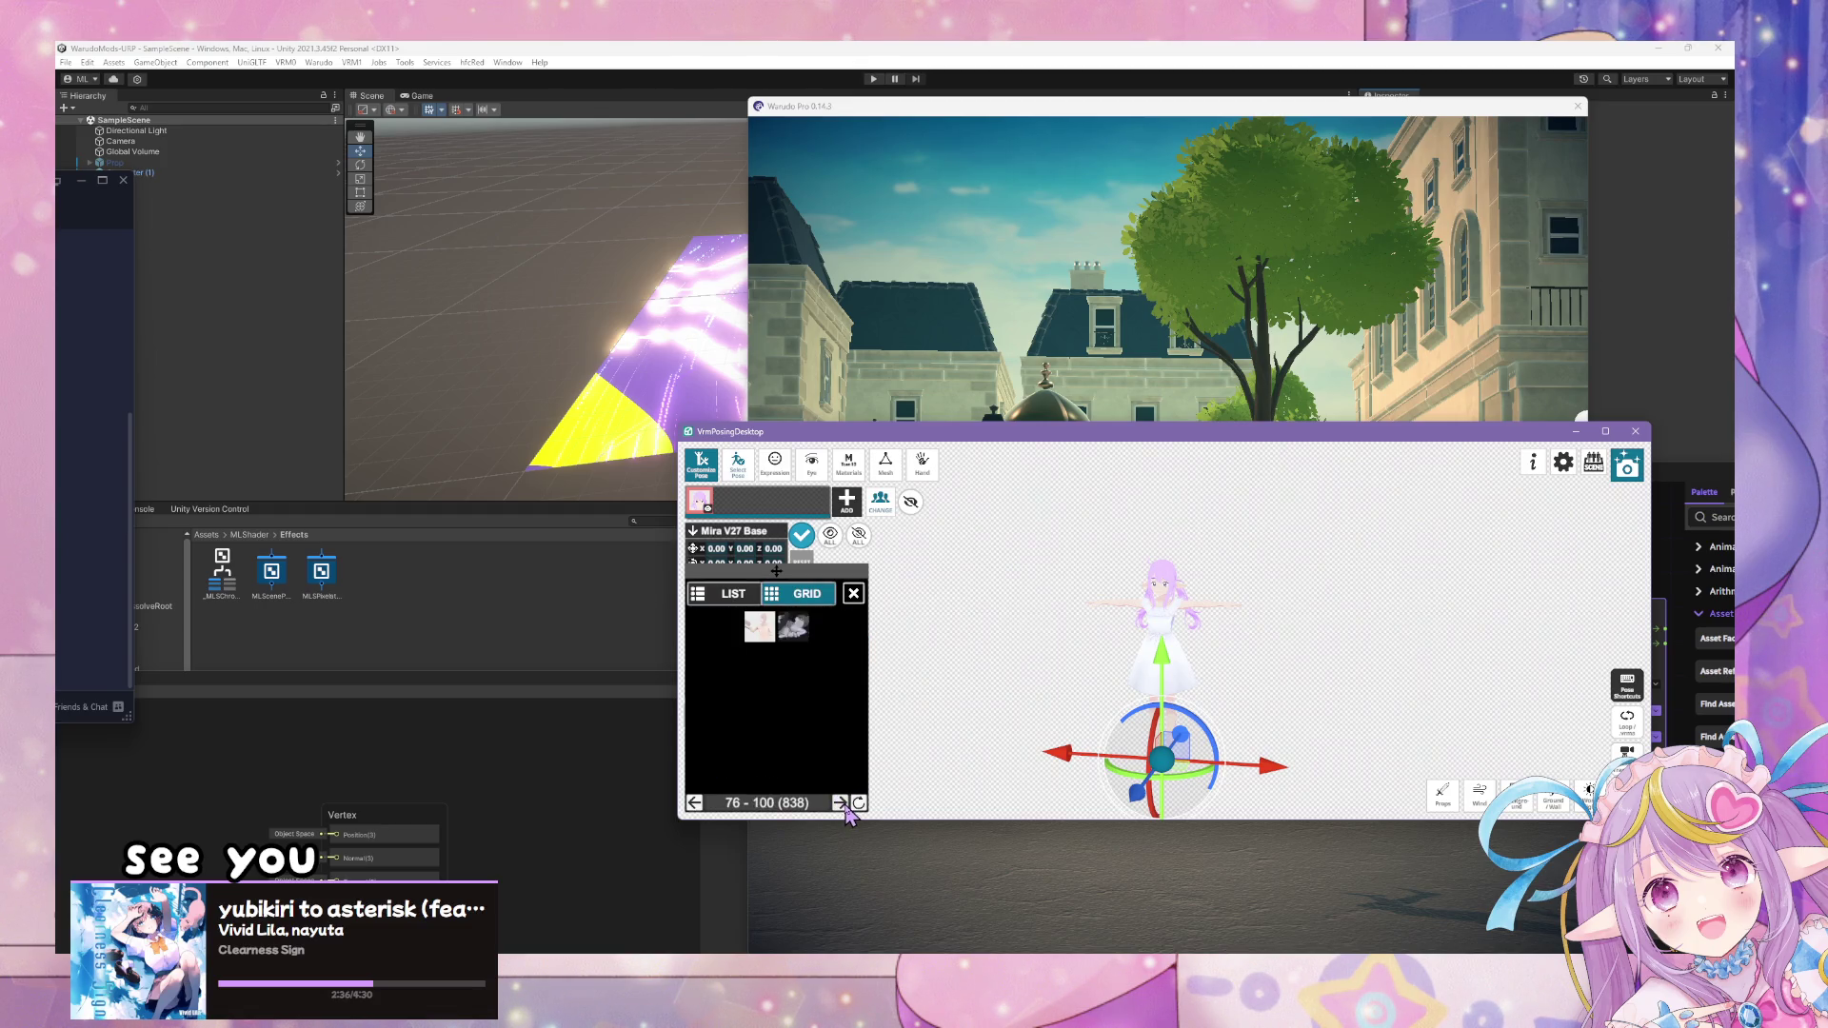
click(842, 805)
click(842, 804)
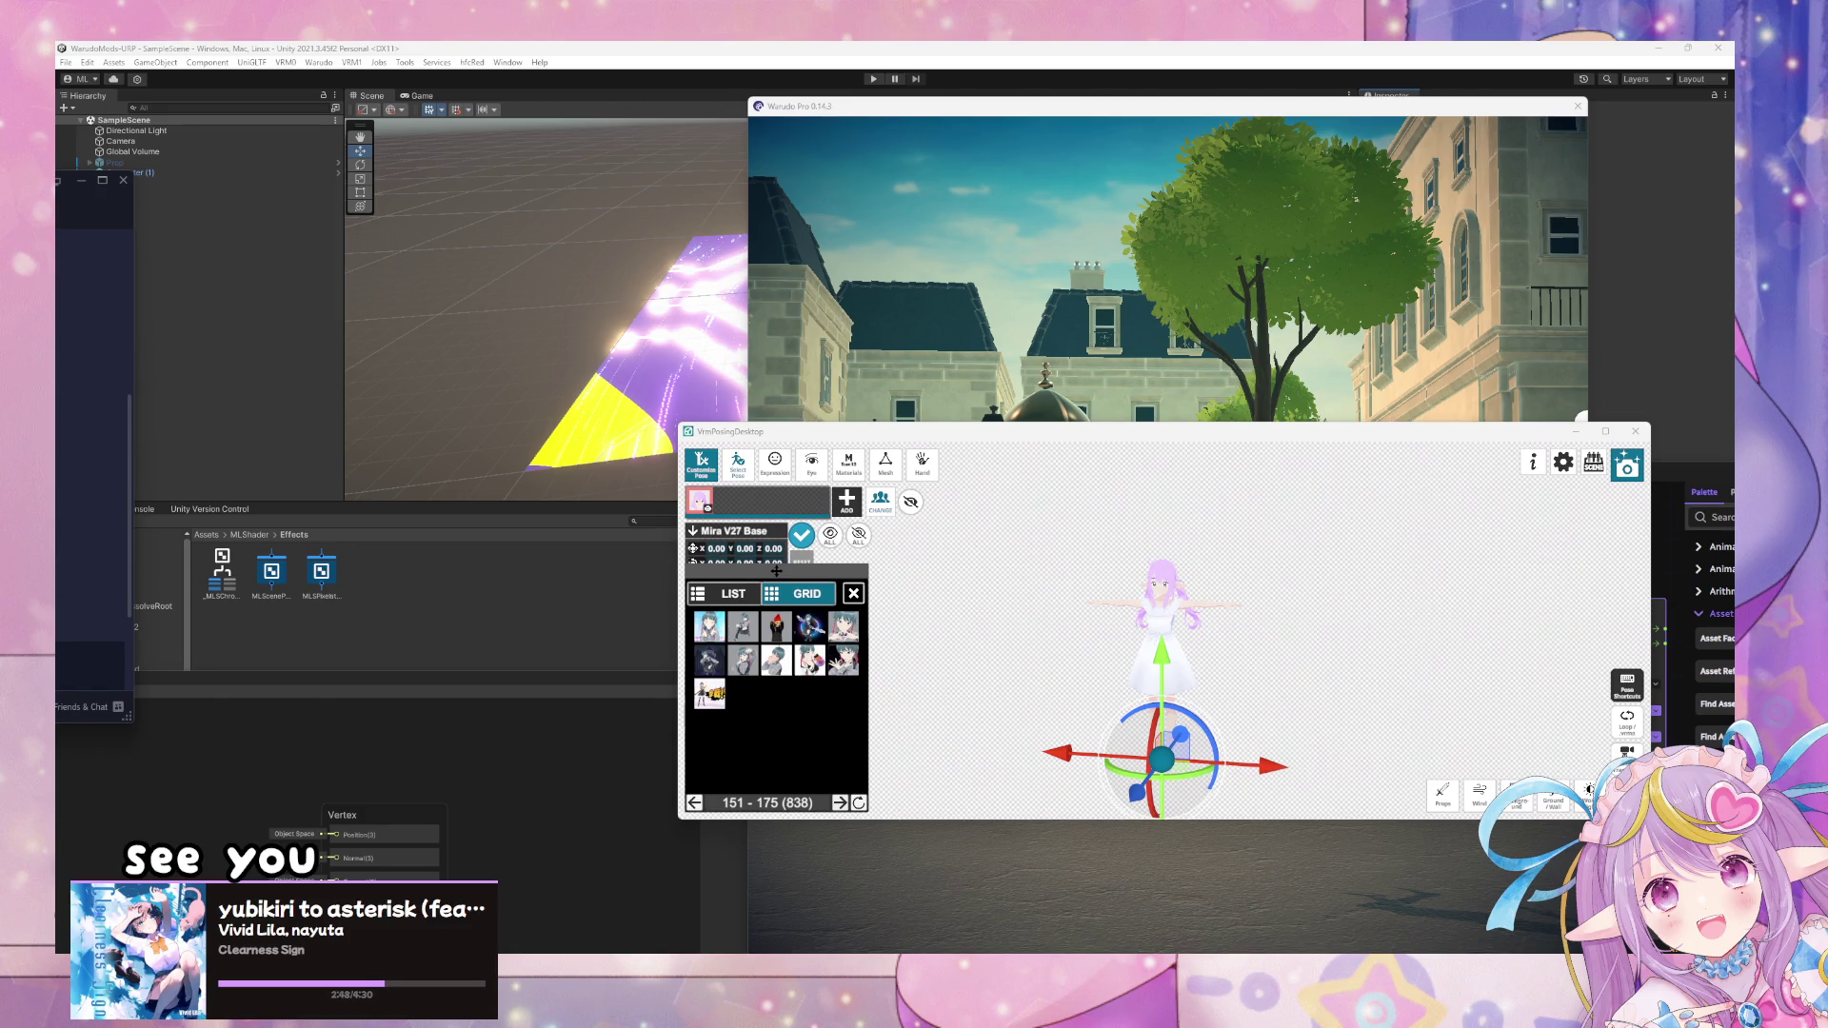
click(879, 503)
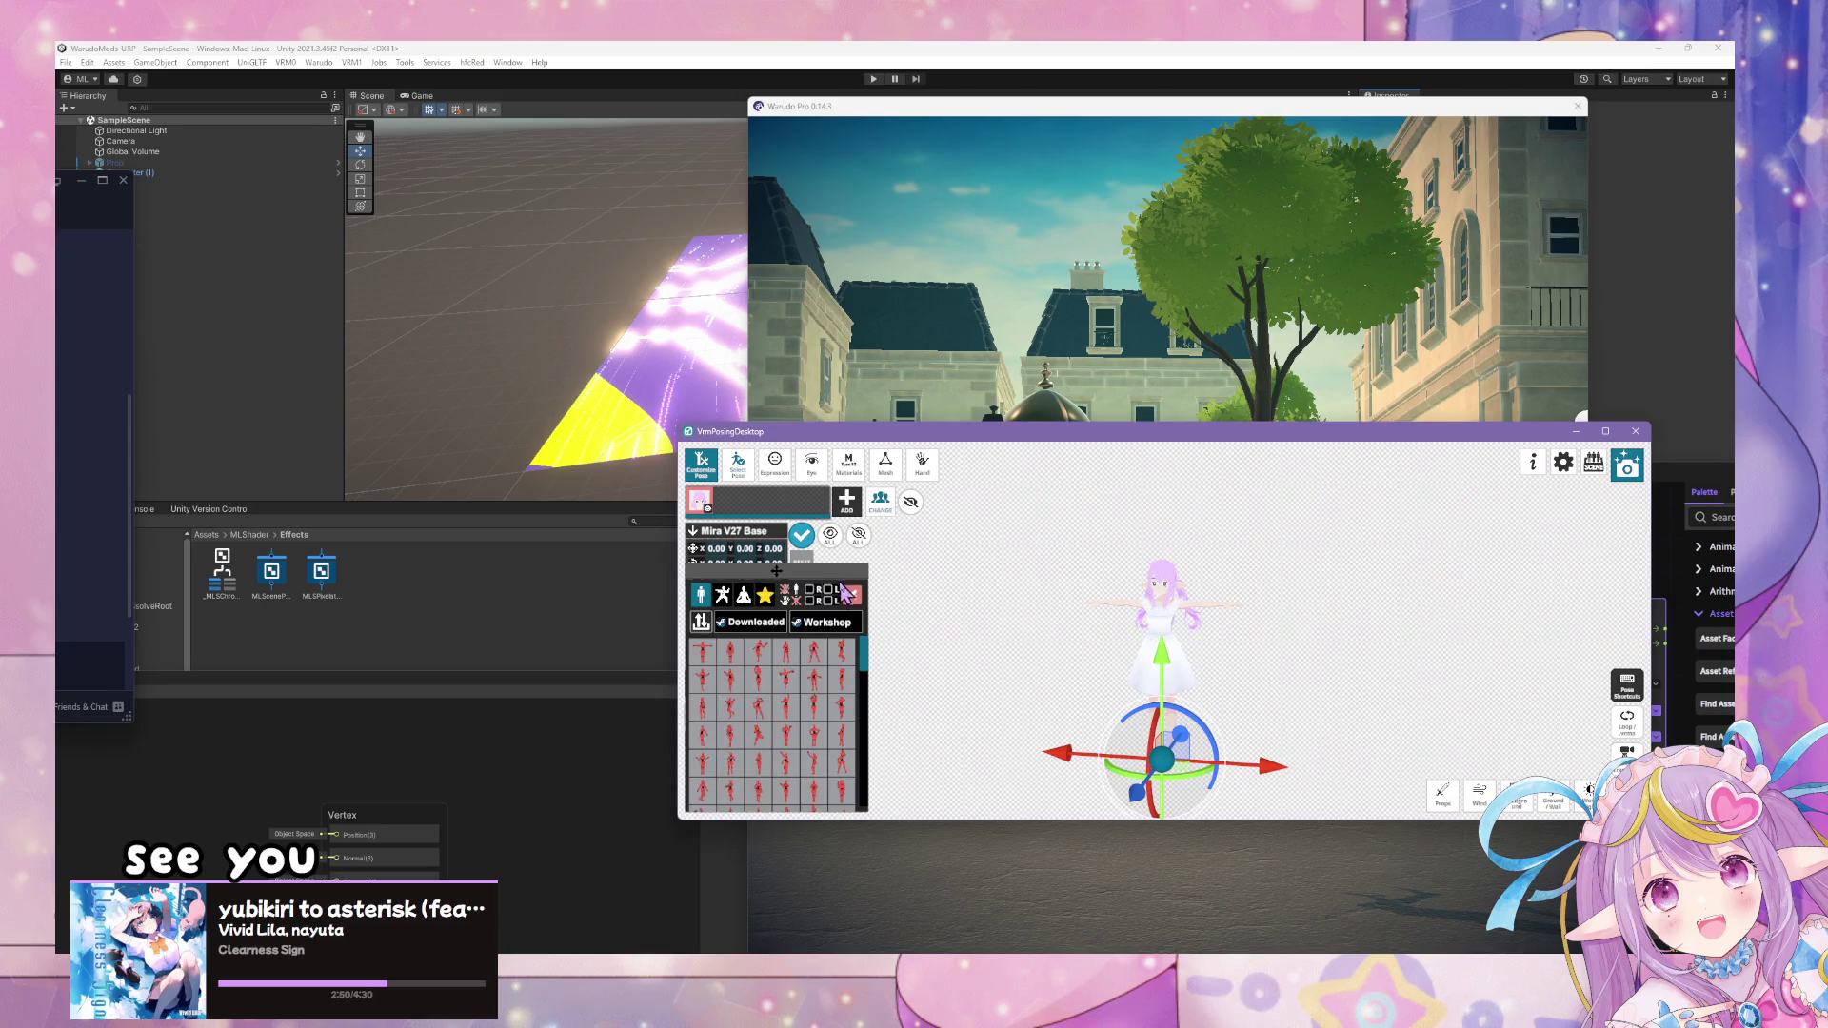
- Search the Workshop for 'dio', apply Dio Pose, and open the VM Proto sending settings
click(806, 625)
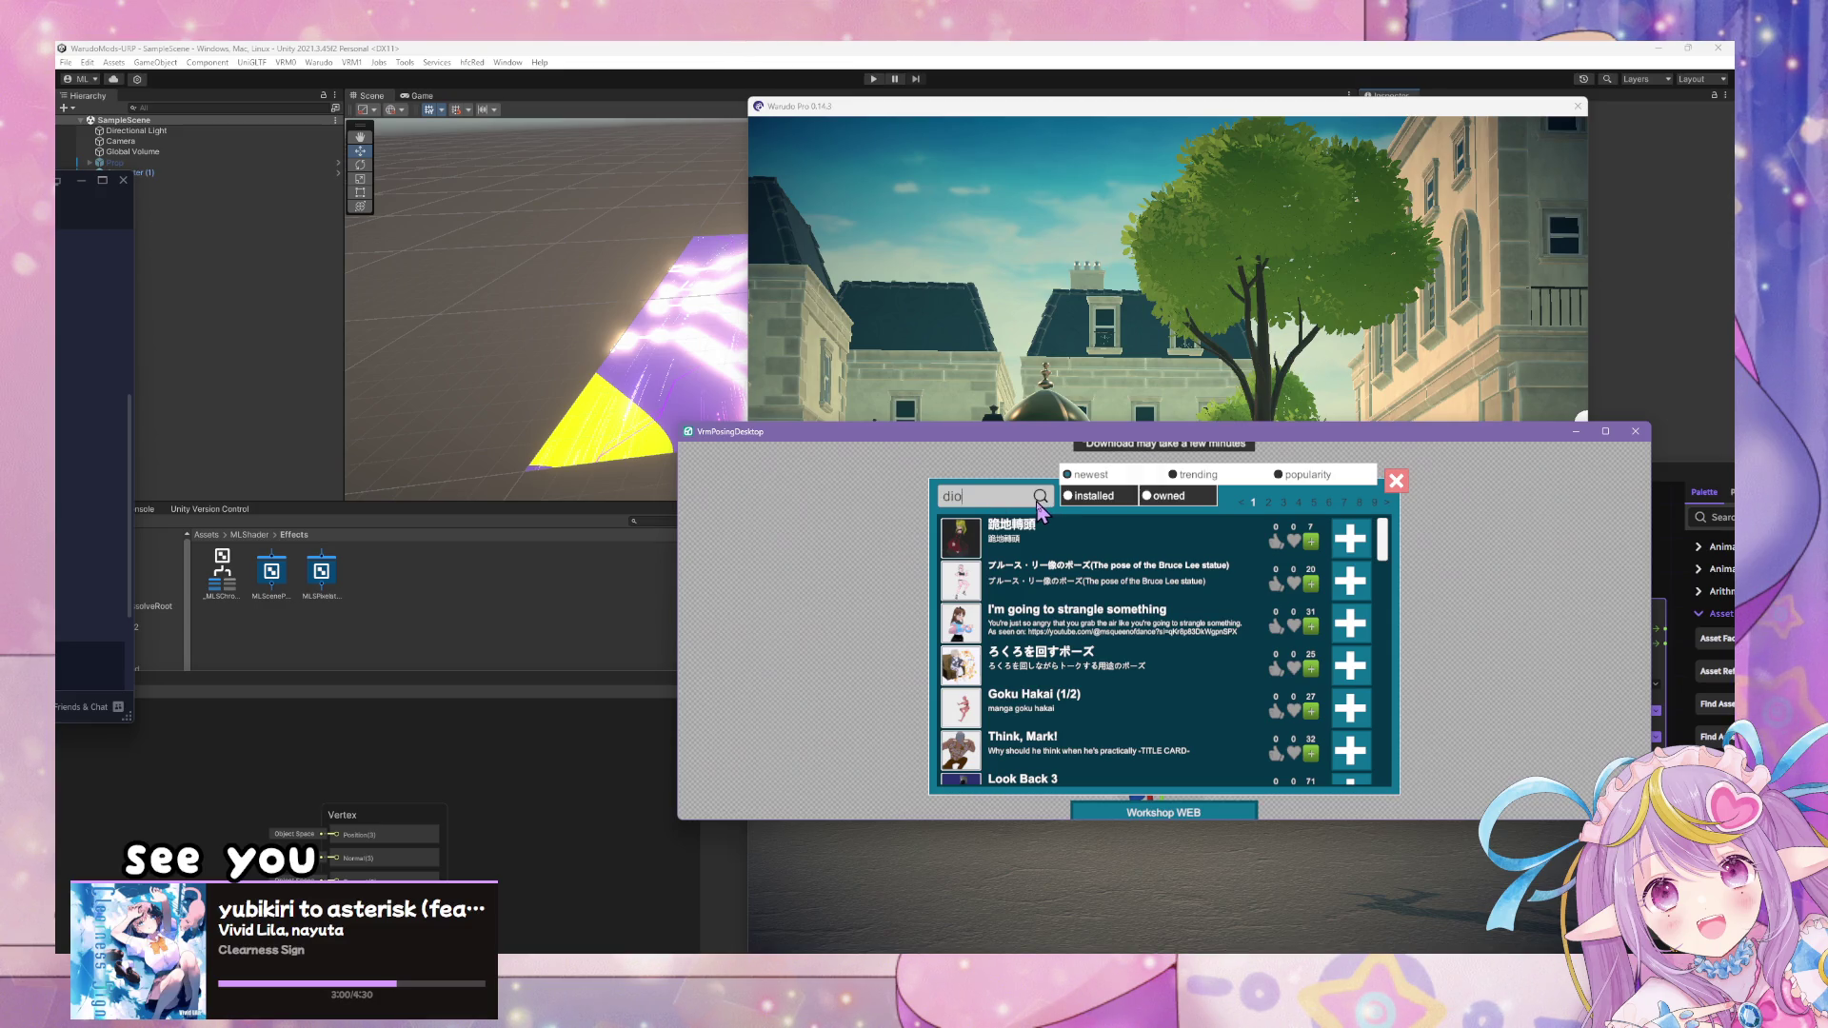
click(1038, 502)
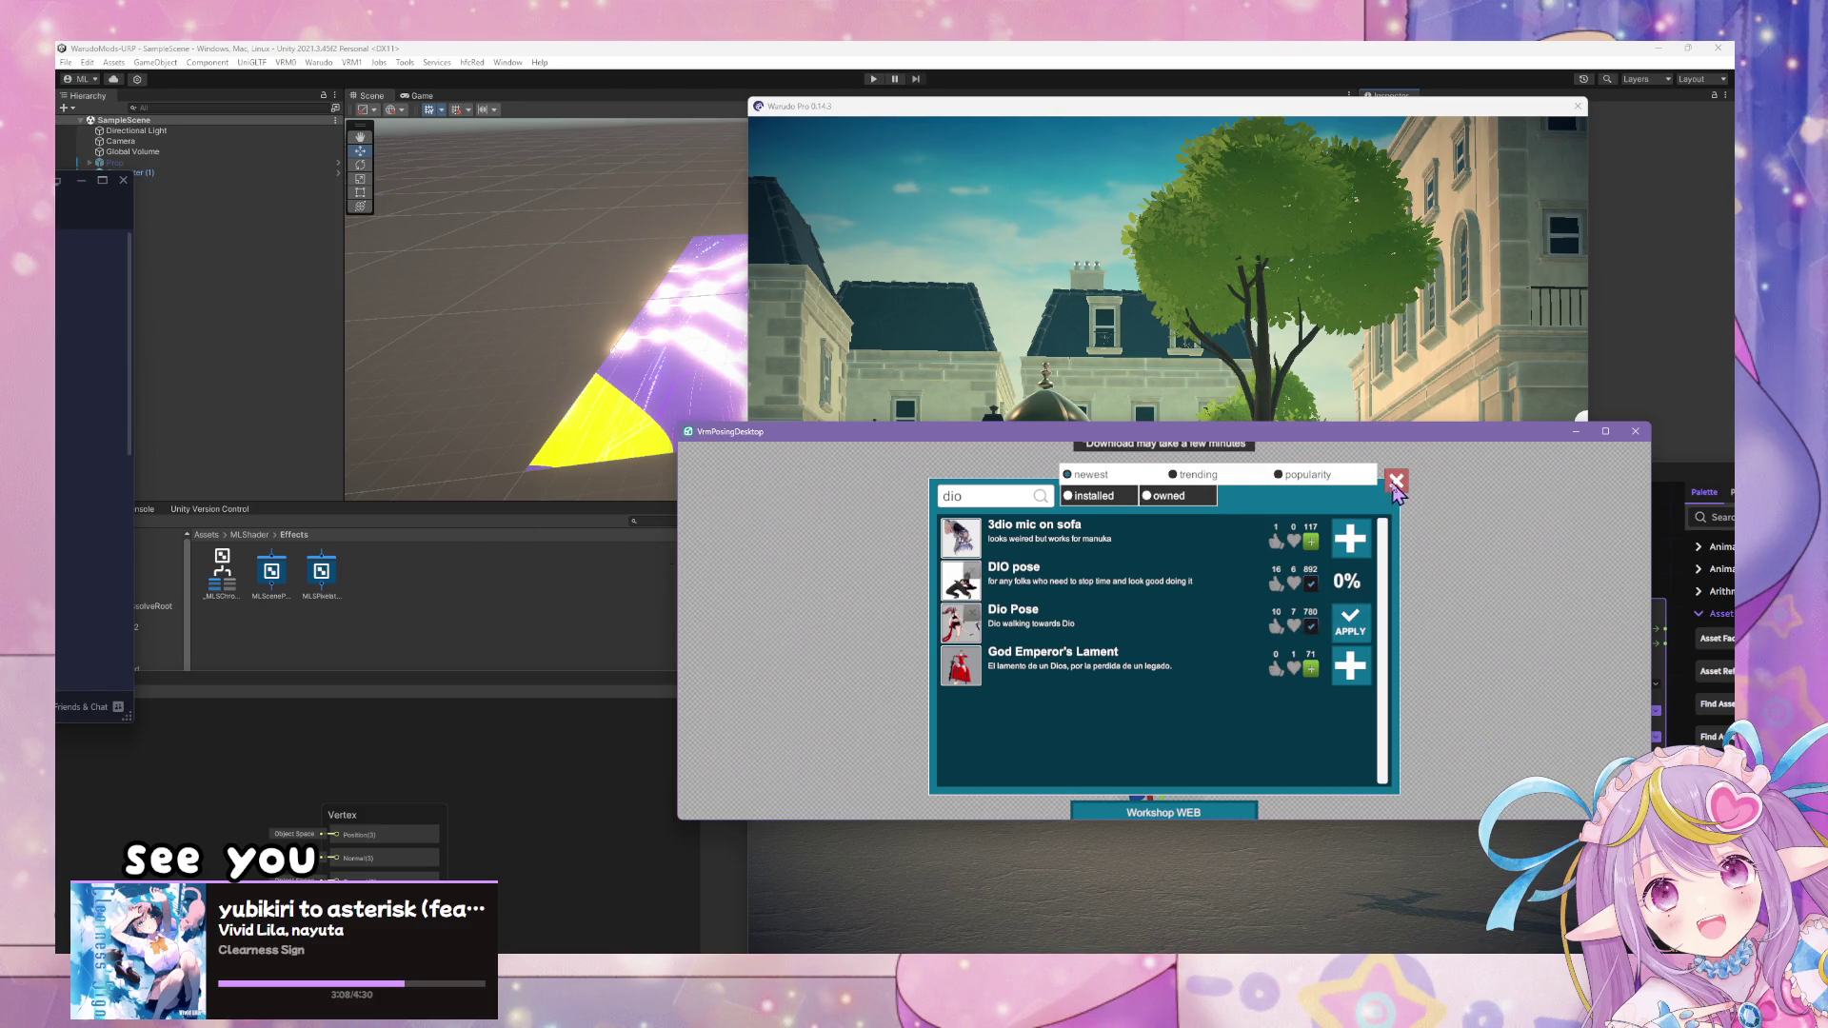
click(1360, 591)
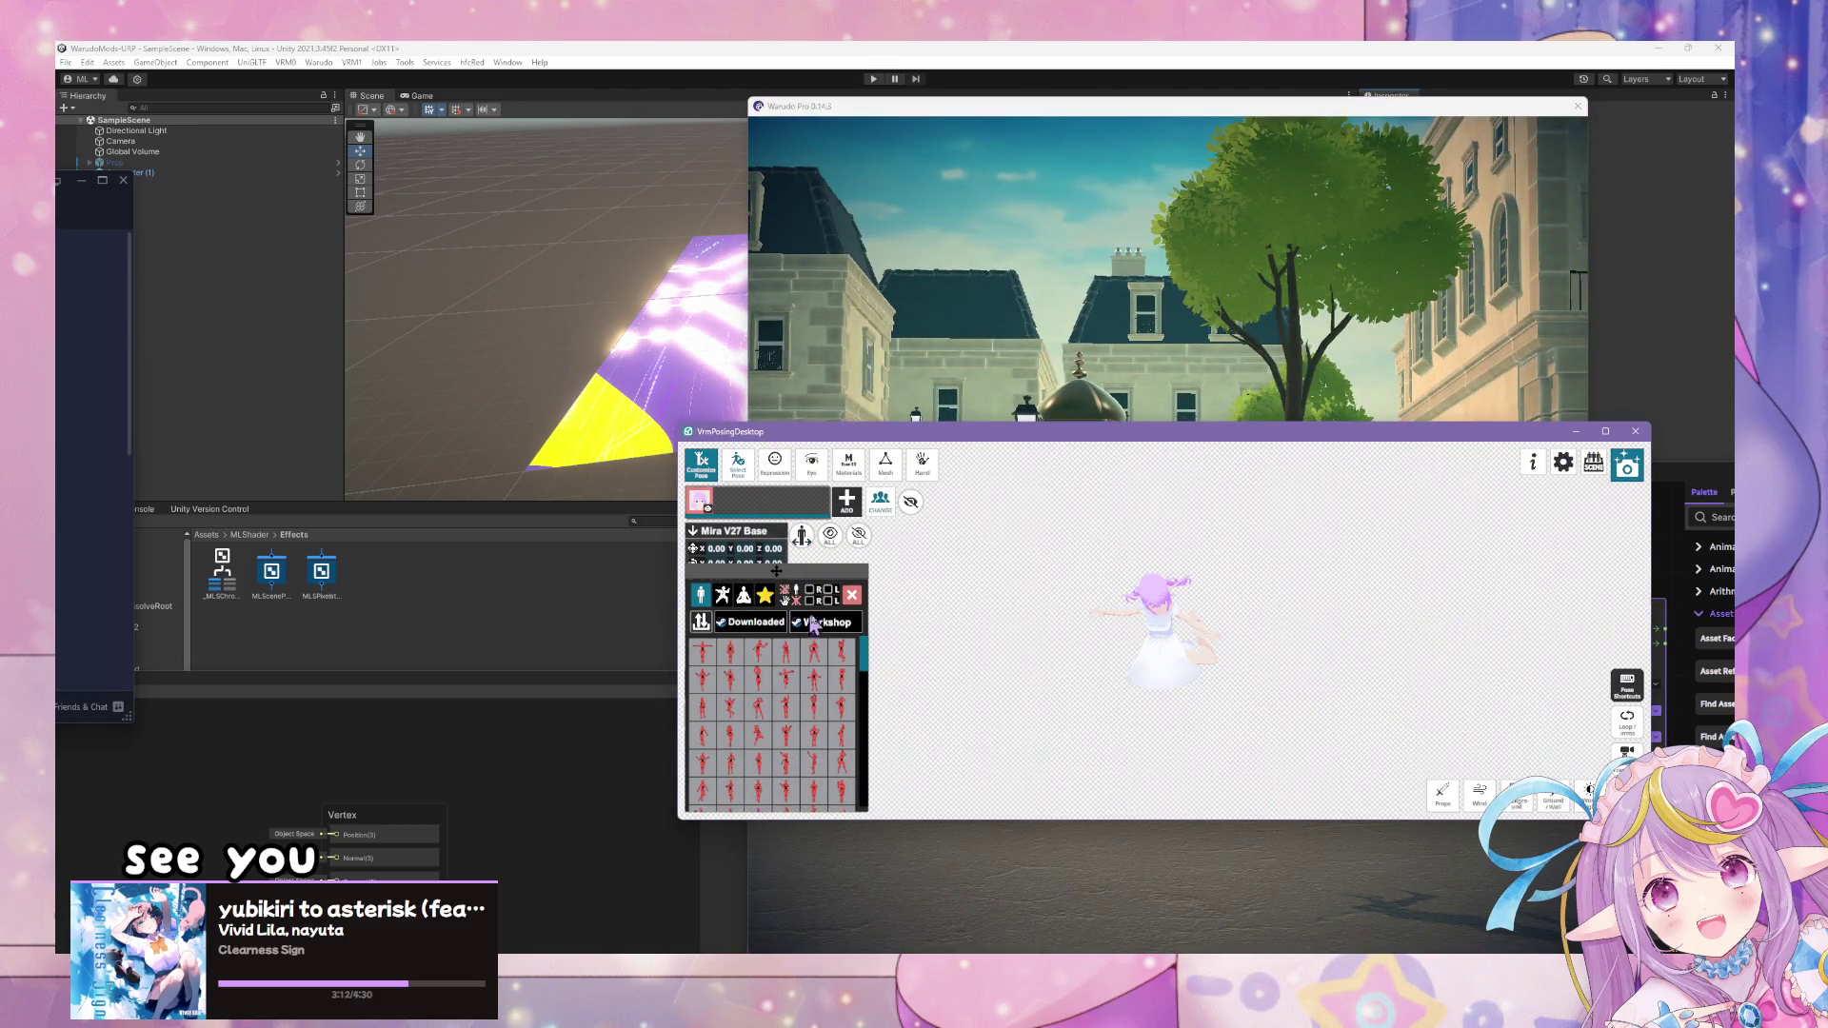
click(854, 596)
click(701, 680)
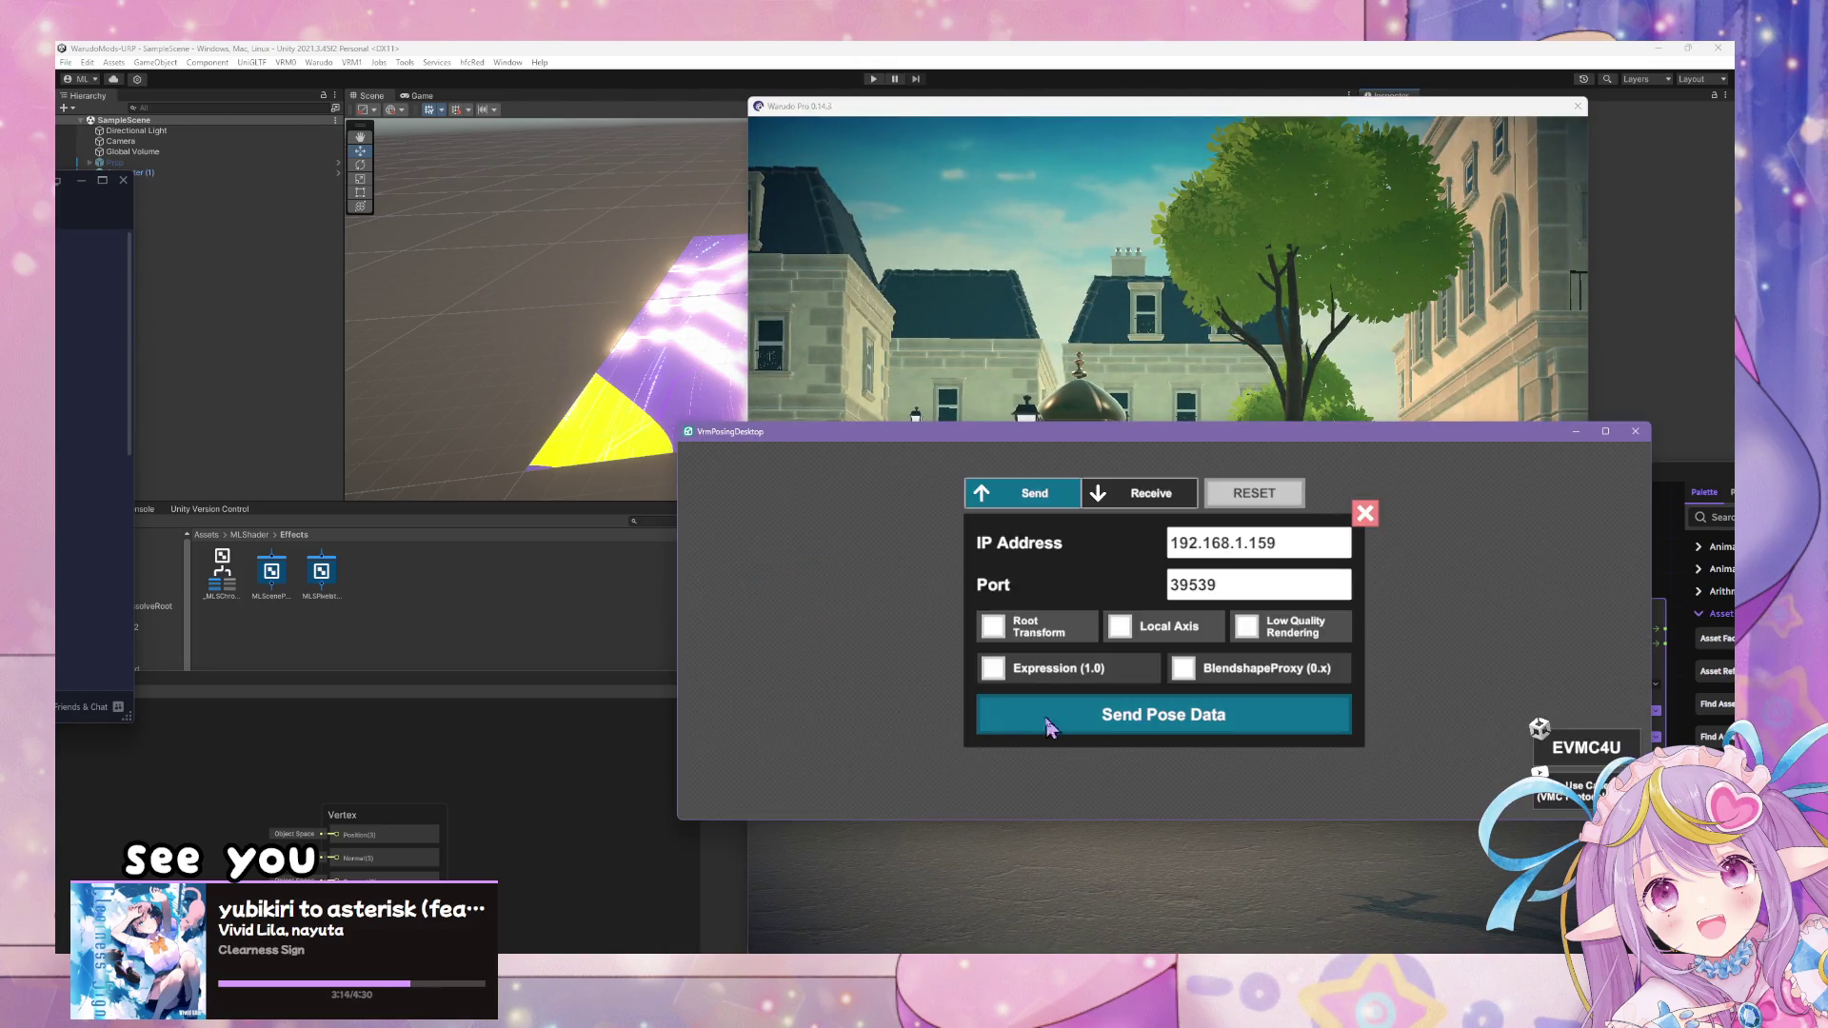
- Start sending the Dio pose to Warudo and check the posed character there
click(1229, 716)
click(1365, 513)
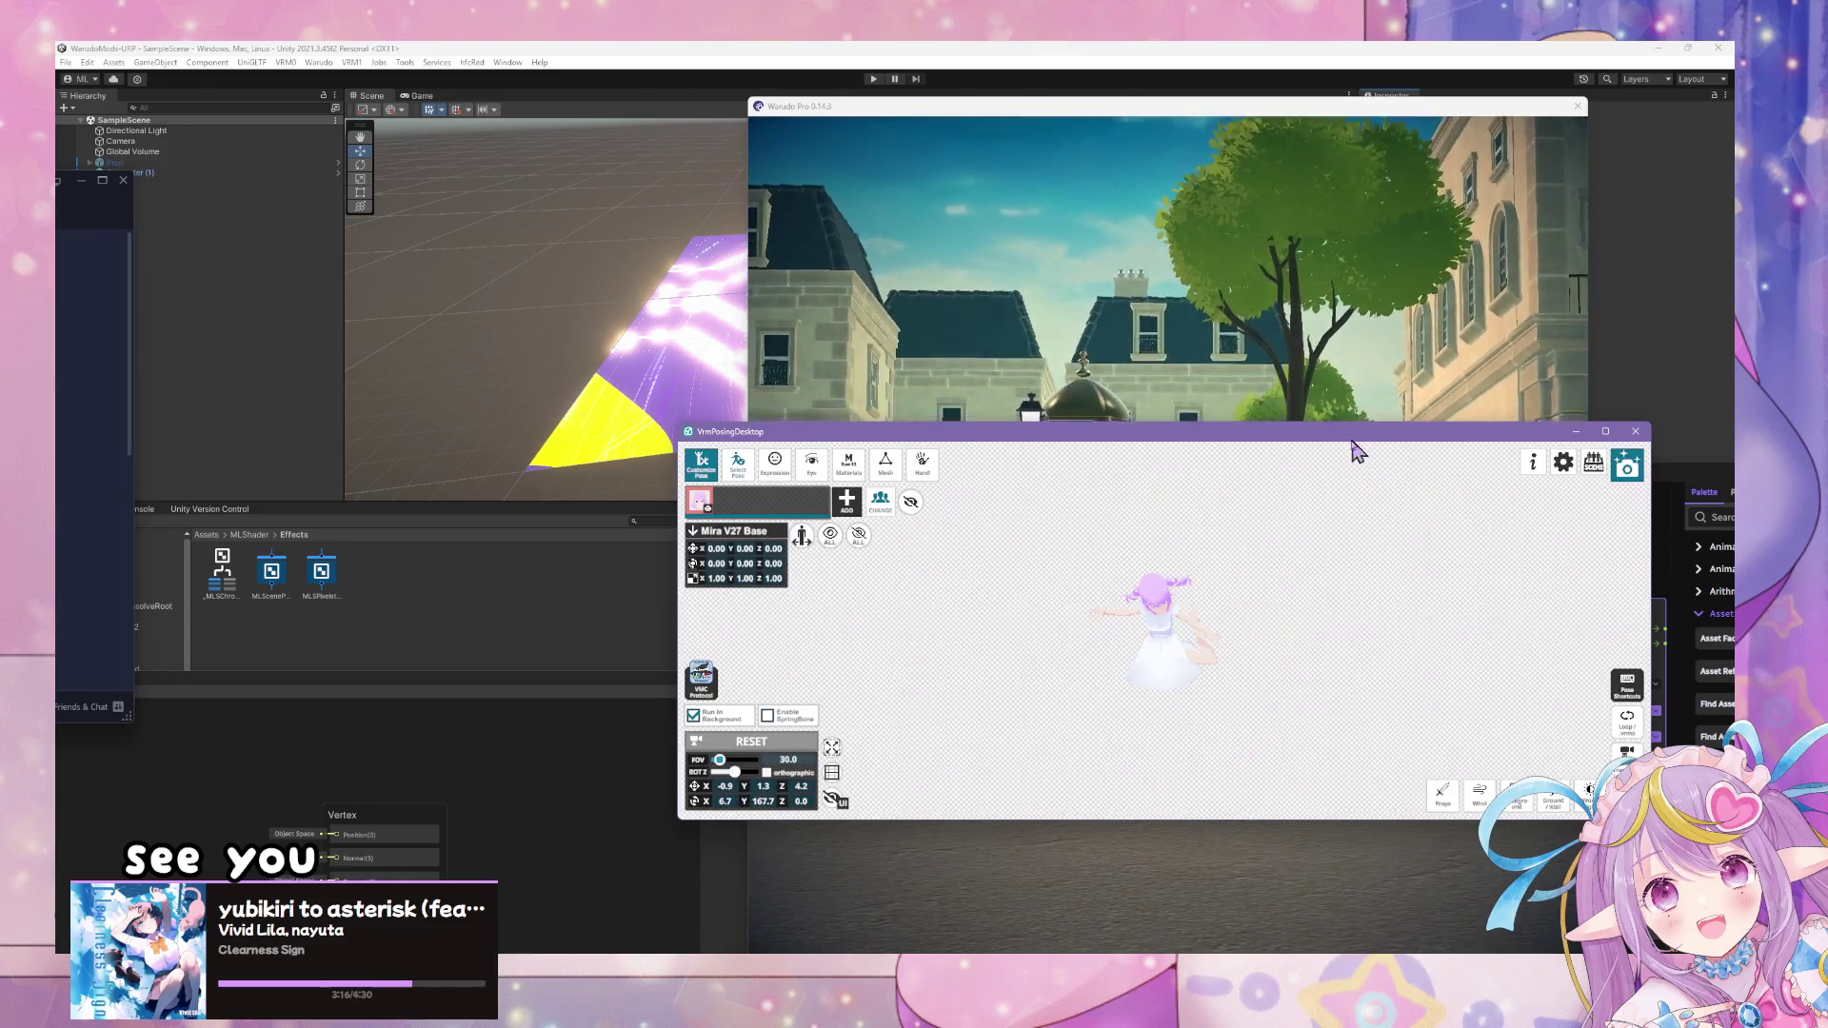
click(982, 326)
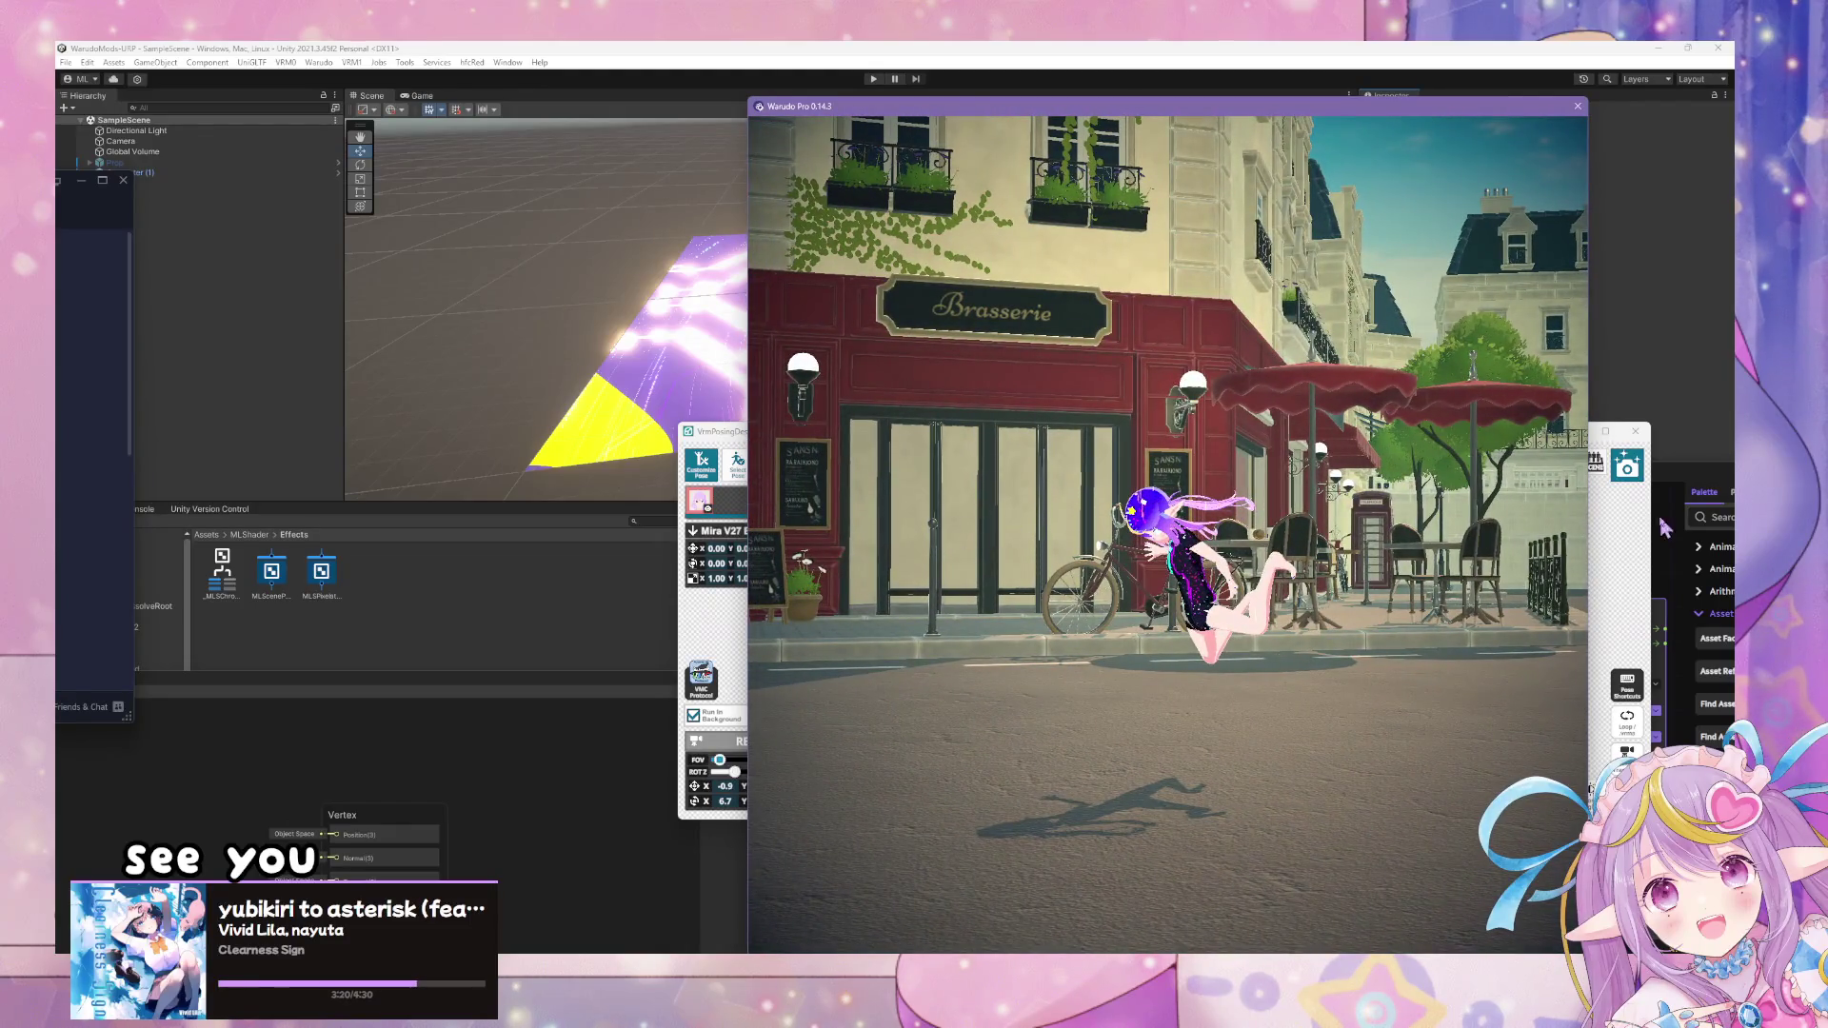
click(1624, 557)
- Orbit to a side view, tick Shadow under Ground/Wall, and reopen Select Pose
mouse_move(1624, 557)
mouse_down()
mouse_move(1375, 600)
mouse_move(1425, 628)
mouse_move(1405, 671)
mouse_up()
click(1553, 800)
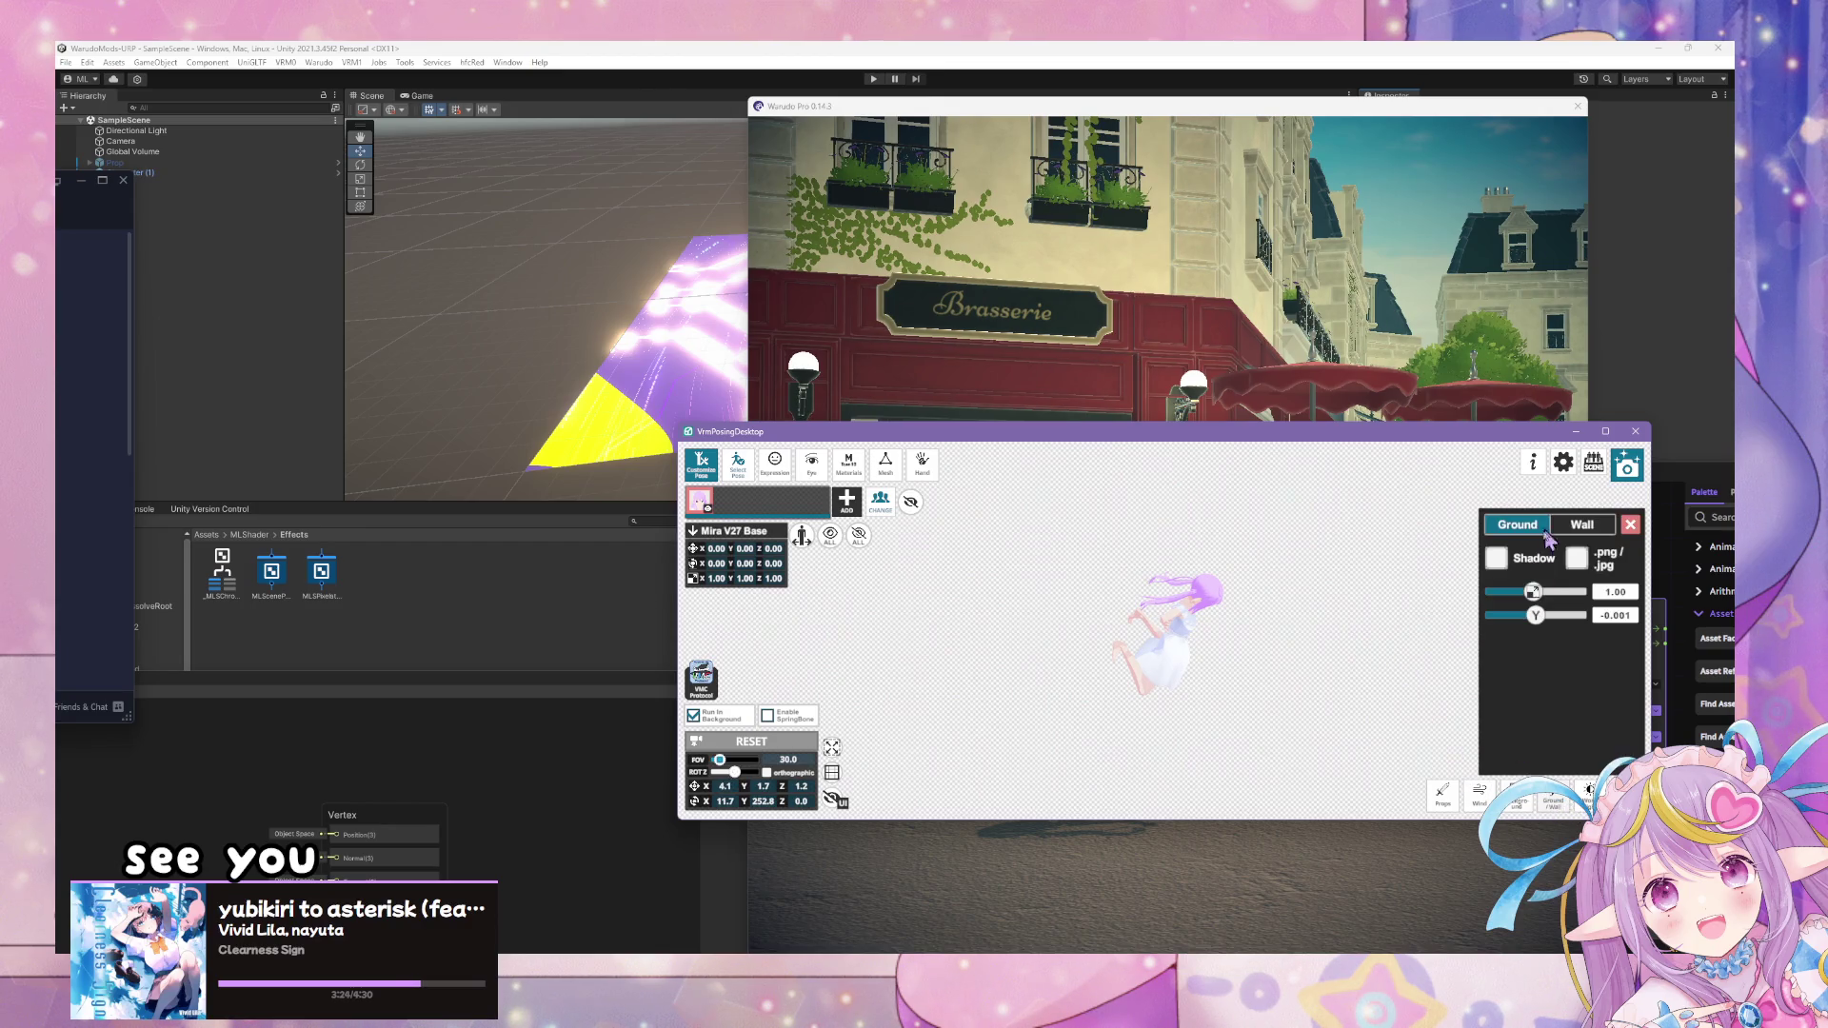
click(1496, 558)
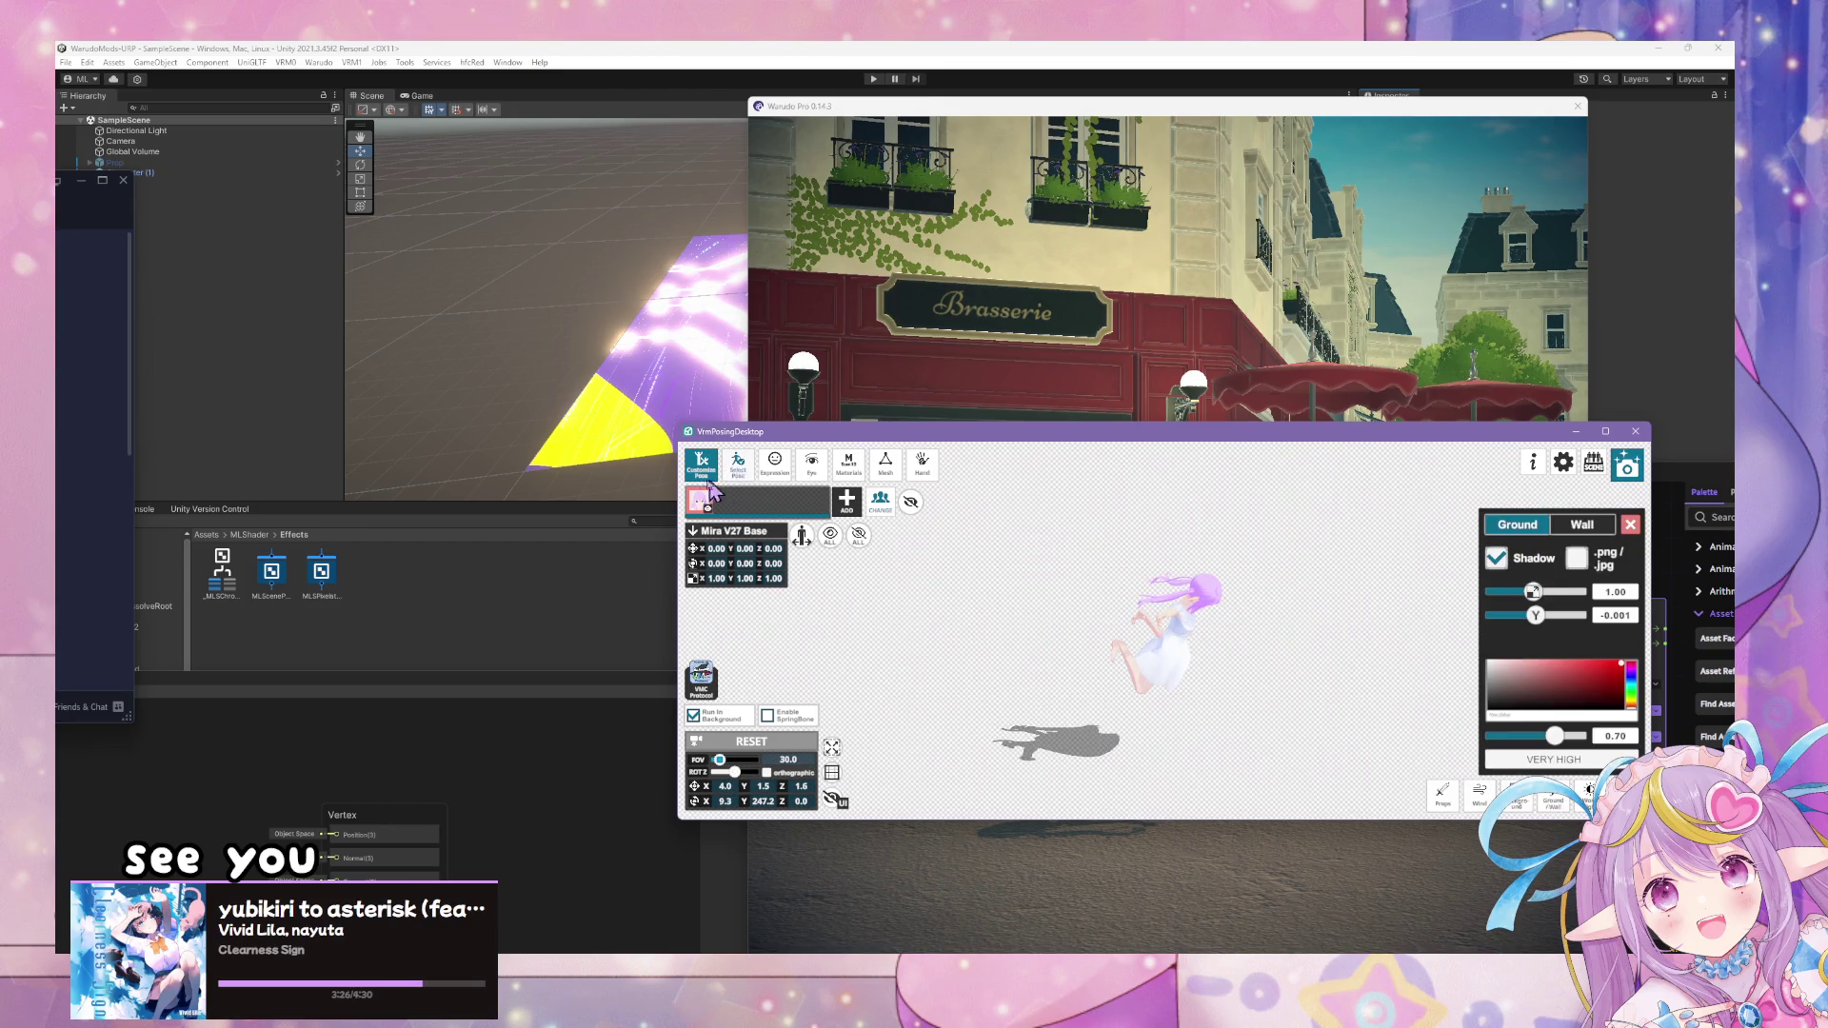
click(740, 466)
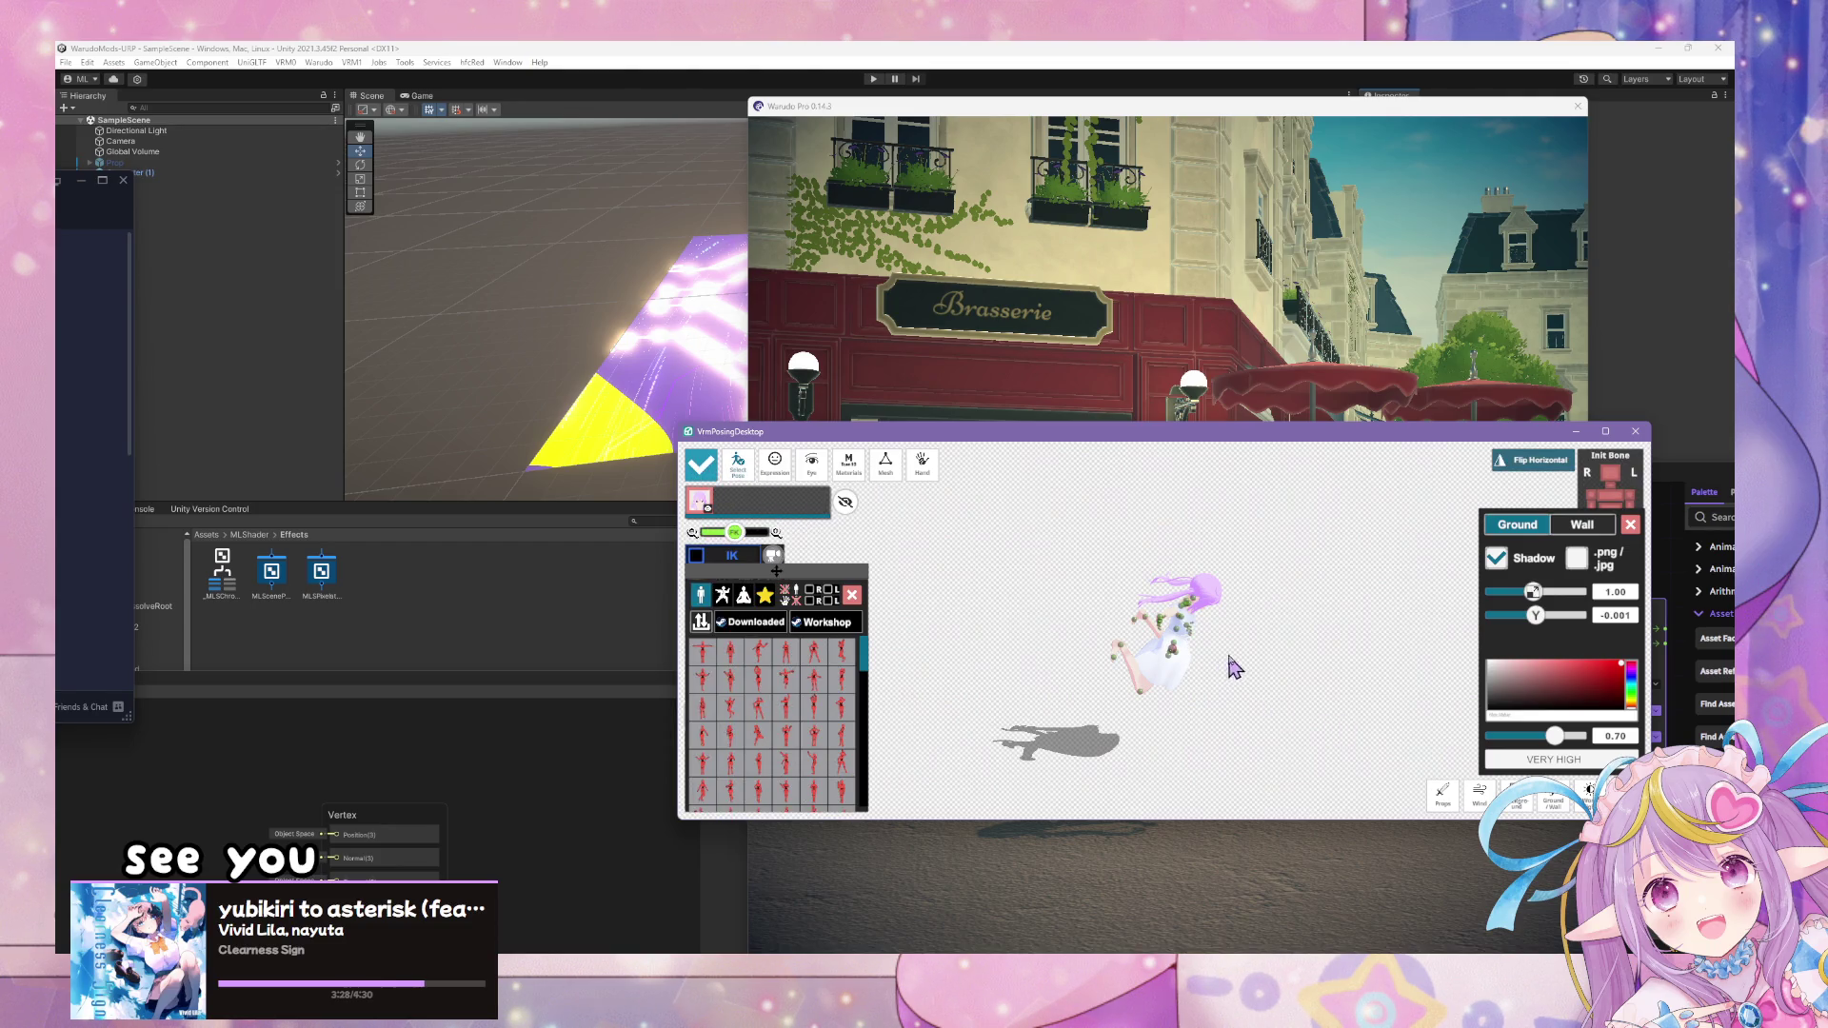
- Tilt the character's hips with the rotation gizmo, then inspect the pose from above and at street level in Warudo
click(1174, 662)
mouse_move(1207, 653)
mouse_down()
mouse_move(1190, 609)
mouse_move(1213, 557)
mouse_move(1192, 640)
mouse_move(1226, 632)
mouse_move(1192, 585)
mouse_up()
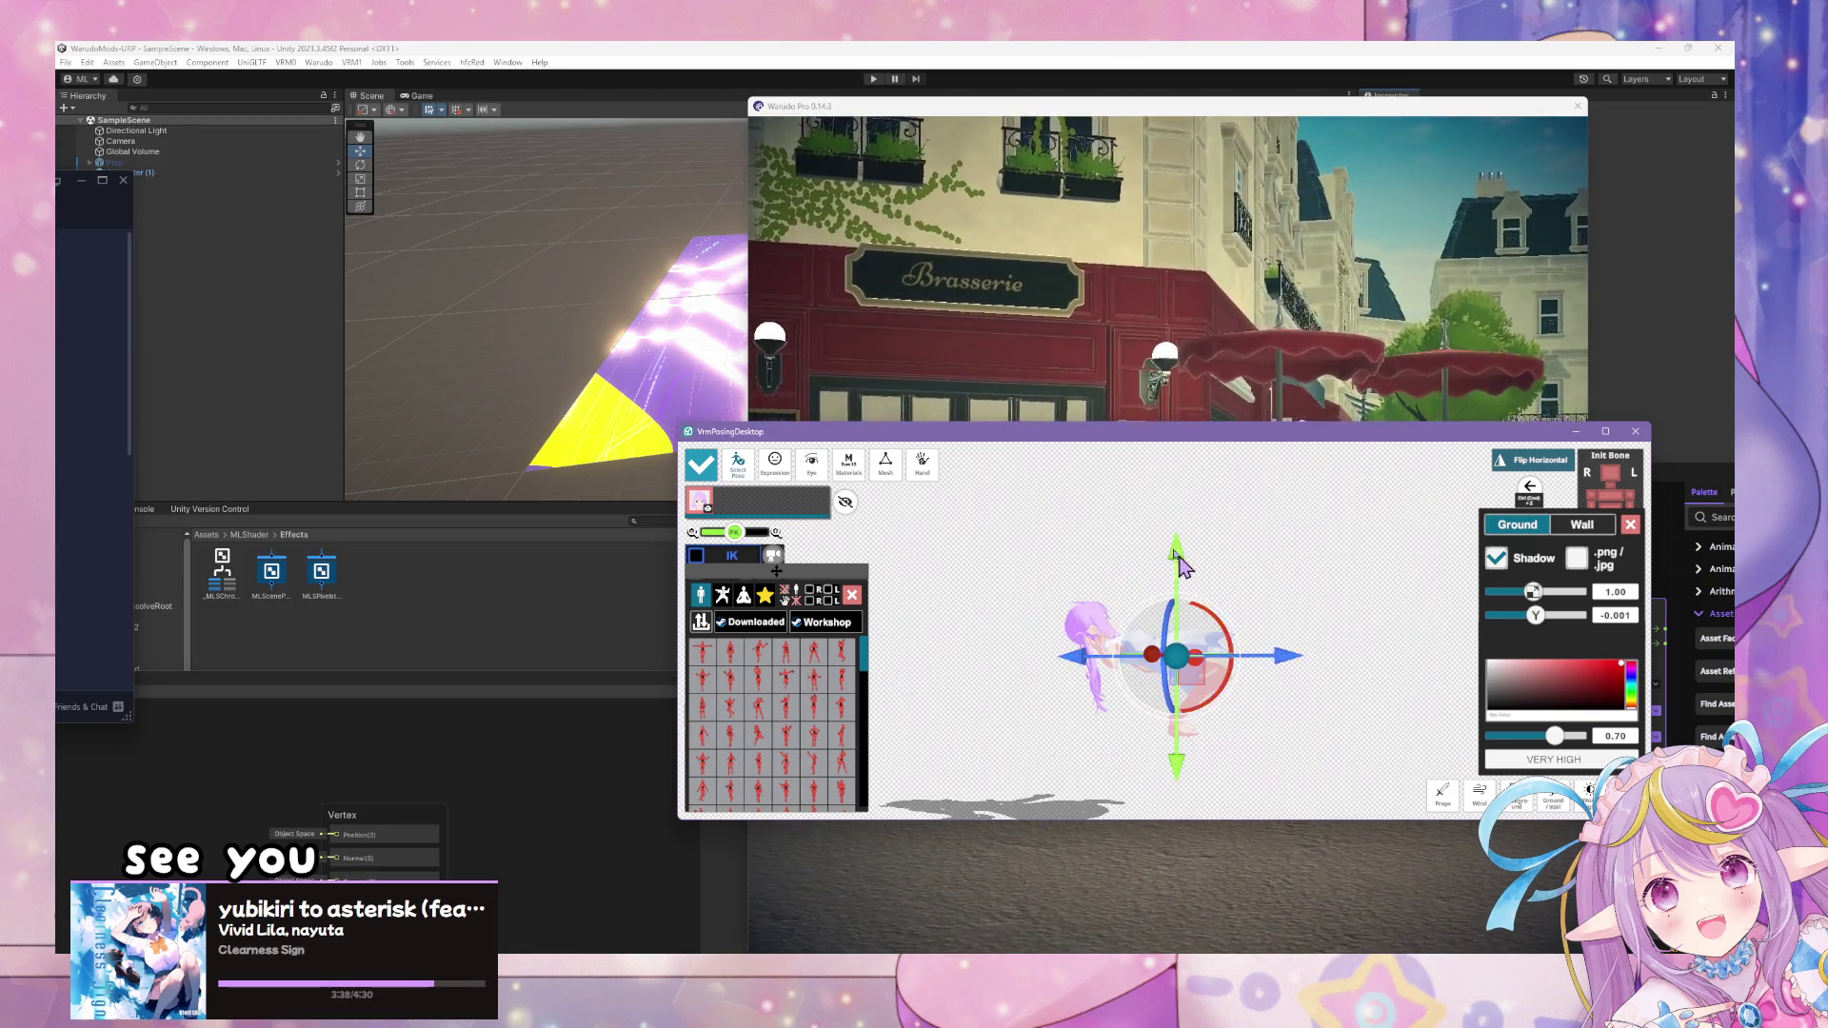
click(954, 409)
drag(954, 428, 825, 493)
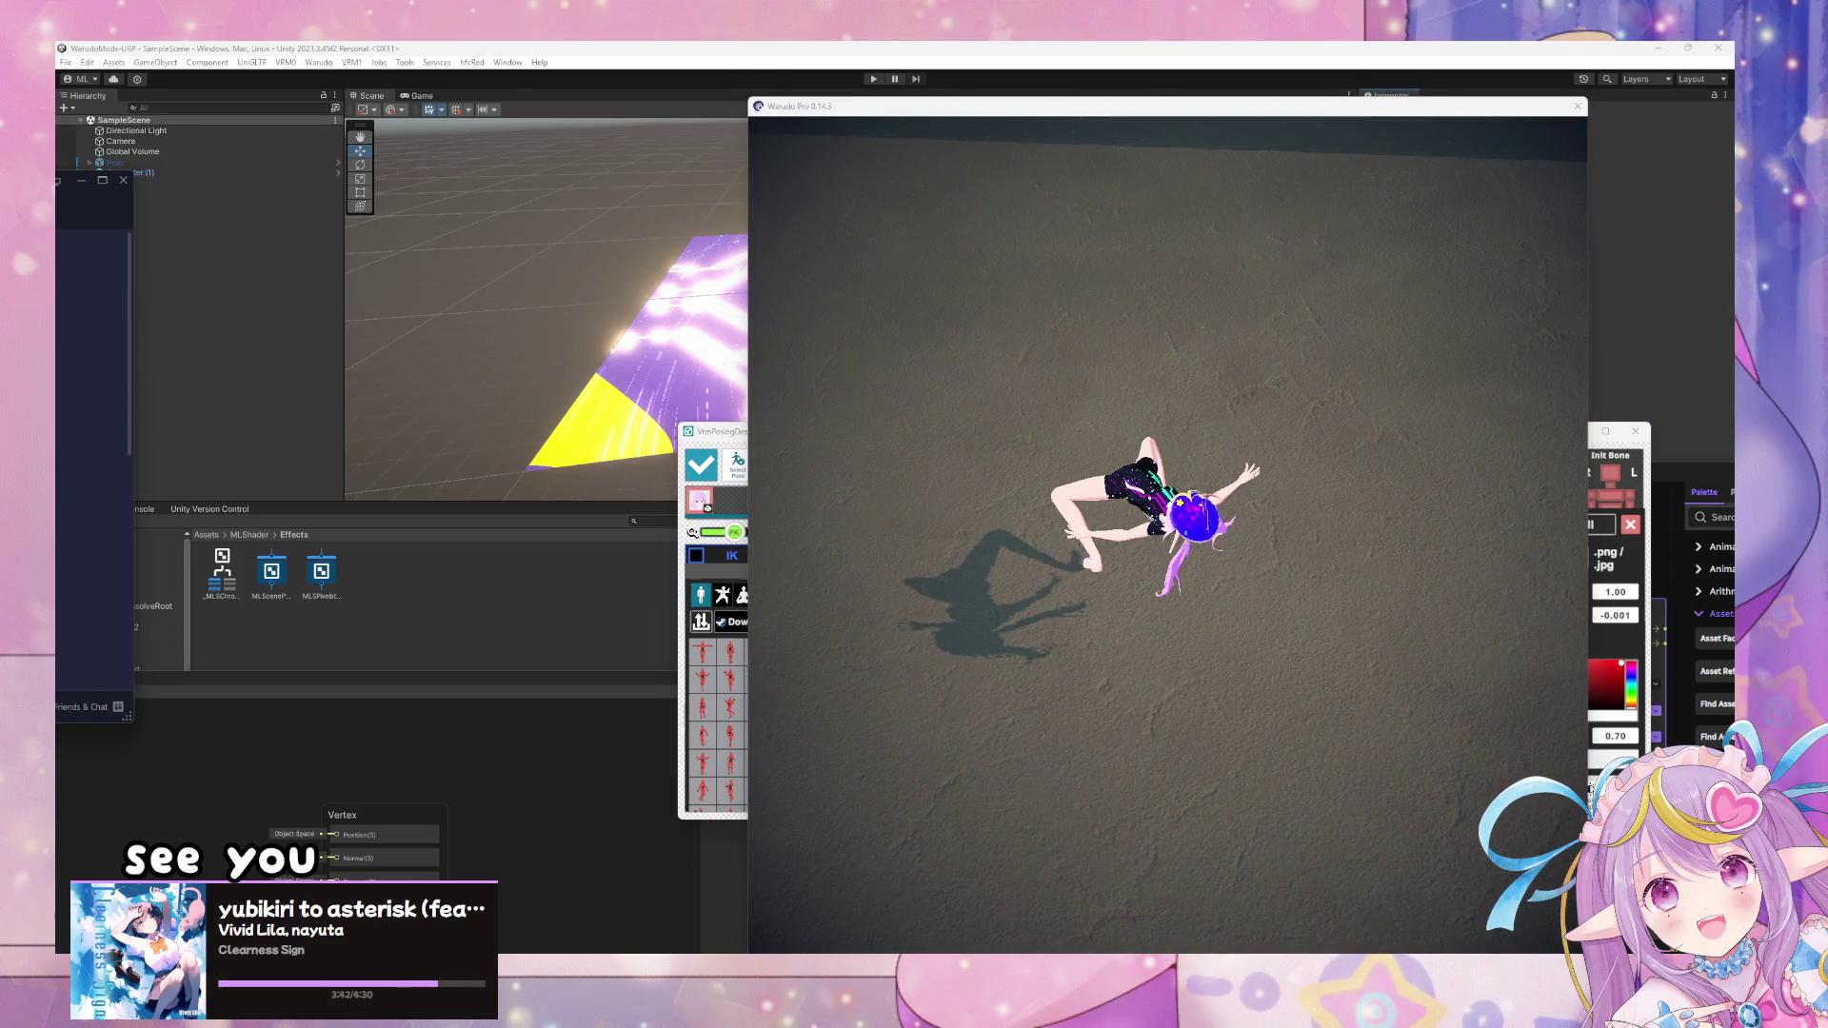
mouse_move(1097, 531)
mouse_down()
mouse_move(1254, 518)
mouse_move(955, 523)
mouse_move(990, 517)
mouse_up()
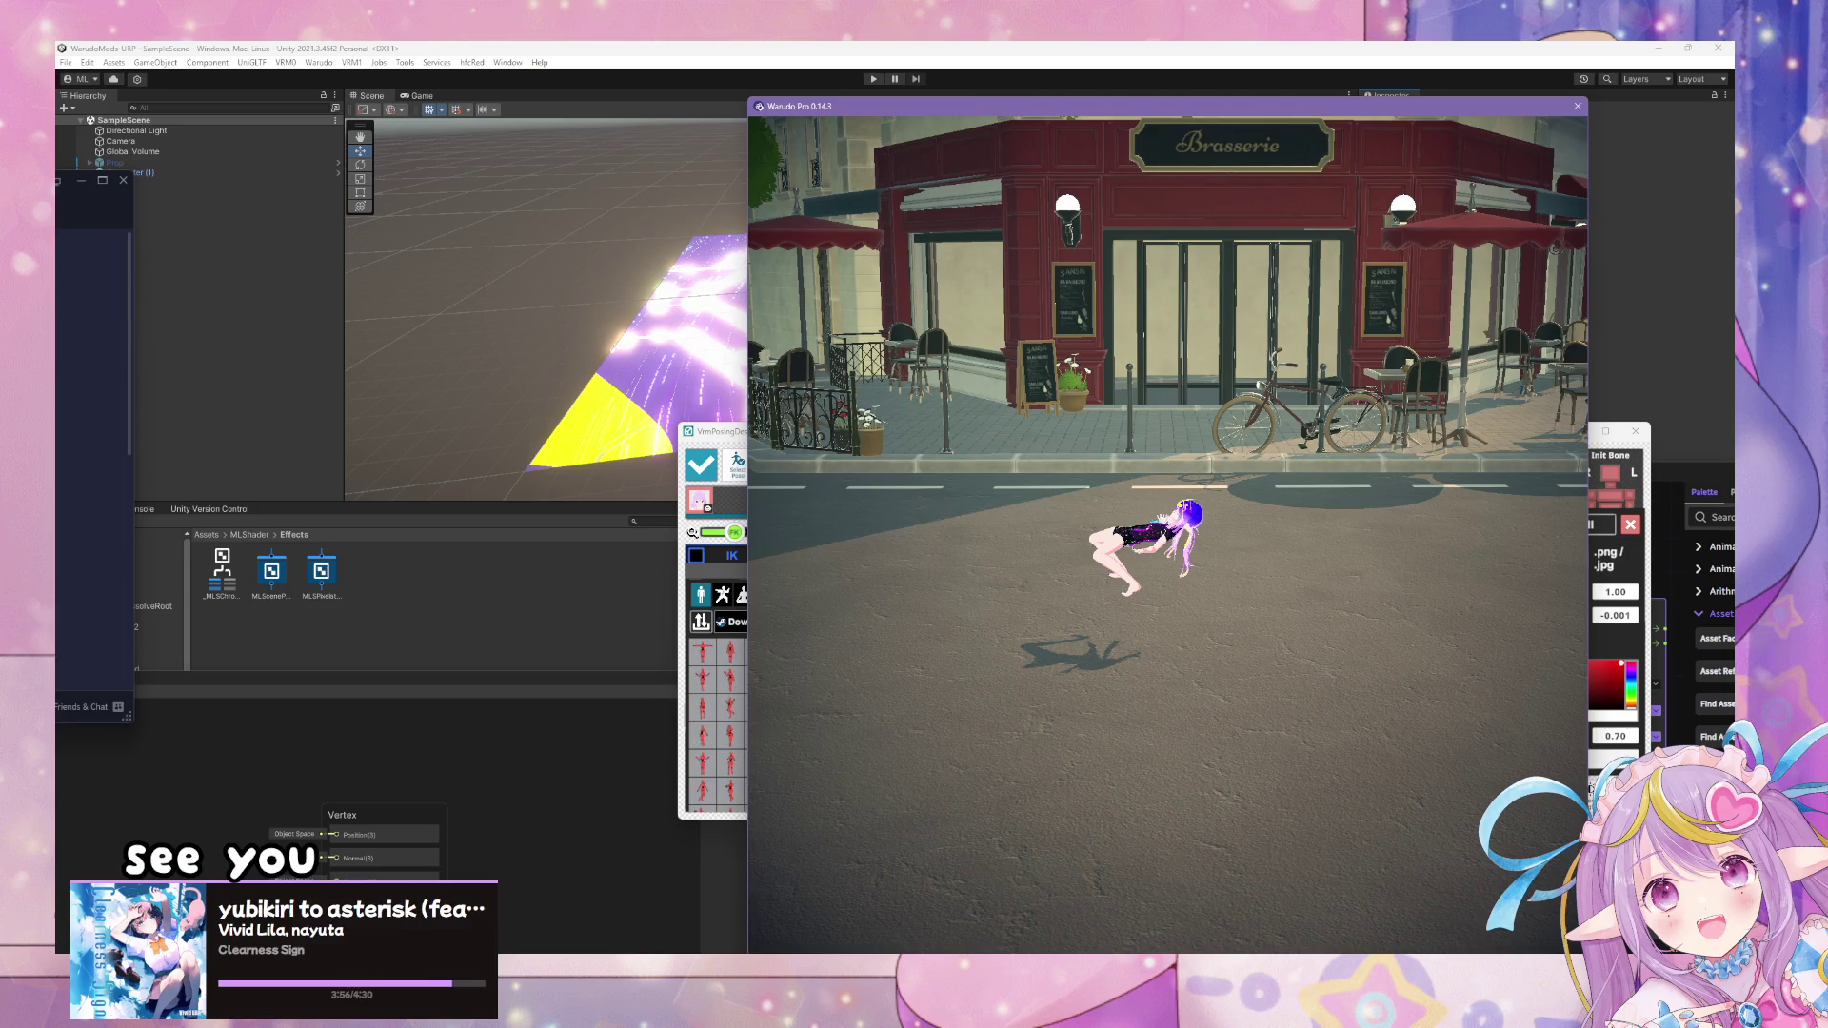
key(alt+Tab)
- Select the Character asset in Warudo's Assets tab, scroll to its Source, then return to the scene view
click(1036, 501)
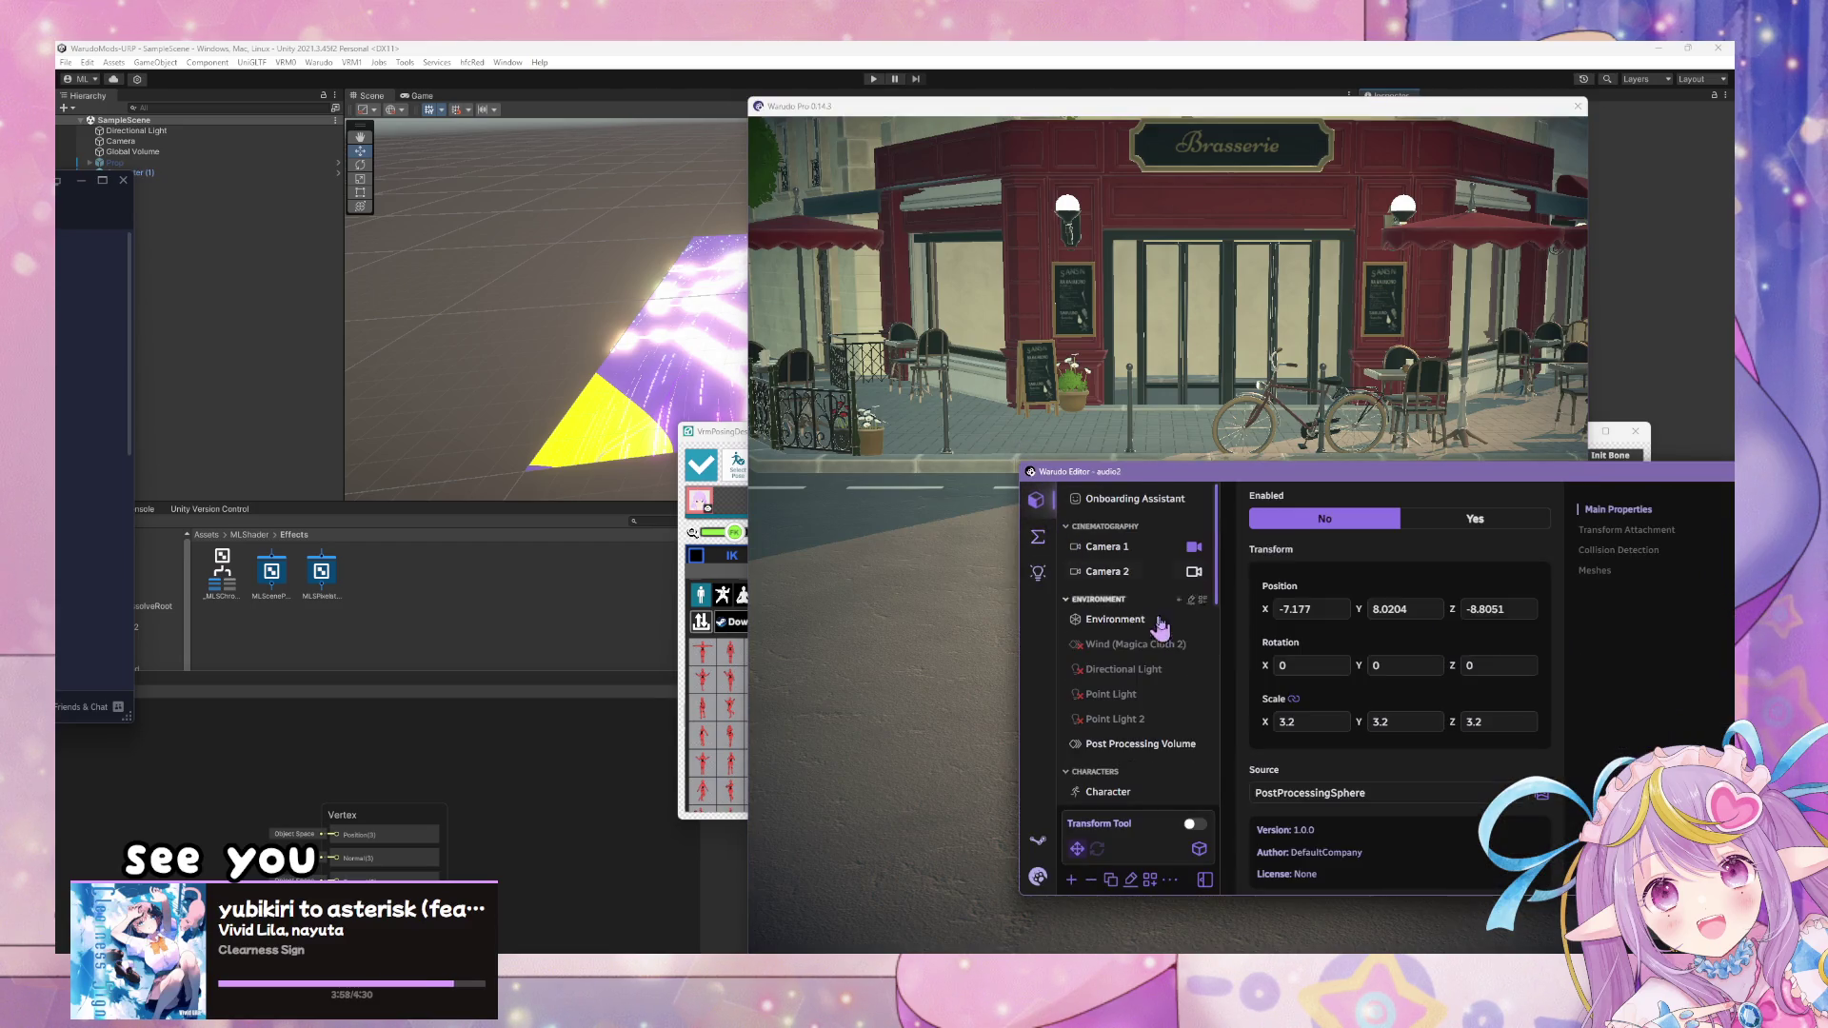
click(1100, 794)
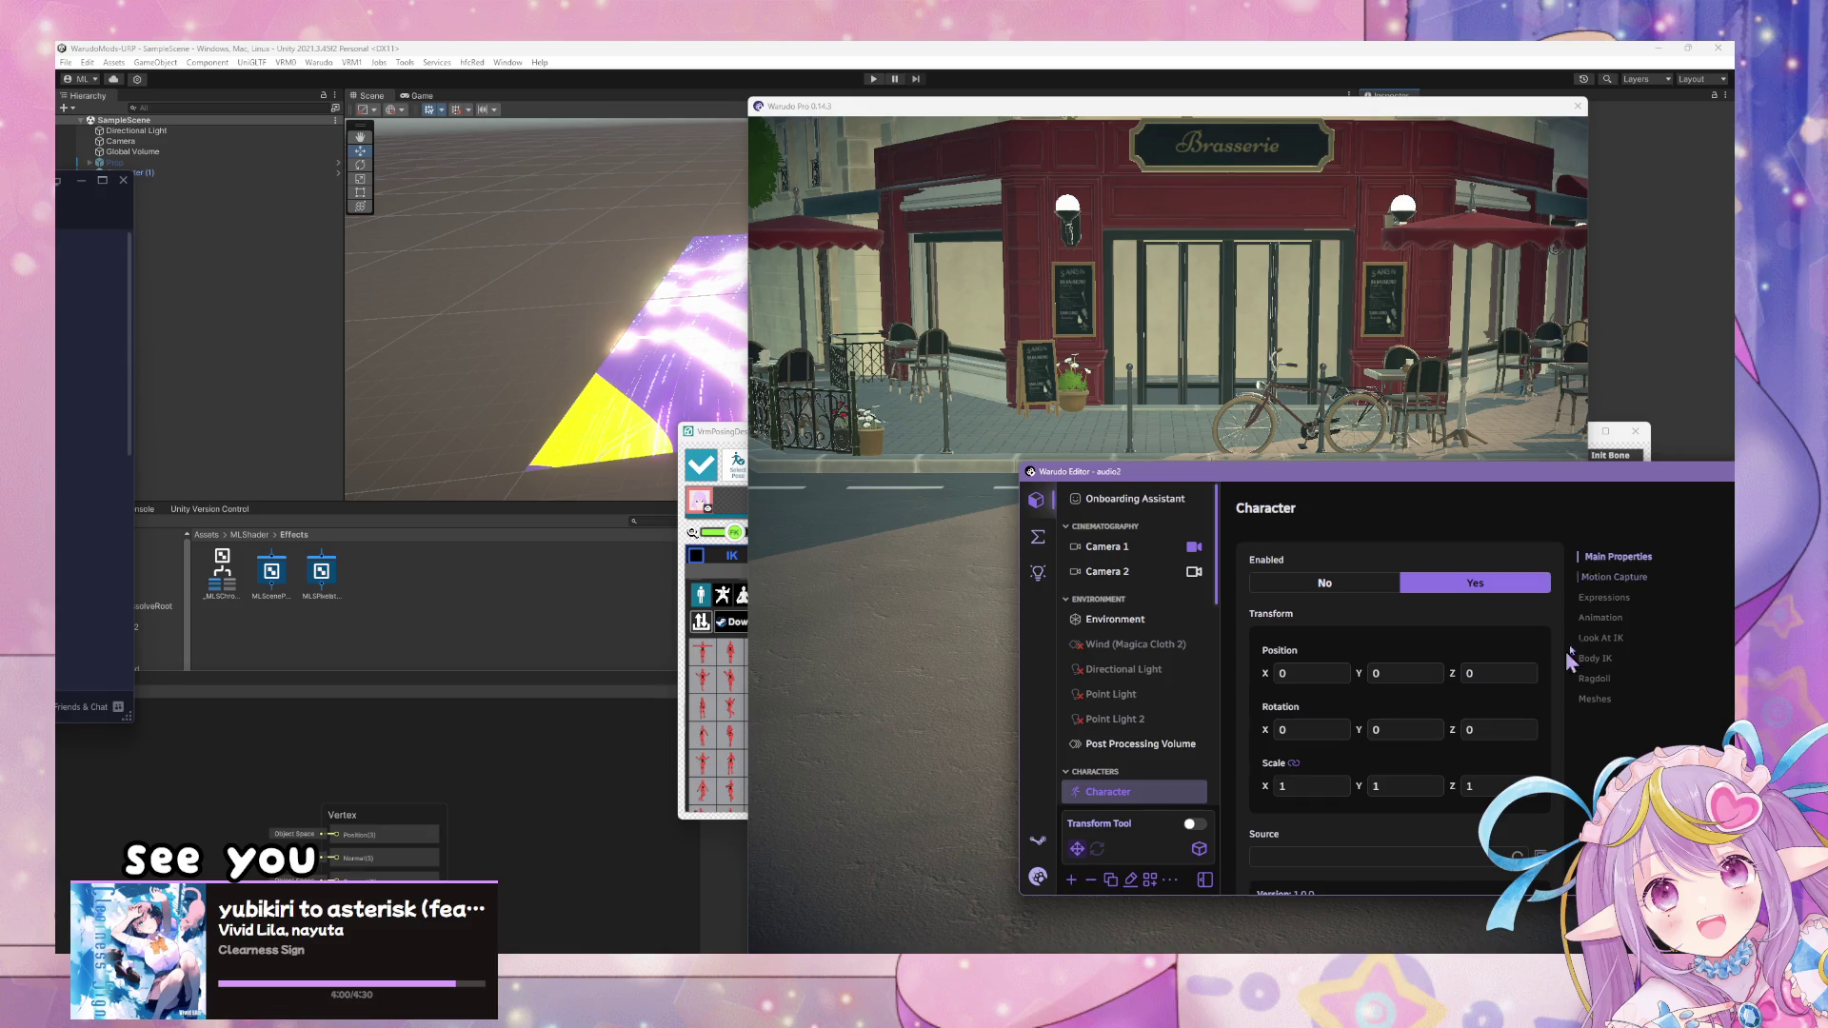
scroll(1528, 648, down, 2)
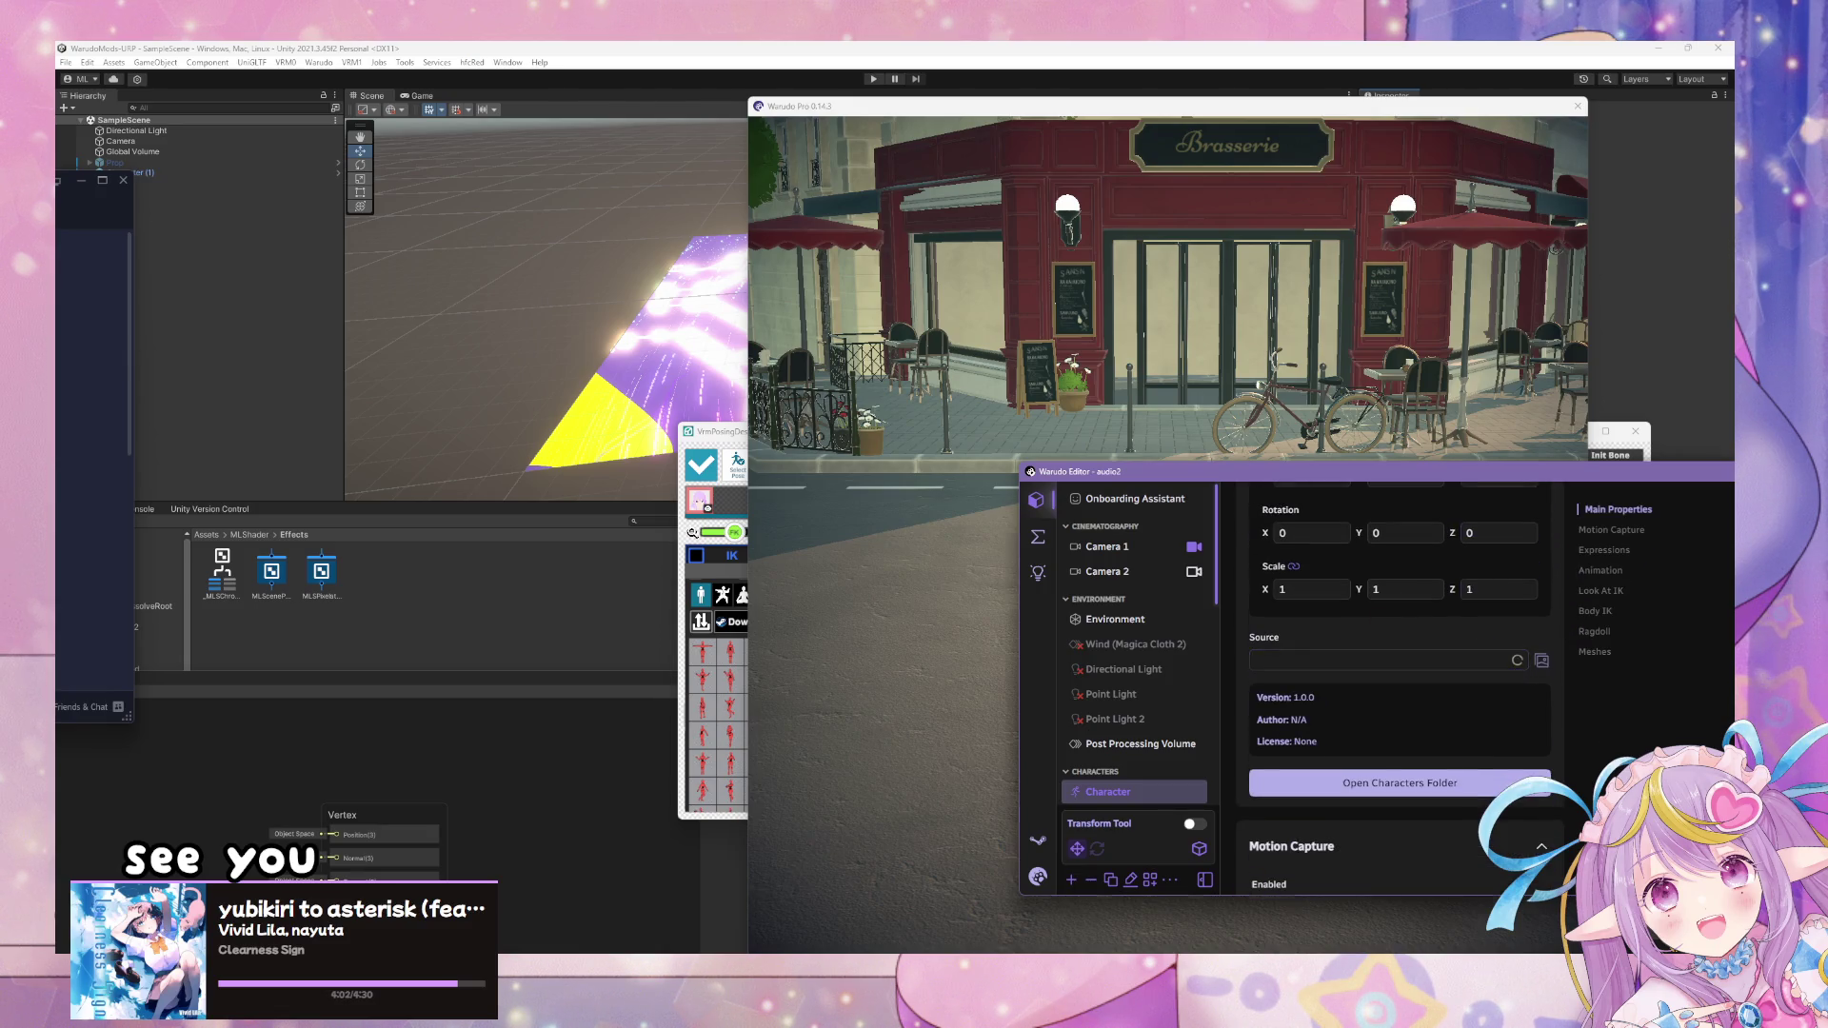
key(alt+Tab)
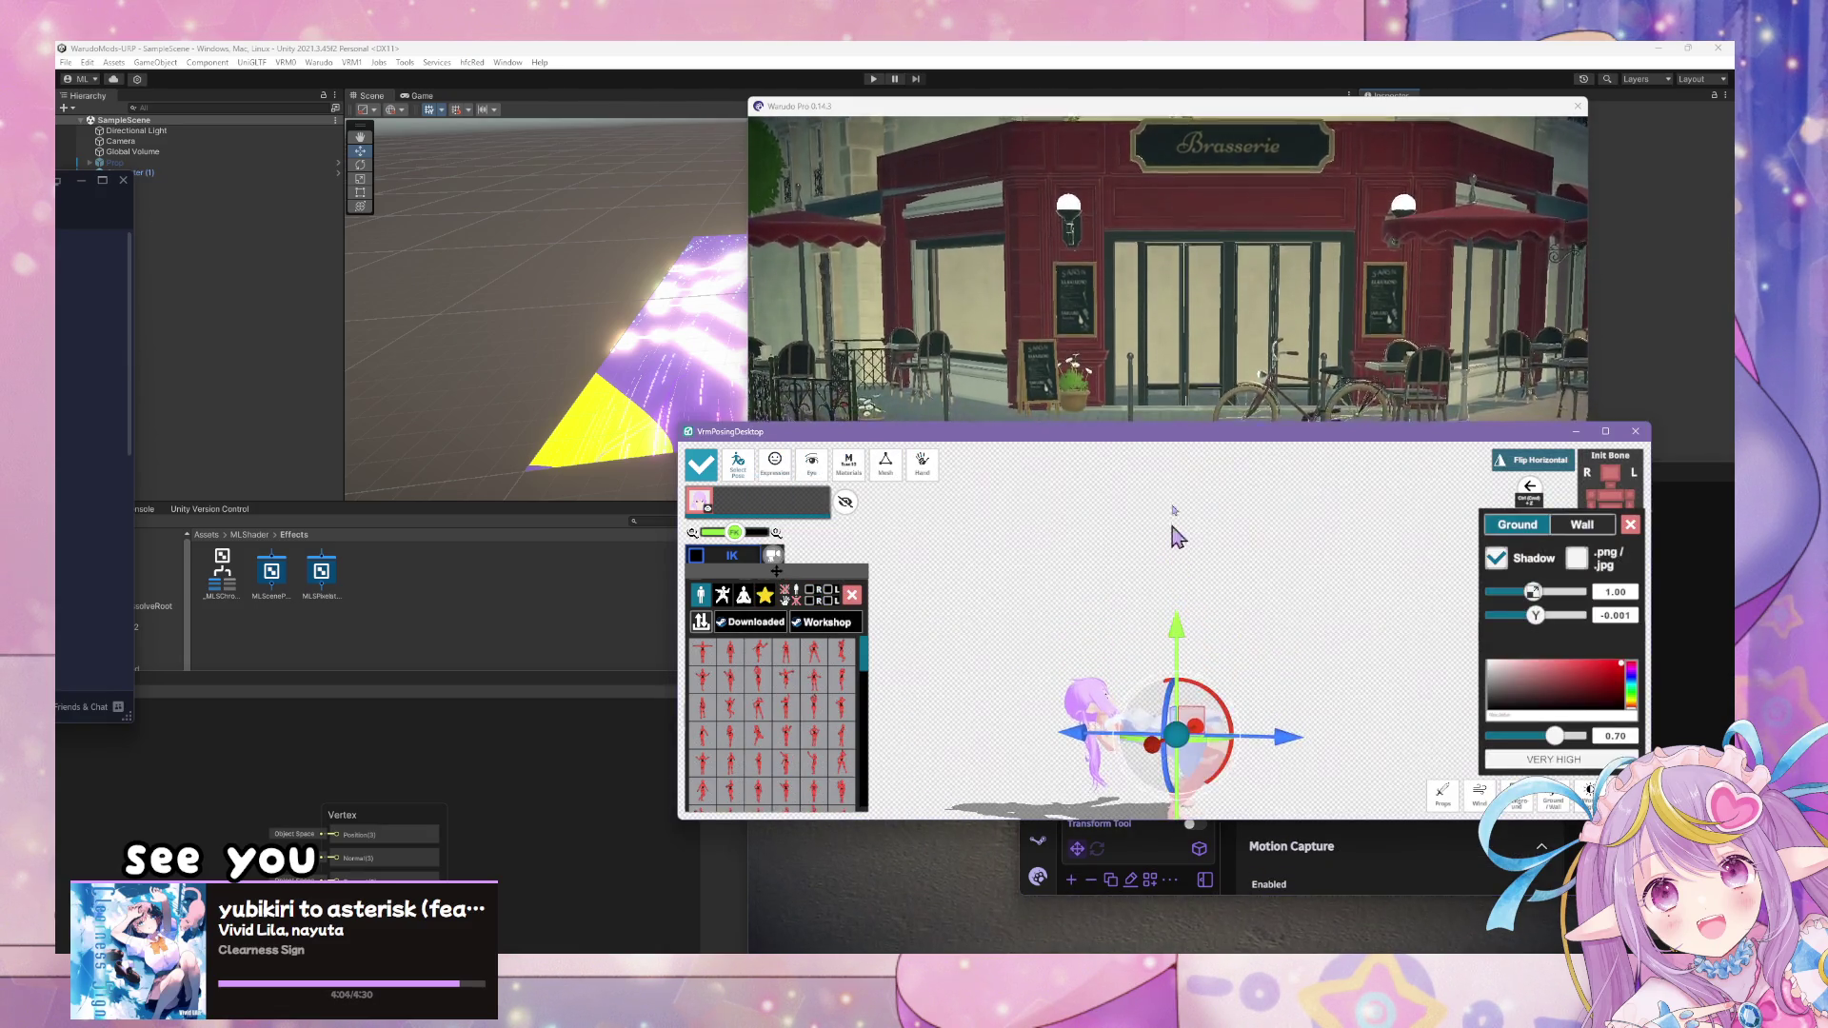
click(1377, 390)
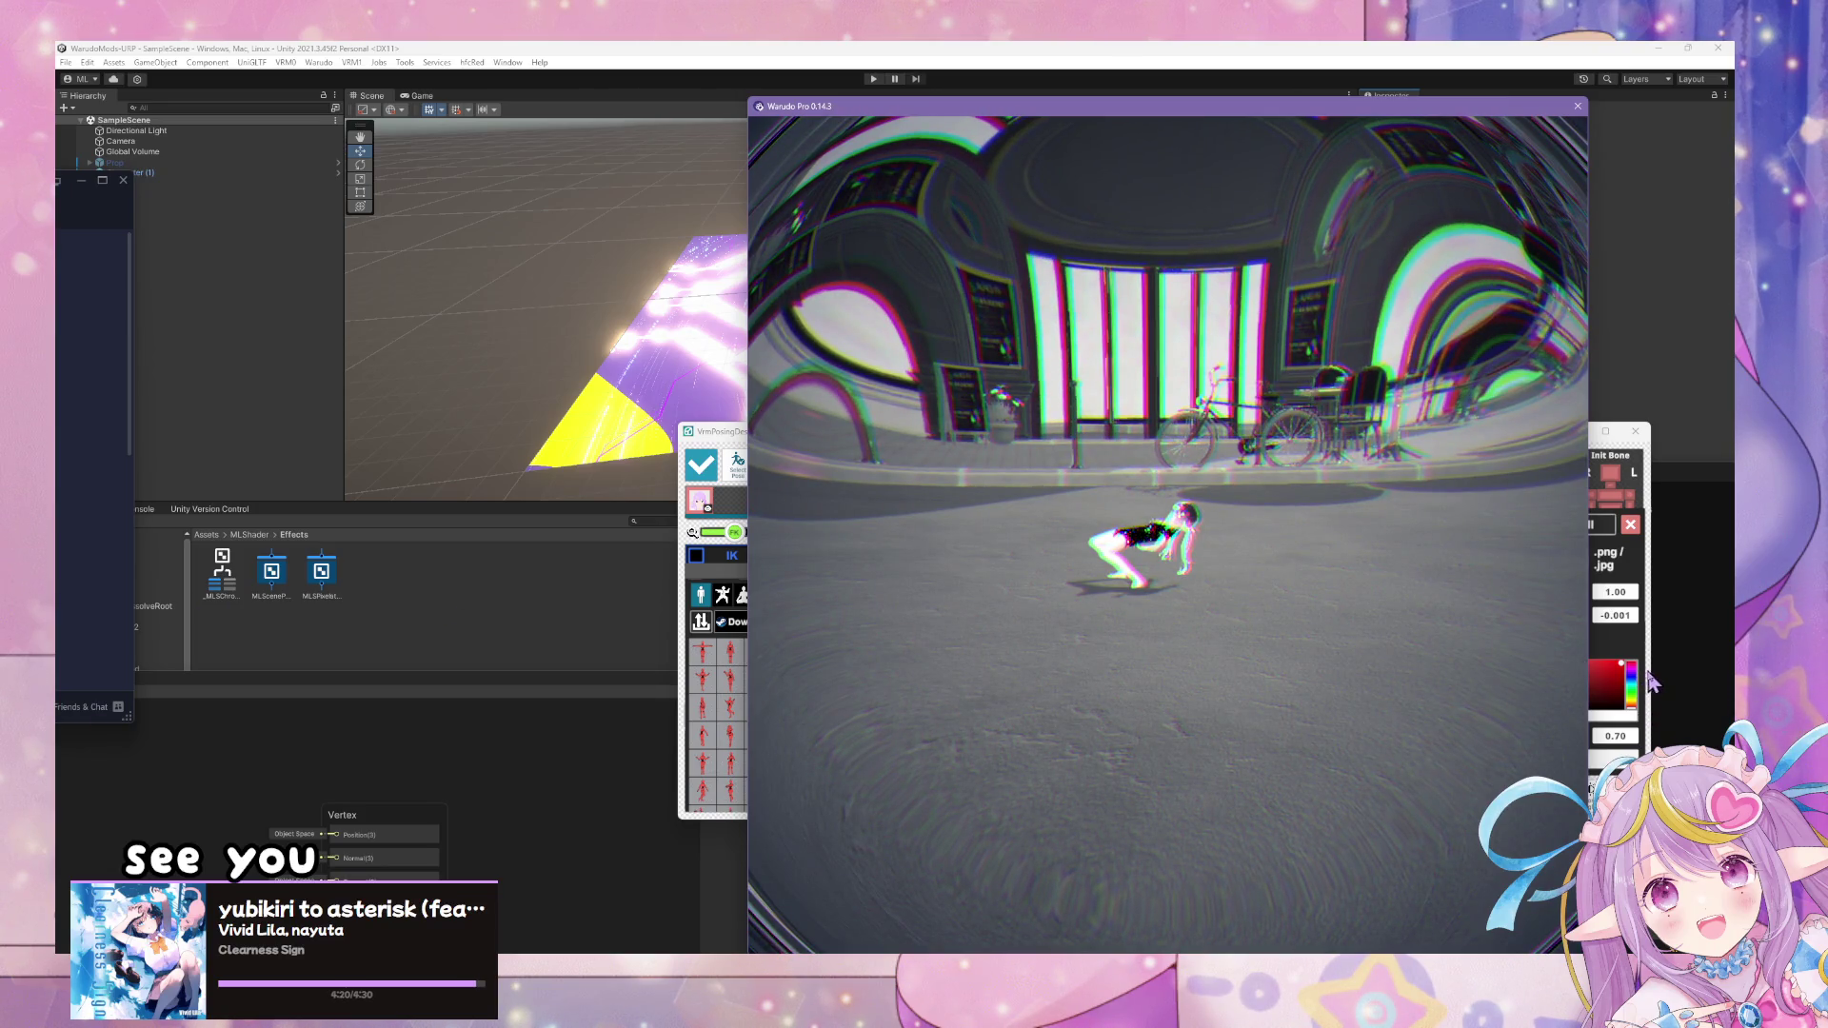
- Undo the last pose change with Ctrl+Z, orbit the posing view, and watch the fisheye sphere in Warudo
click(1642, 680)
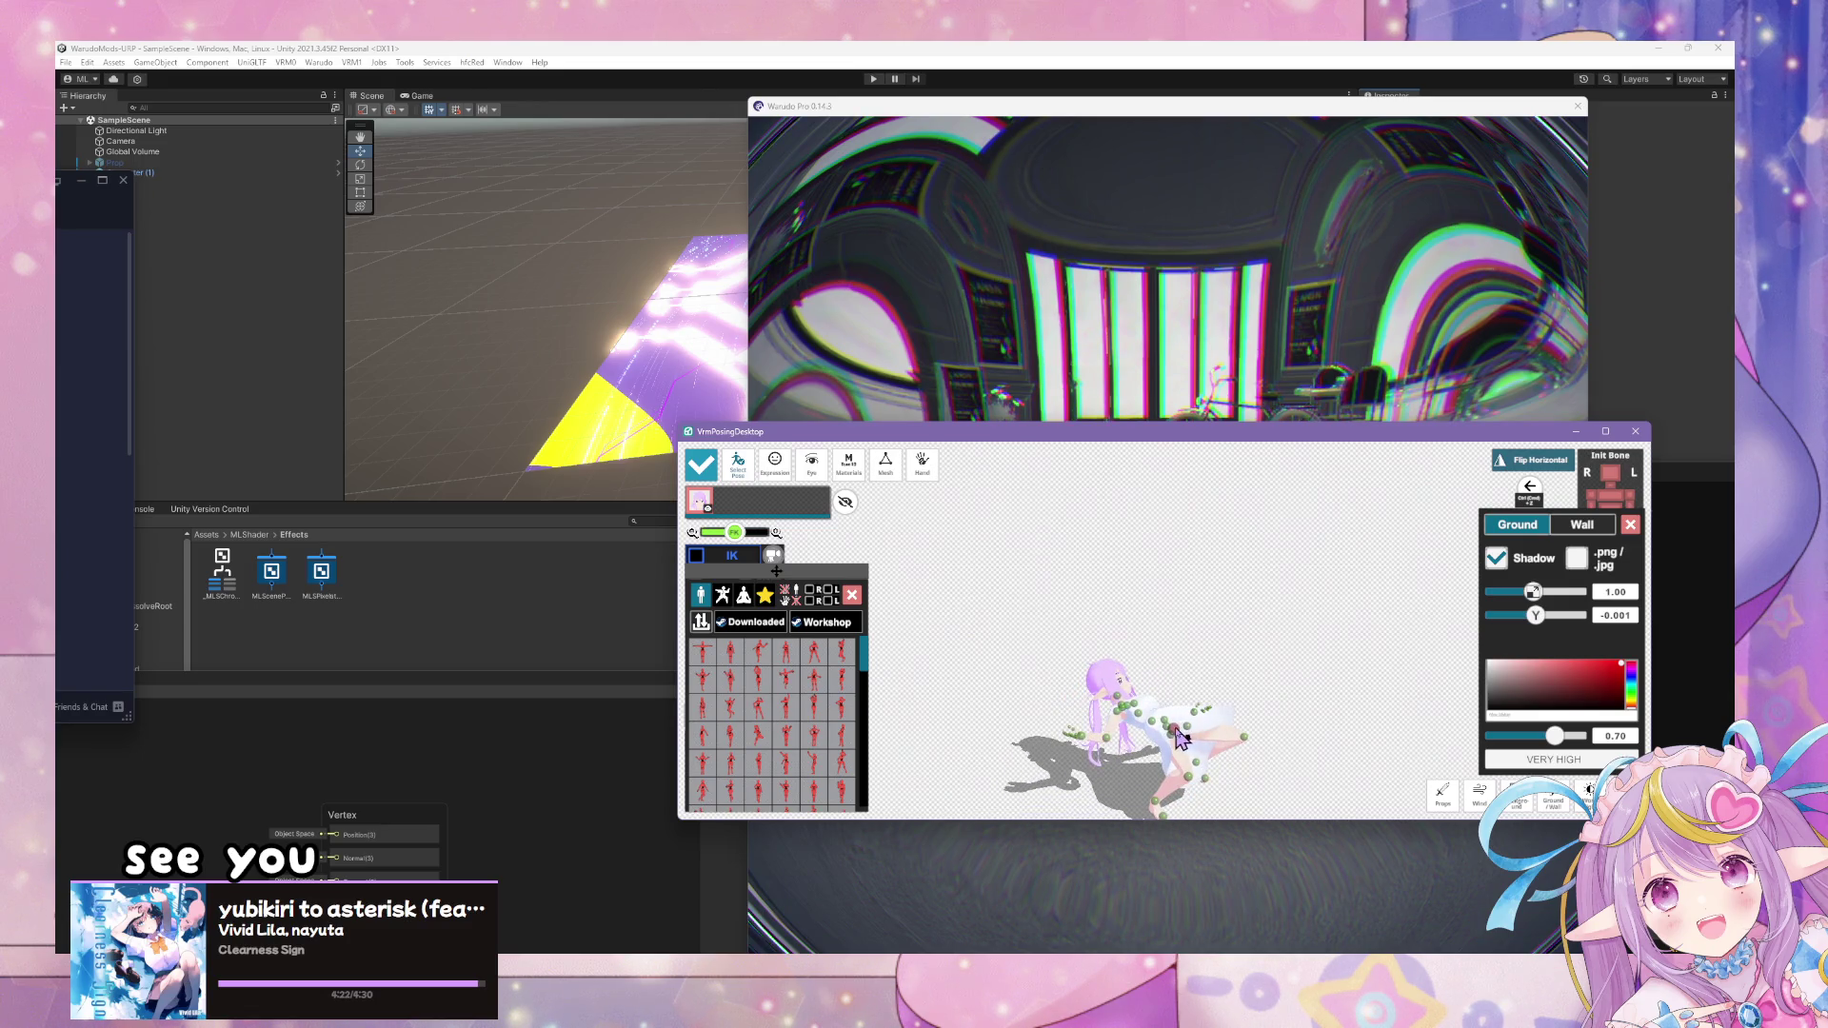
key(ctrl+z)
click(1317, 657)
drag(1317, 657, 1143, 705)
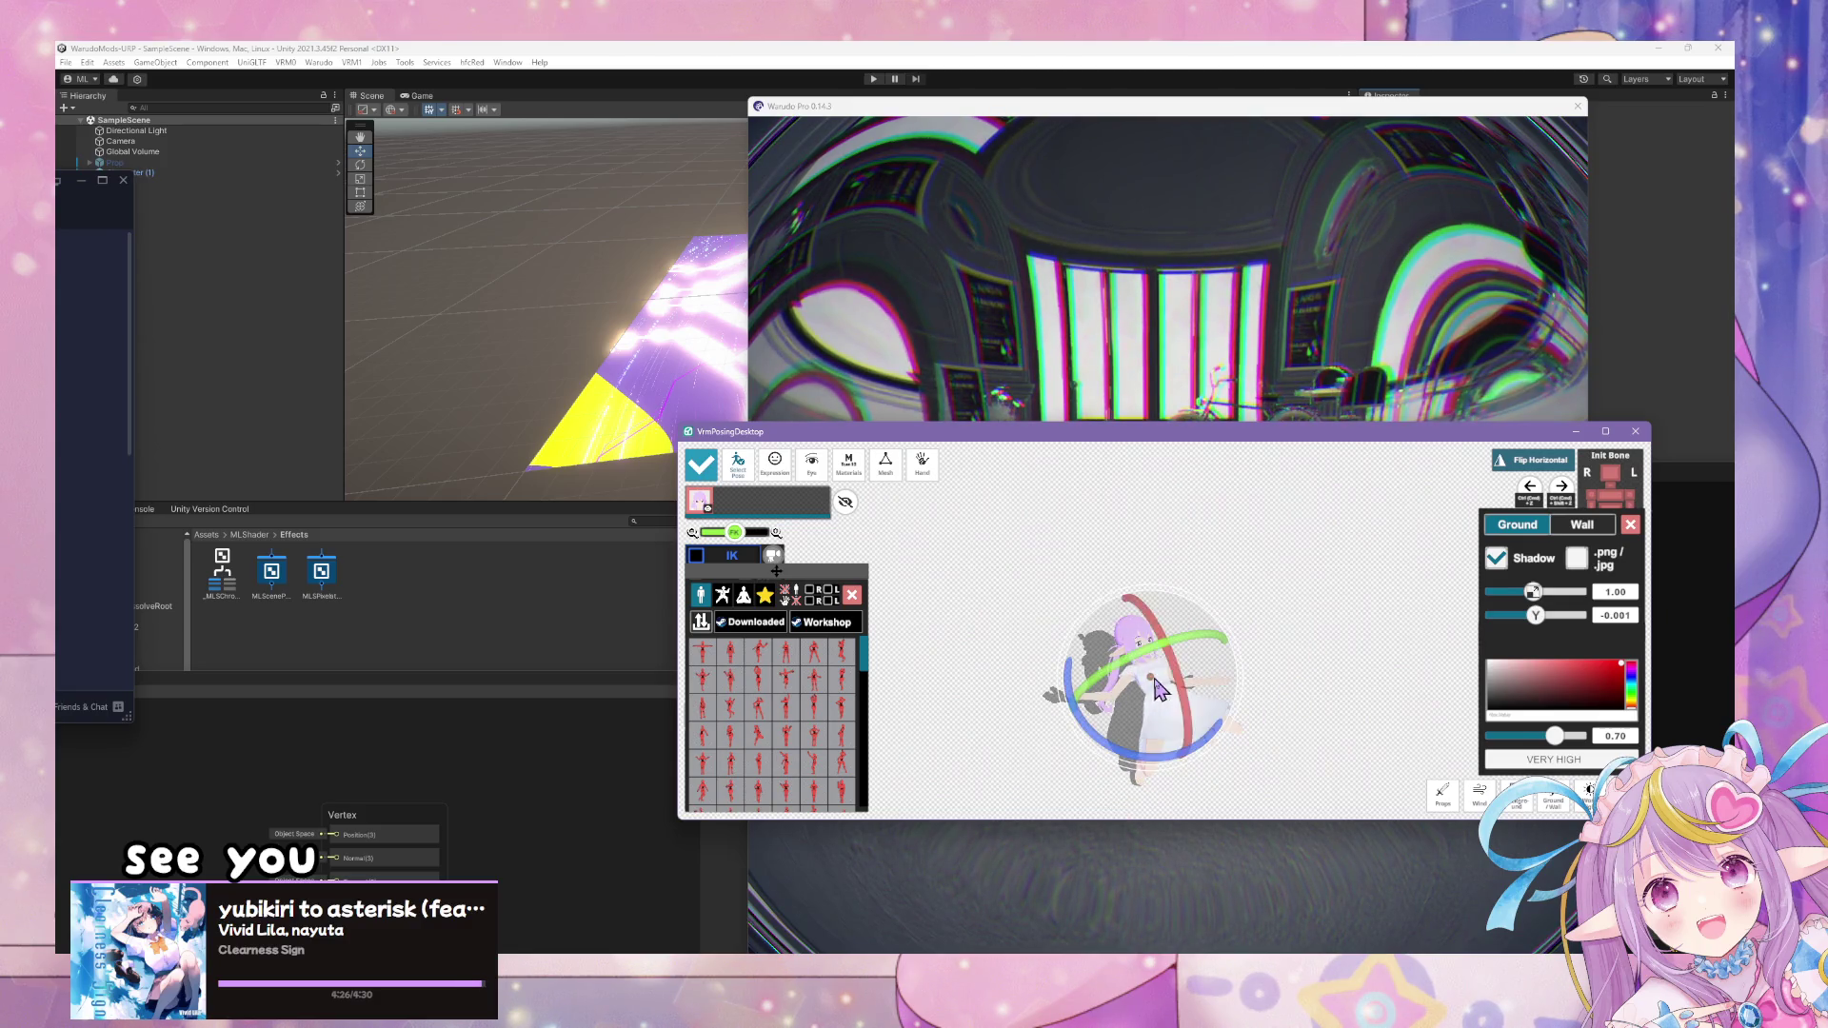
click(1118, 294)
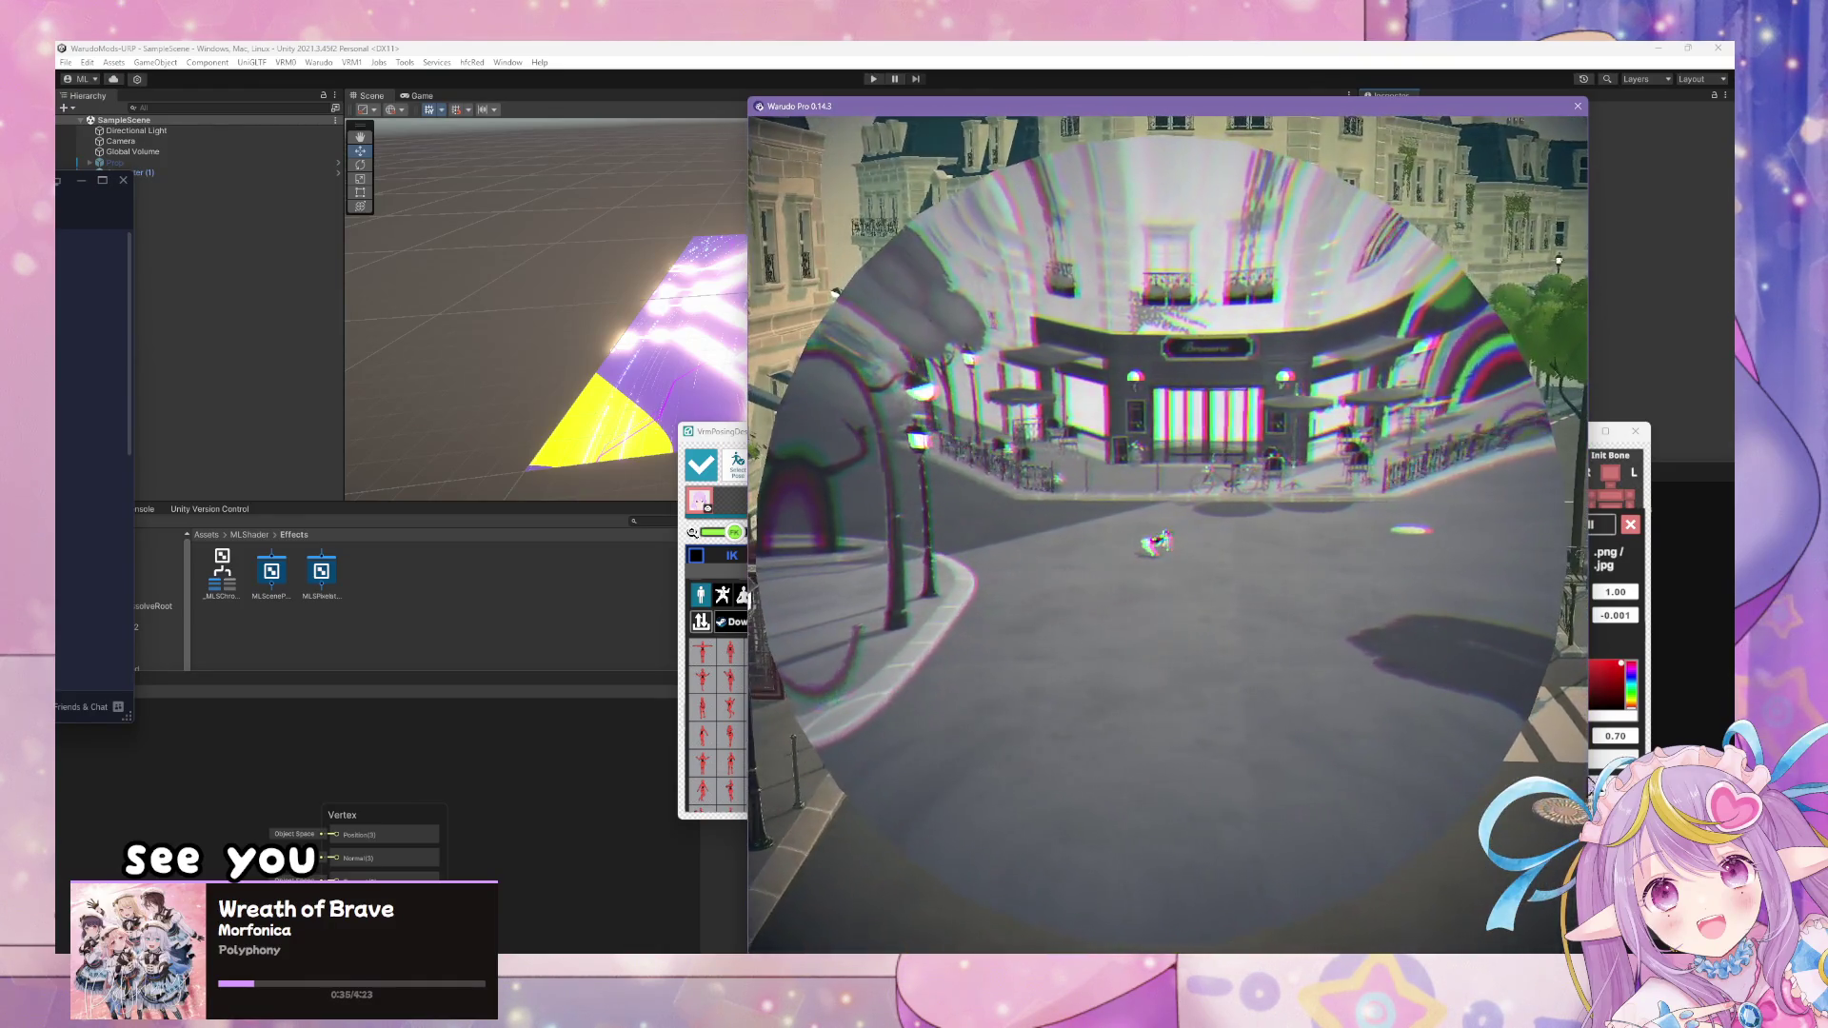
click(1651, 619)
- Open the effect blueprint graph and watch the sphere effect trigger in the scene view several times
key(alt+Tab)
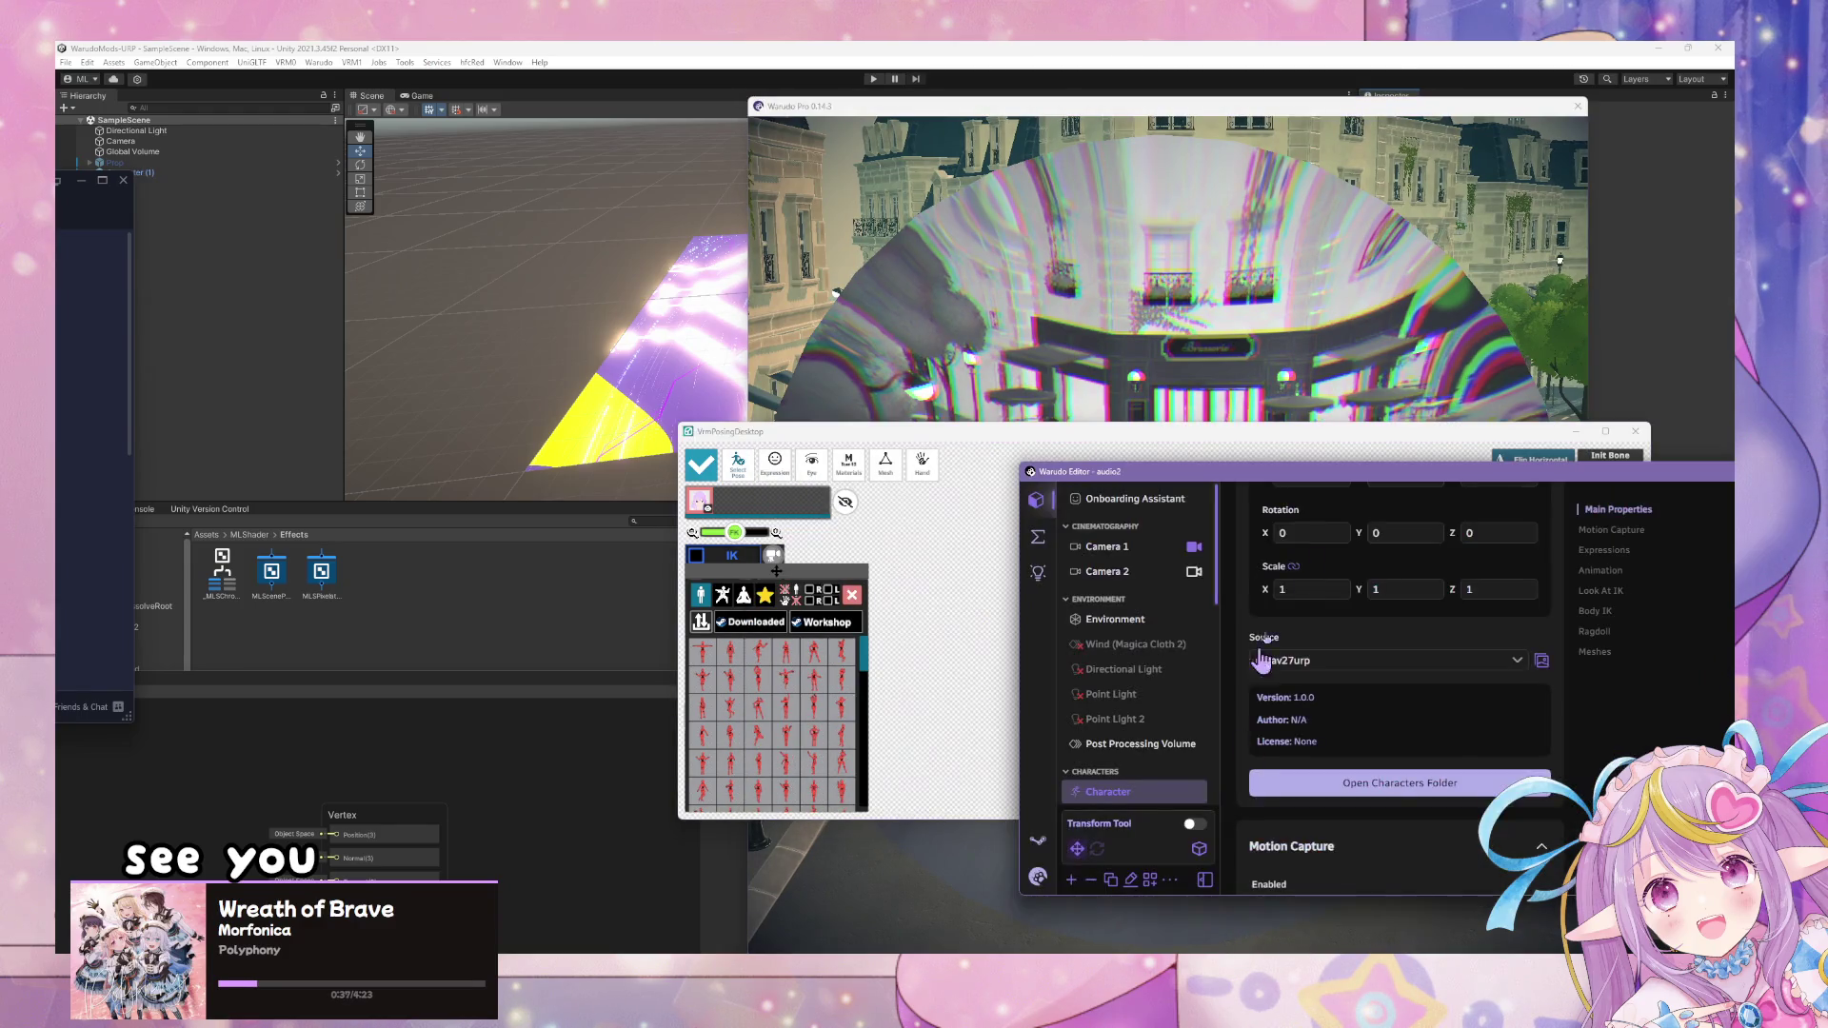
click(1037, 537)
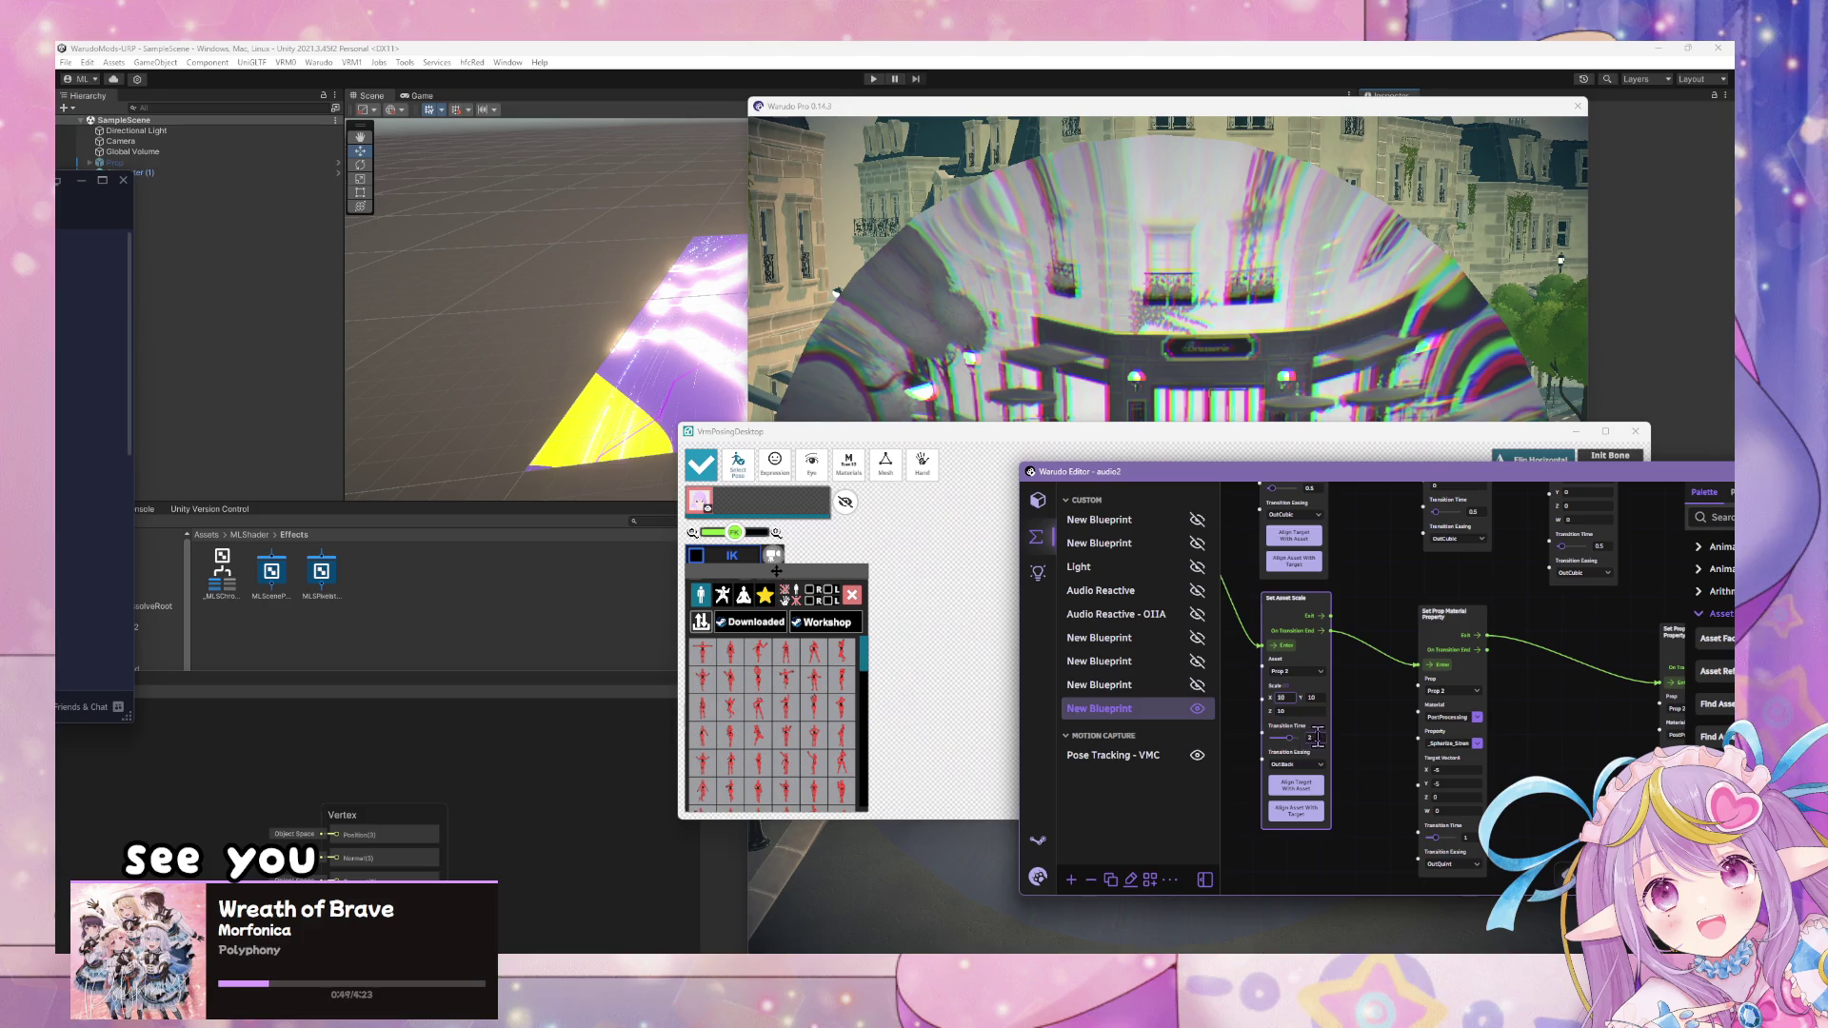
click(1105, 412)
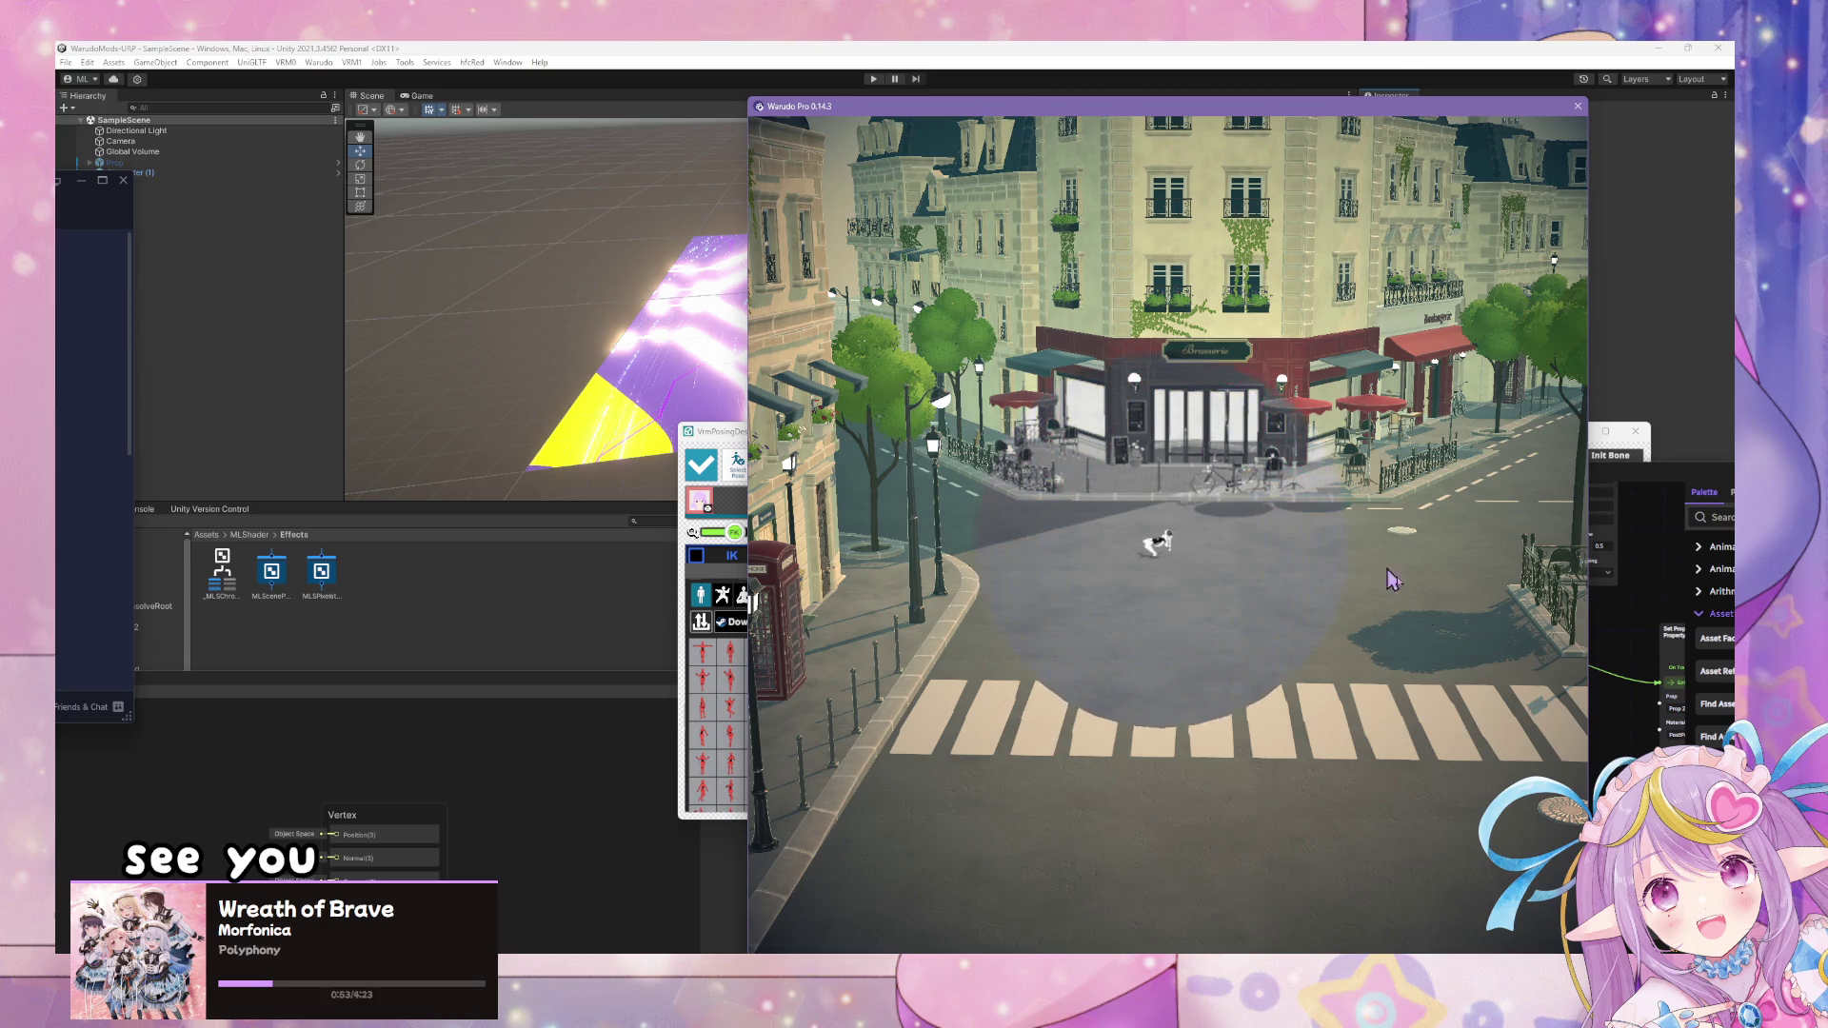
click(1612, 657)
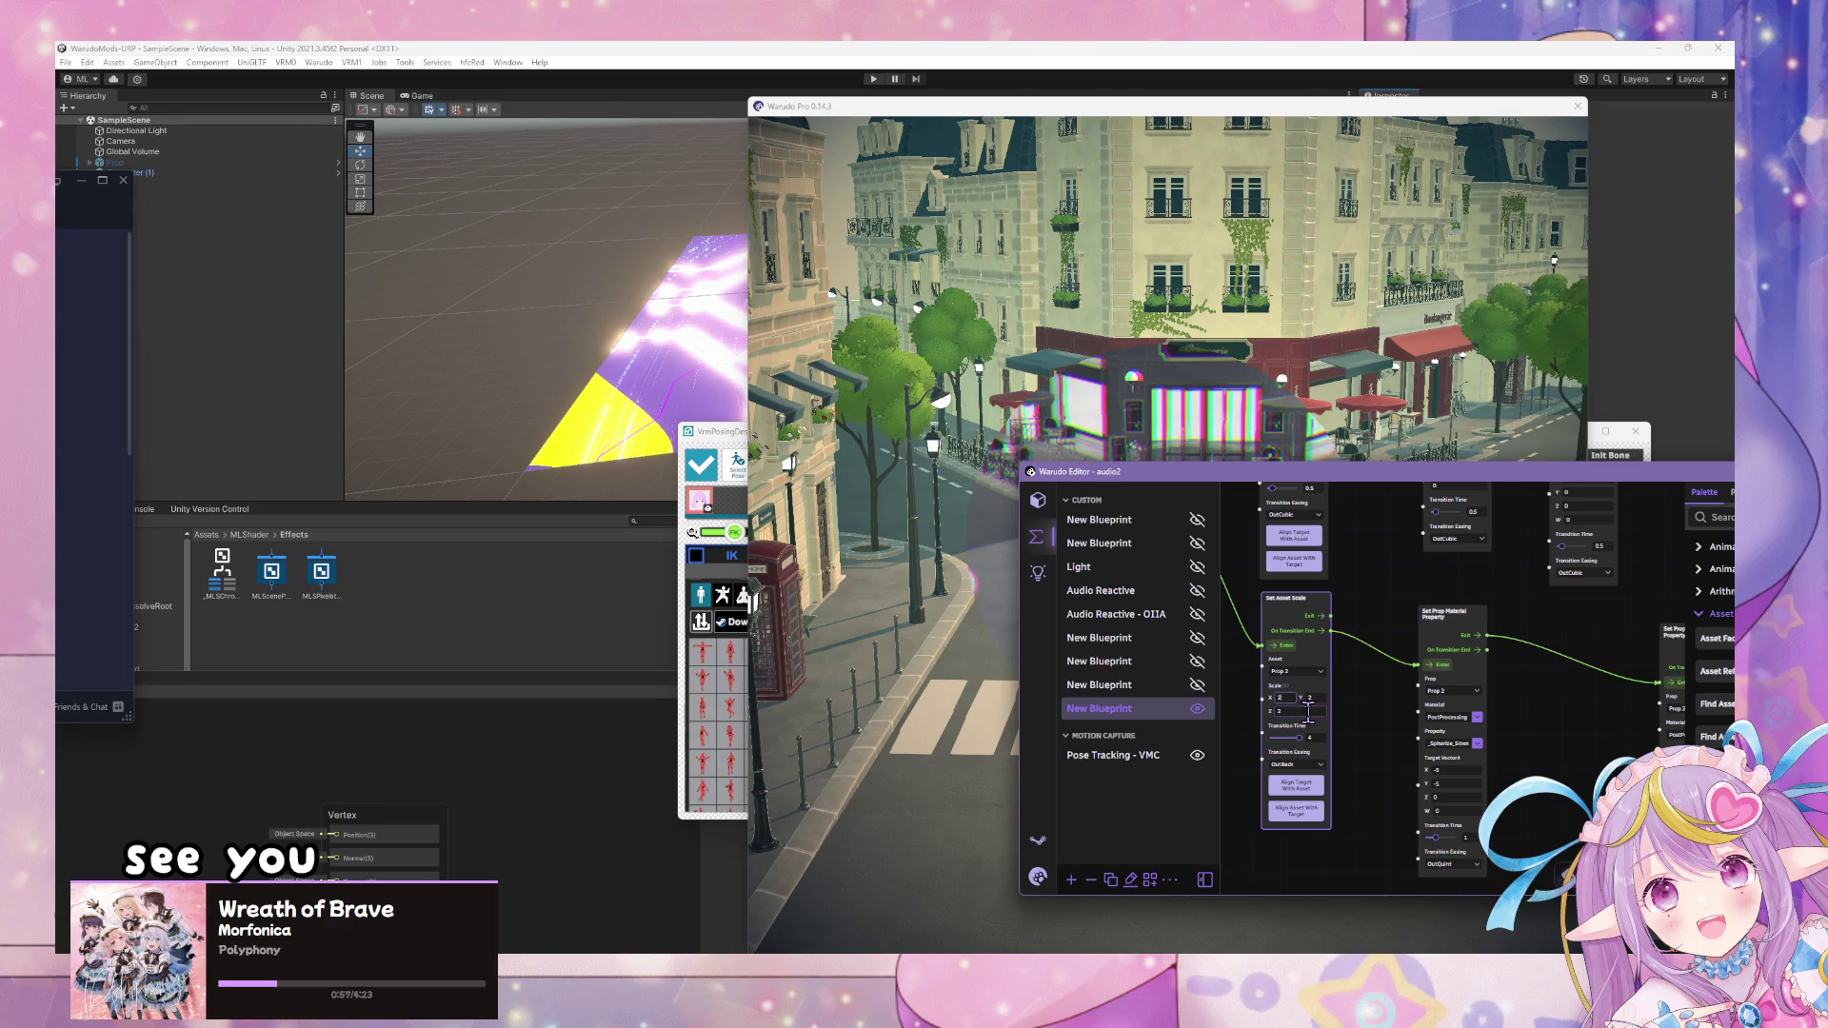
click(1243, 259)
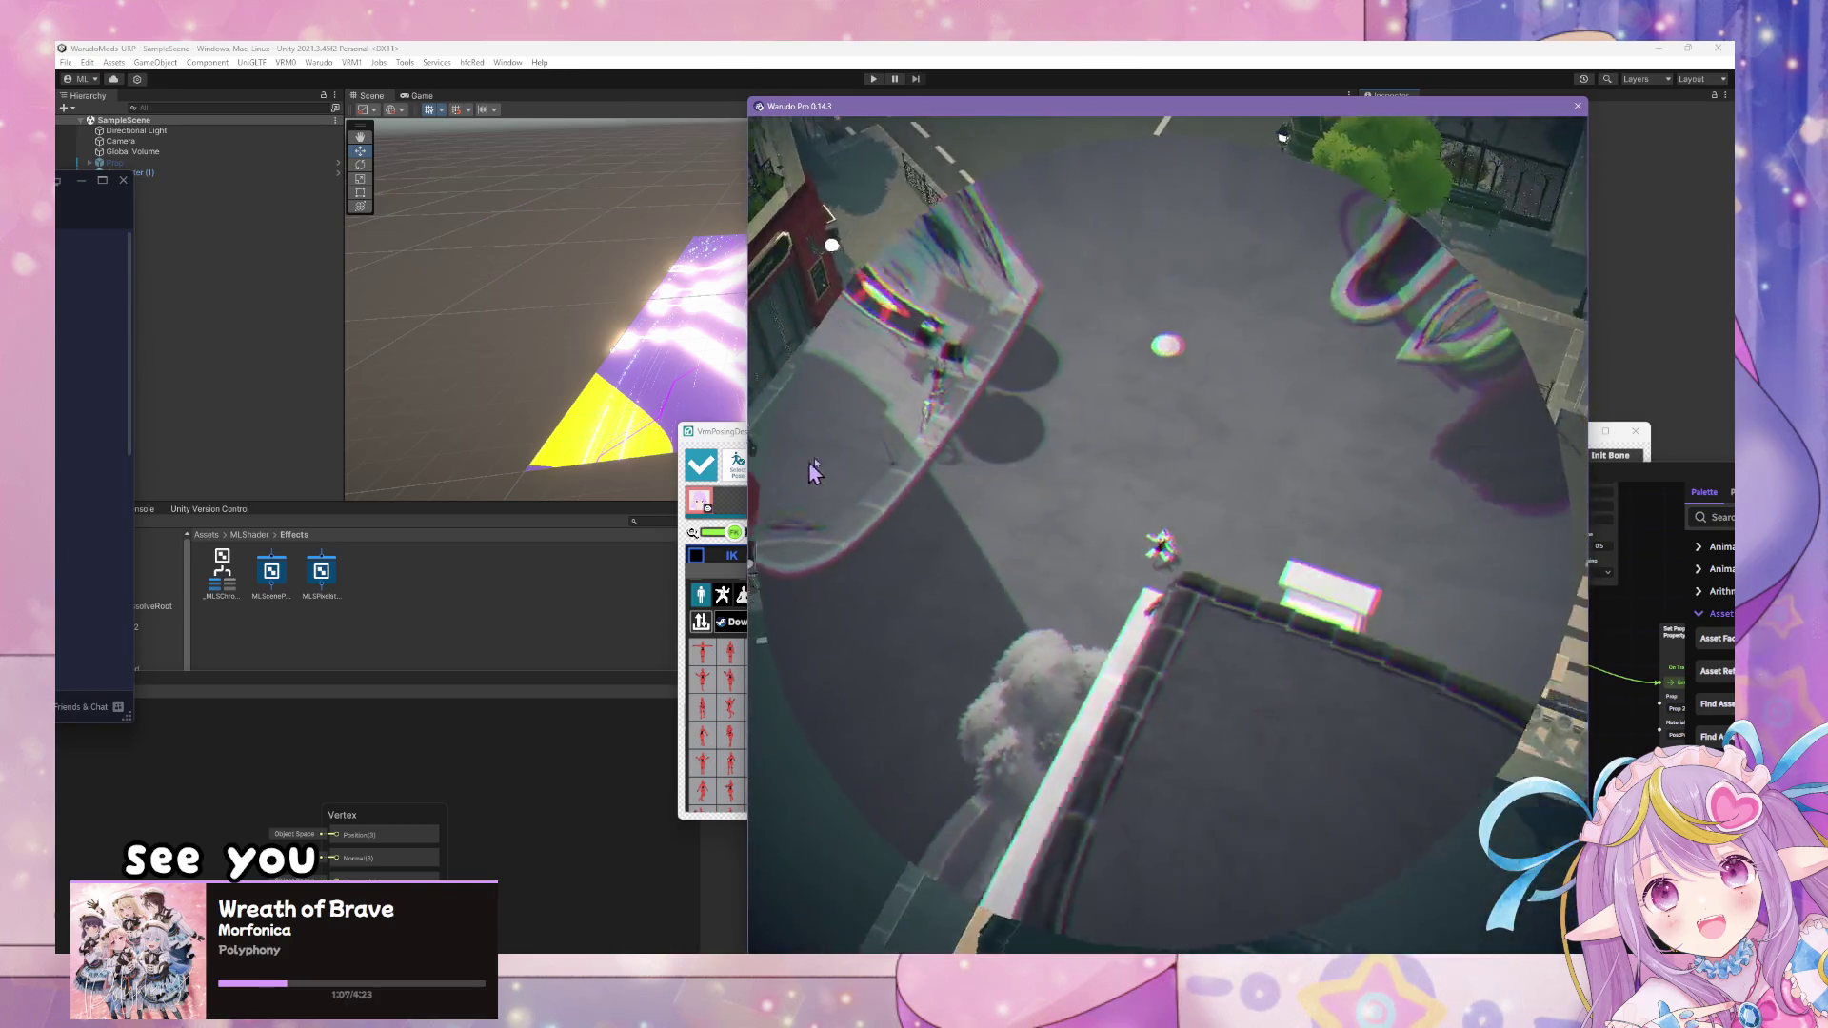
click(1604, 716)
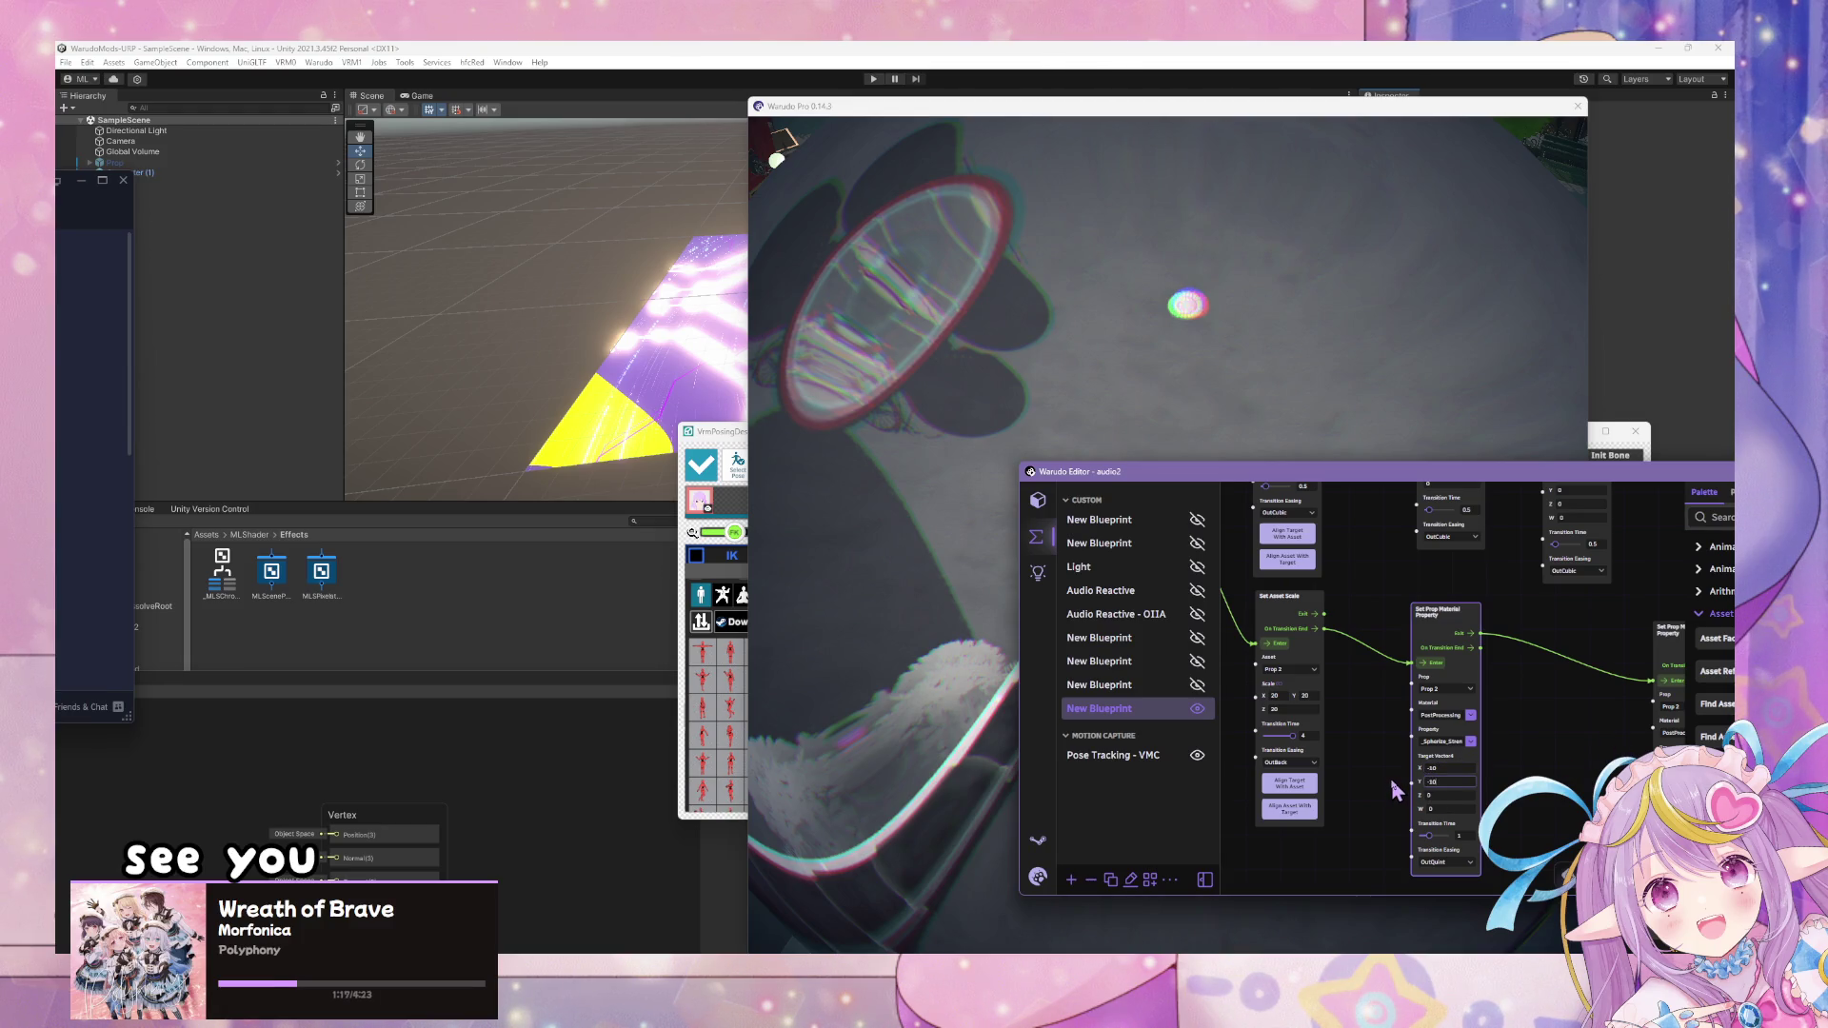
click(940, 353)
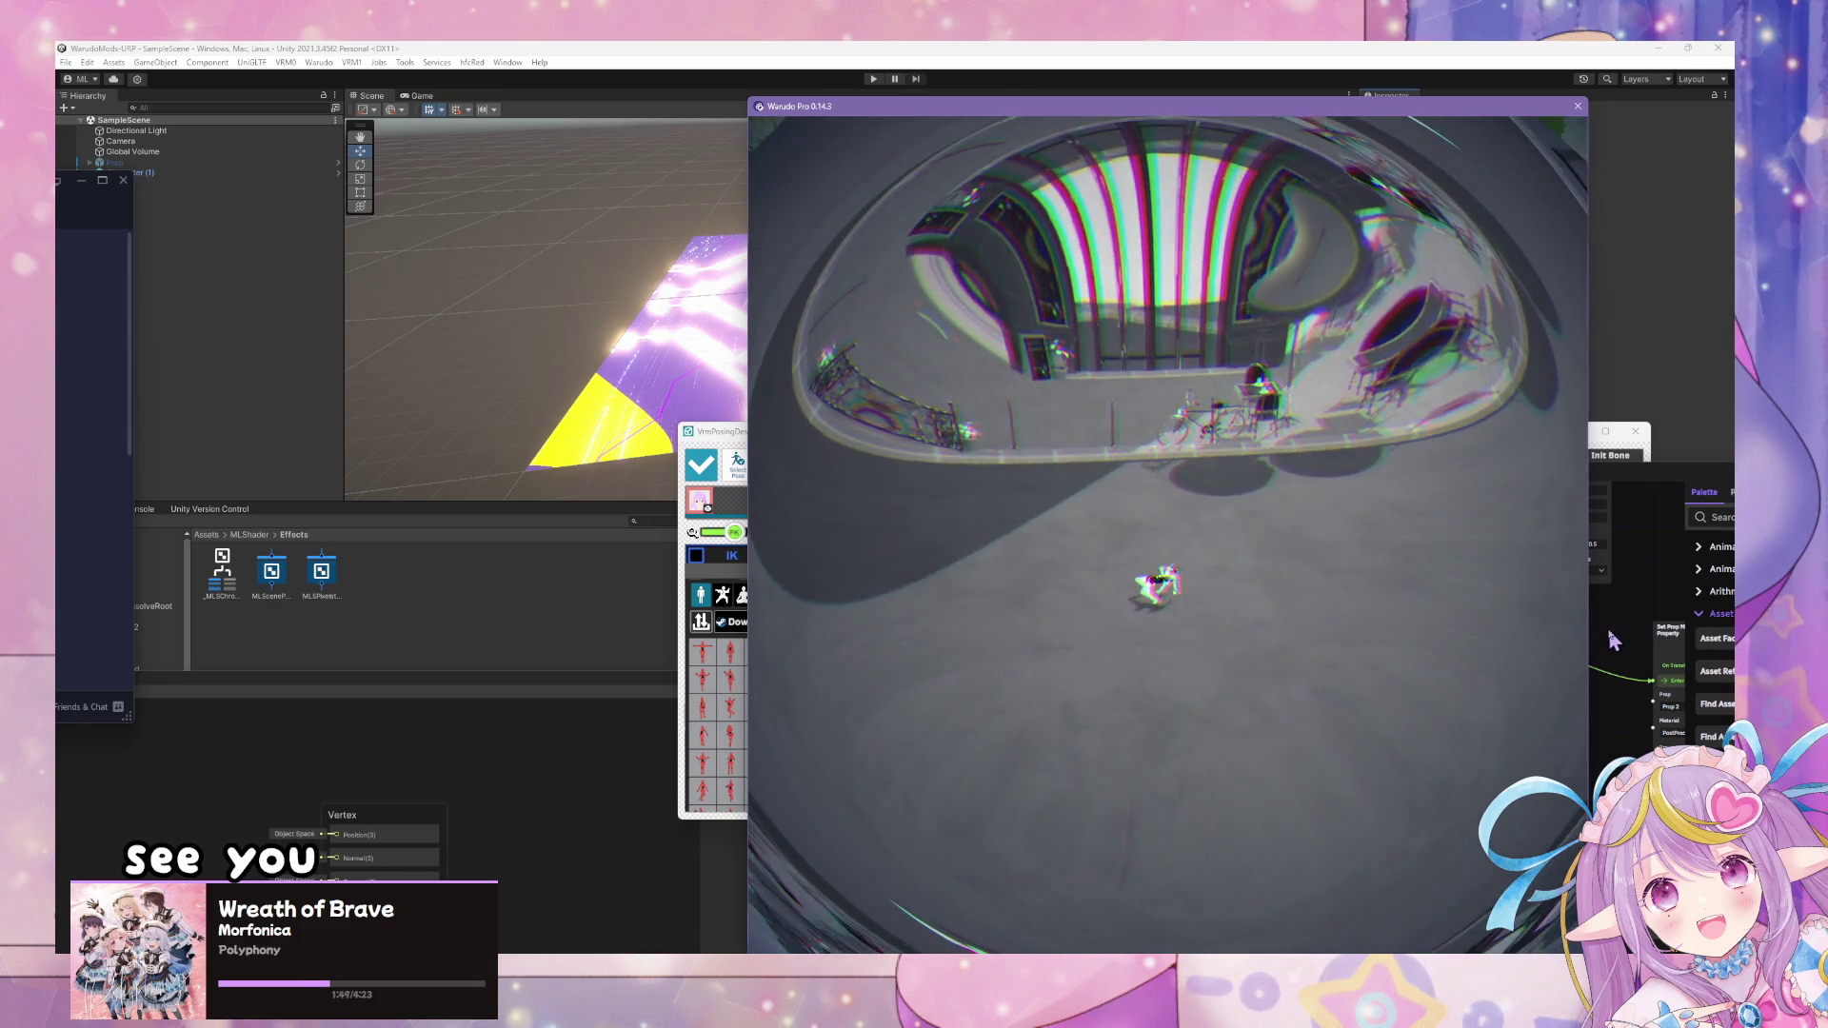
click(1611, 640)
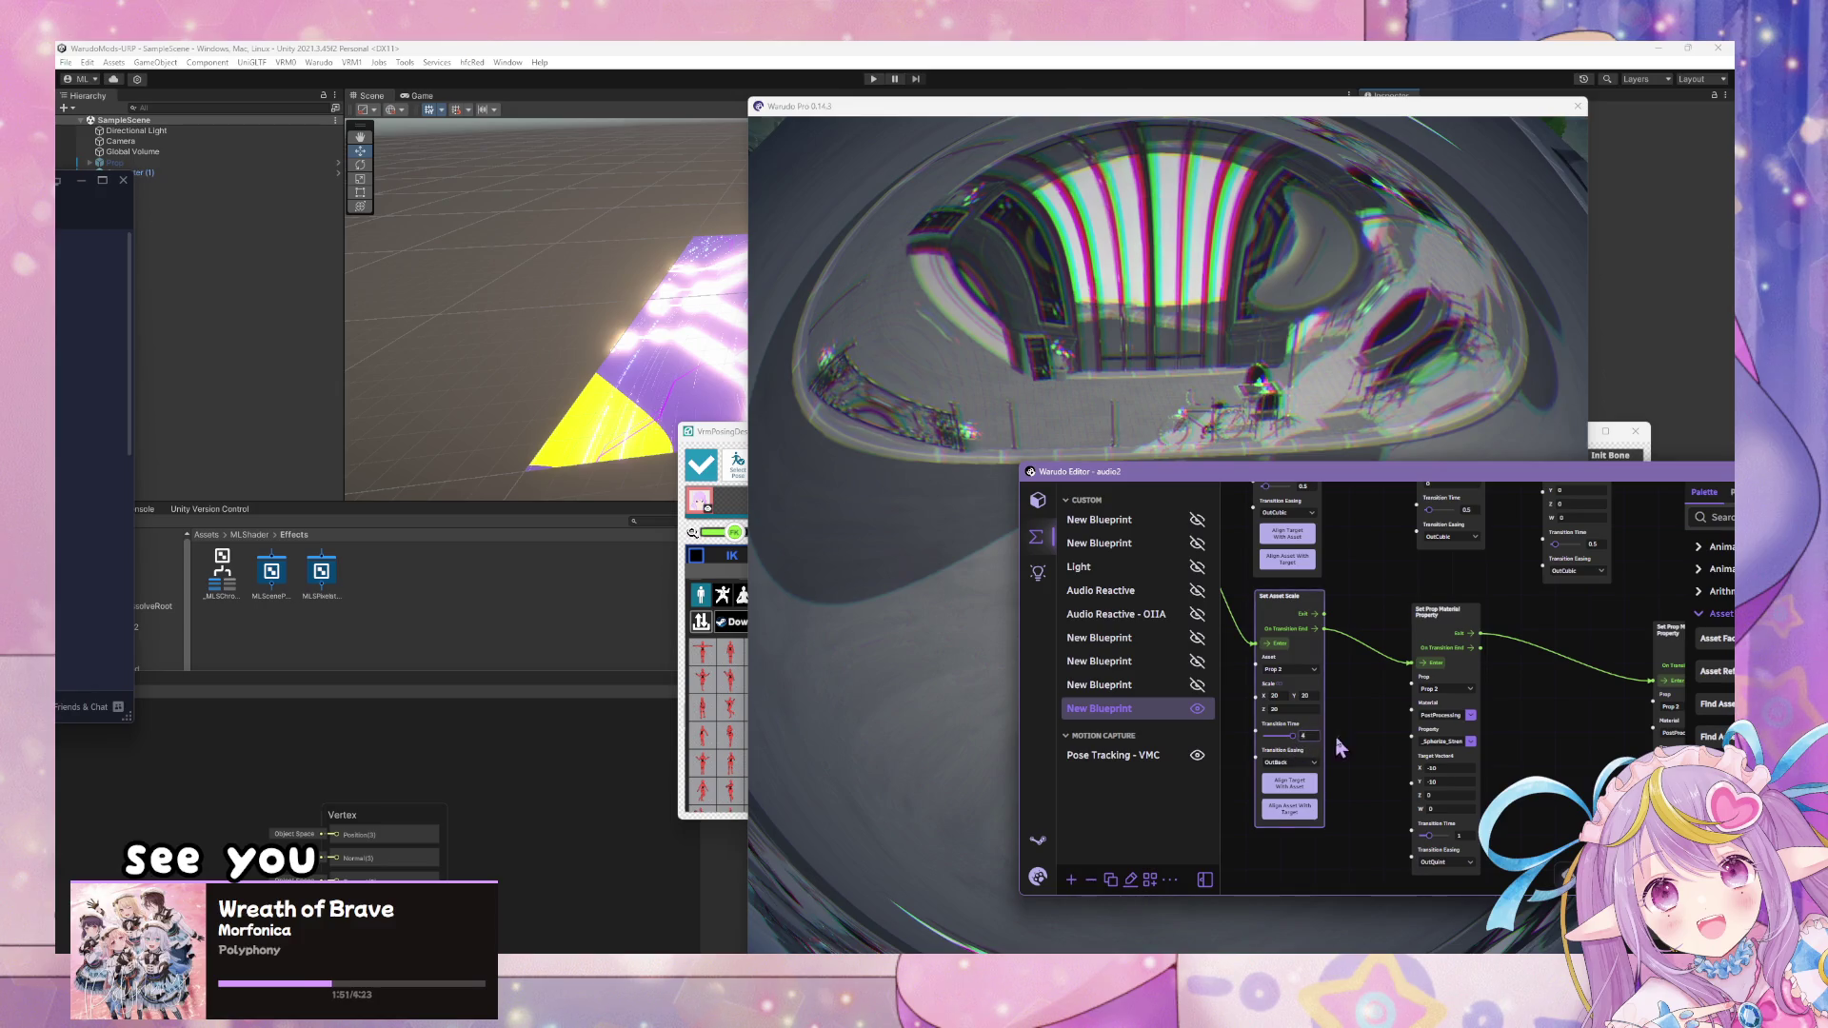
click(1186, 383)
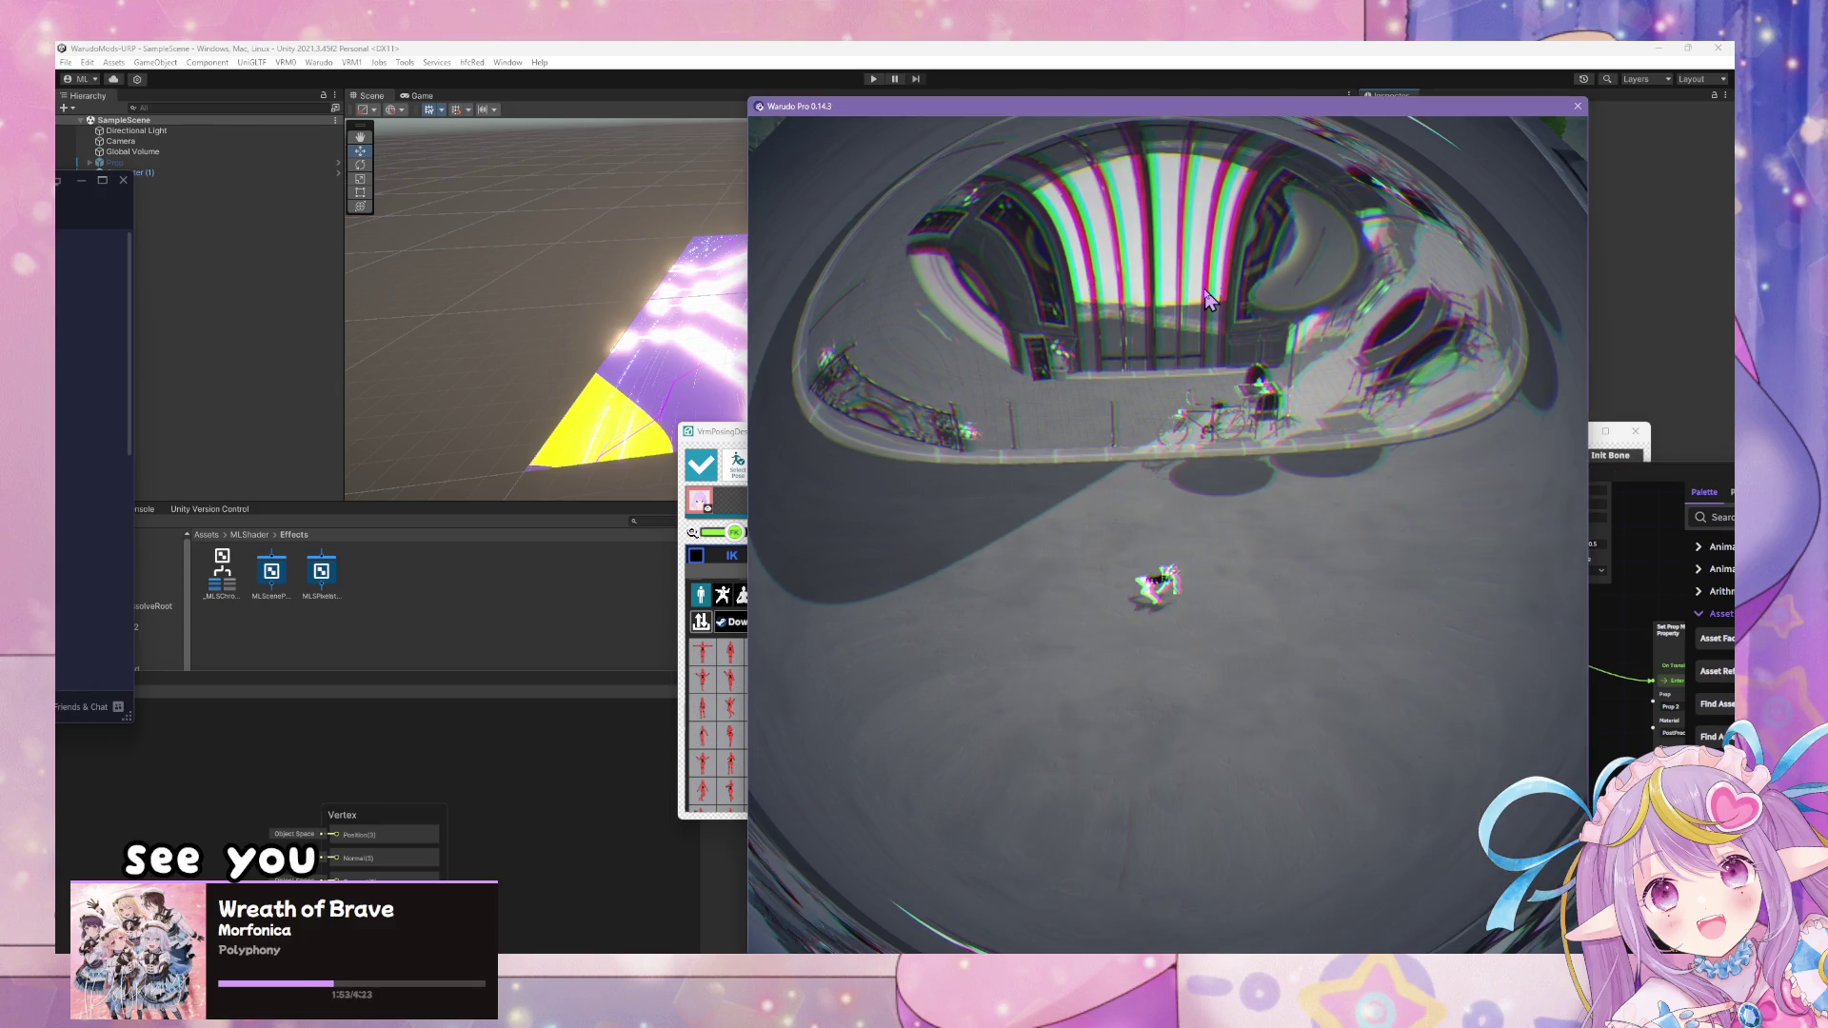
key(alt+Tab)
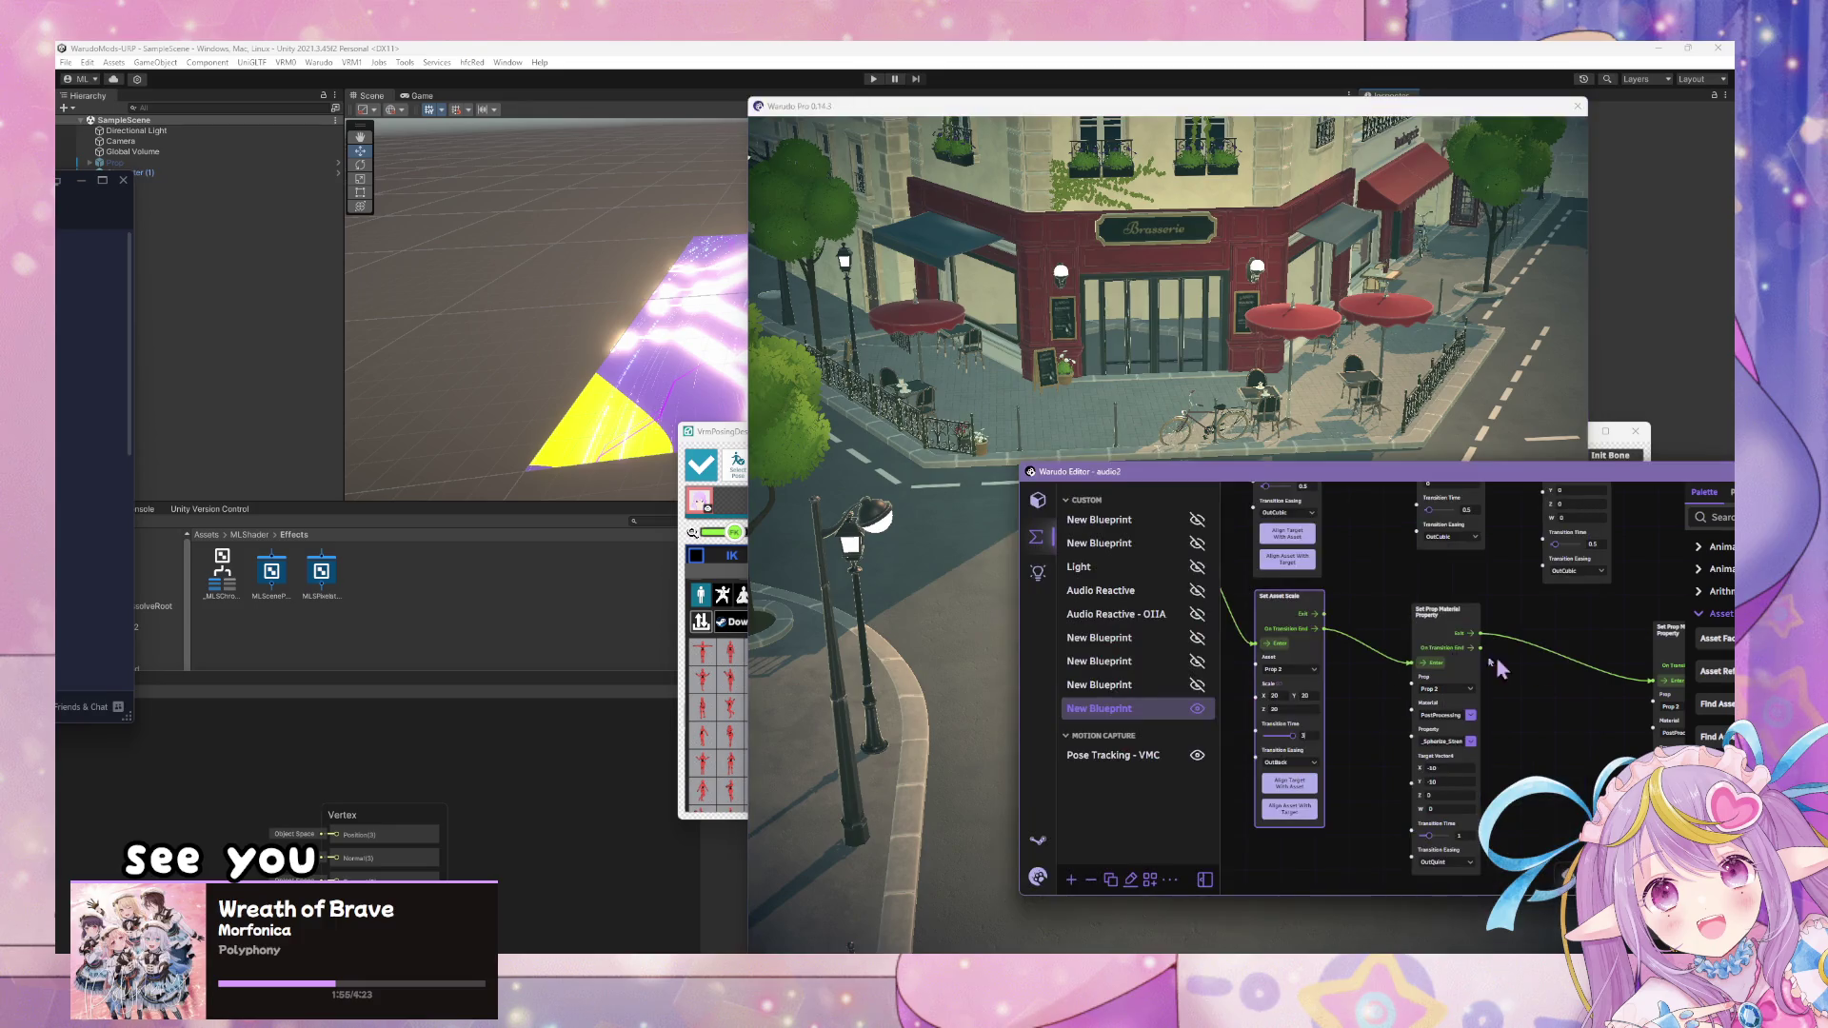
- Connect Set Asset Scale's On Transition End to Set Prop Material Property's Enter and check the scene
drag(1392, 655, 1413, 661)
click(1229, 275)
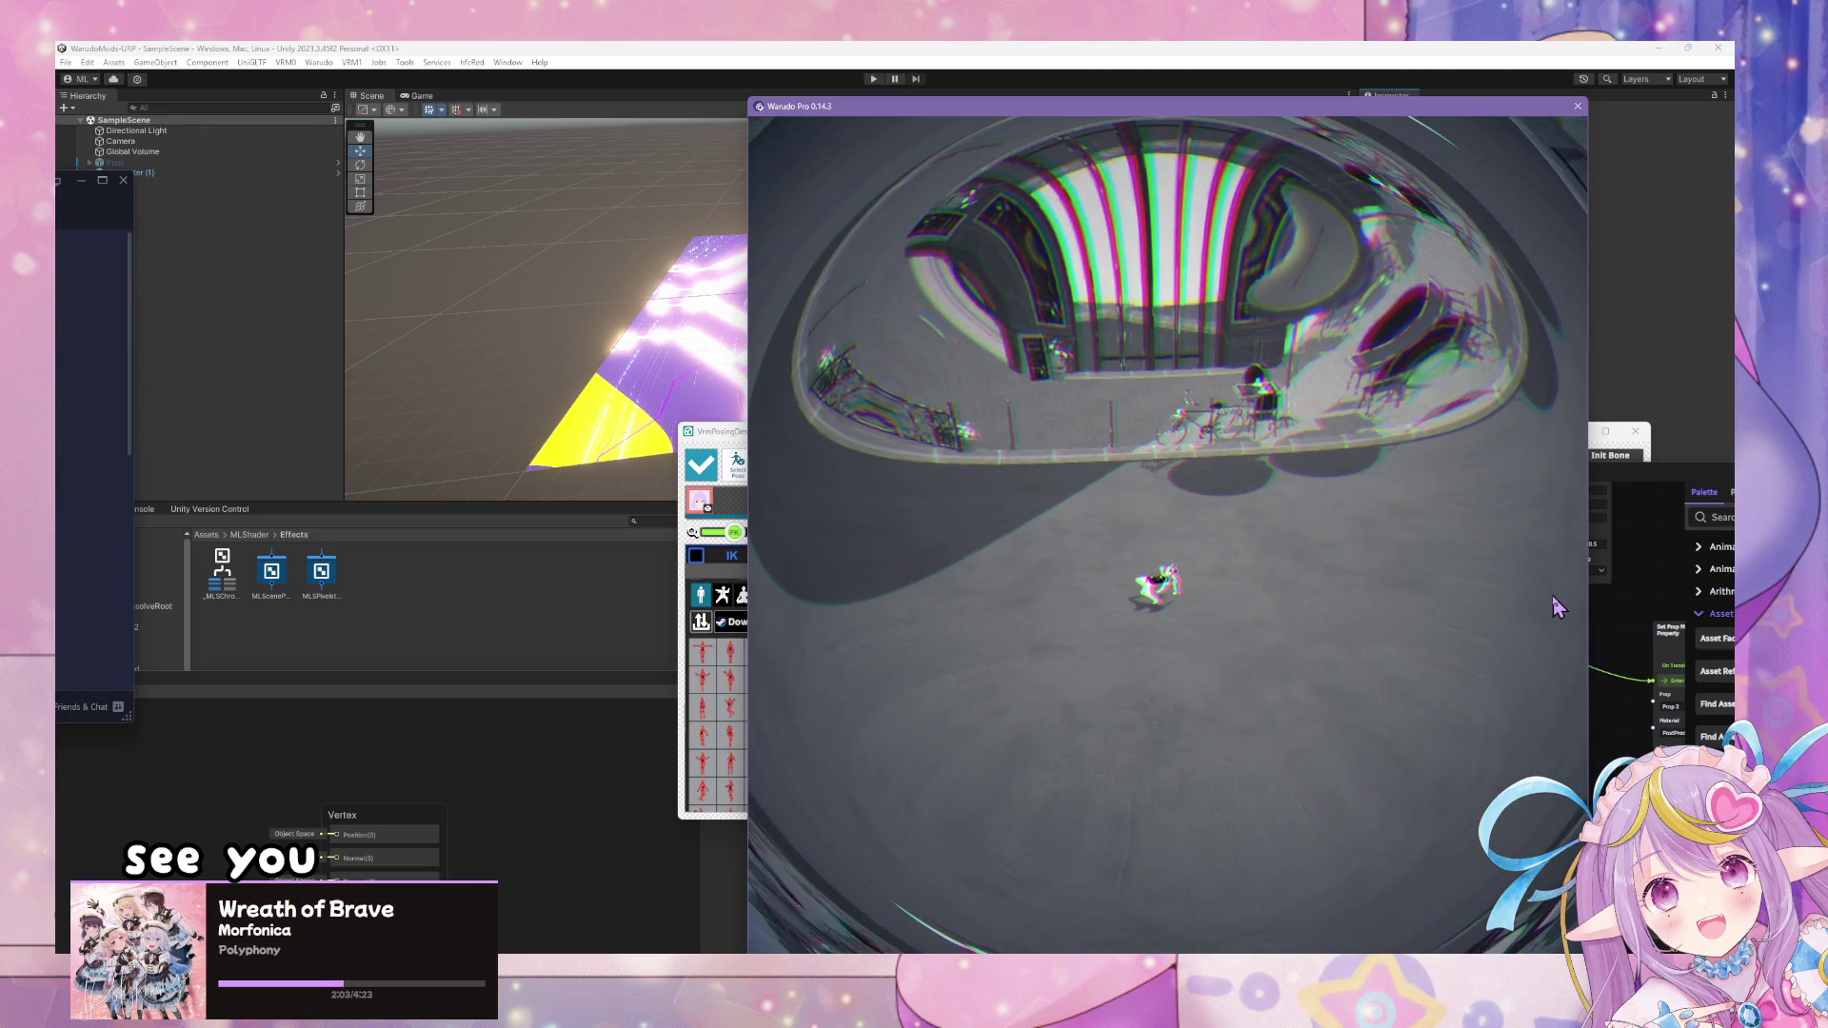
key(alt+Tab)
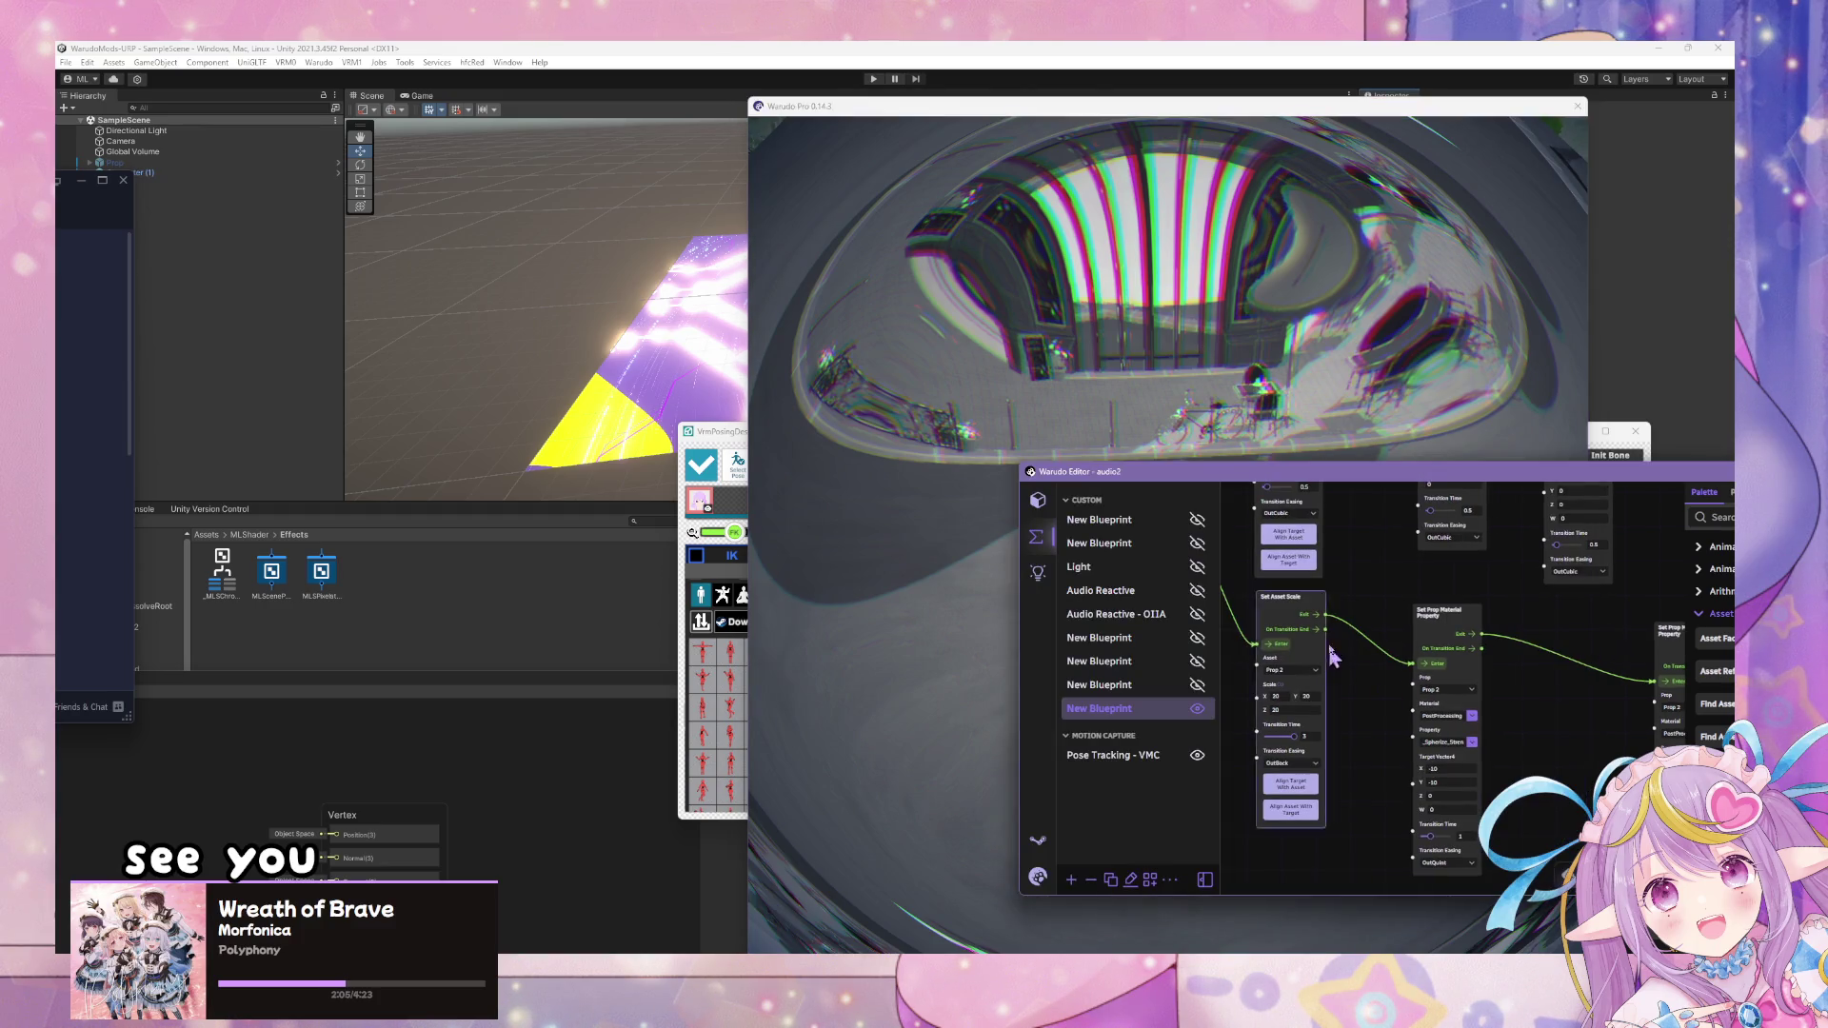
drag(1339, 614, 1325, 629)
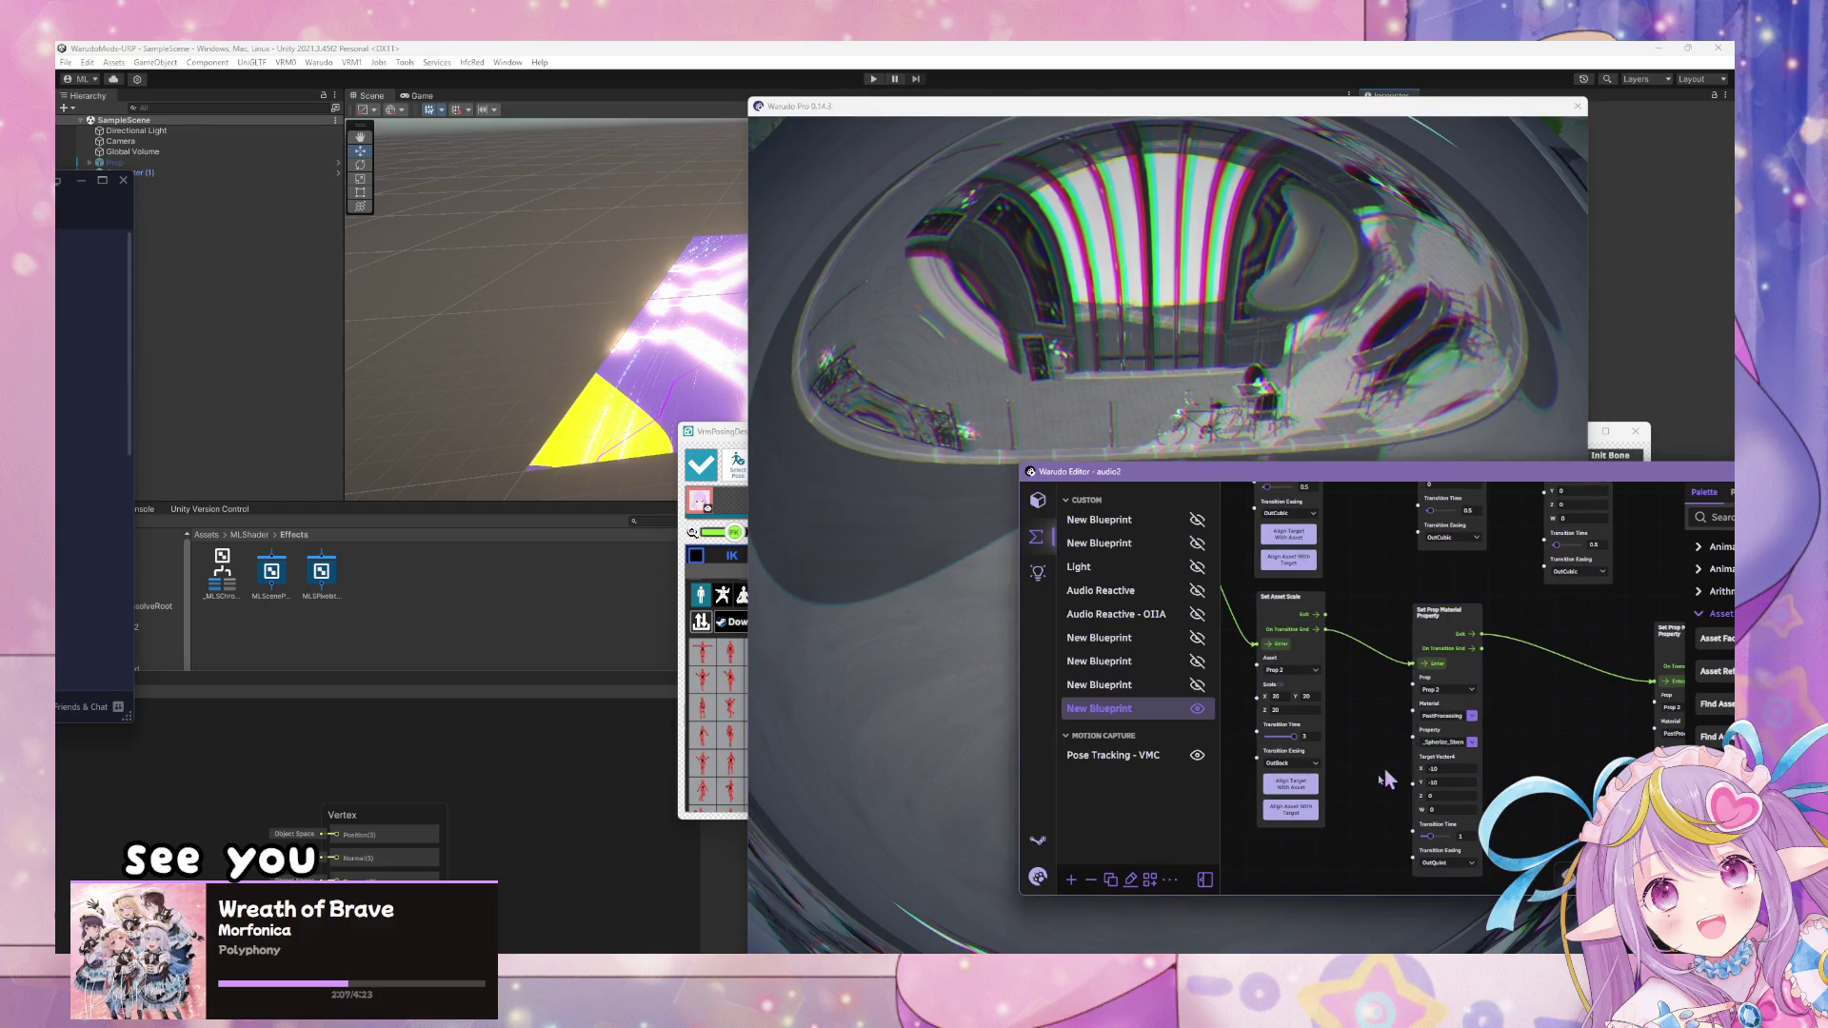
click(1046, 381)
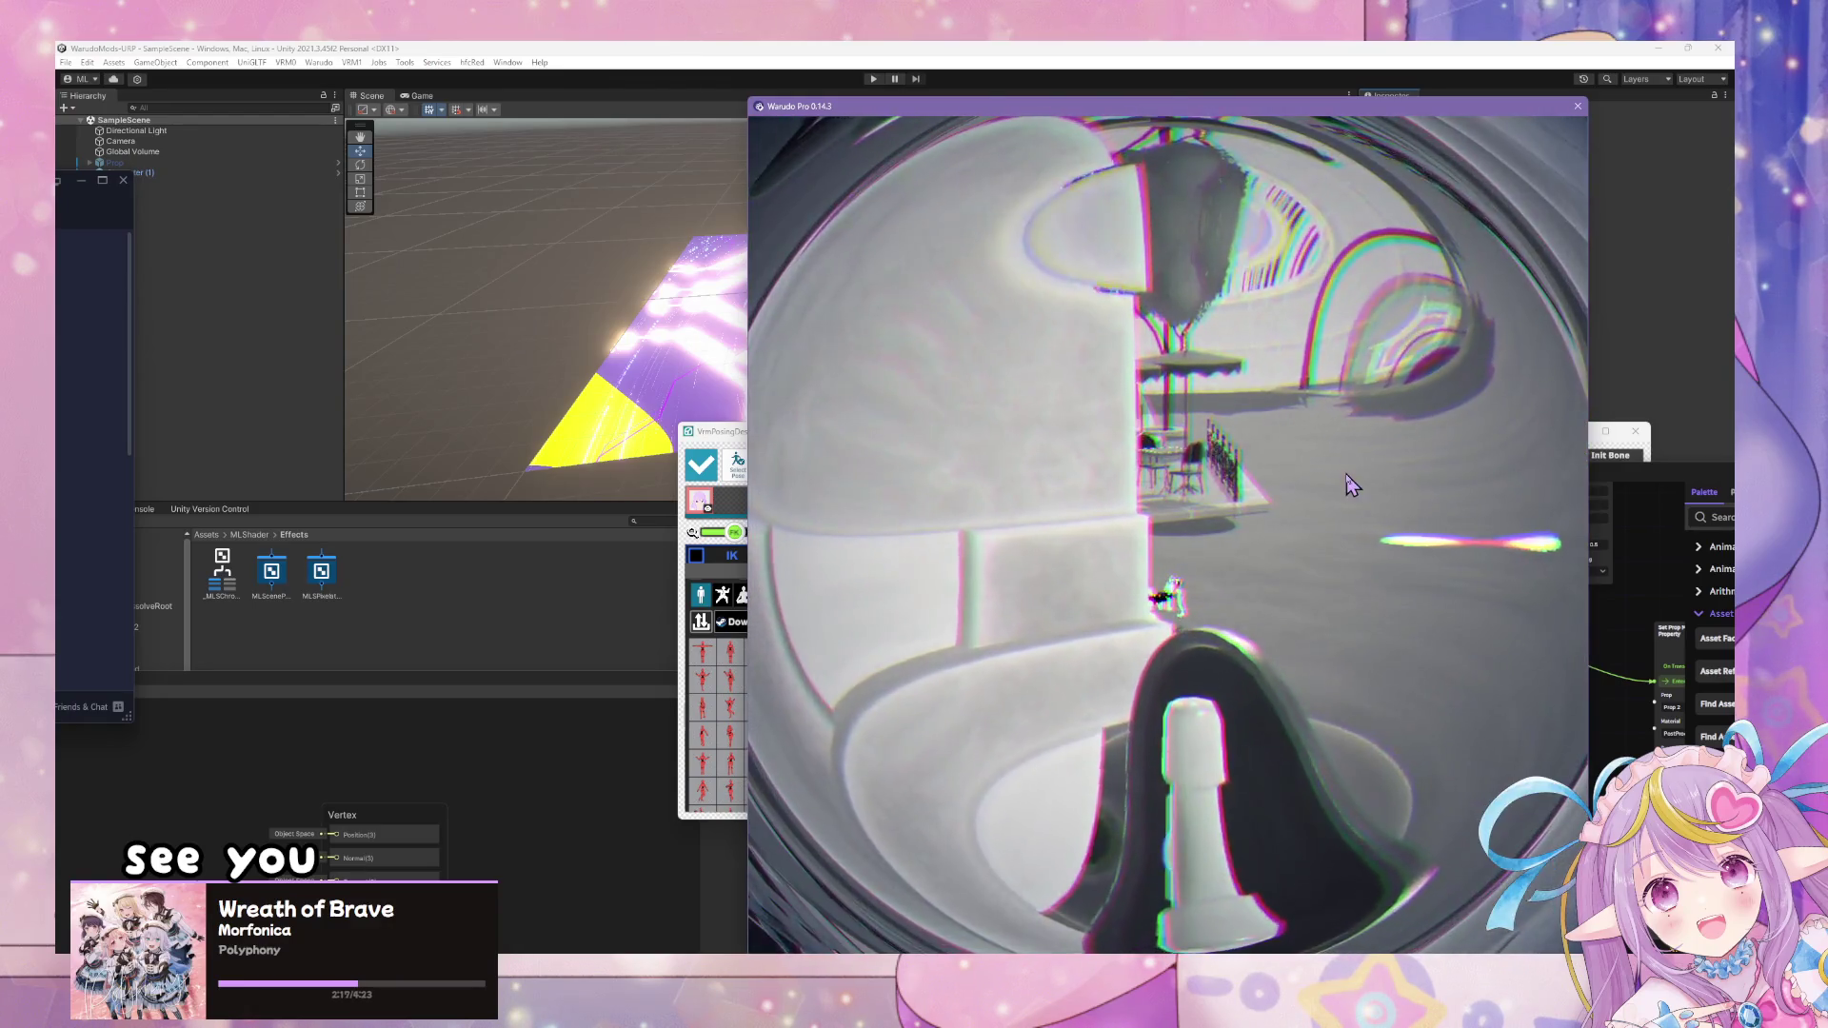
- Move the blueprint editor window left and drag the Chromatic node leftward in the graph
click(1649, 522)
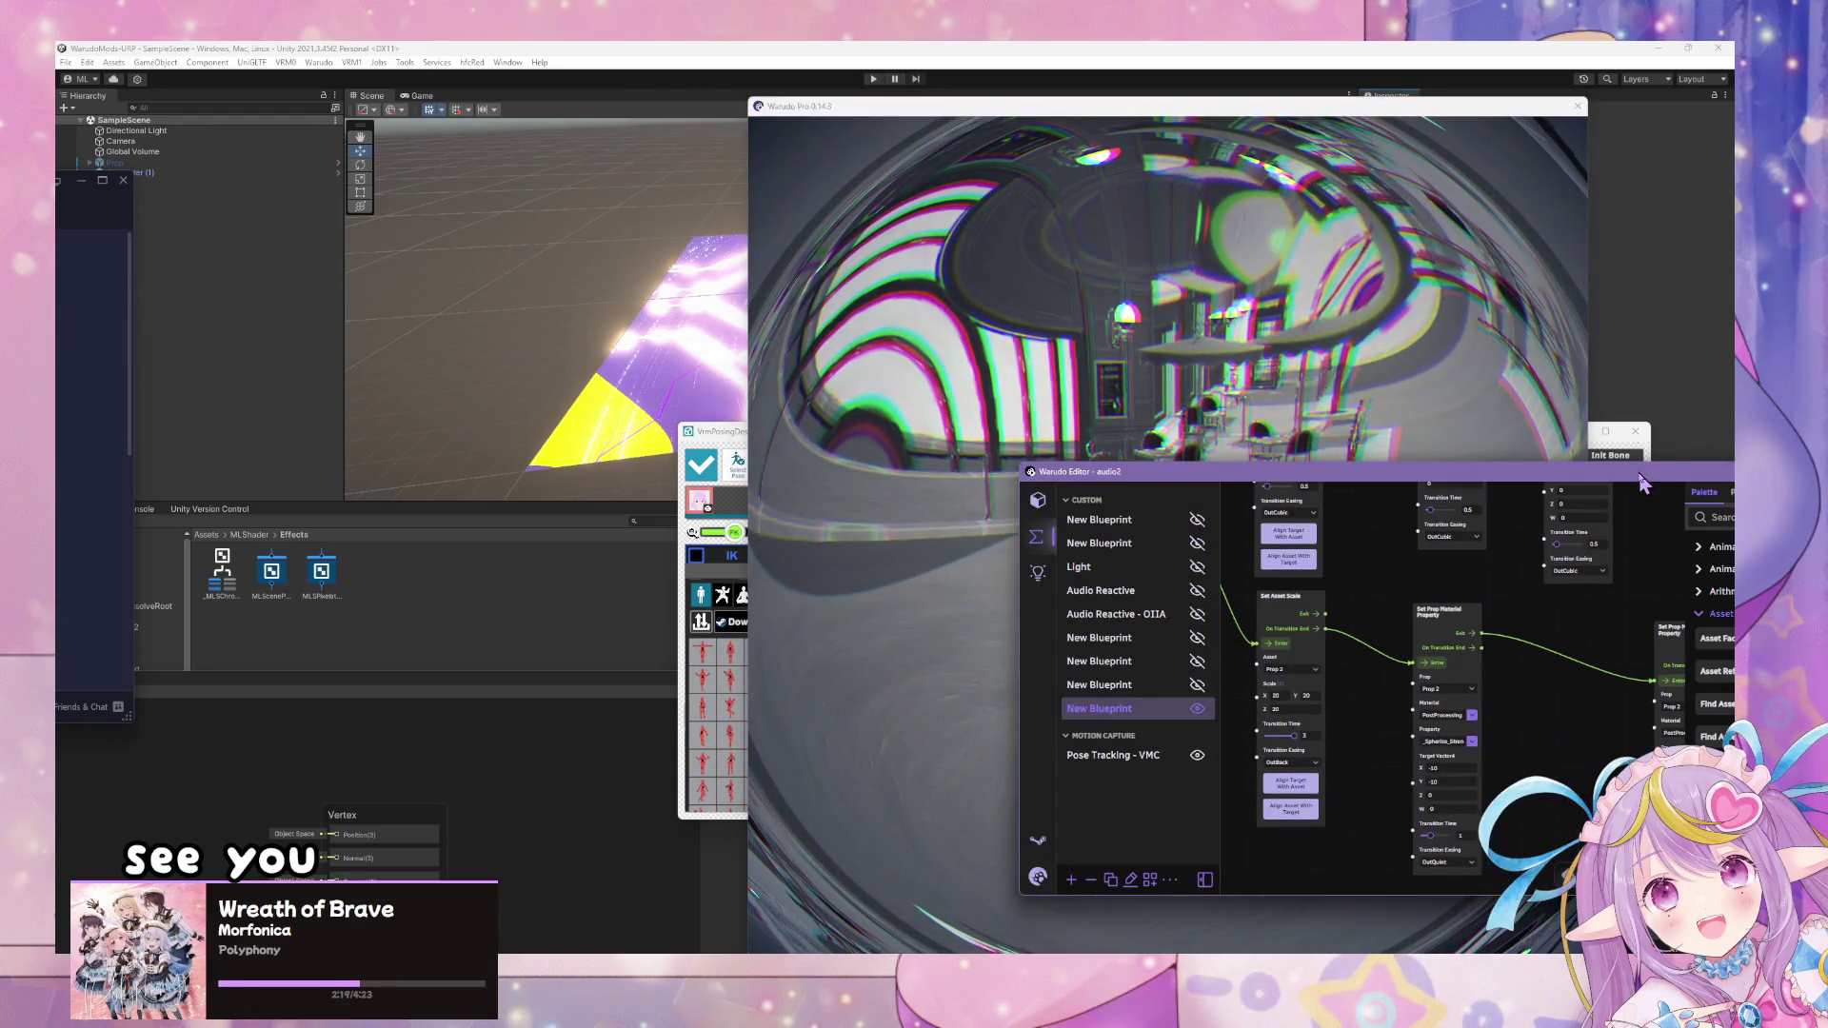
drag(1670, 477, 1162, 451)
drag(1158, 611, 1019, 583)
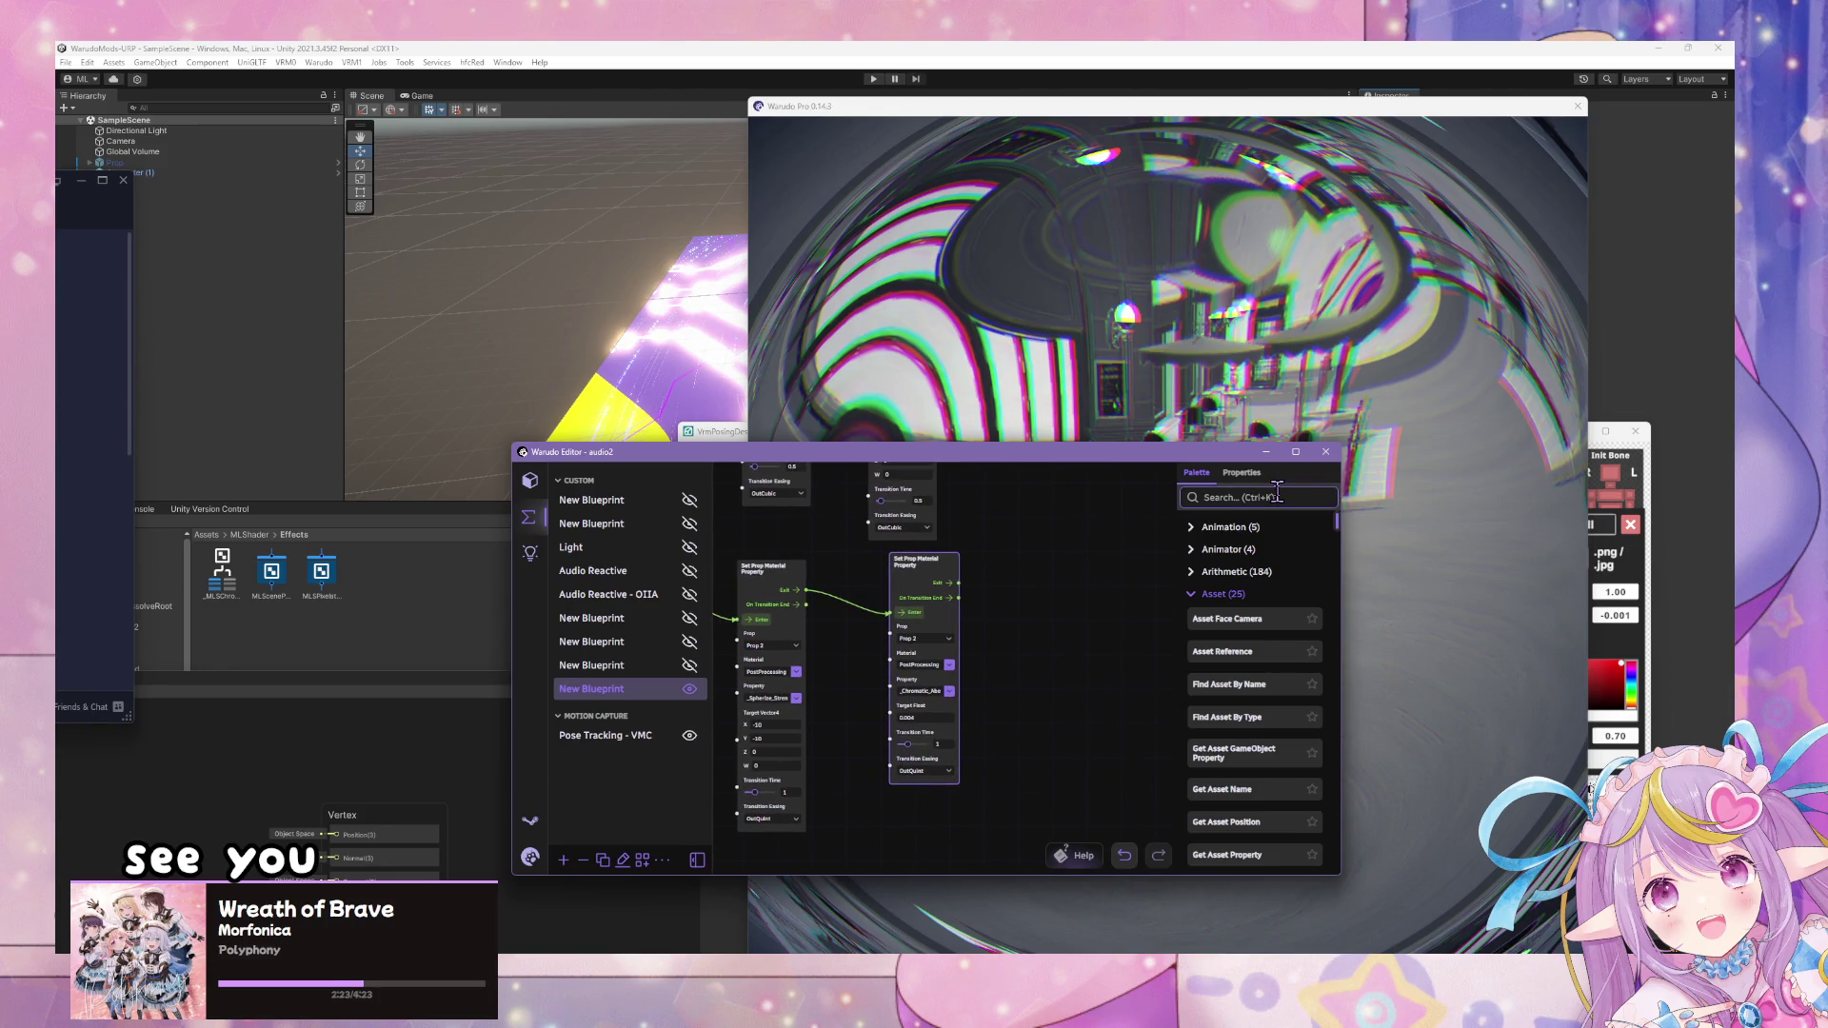
- Duplicate the Set Prop Material Property node, set its Property to _Invert, and chain it after the middle node
text(inve)
click(900, 566)
key(ctrl+c)
key(ctrl+v)
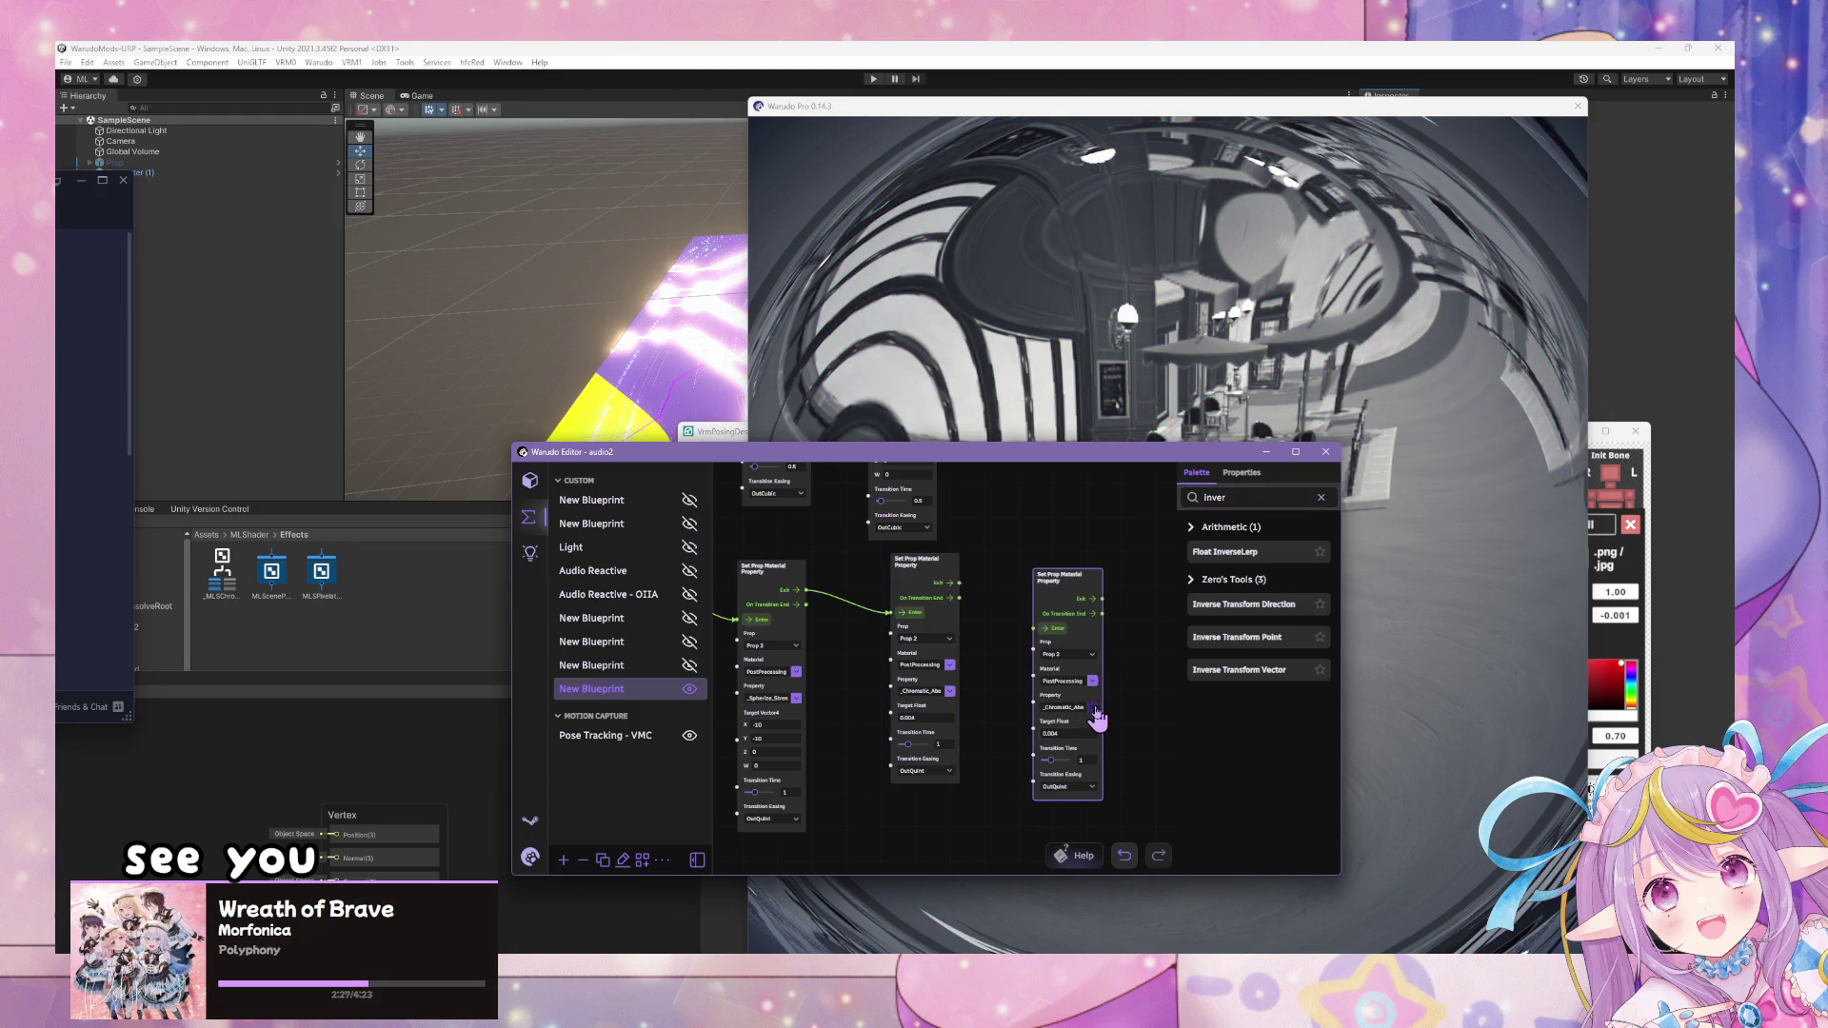
click(1094, 709)
click(983, 607)
mouse_move(964, 586)
mouse_down()
mouse_move(1038, 625)
mouse_move(967, 597)
mouse_move(1013, 620)
mouse_up()
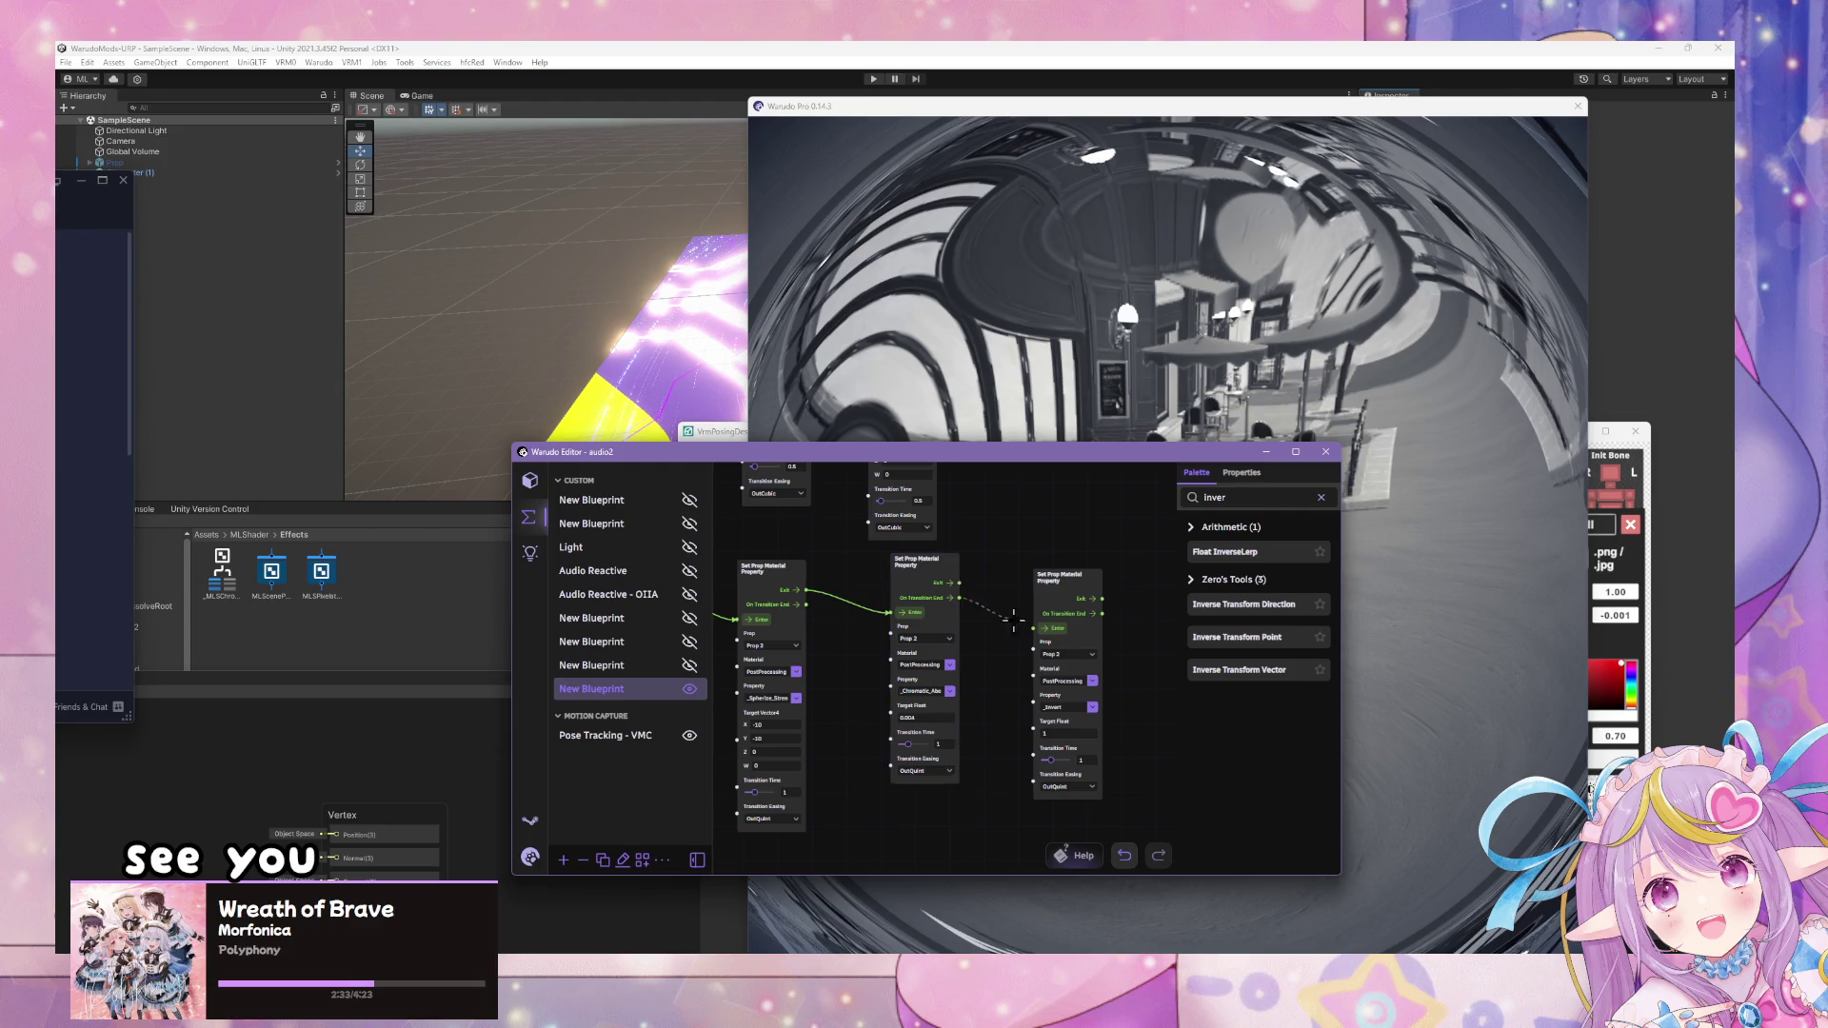
- Pan across the node chain, watch the effect in the preview, then return to the blueprint graph
mouse_move(1102, 512)
mouse_down()
mouse_move(1172, 784)
mouse_move(1048, 563)
mouse_move(1100, 566)
mouse_move(1029, 598)
mouse_move(1069, 617)
mouse_up()
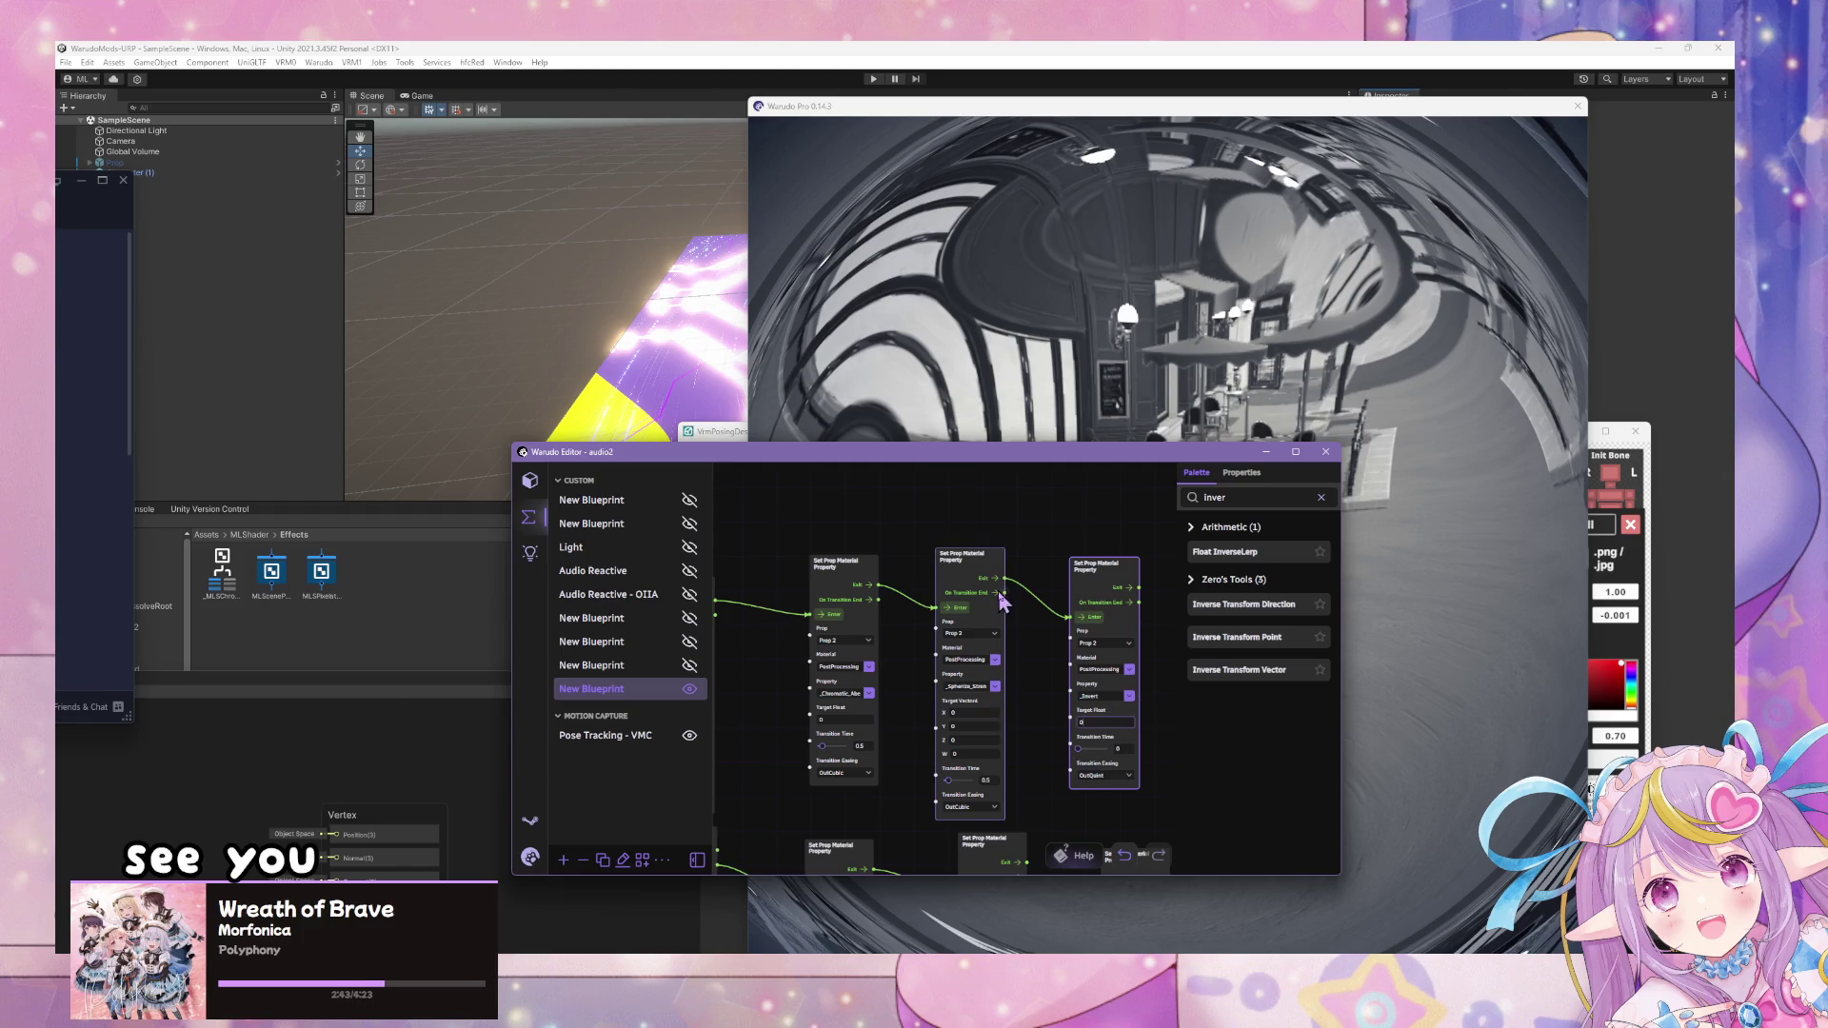
scroll(1126, 793, down, 3)
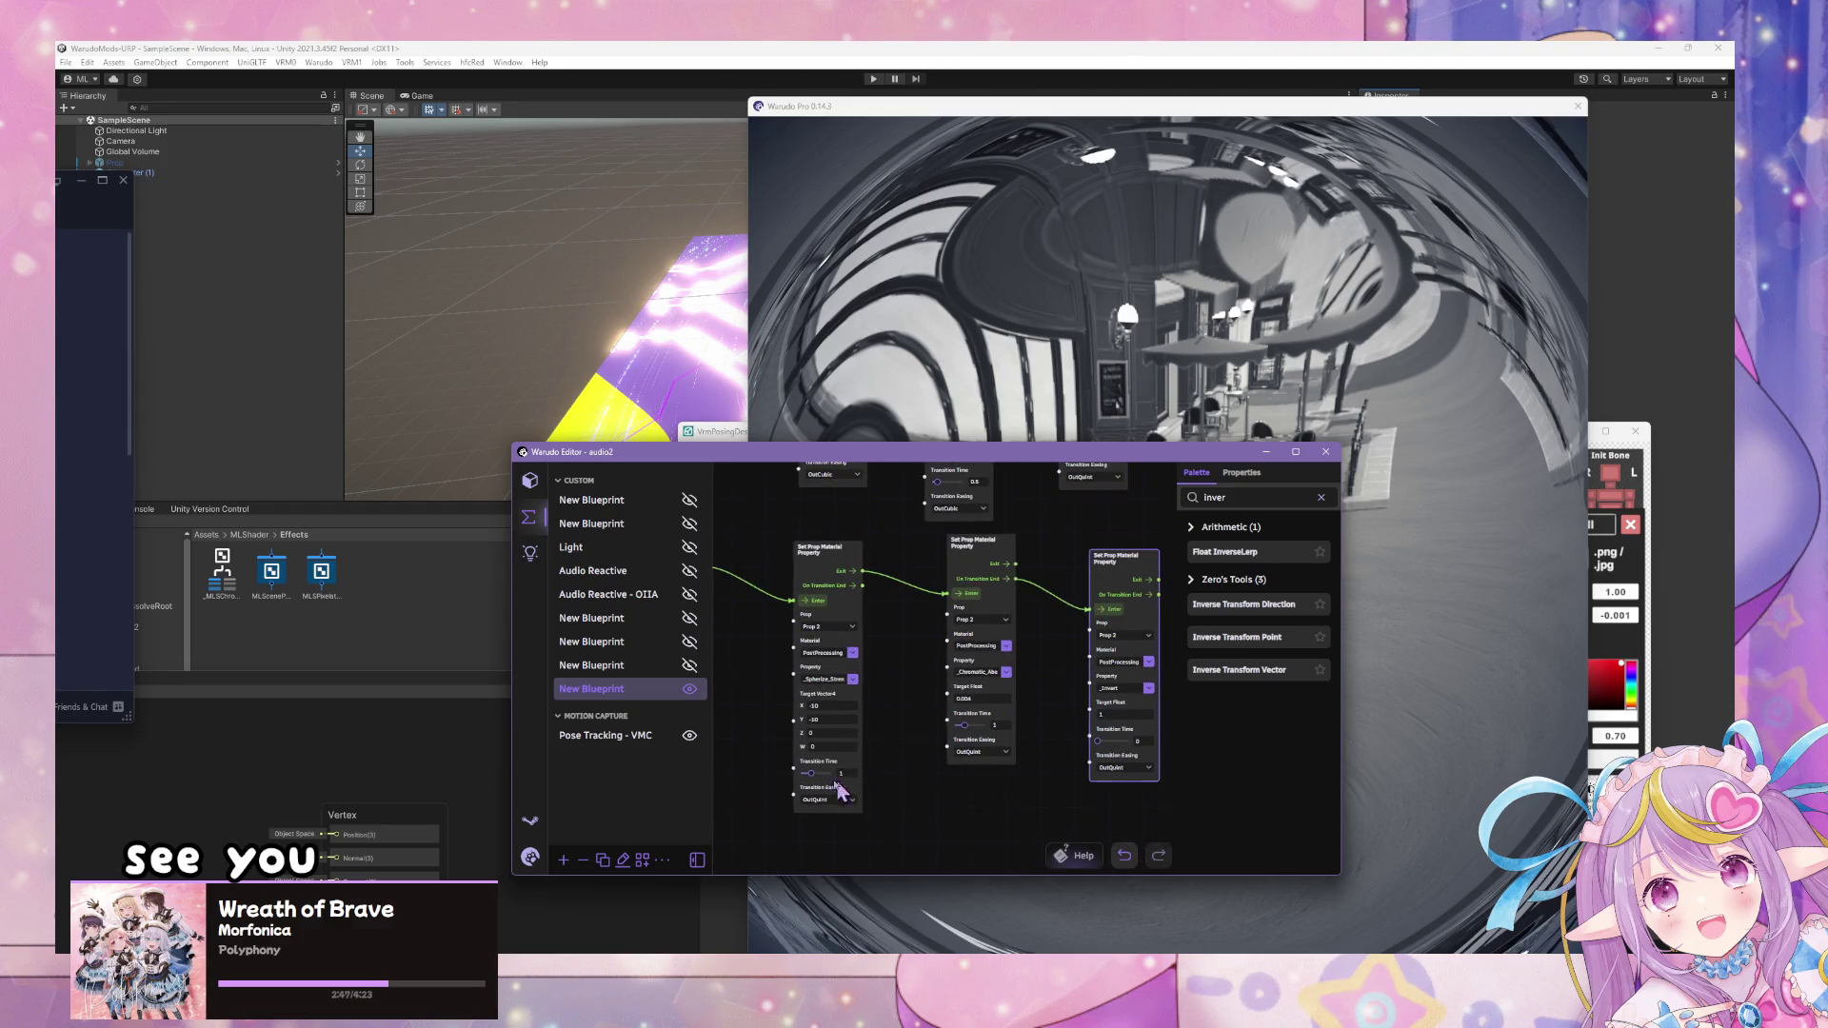
click(1245, 367)
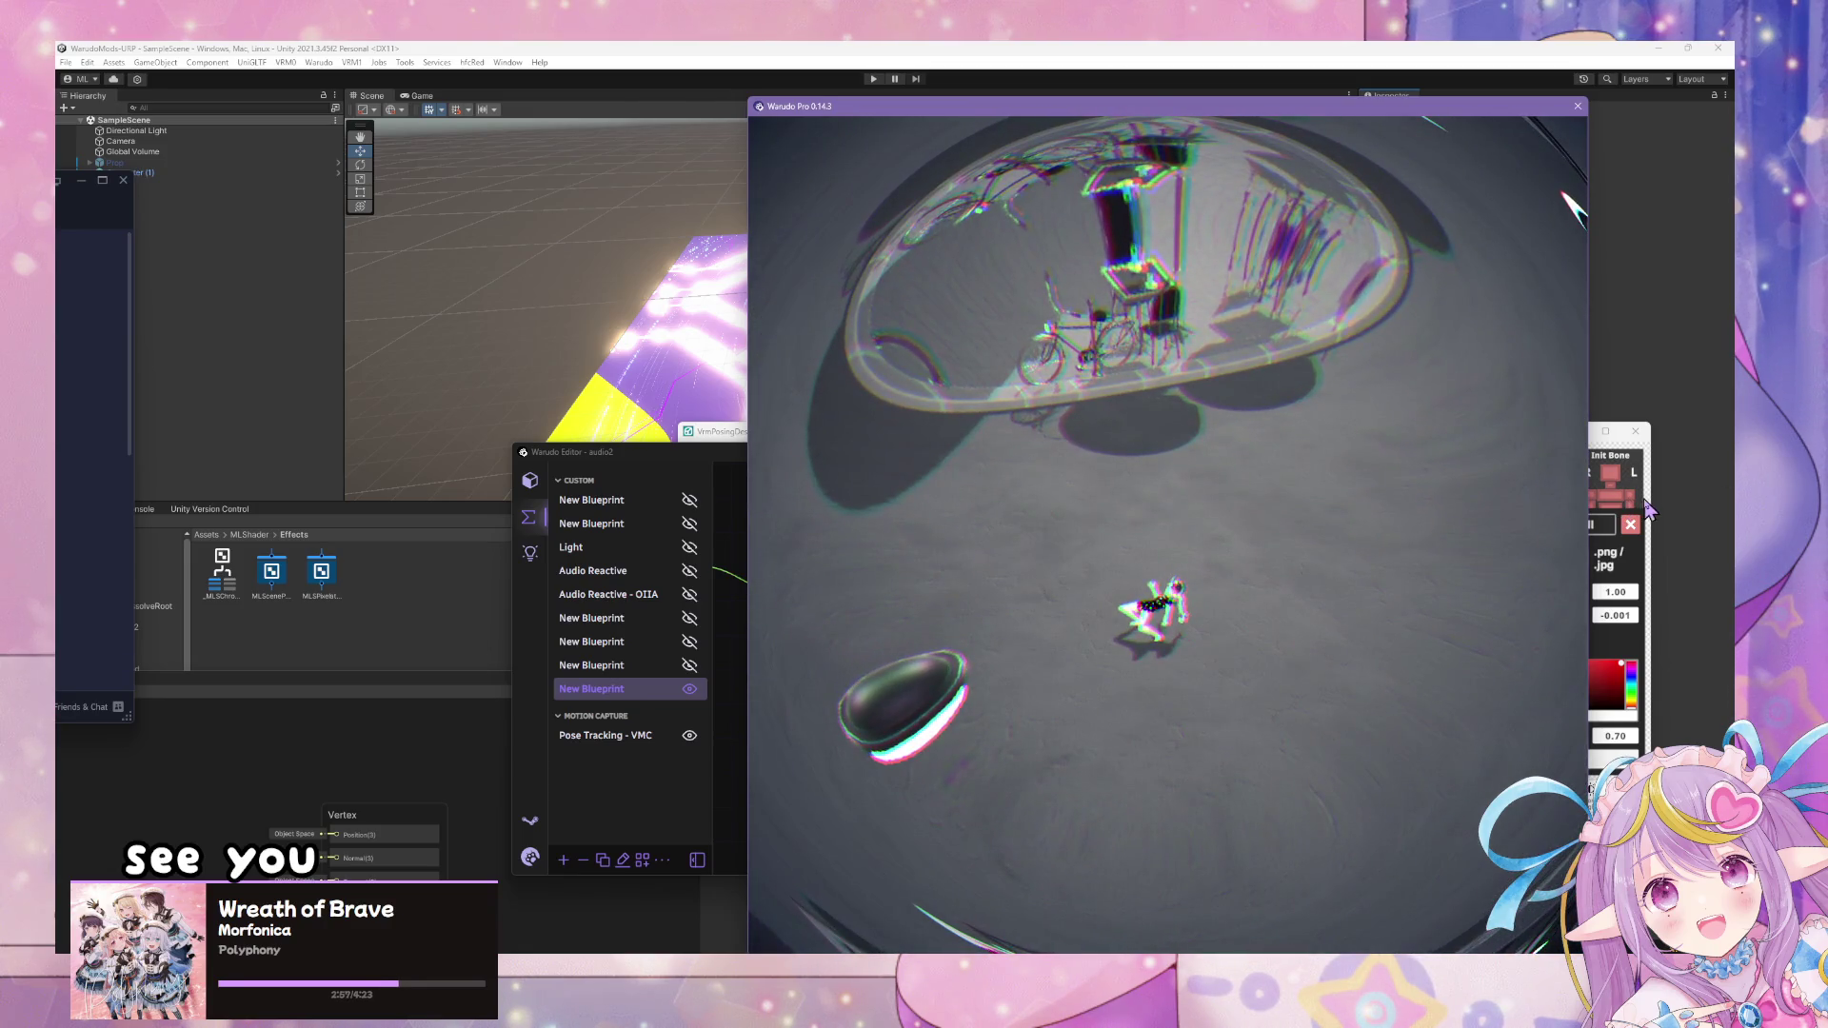
key(alt+Tab)
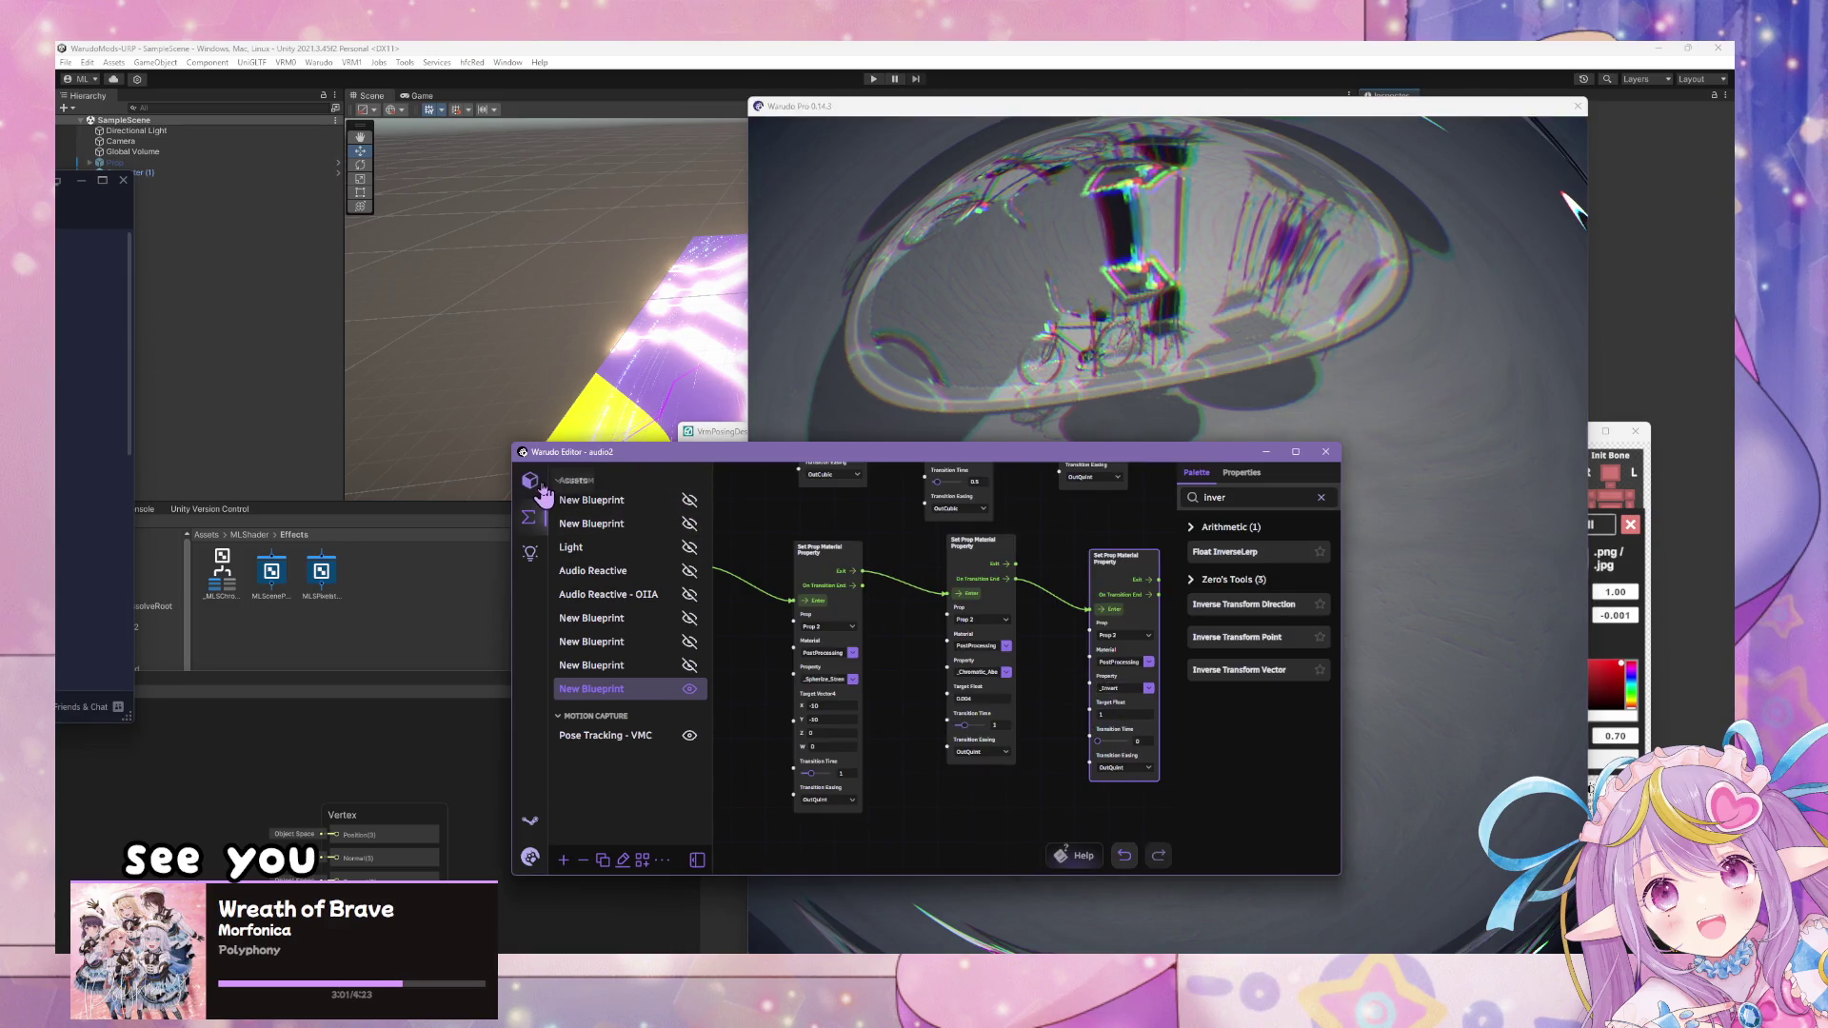
click(531, 481)
click(529, 517)
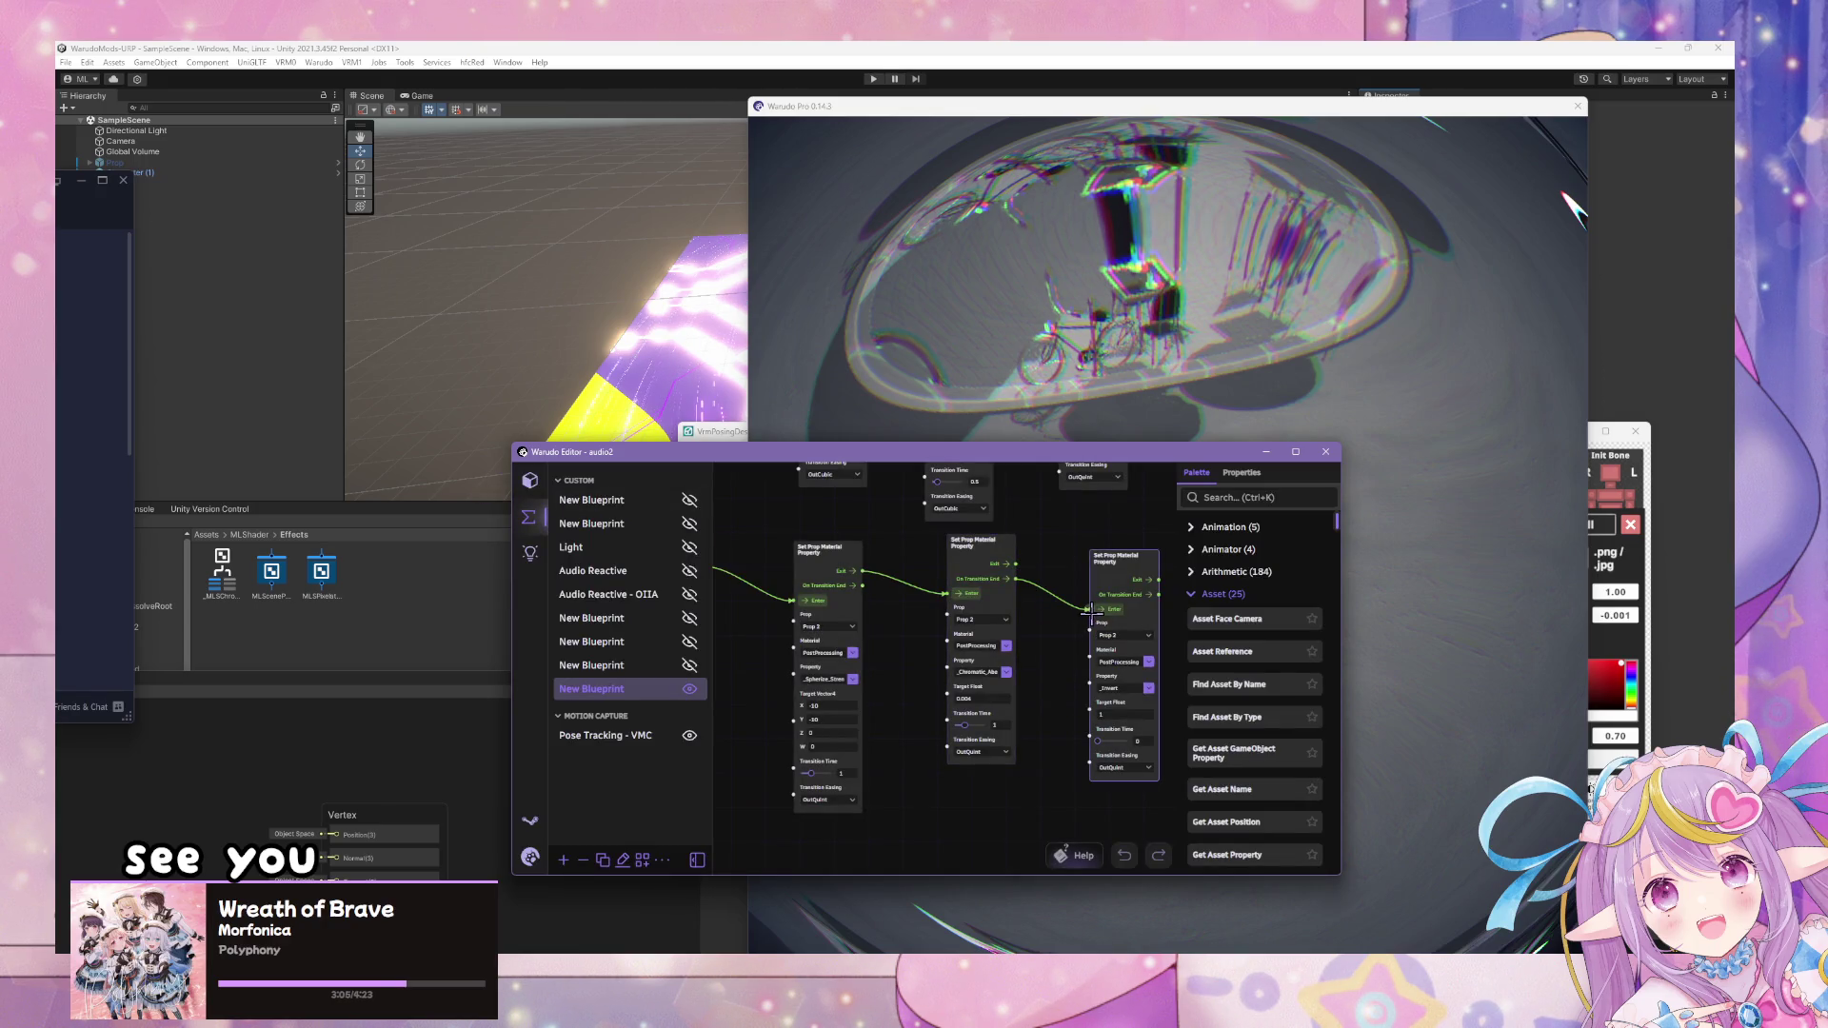
- Select Prop 2 in Assets and delete its PostProcessing/_Invert entry under Meshes > Default Material Properties
click(529, 481)
scroll(929, 678, down, 10)
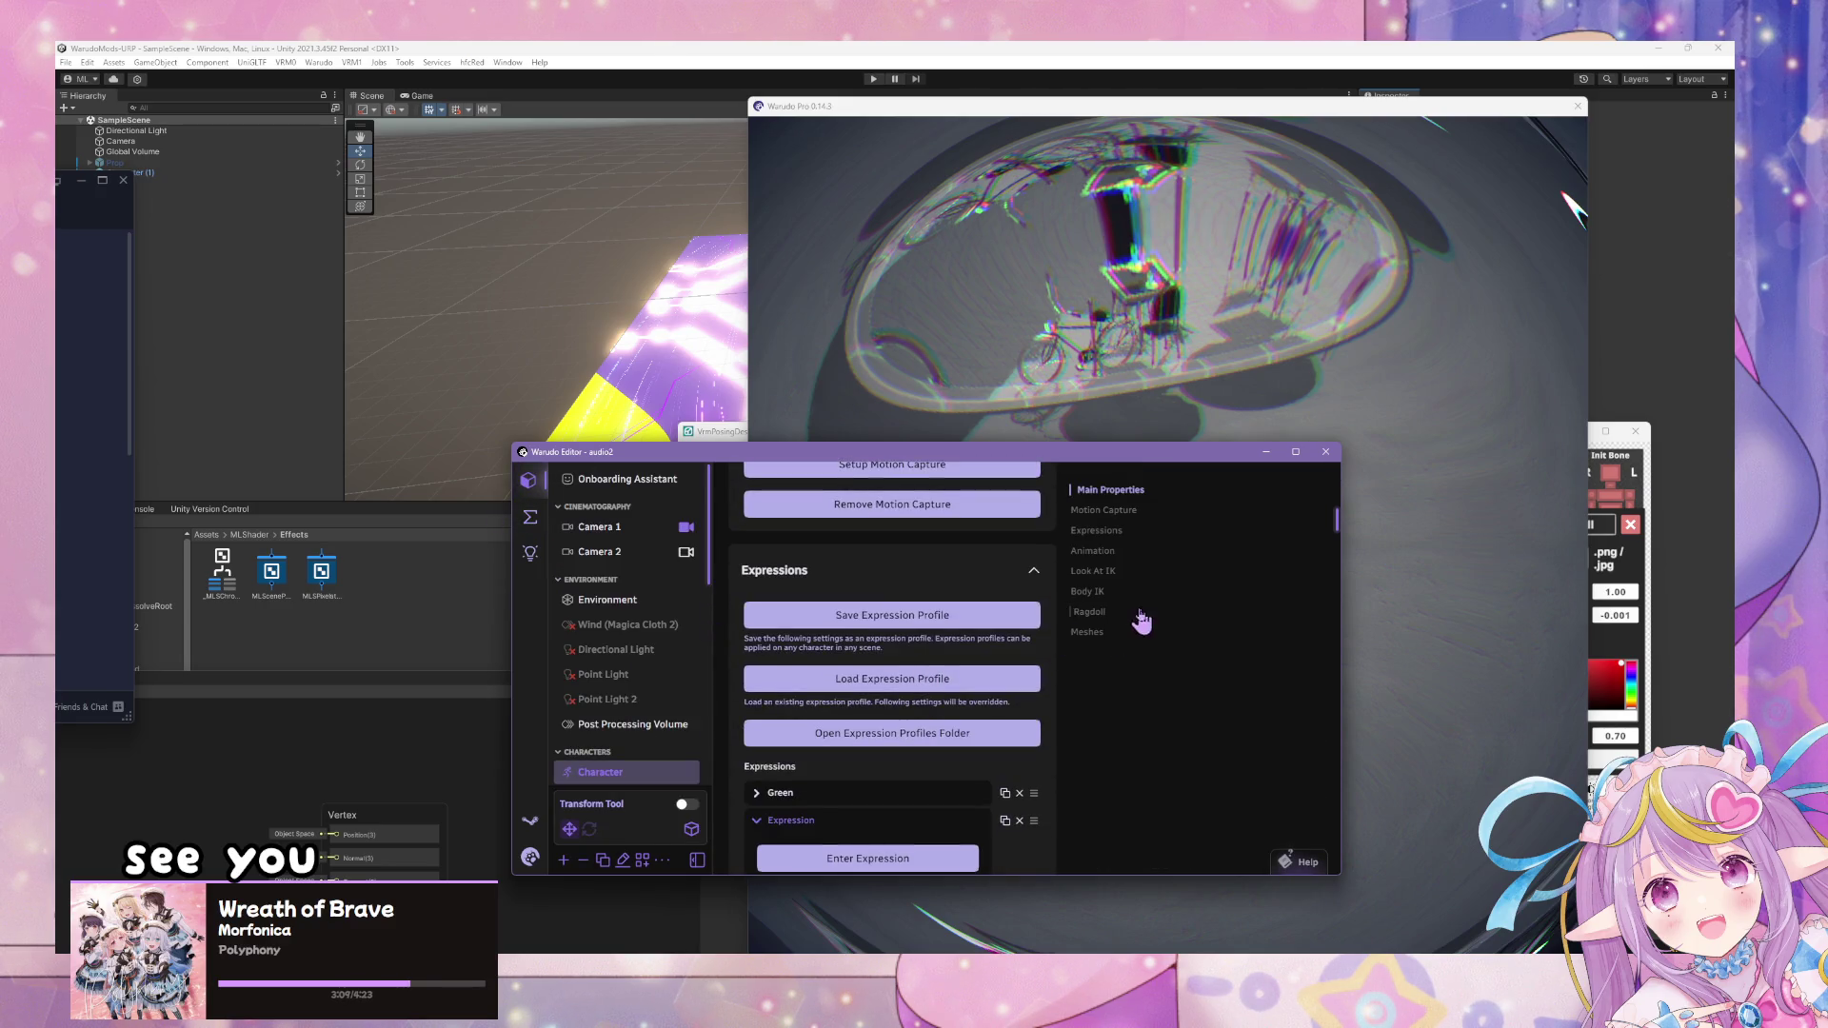
click(1091, 632)
scroll(959, 635, down, 1)
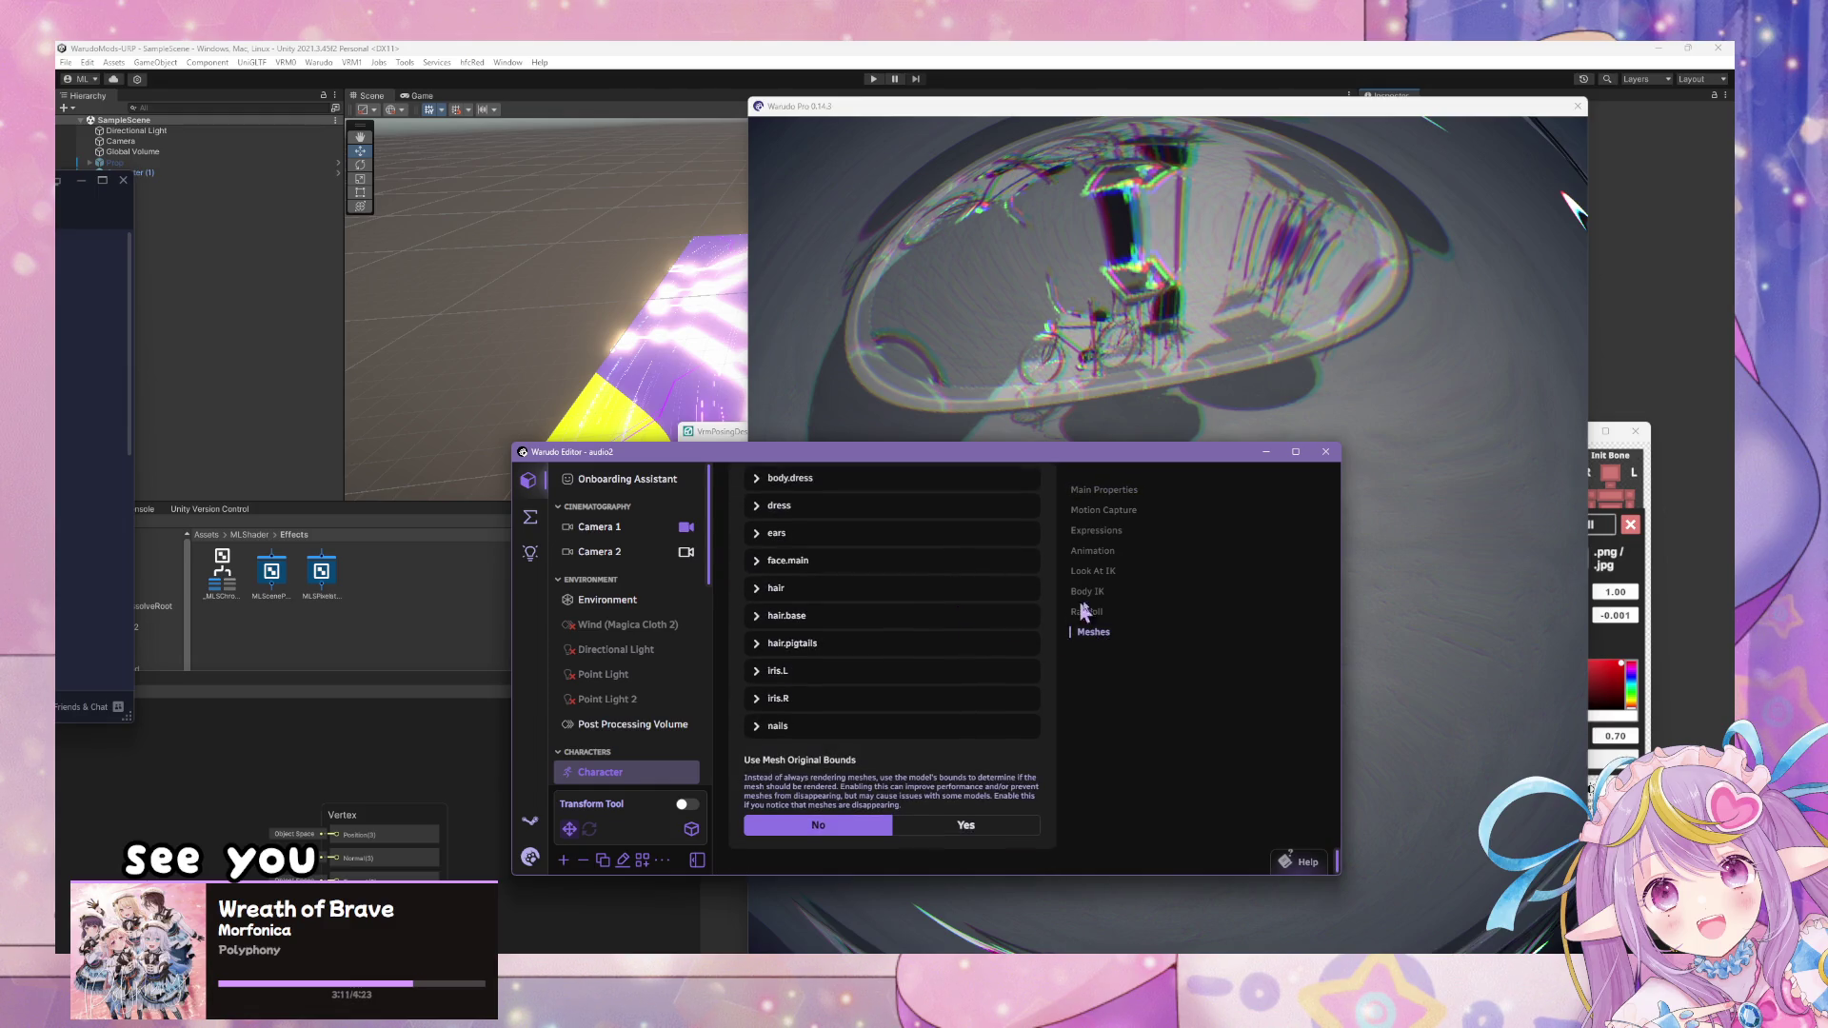
scroll(817, 570, up, 2)
scroll(659, 688, down, 5)
scroll(634, 733, down, 5)
click(577, 693)
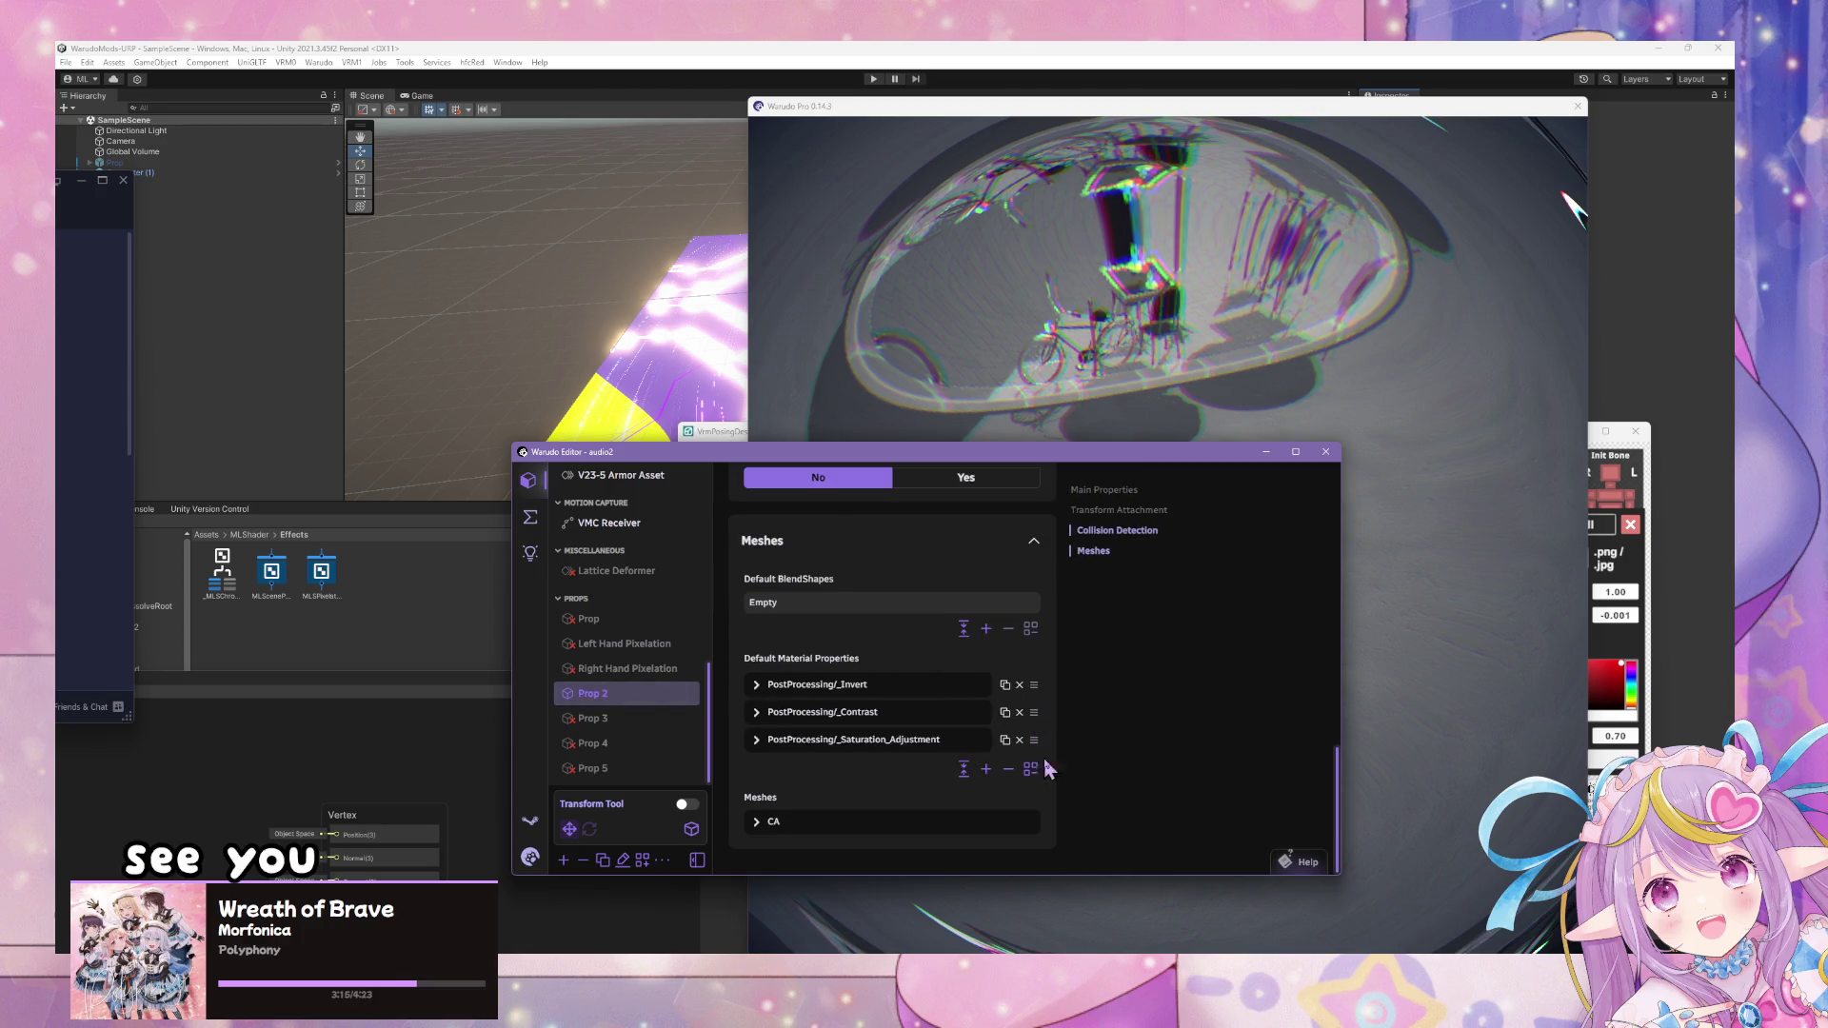
click(1019, 684)
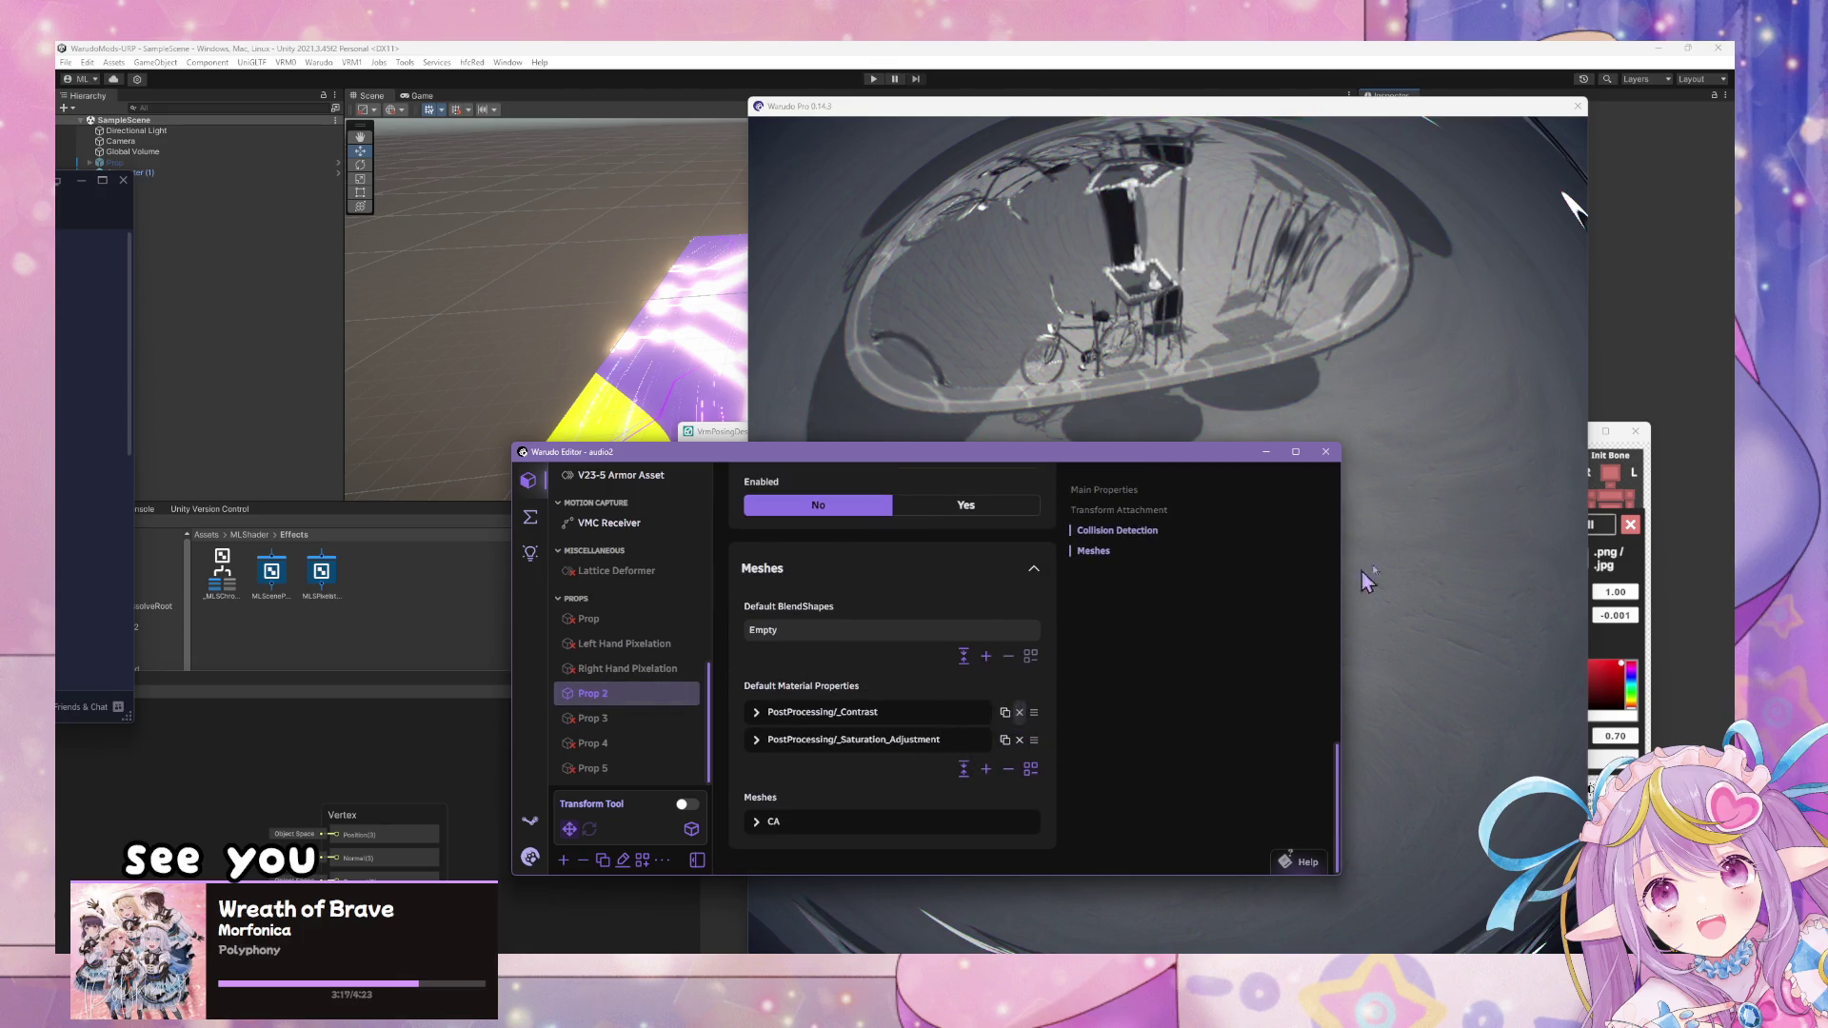
- Orbit the preview to check the inverted, whitened fisheye result, then return to the blueprint graph
click(1396, 491)
mouse_move(1400, 495)
mouse_down()
mouse_move(1363, 529)
mouse_move(1269, 543)
mouse_move(1397, 601)
mouse_up()
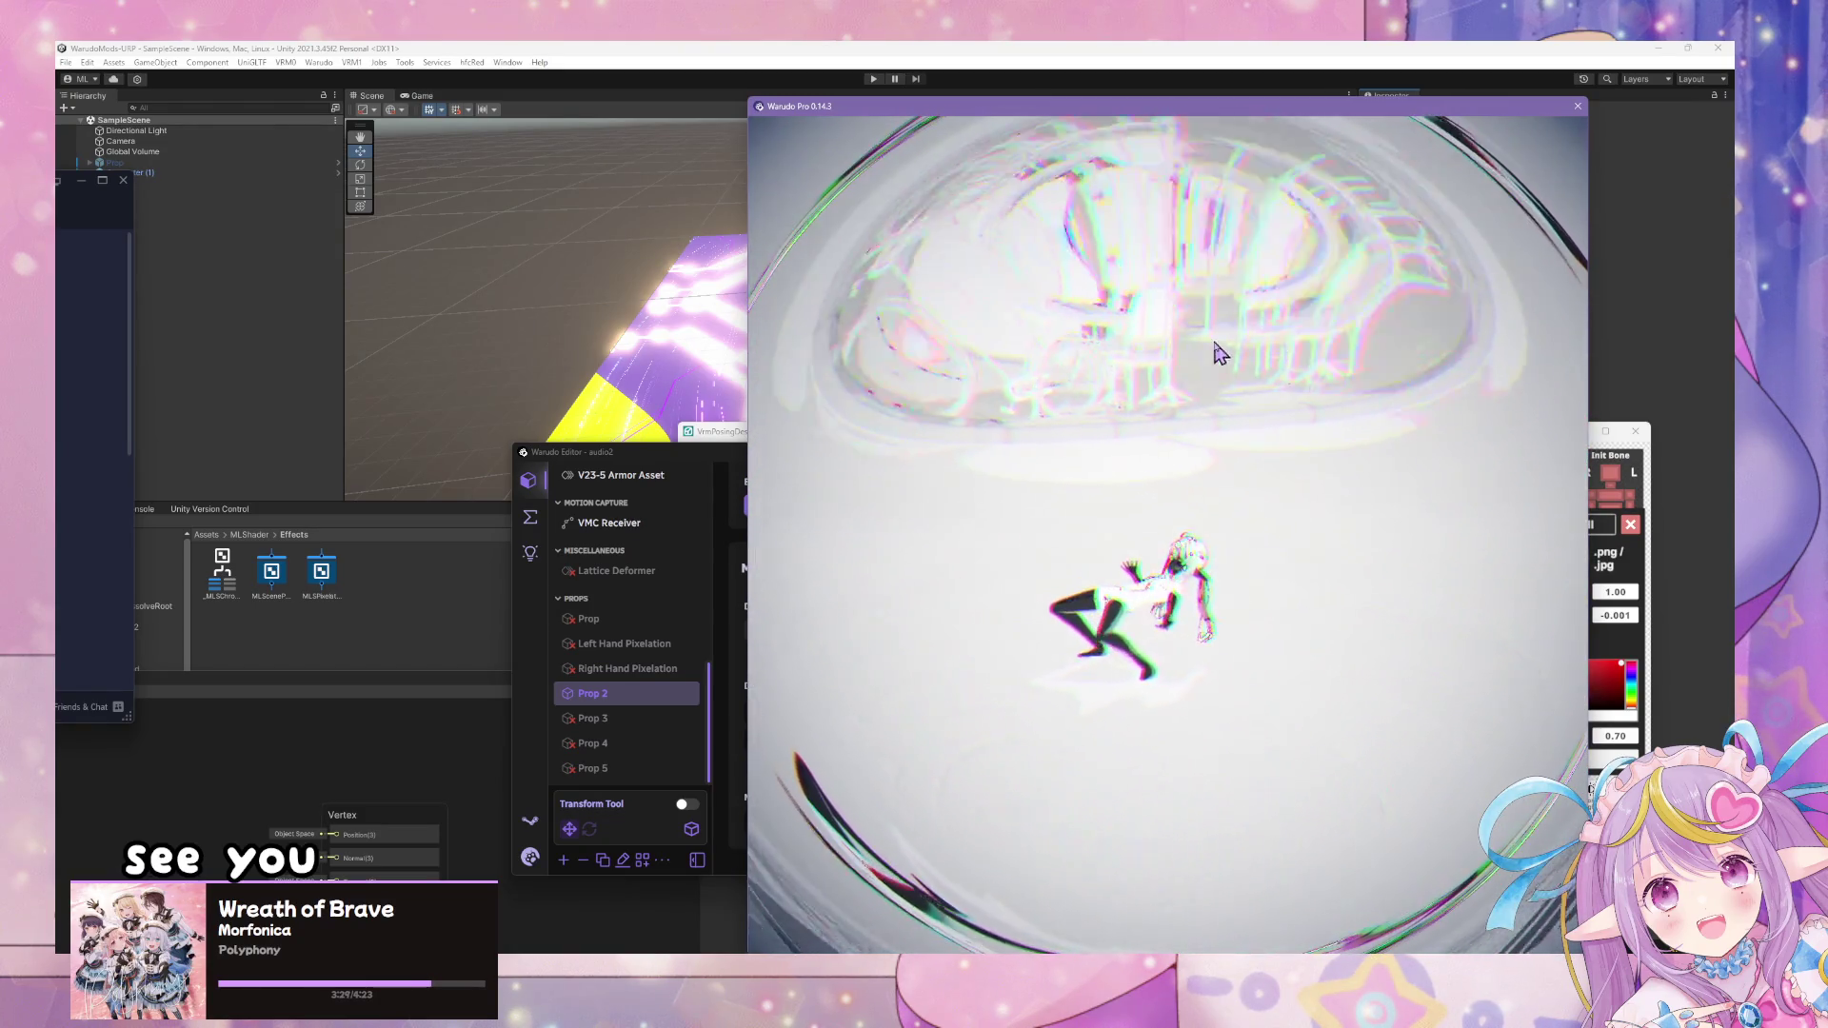
key(alt+Tab)
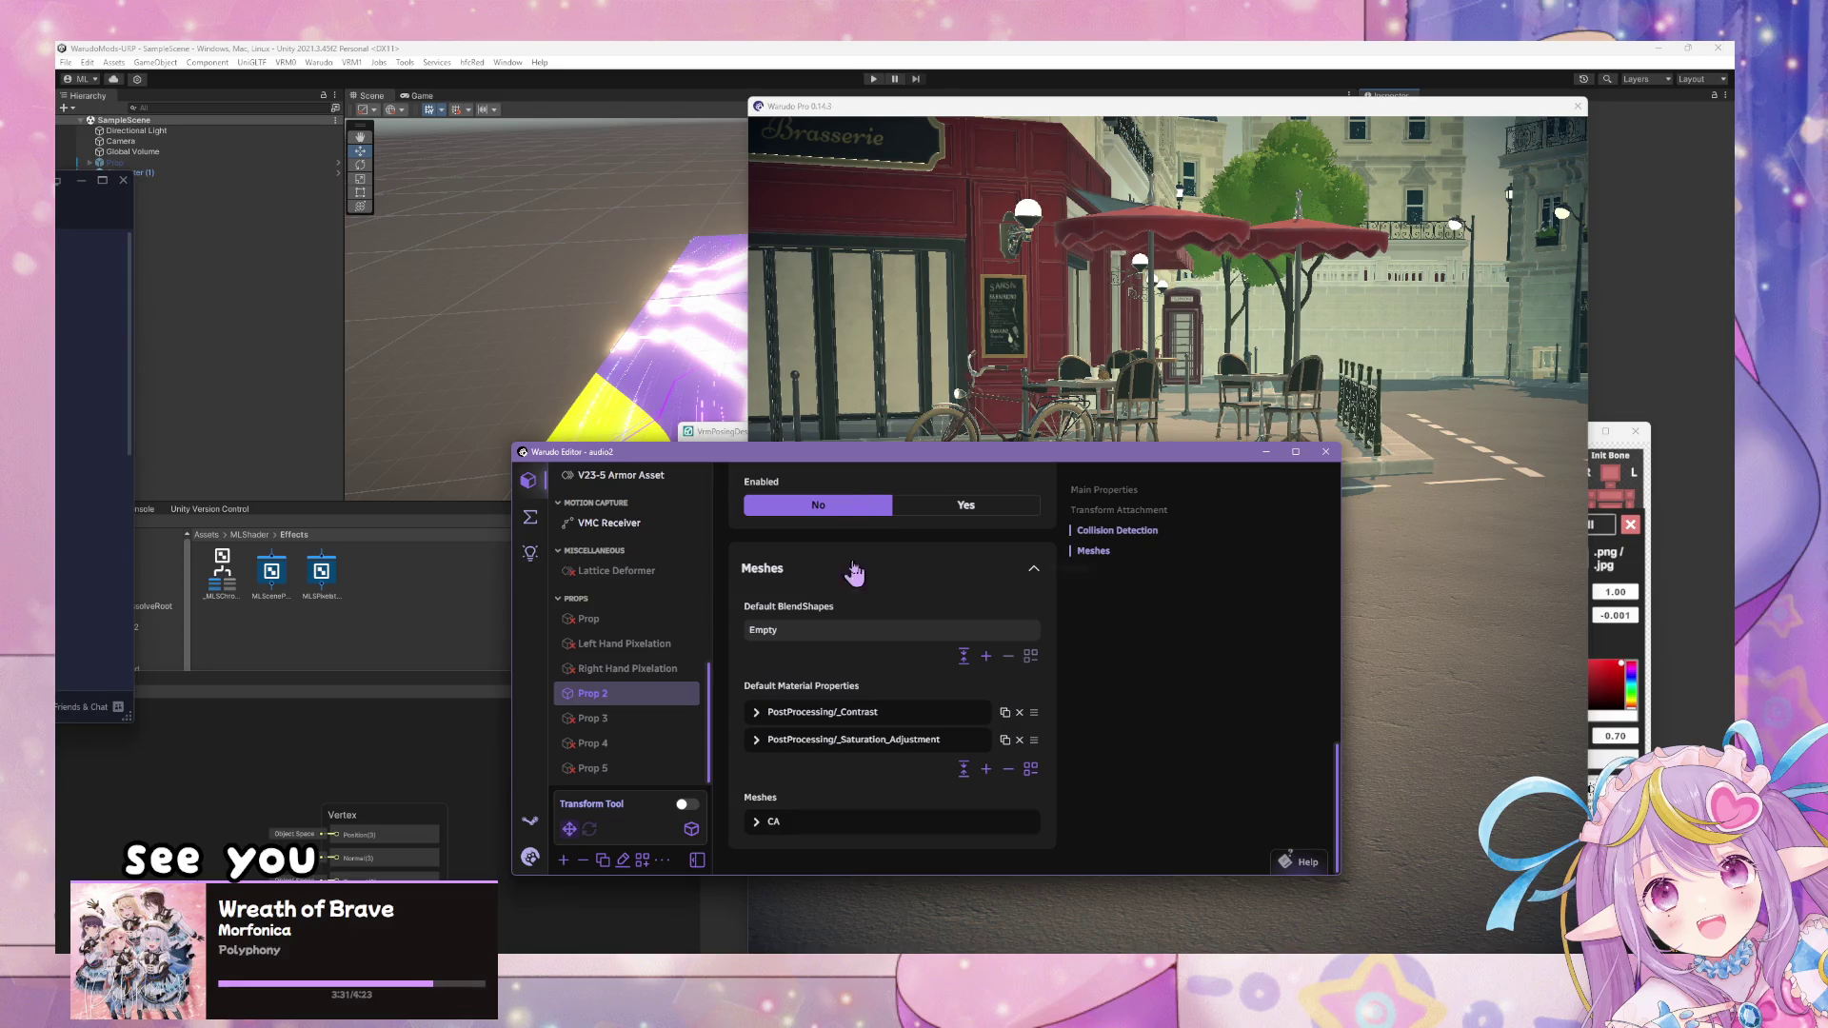
click(546, 524)
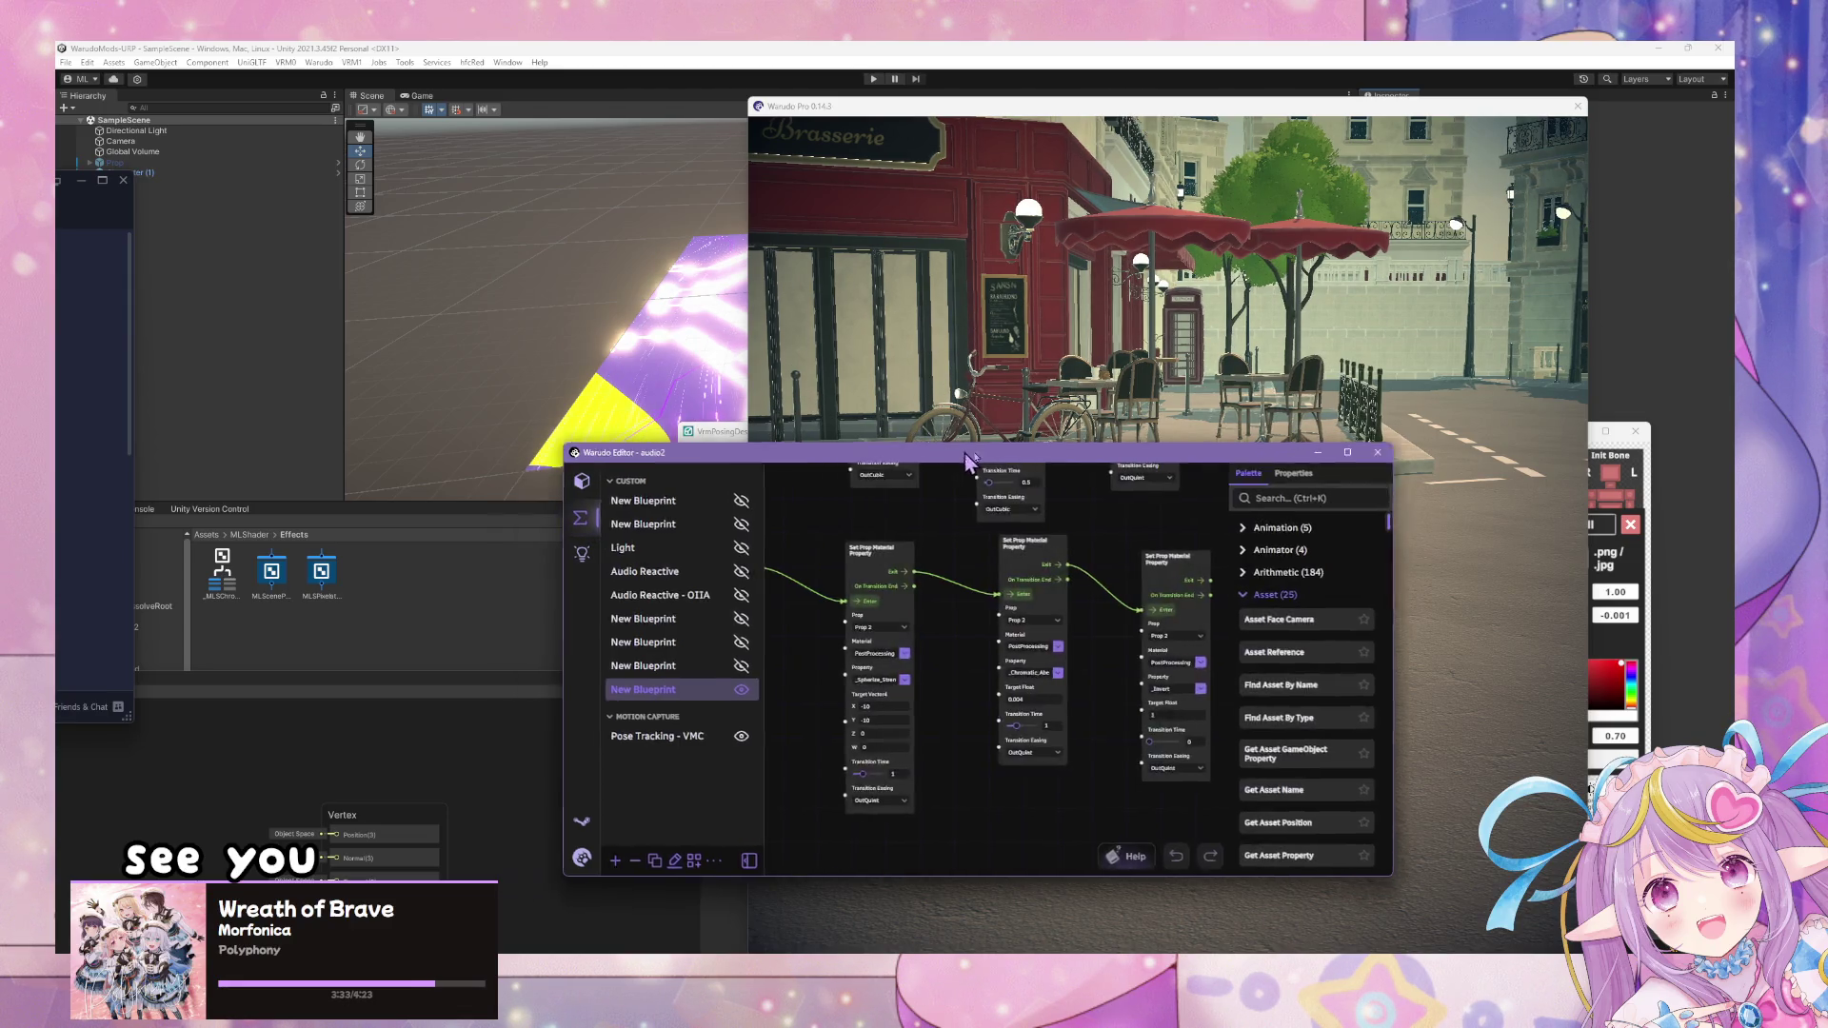
- Apply a standing running pose from the first page of the GRID pose browser and check it in Warudo
drag(996, 457, 1239, 618)
click(1285, 485)
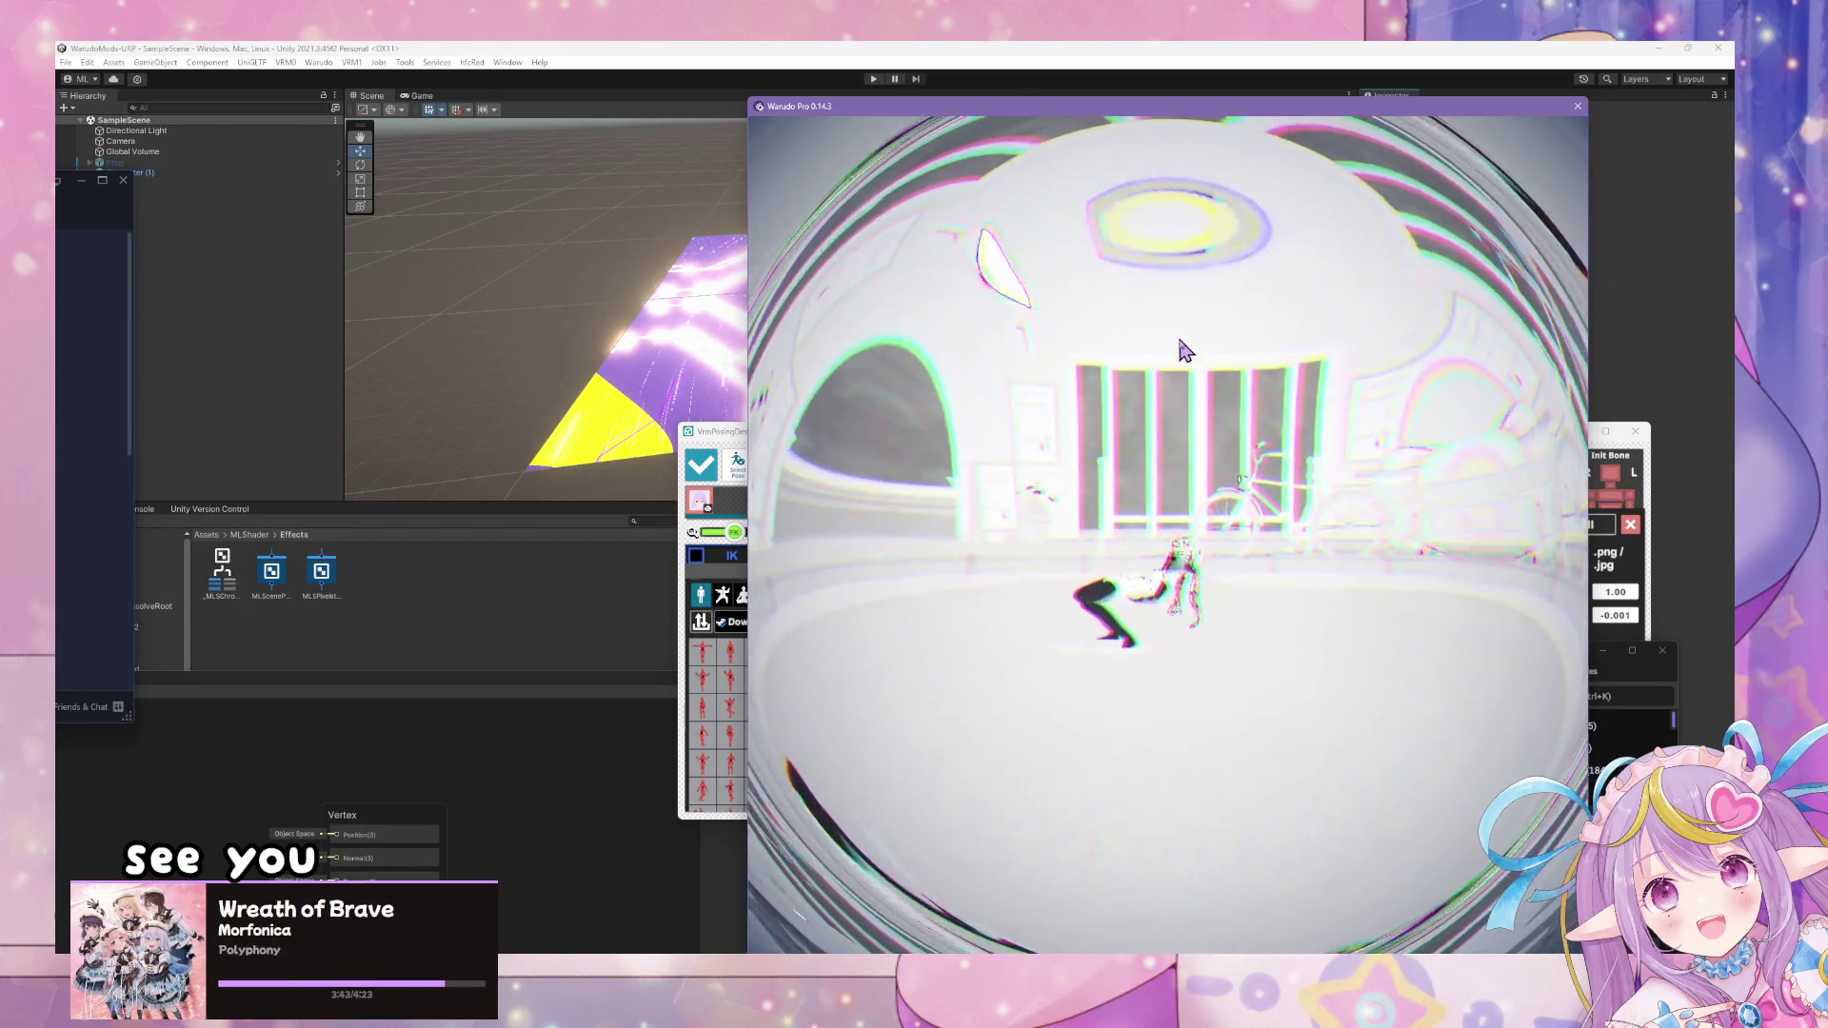
click(734, 567)
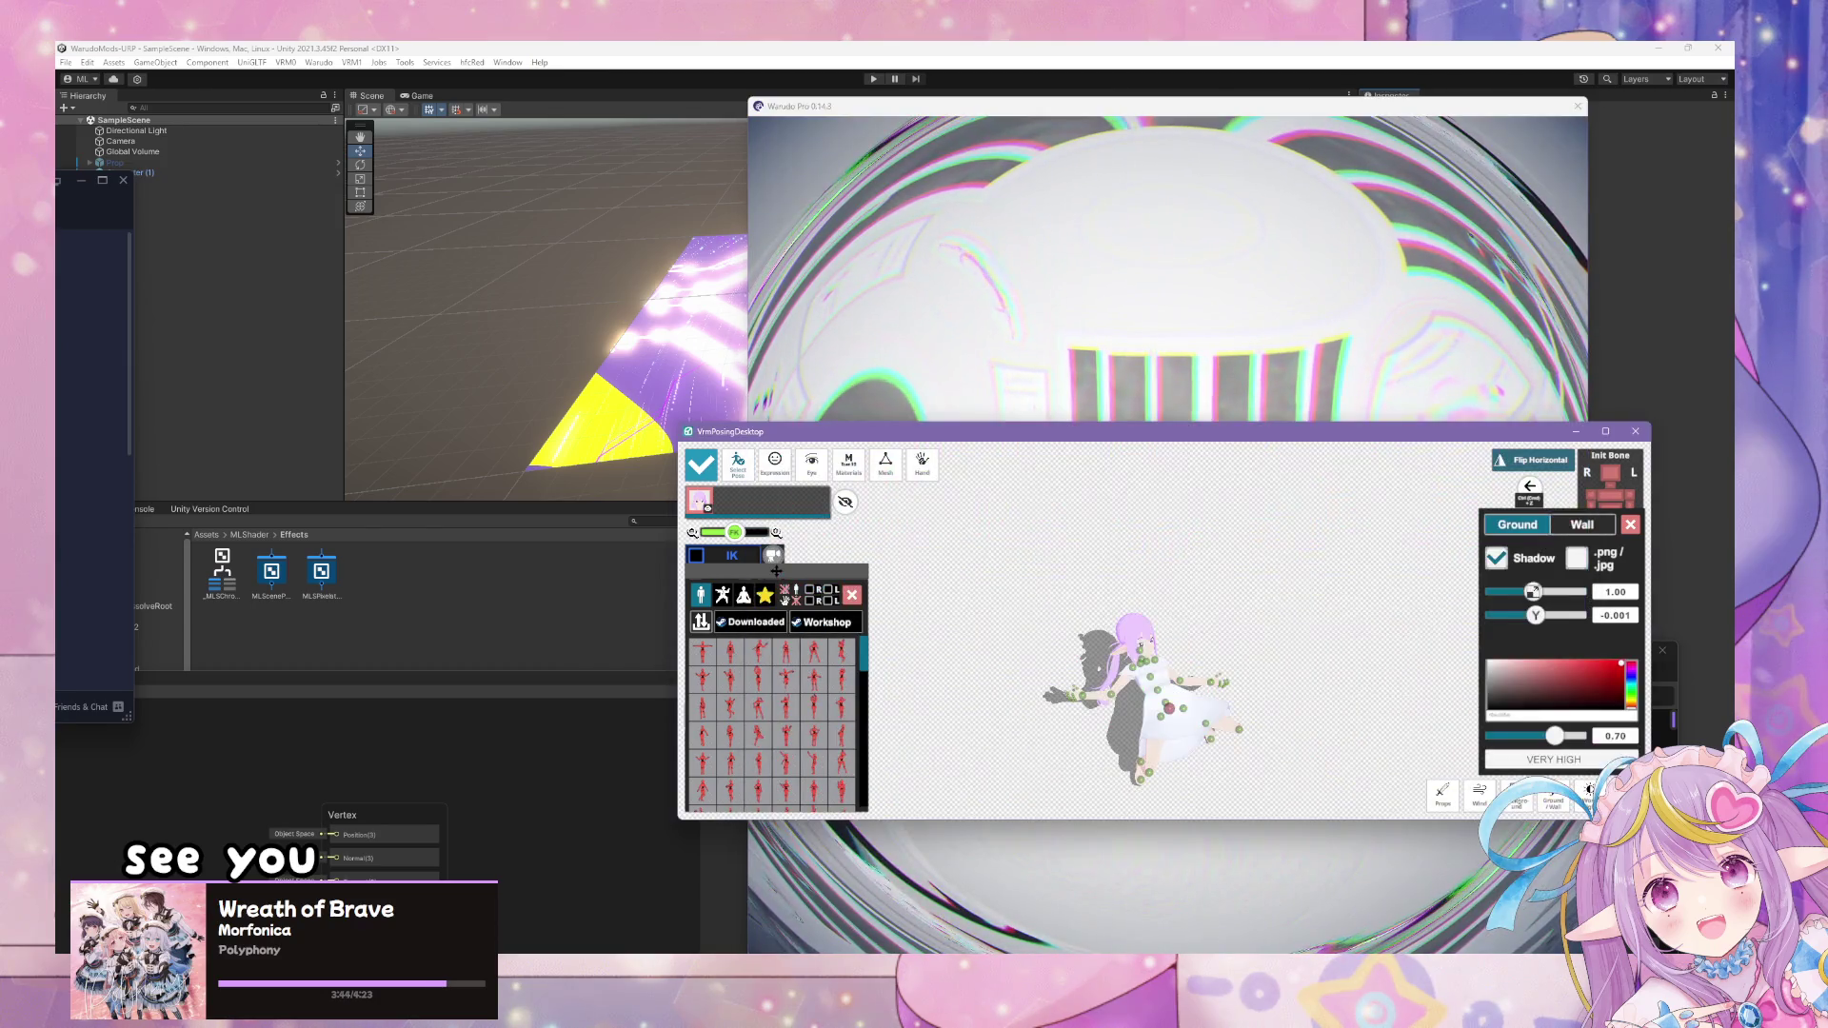
click(701, 629)
click(844, 800)
click(714, 642)
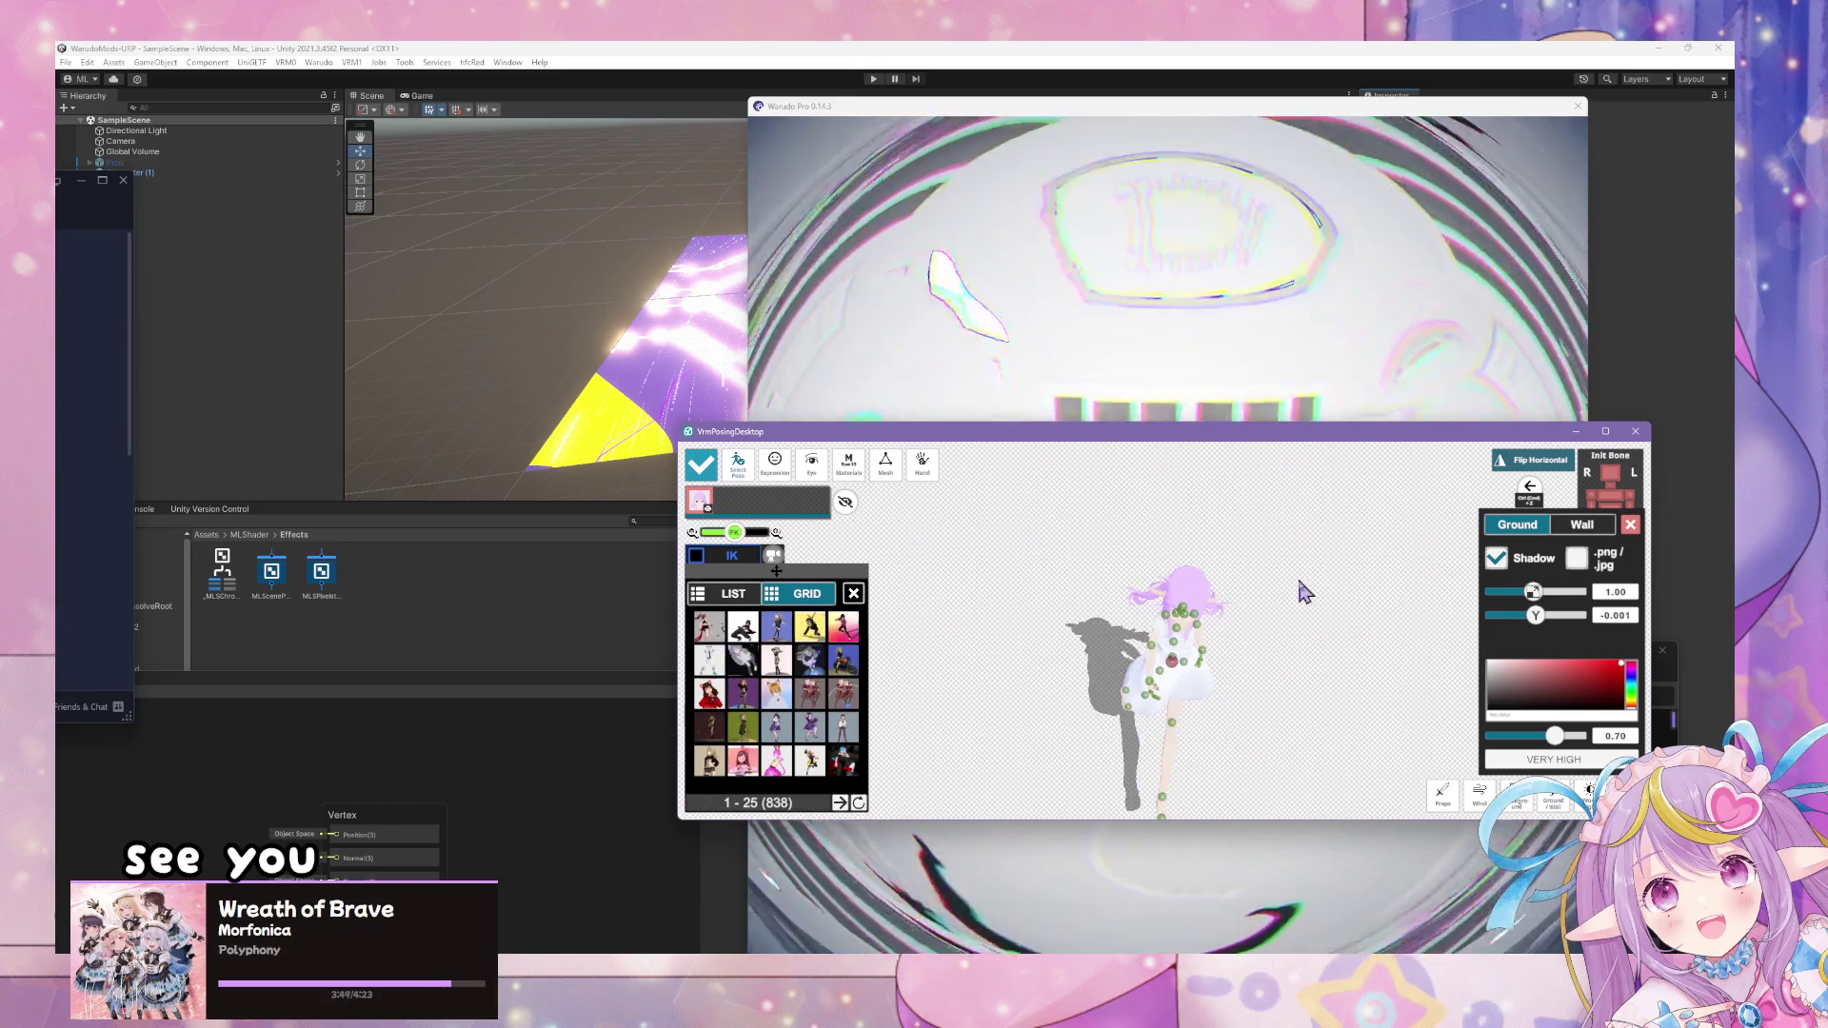
mouse_move(1255, 602)
mouse_down()
mouse_move(1327, 597)
mouse_move(1298, 620)
mouse_move(1076, 630)
mouse_up()
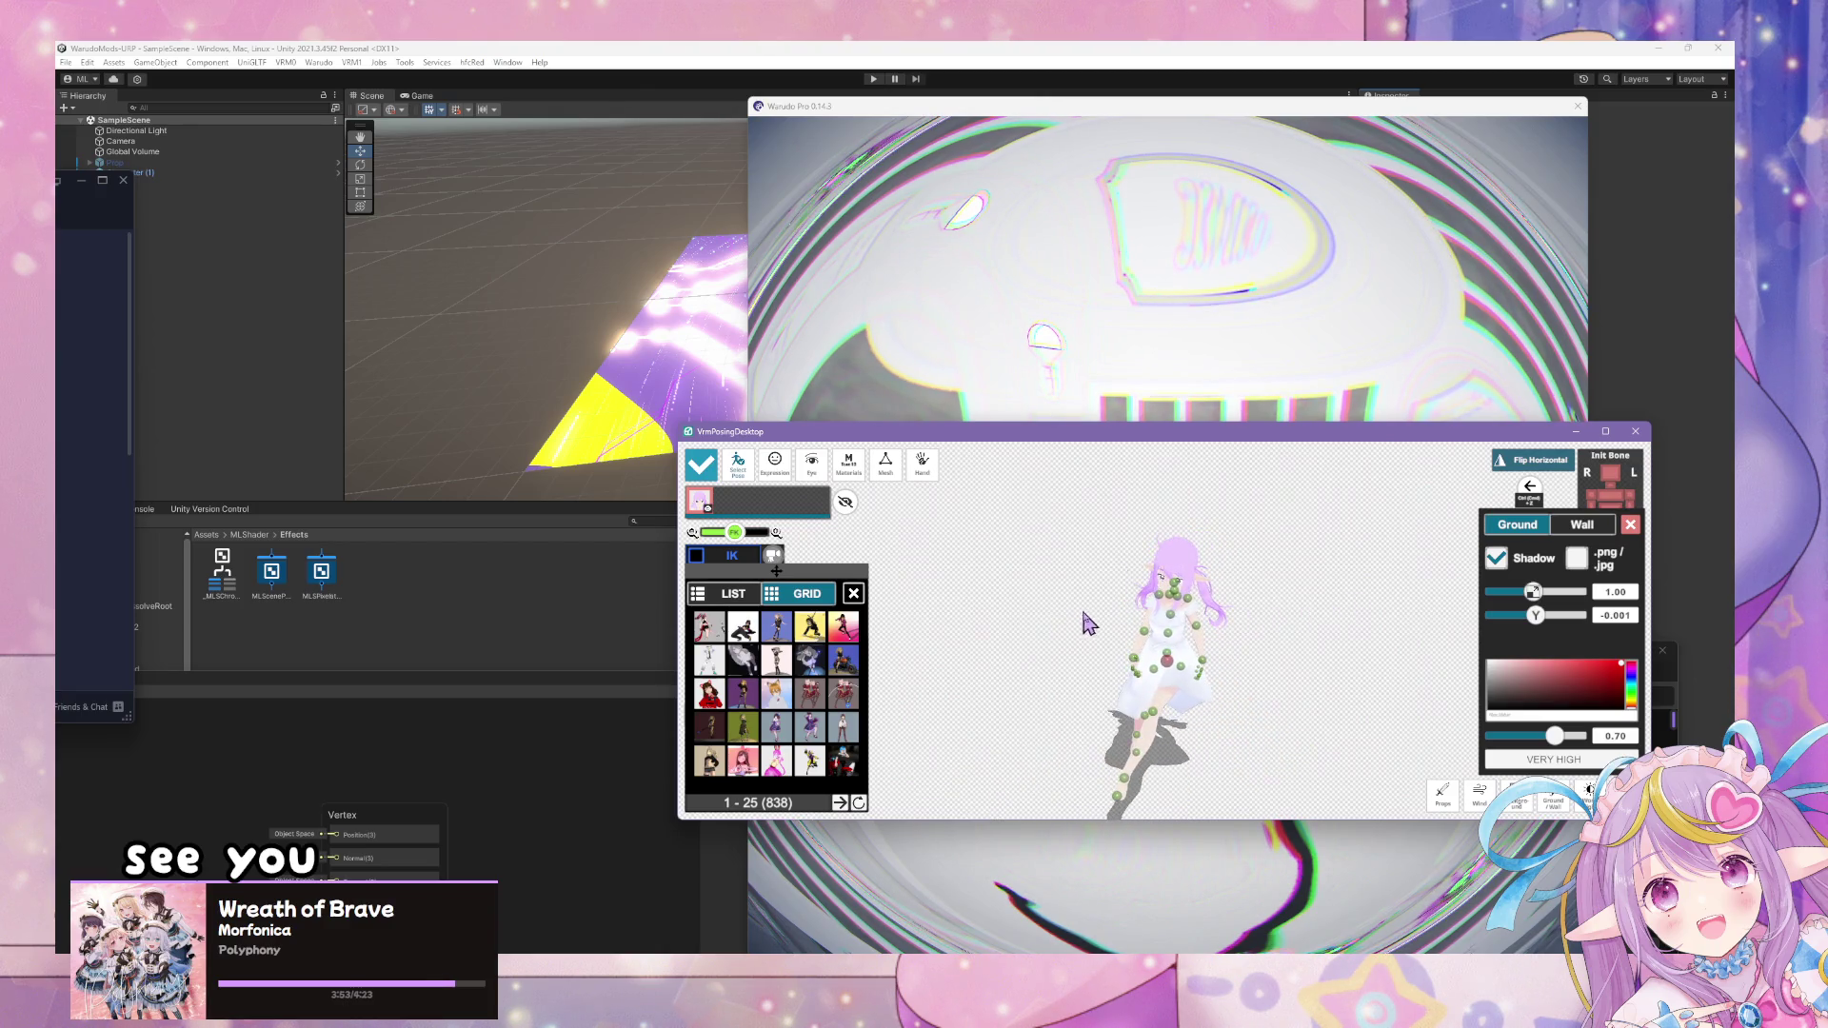
click(1225, 350)
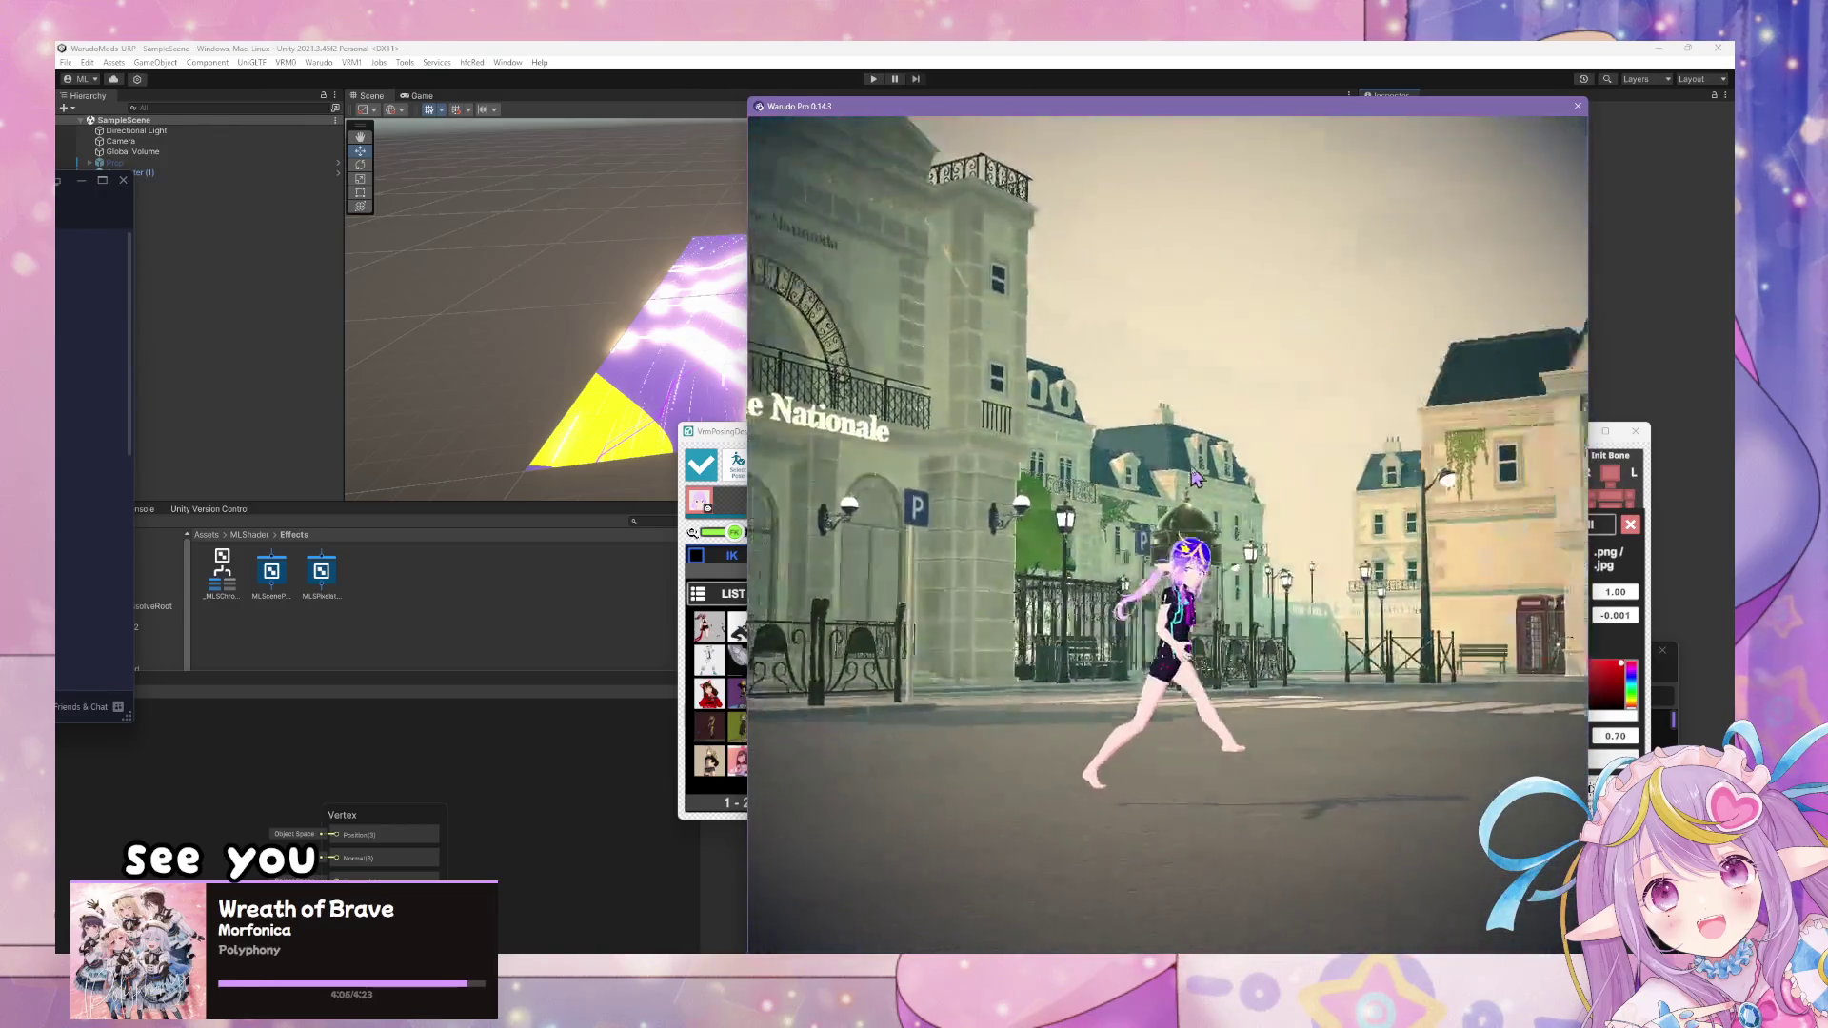
- Rotate the character to lie sideways and lower it toward the ground, checking each change in Warudo
click(736, 643)
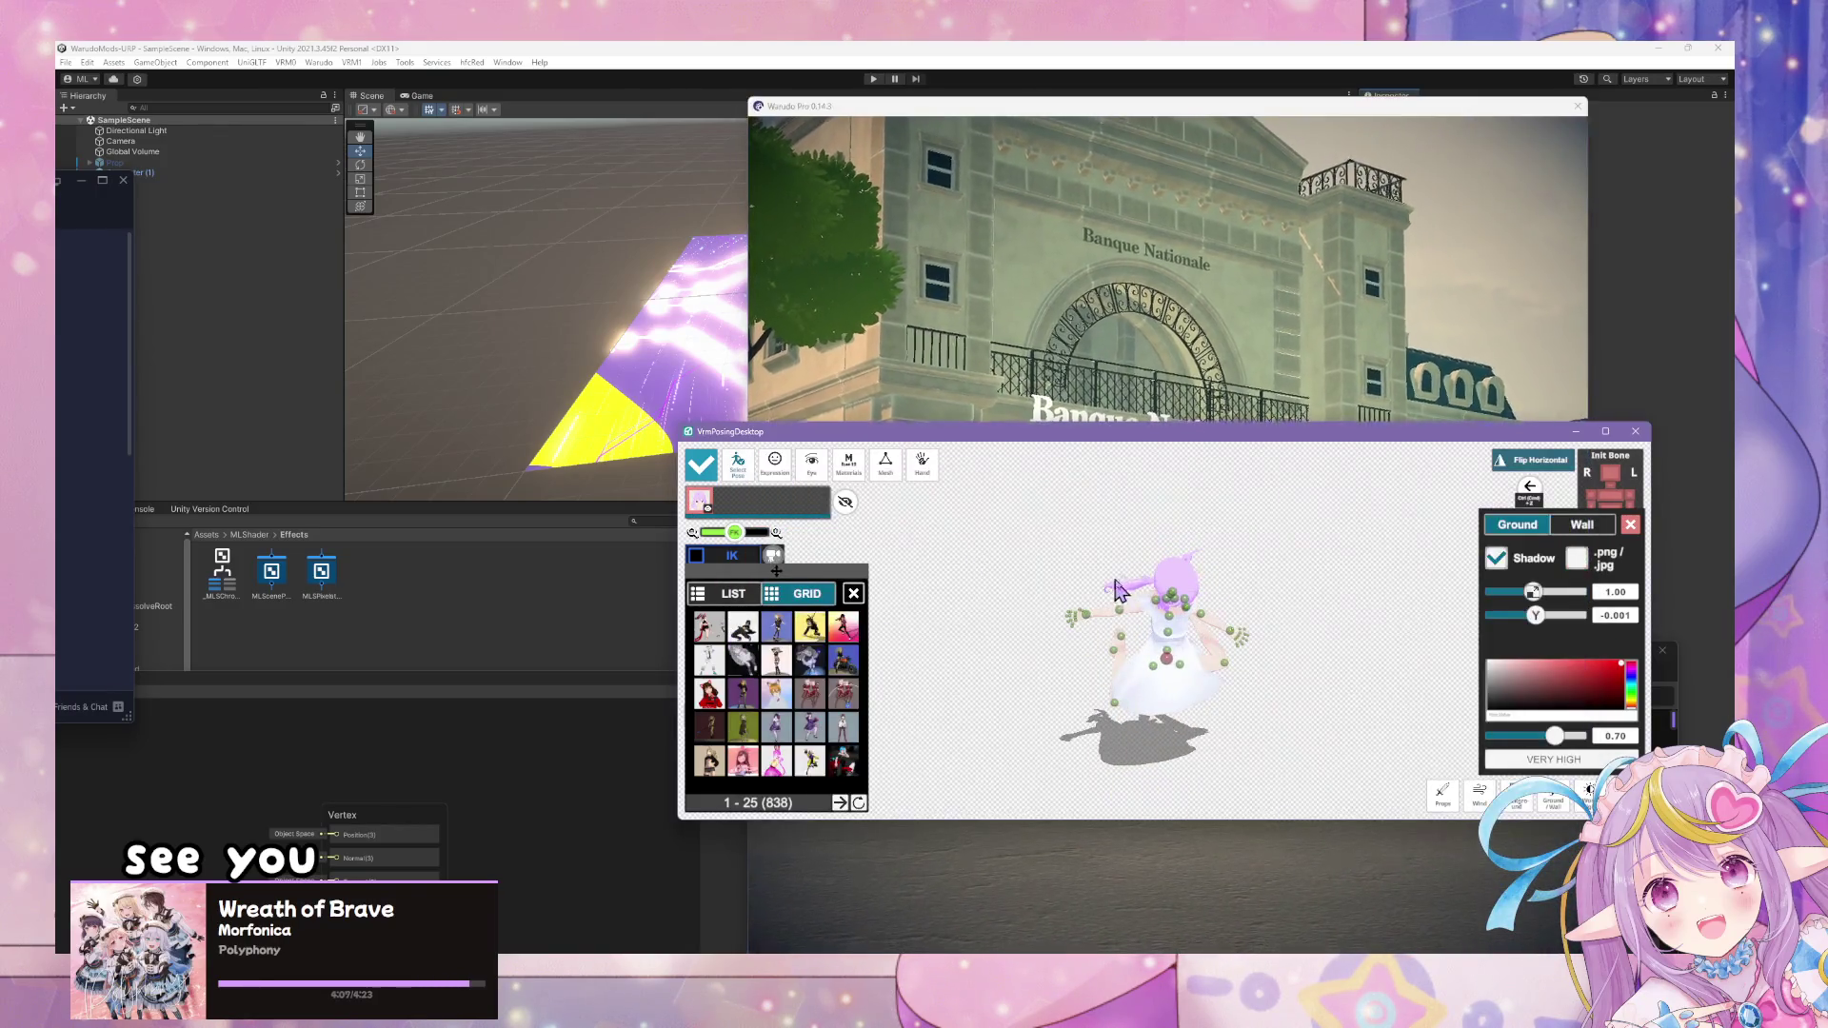
drag(1207, 649, 1146, 511)
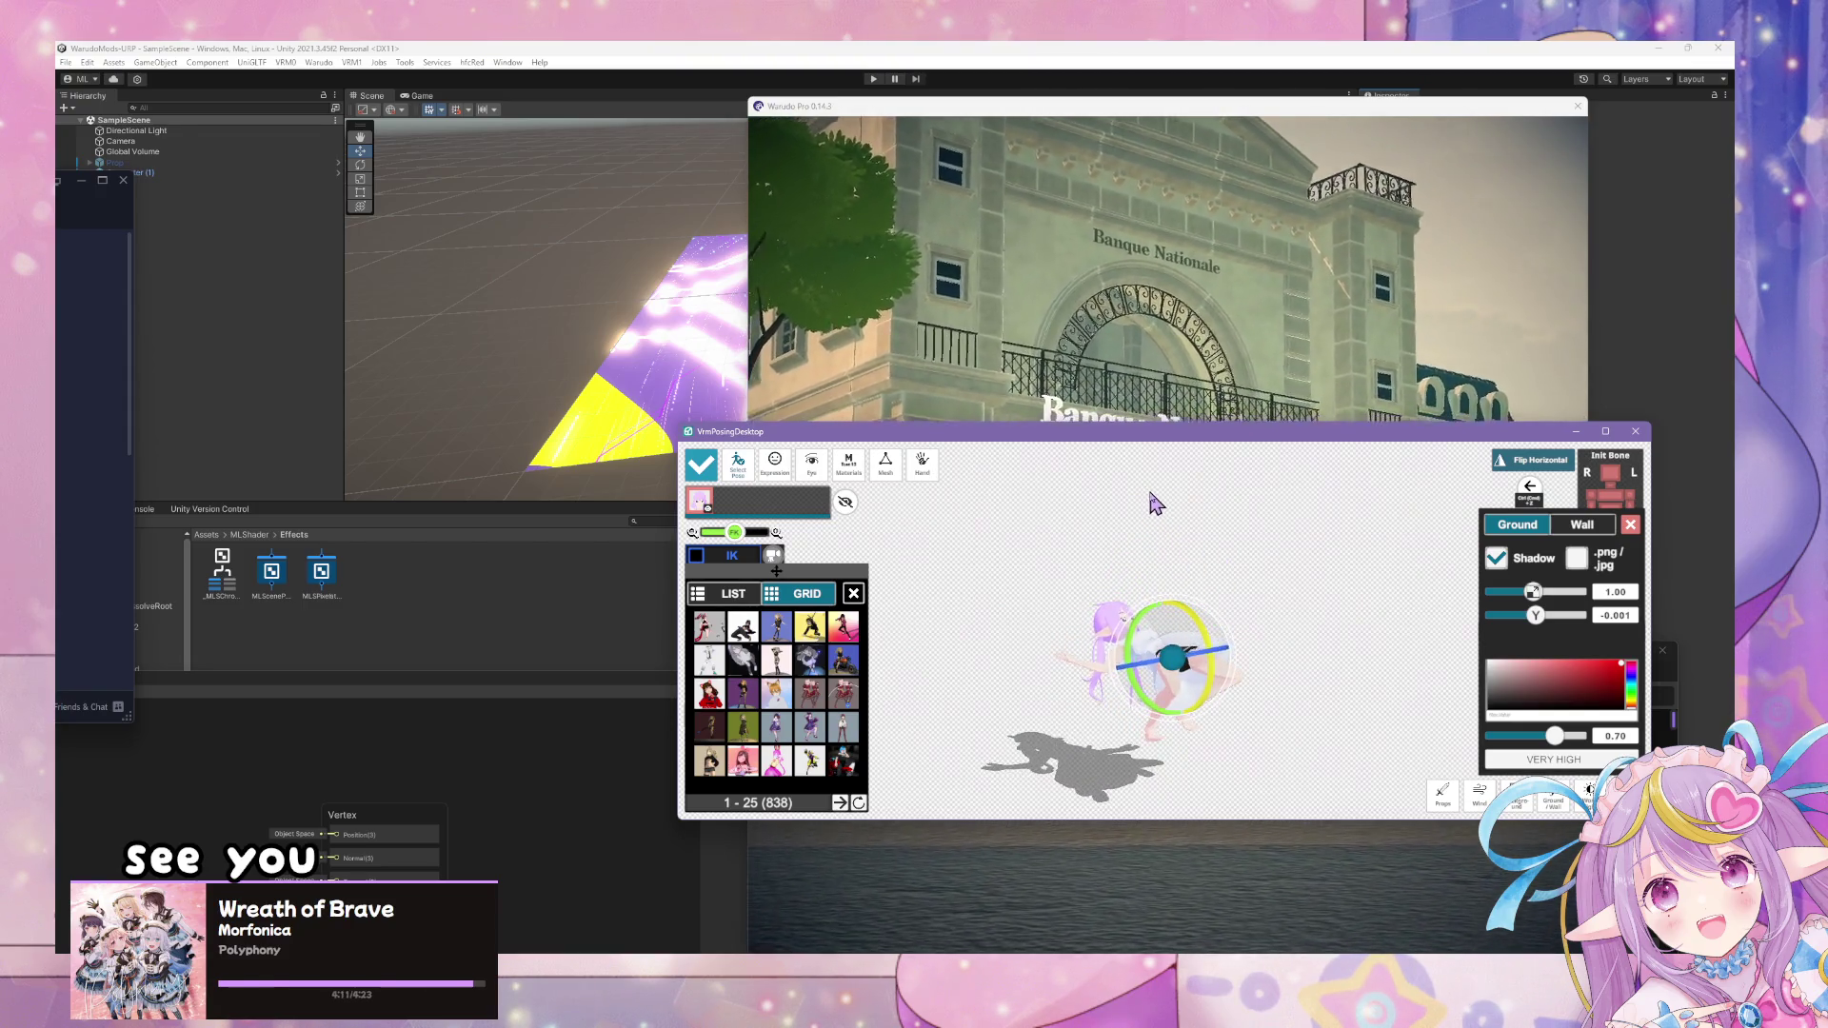
key(alt+Tab)
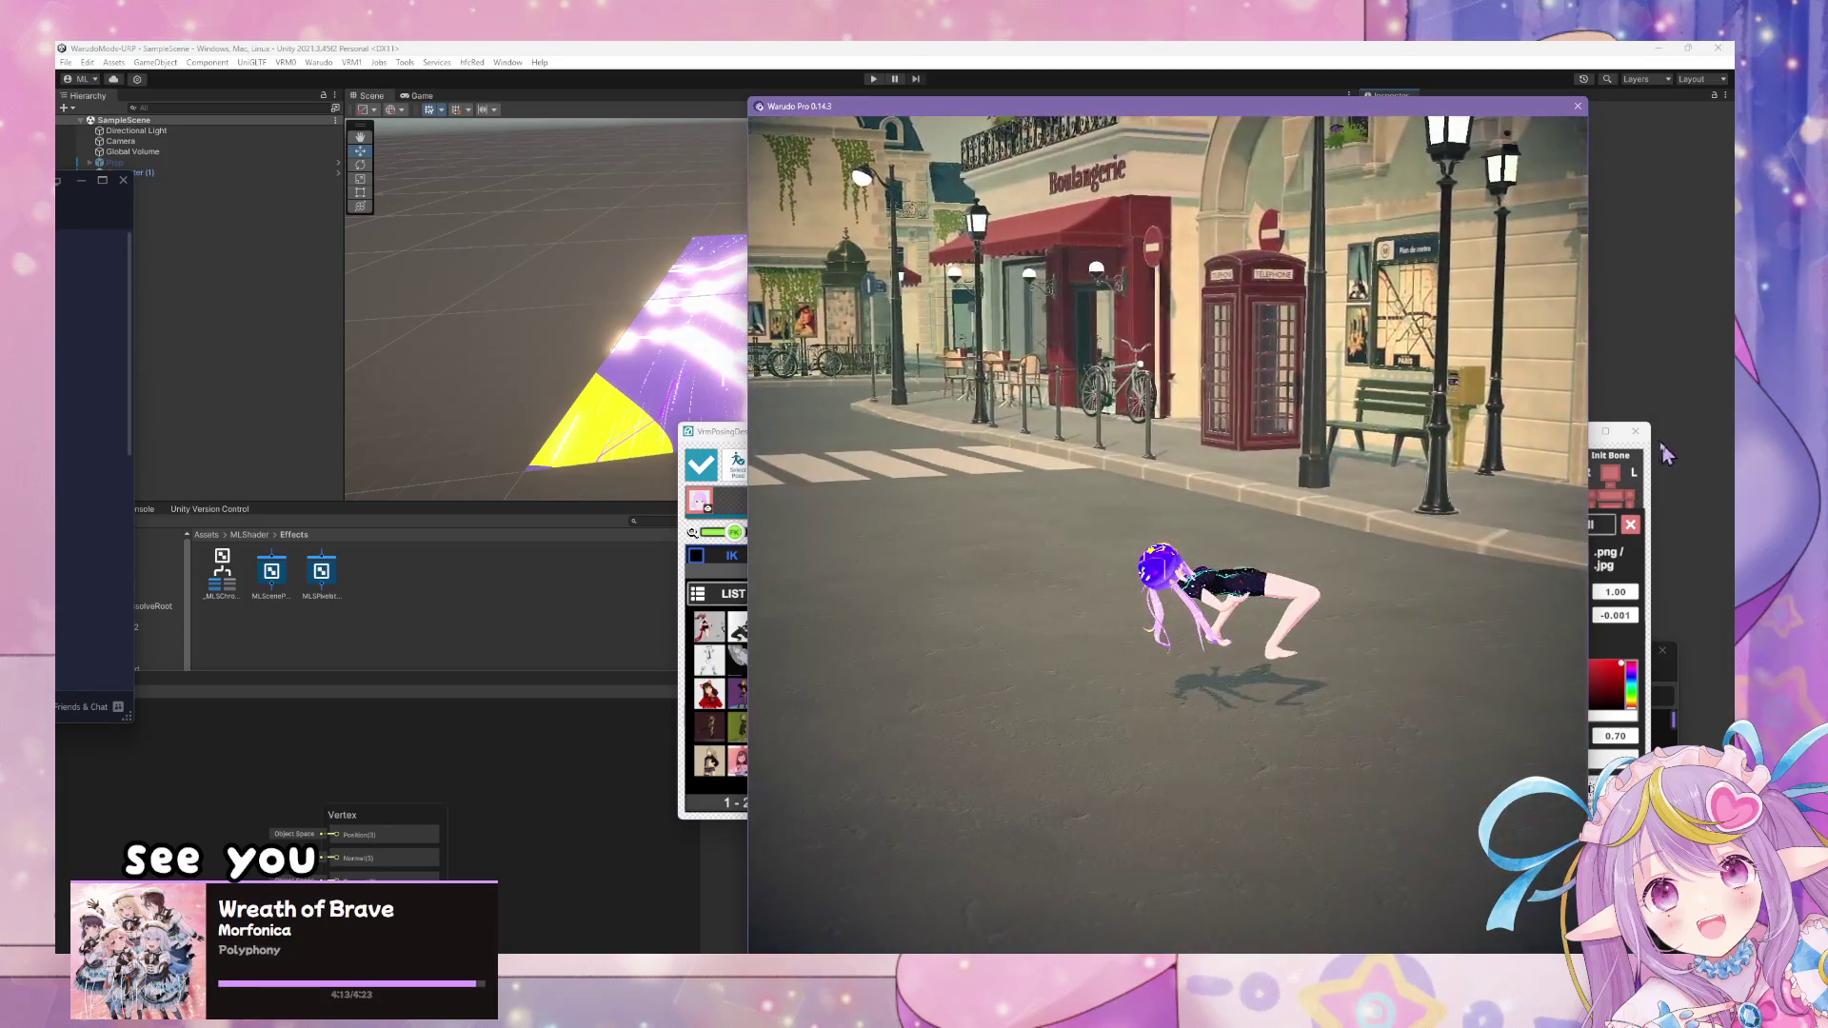
click(1643, 476)
mouse_move(1197, 592)
mouse_down()
mouse_move(1172, 604)
mouse_move(1178, 653)
mouse_move(1203, 671)
mouse_move(1221, 641)
mouse_up()
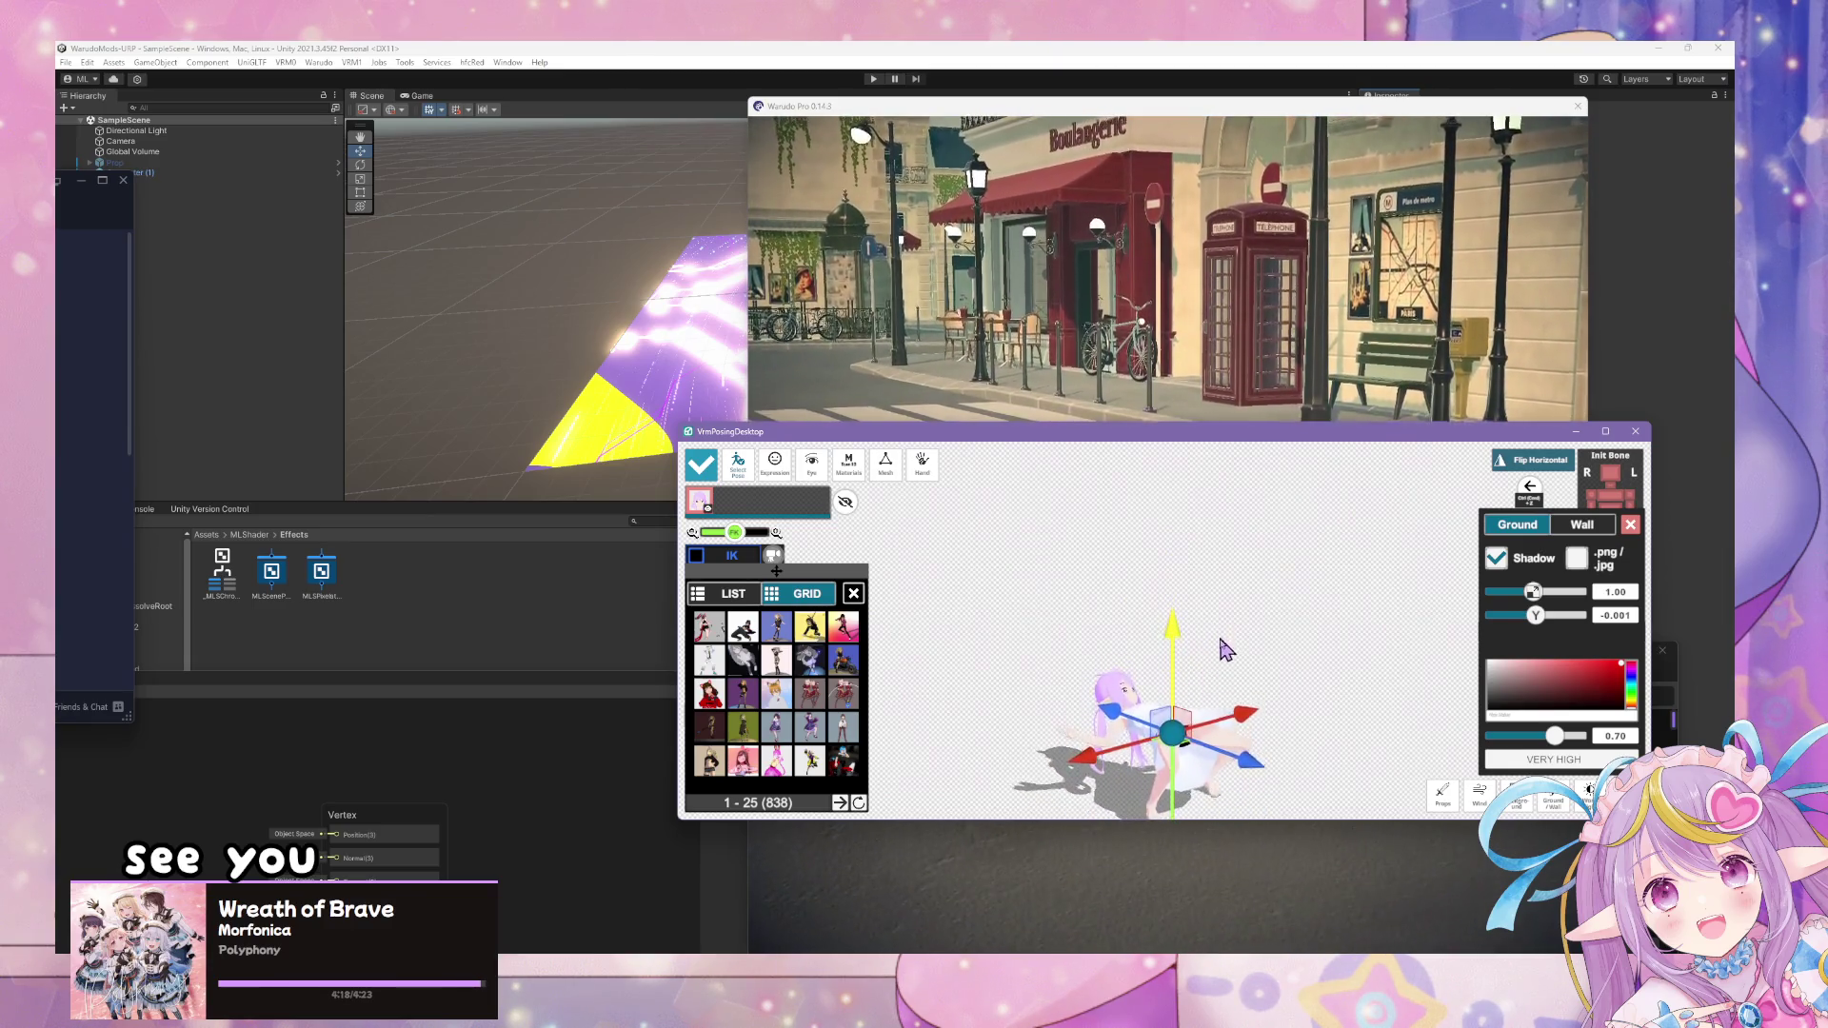
key(alt+Tab)
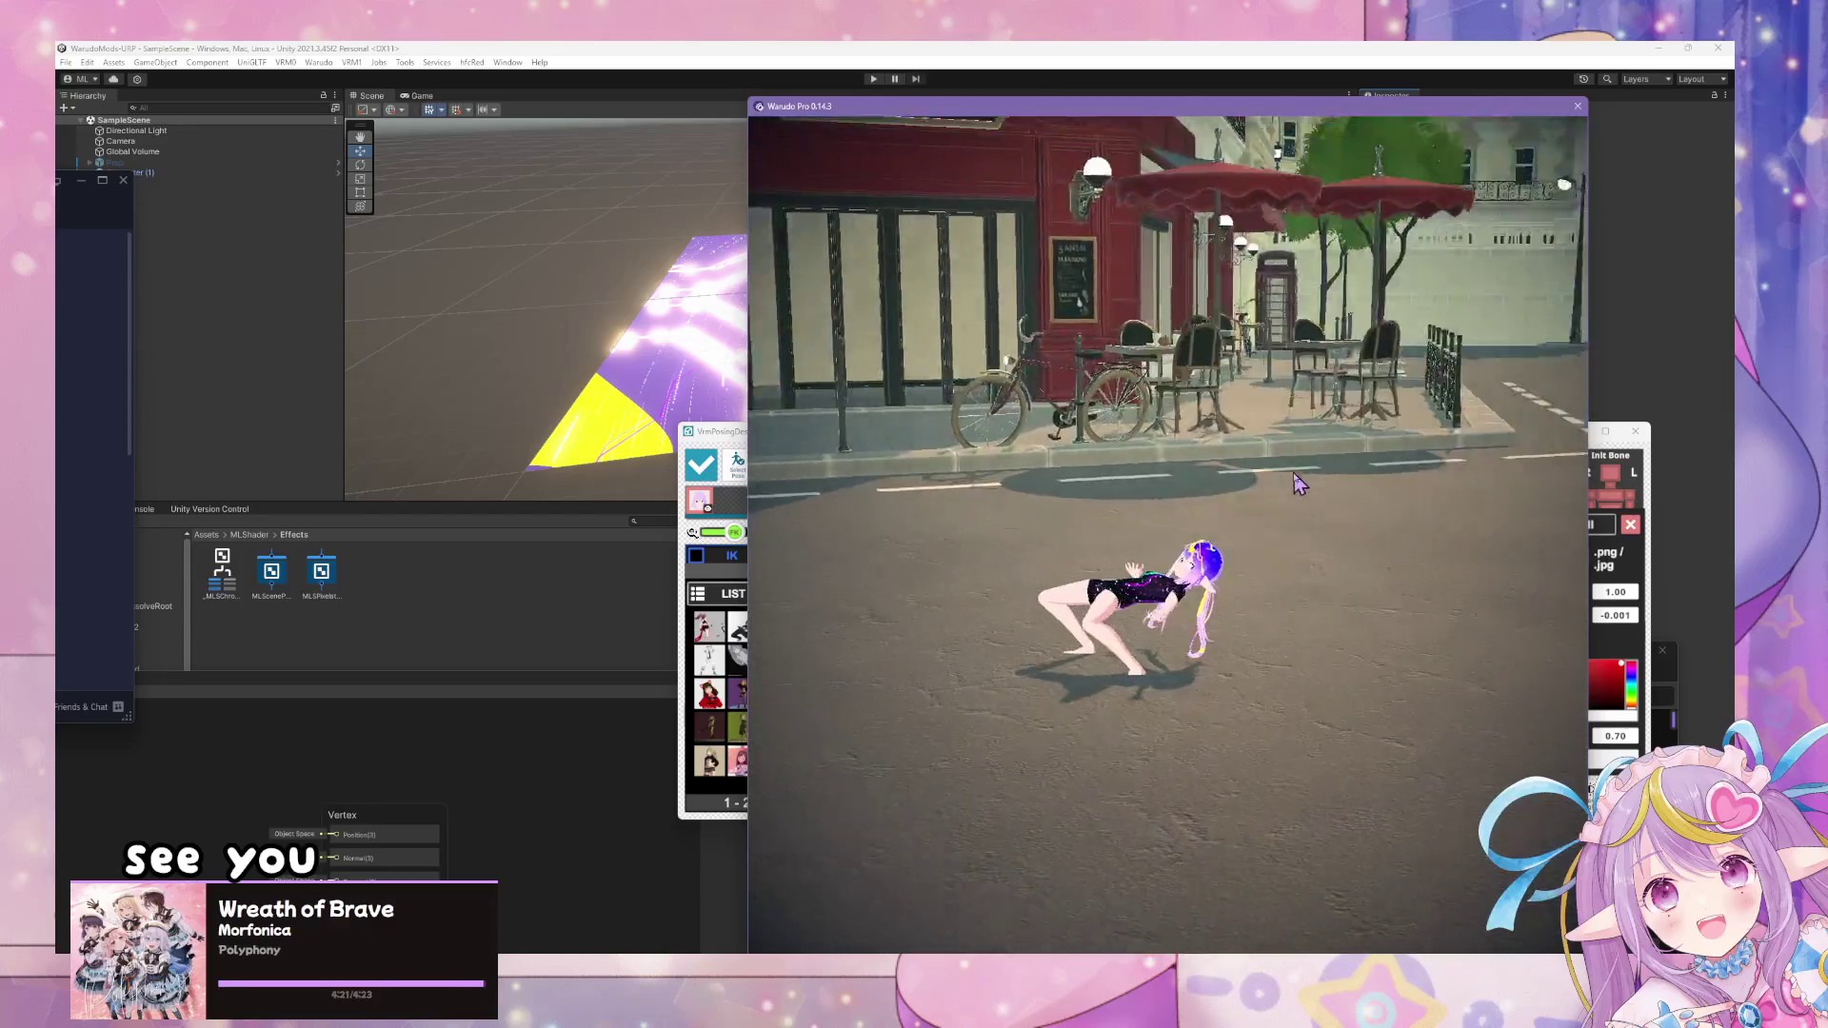
key(alt+Tab)
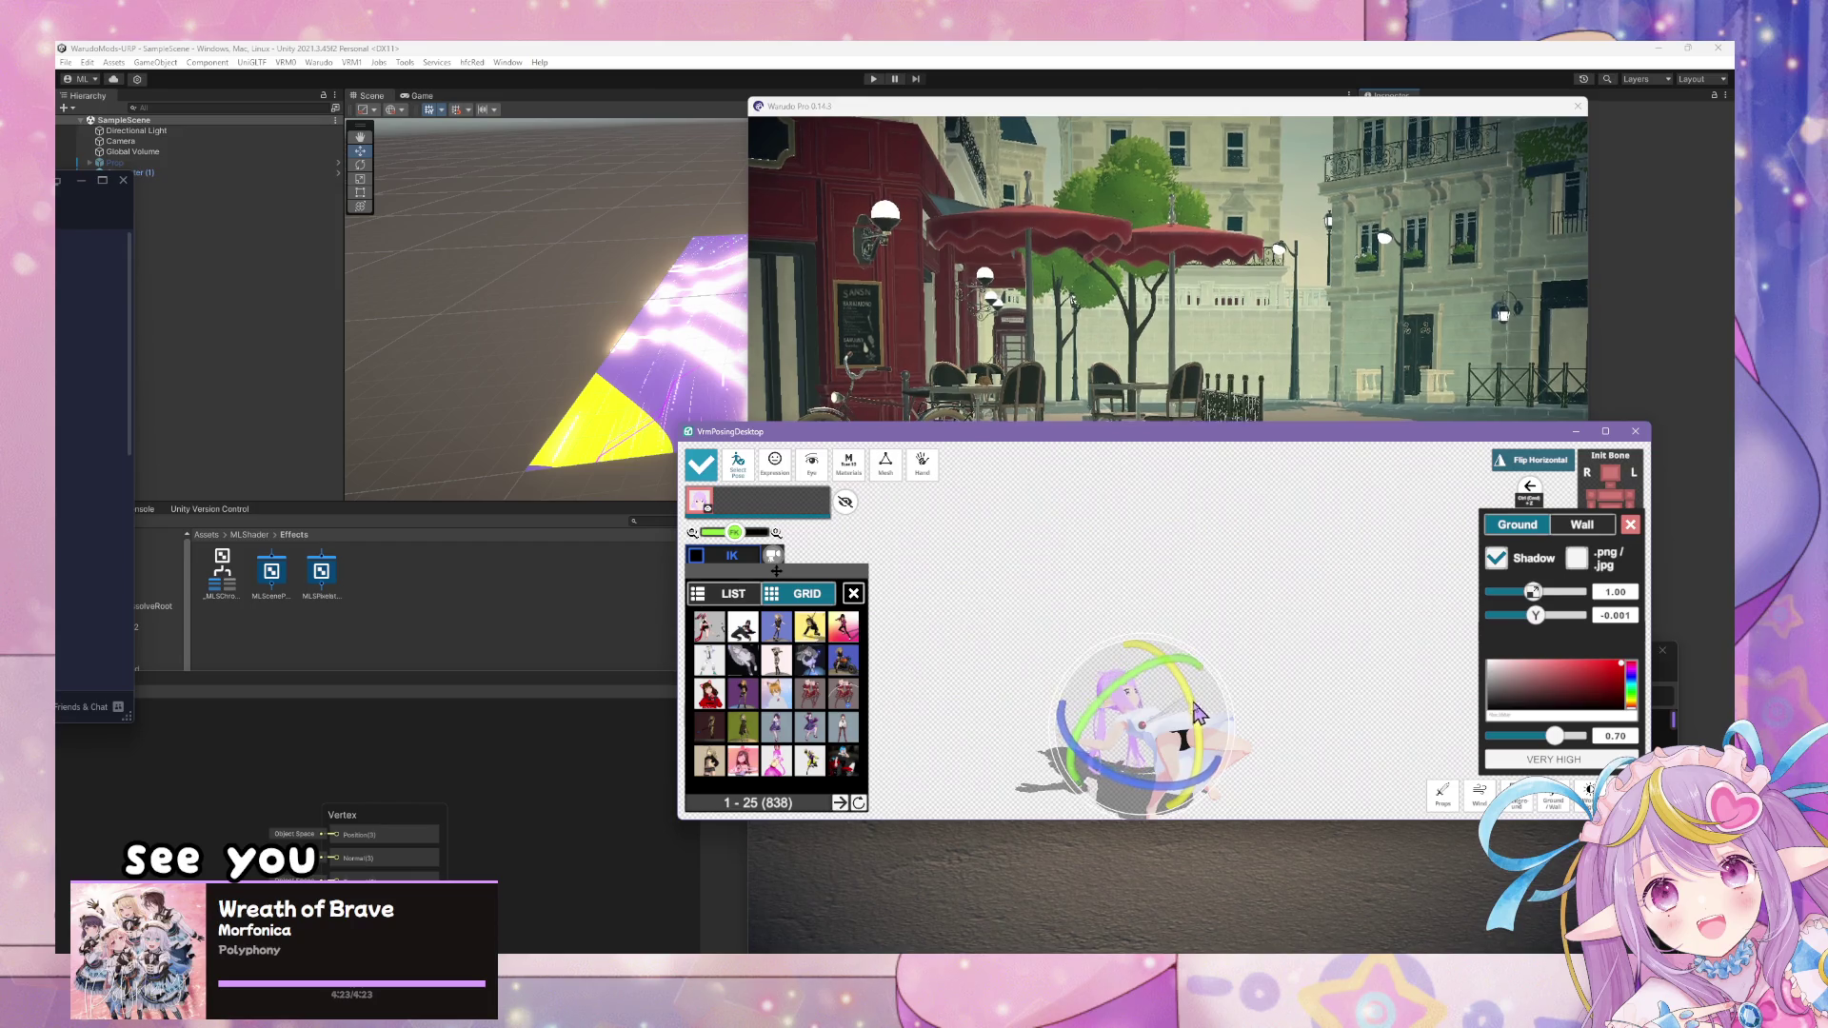
click(1208, 765)
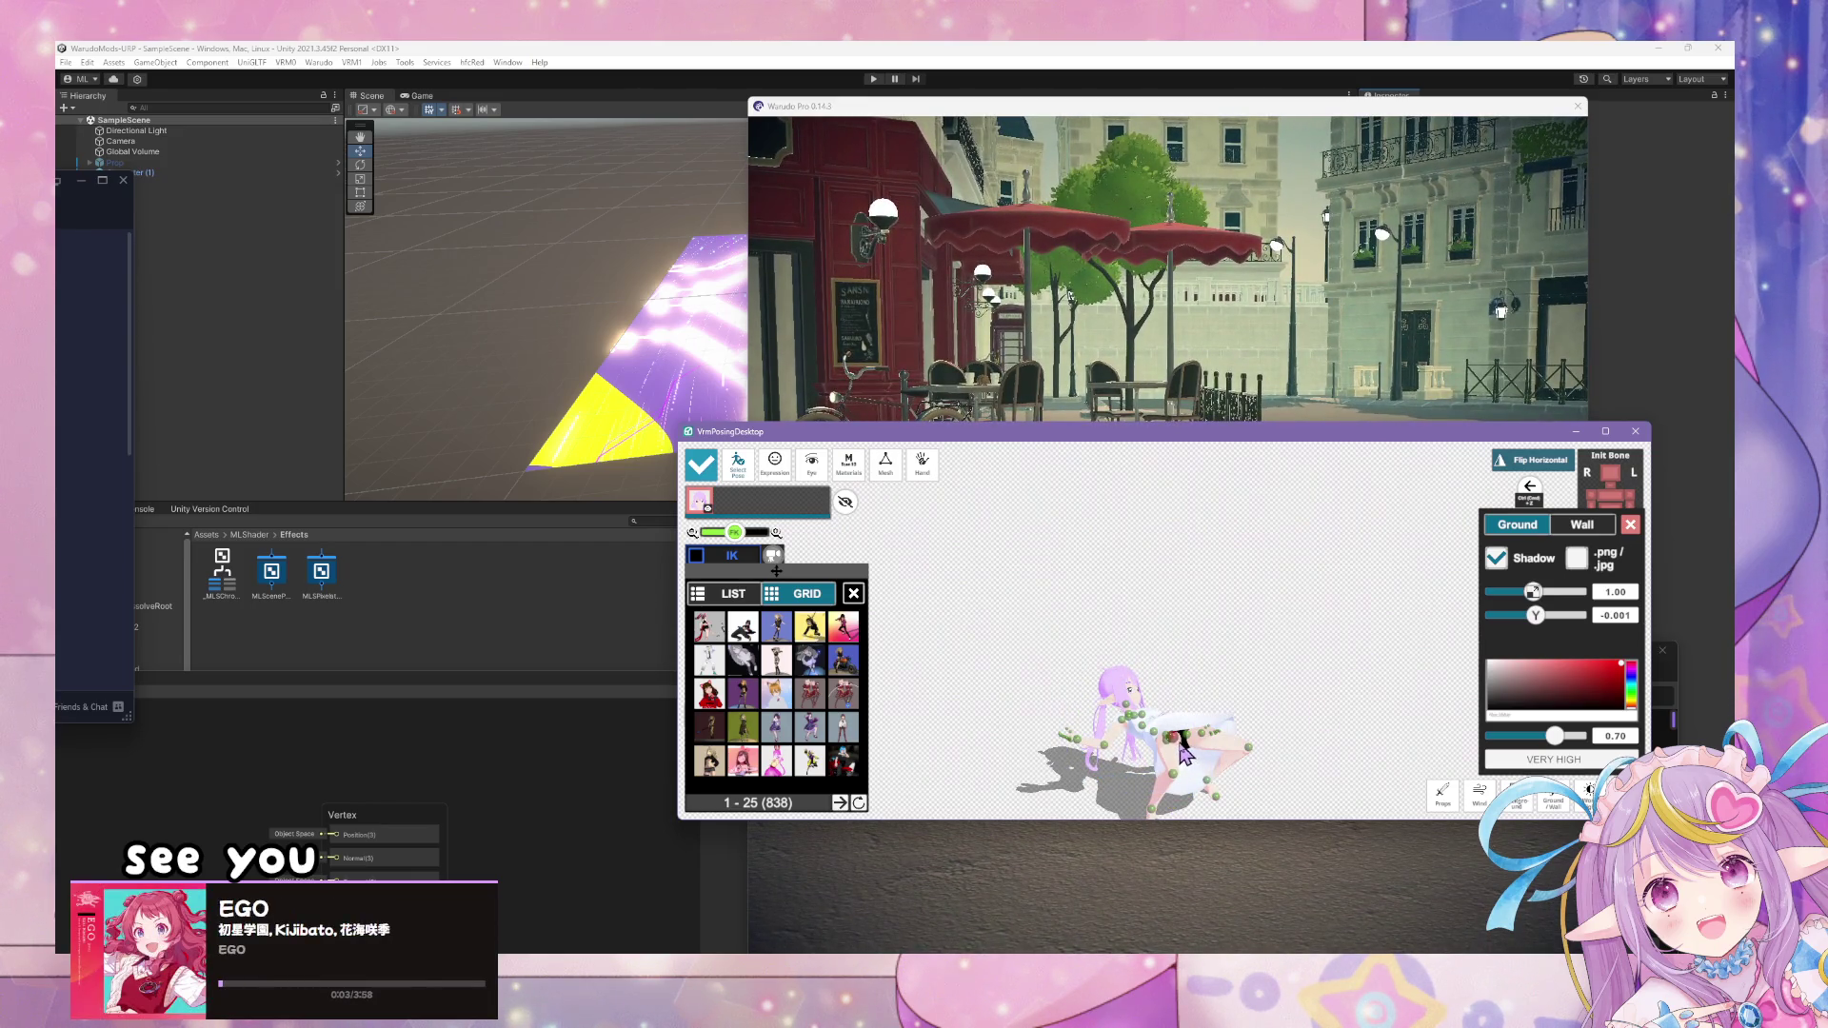
click(1345, 385)
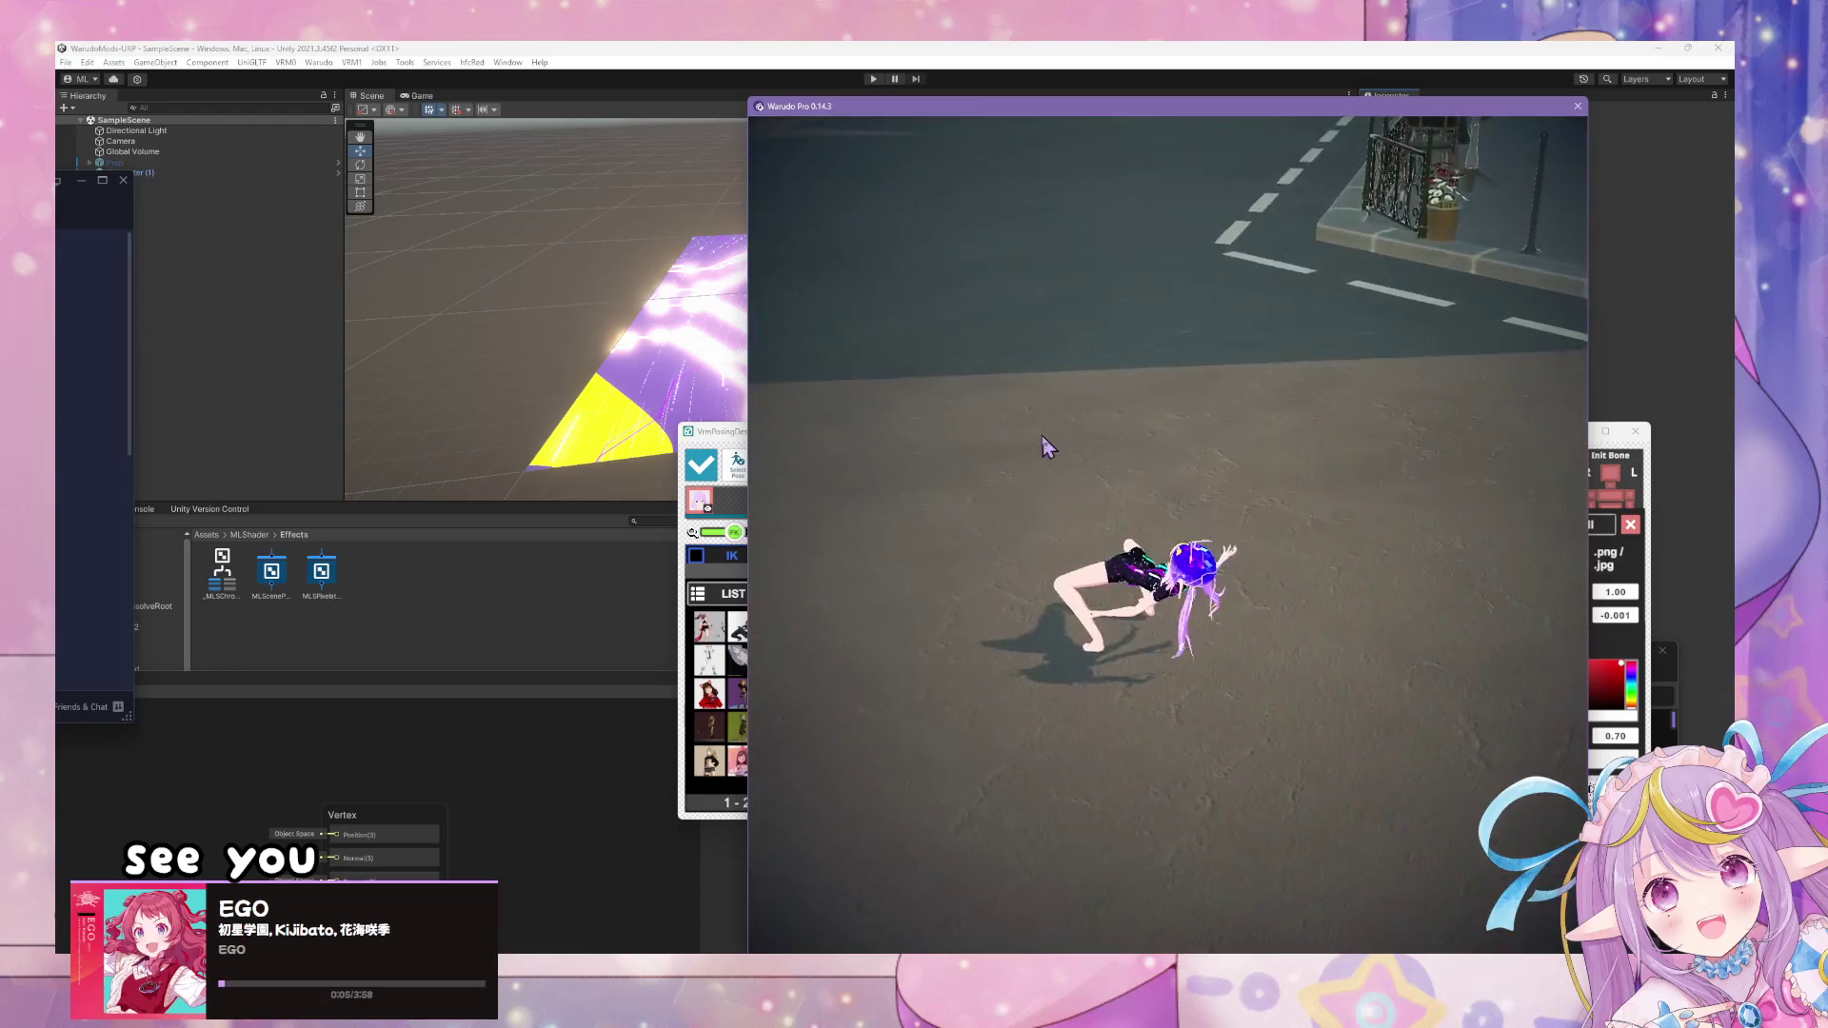
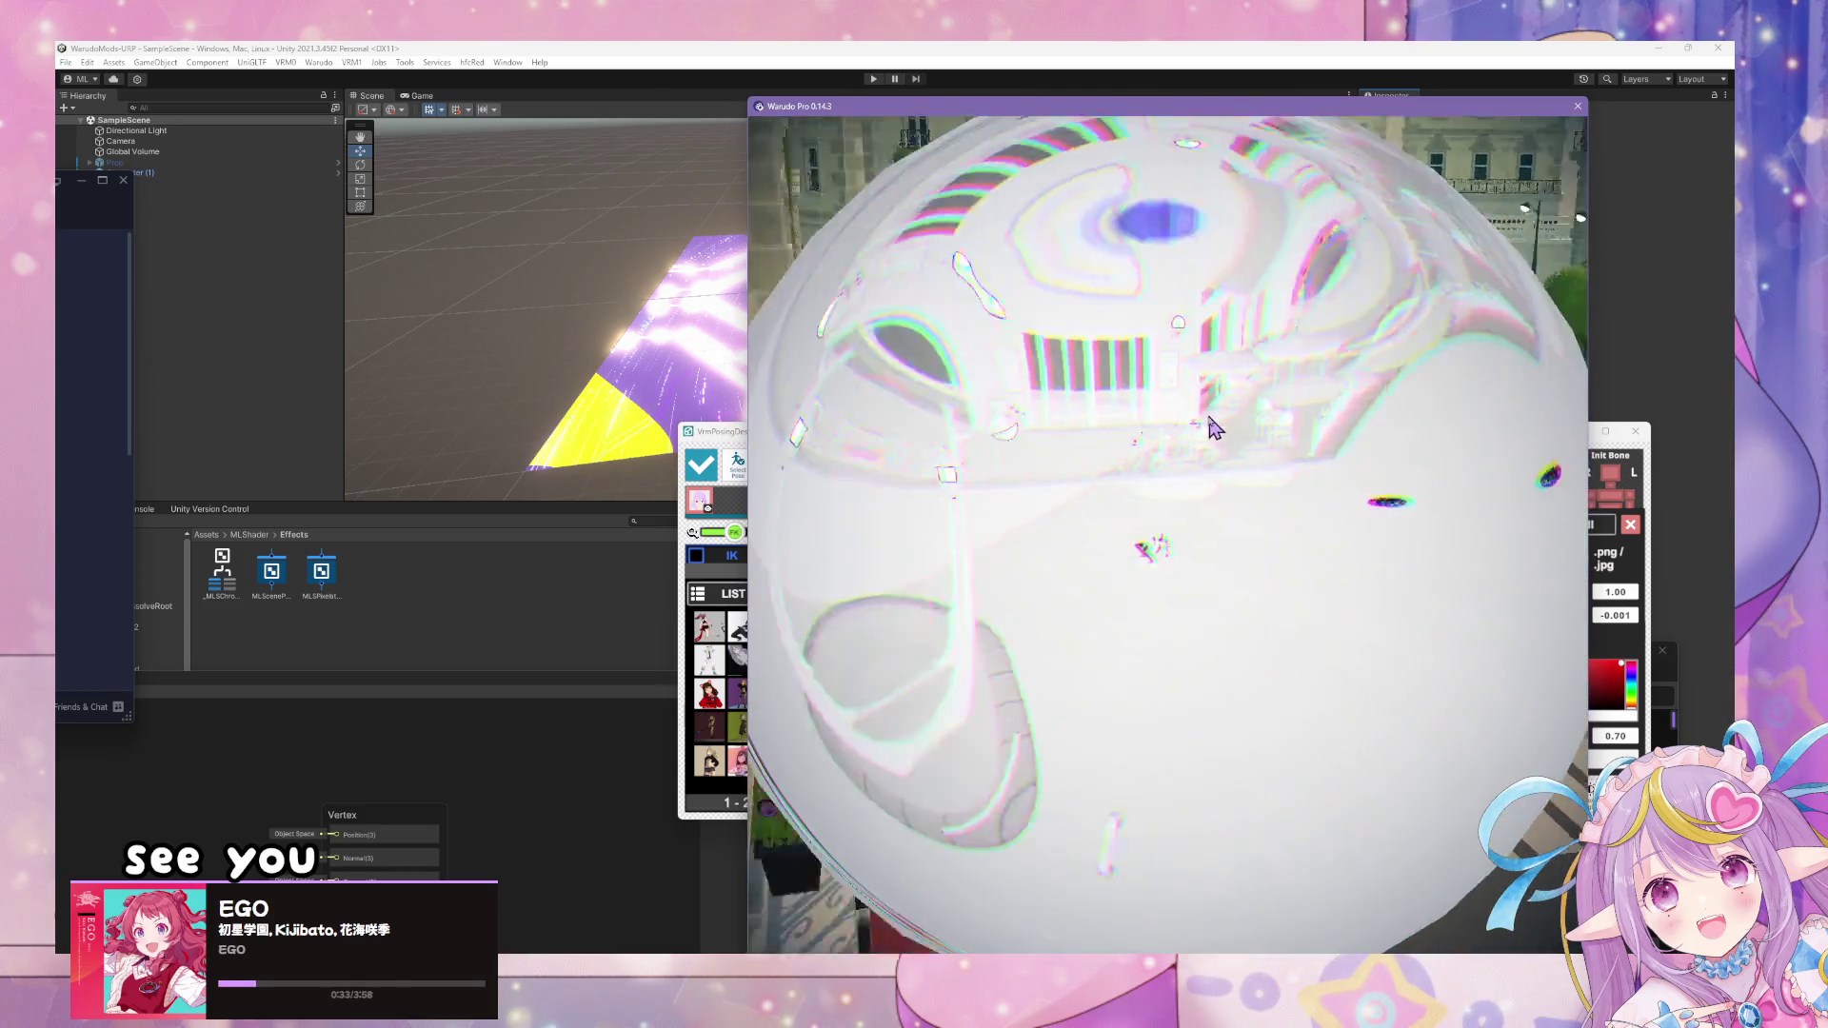
- Bring the browser with YouTube results for 'the world sound effect' in front of Warudo
click(826, 967)
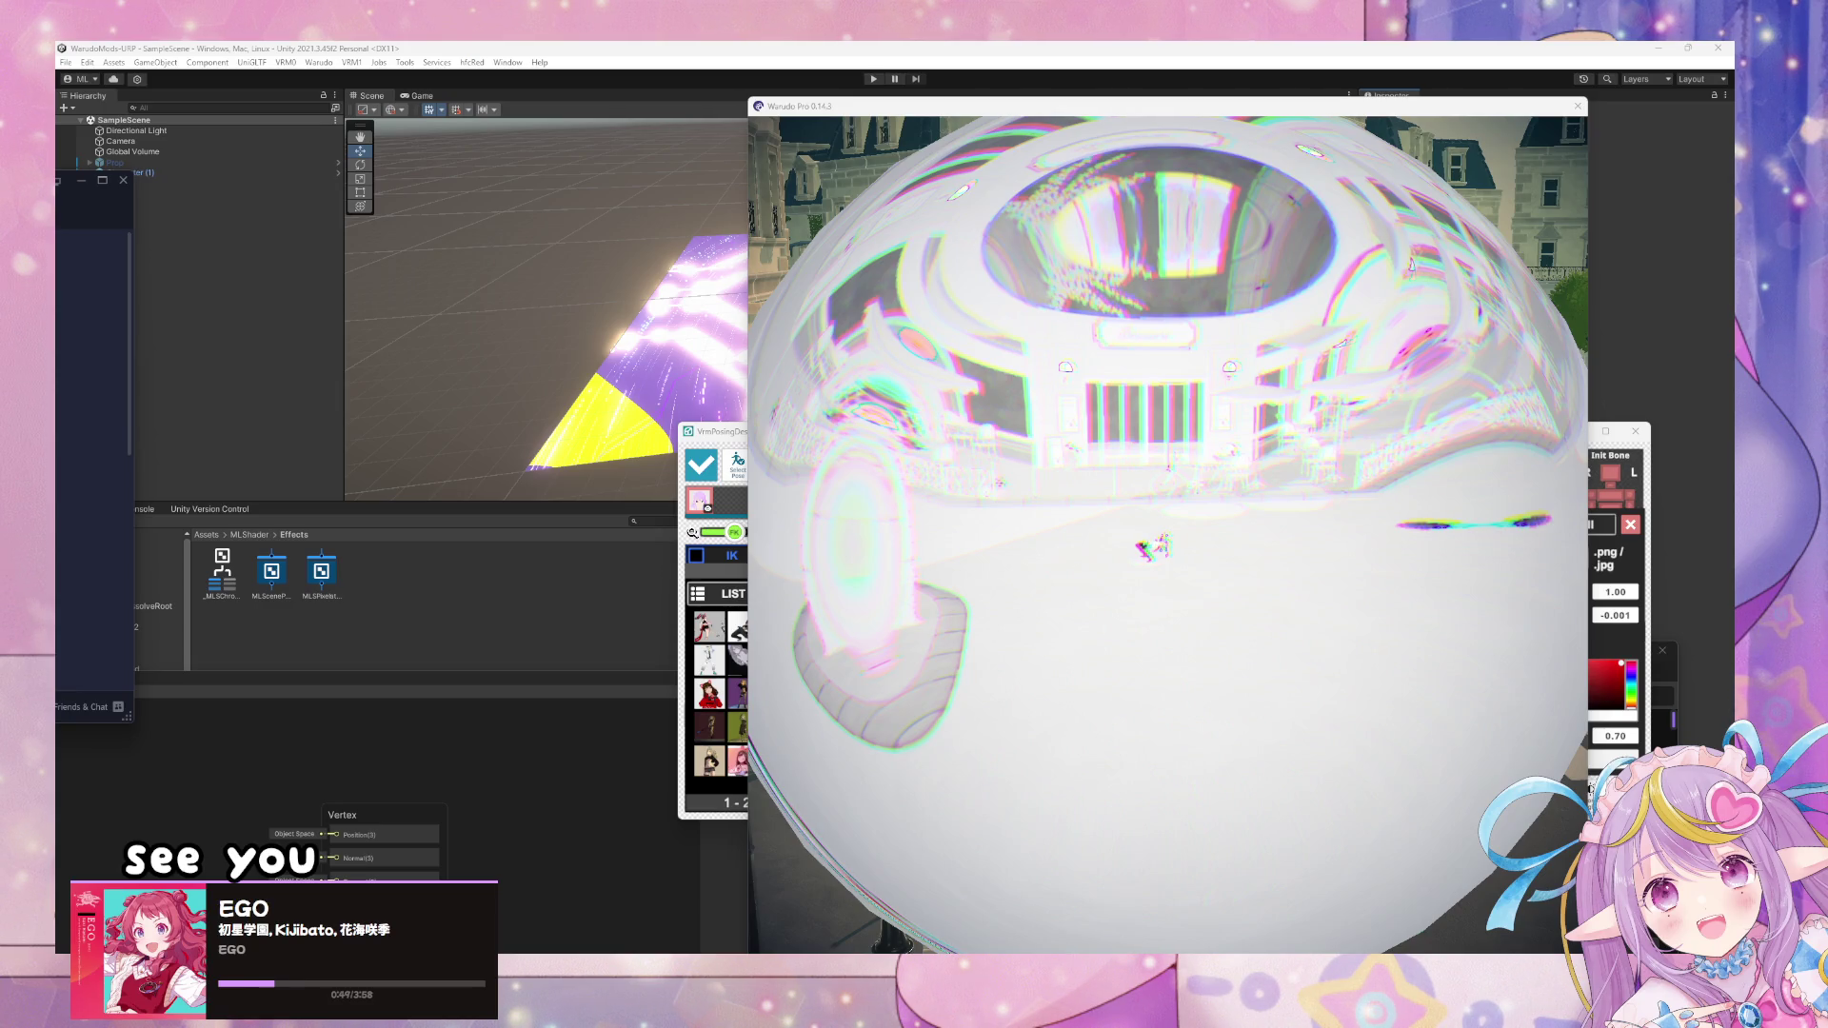
key(alt+Tab)
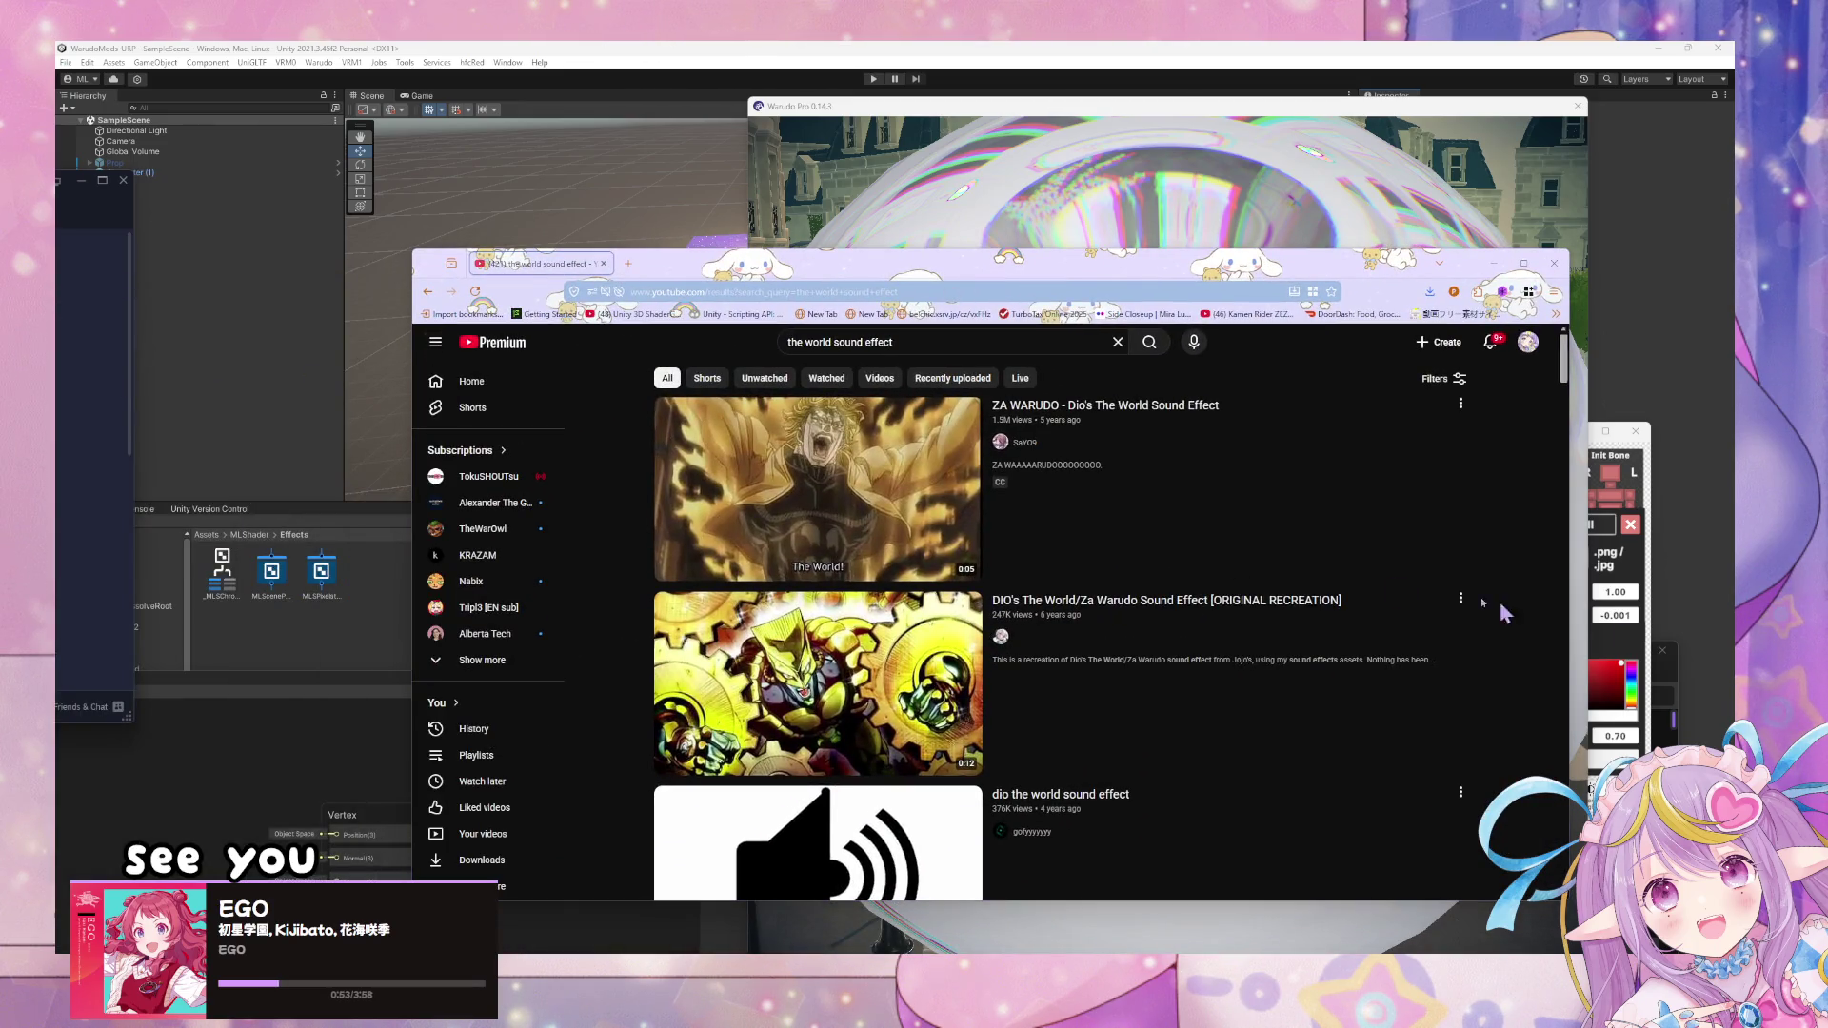
- Play the 'ZA WARUDO - Dio's The World Sound Effect' video and replay it
click(968, 432)
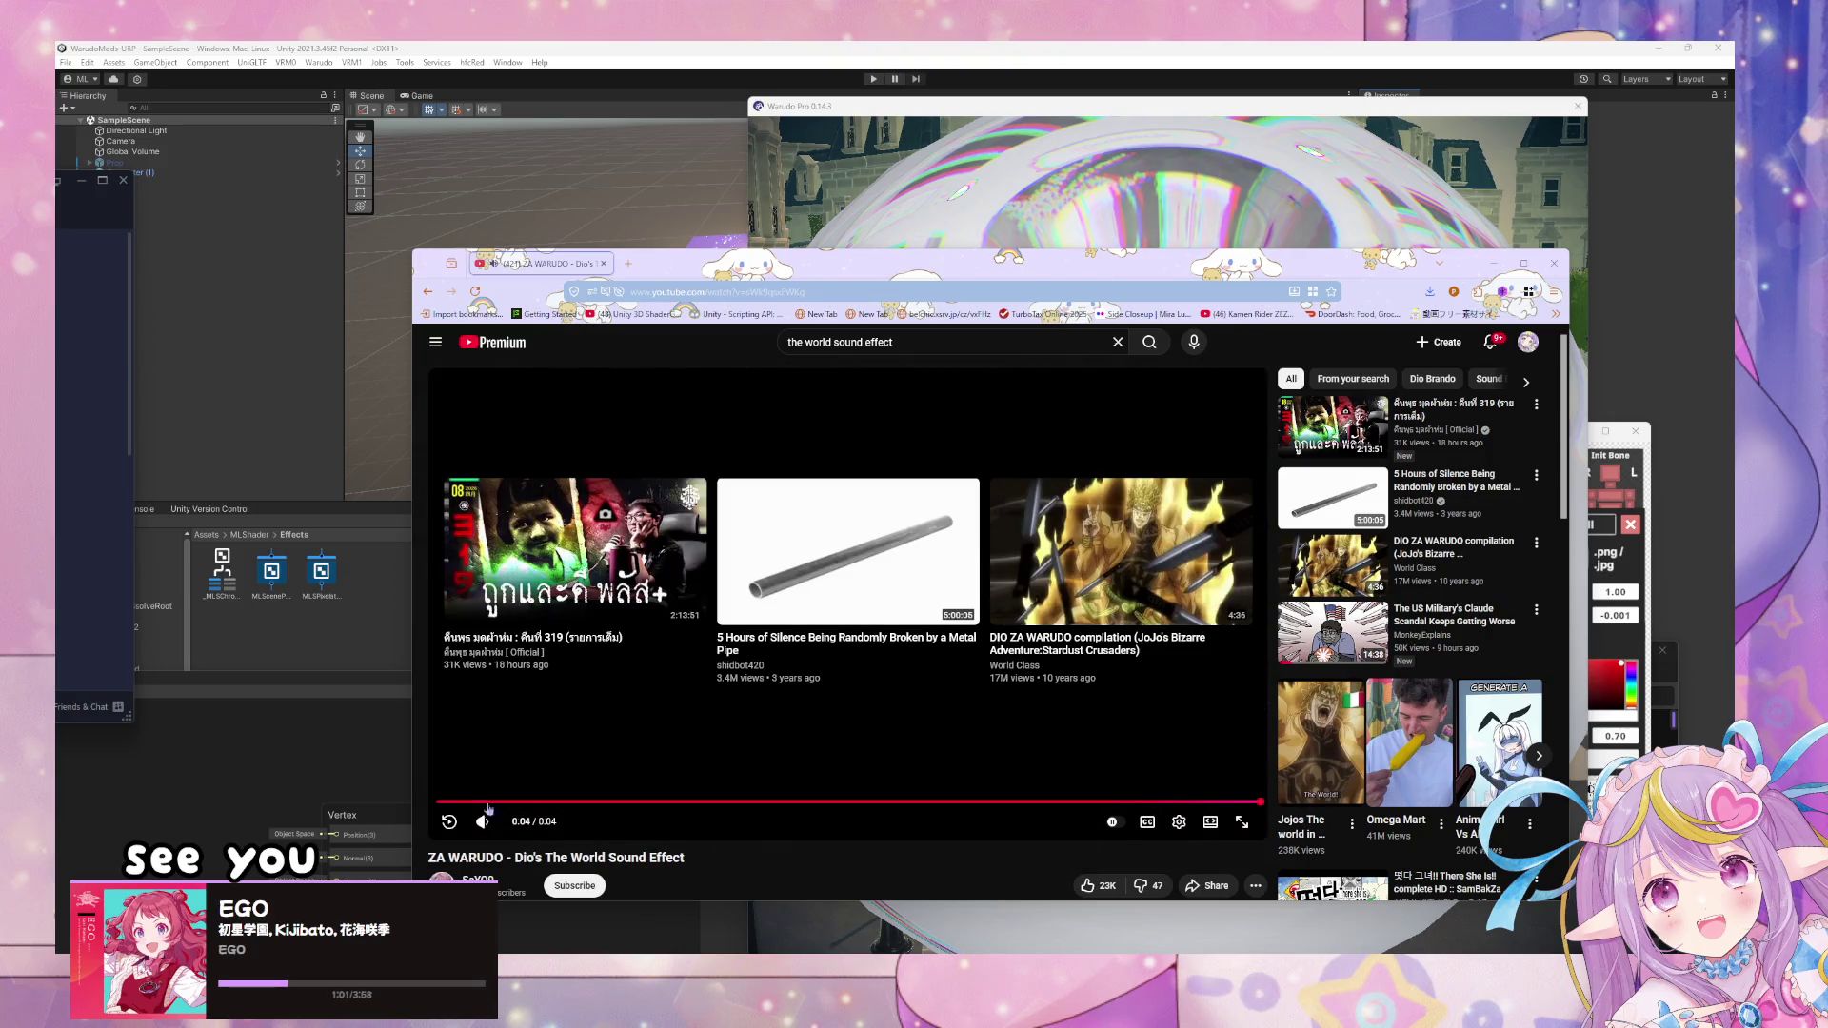
click(449, 823)
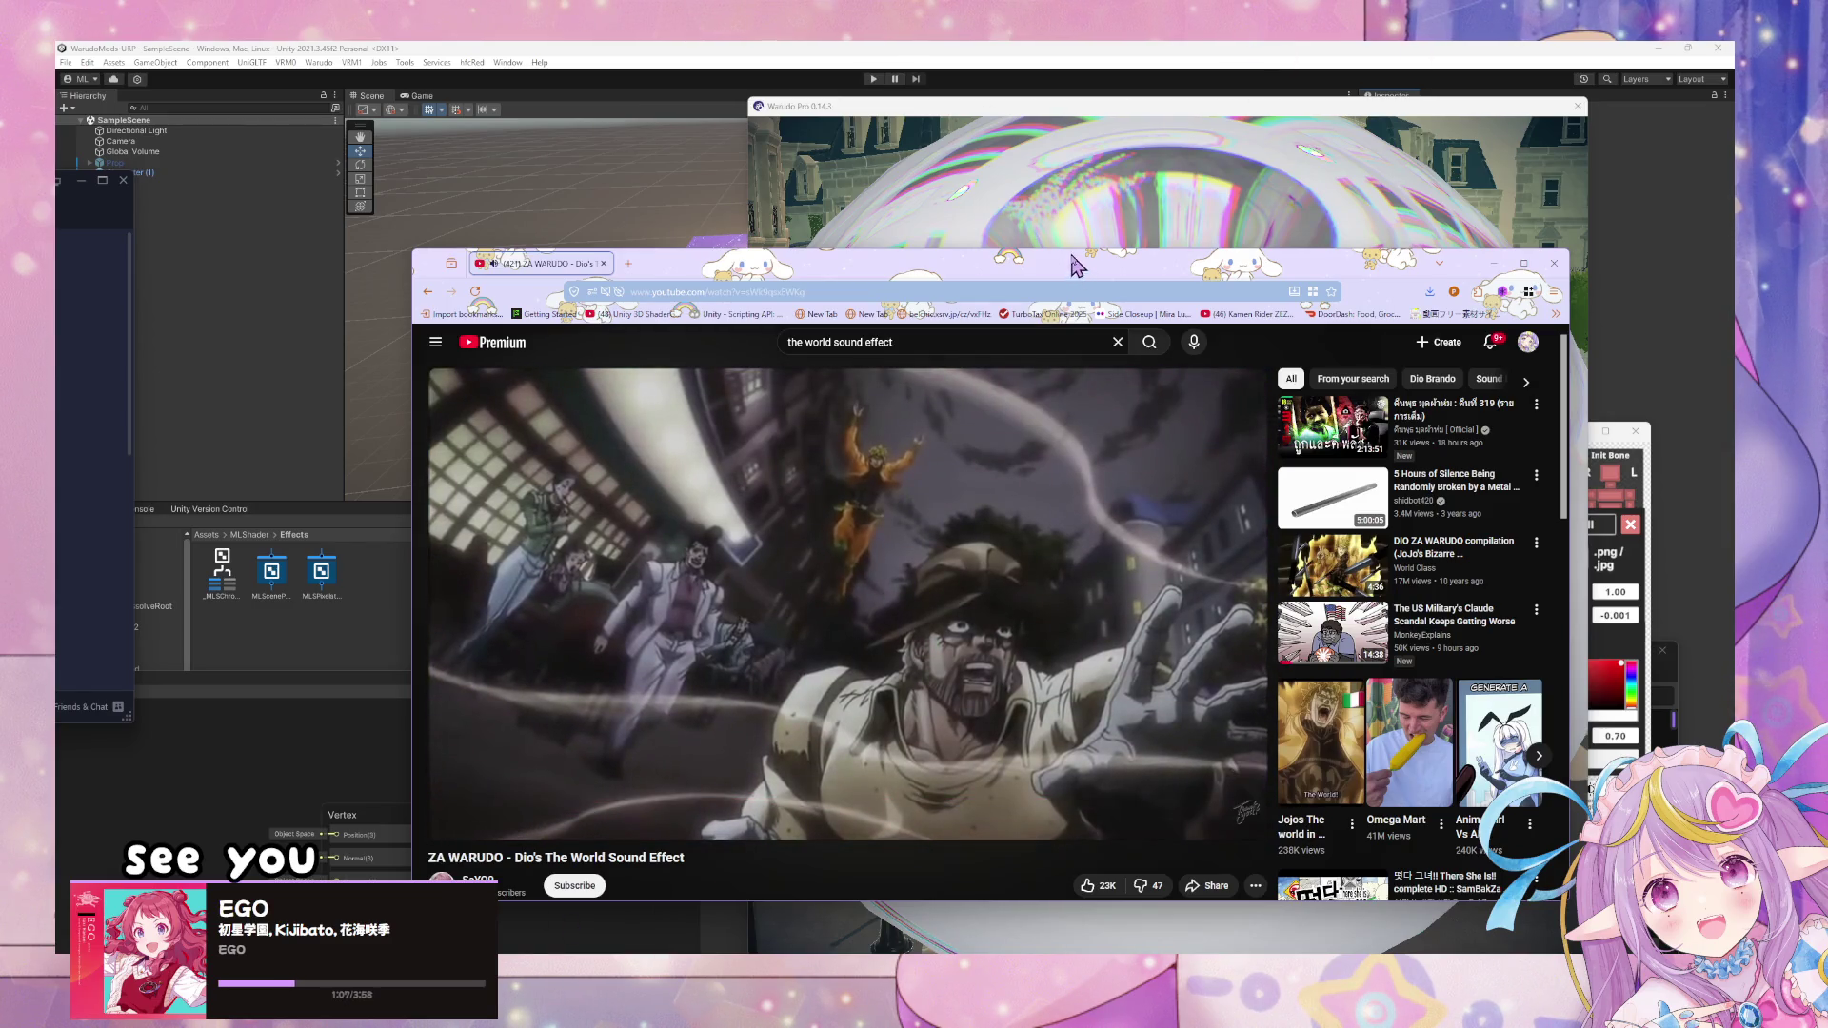
drag(1078, 267, 1244, 295)
- Launch YoutubeDownloader from a system search for 'youtube', then bring Warudo forward
key(super)
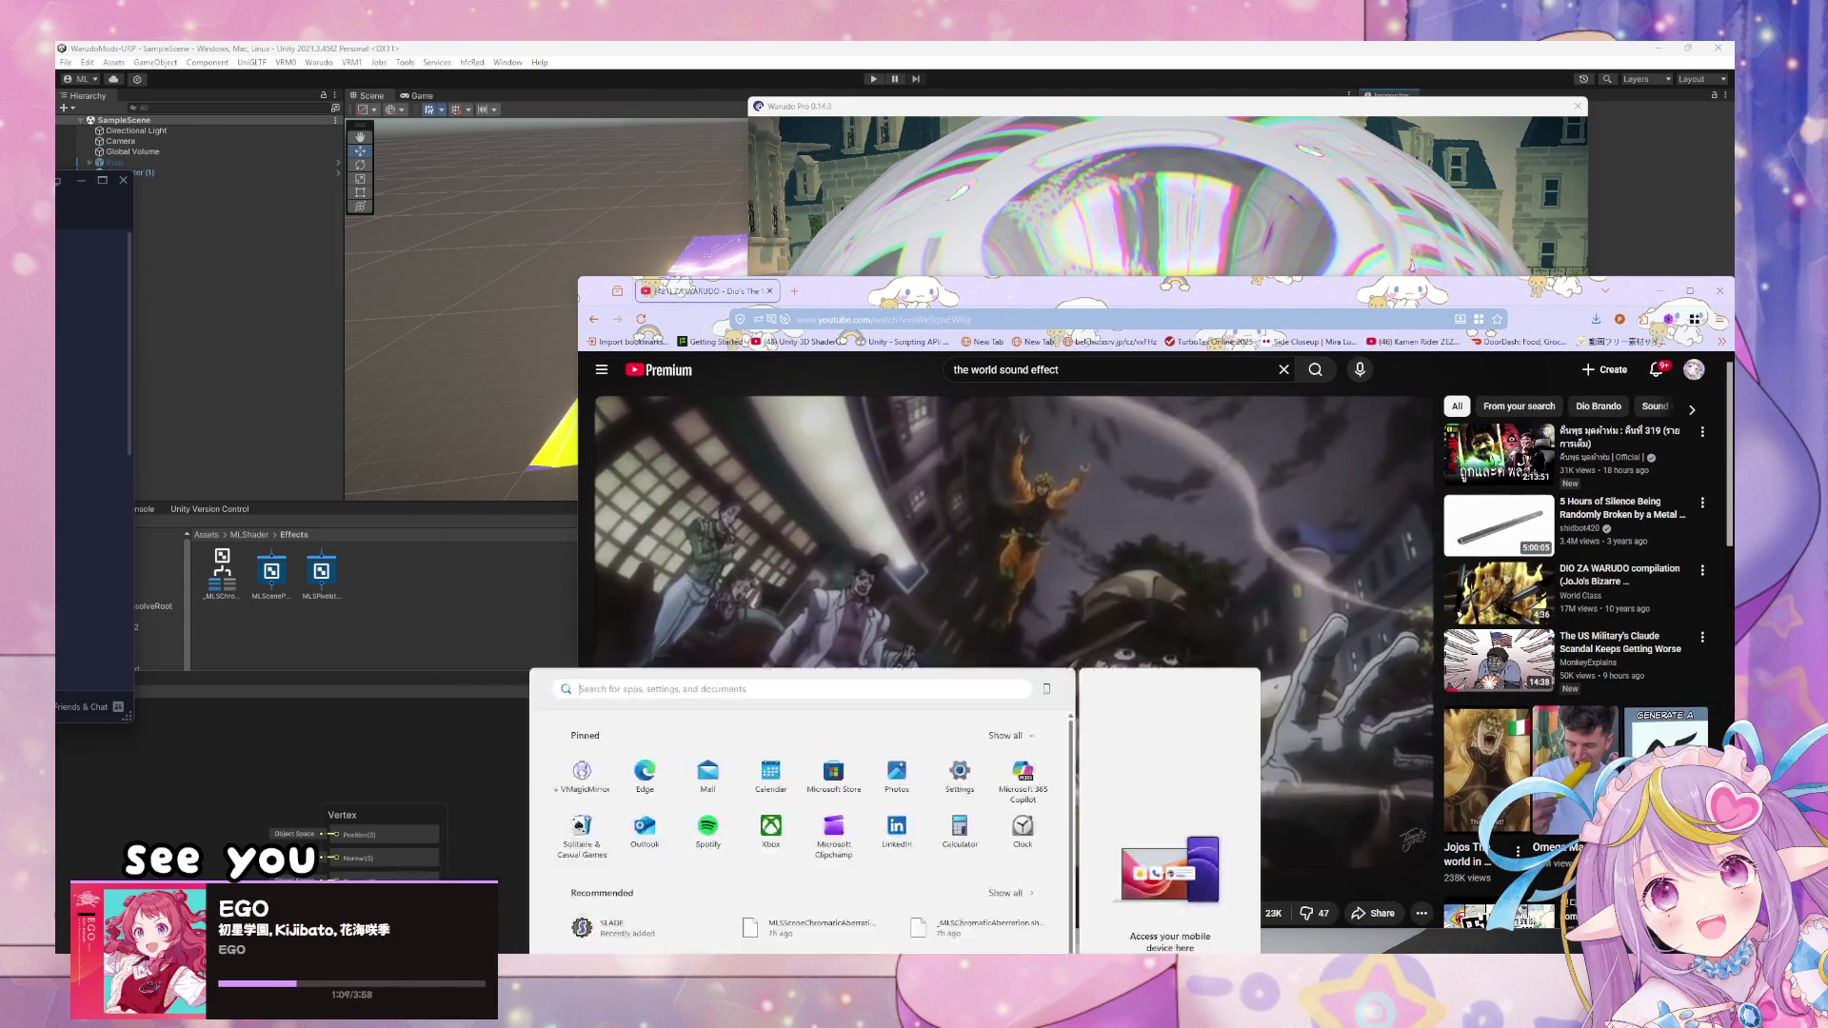
text(youtube down)
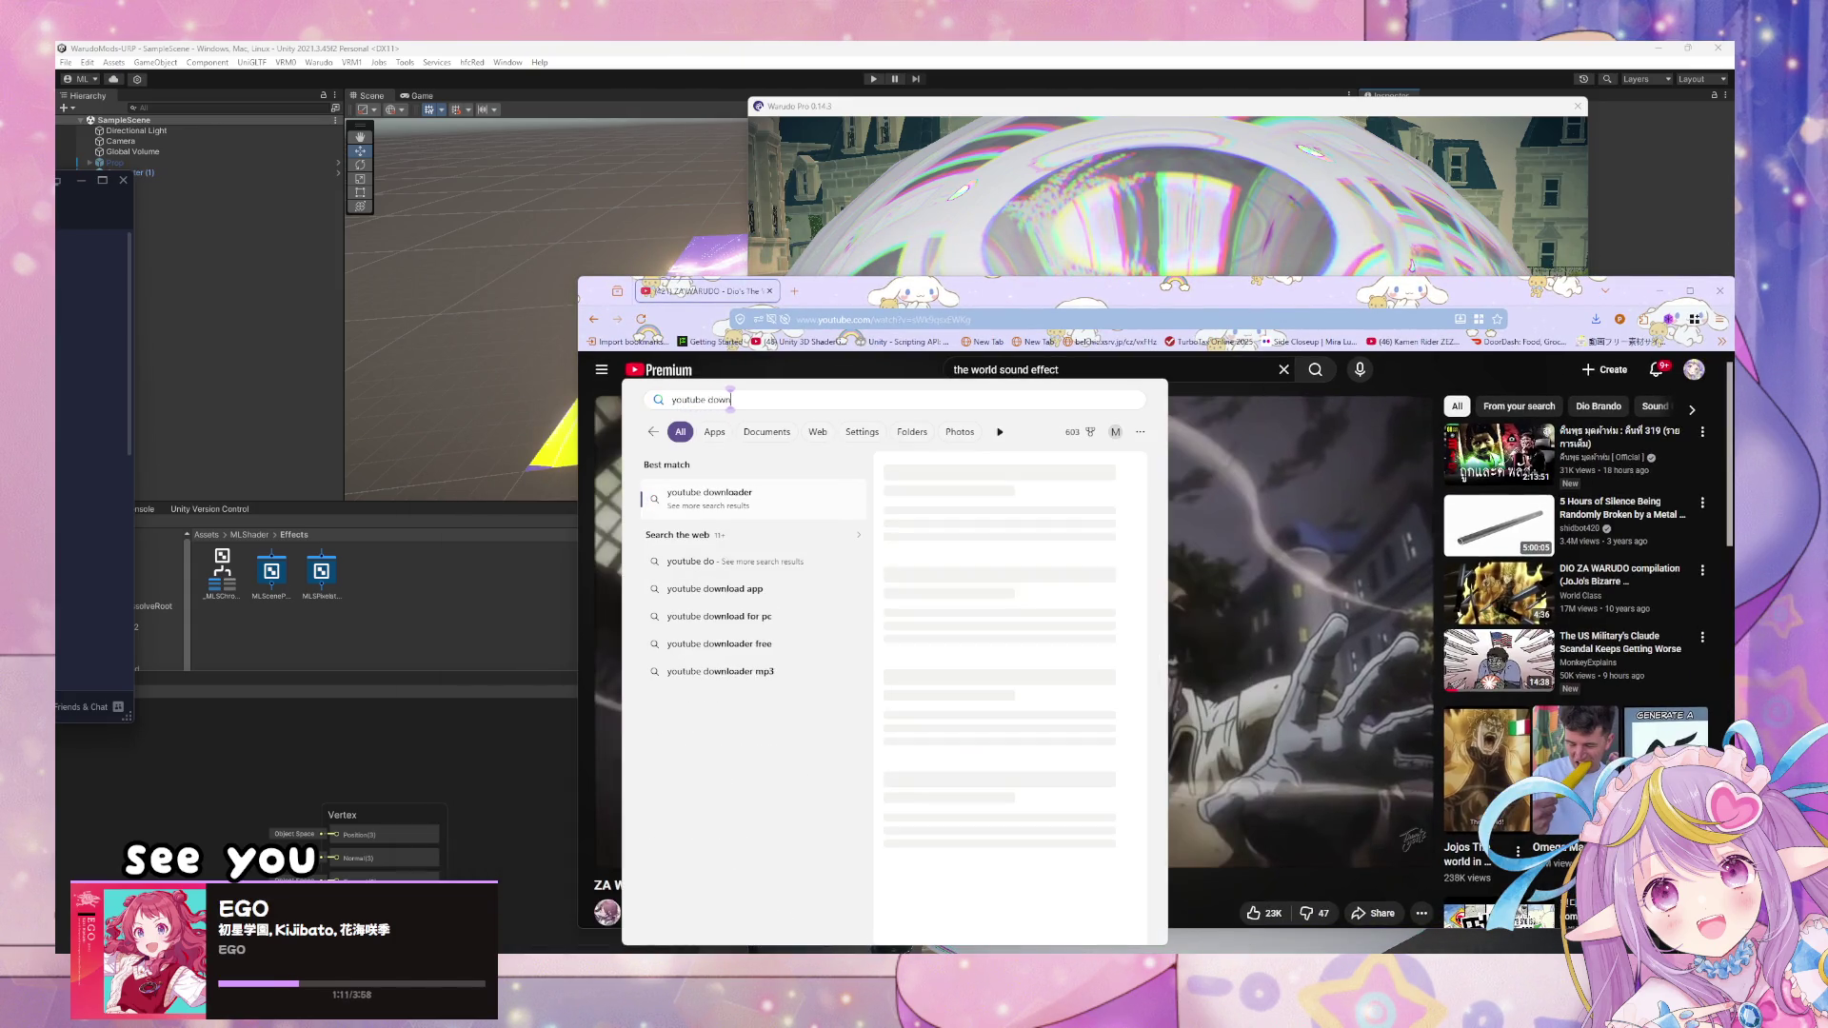
key(BackSpace)
key(BackSpace)
key(BackSpace)
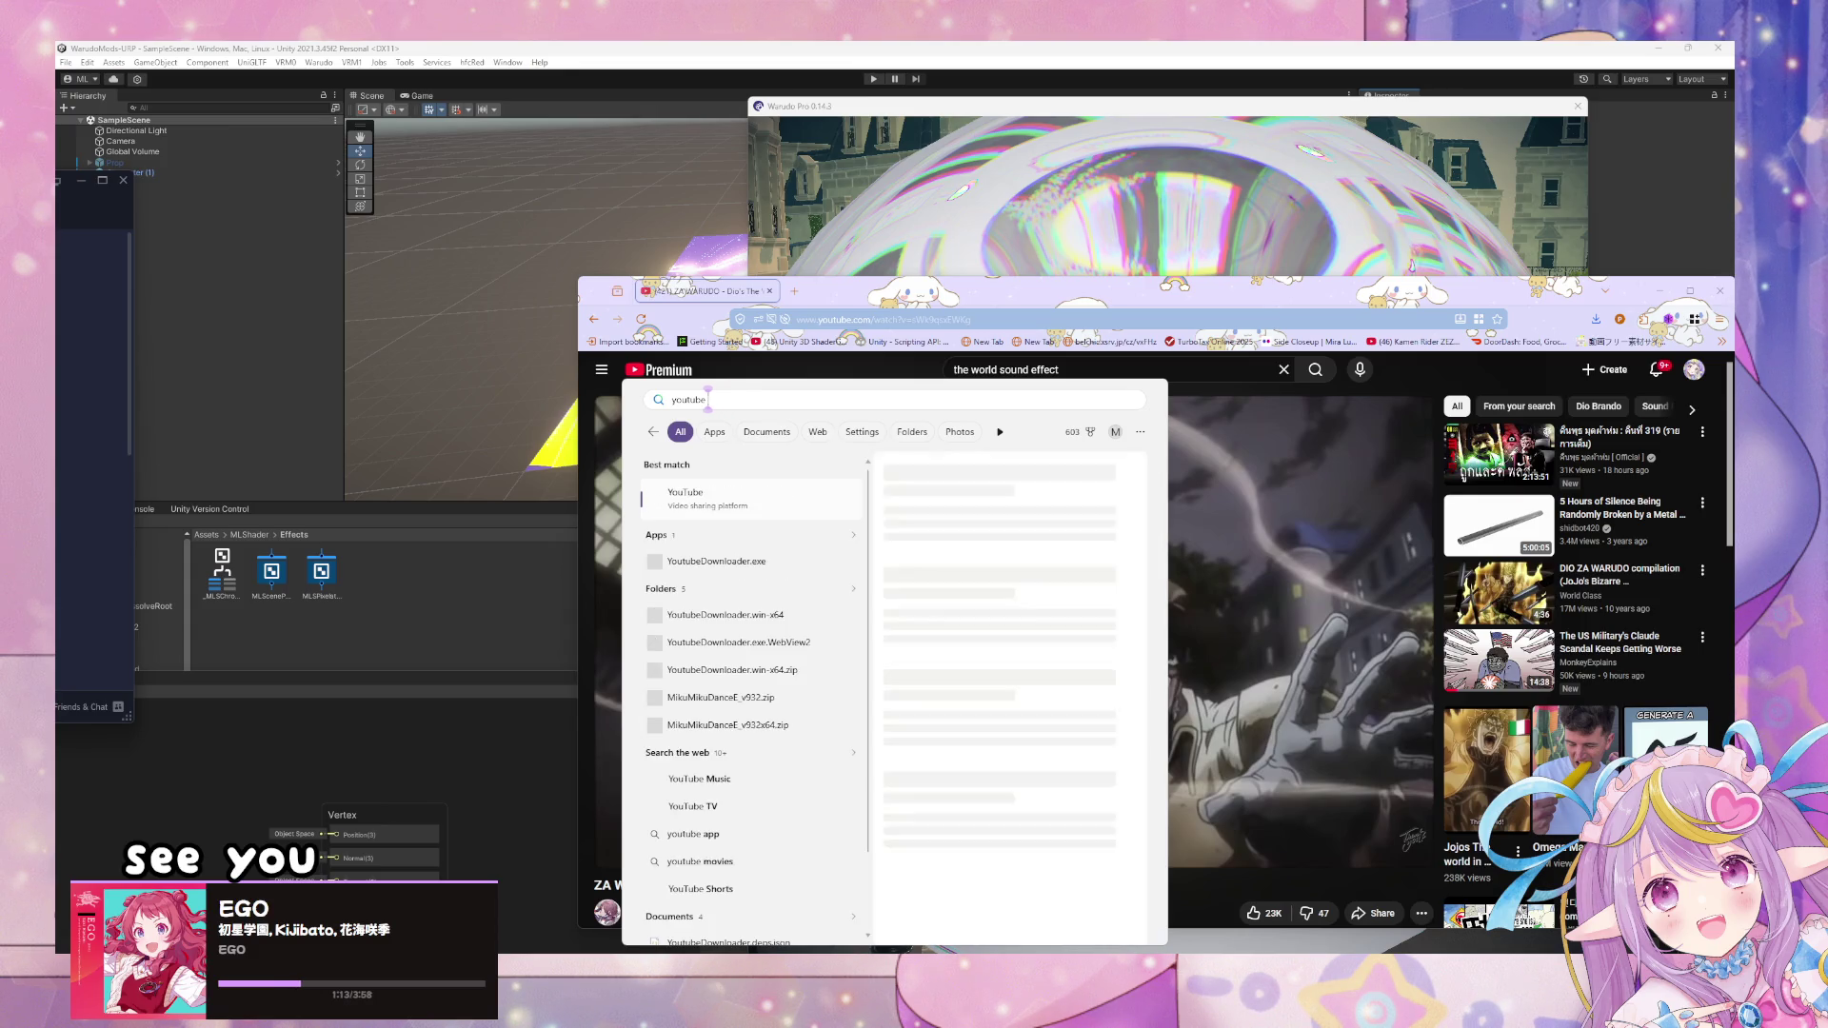
click(753, 564)
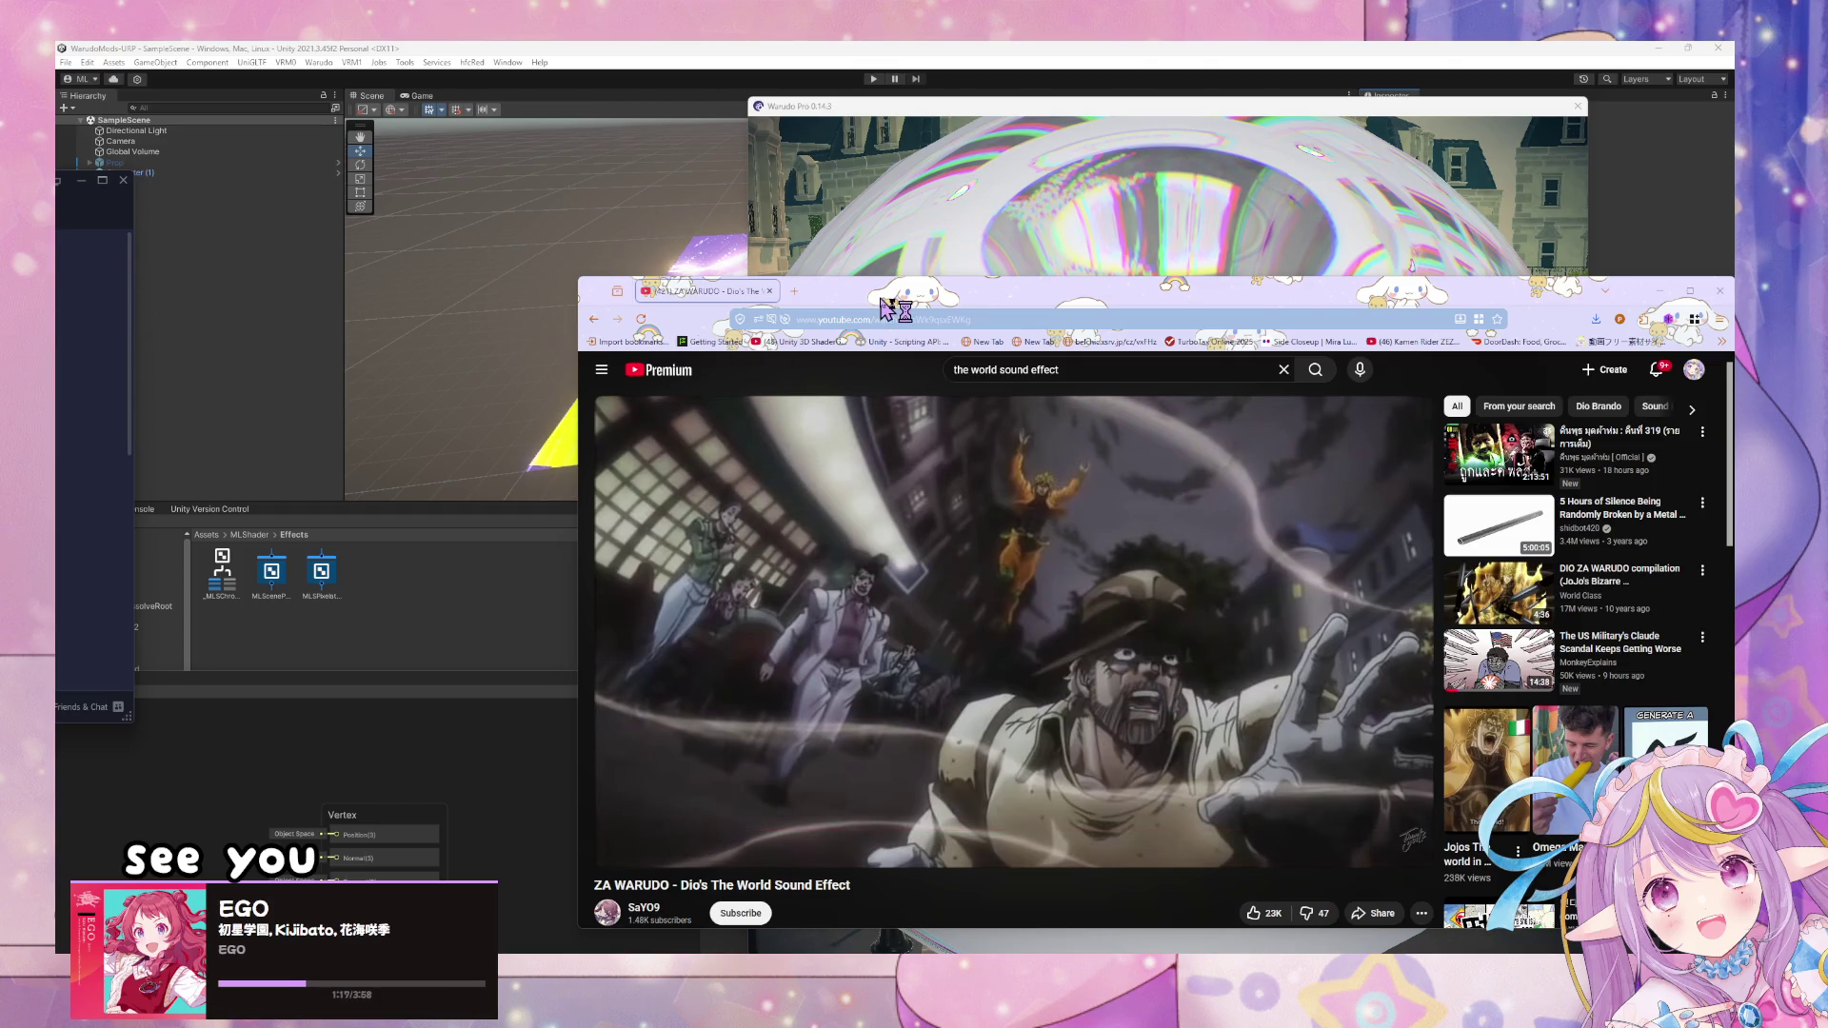
drag(885, 305, 1203, 333)
click(817, 371)
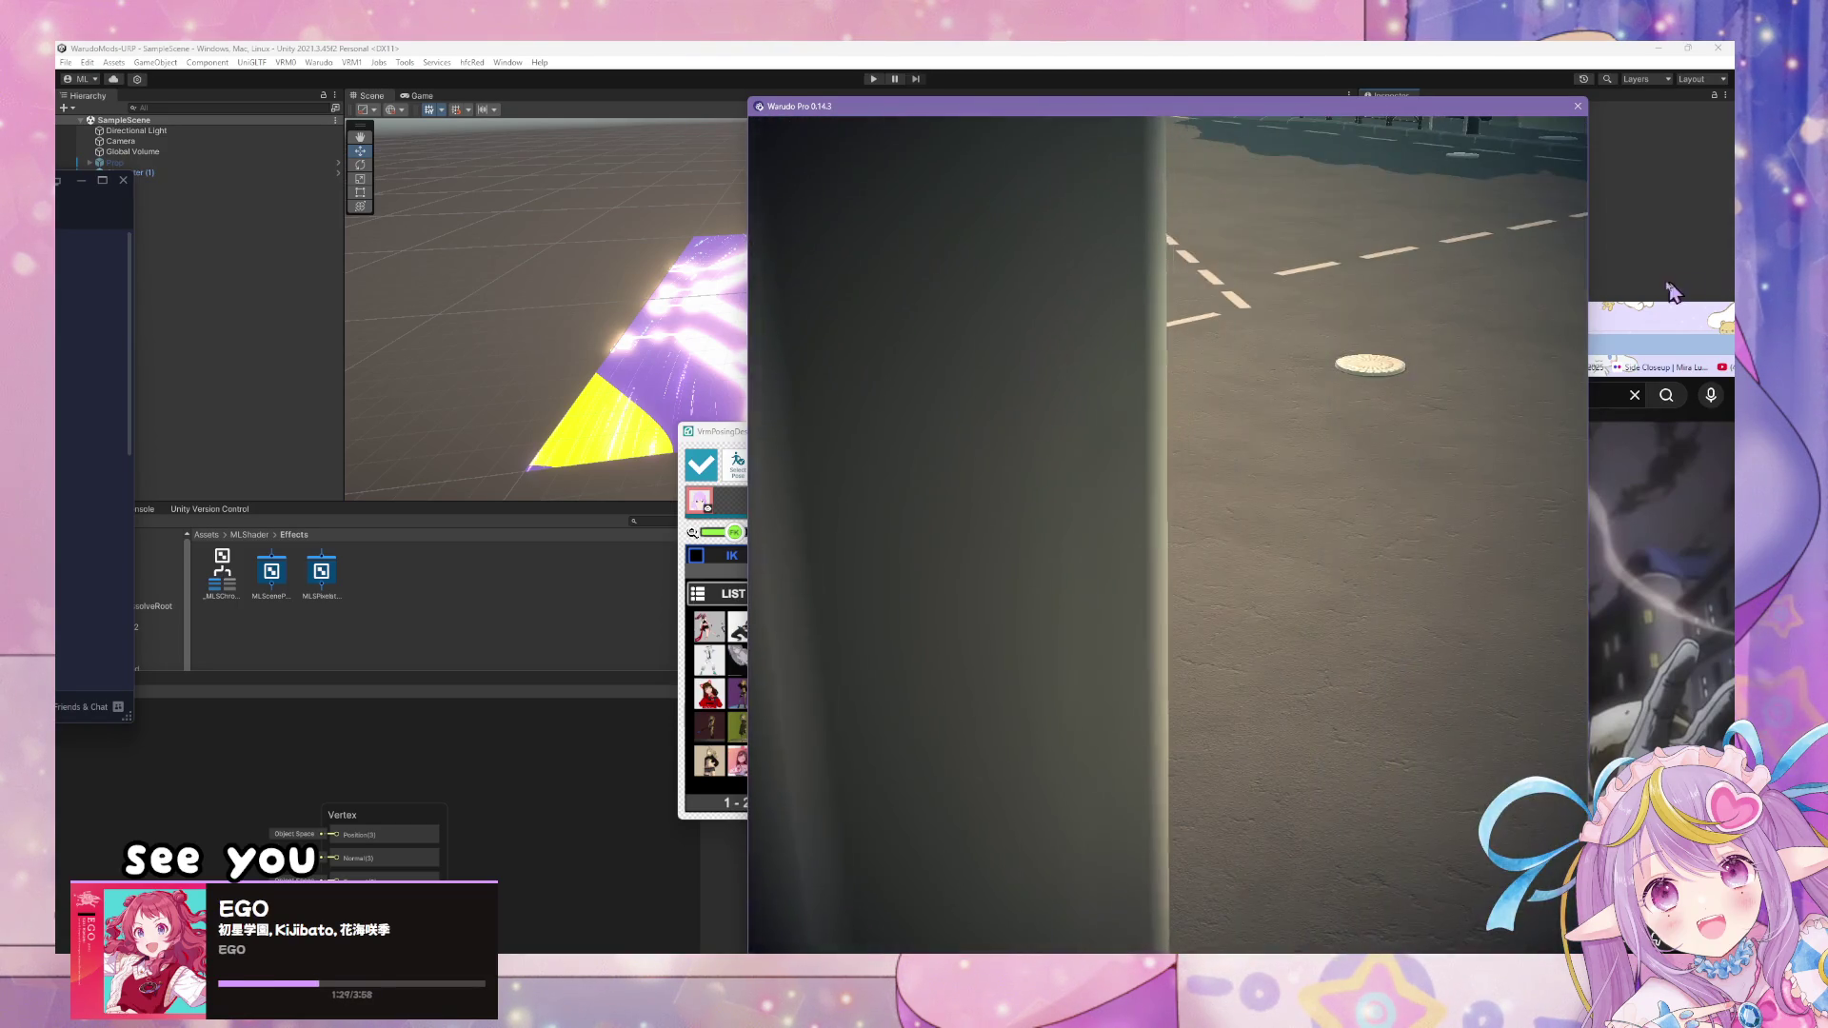
- Paste the ZA WARUDO video's web address into YoutubeDownloader's link field
click(1657, 323)
drag(1298, 294, 684, 202)
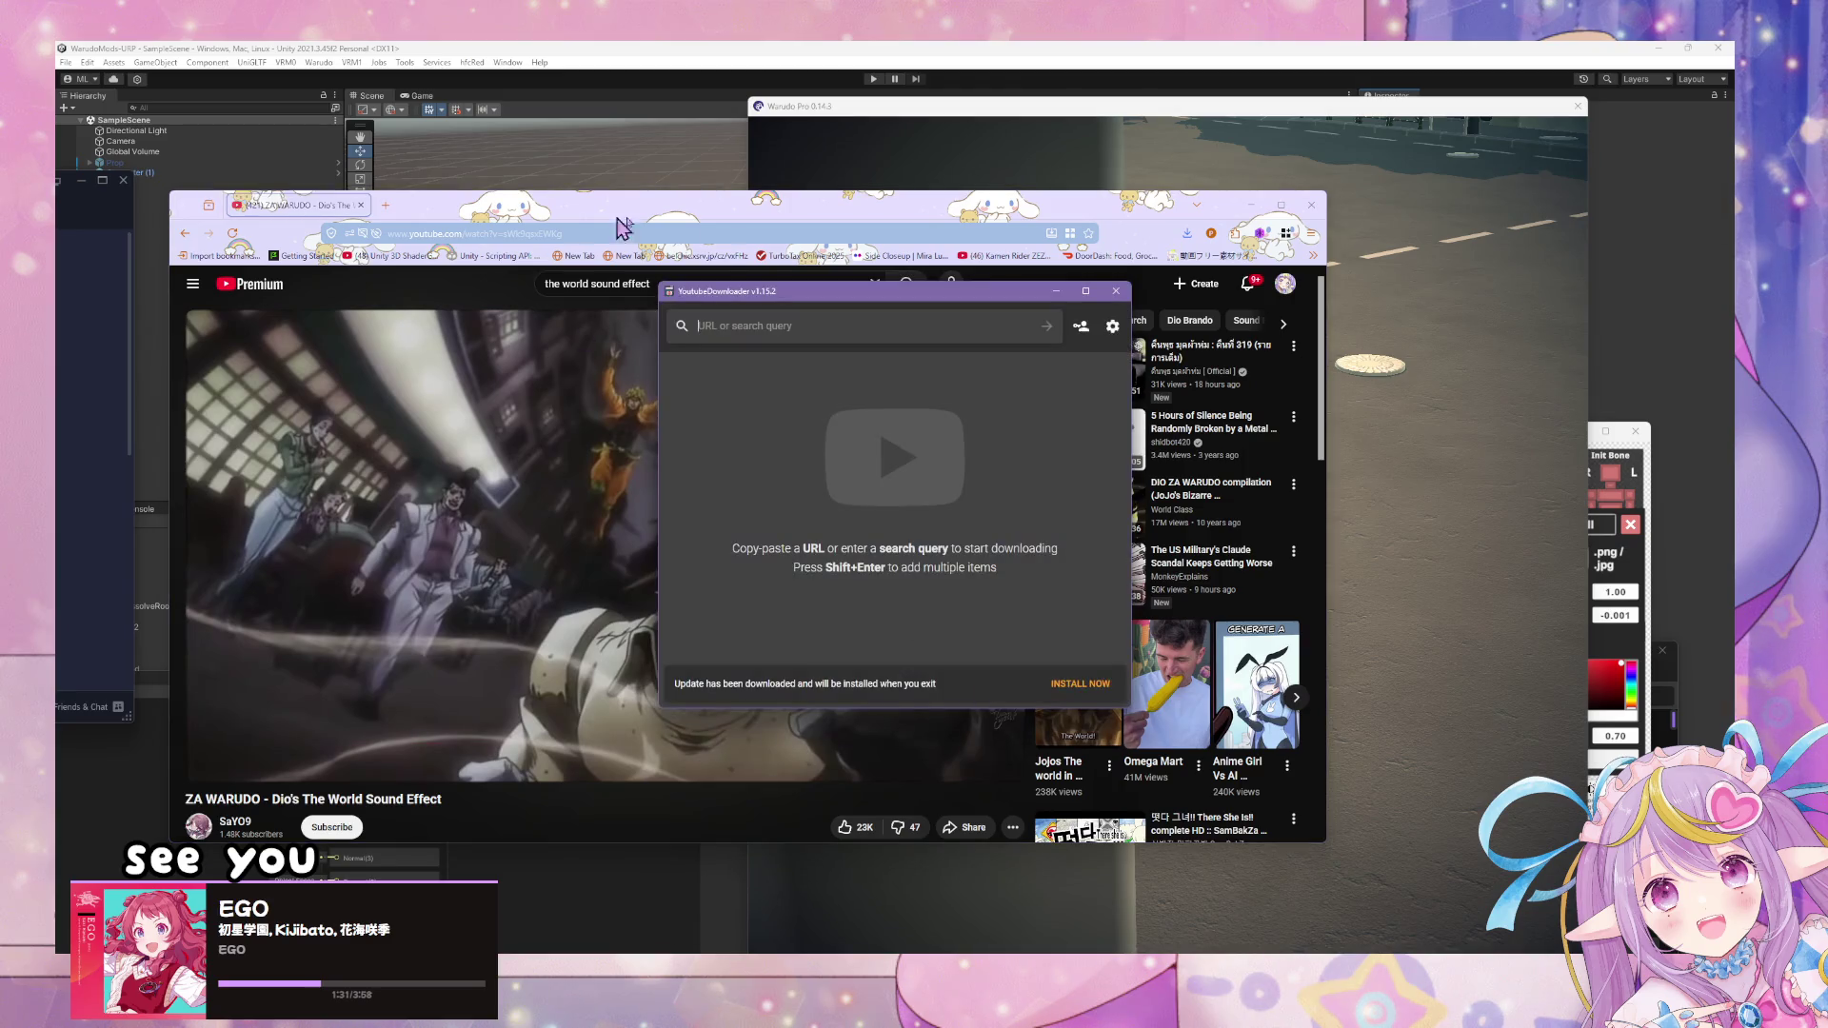
click(543, 232)
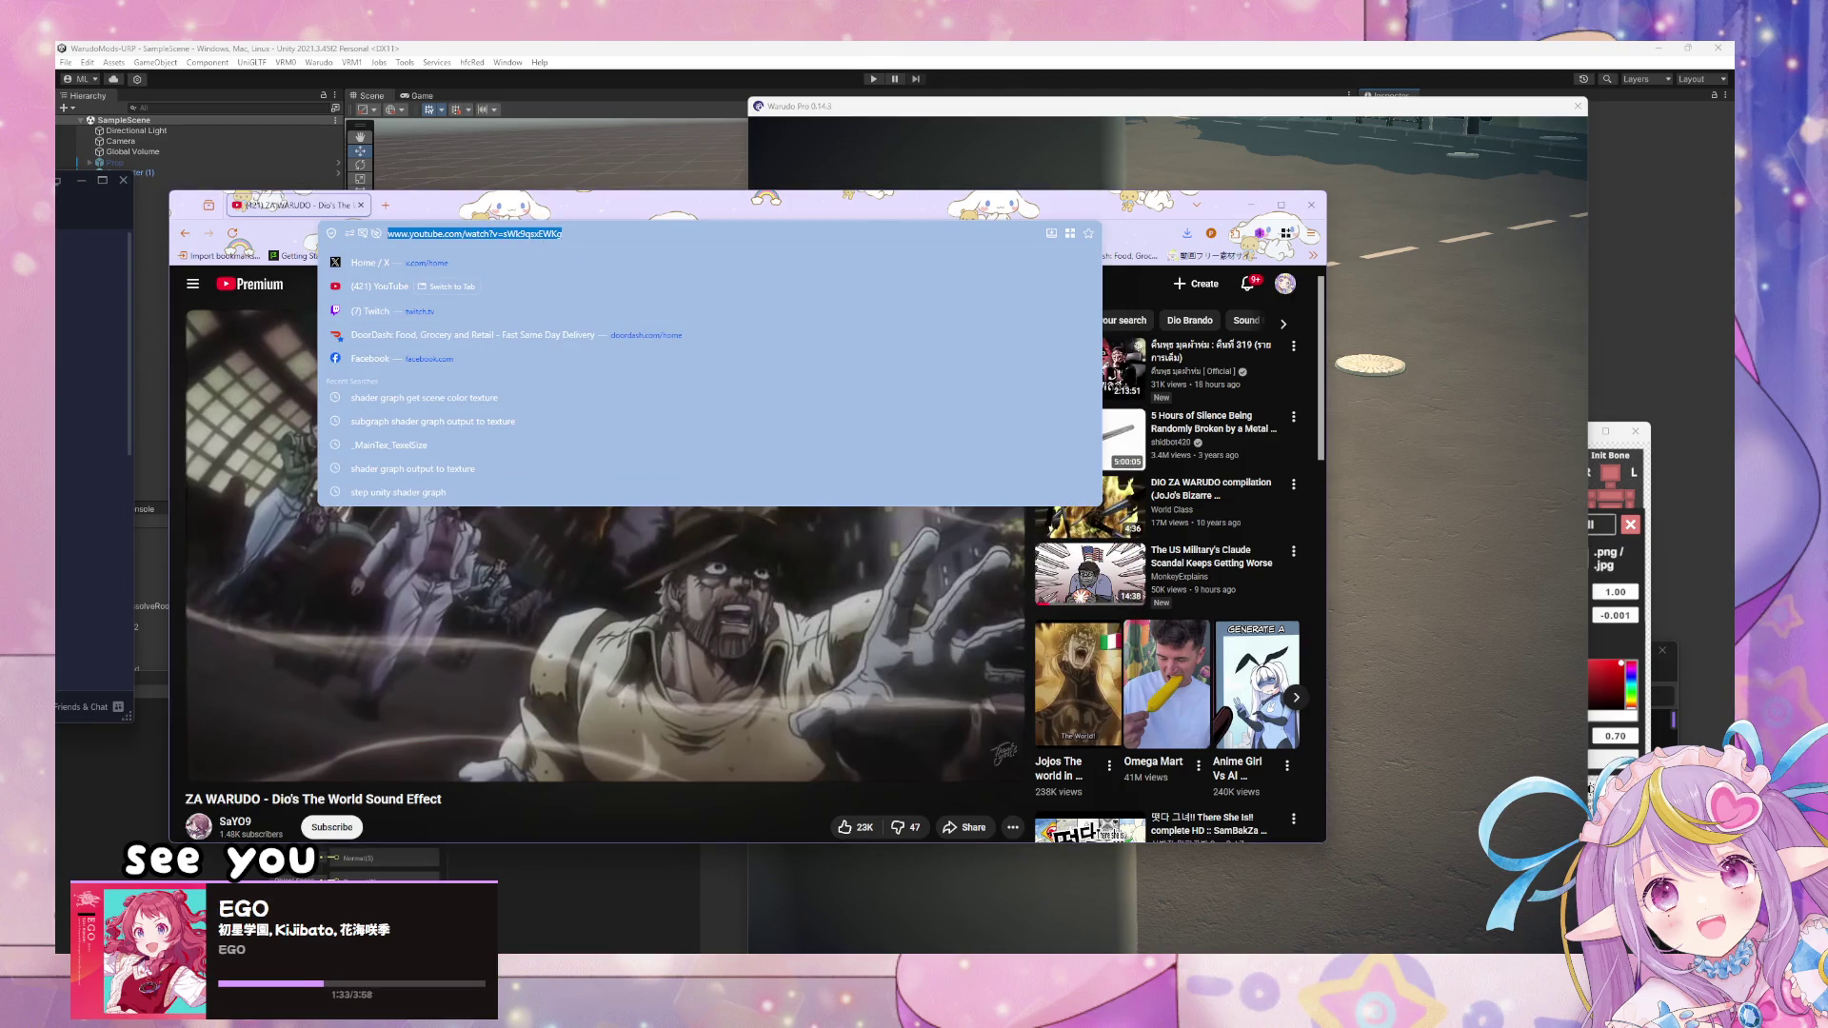
click(905, 326)
text(https://www.youtube.com/watch?v=sWk9qsxEWKg)
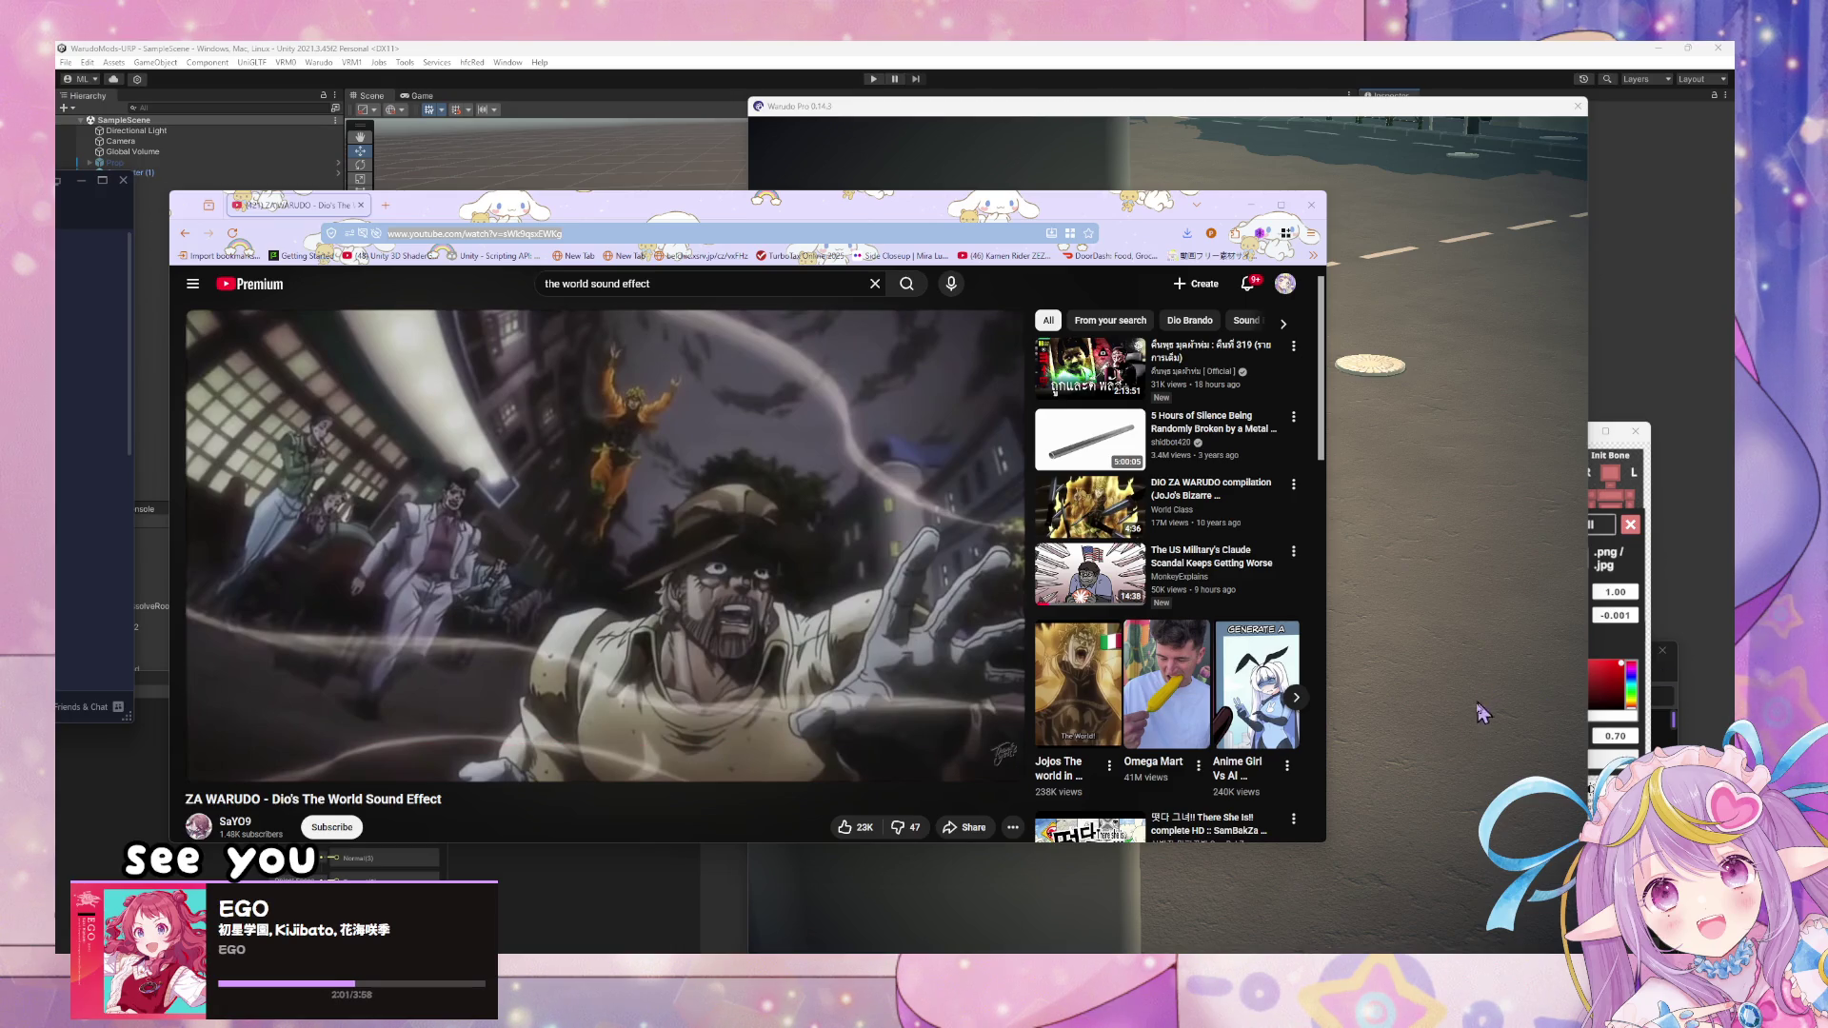
- Bring the Warudo audio2 blueprint editor in front of the browser
key(alt+Tab)
mouse_move(1356, 669)
mouse_down()
mouse_move(1104, 324)
mouse_move(1405, 389)
mouse_up()
drag(1235, 215, 5, 285)
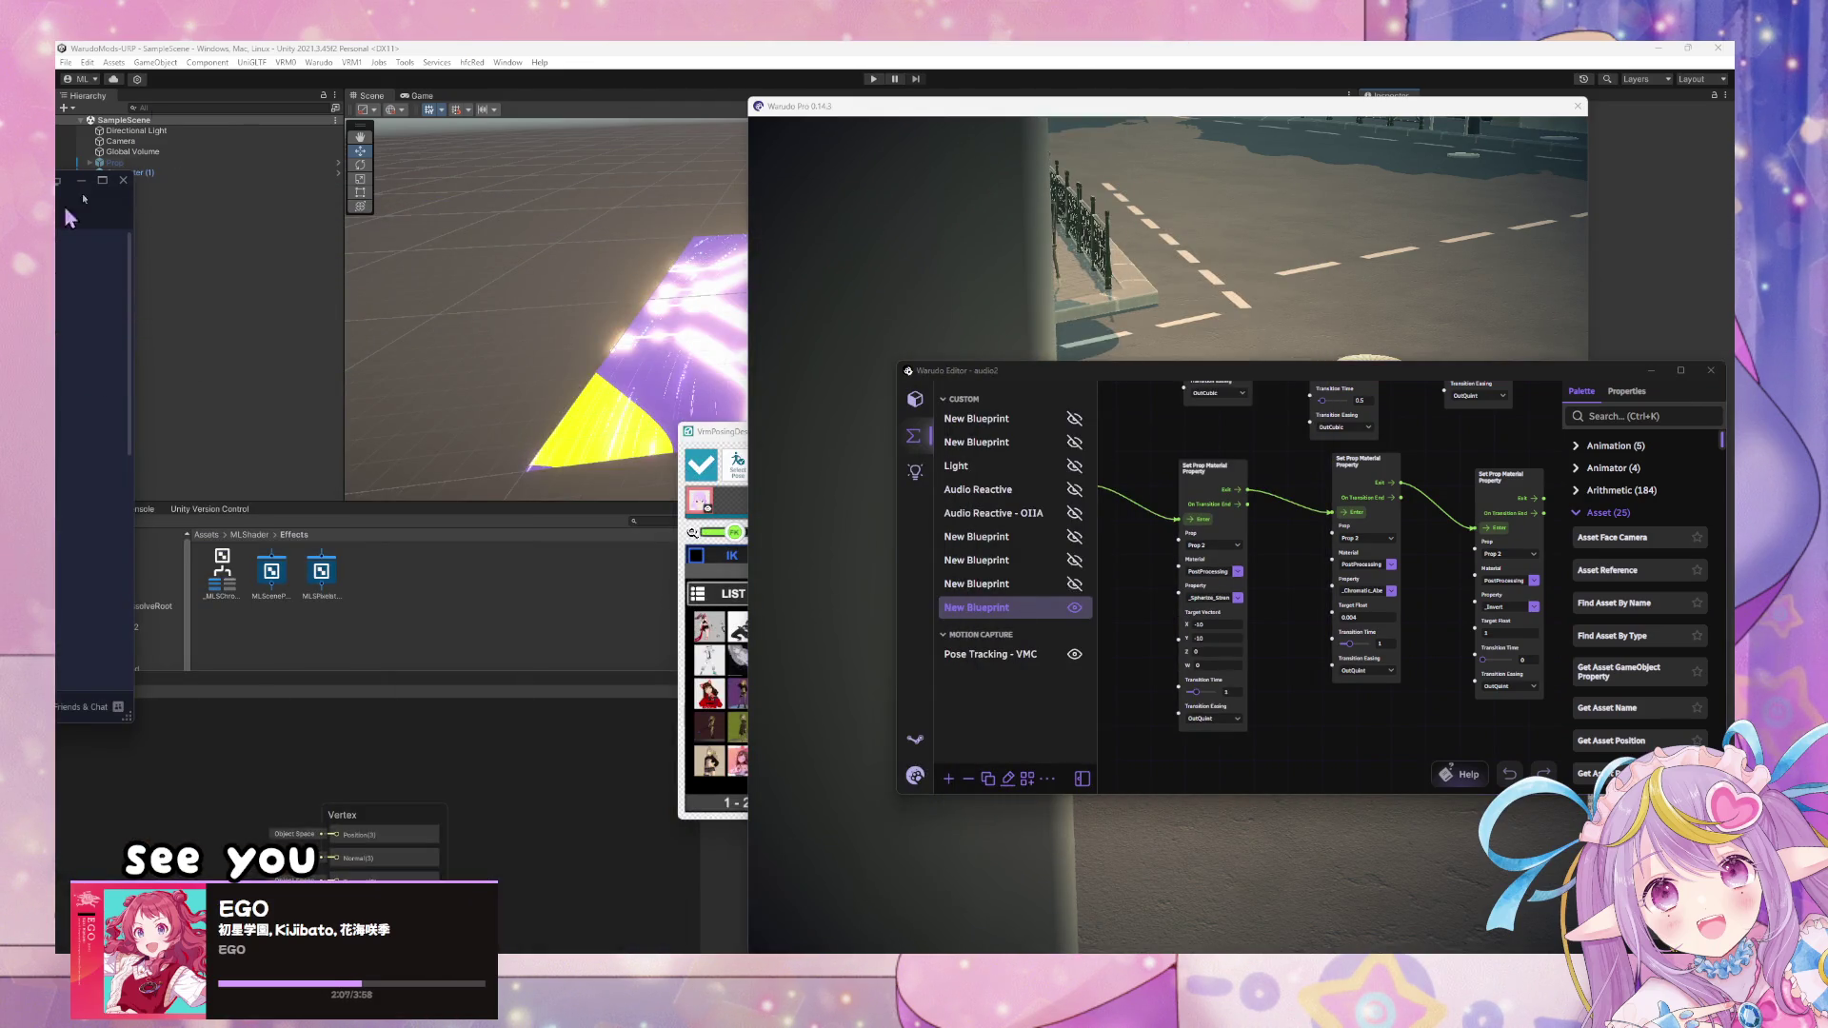
- Add a Play Sound node to the blueprint with world.mp3 as its source
click(1340, 278)
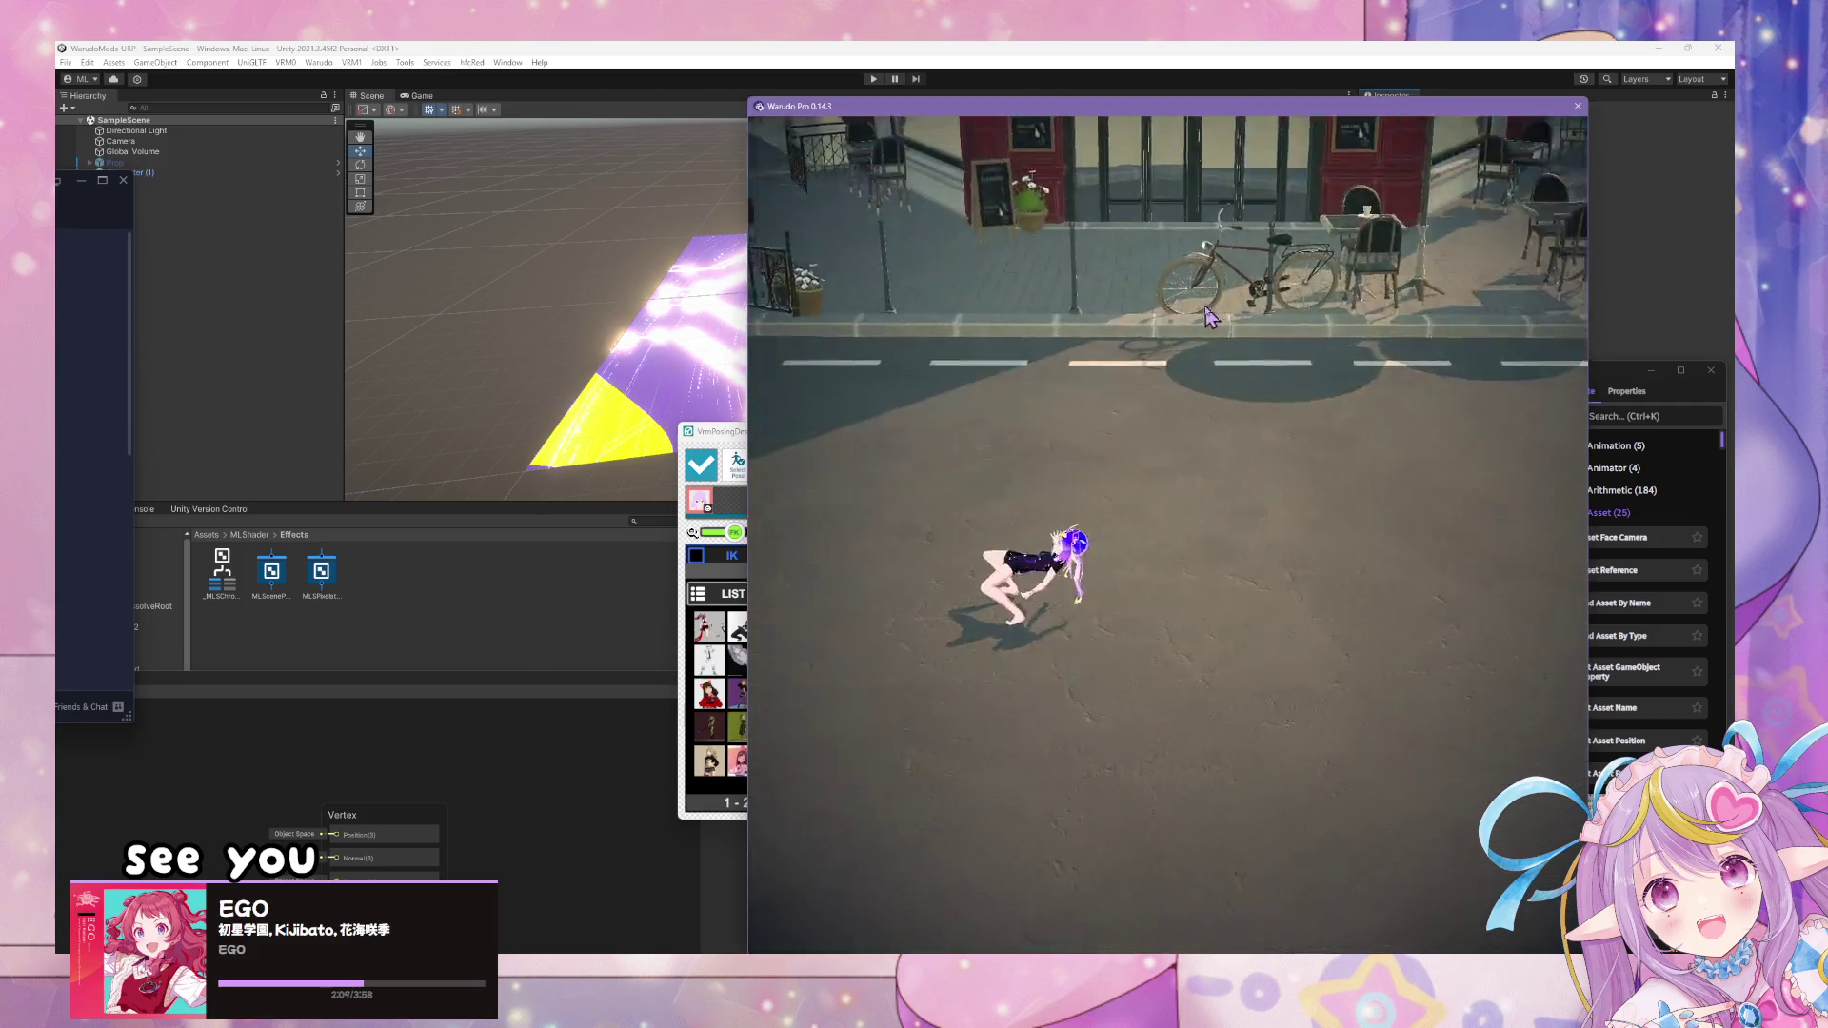
click(1609, 382)
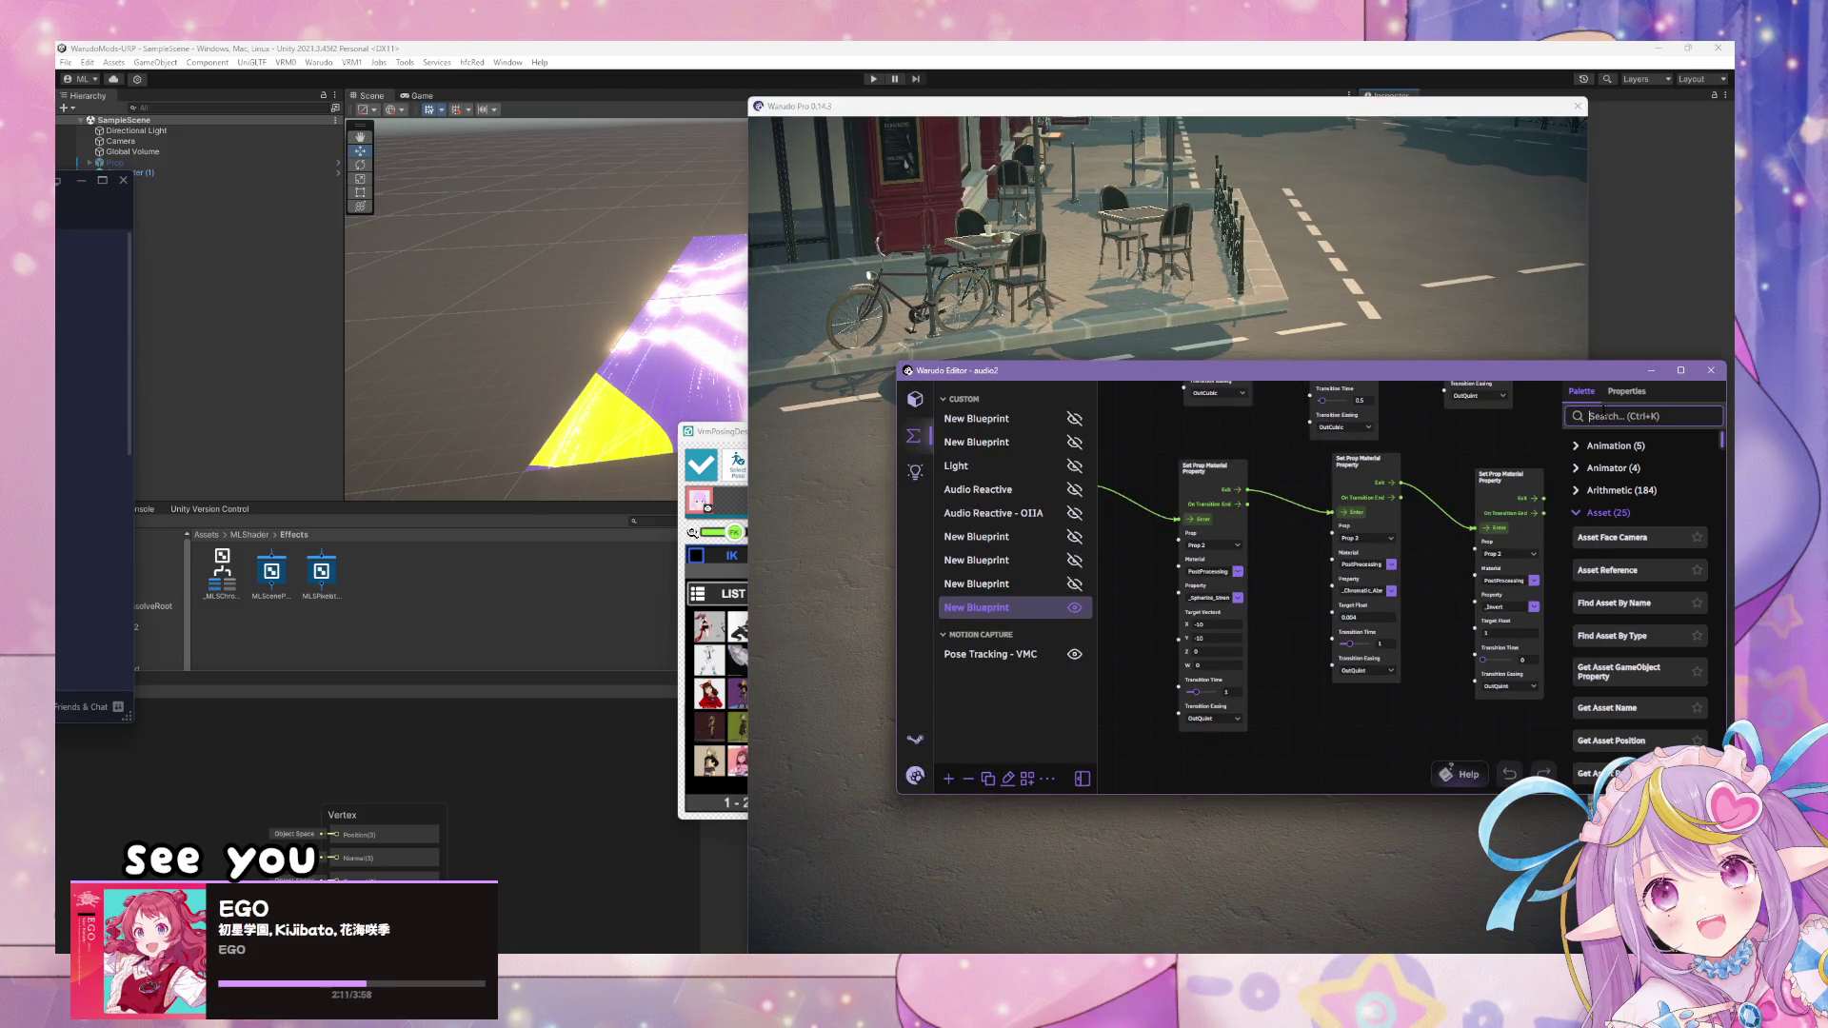
text(play)
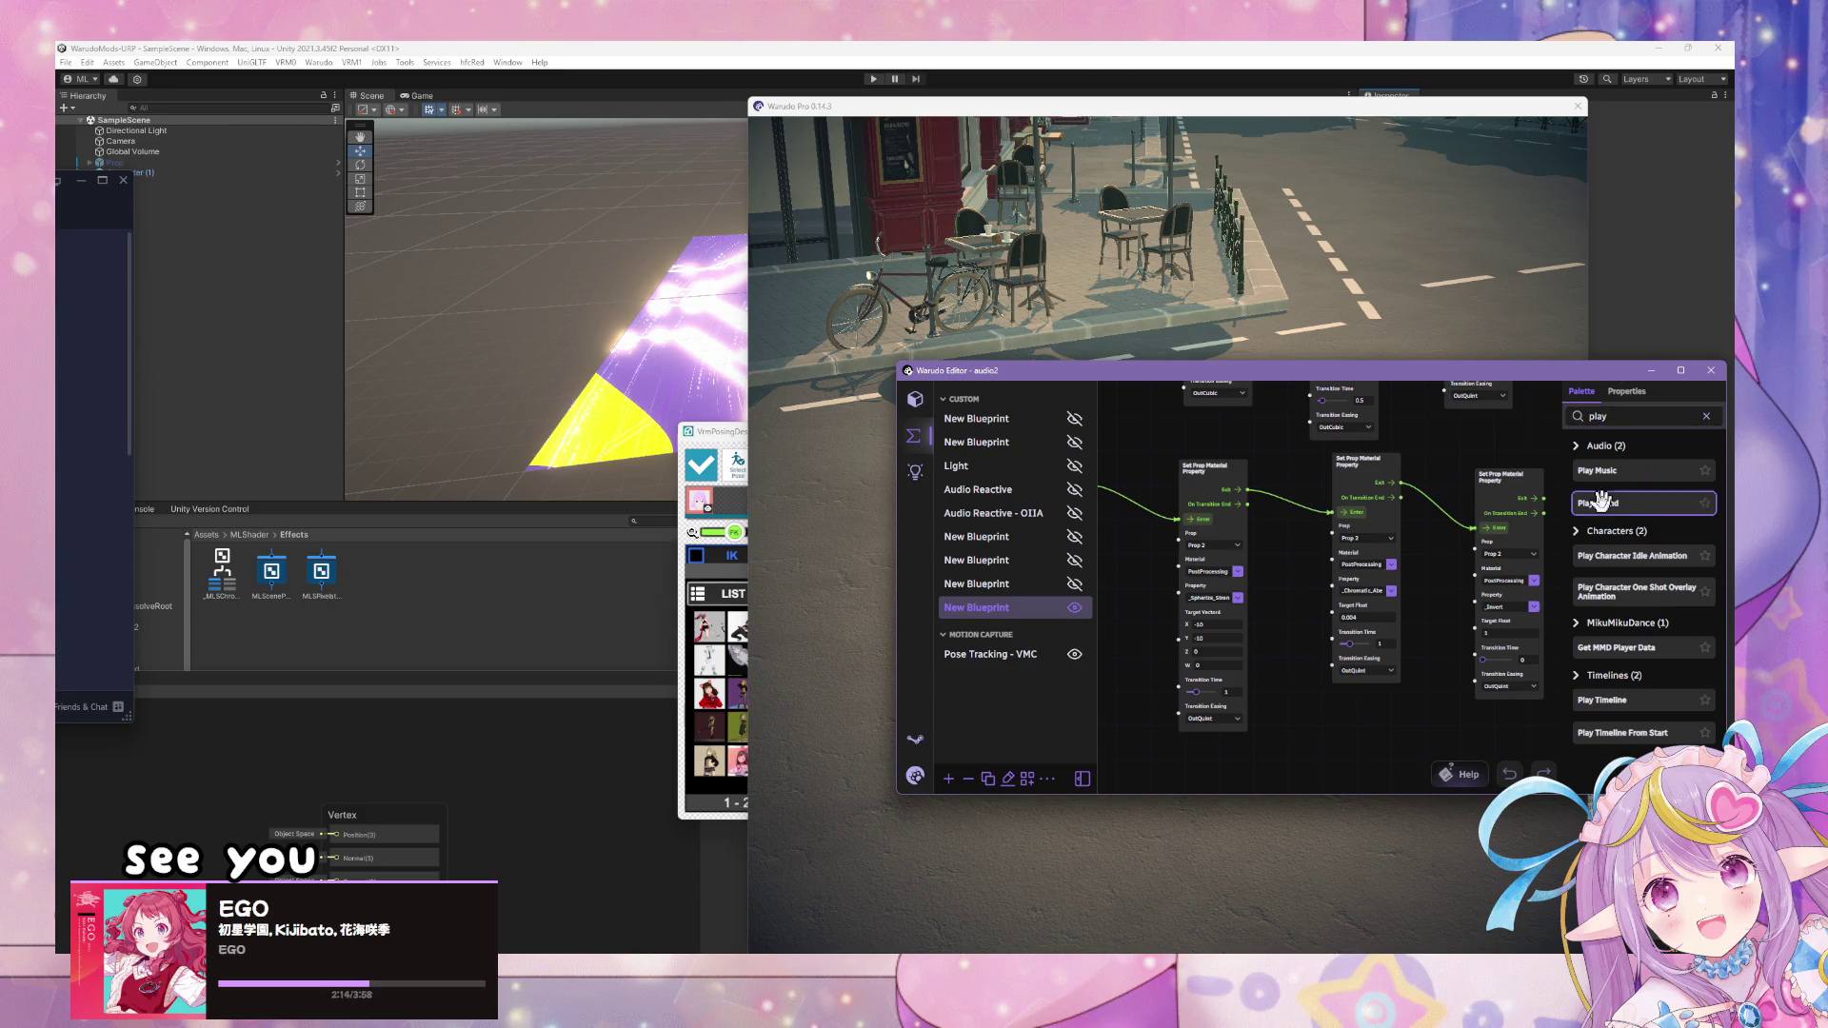
mouse_move(1603, 500)
mouse_down()
mouse_move(1433, 462)
mouse_move(1255, 473)
mouse_move(1284, 474)
mouse_up()
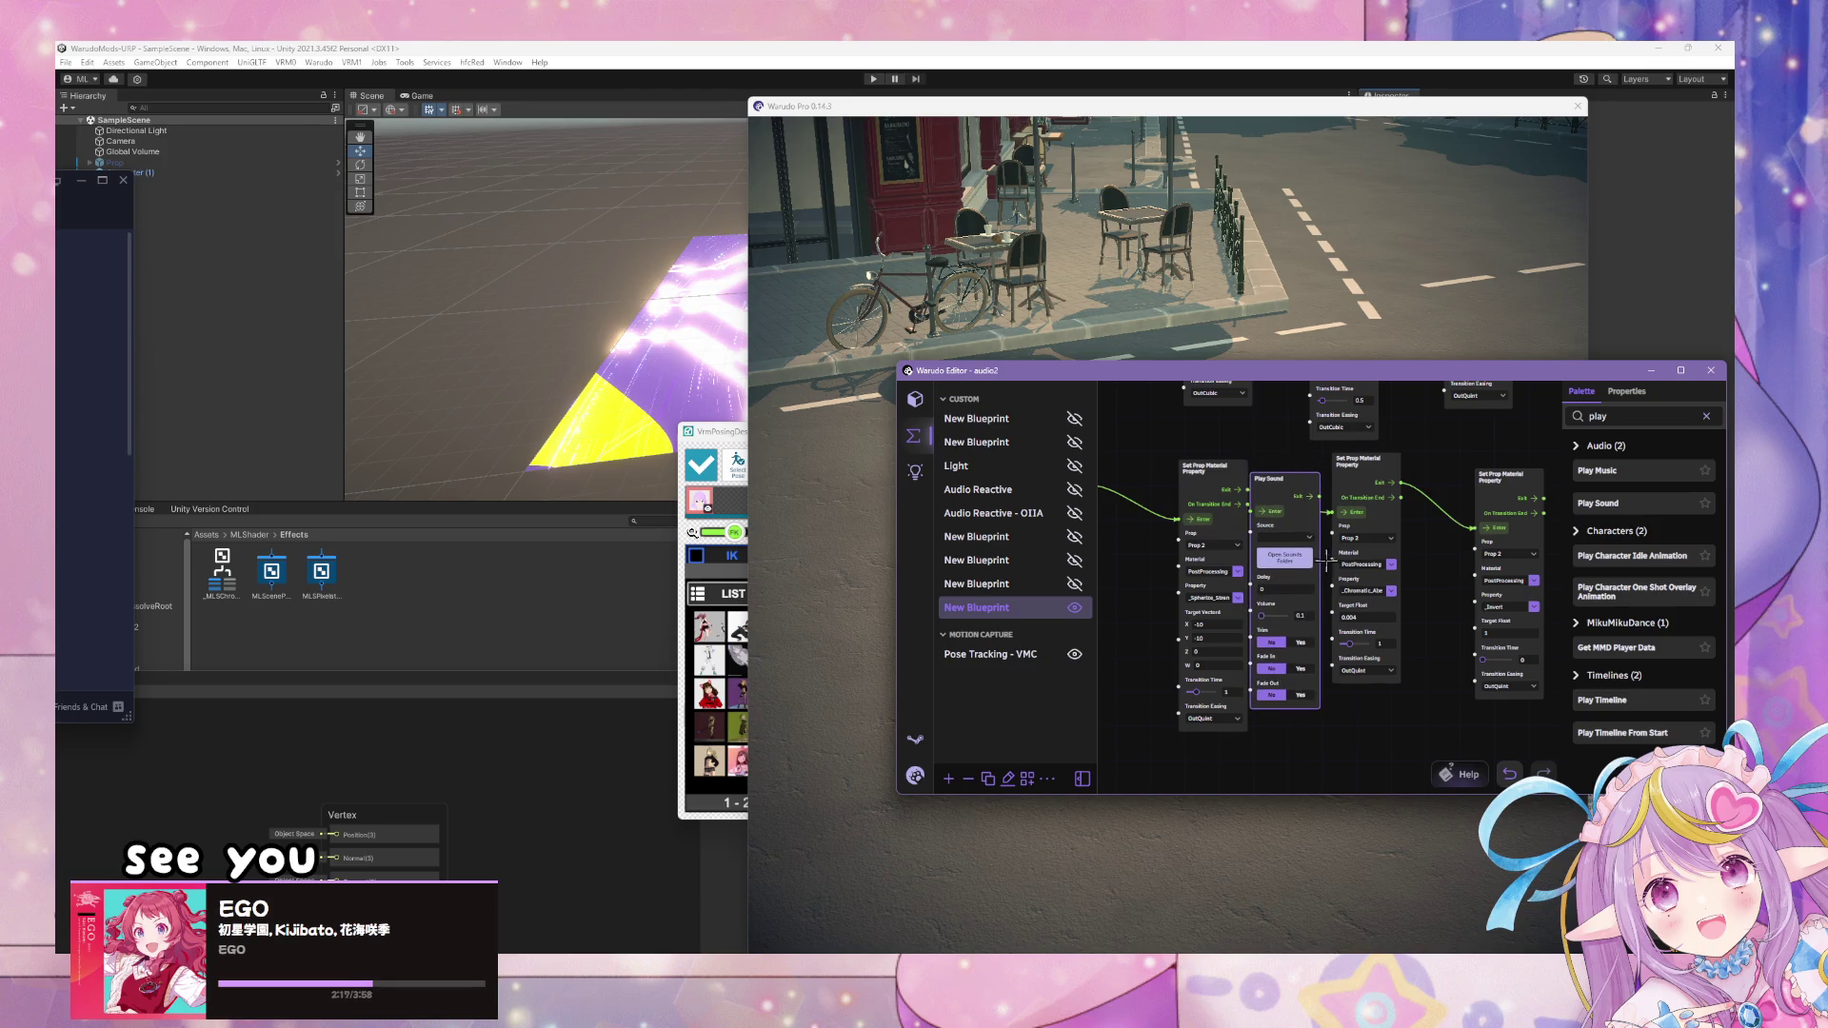
click(1304, 546)
click(1372, 405)
text(world)
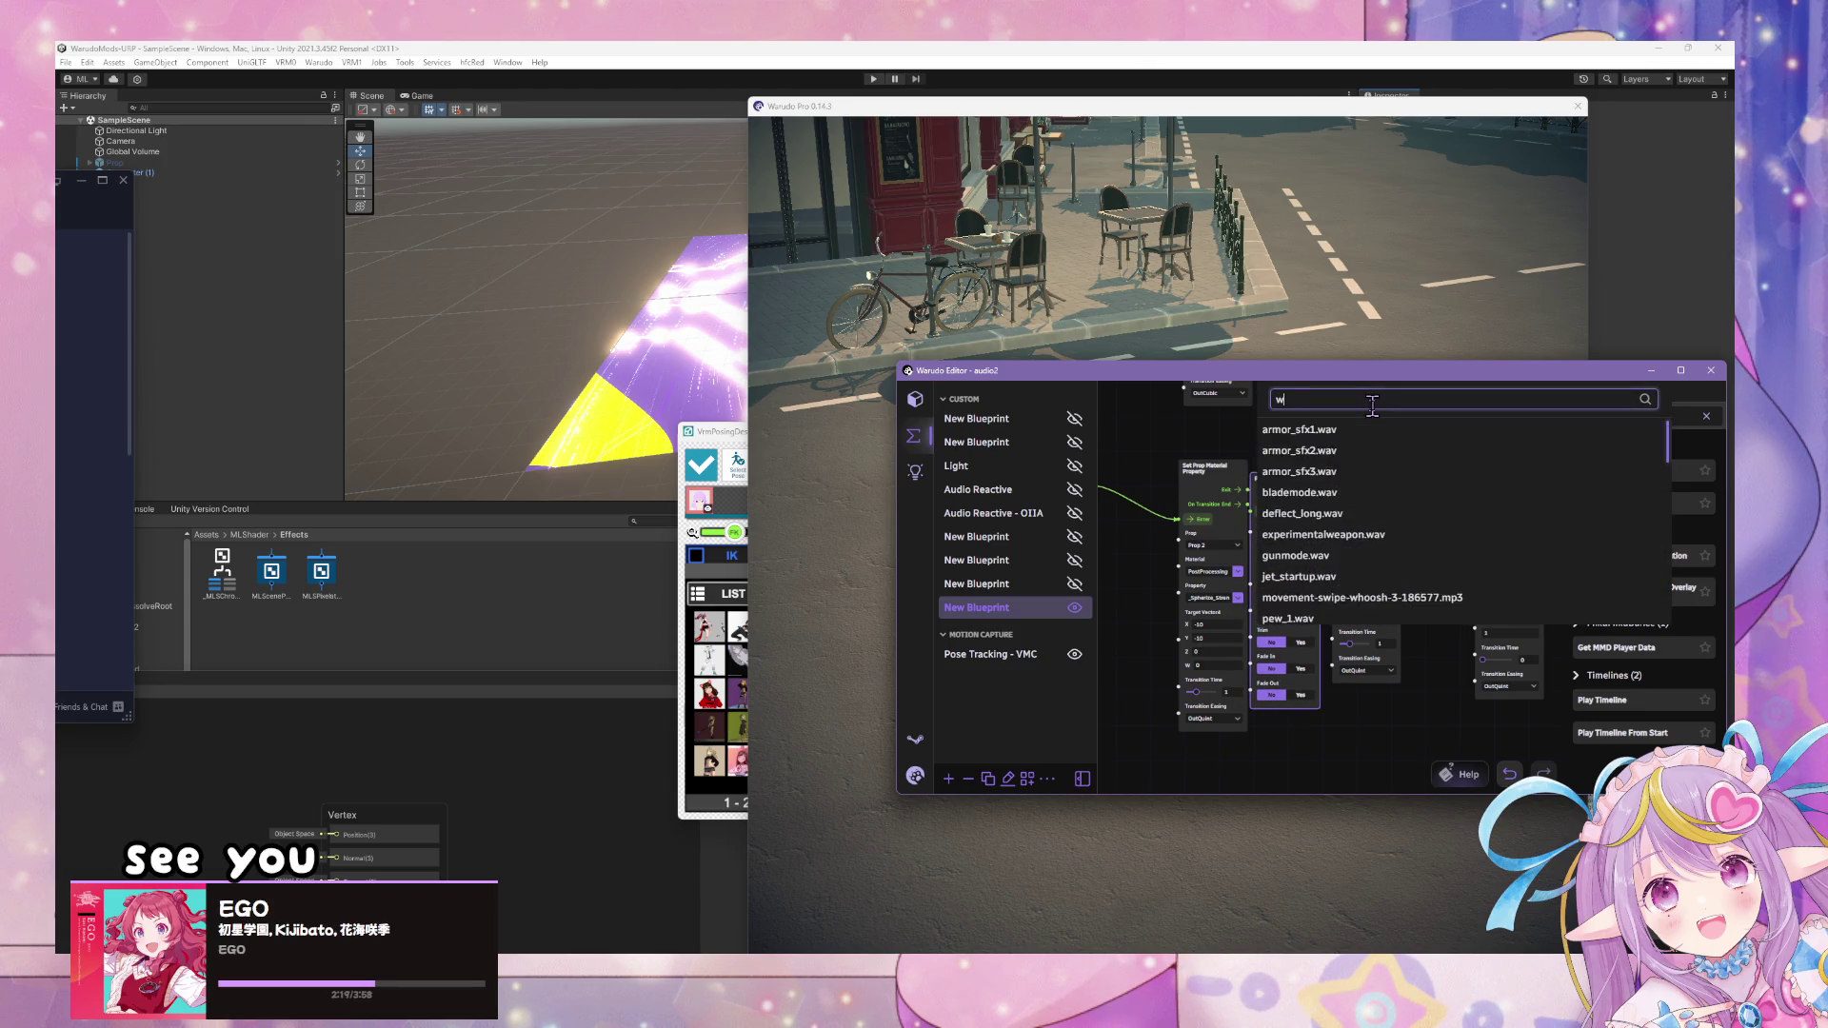
click(1297, 429)
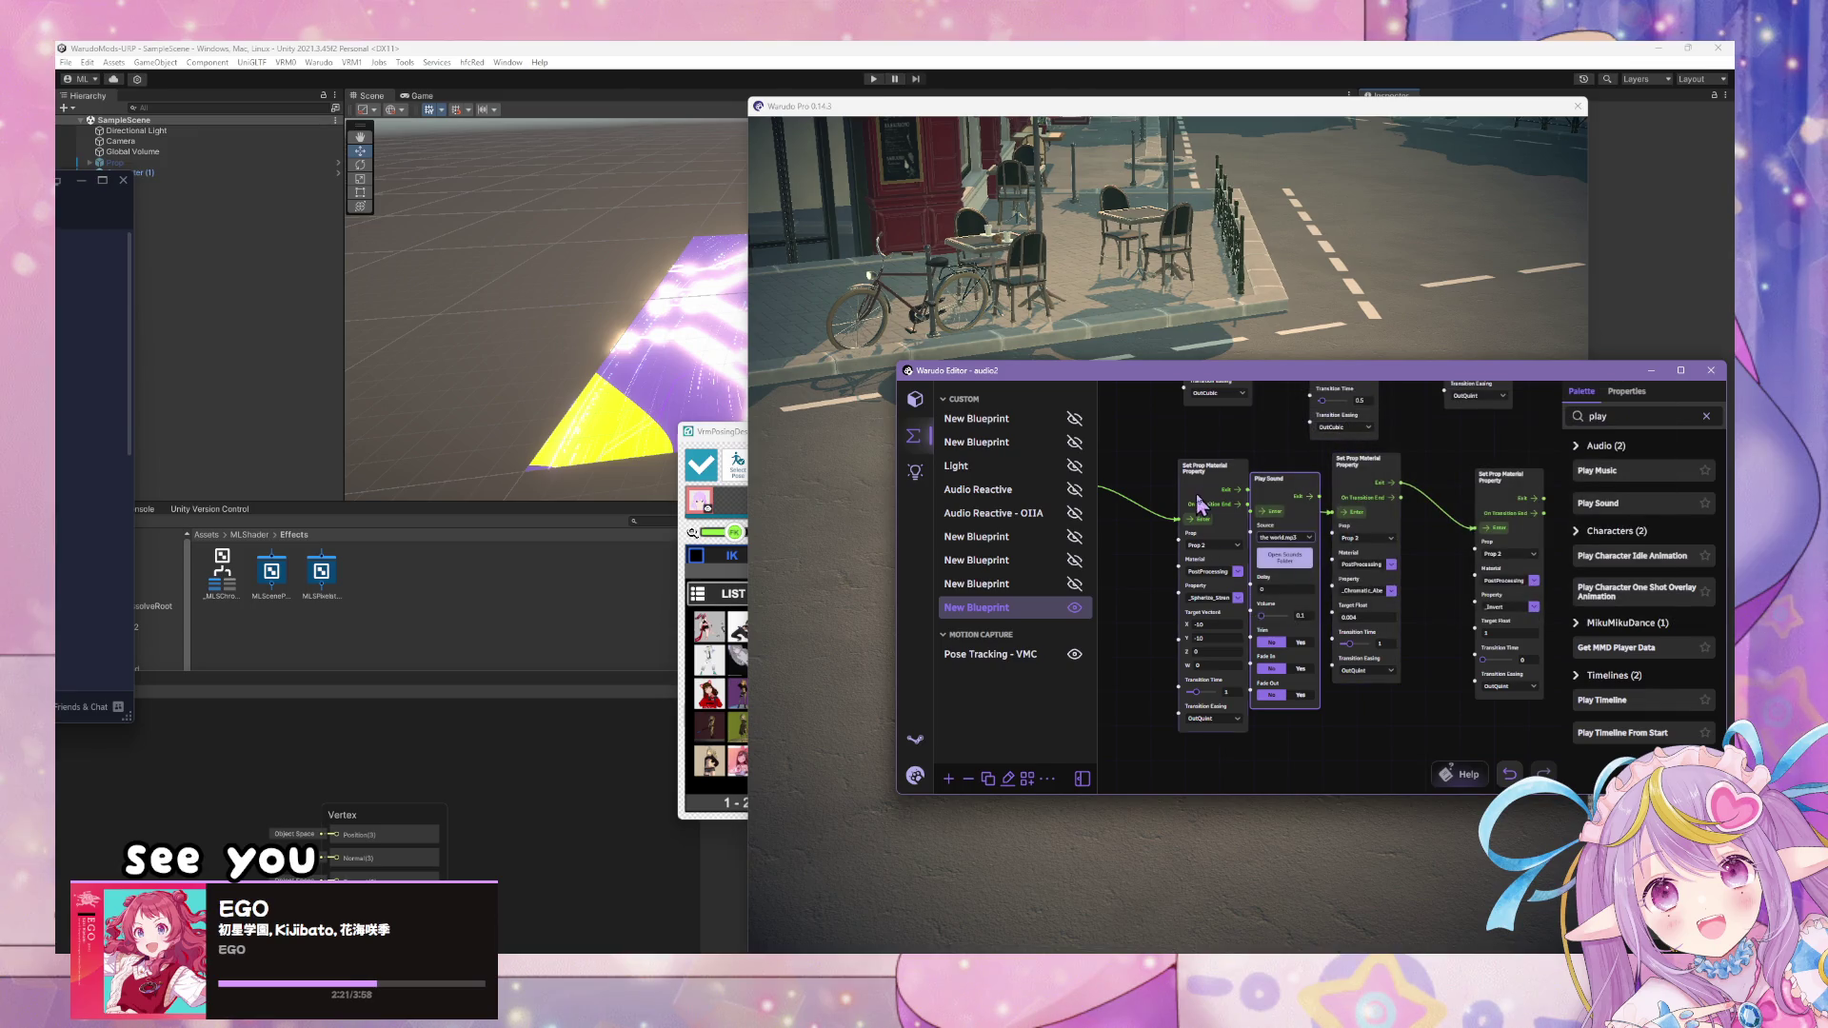
- Rewire Play Sound between the Set Prop Material Property nodes and test the effect
drag(1206, 466, 1142, 467)
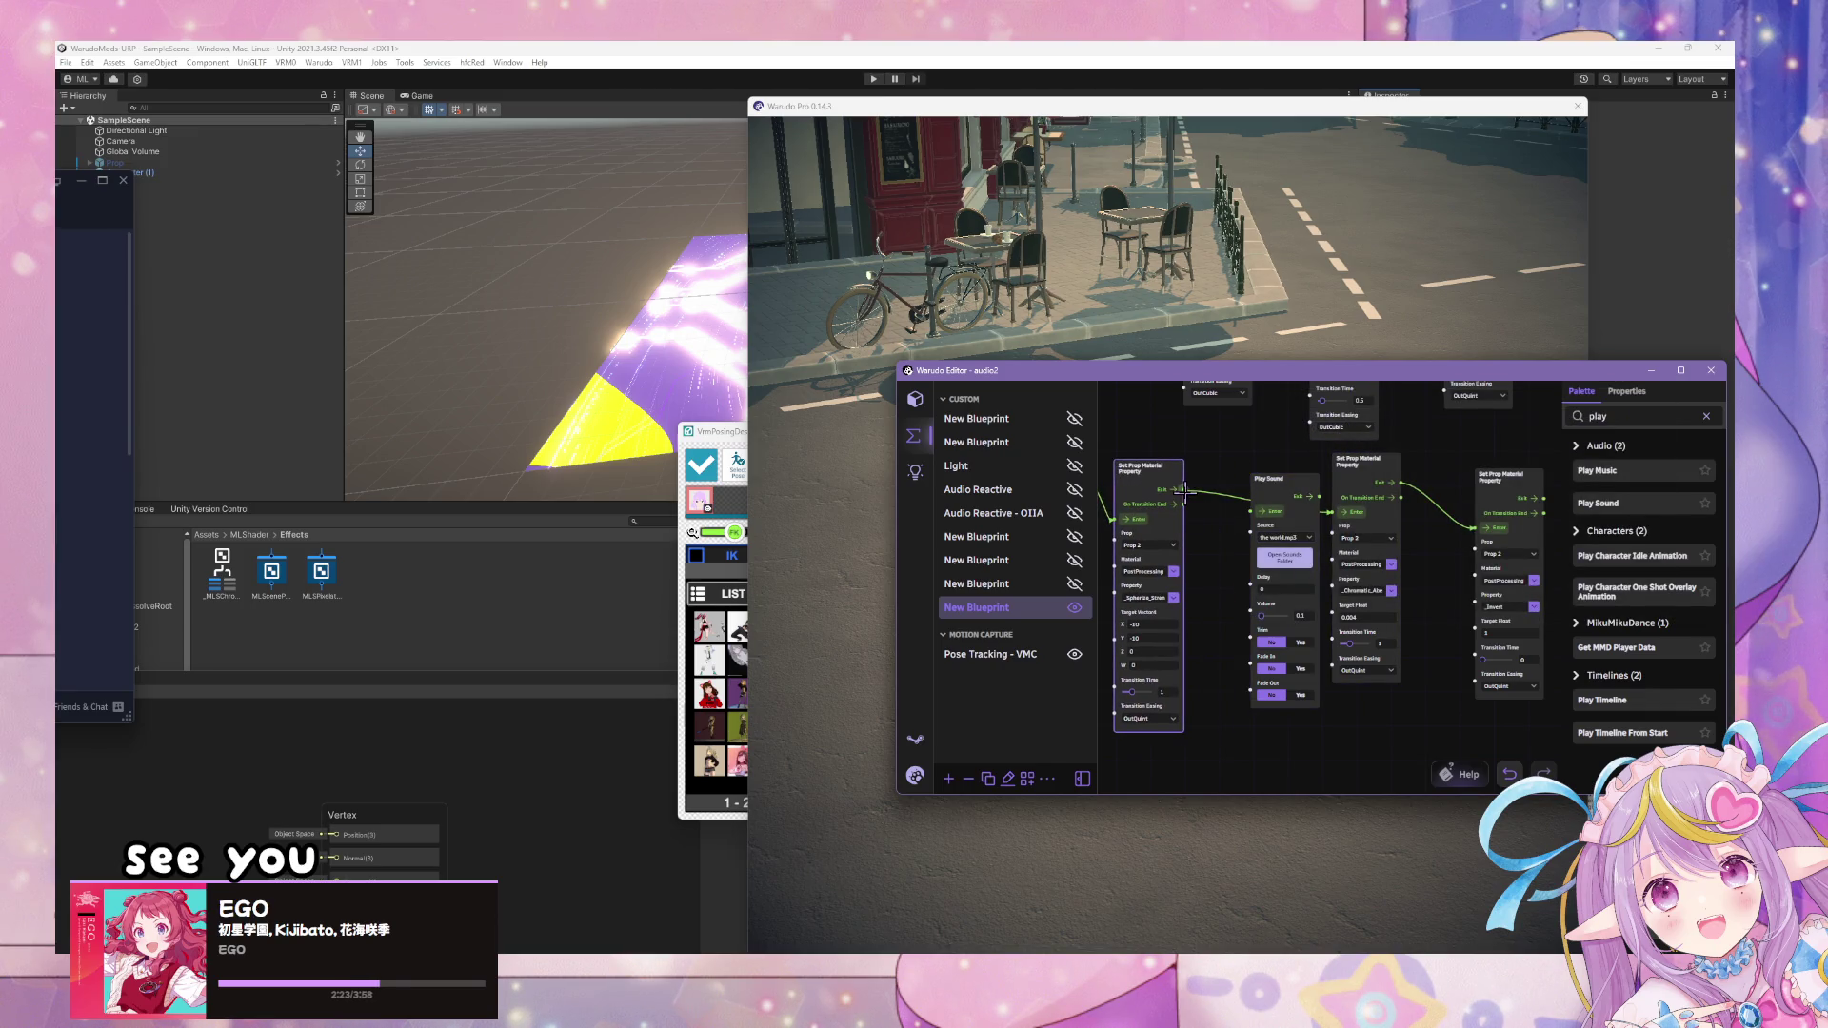
mouse_move(1184, 489)
mouse_down()
mouse_move(1219, 514)
mouse_move(1210, 500)
mouse_move(1255, 509)
mouse_move(1252, 481)
mouse_up()
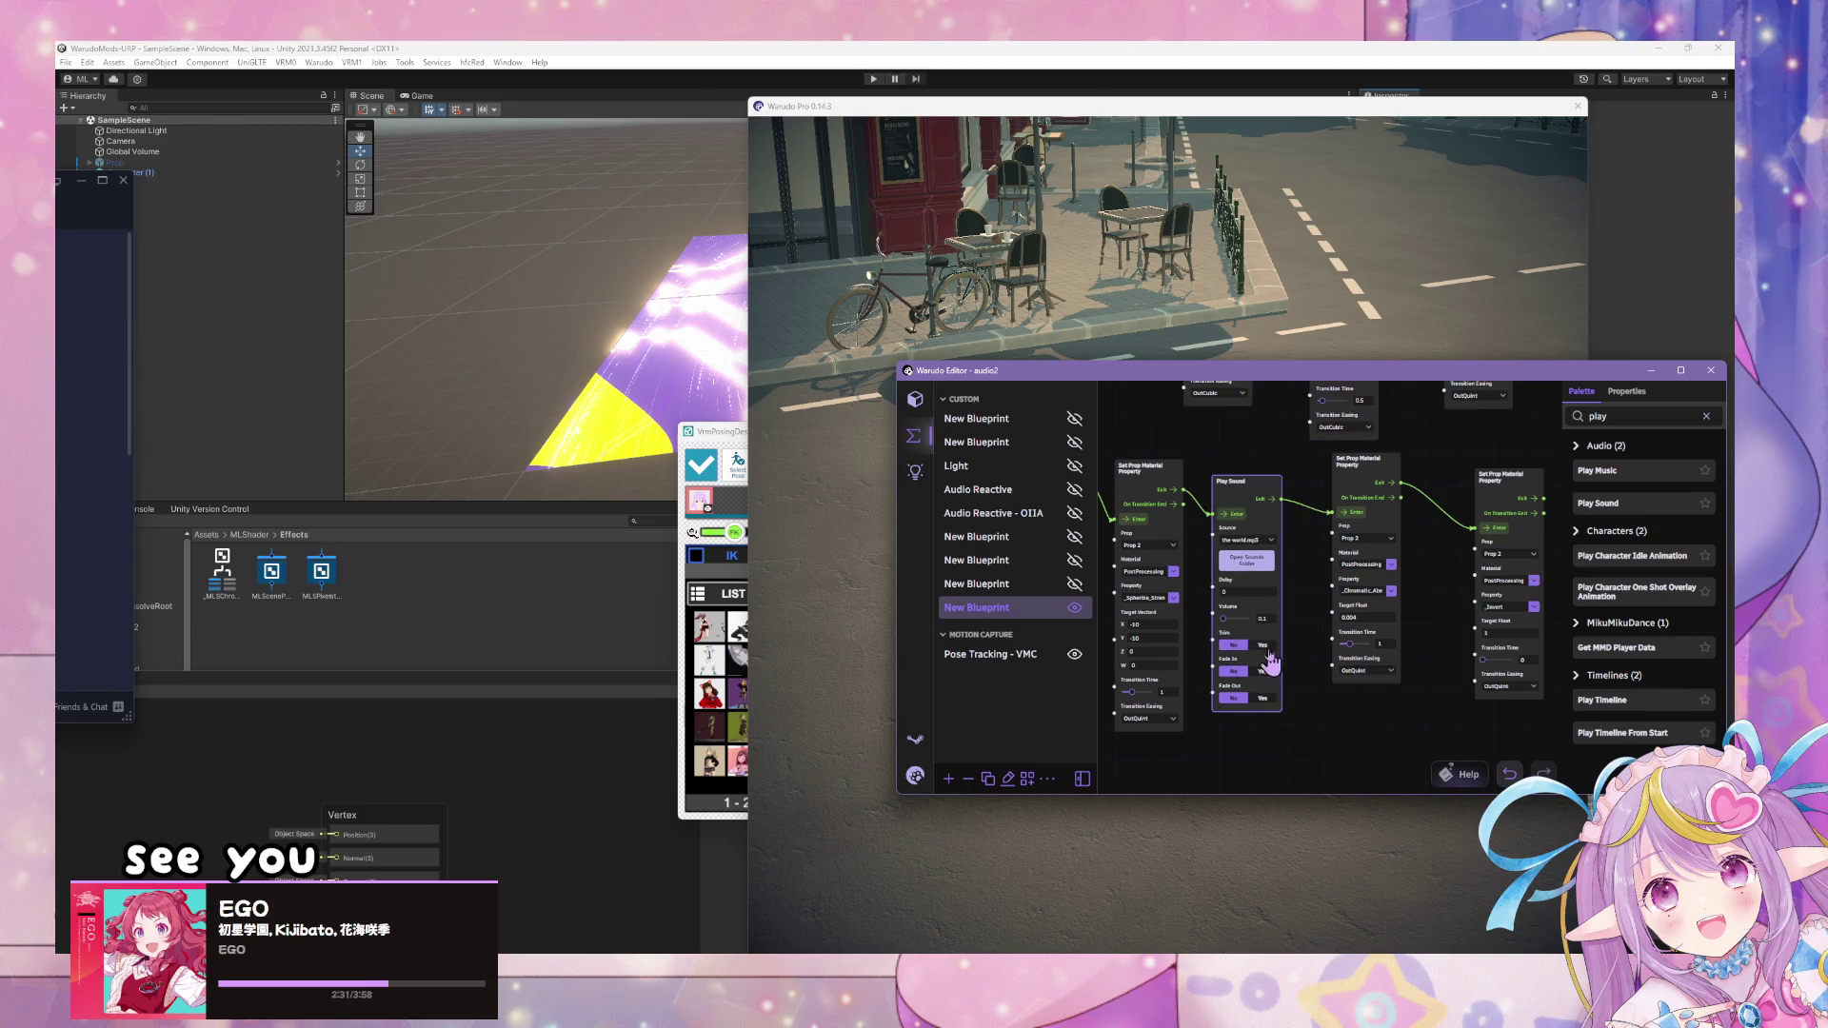
click(1060, 267)
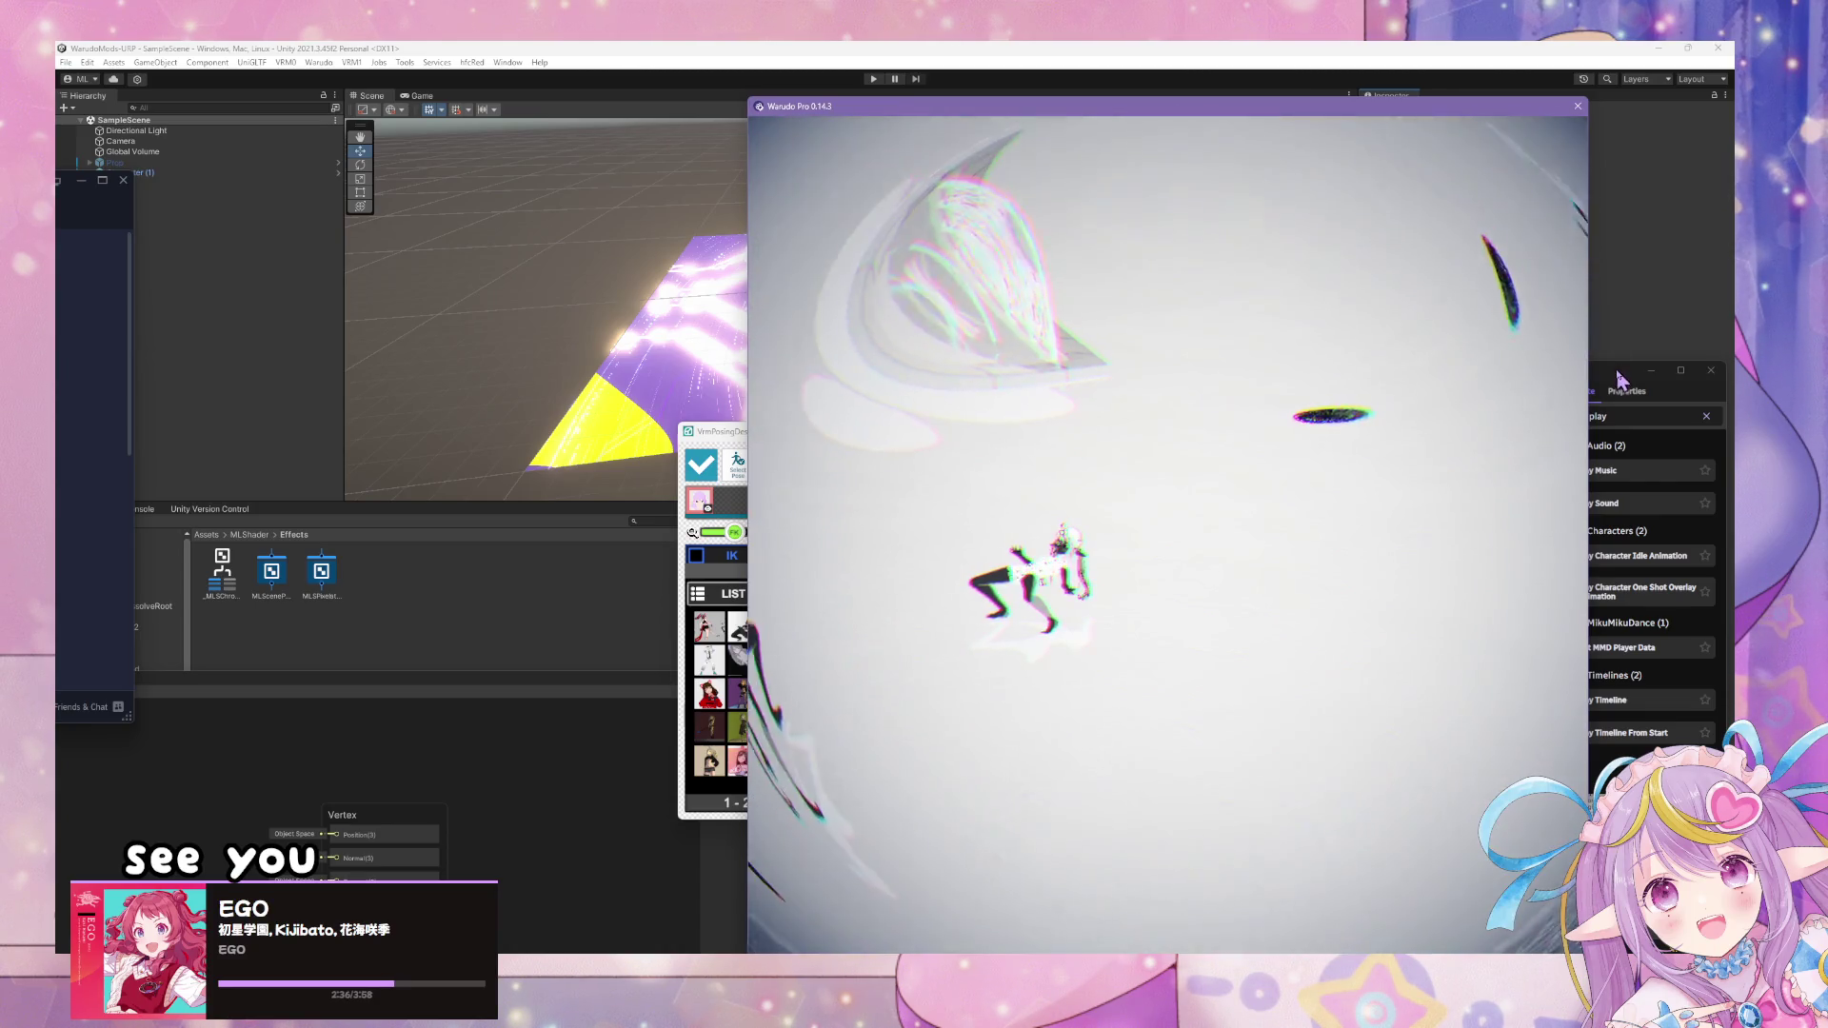
- Lower the Play Sound volume to 0.08
click(1618, 381)
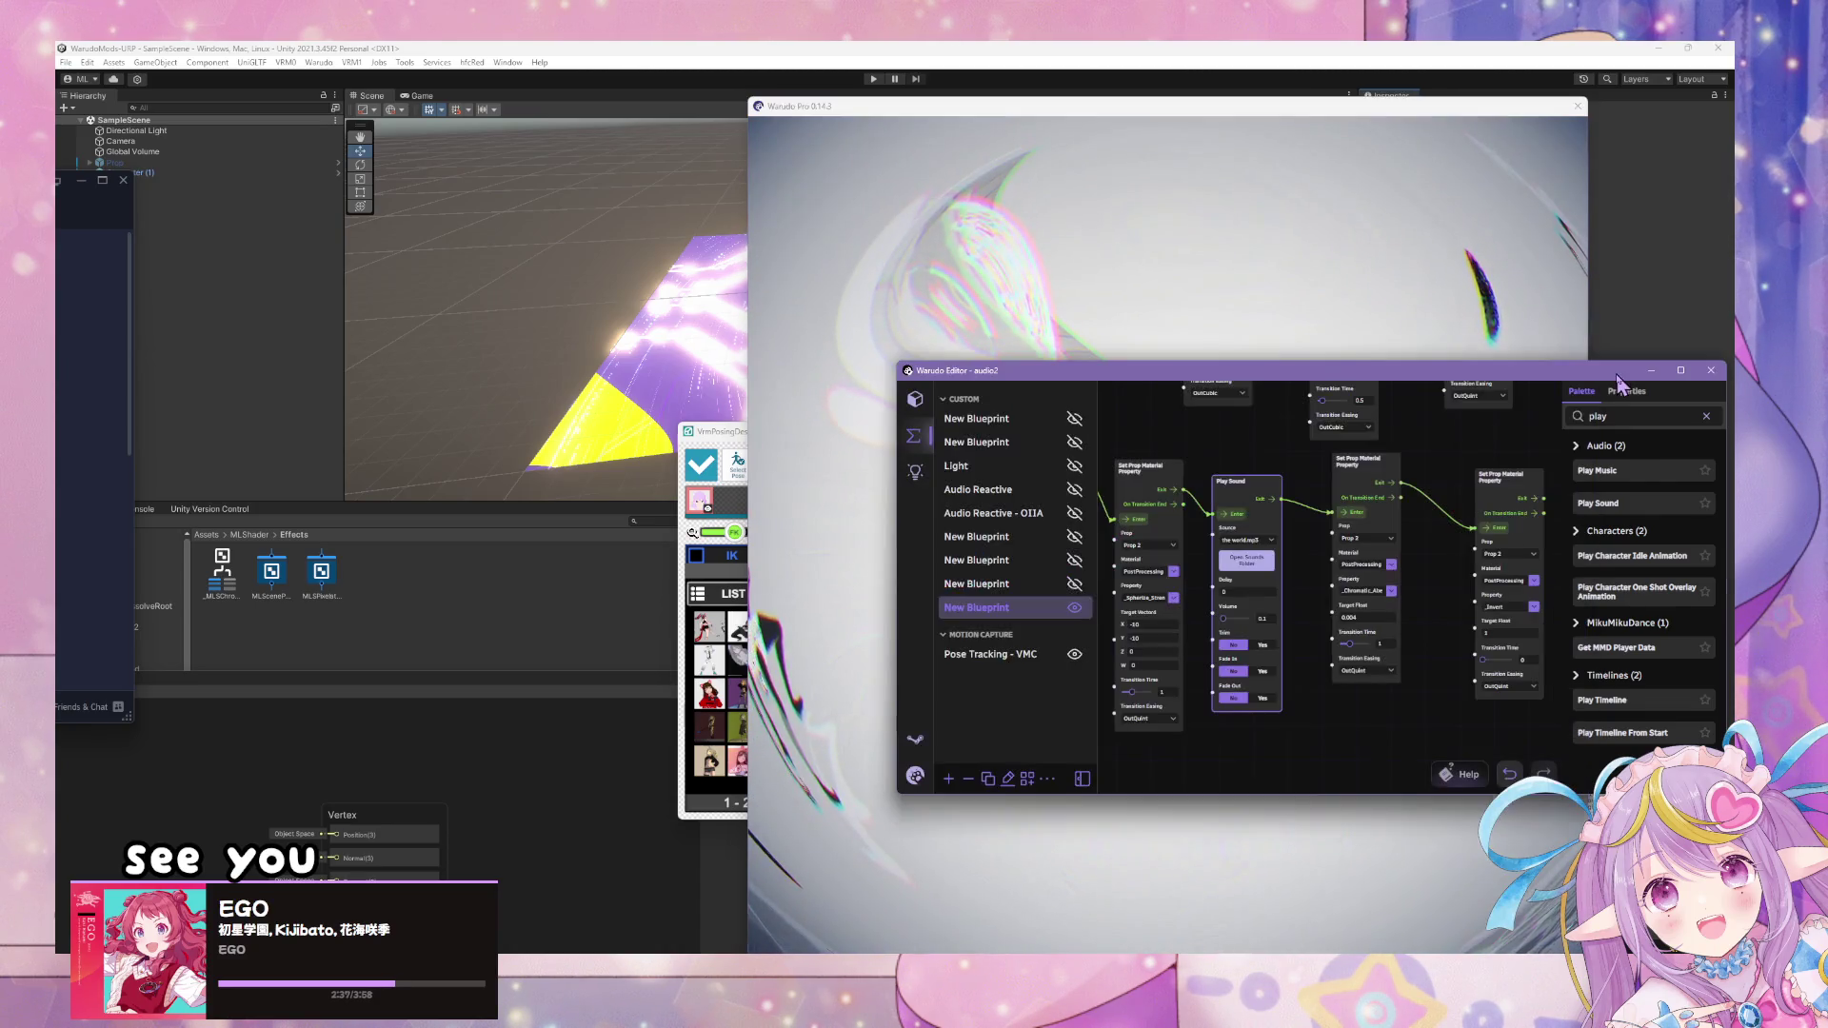
mouse_move(1177, 449)
mouse_down()
mouse_move(1286, 460)
mouse_move(1253, 477)
mouse_up()
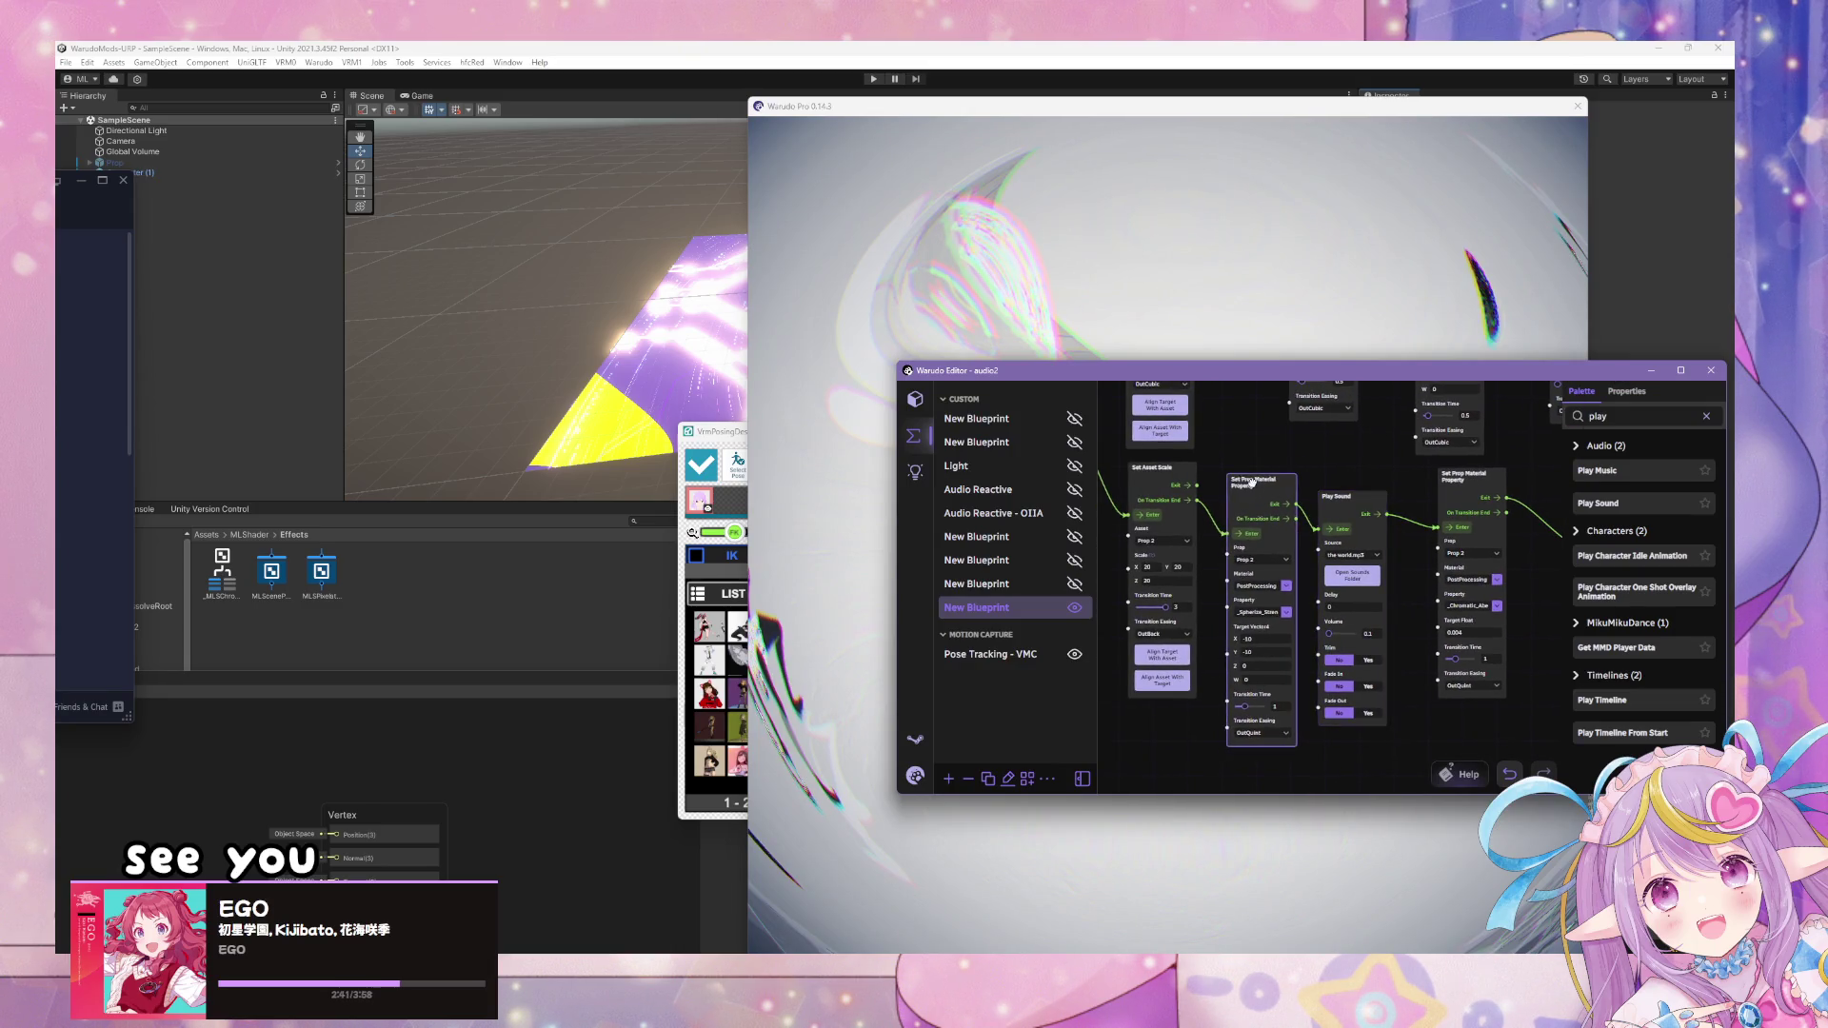
click(1327, 633)
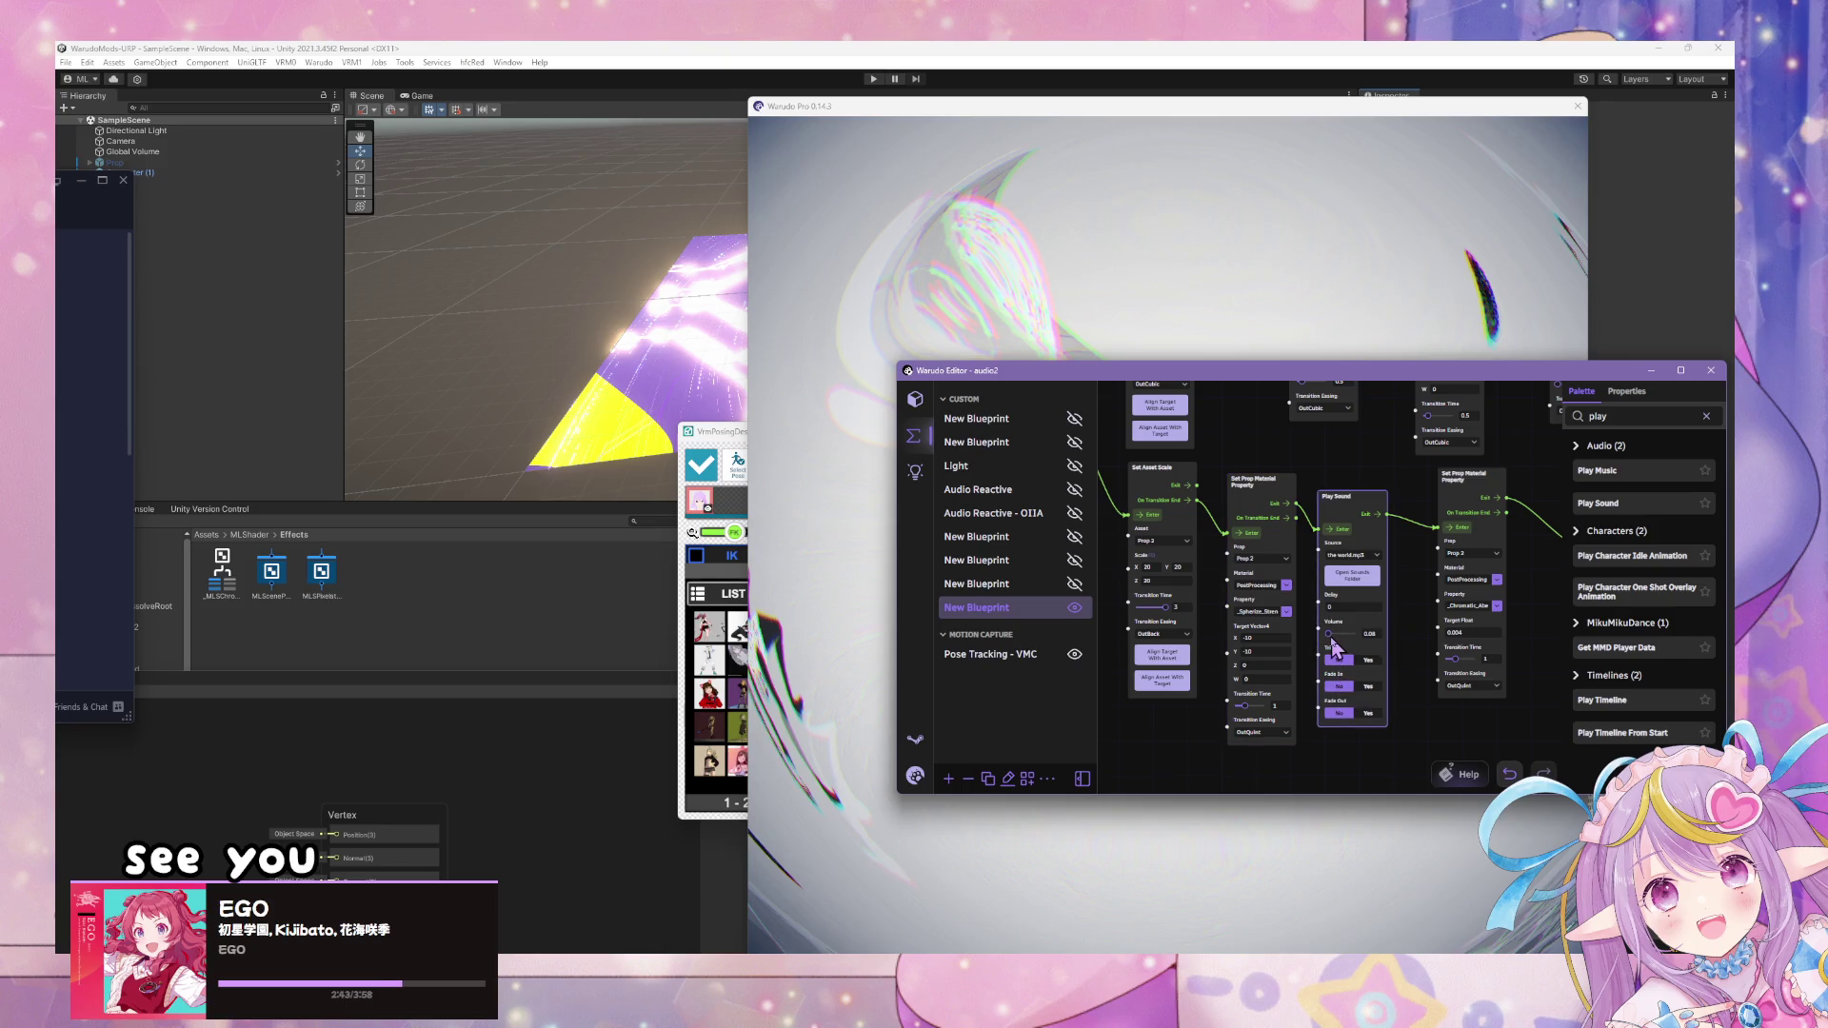
- Connect Set Asset Scale's Exit to Play Sound, place Play Sound below the chain, and test
drag(1351, 496, 1354, 504)
drag(1244, 490, 1390, 504)
mouse_move(1198, 485)
mouse_down()
mouse_move(1379, 526)
mouse_move(1390, 545)
mouse_move(1217, 511)
mouse_move(1363, 494)
mouse_up()
drag(1231, 507, 1253, 600)
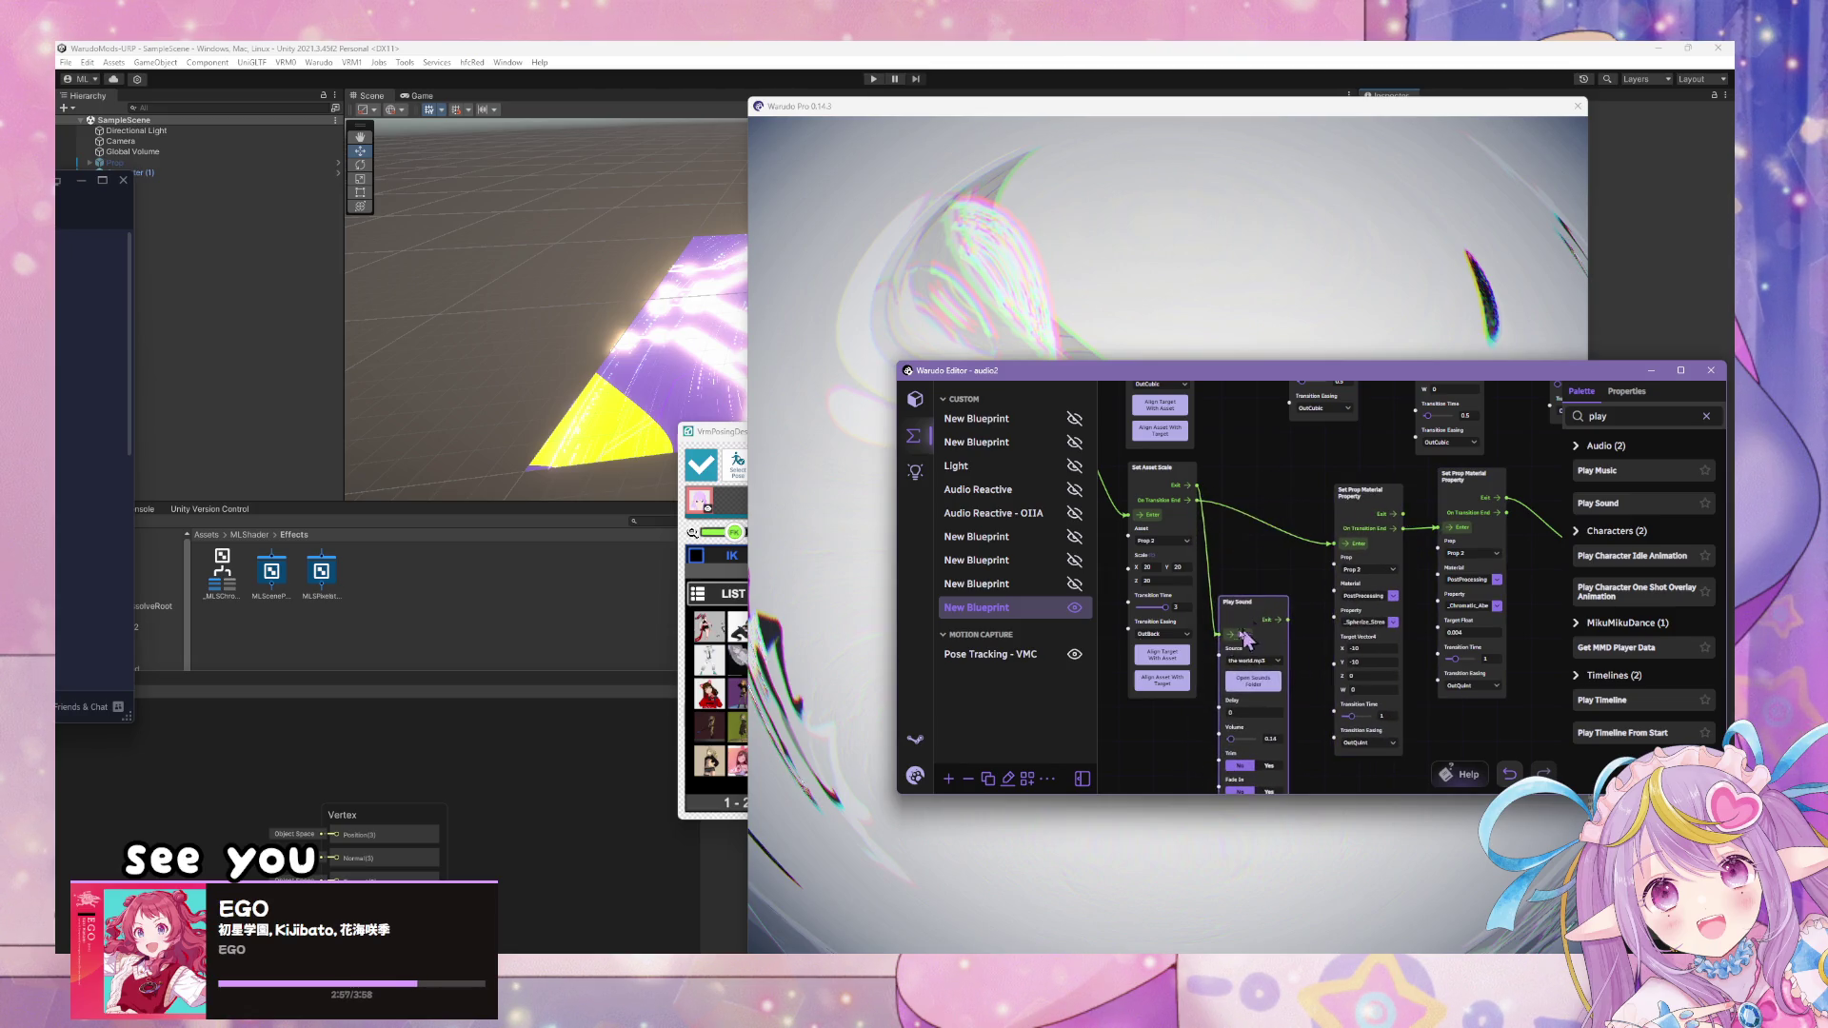
click(1129, 344)
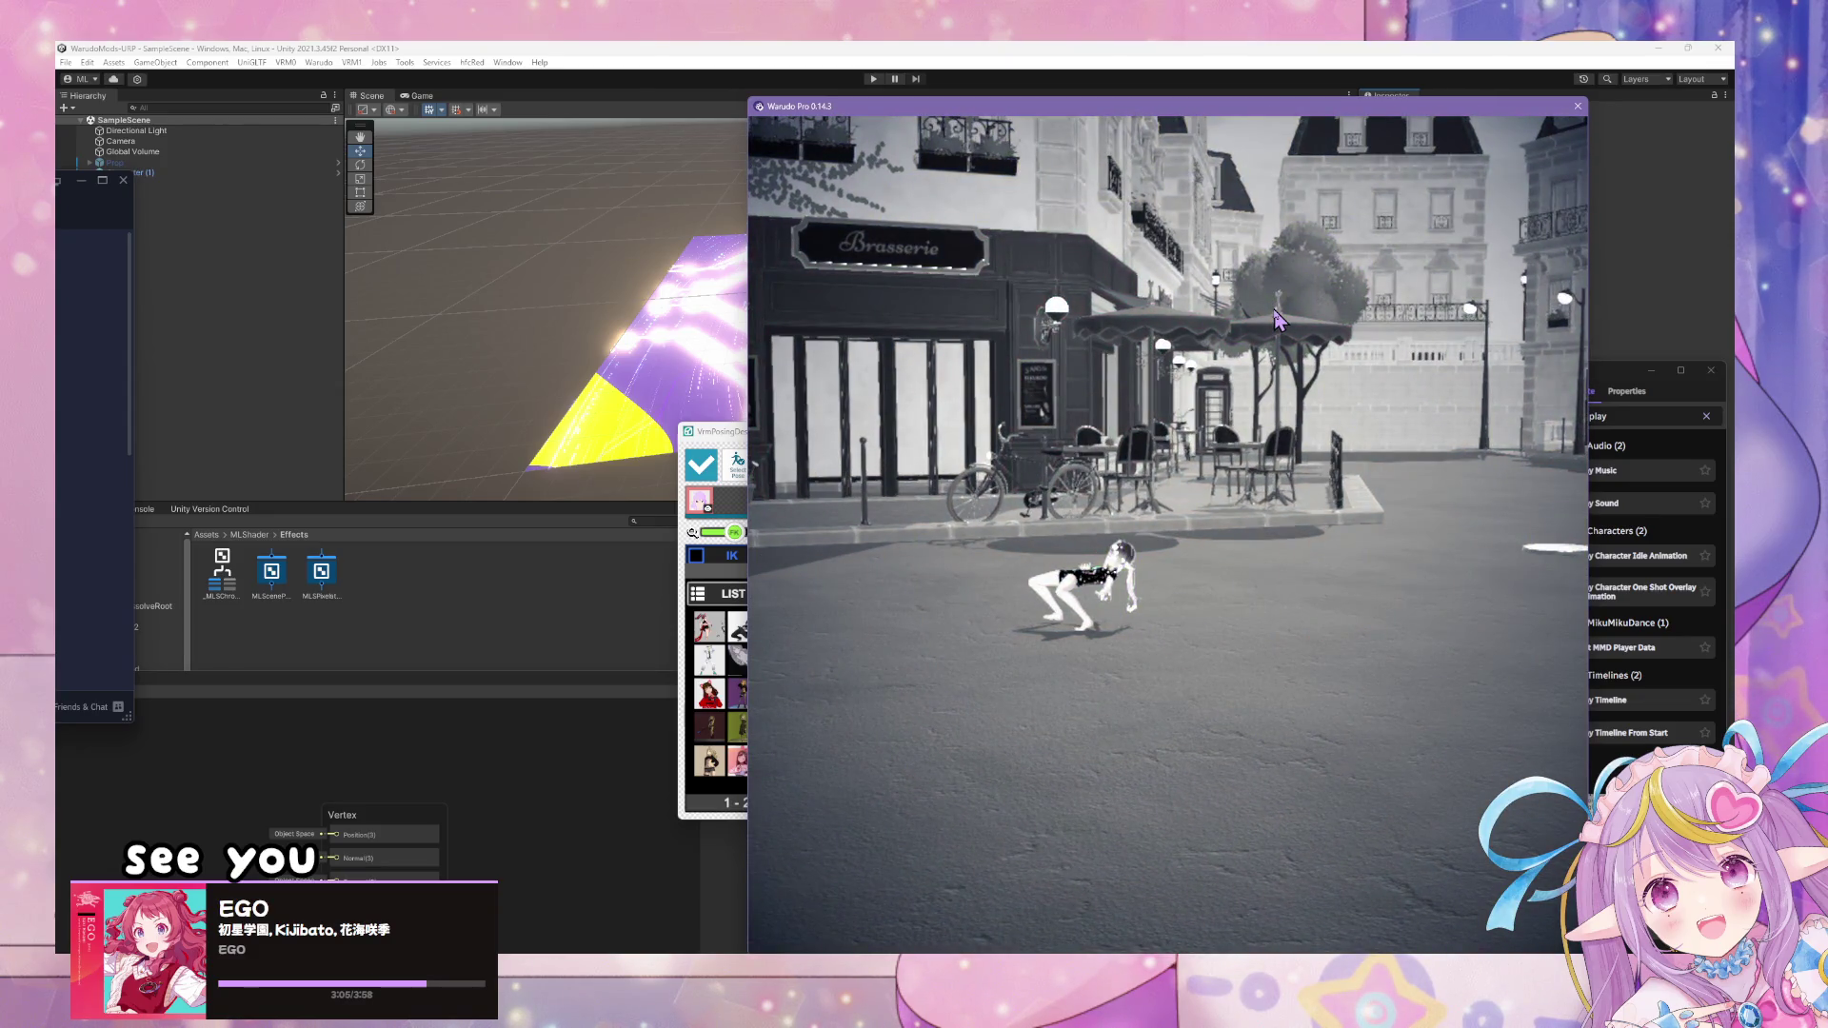
- Reposition the Play Sound node and frame the blueprint graph
click(1622, 376)
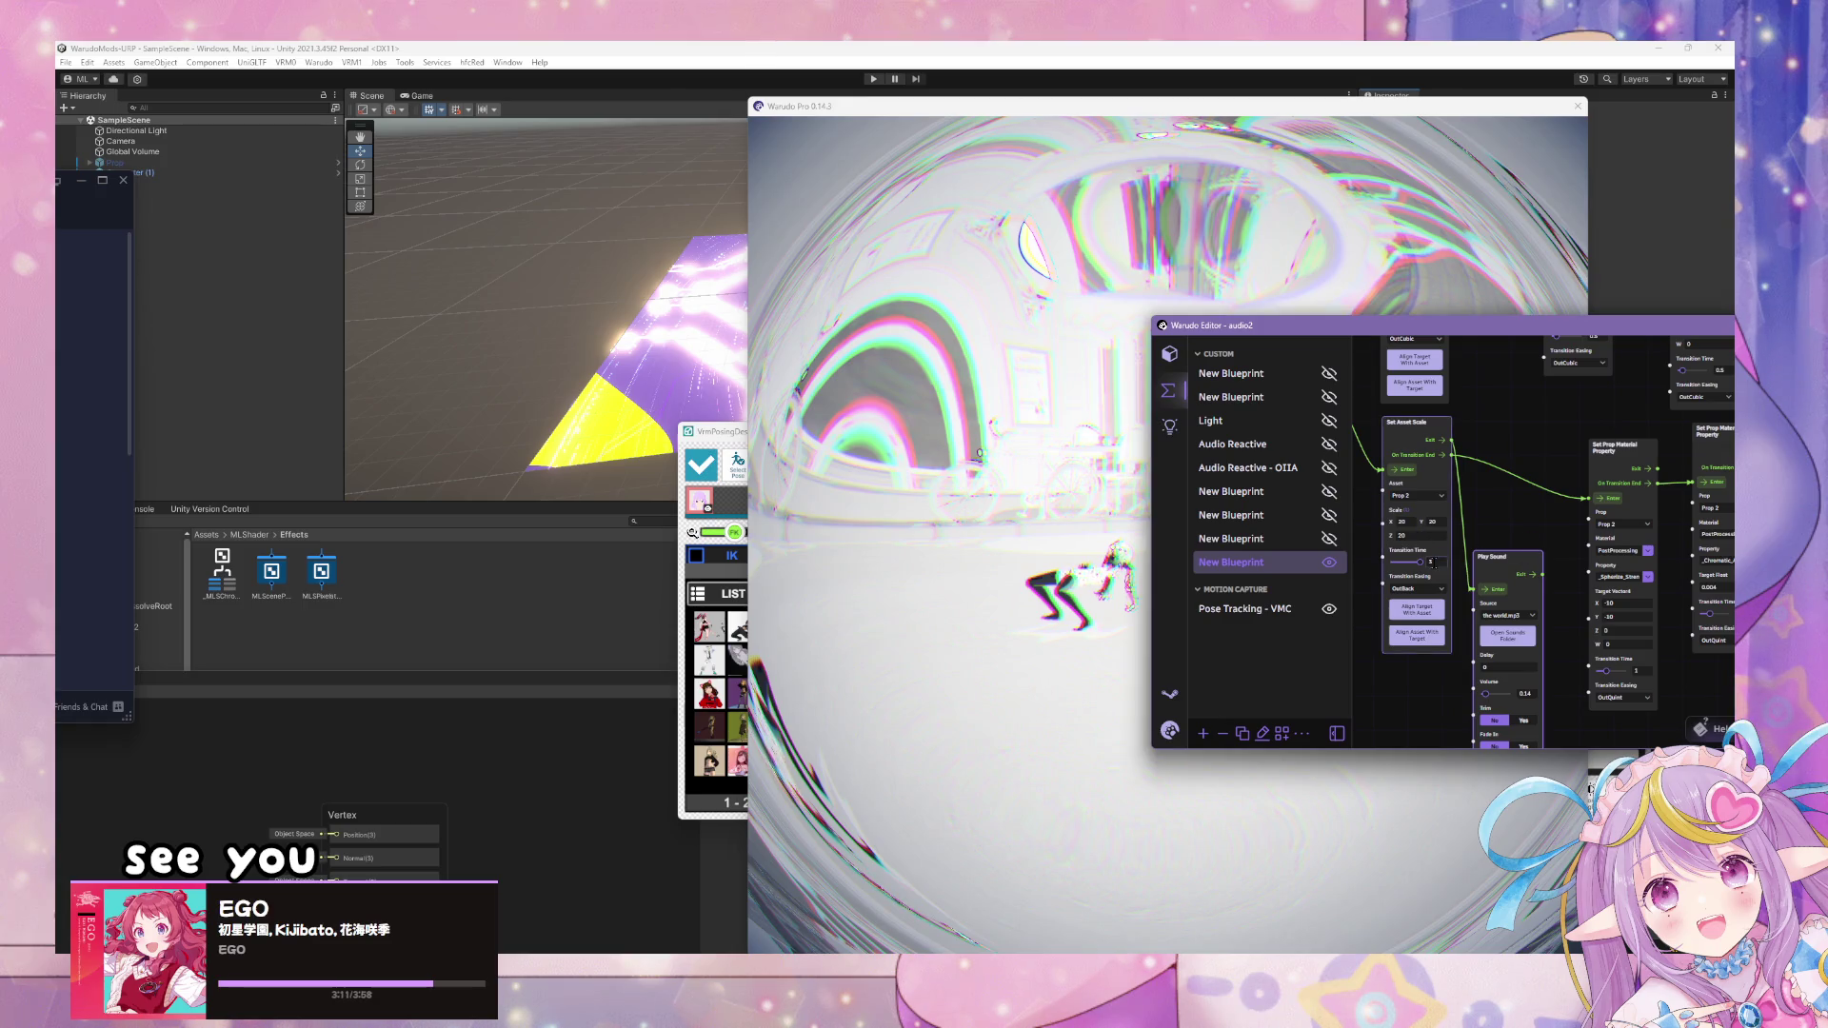
drag(1501, 569, 1503, 537)
drag(1517, 439, 1543, 405)
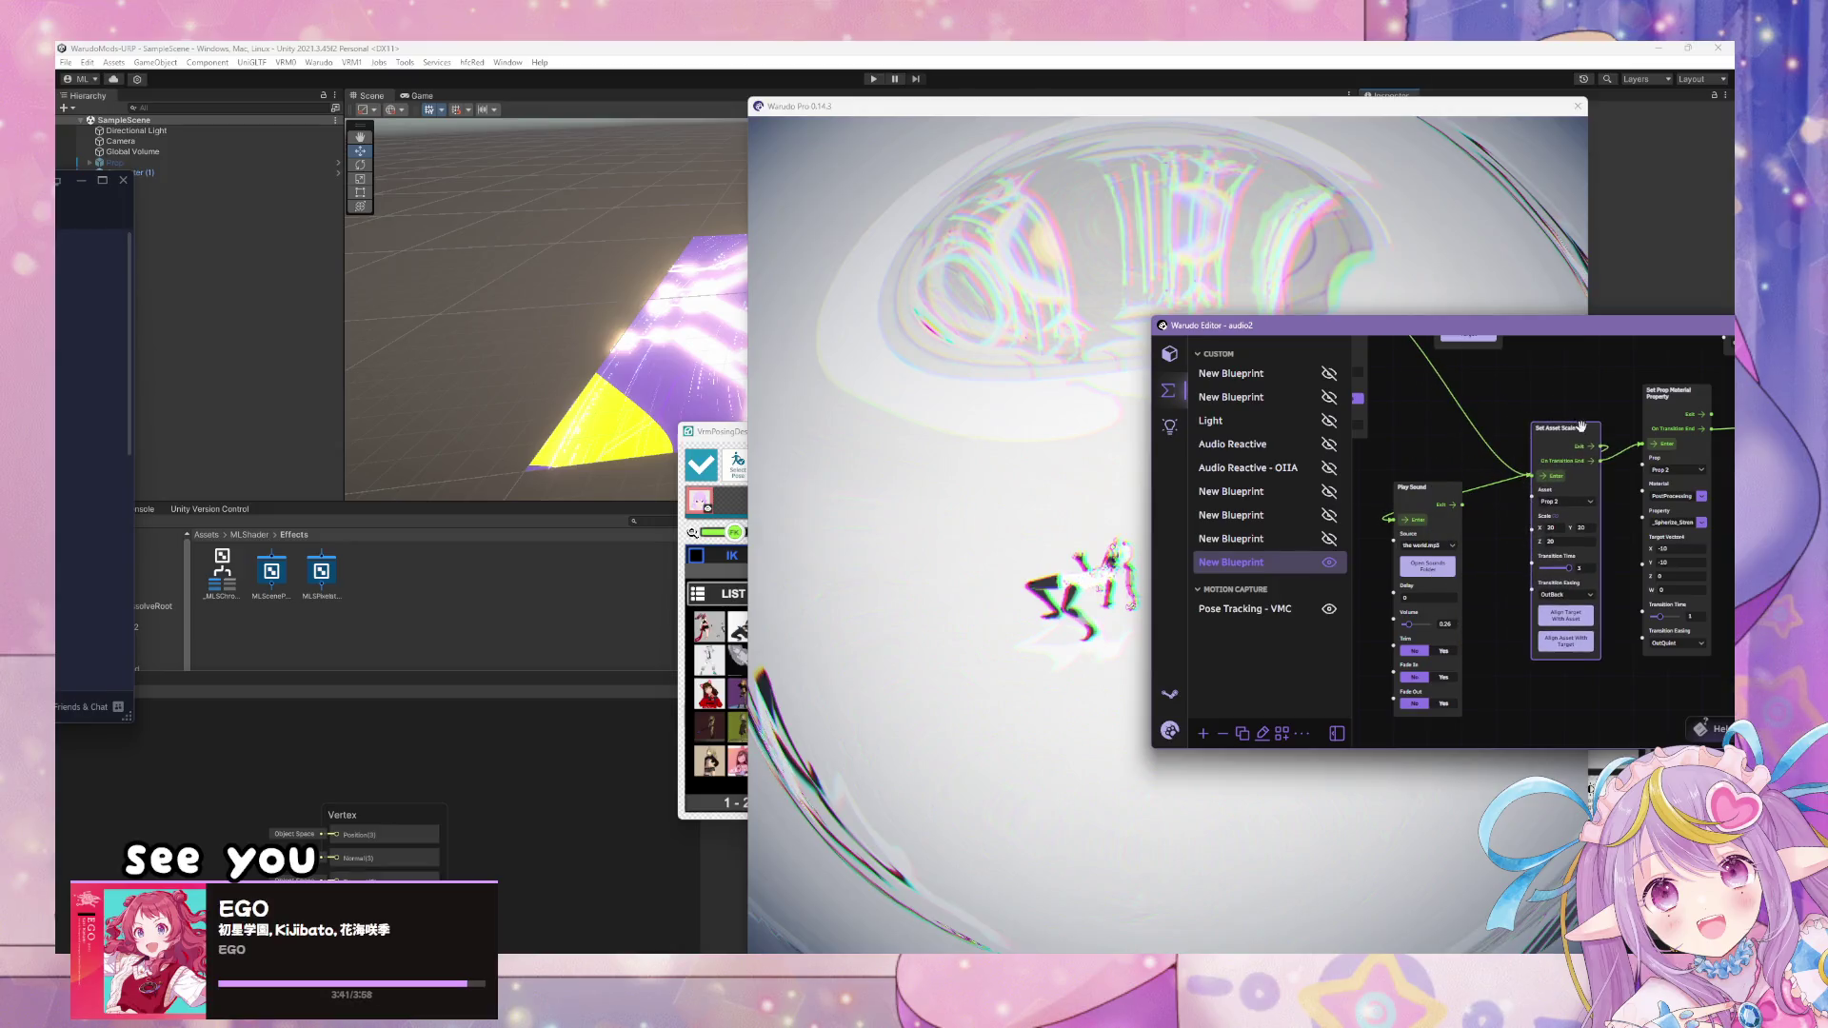
mouse_move(1498, 489)
mouse_down()
mouse_move(1566, 575)
mouse_move(1399, 511)
mouse_up()
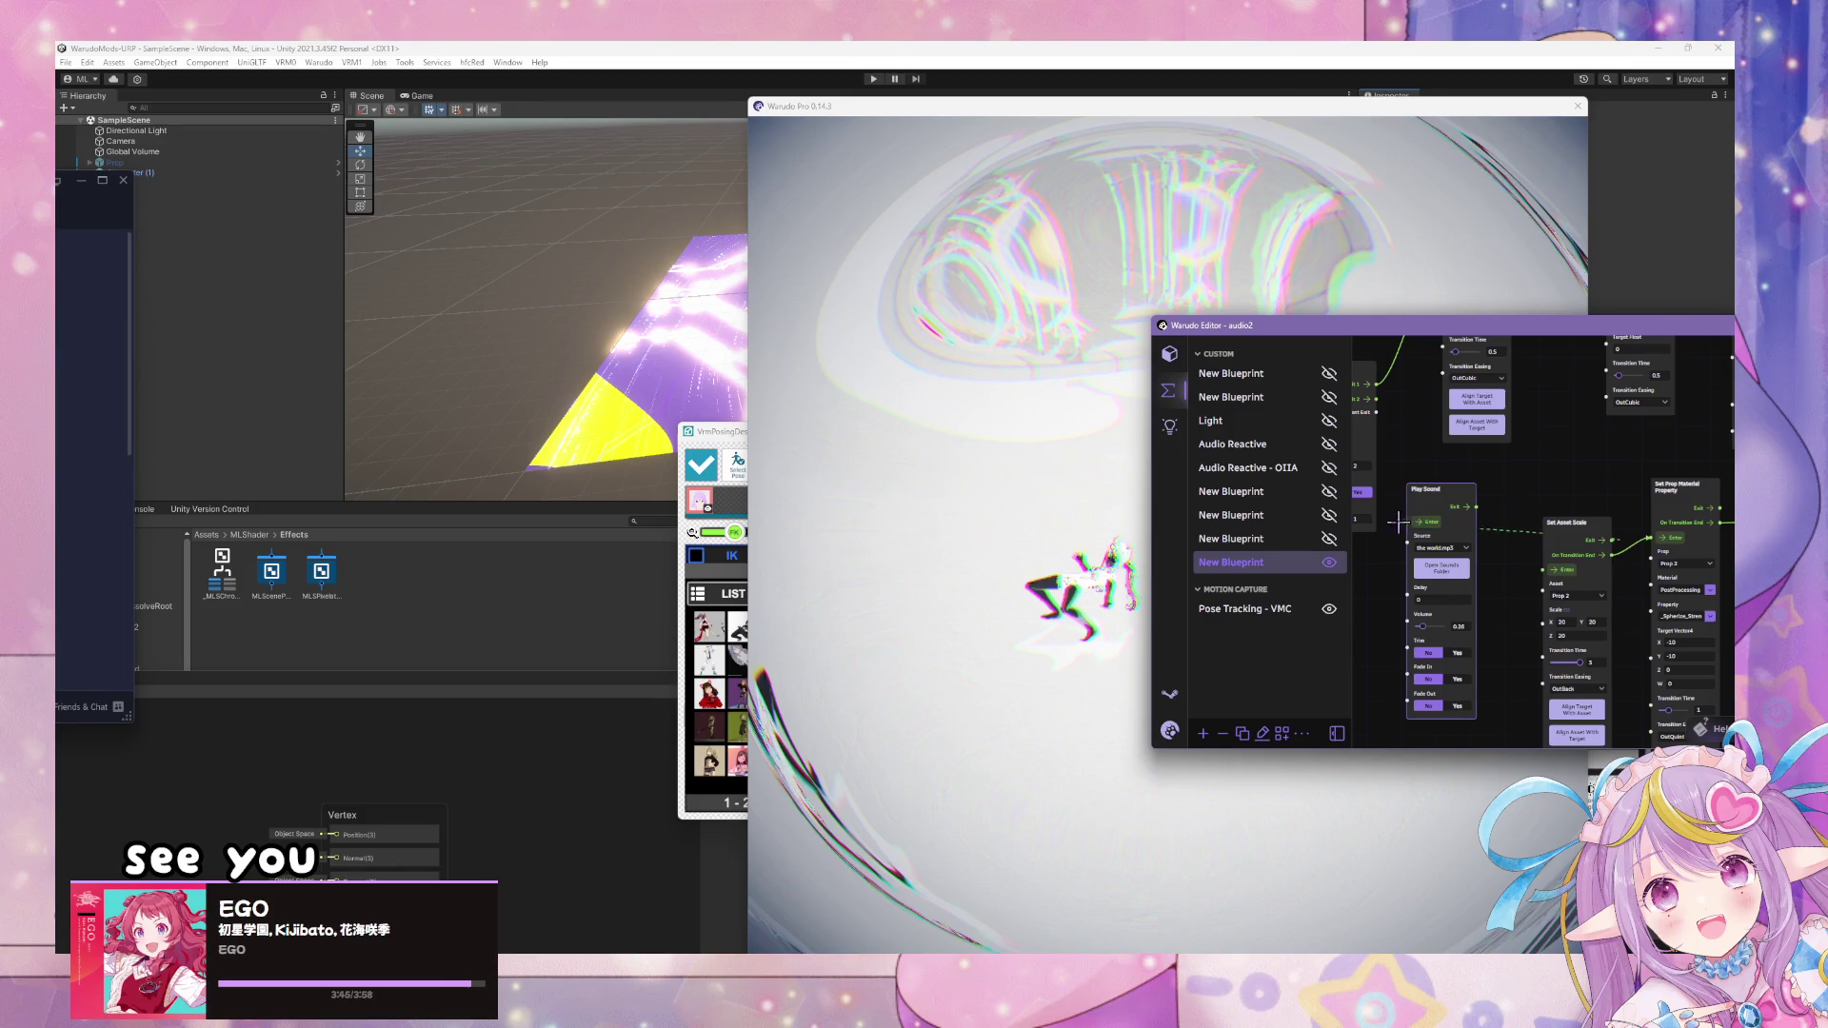
scroll(1483, 494, down, 2)
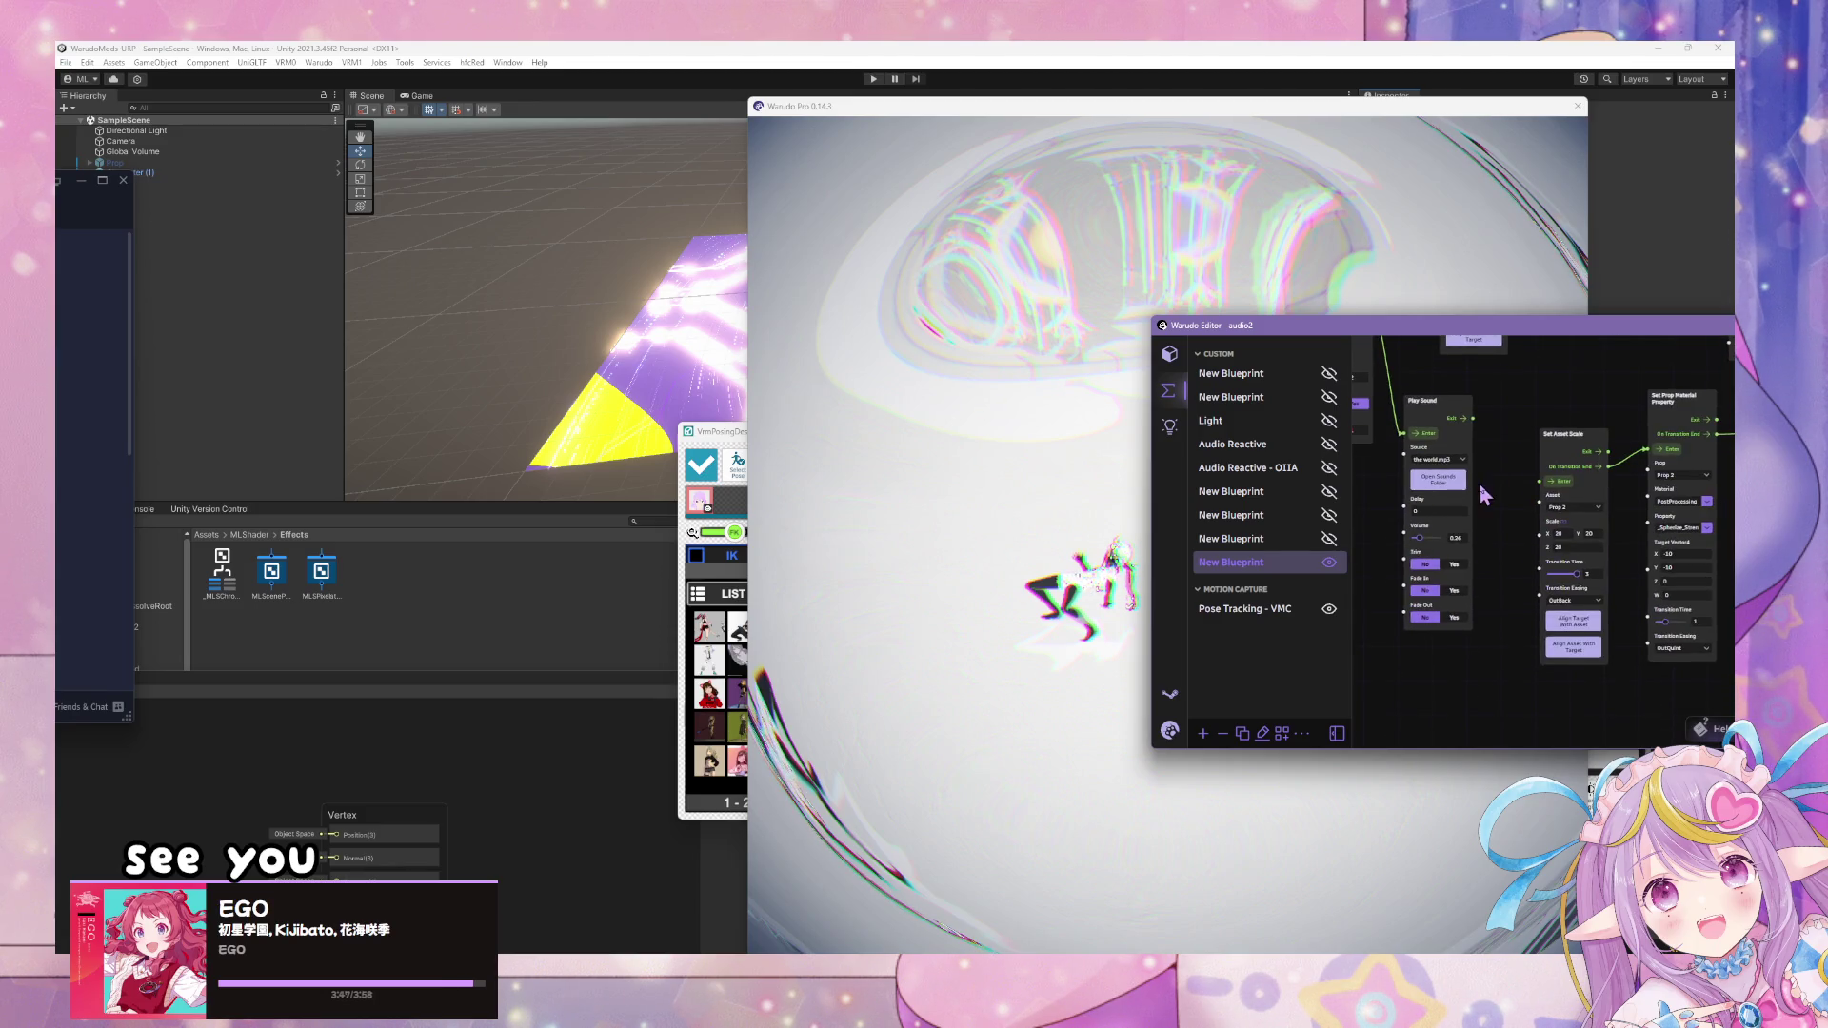
drag(1438, 401, 1418, 448)
click(1475, 431)
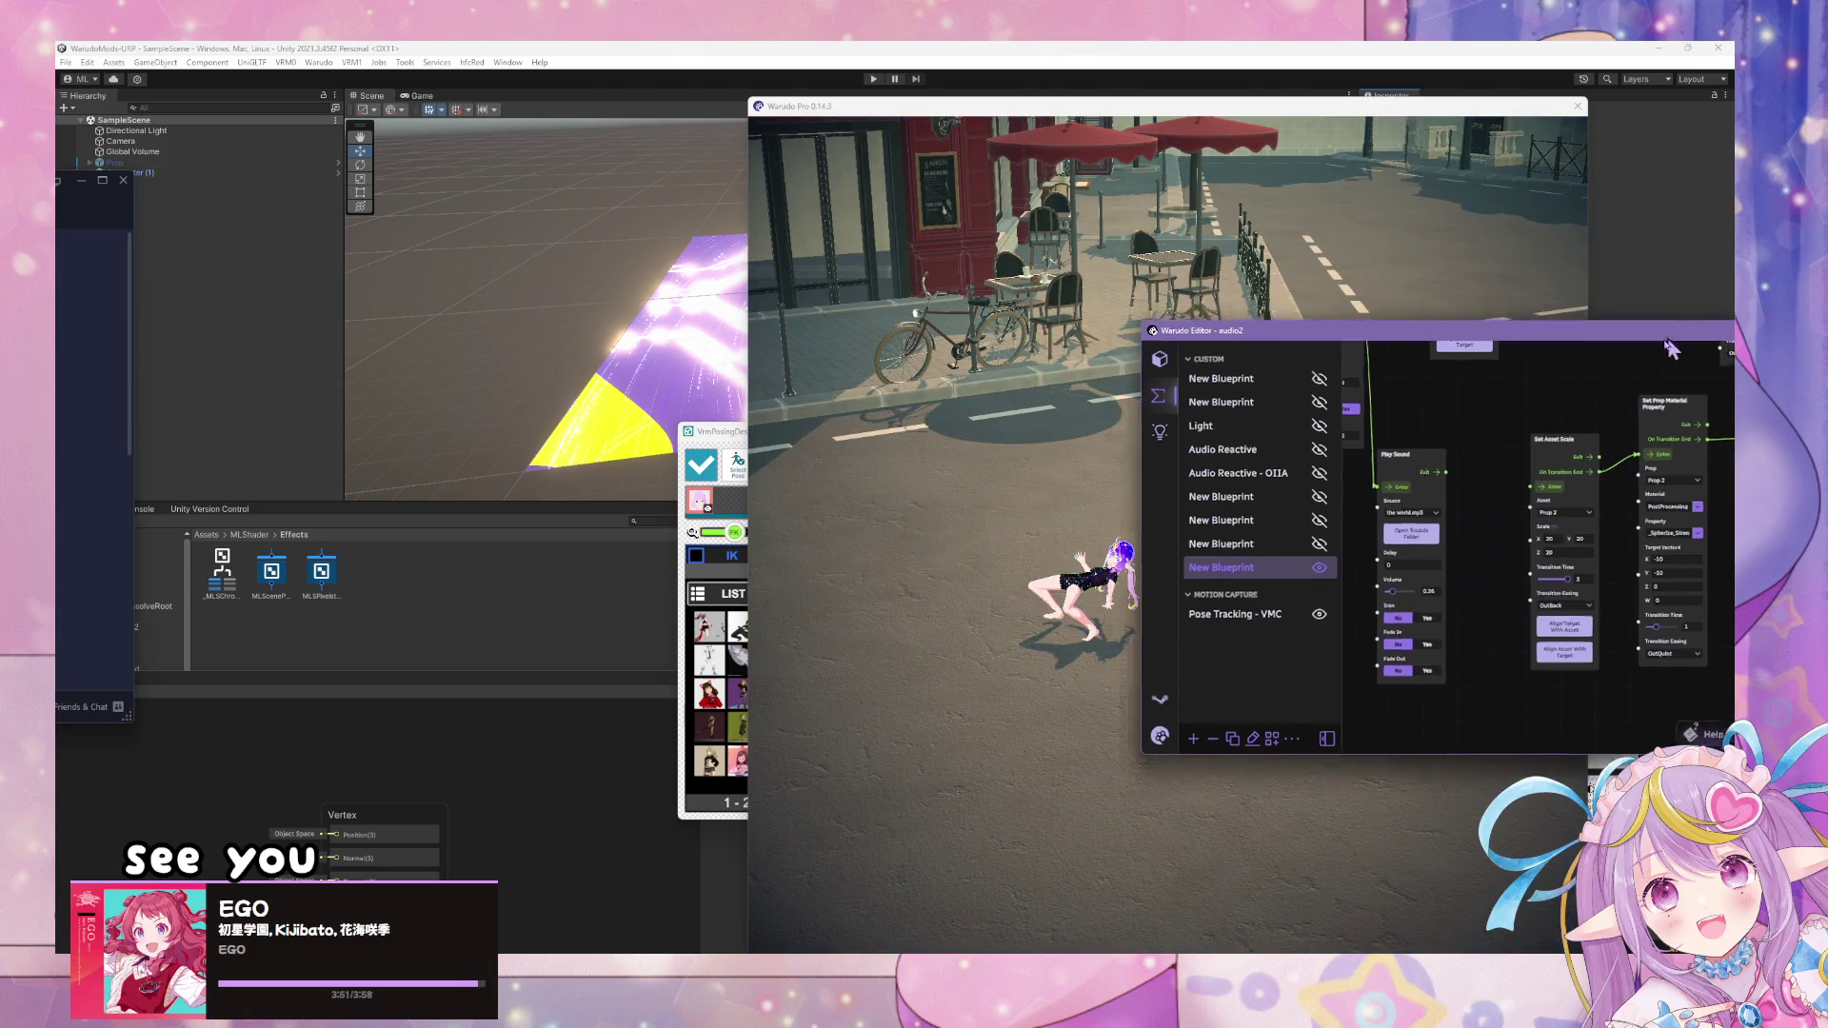
drag(1619, 326, 1339, 460)
- Add a Delay Control Flow node from a 'delay' palette search next to Play Sound
click(1581, 506)
text(play)
key(BackSpace)
key(BackSpace)
key(BackSpace)
text(delay)
mouse_move(1600, 560)
mouse_down()
mouse_move(1199, 549)
mouse_move(1226, 558)
mouse_up()
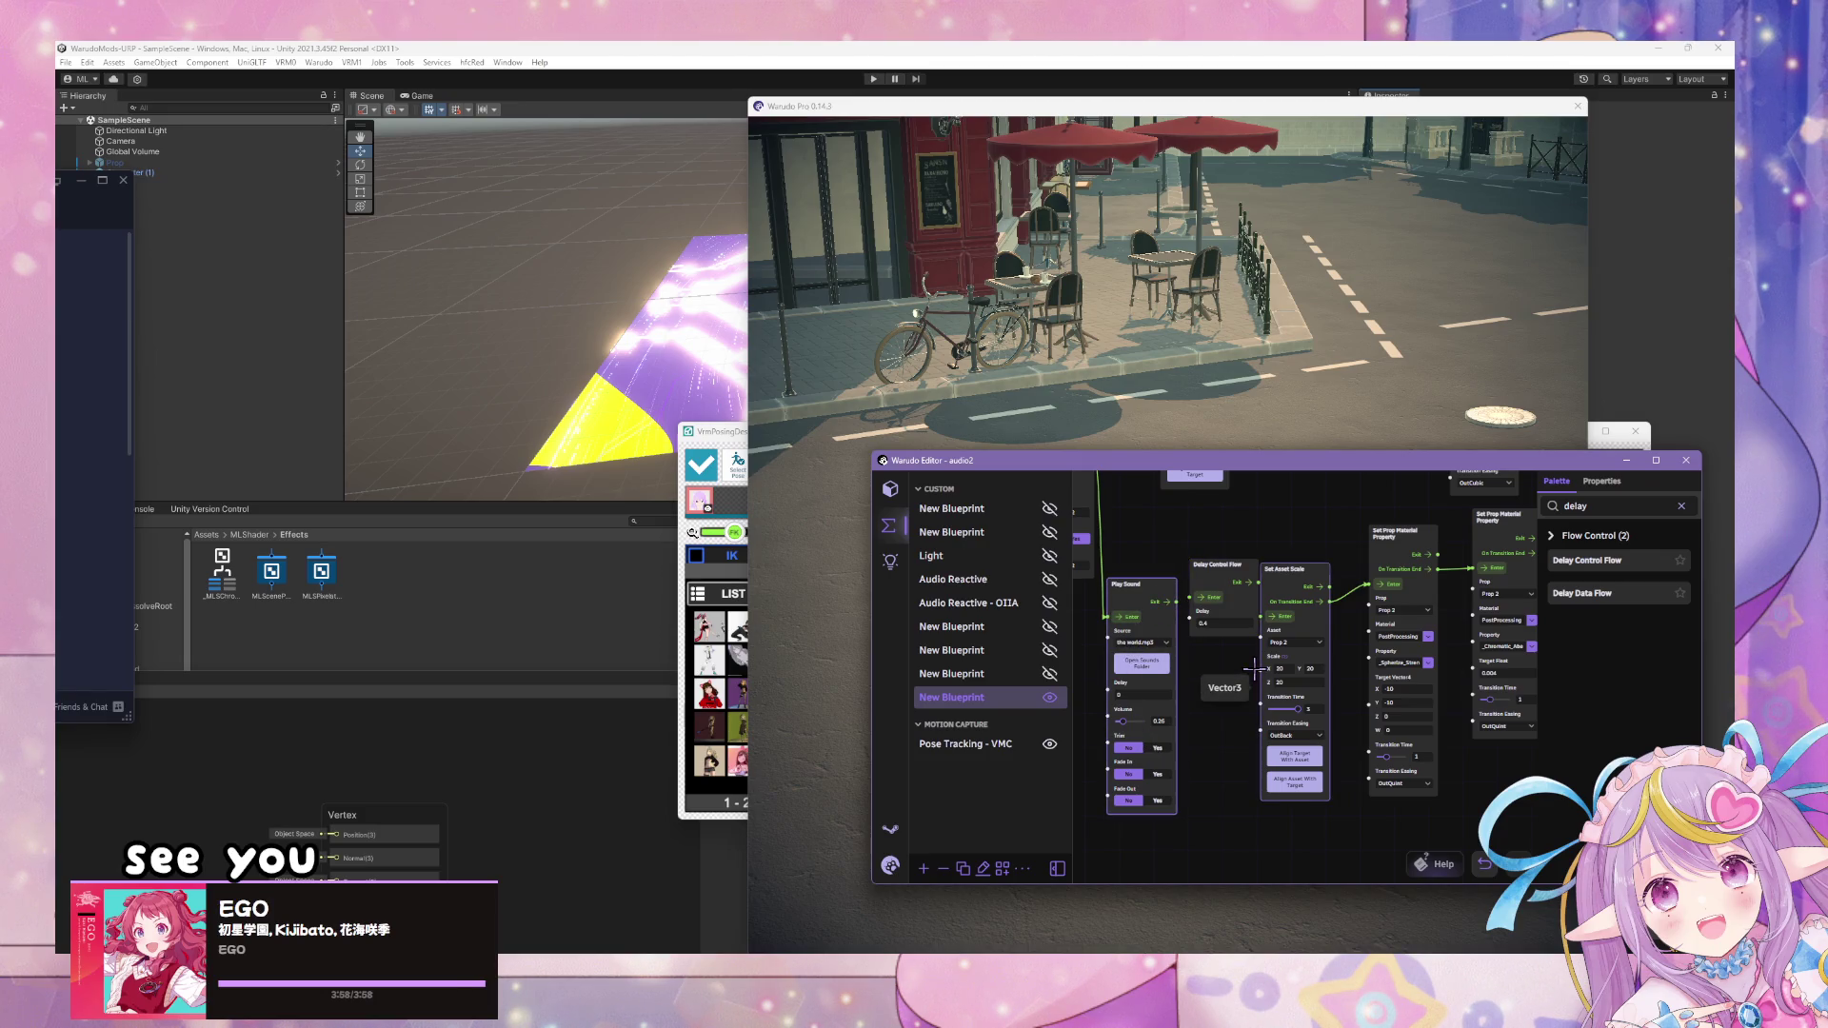
- Wire Delay Control Flow's Exit into Set Asset Scale's Enter and test the effect
click(1224, 623)
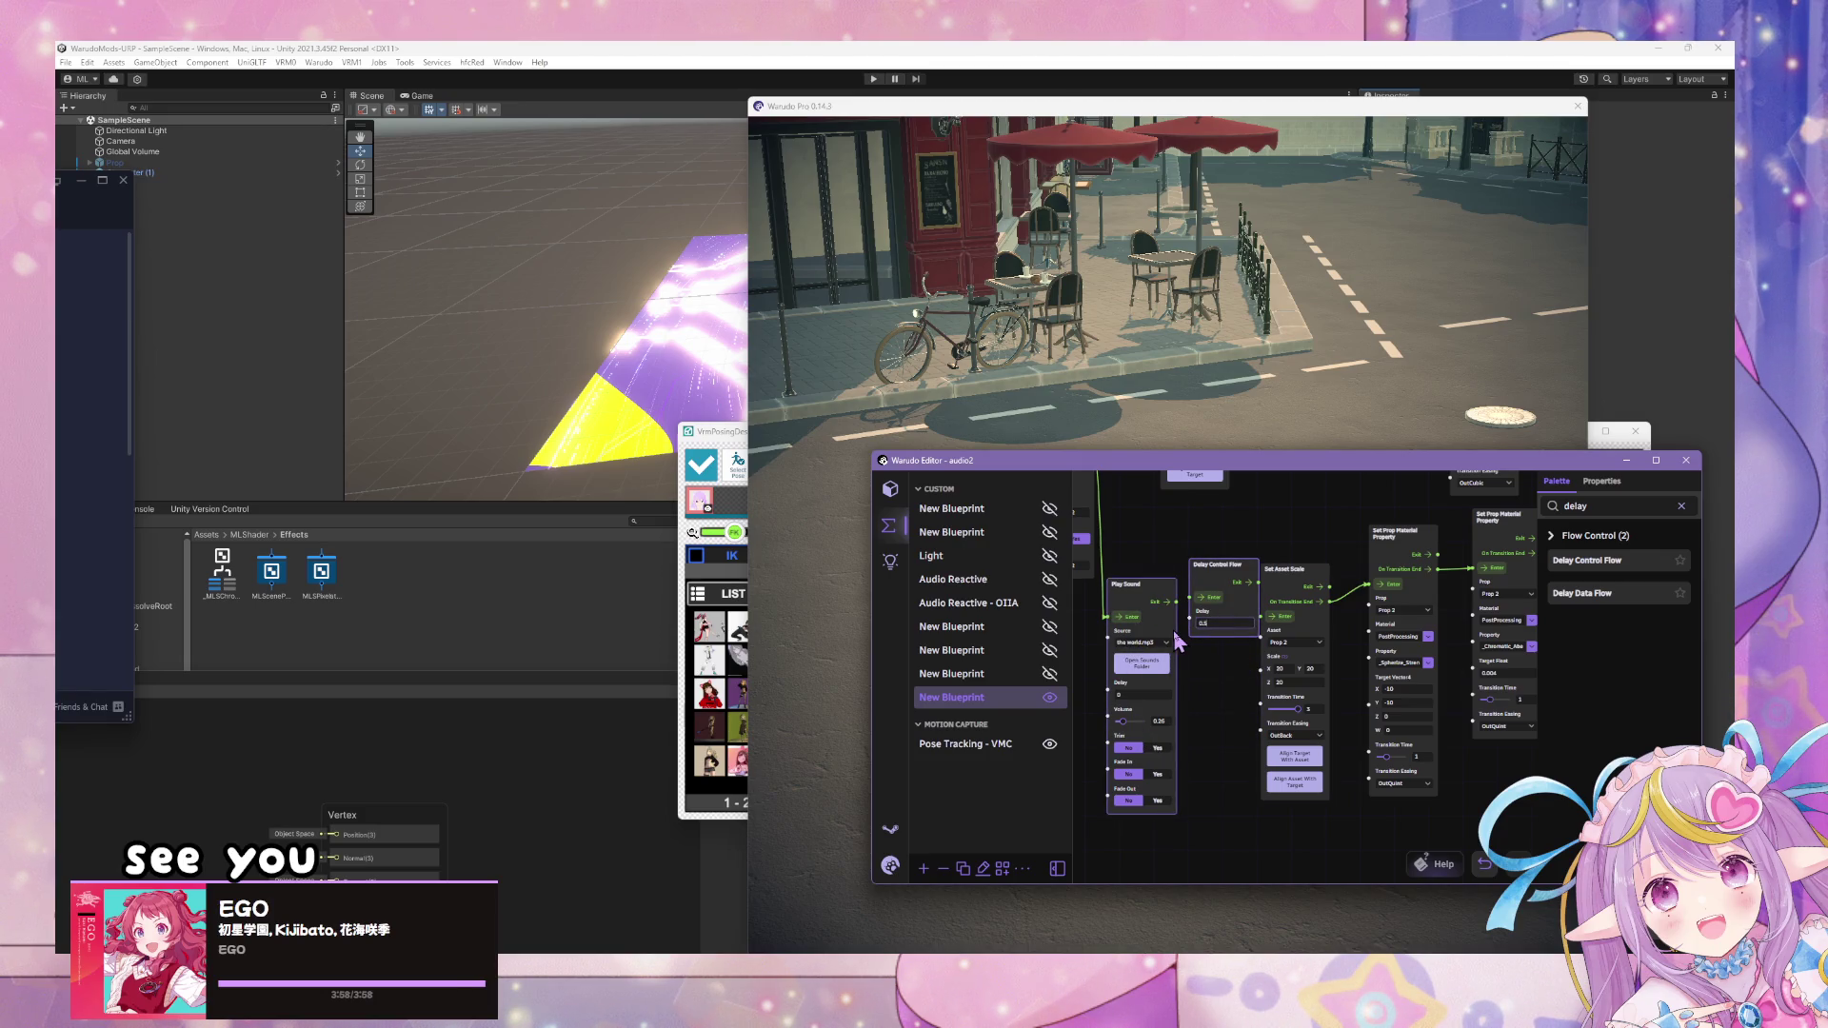
mouse_move(1215, 564)
mouse_down()
mouse_move(1203, 589)
mouse_move(1274, 616)
mouse_up()
click(1265, 285)
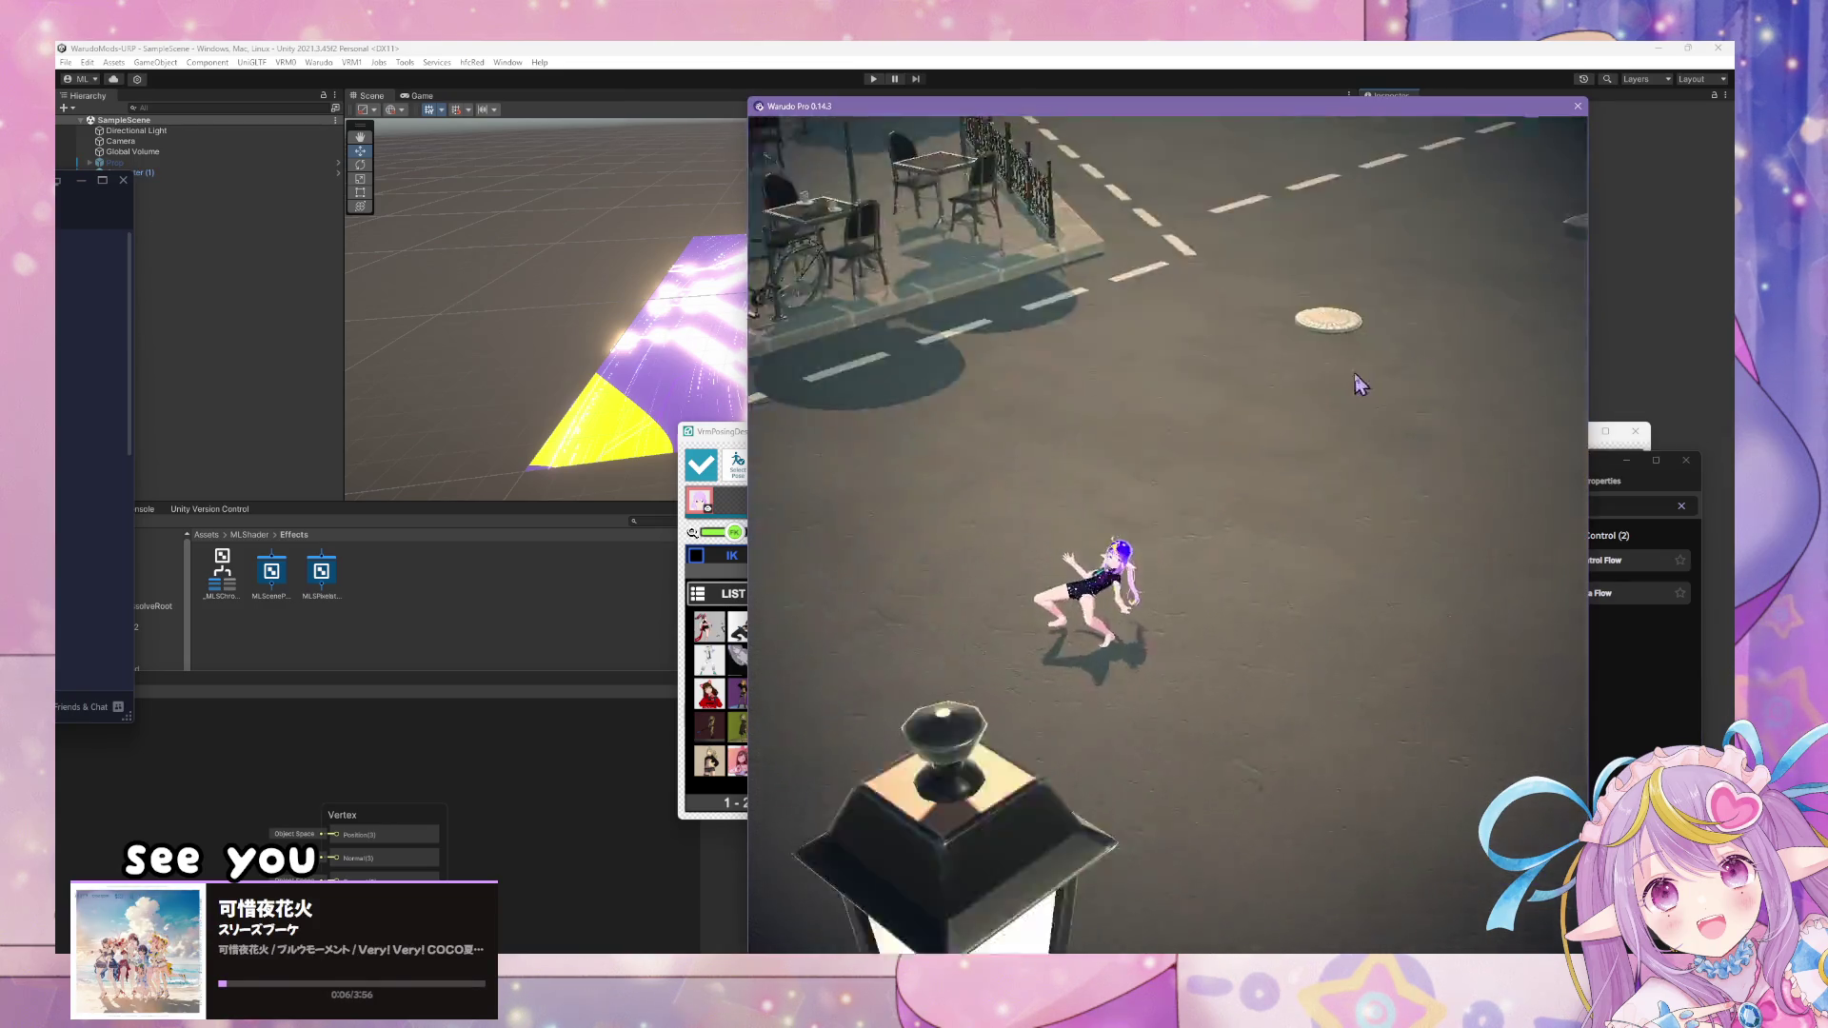
click(1618, 457)
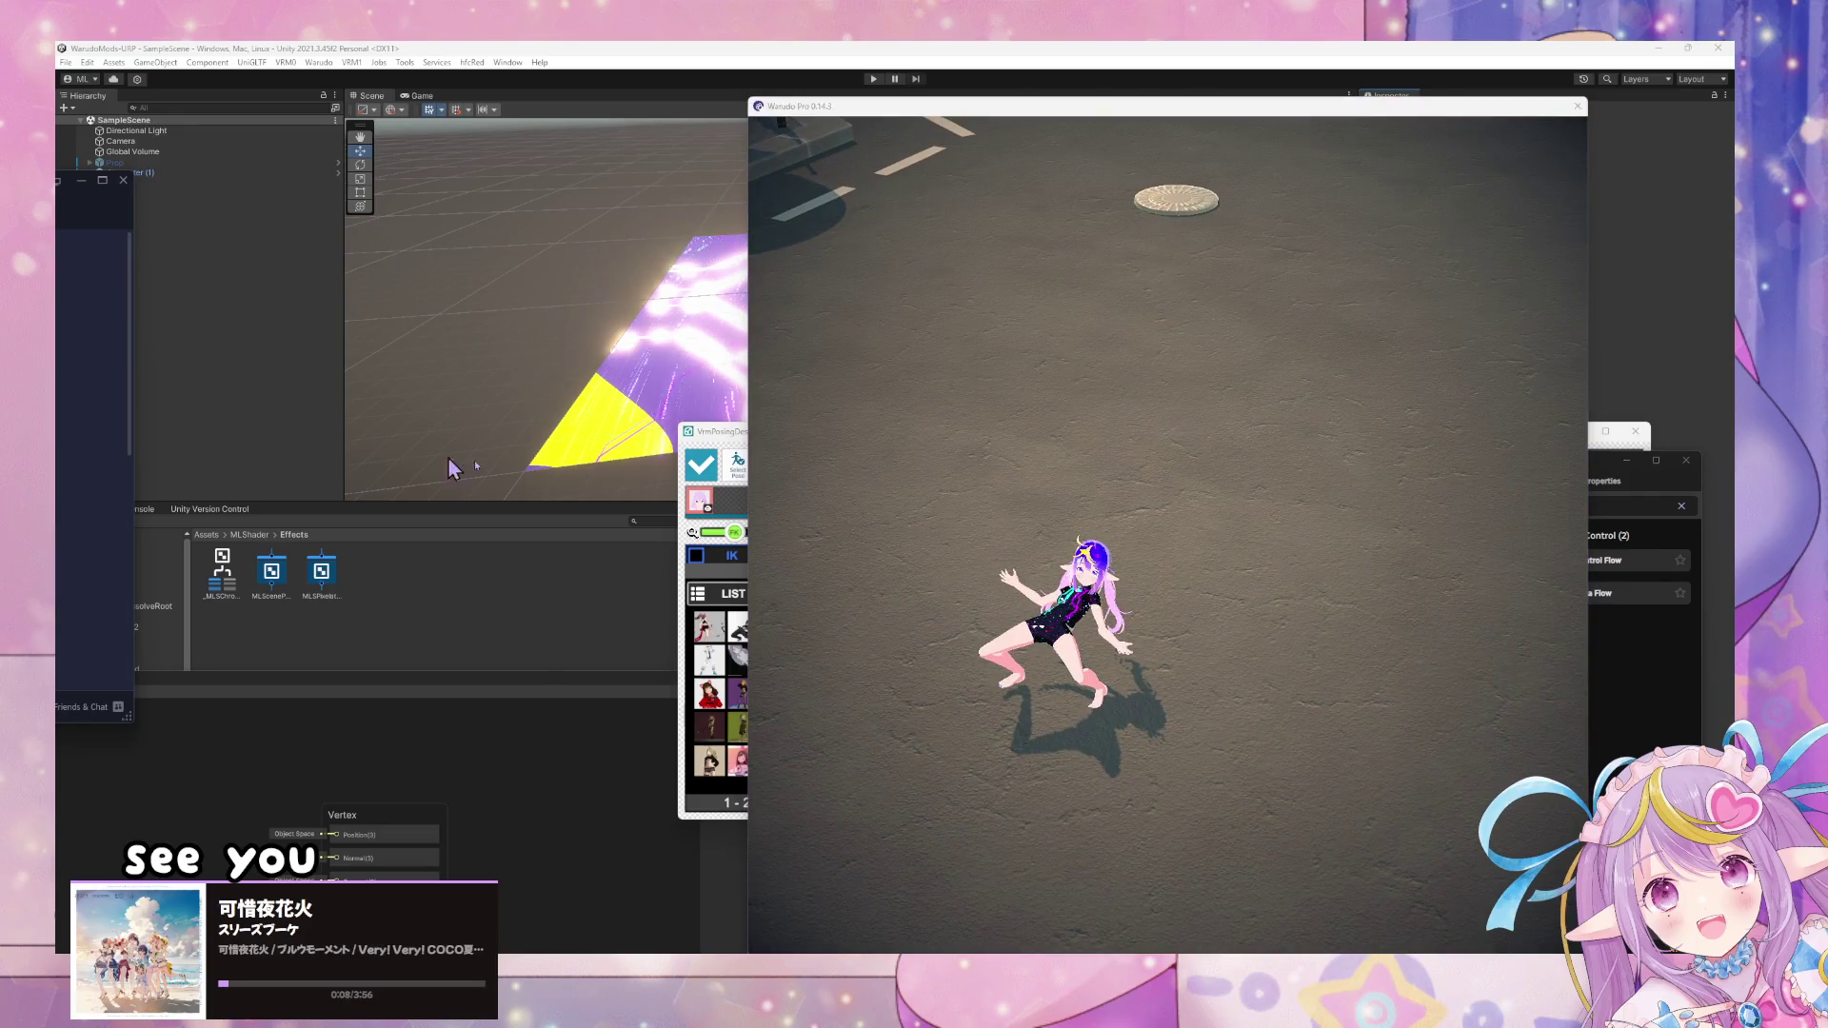
click(1404, 488)
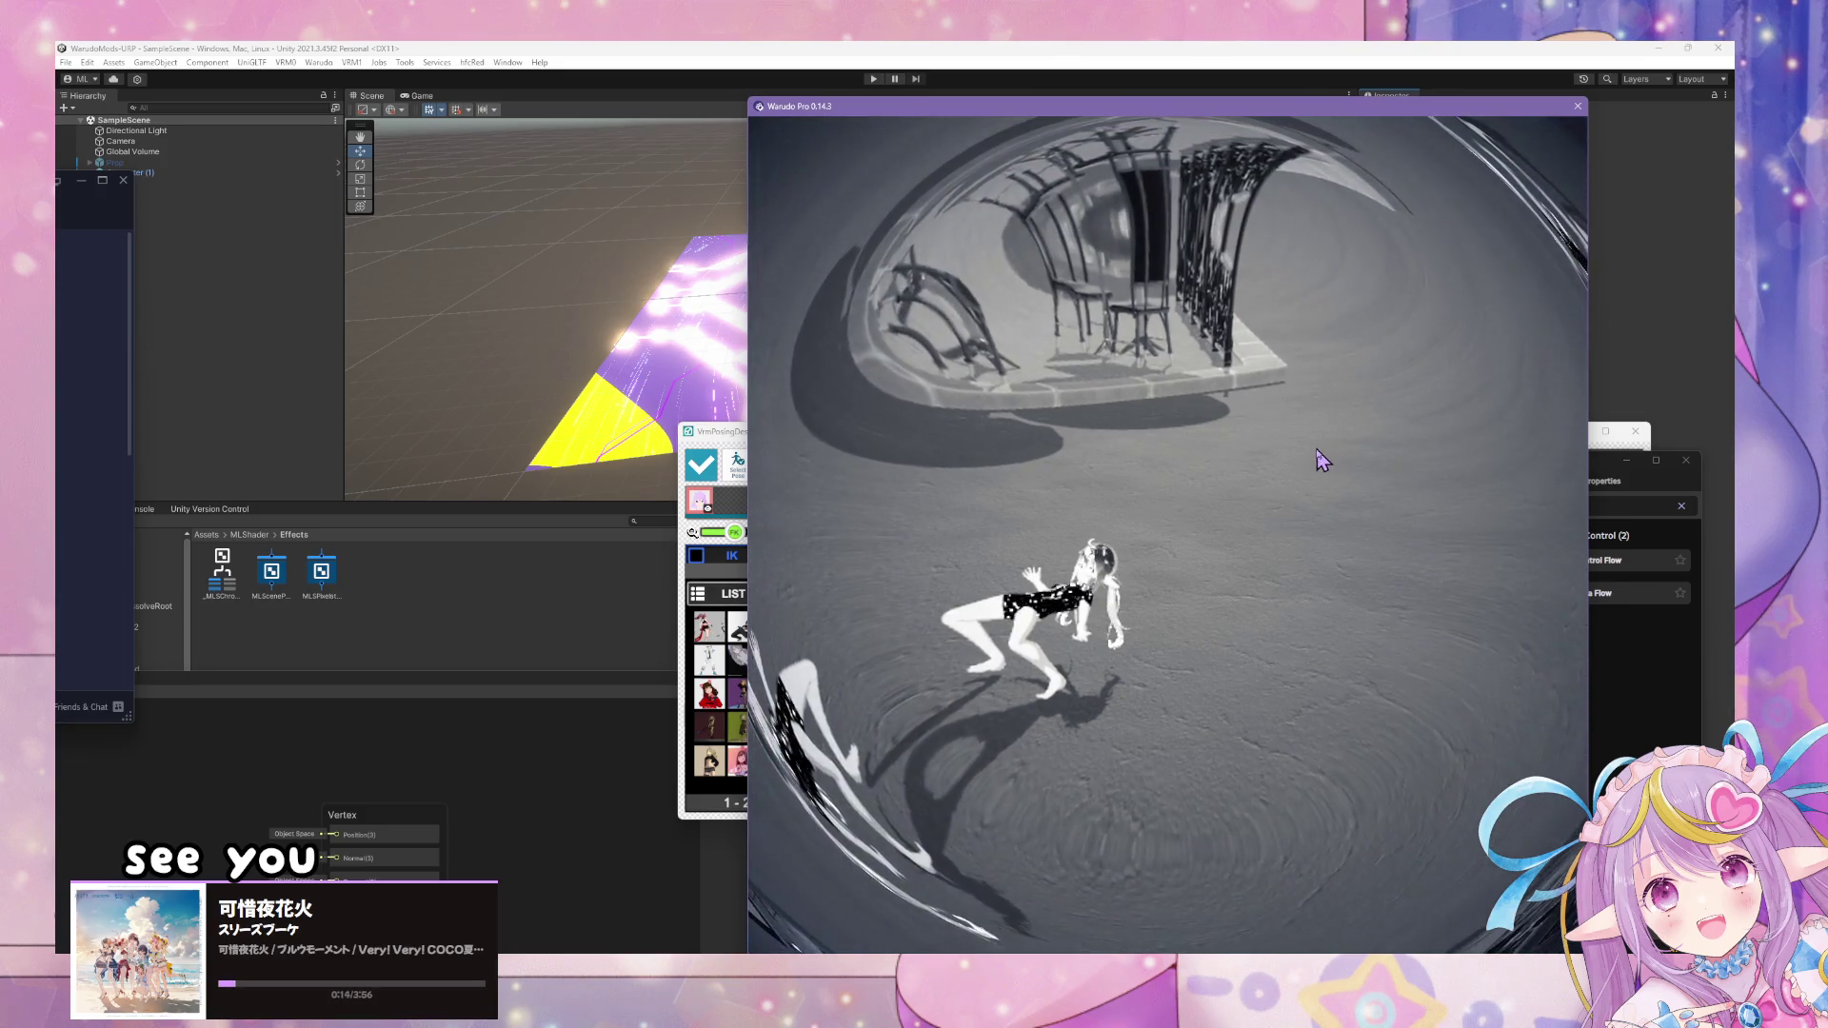
- Move the Invert and chromatic aberration property nodes lower in the blueprint
key(alt+Tab)
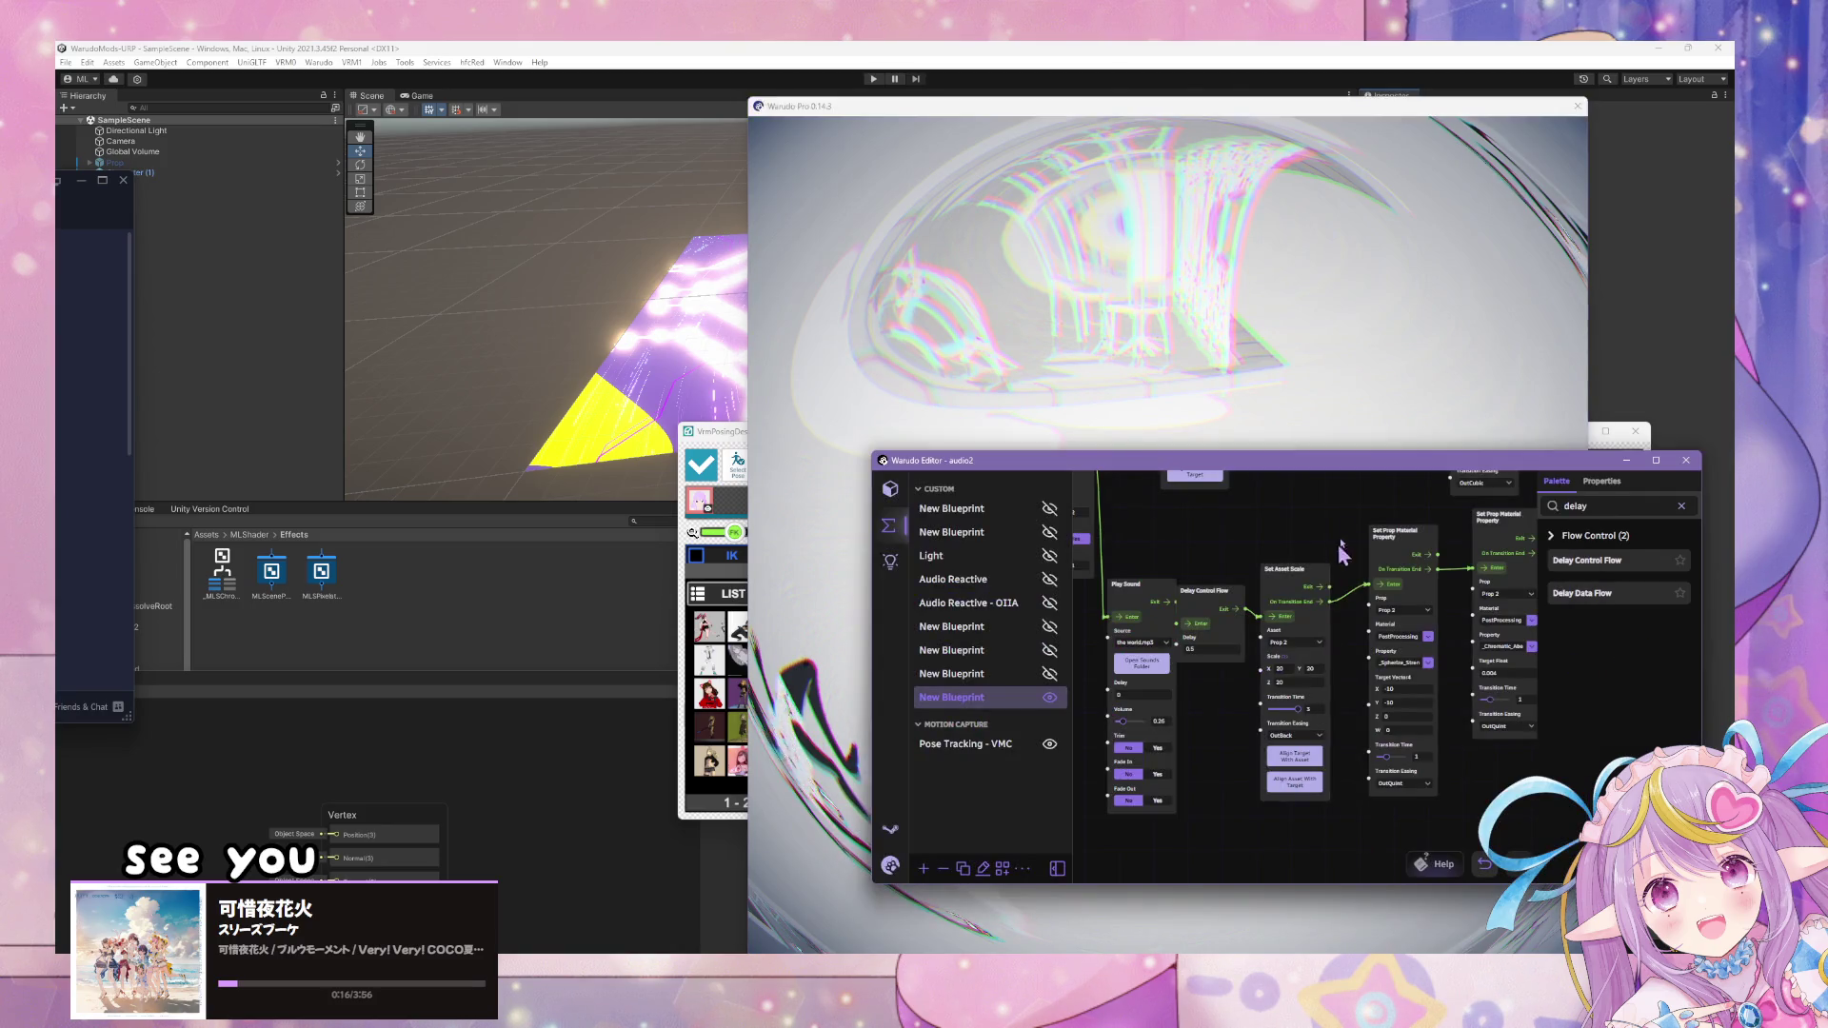
drag(1486, 534, 1444, 604)
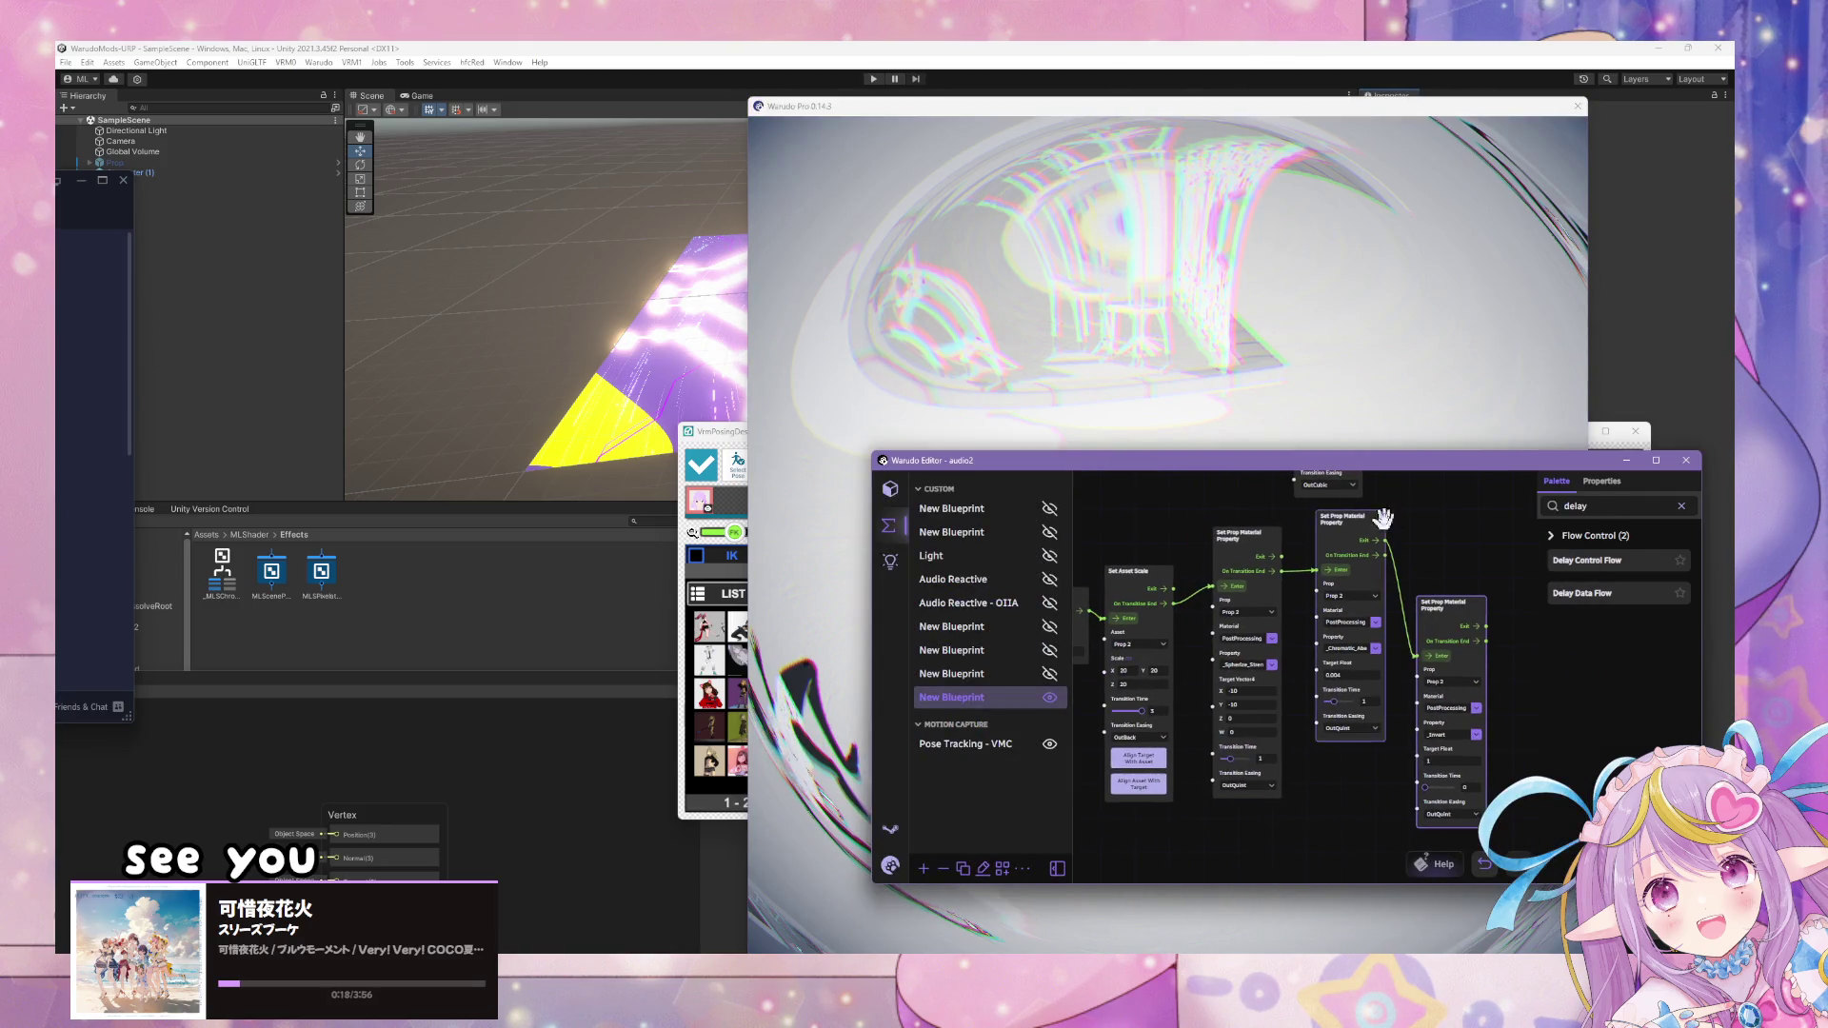
drag(1375, 519, 1371, 558)
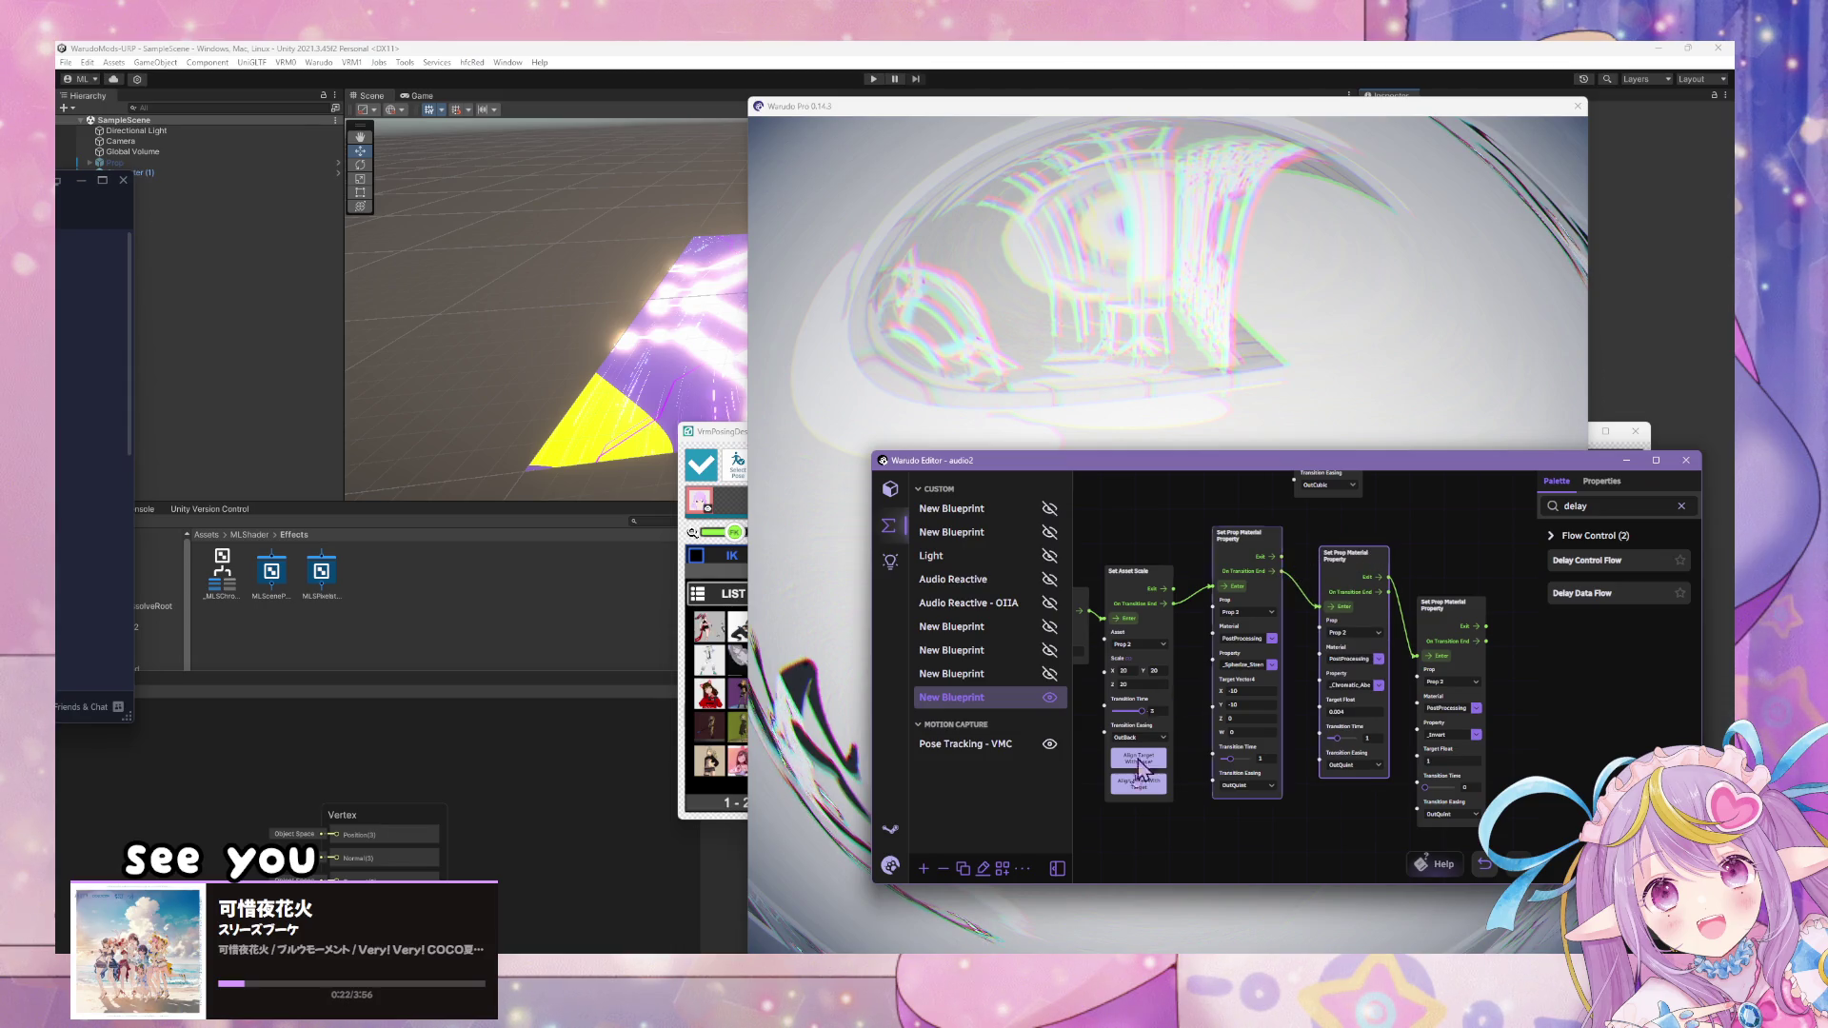
mouse_move(1041, 955)
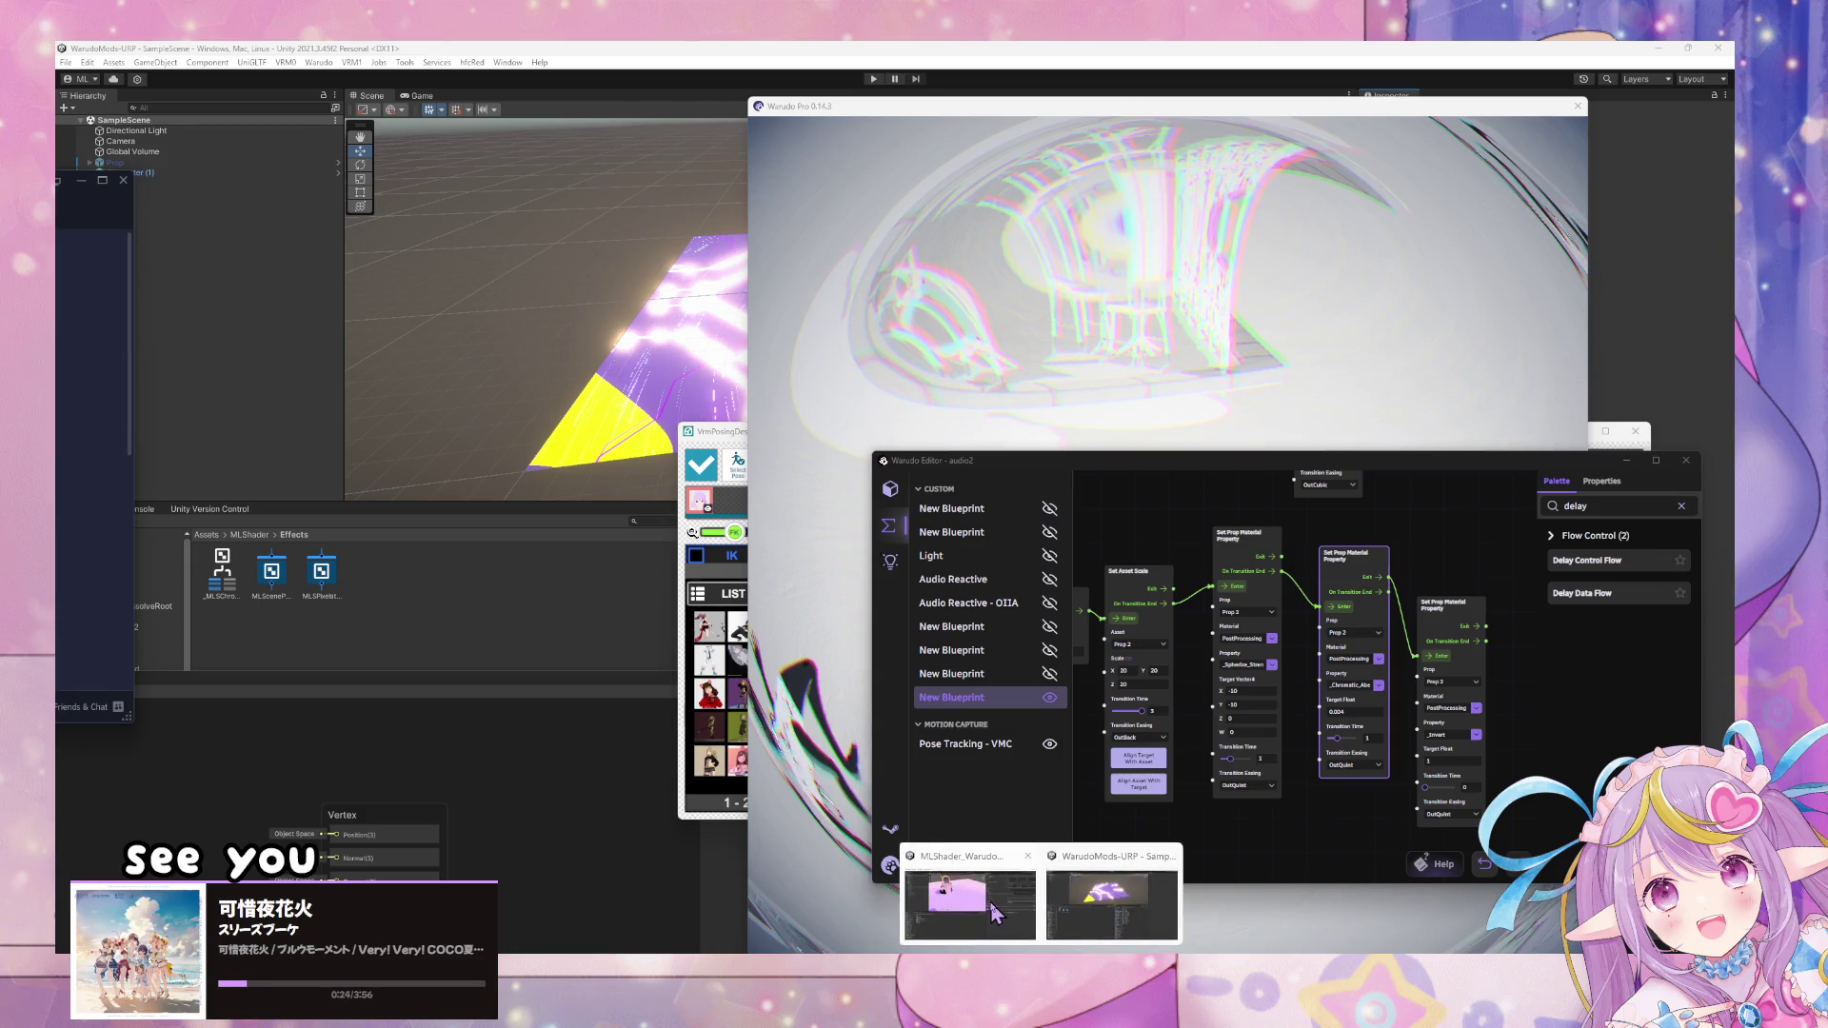
mouse_move(1088, 932)
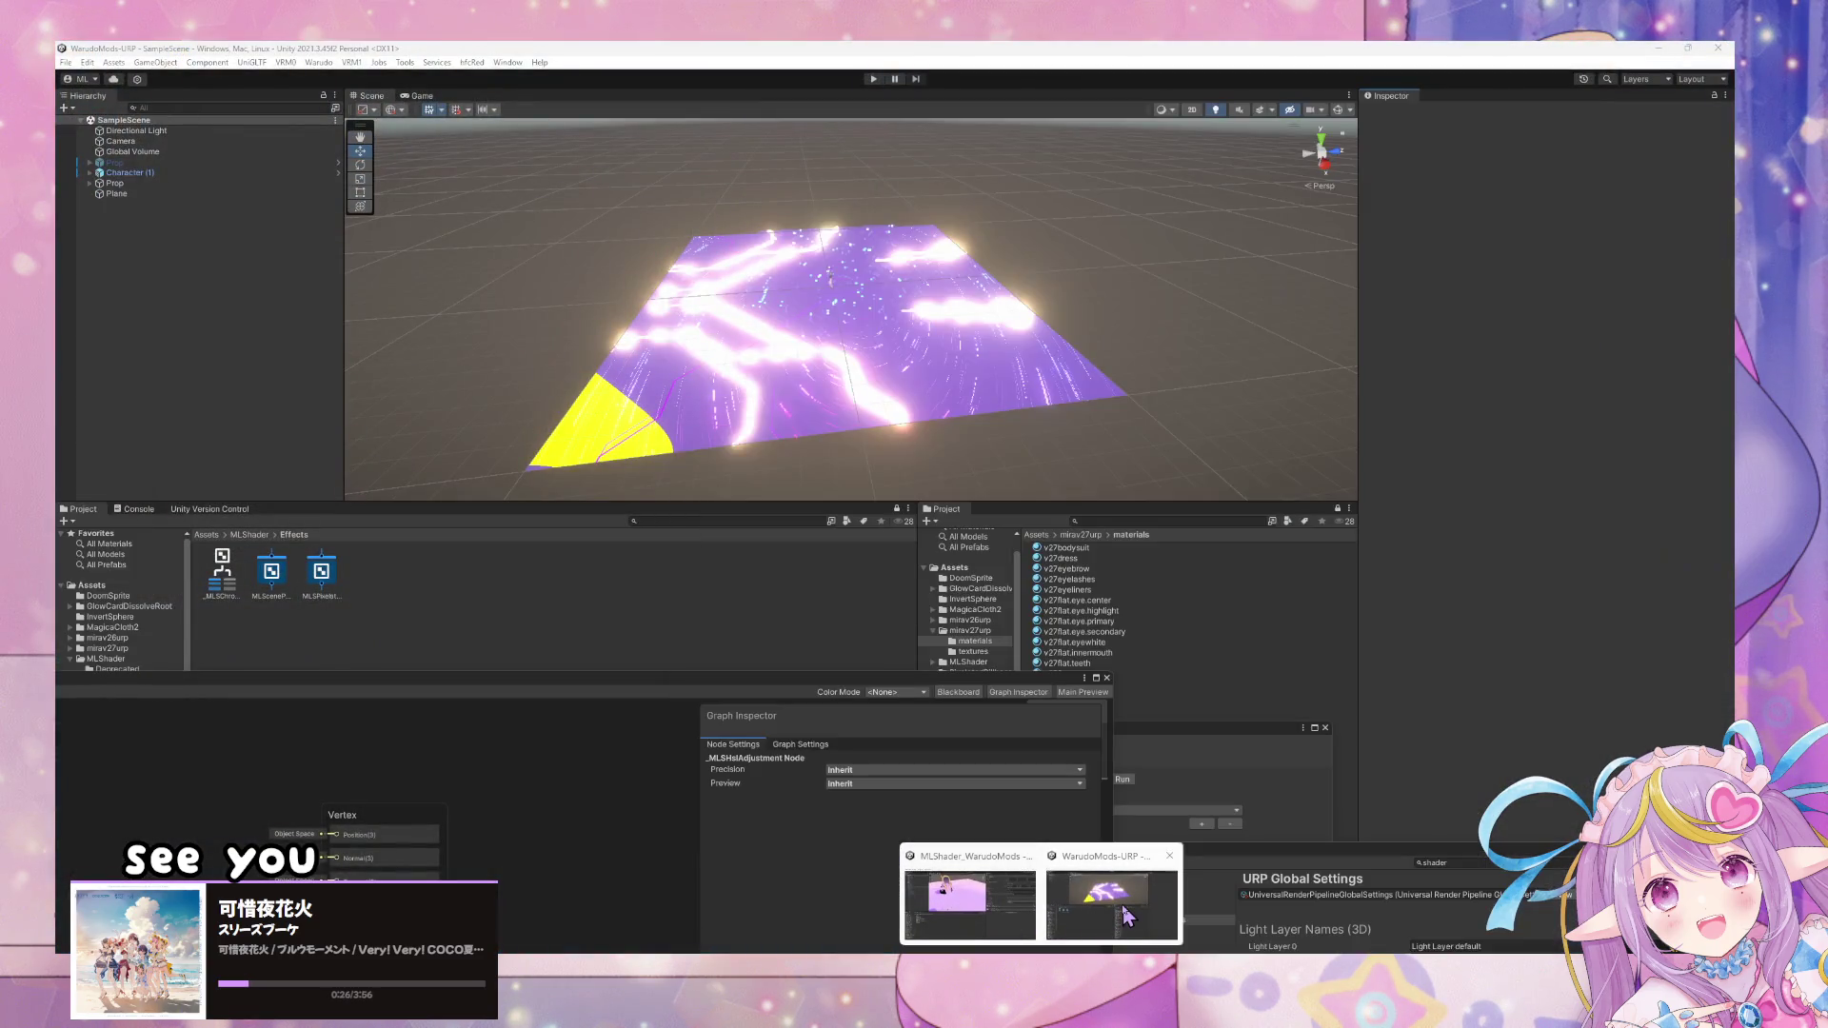
- Open the MLScenePostProcessing shader graph in Unity, enlarged with the Contrast nodes visible
click(1088, 931)
click(590, 691)
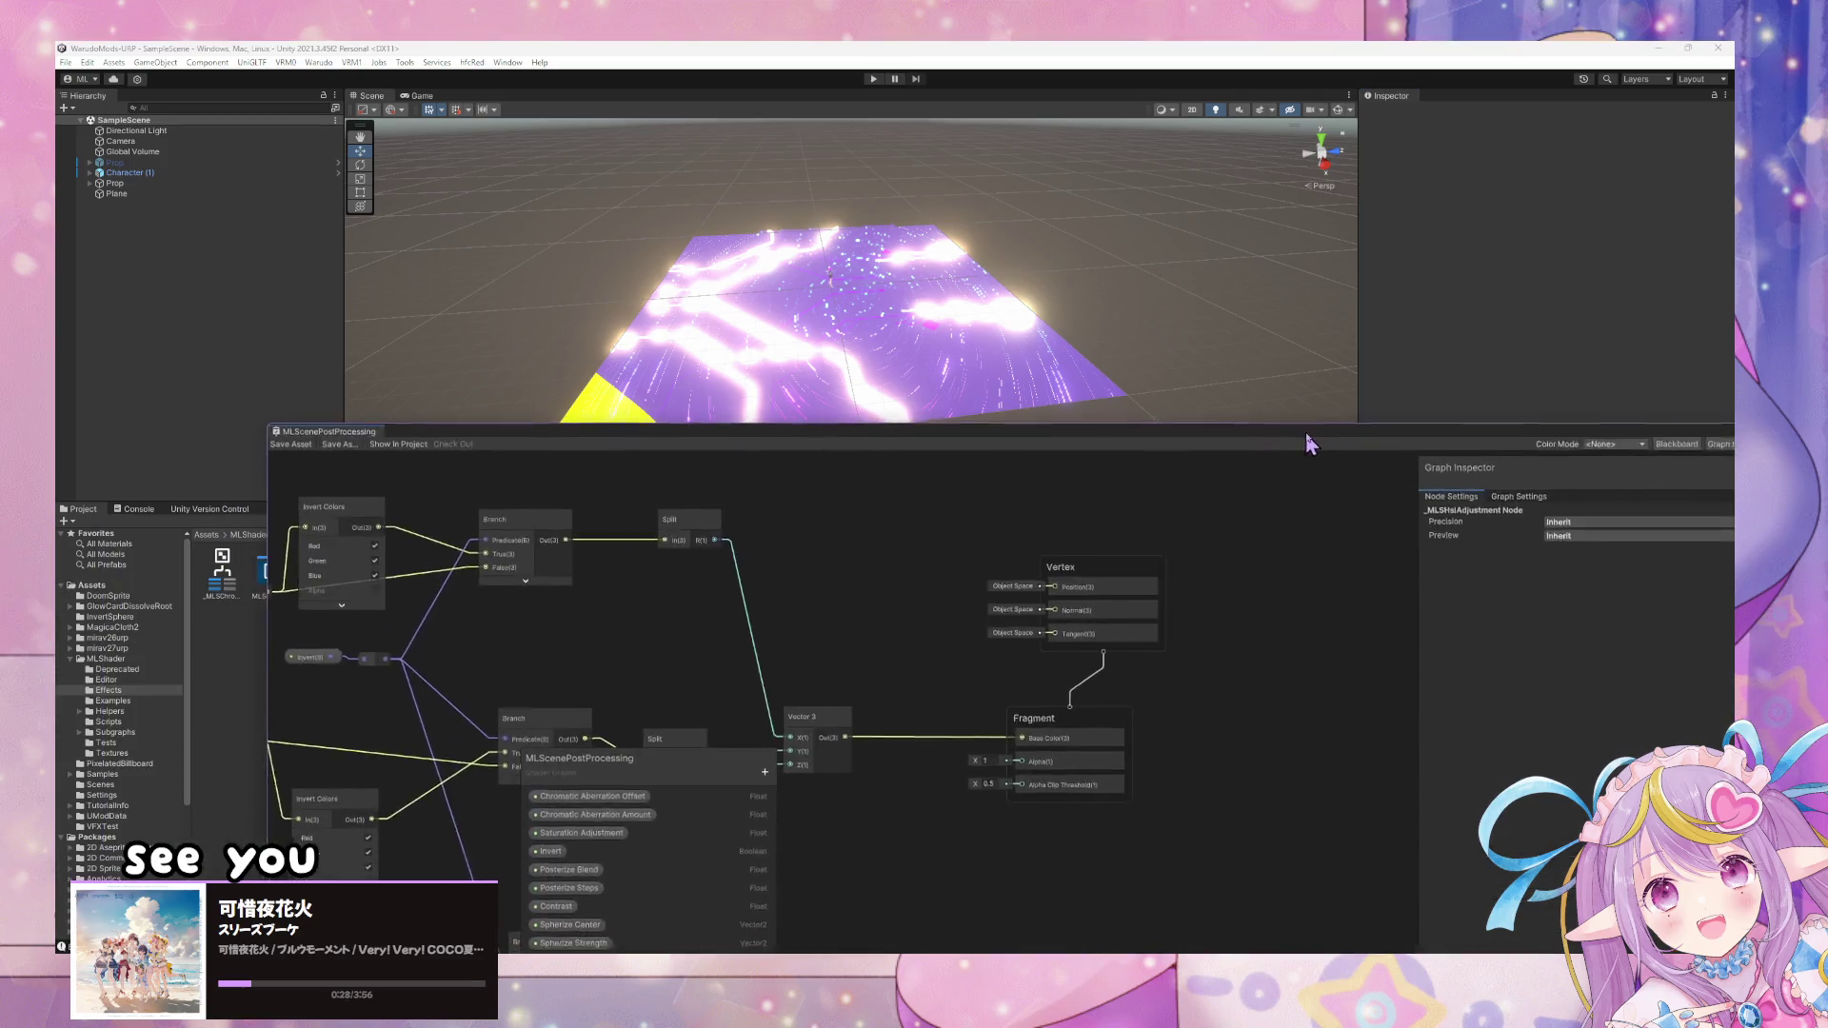
drag(590, 416, 1187, 278)
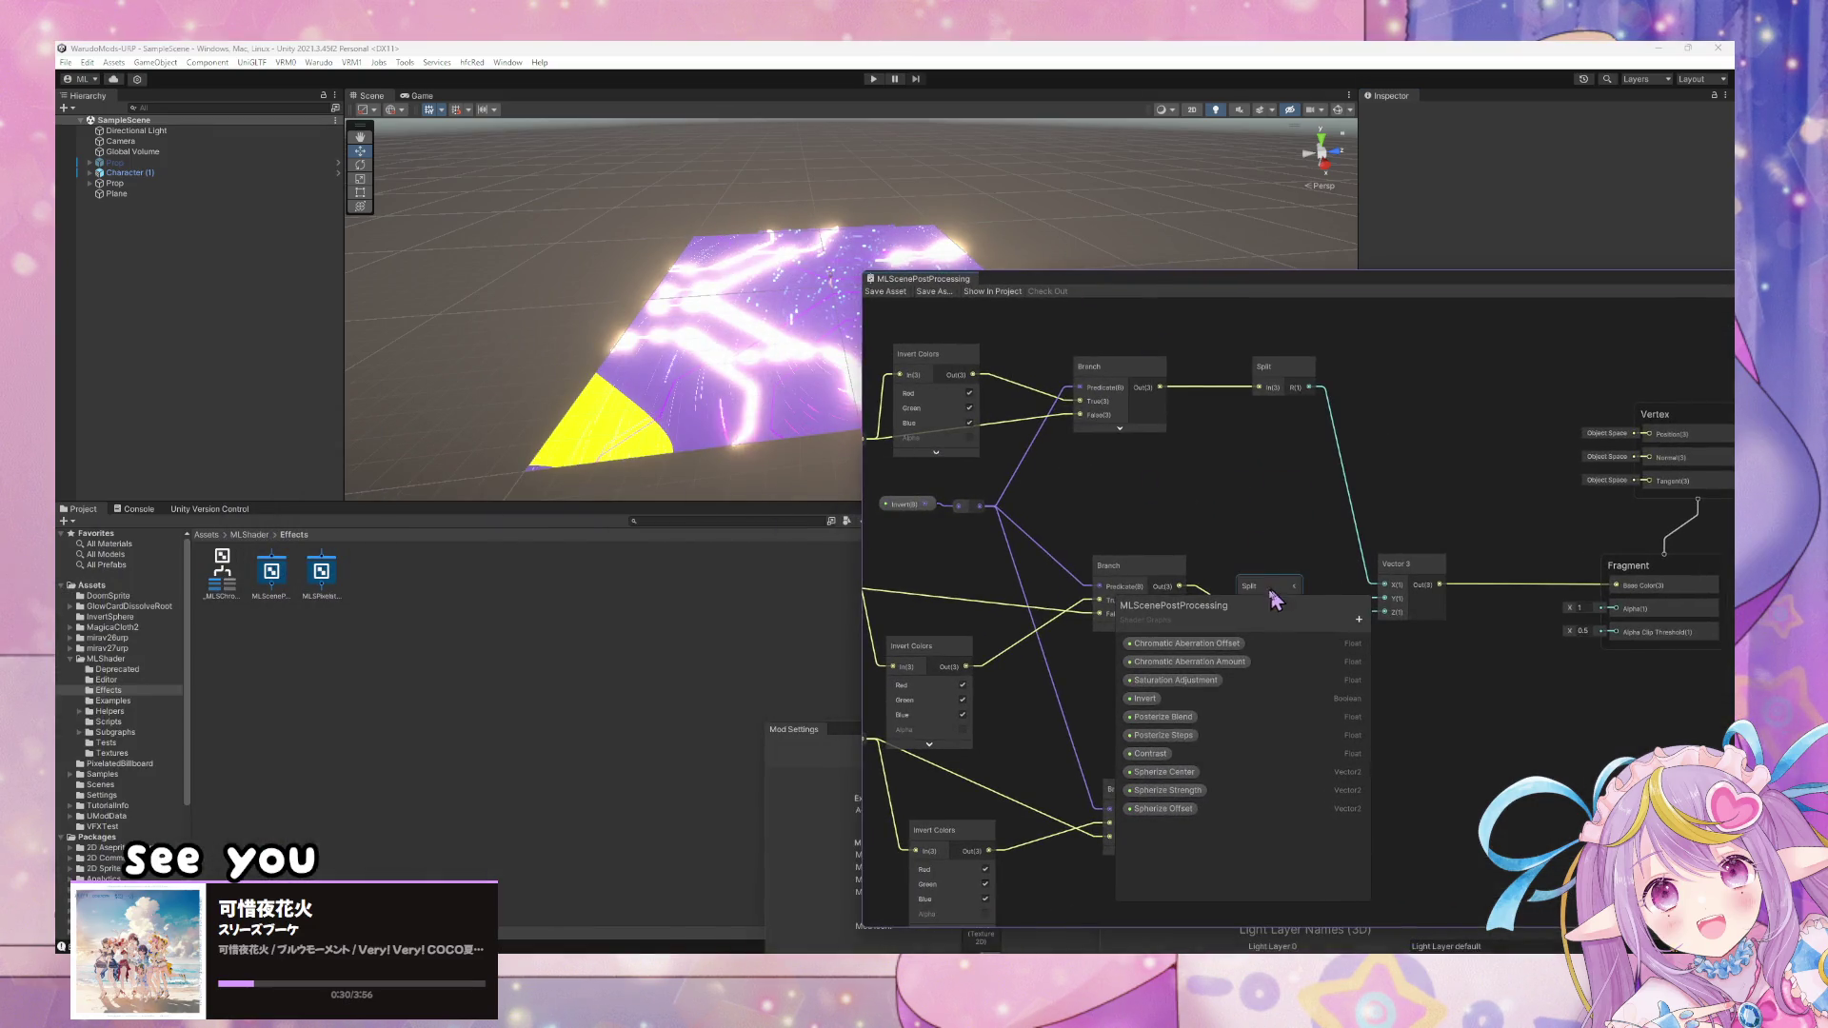
drag(1257, 611, 1581, 632)
mouse_move(1185, 491)
mouse_down()
mouse_move(1349, 571)
mouse_move(1500, 505)
mouse_move(992, 436)
mouse_move(1204, 661)
mouse_move(1314, 609)
mouse_up()
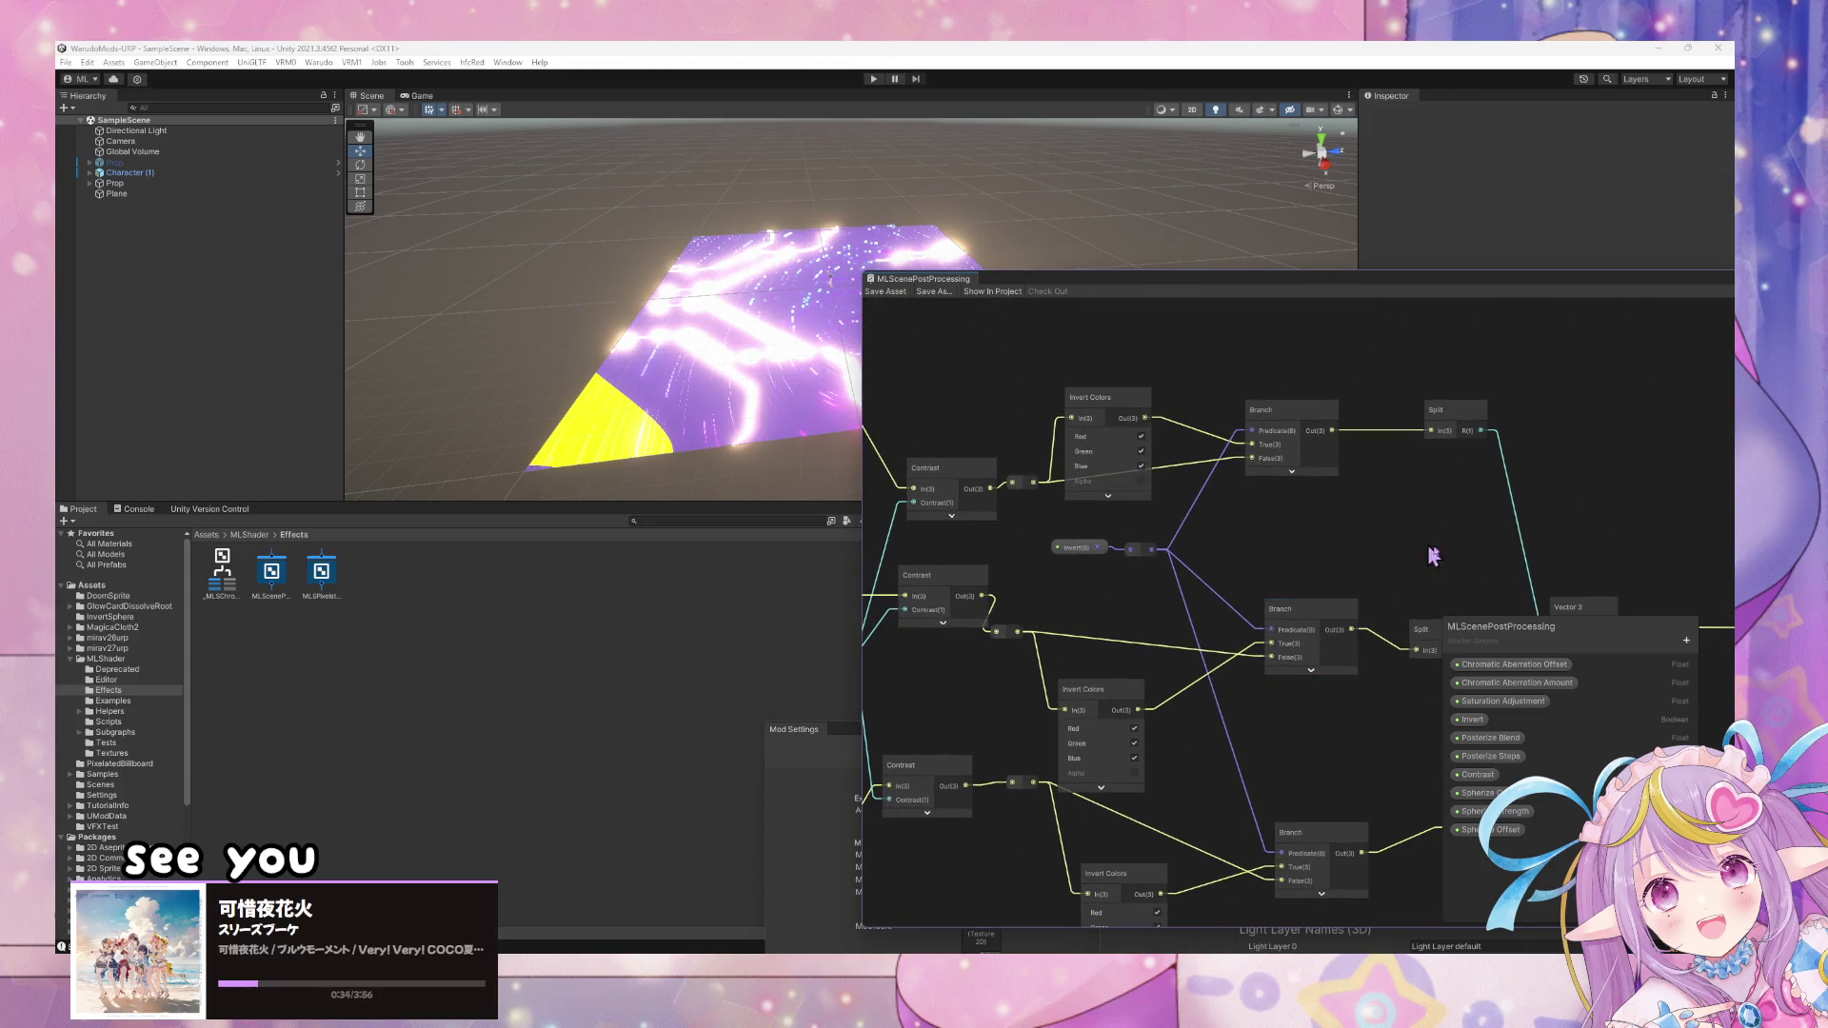
double_click(1330, 288)
- Add a Float property named Invert Blend and place it just below Invert
click(1302, 503)
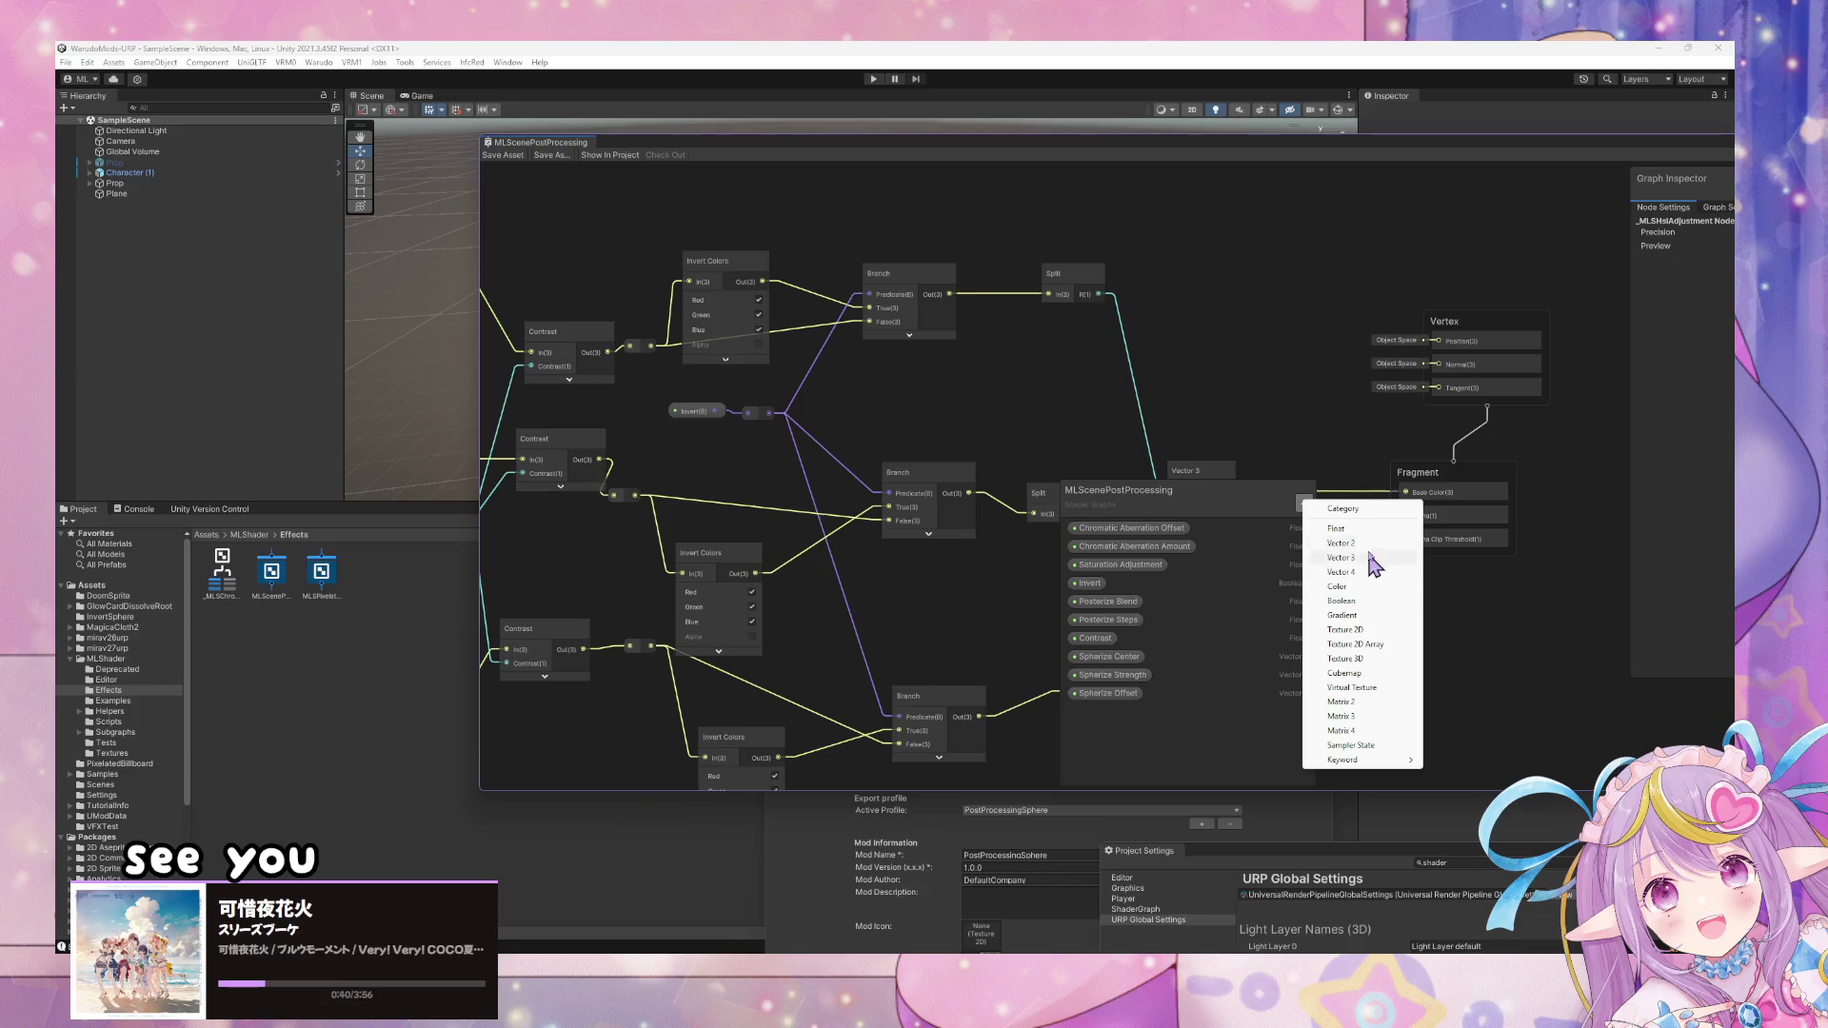
click(1371, 531)
text(Invert Blend)
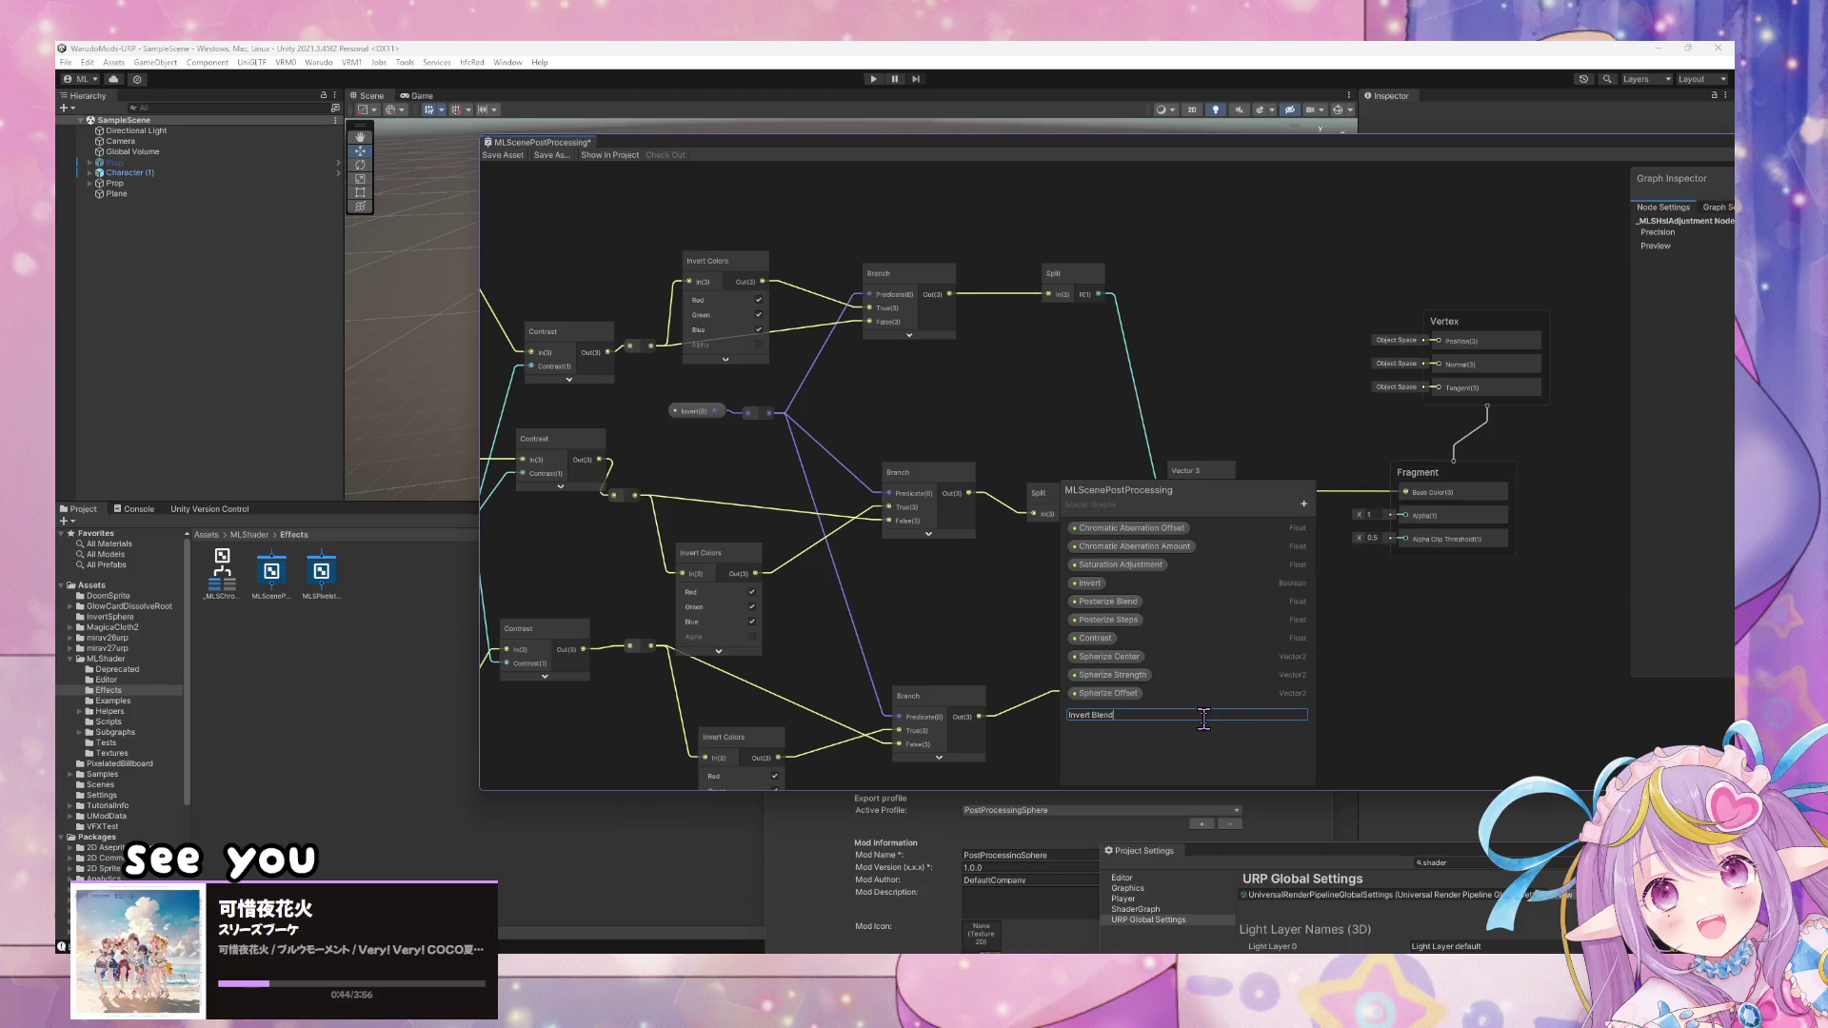
key(Return)
drag(1100, 715, 1095, 602)
drag(1494, 145, 967, 160)
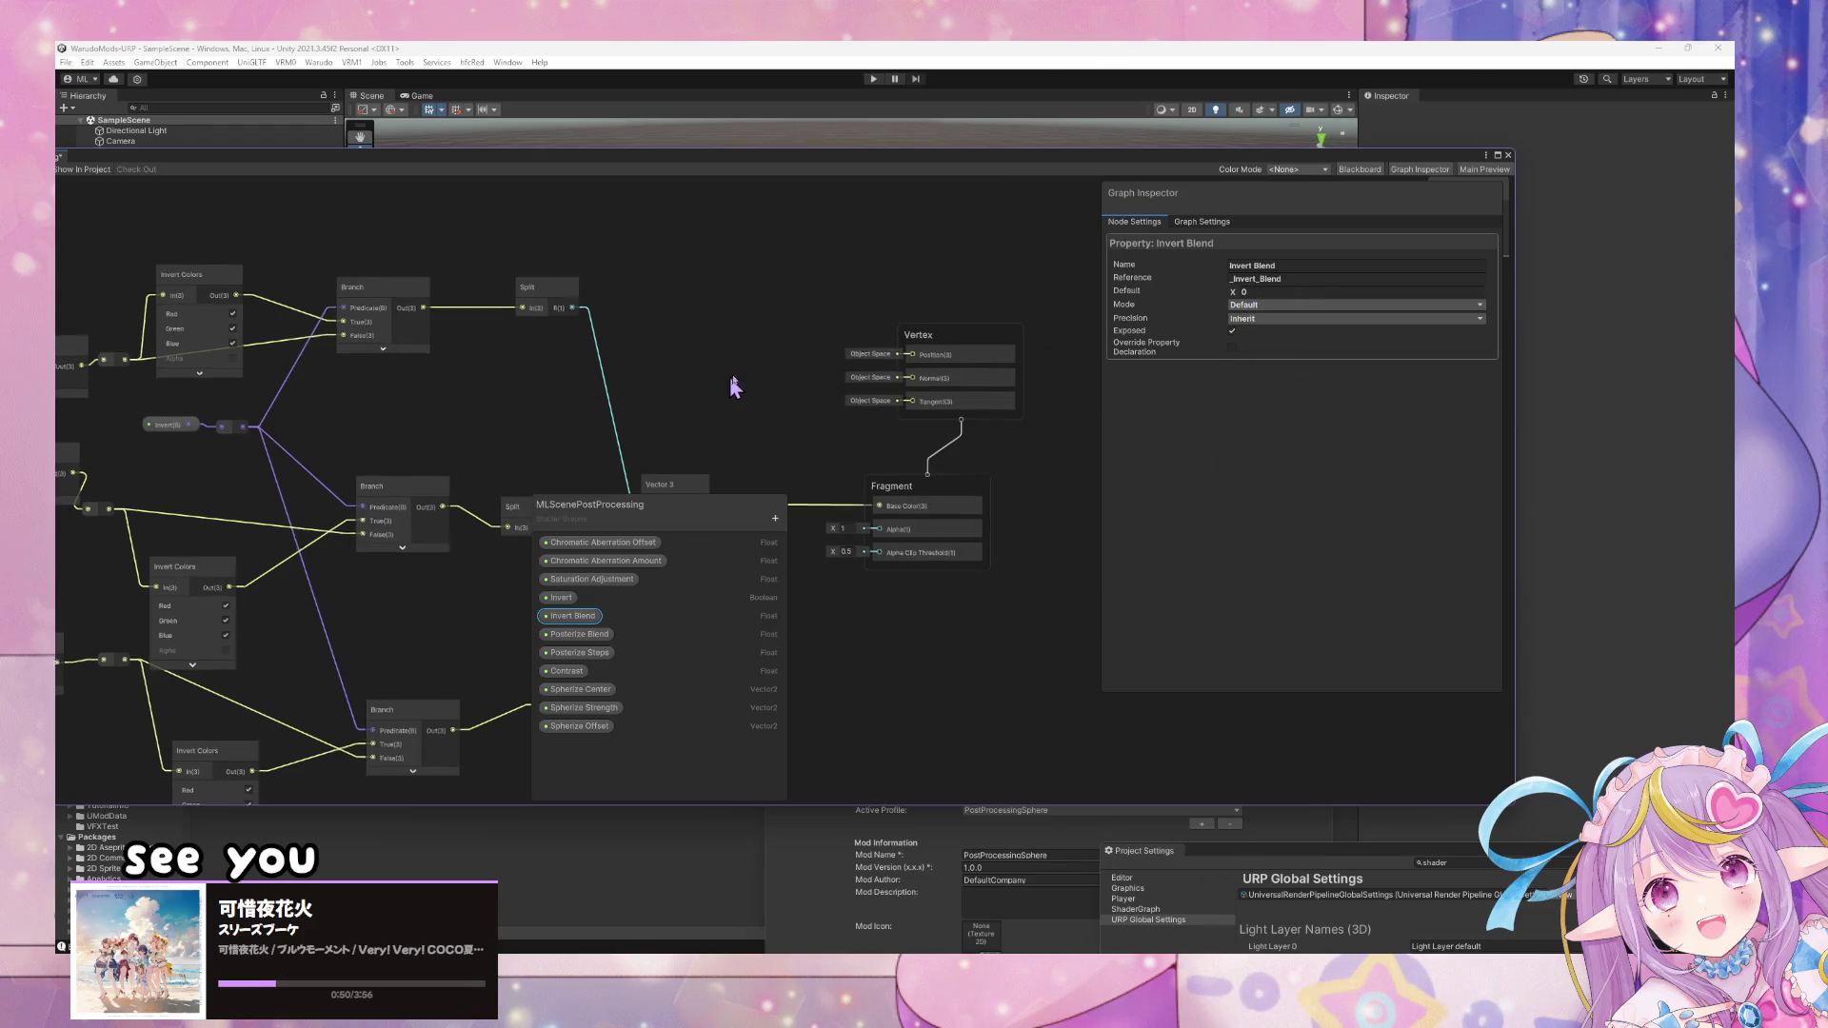
- Set Invert Blend's mode to Slider and drop an Invert Blend node onto the graph
drag(734, 388, 772, 441)
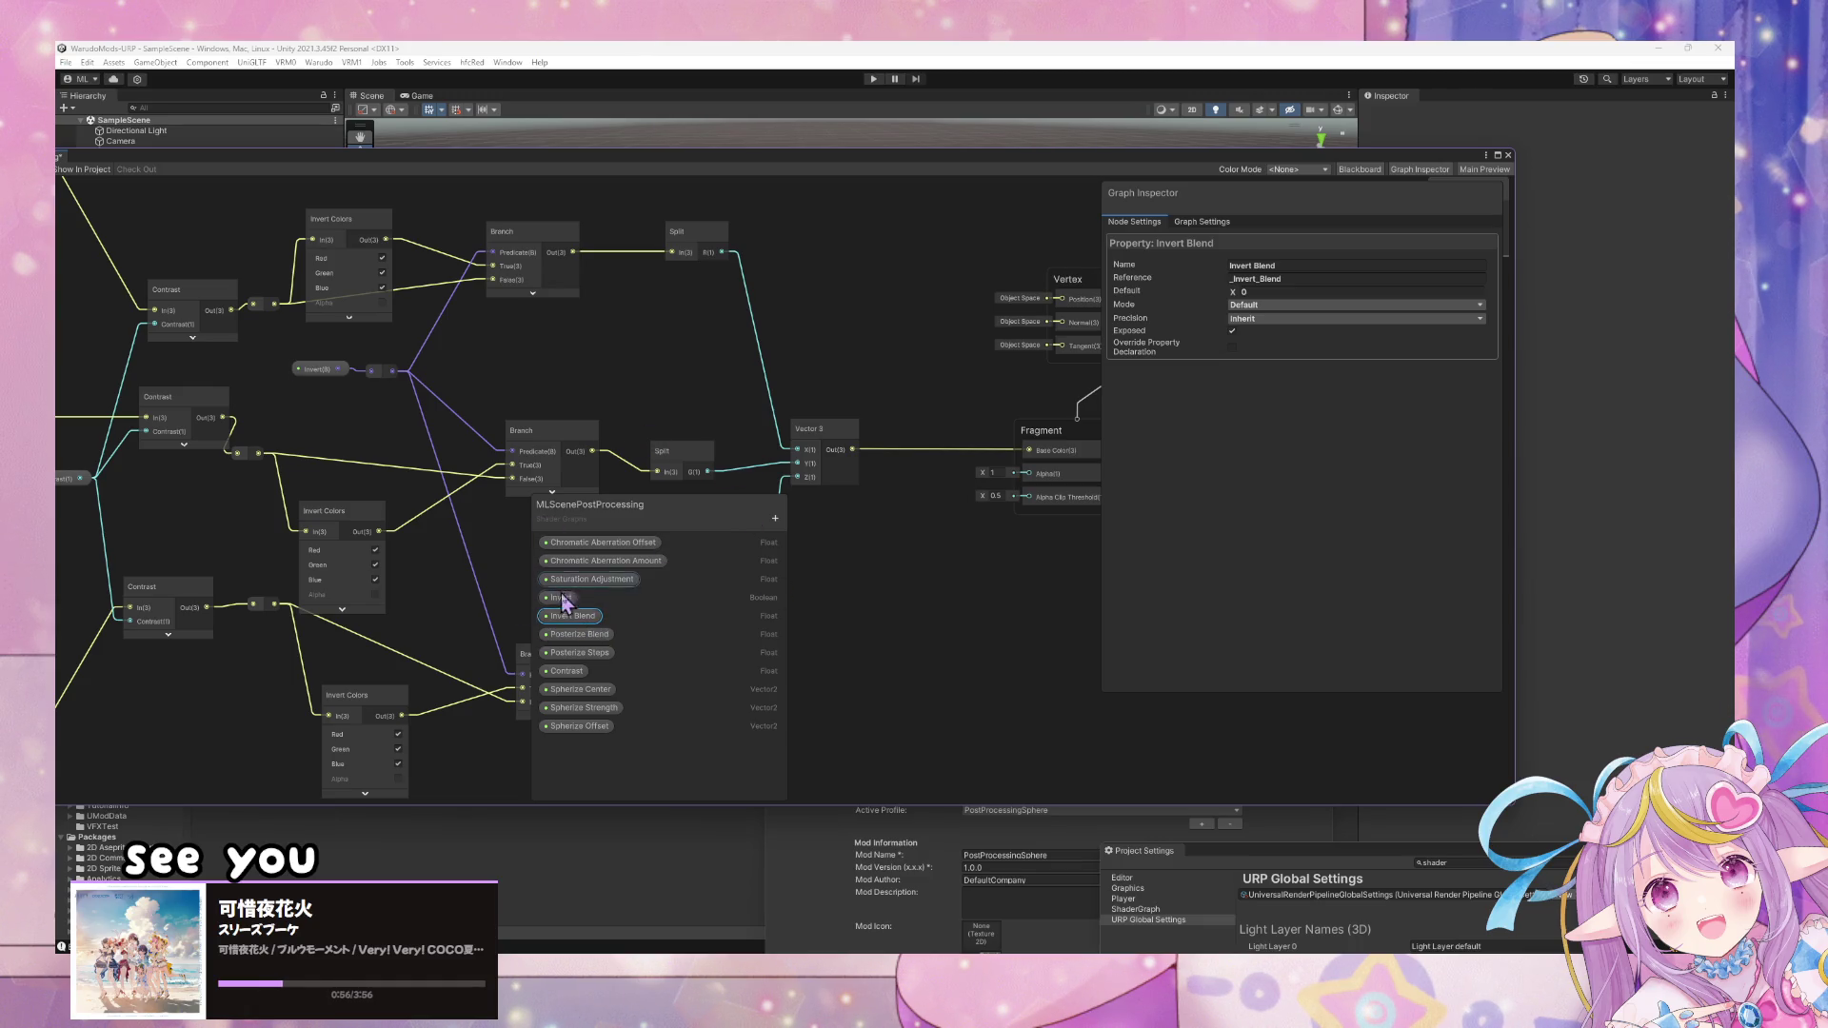
click(1266, 304)
click(1271, 335)
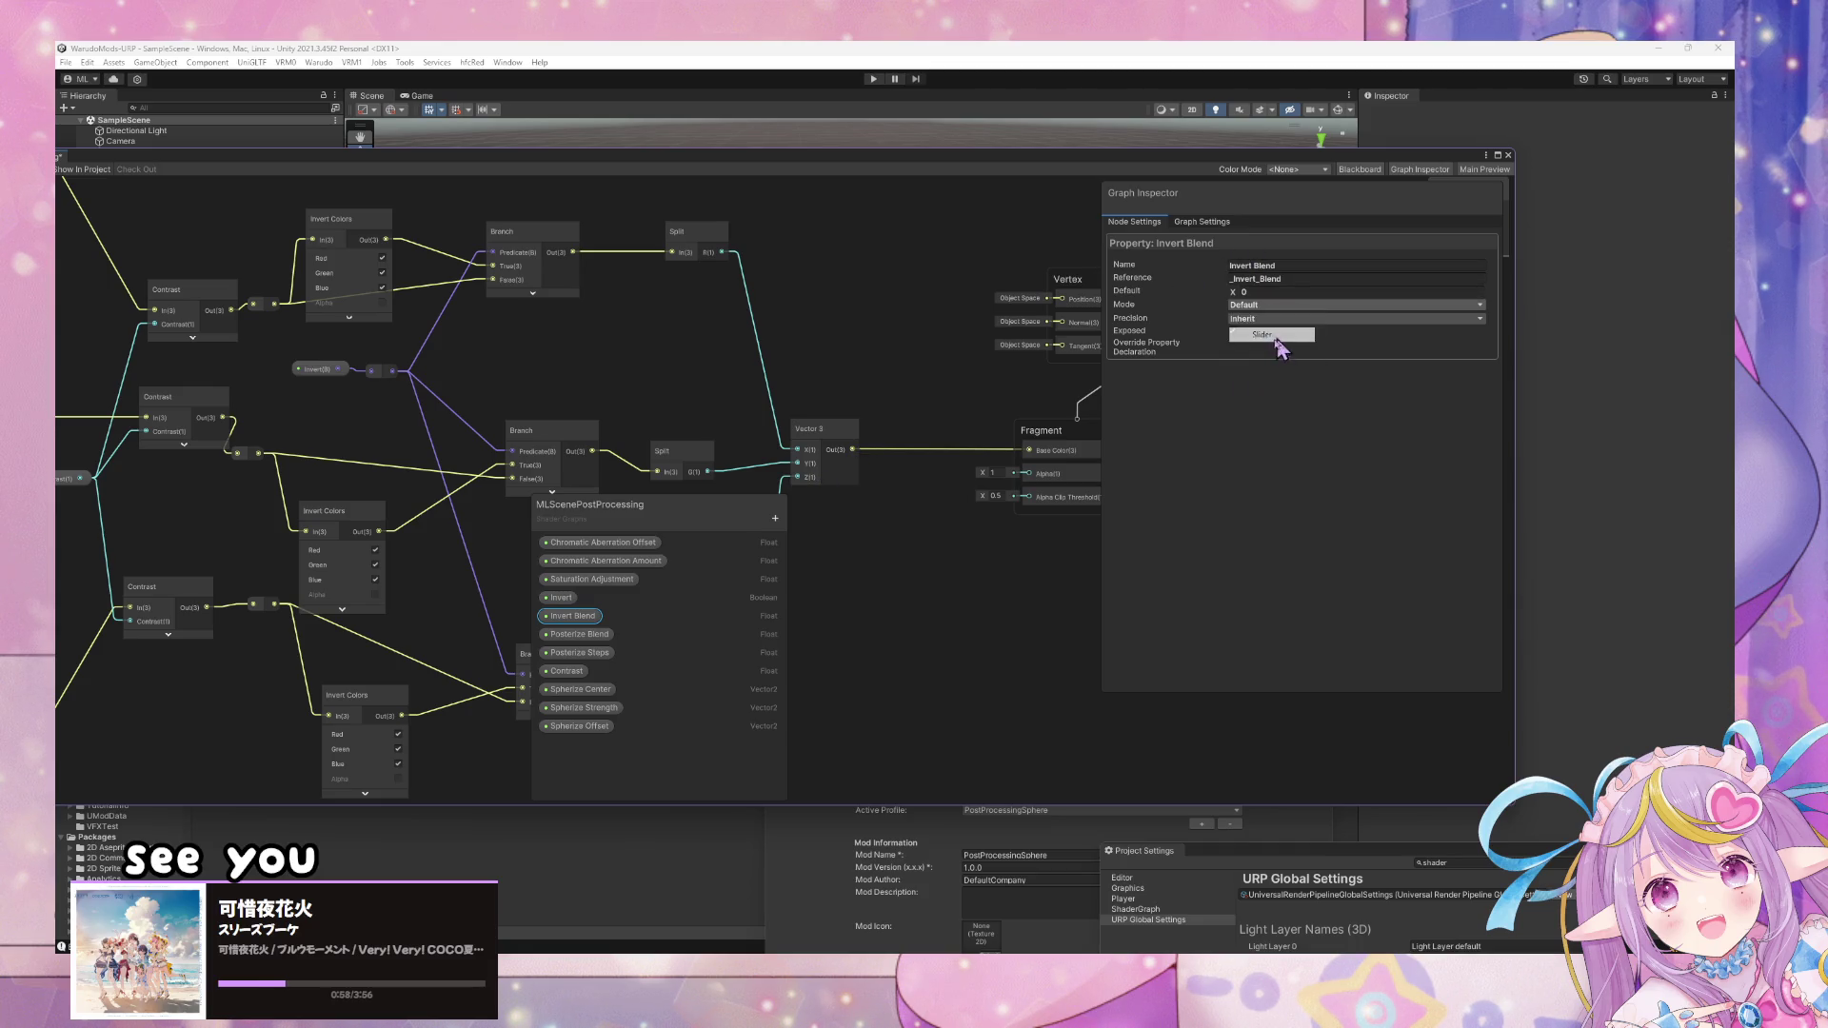
drag(336, 424, 338, 423)
- Delete the top, middle and bottom Branch nodes
drag(673, 551, 734, 520)
drag(575, 489, 621, 251)
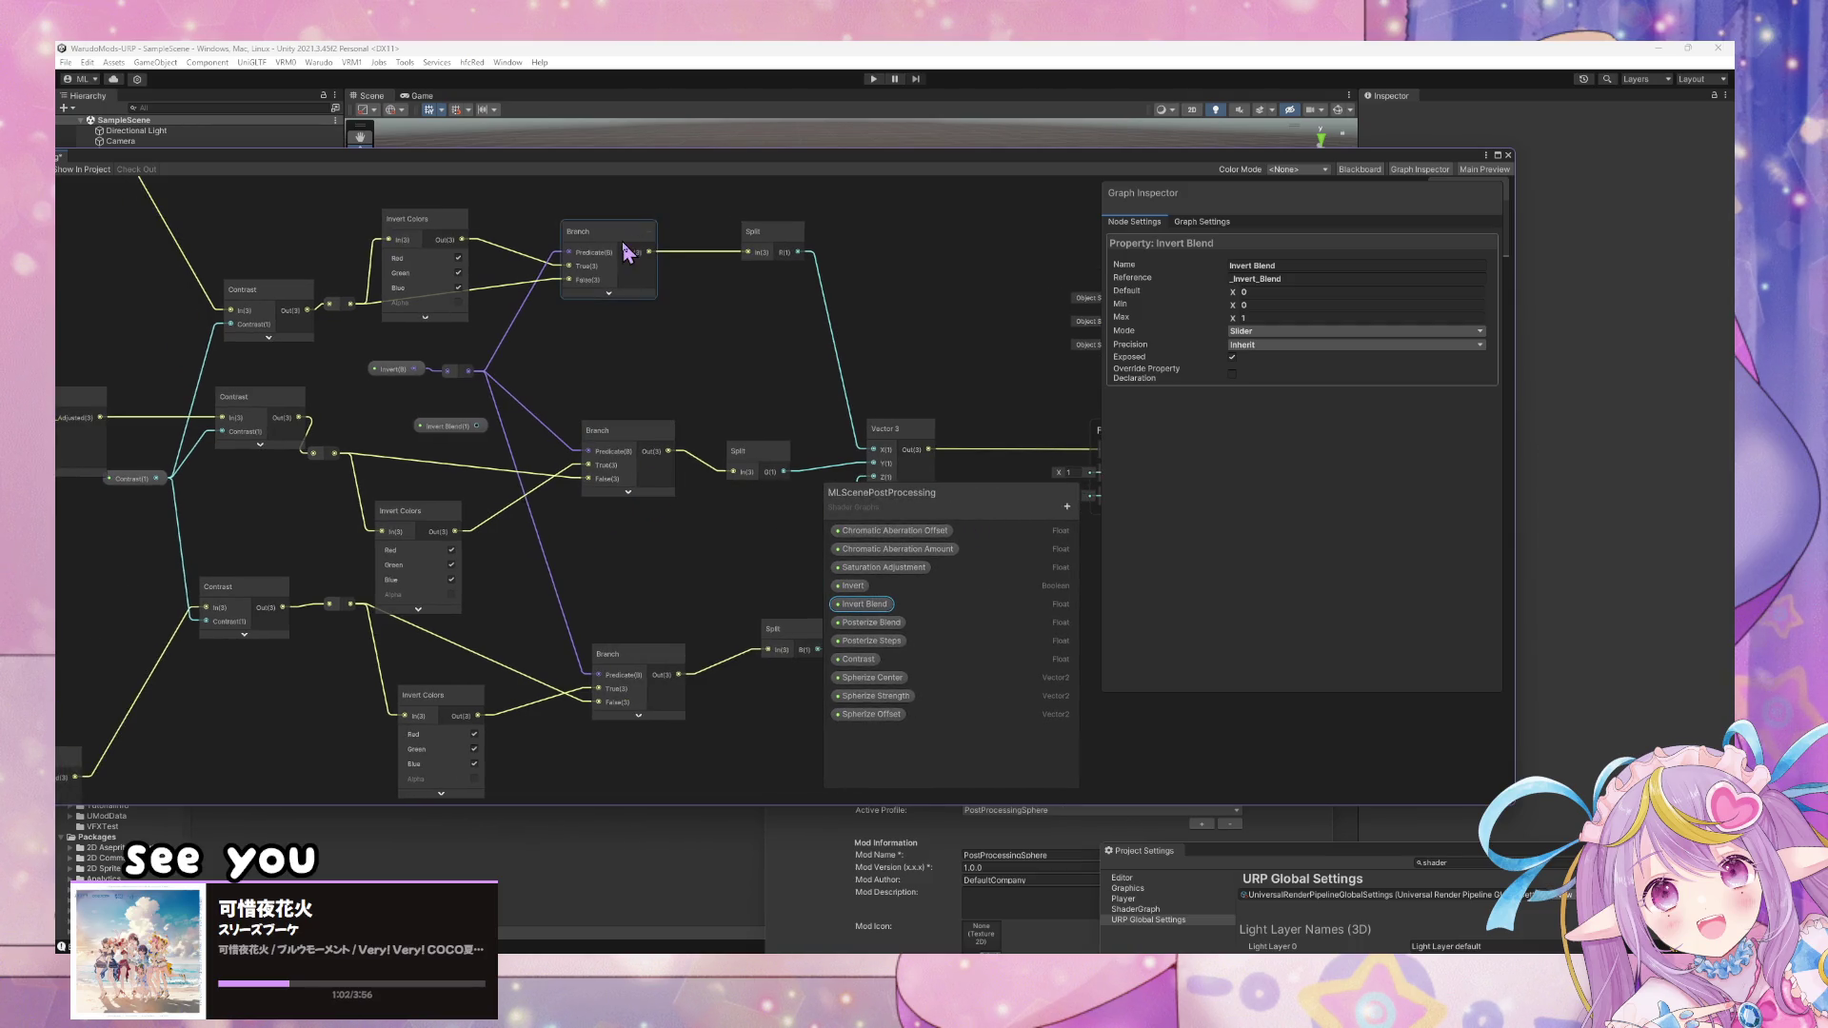
click(625, 251)
key(Delete)
click(646, 420)
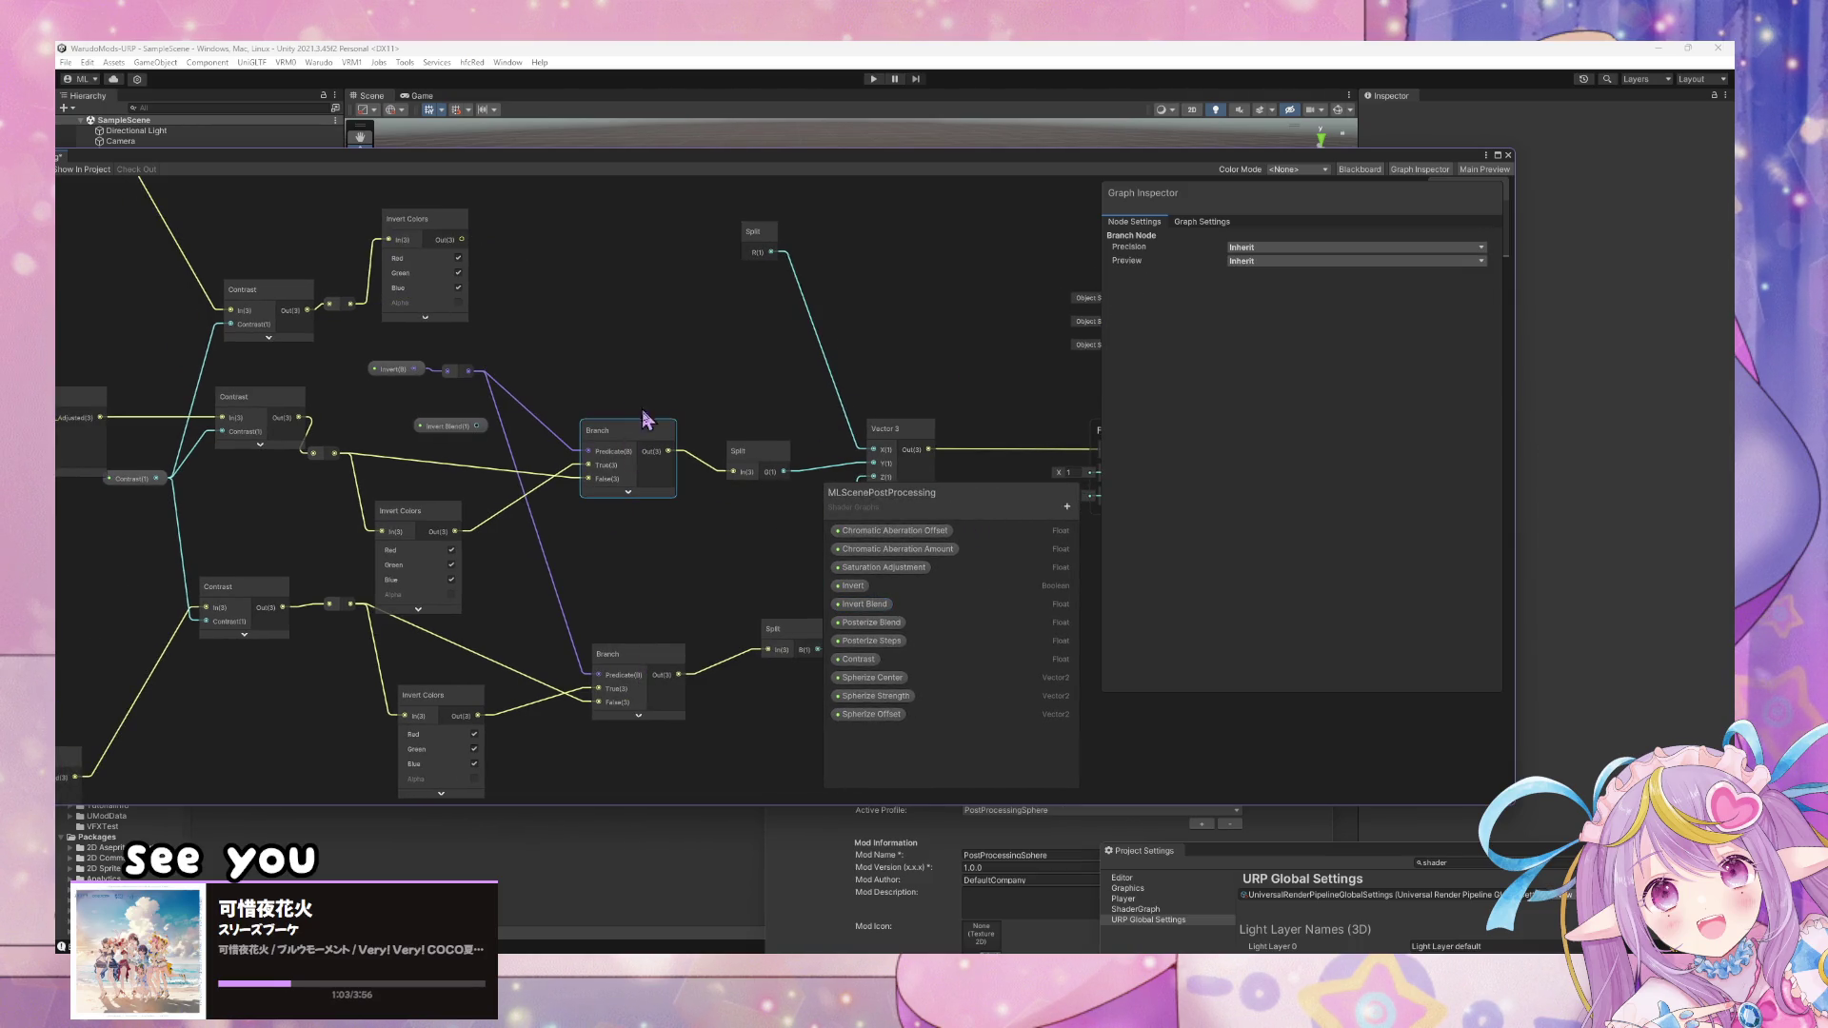
key(Delete)
click(617, 655)
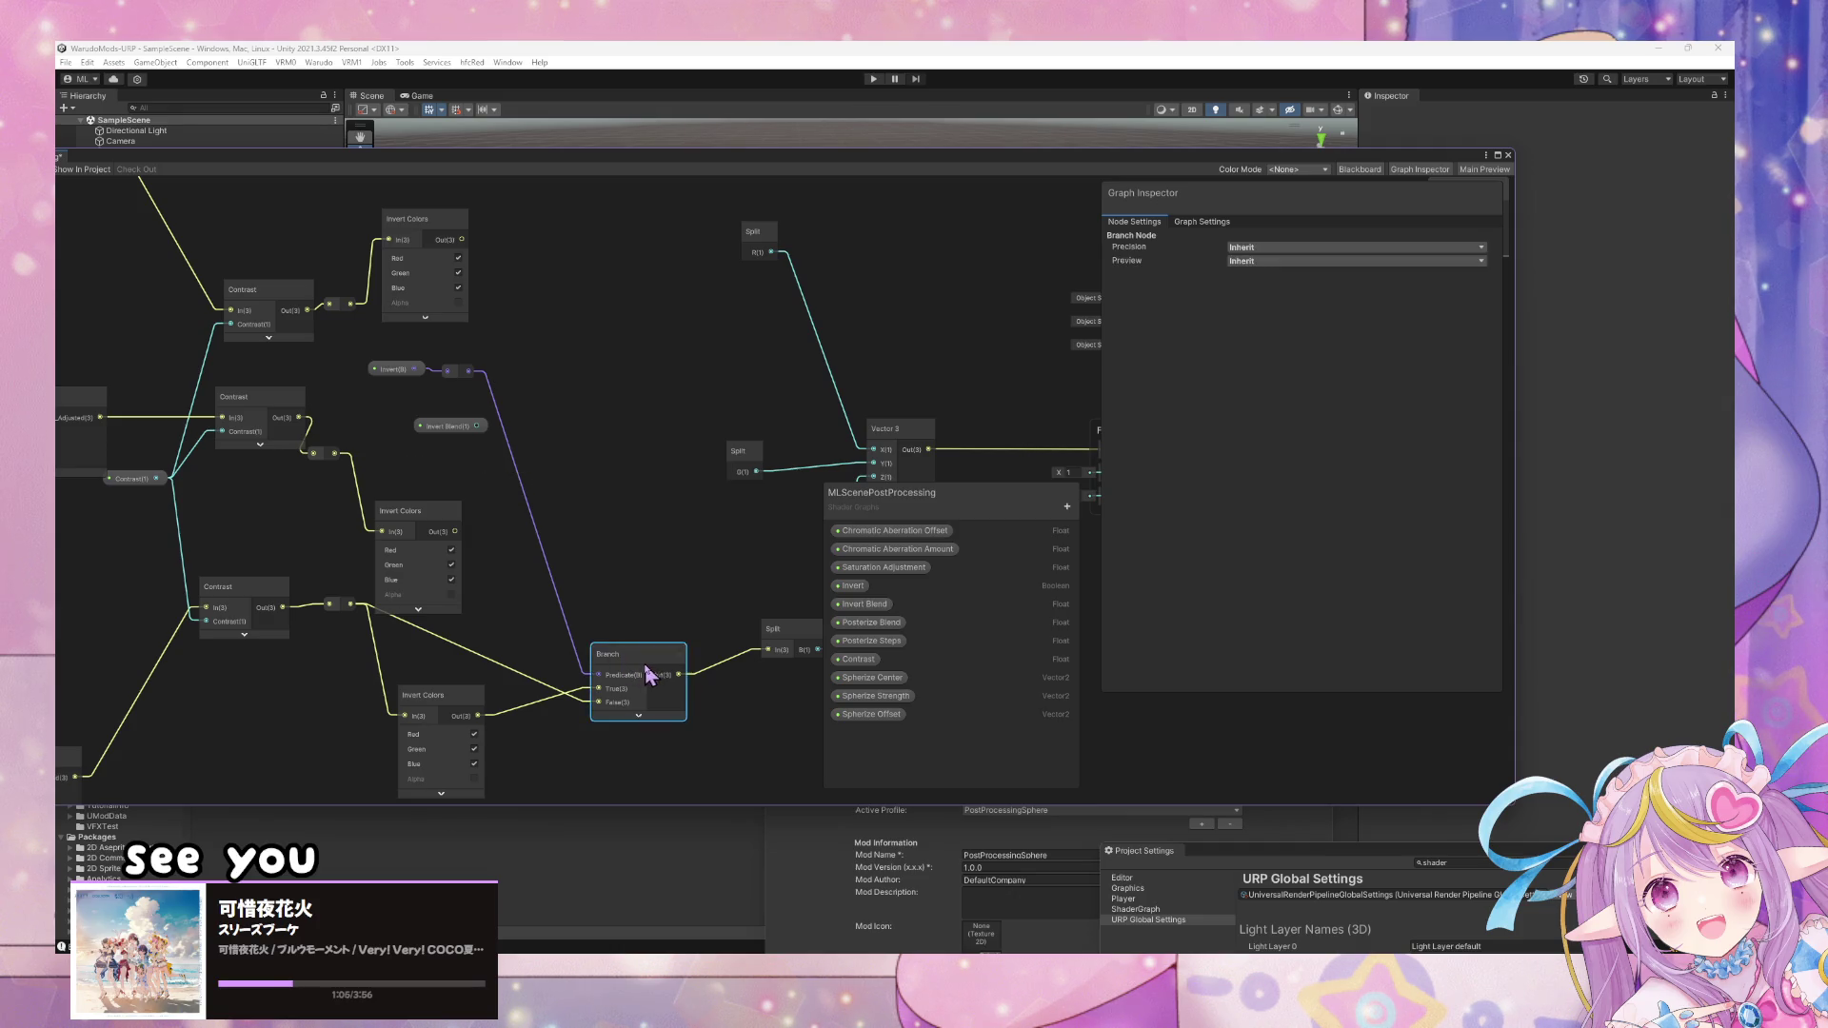
key(Delete)
- Nudge the Invert node right and select the reroute point beside it
drag(747, 473, 714, 441)
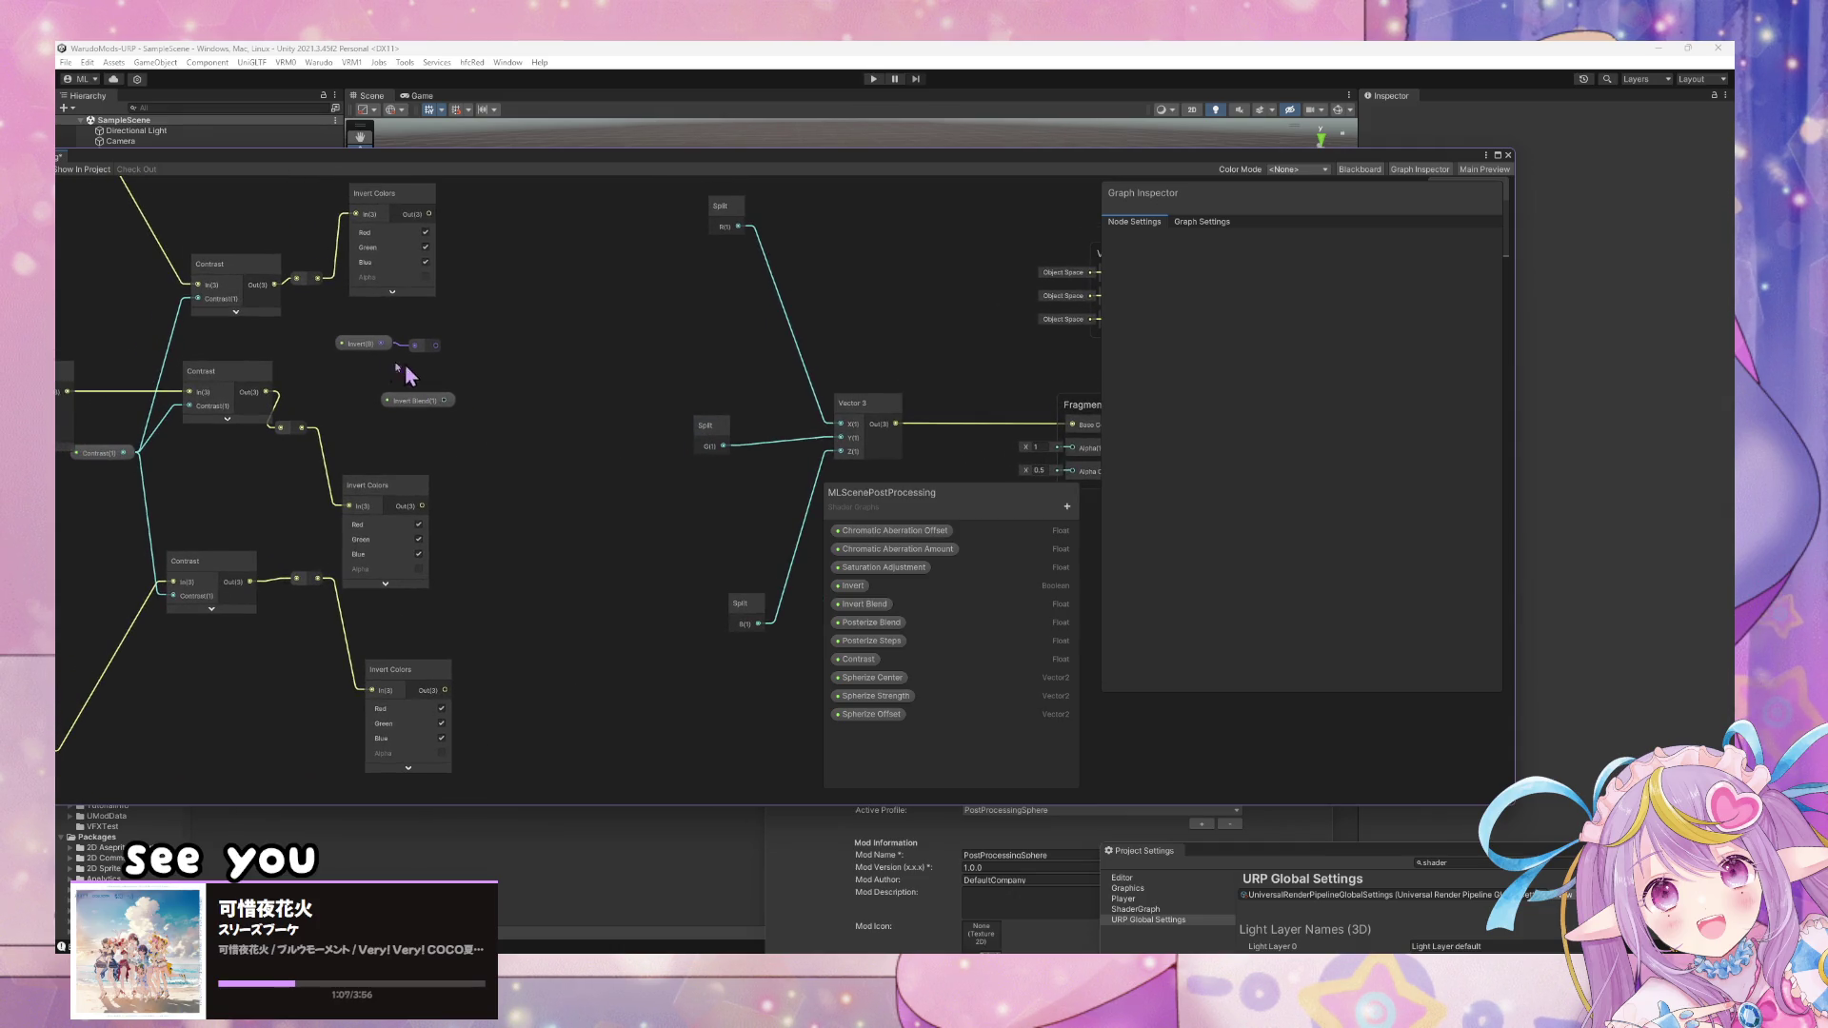
drag(366, 344, 381, 350)
click(425, 345)
key(alt+Tab)
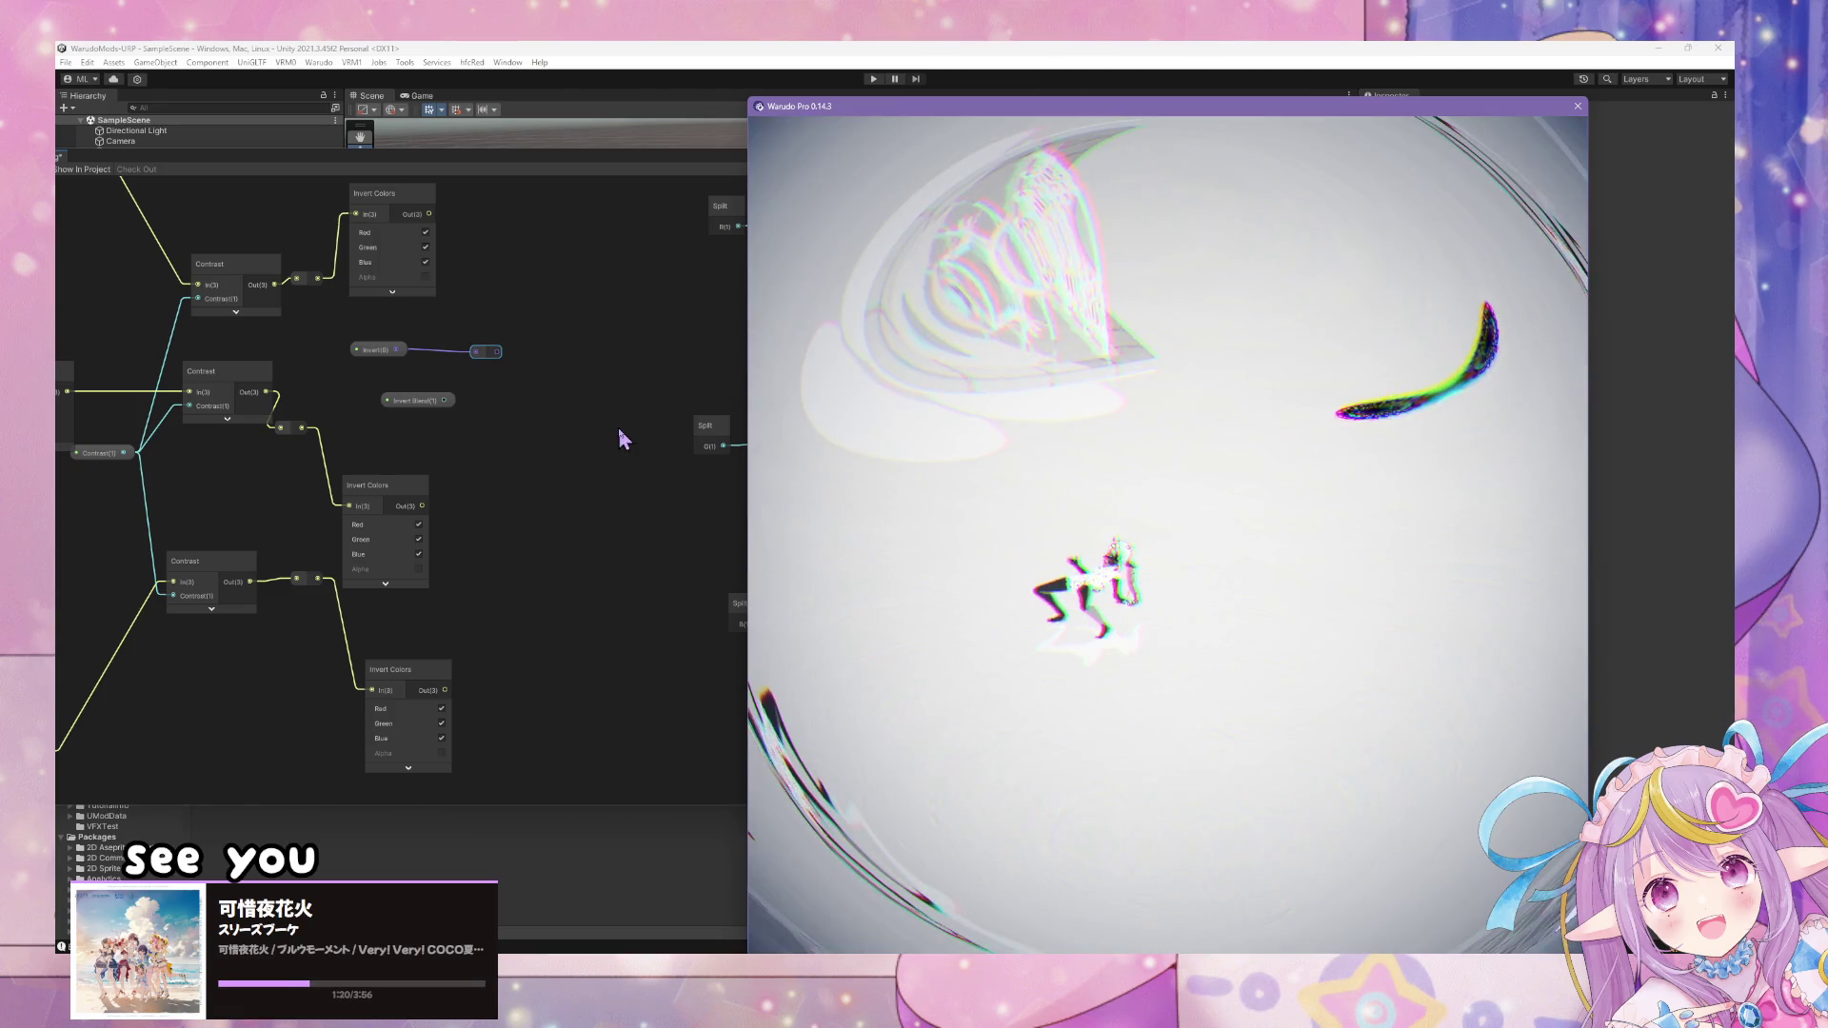
- Rewire the Warudo material property nodes so the middle one starts from the first node's exit
click(623, 439)
key(alt+Tab)
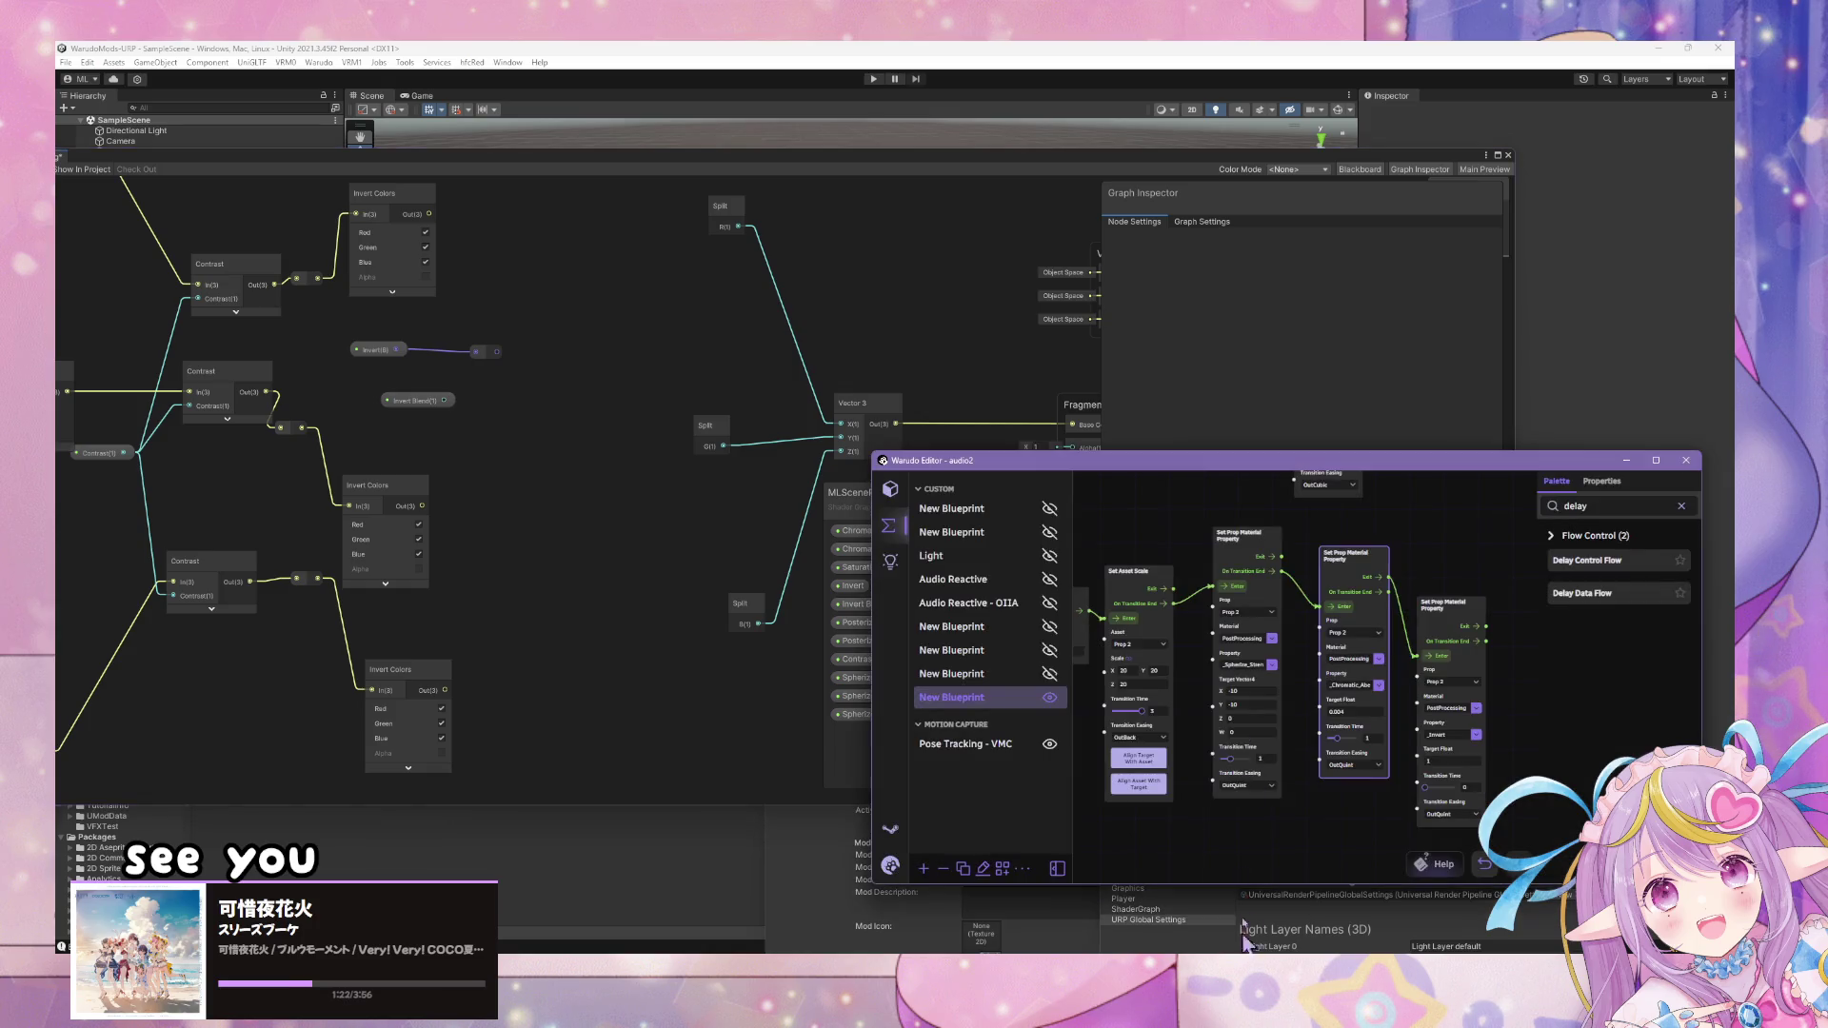
drag(1521, 633, 1420, 571)
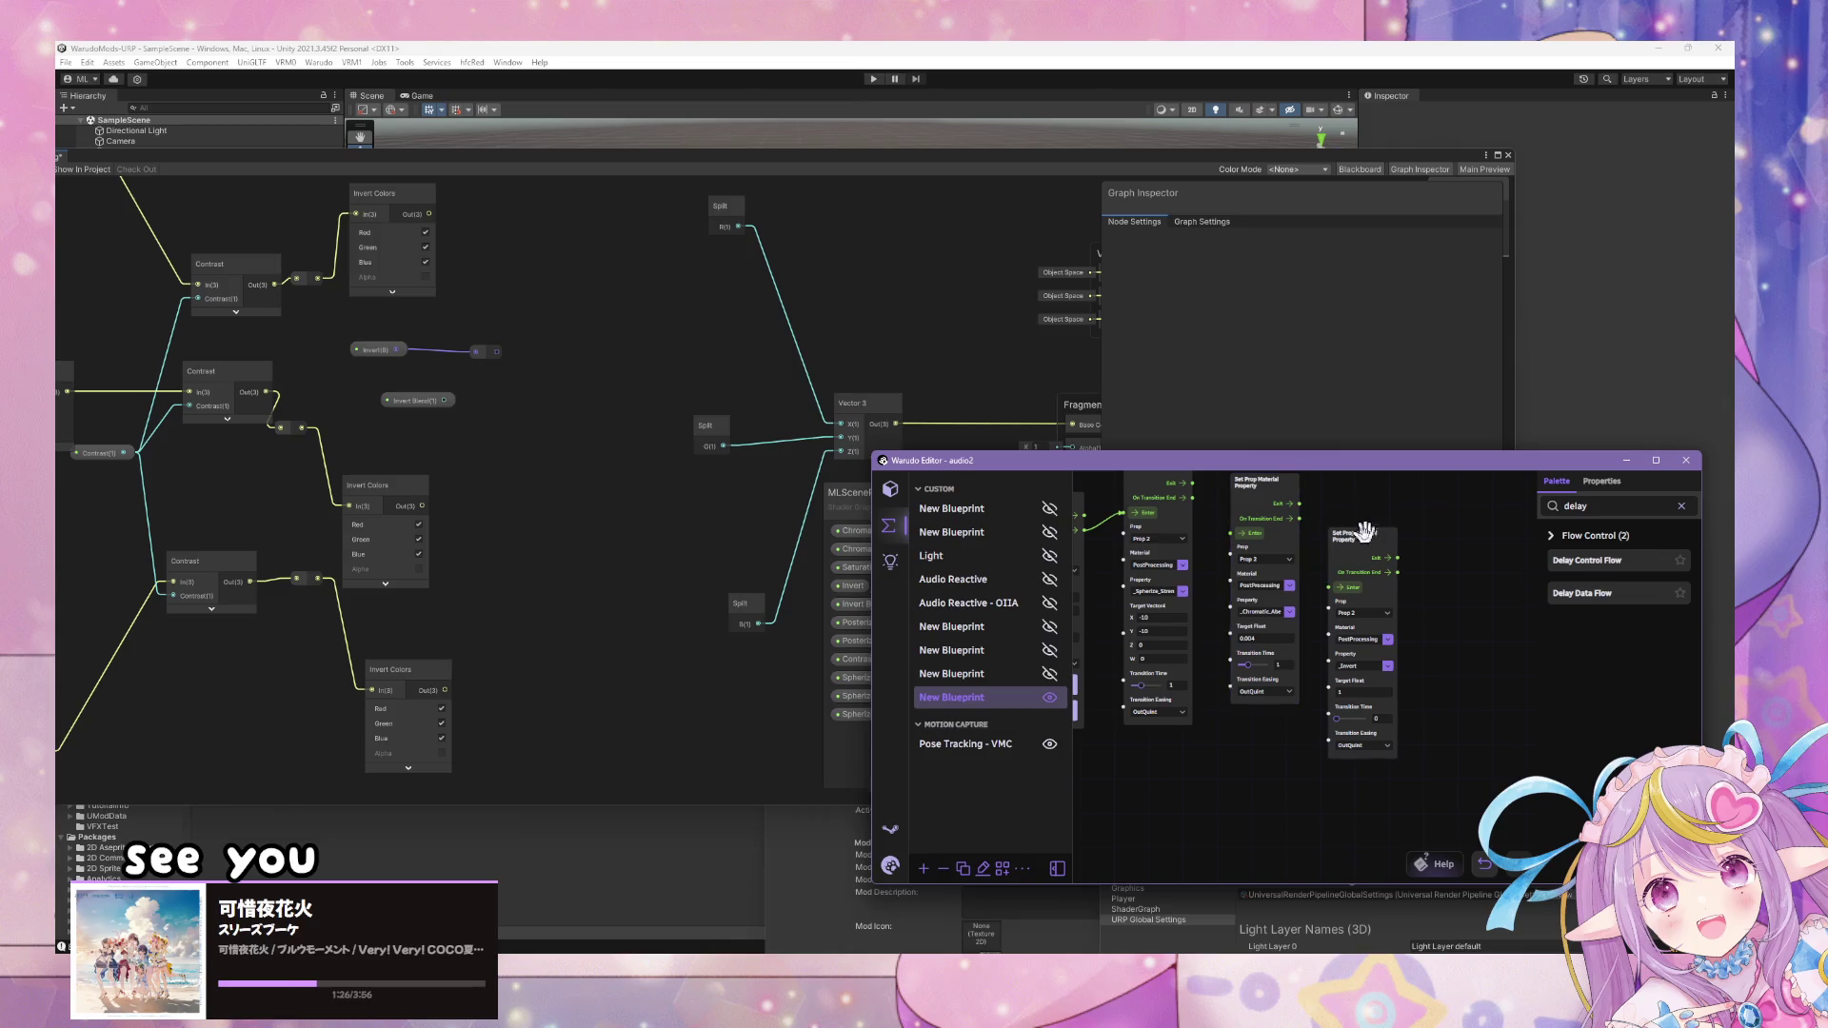
drag(1368, 529, 1320, 579)
drag(1270, 470, 1441, 516)
mouse_move(1193, 498)
mouse_down()
mouse_move(1285, 583)
mouse_move(1269, 498)
mouse_up()
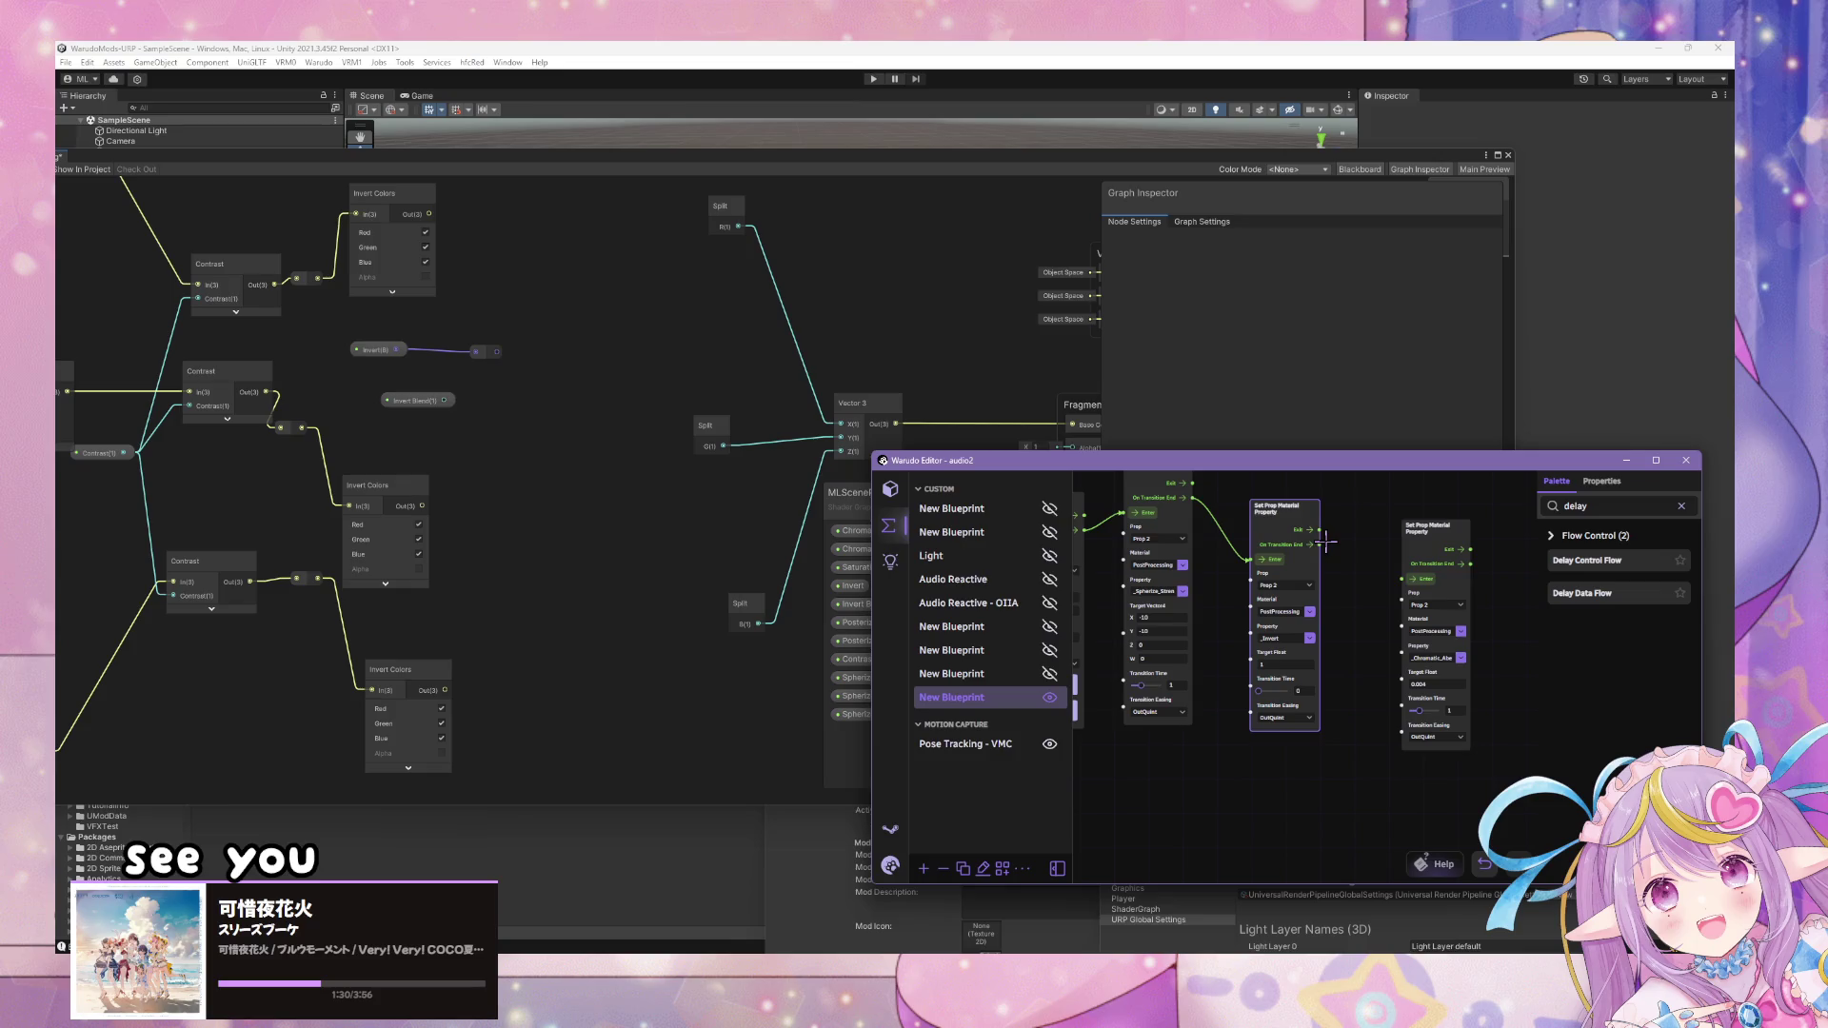
scroll(1352, 557, up, 2)
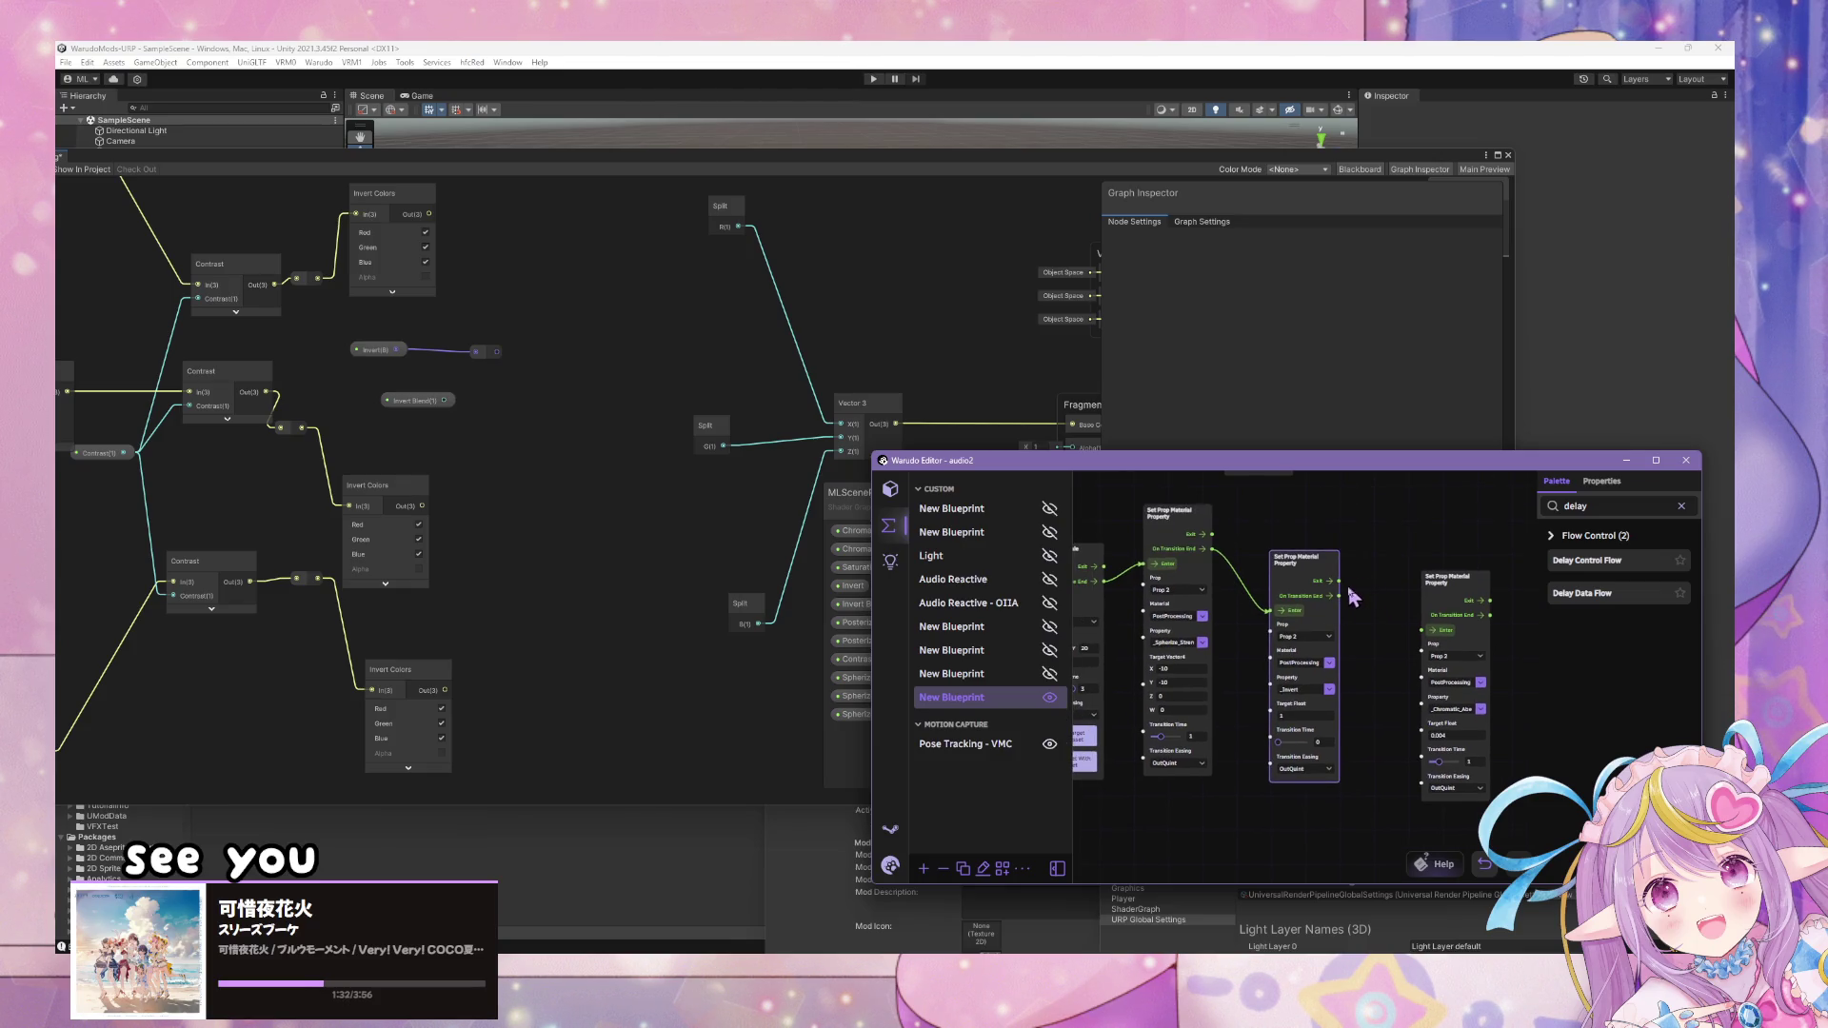
drag(1212, 535, 1276, 611)
- Preview the effect in Warudo, then select the Invert property in the Unity shader graph
click(1029, 319)
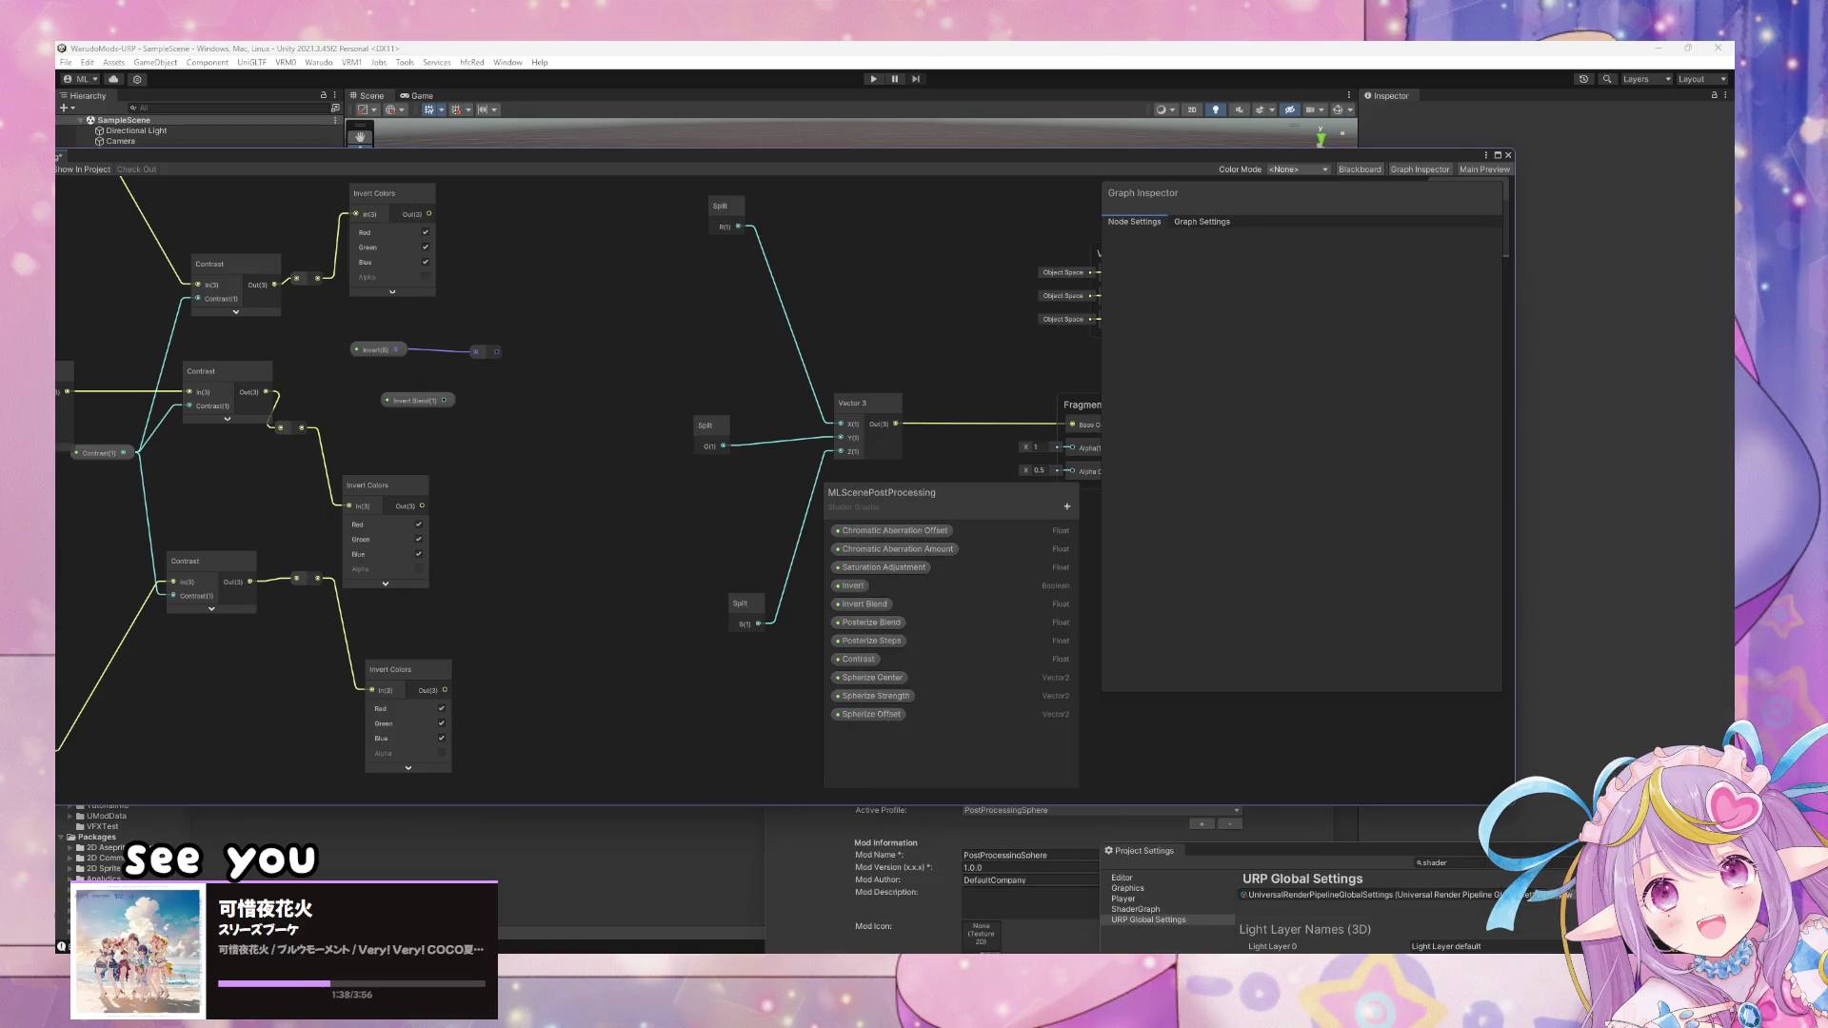
key(alt+Tab)
click(1257, 837)
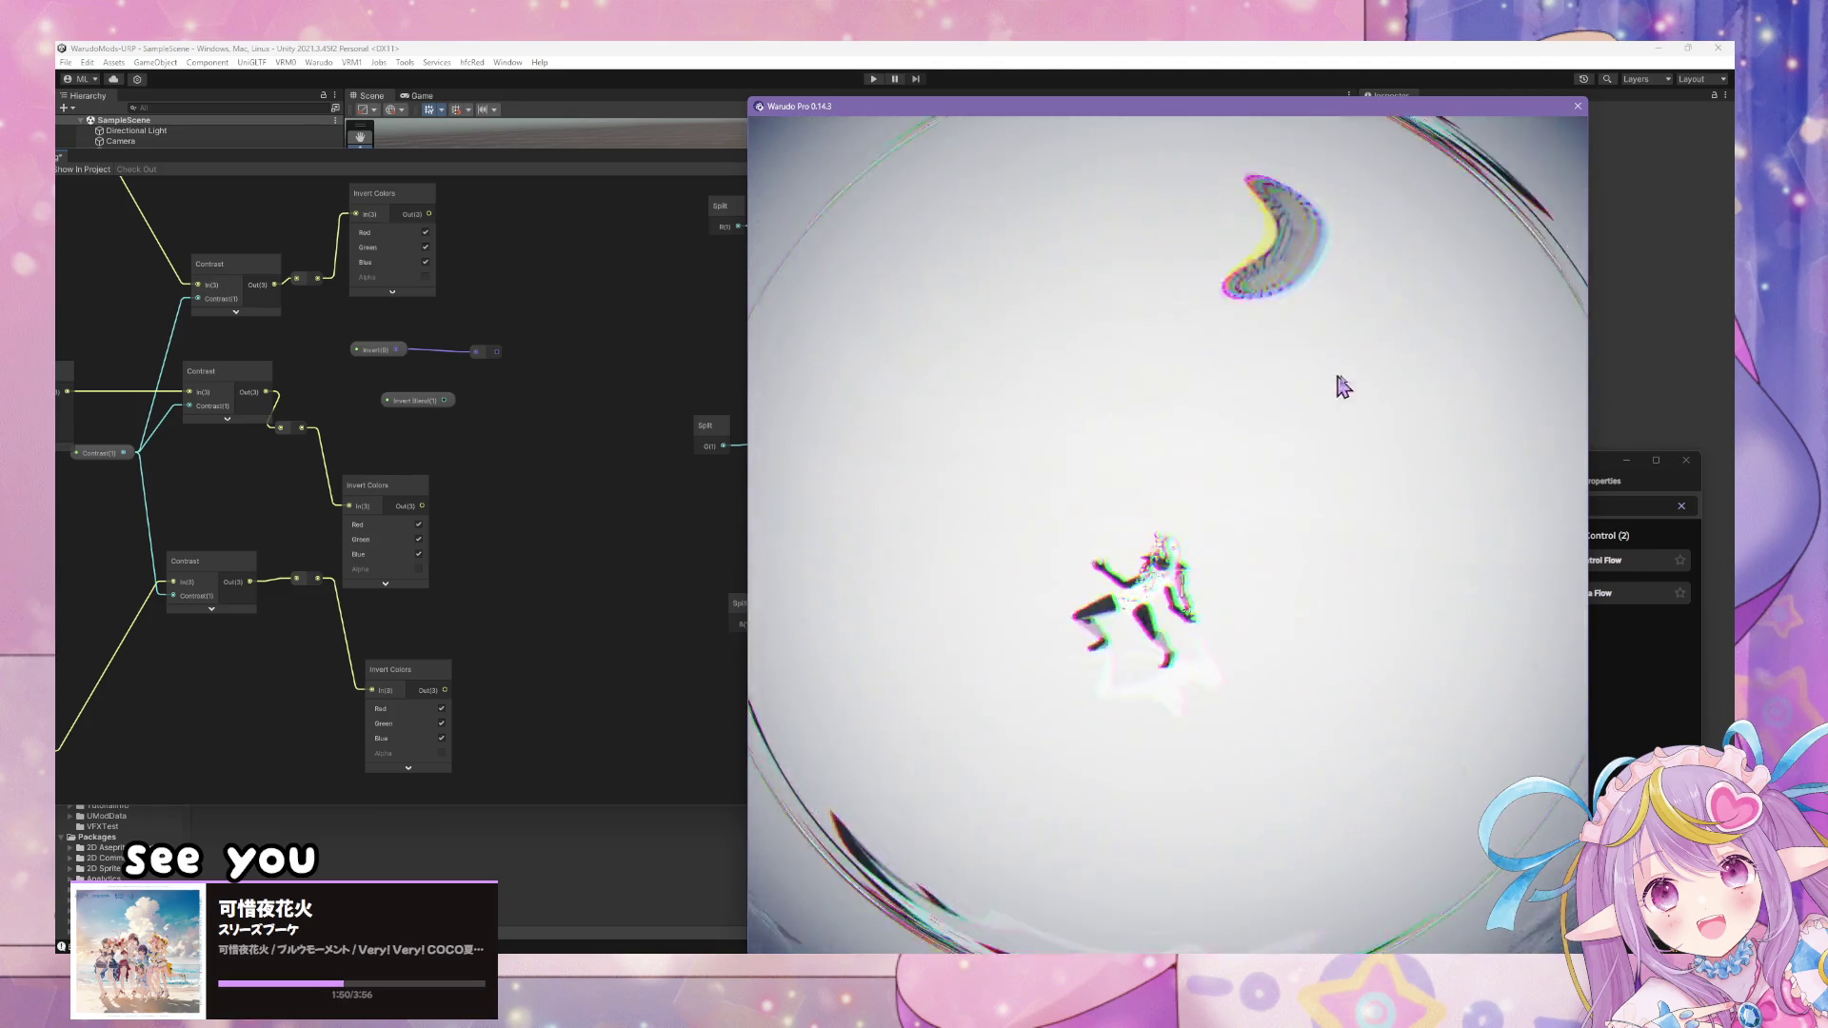
click(549, 459)
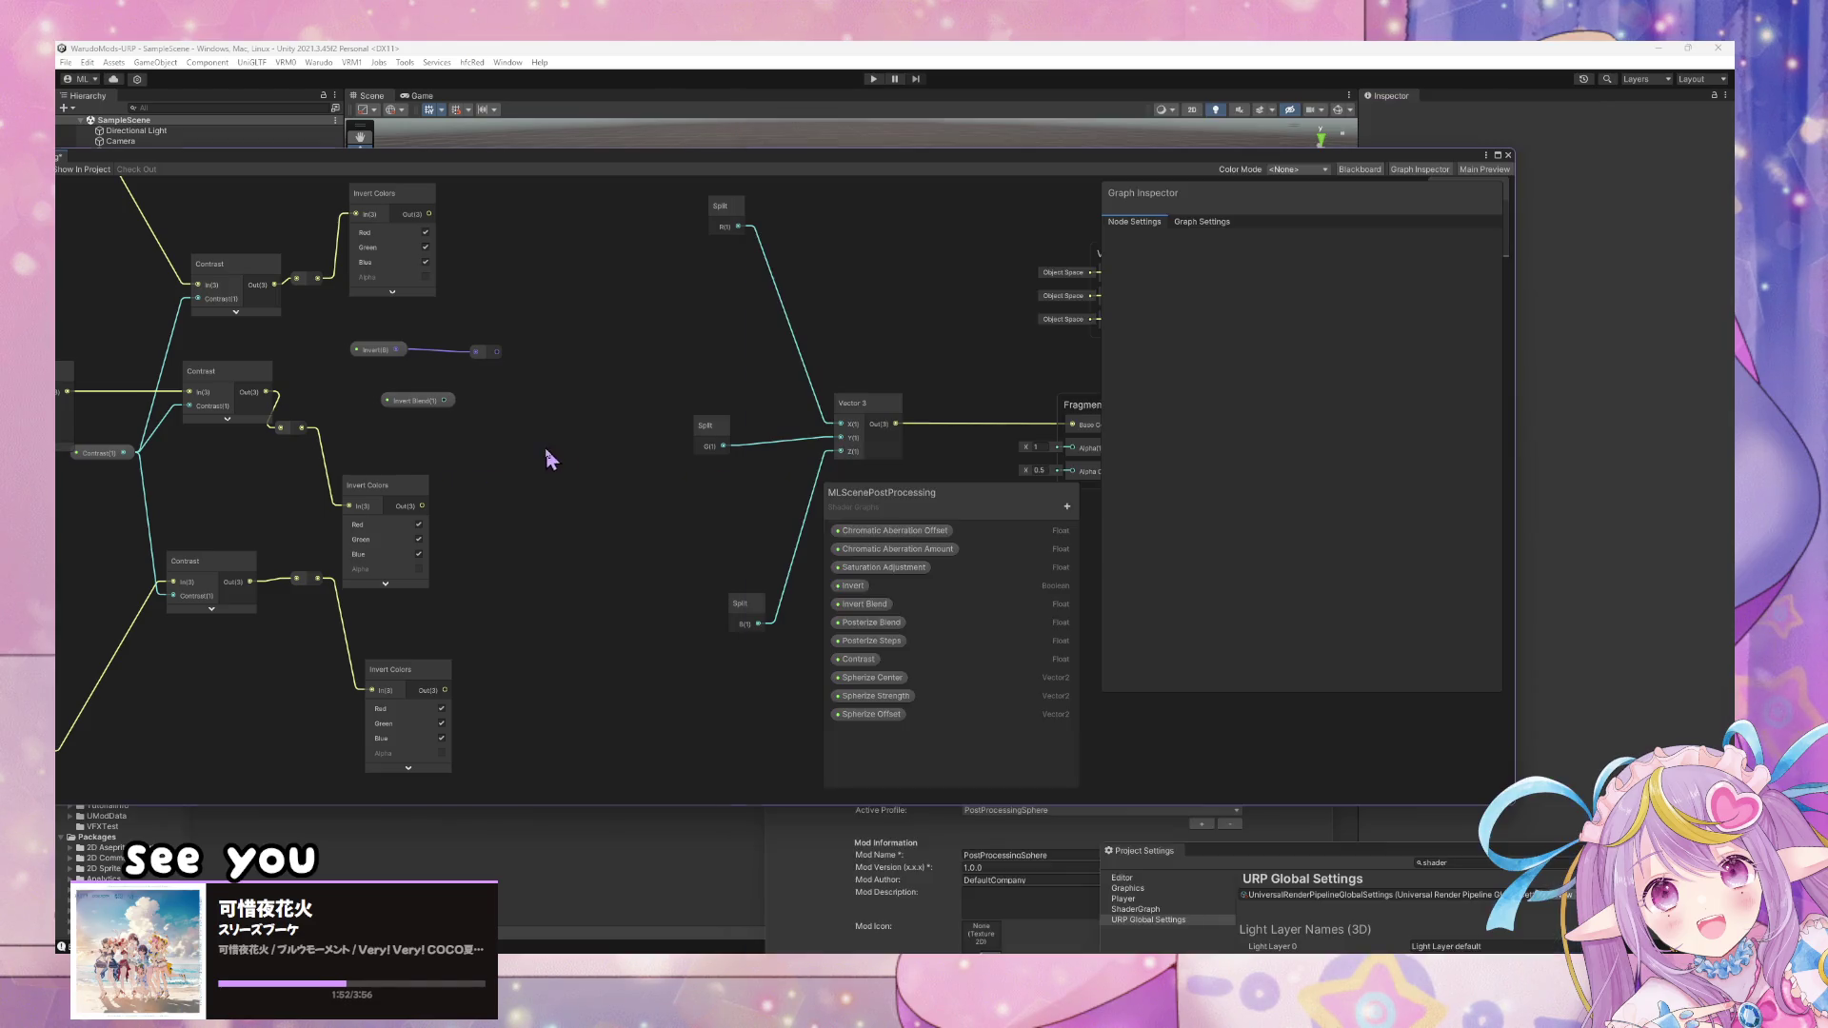
click(855, 586)
- Delete the Invert property and its leftover Boolean node from the shader graph
right_click(870, 588)
click(909, 613)
key(Delete)
drag(493, 359, 682, 506)
click(572, 515)
- Add a Lerp node and duplicate it into three stacked Lerp nodes
click(759, 530)
key(space)
text(lerp)
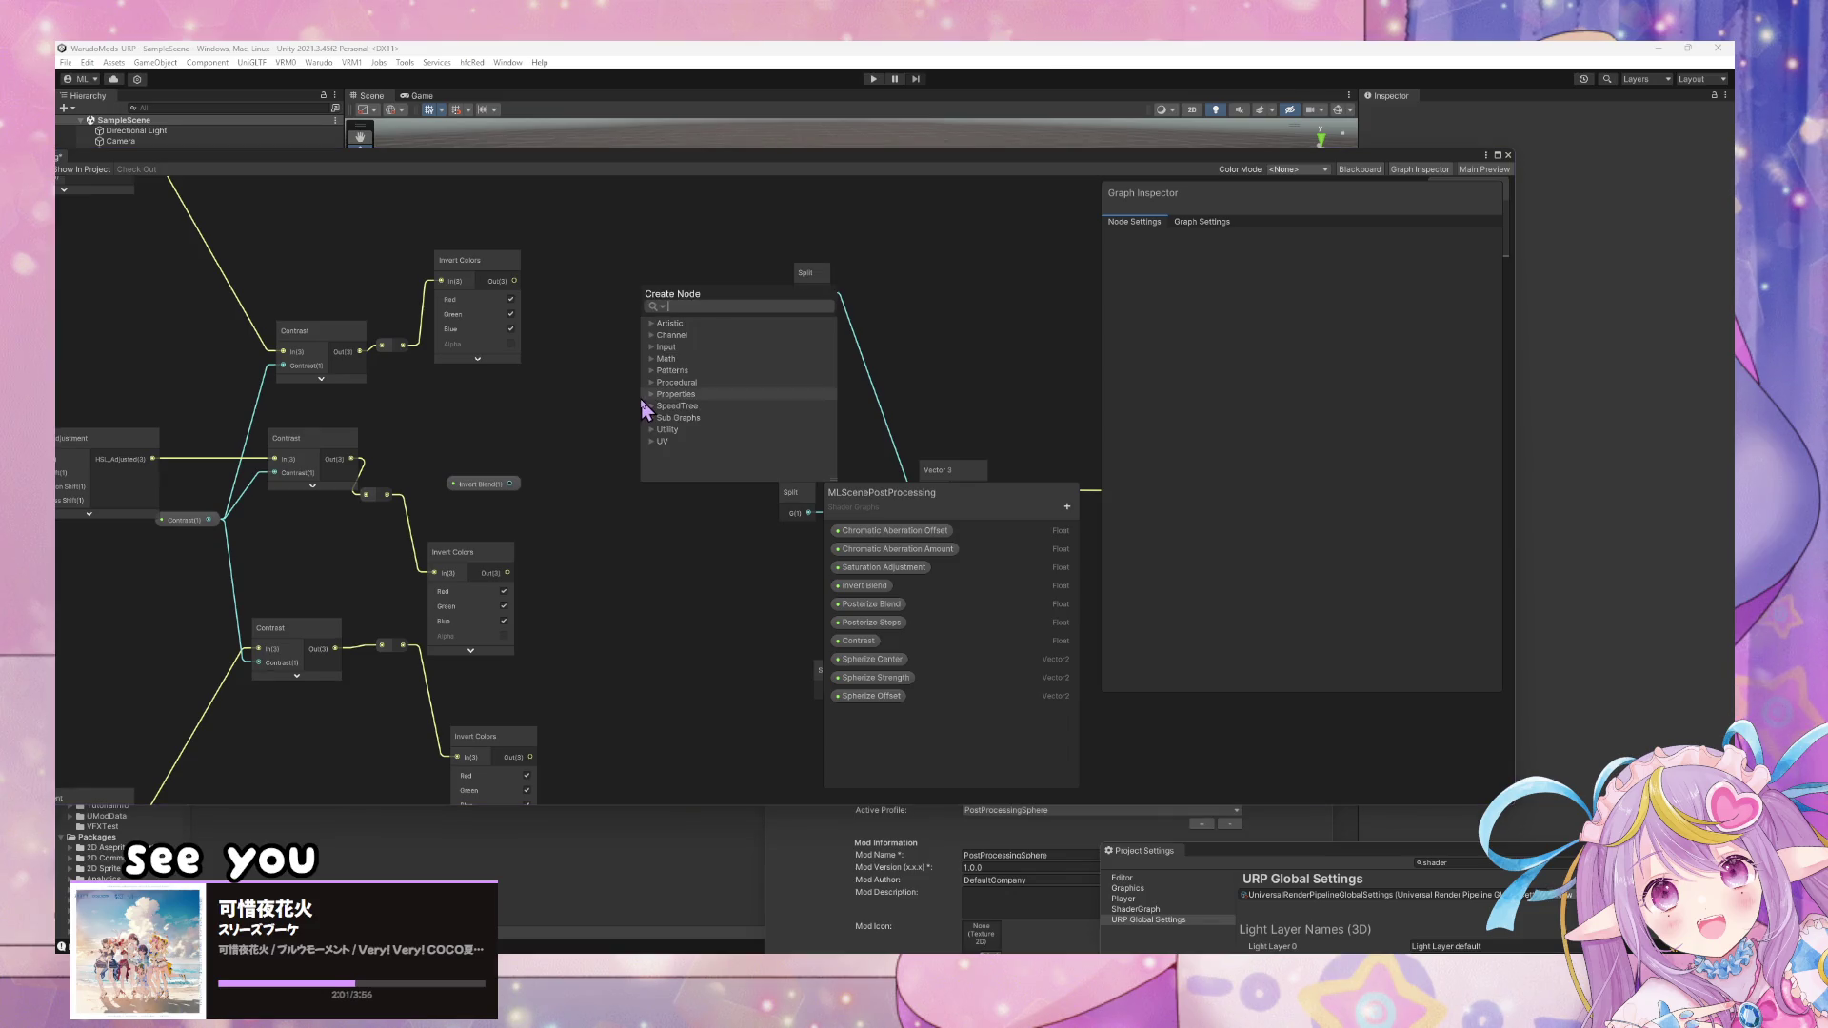
key(Return)
click(699, 489)
mouse_move(695, 424)
mouse_down()
mouse_move(673, 400)
mouse_move(664, 293)
mouse_up()
key(ctrl+d)
drag(753, 473, 700, 561)
drag(665, 655, 579, 530)
key(ctrl+d)
mouse_move(640, 473)
mouse_down()
mouse_move(599, 669)
mouse_move(604, 653)
mouse_up()
- Add a Saturate node and feed the Invert Blend property into it
key(space)
text(saturate)
key(Return)
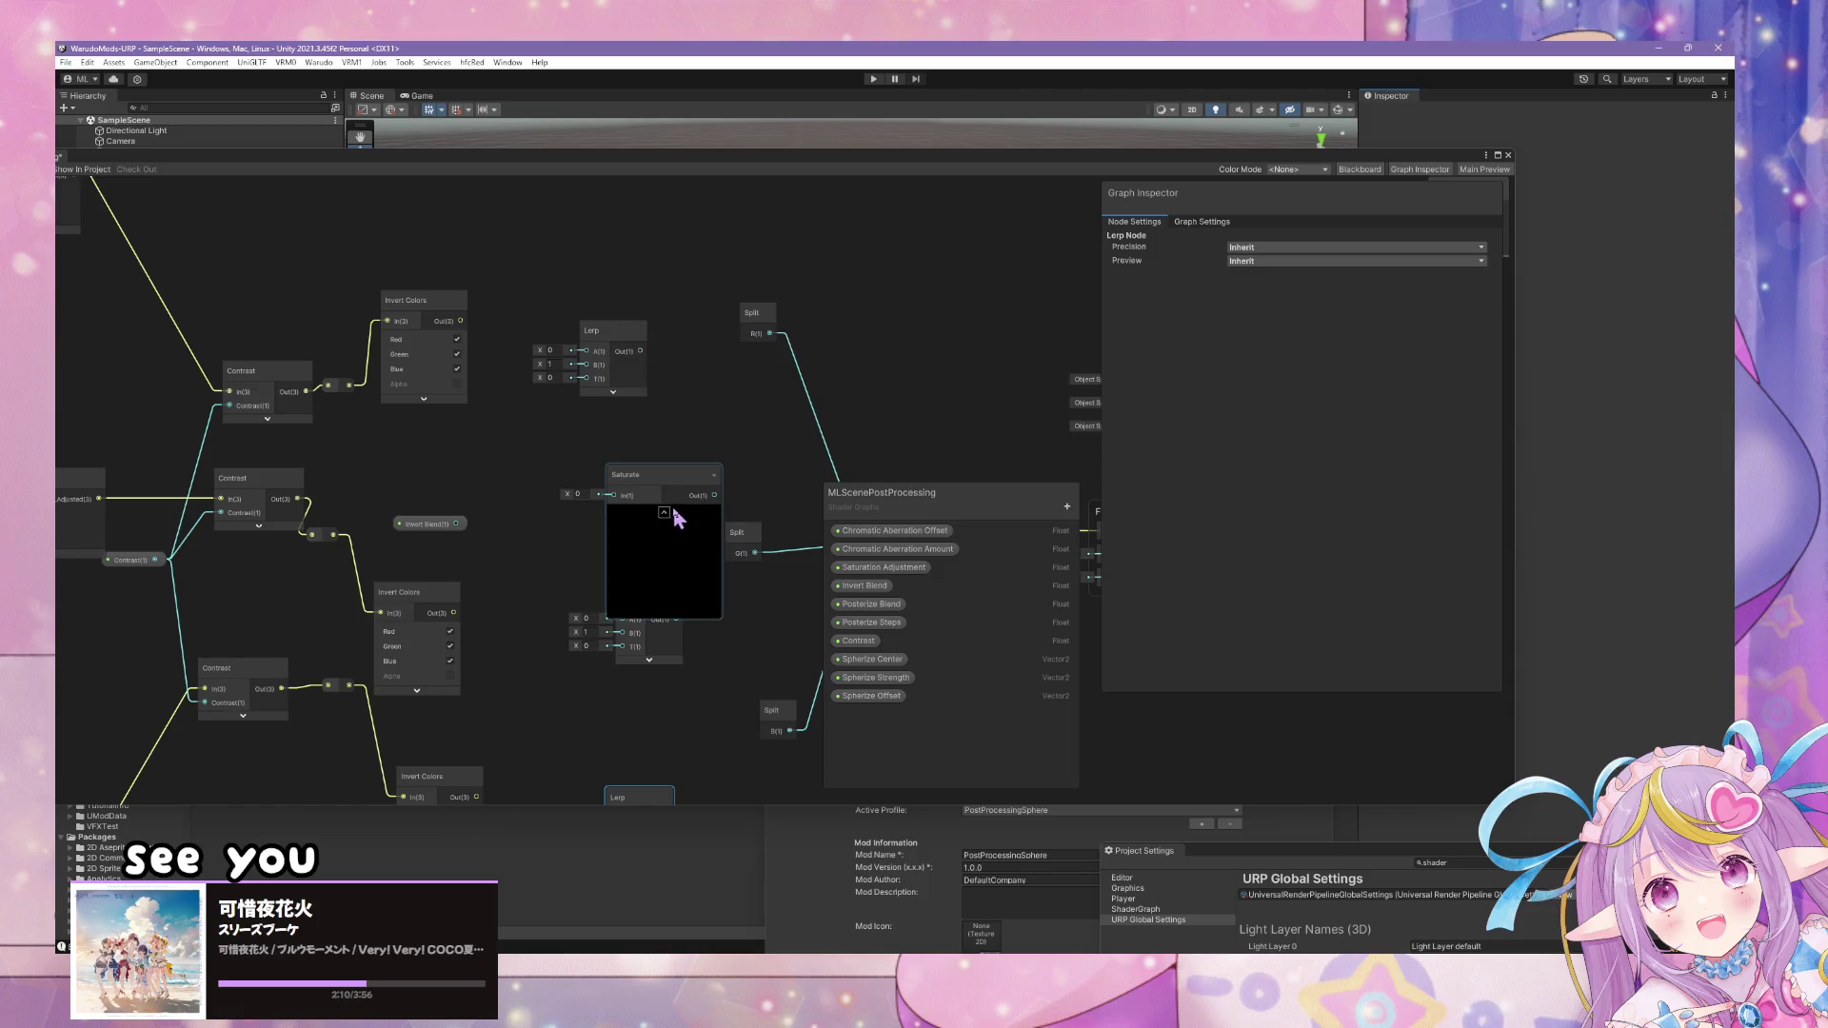
click(664, 511)
mouse_move(456, 522)
mouse_down()
mouse_move(605, 510)
mouse_move(614, 495)
mouse_move(538, 506)
mouse_move(587, 378)
mouse_up()
- Wire the Saturate output through a redirect point into the Lerp nodes' T inputs
mouse_move(572, 528)
mouse_down()
mouse_move(621, 619)
mouse_move(667, 468)
mouse_move(624, 646)
mouse_up()
click(579, 479)
double_click(578, 473)
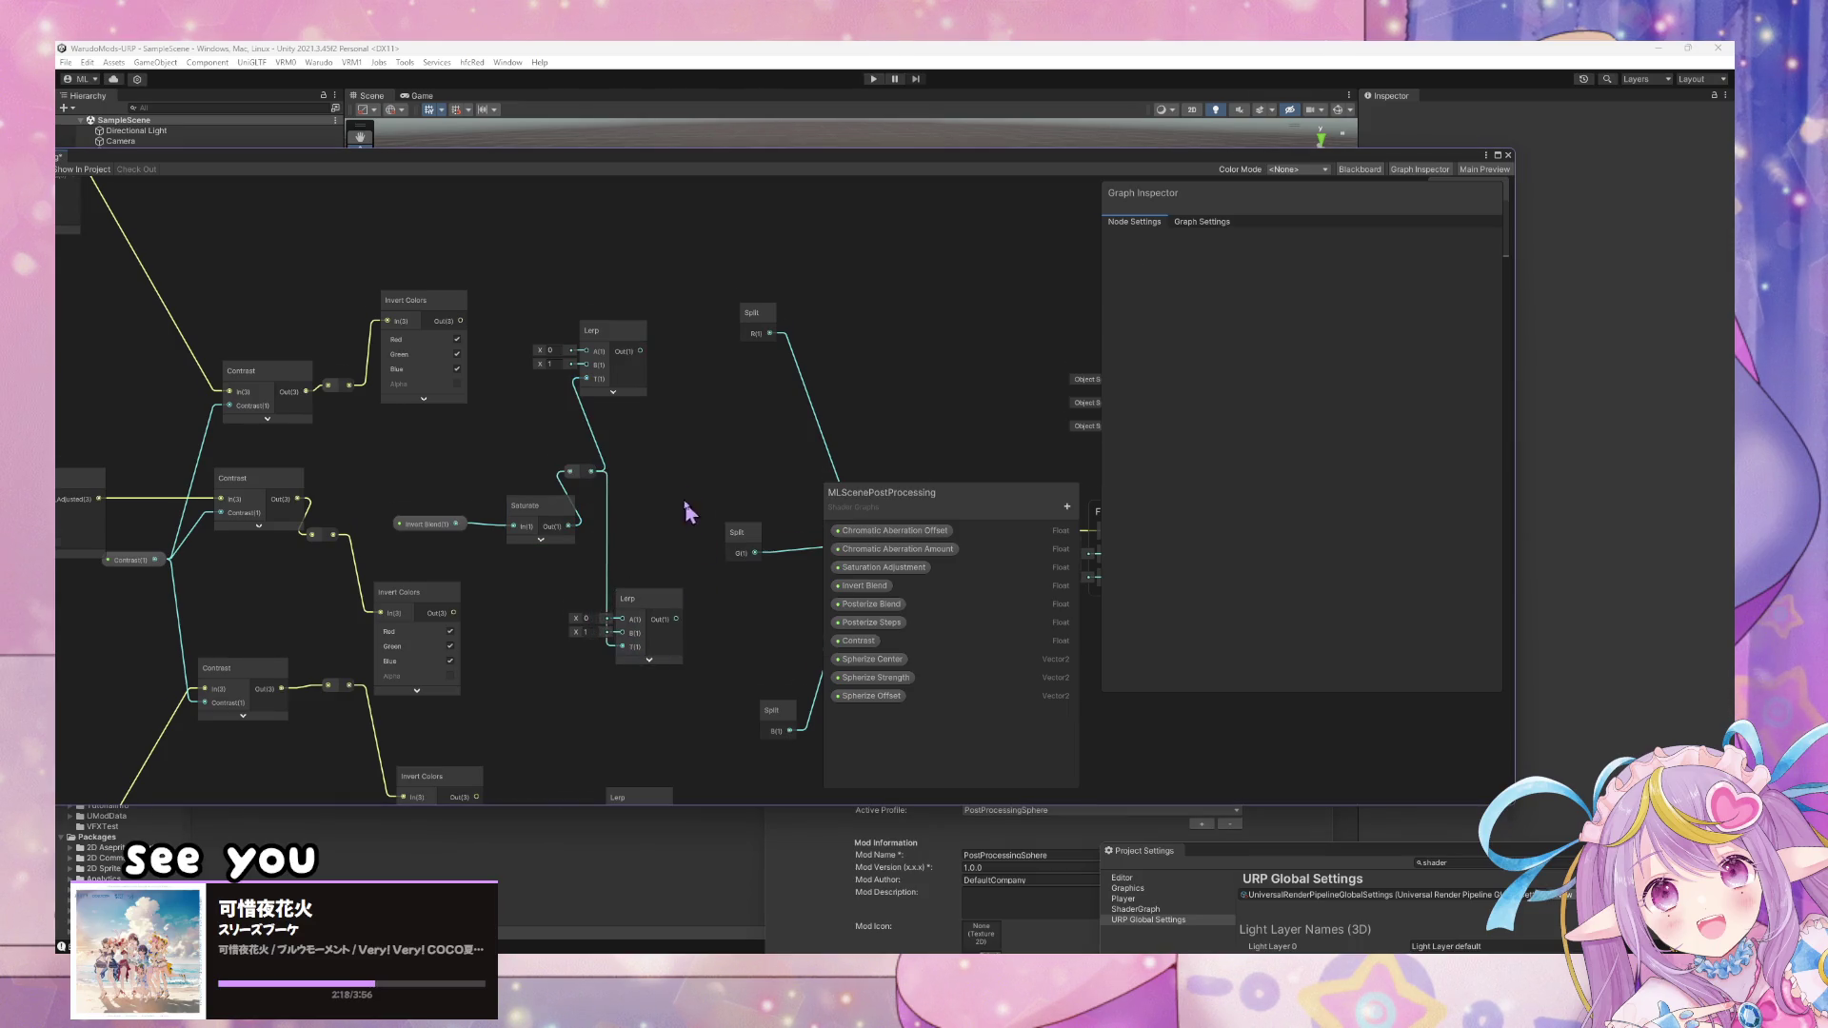
drag(688, 512, 699, 333)
drag(602, 294, 619, 695)
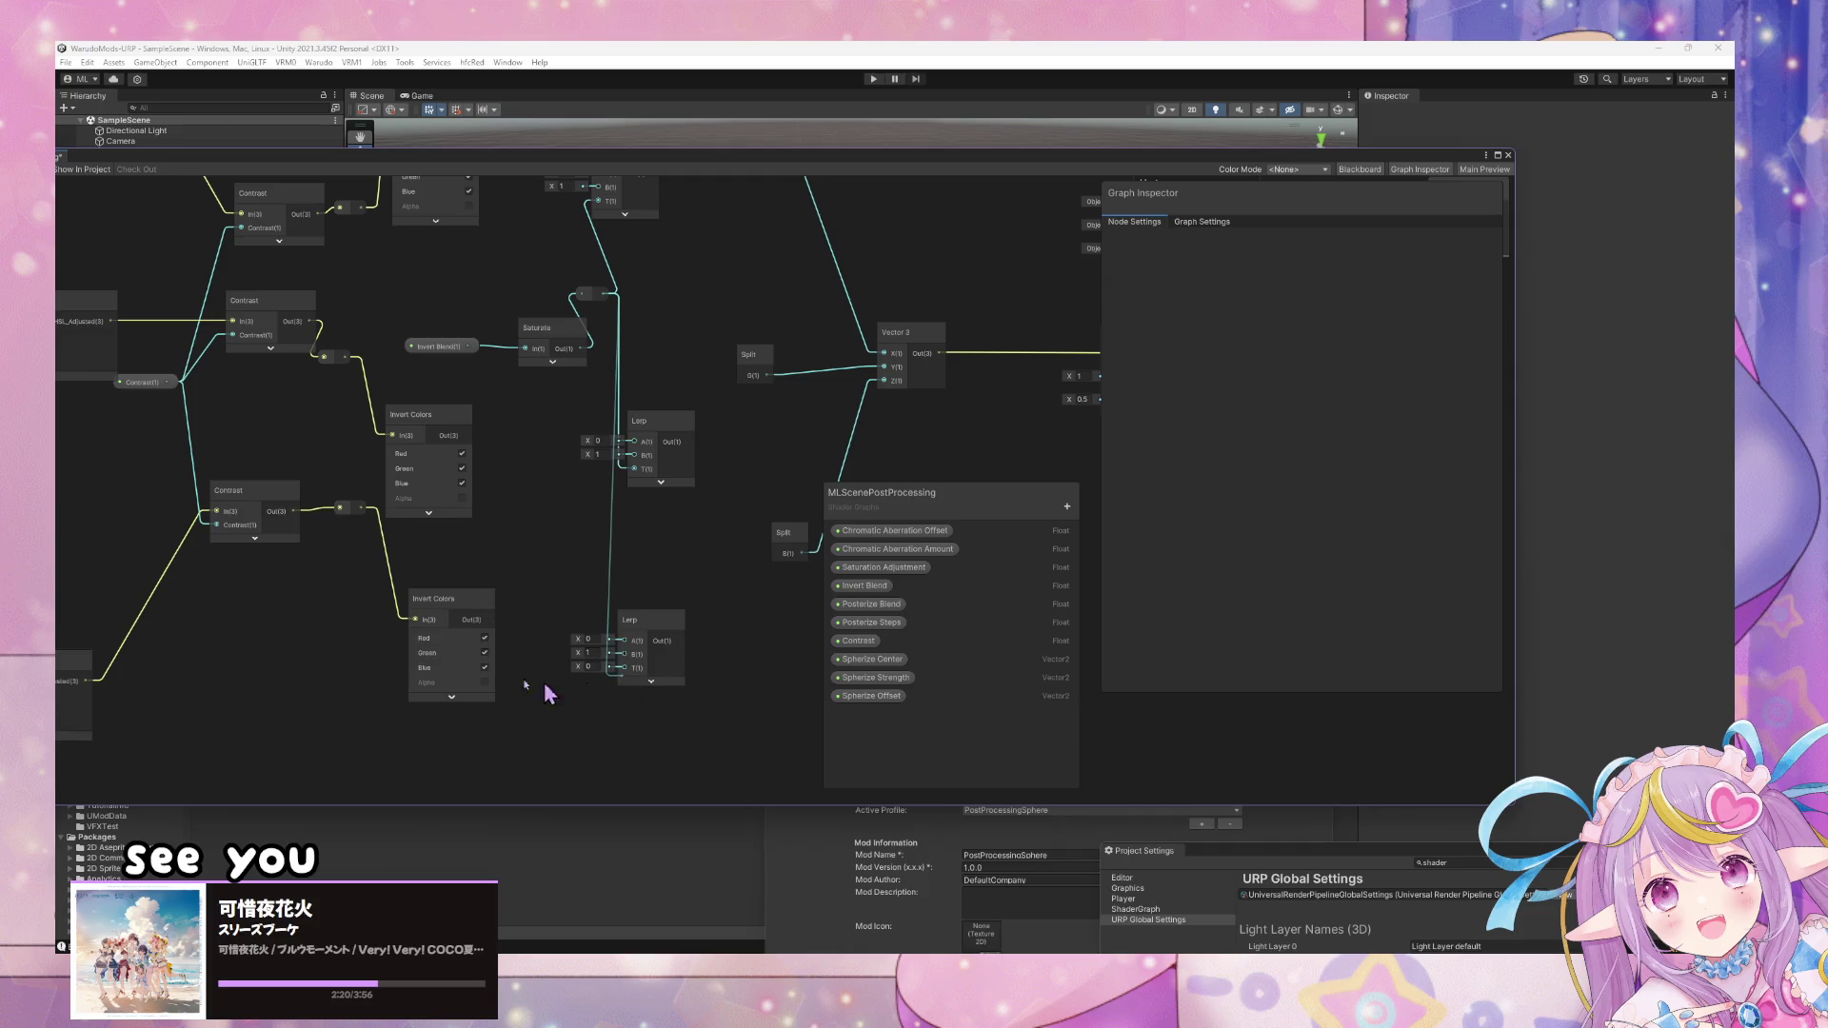
key(Escape)
mouse_move(612, 301)
mouse_down()
mouse_move(645, 665)
mouse_move(625, 673)
mouse_move(651, 632)
mouse_up()
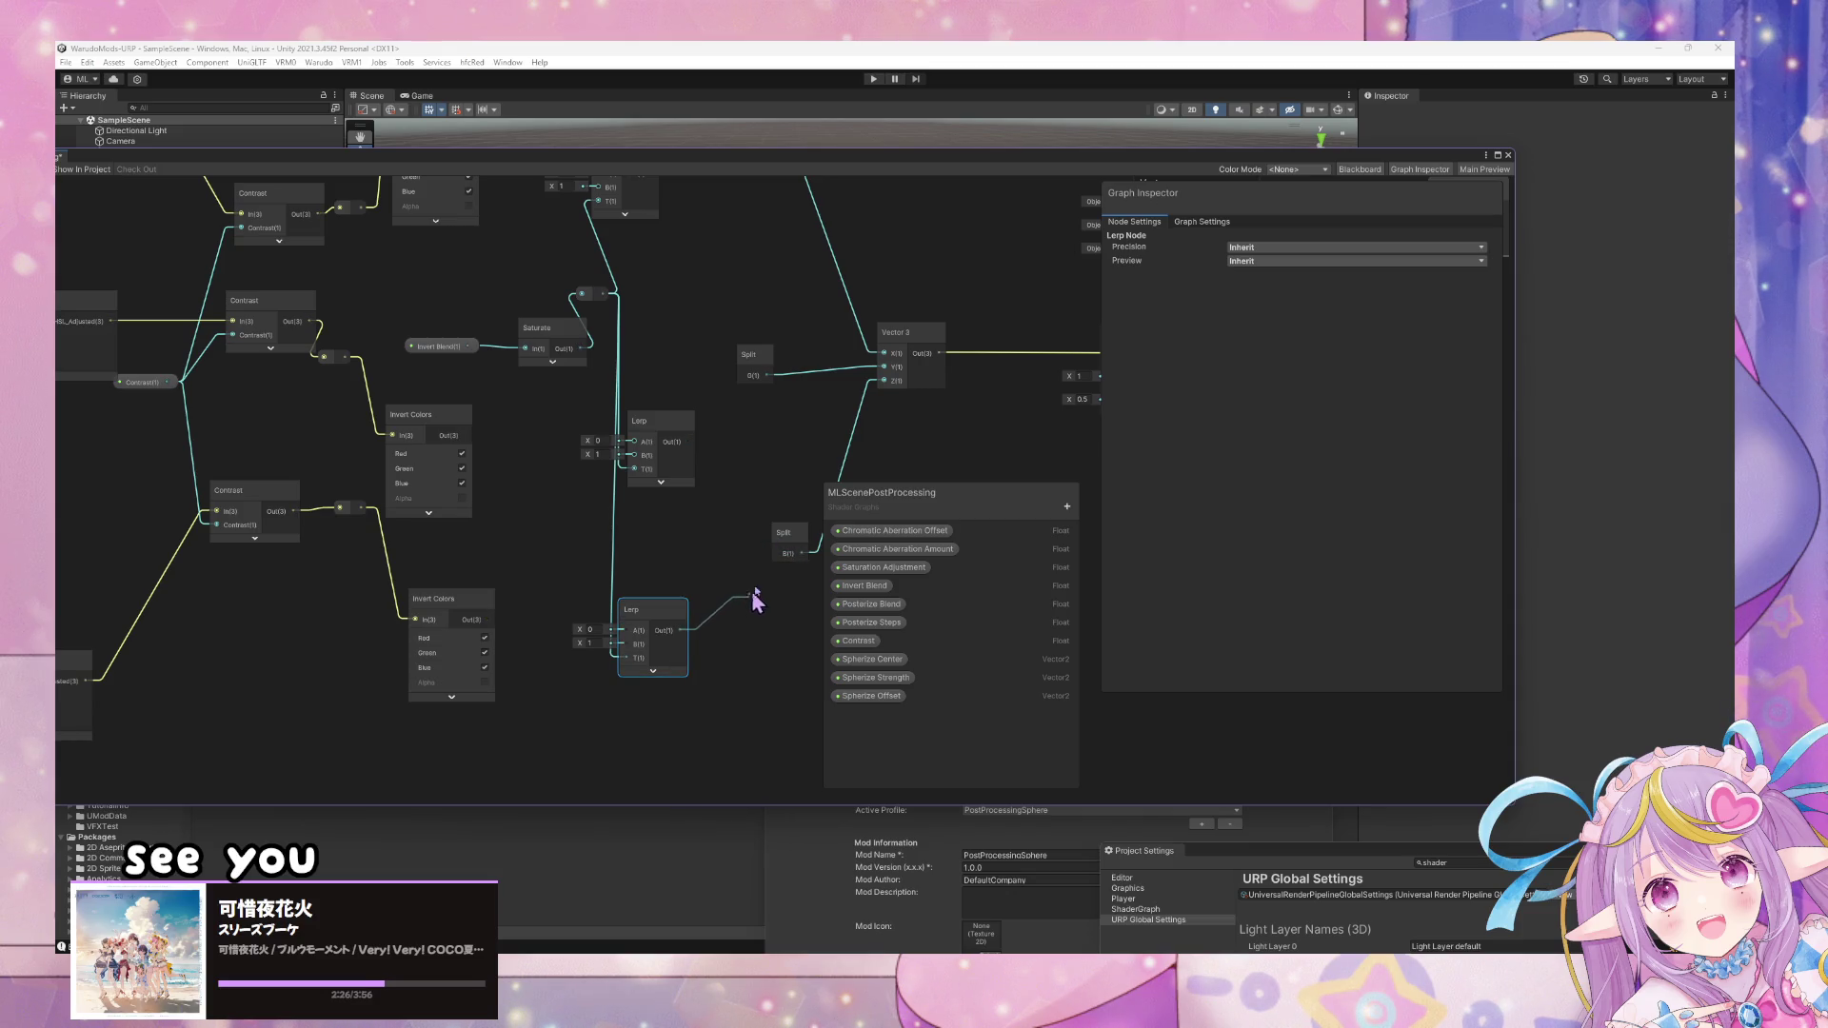
click(798, 546)
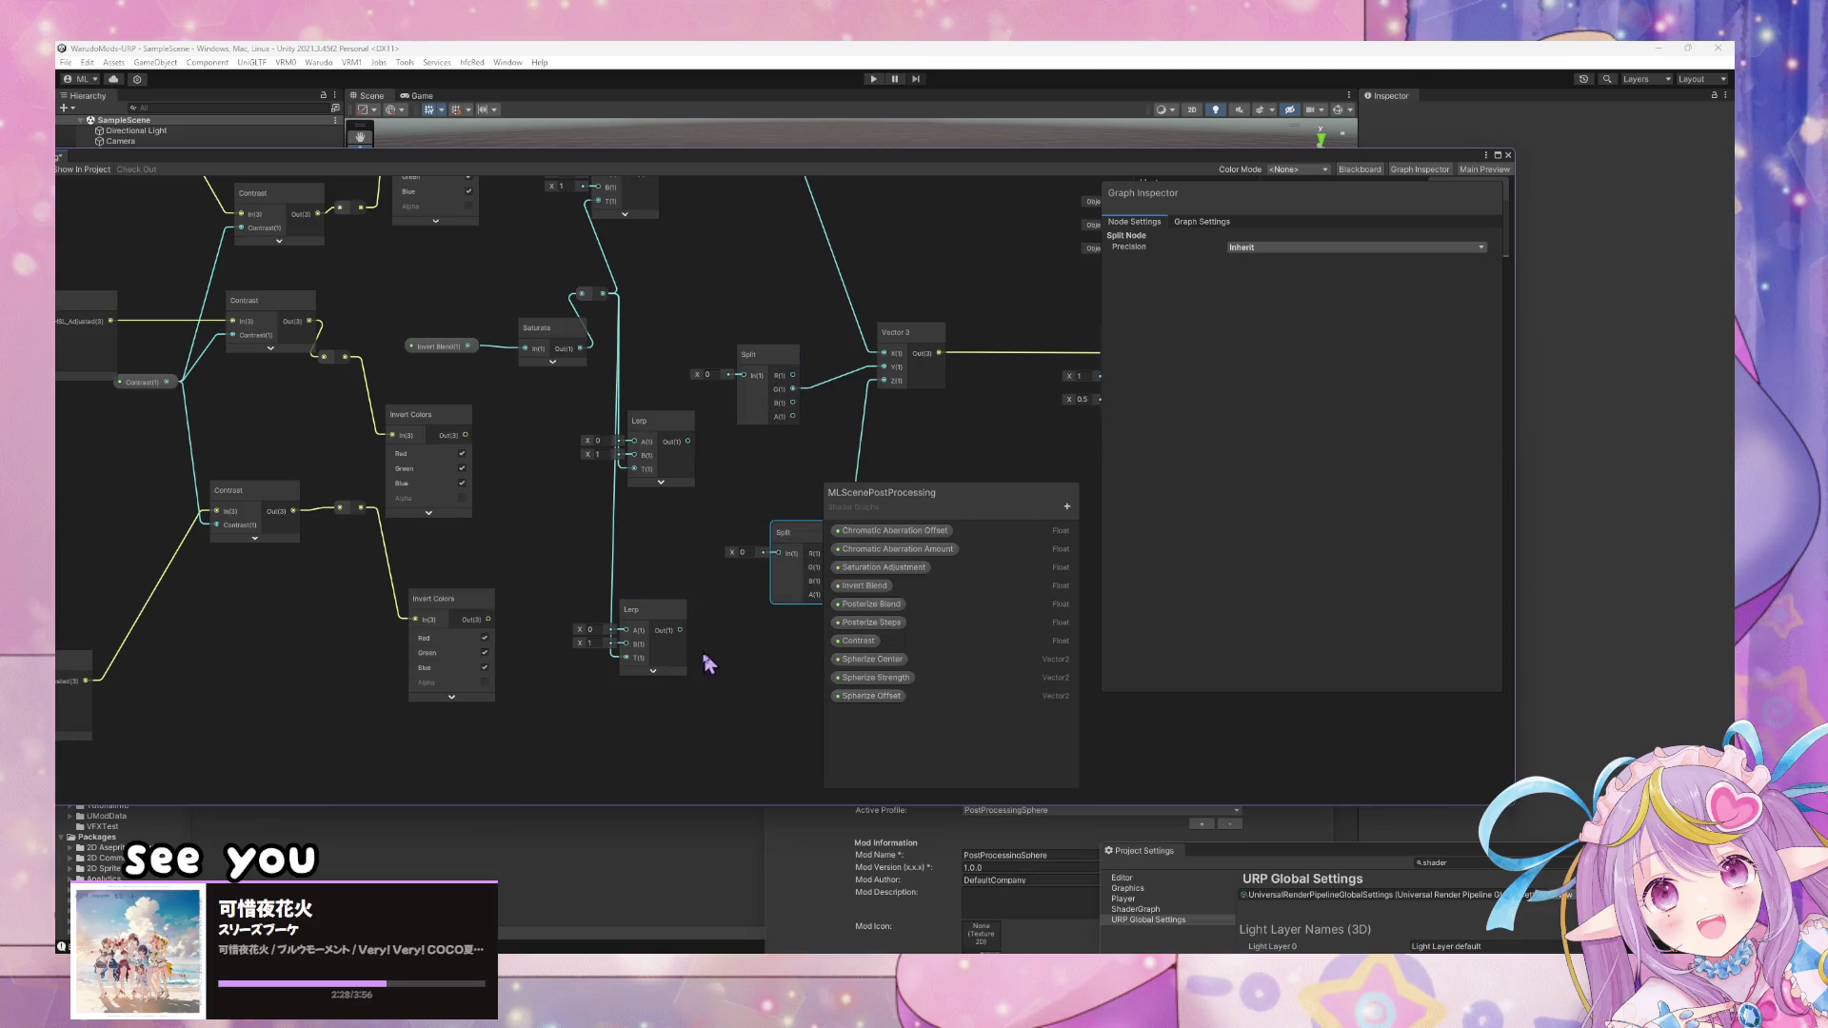
mouse_move(762, 495)
mouse_down()
mouse_move(656, 524)
mouse_move(741, 579)
mouse_move(694, 513)
mouse_move(745, 538)
mouse_up()
- Route the middle and top Lerp outputs into their Split nodes' inputs
click(723, 565)
click(739, 494)
click(732, 276)
mouse_move(603, 311)
mouse_down()
mouse_move(709, 294)
mouse_move(758, 310)
mouse_up()
click(758, 275)
mouse_move(585, 322)
mouse_down()
mouse_move(698, 300)
mouse_move(742, 315)
mouse_up()
click(592, 449)
- Connect the contrast and Invert Colors outputs to the top and middle Lerps' A and B
mouse_move(530, 256)
mouse_down()
mouse_move(584, 294)
mouse_move(693, 317)
mouse_move(701, 303)
mouse_up()
mouse_move(410, 326)
mouse_down()
mouse_move(597, 285)
mouse_move(416, 327)
mouse_move(681, 286)
mouse_move(705, 317)
mouse_up()
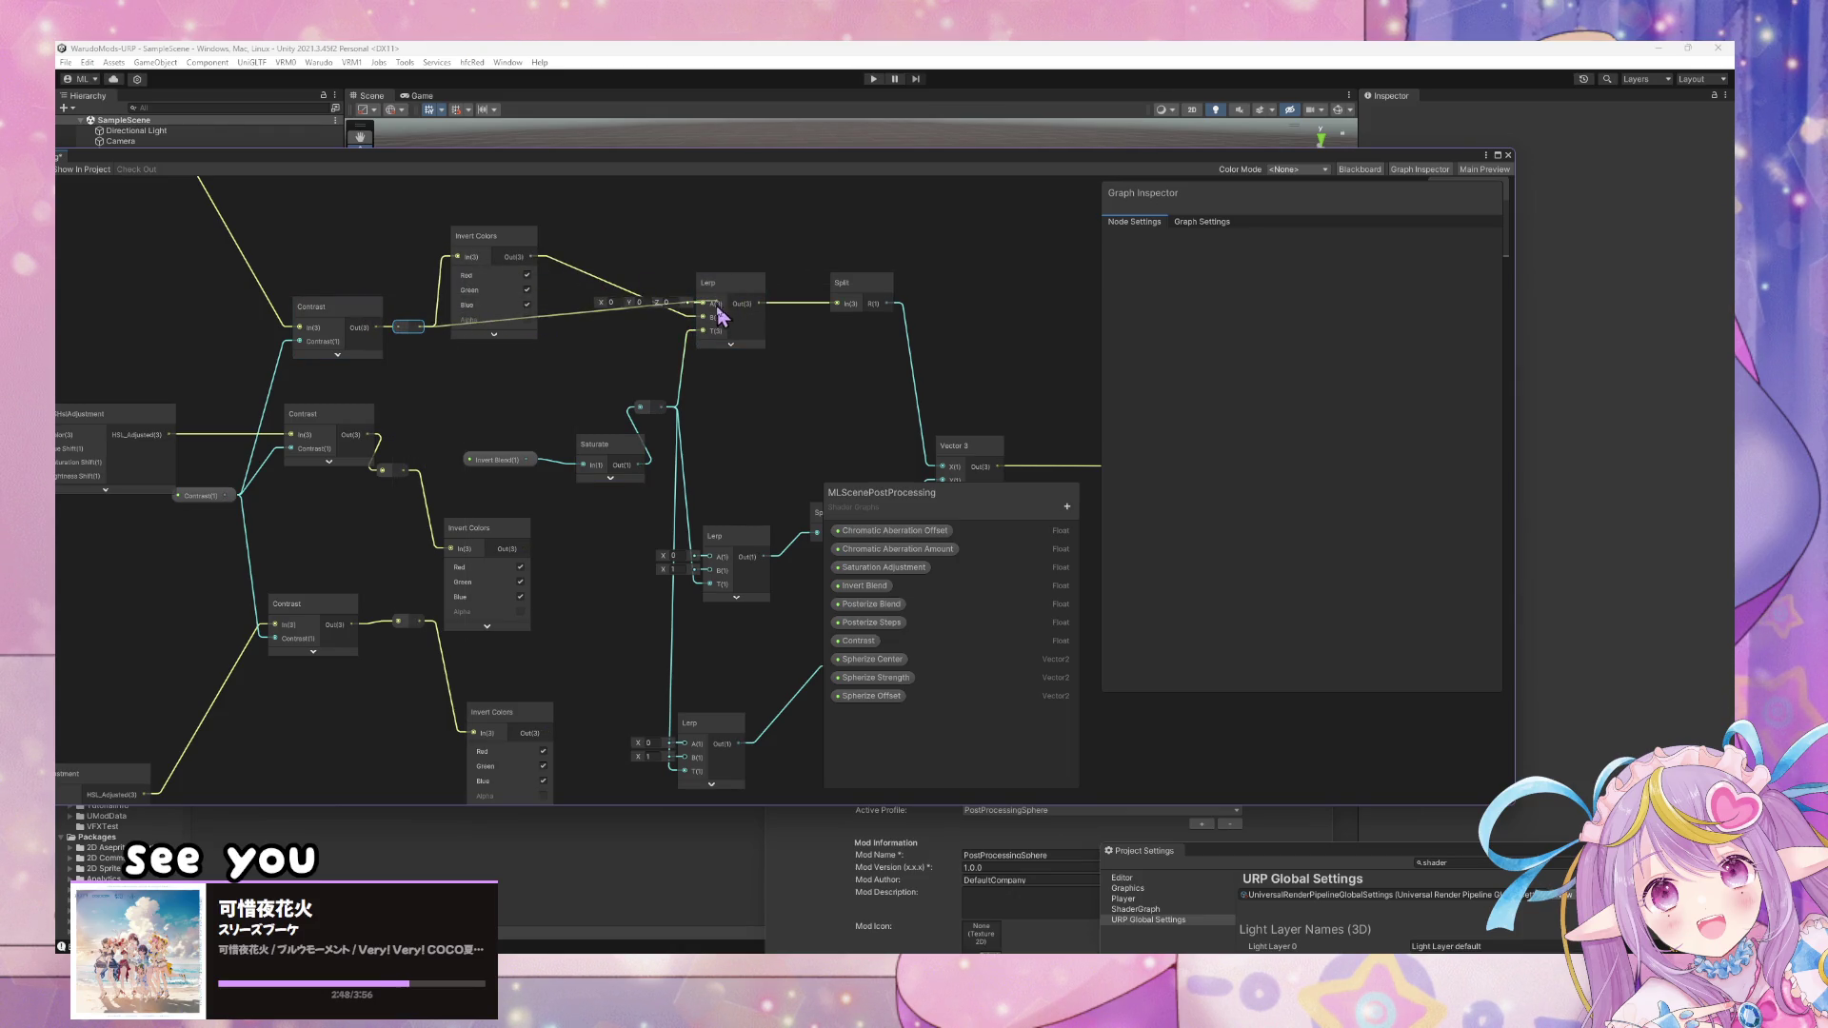
drag(641, 591, 619, 523)
drag(499, 464, 681, 487)
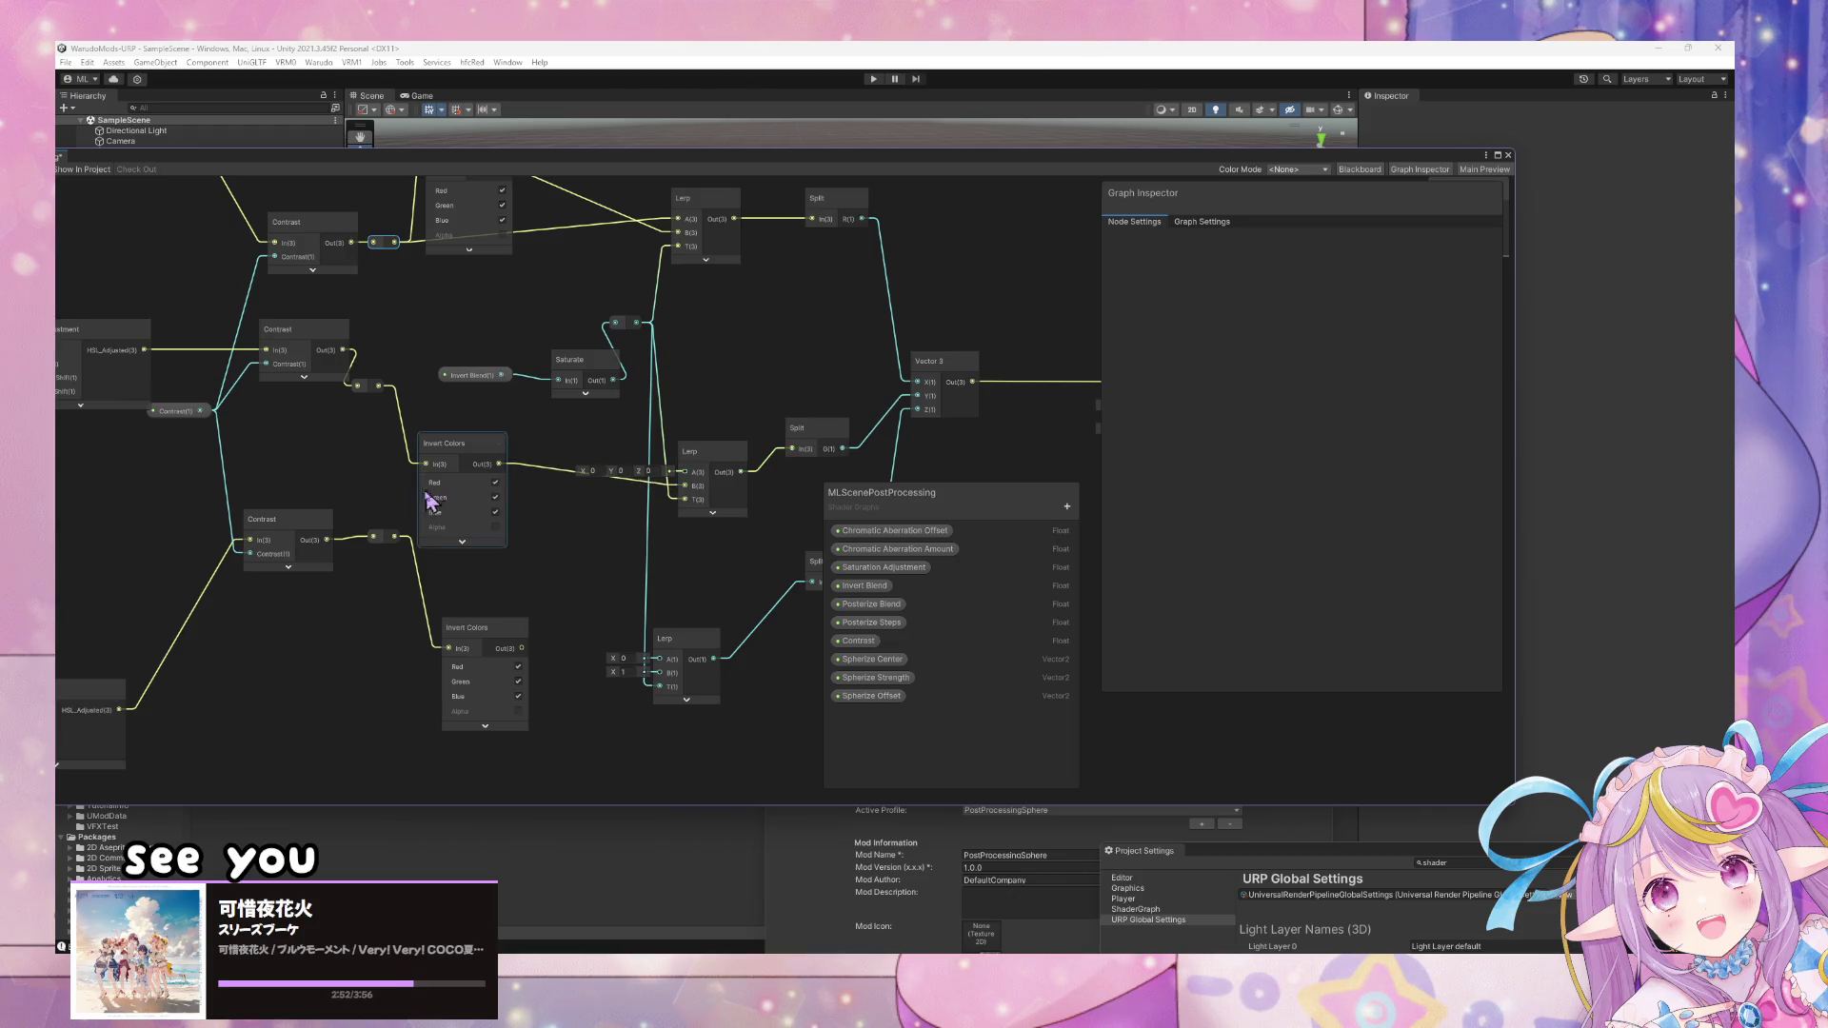
mouse_move(623, 474)
mouse_down()
mouse_move(440, 409)
mouse_move(673, 460)
mouse_move(681, 514)
mouse_up()
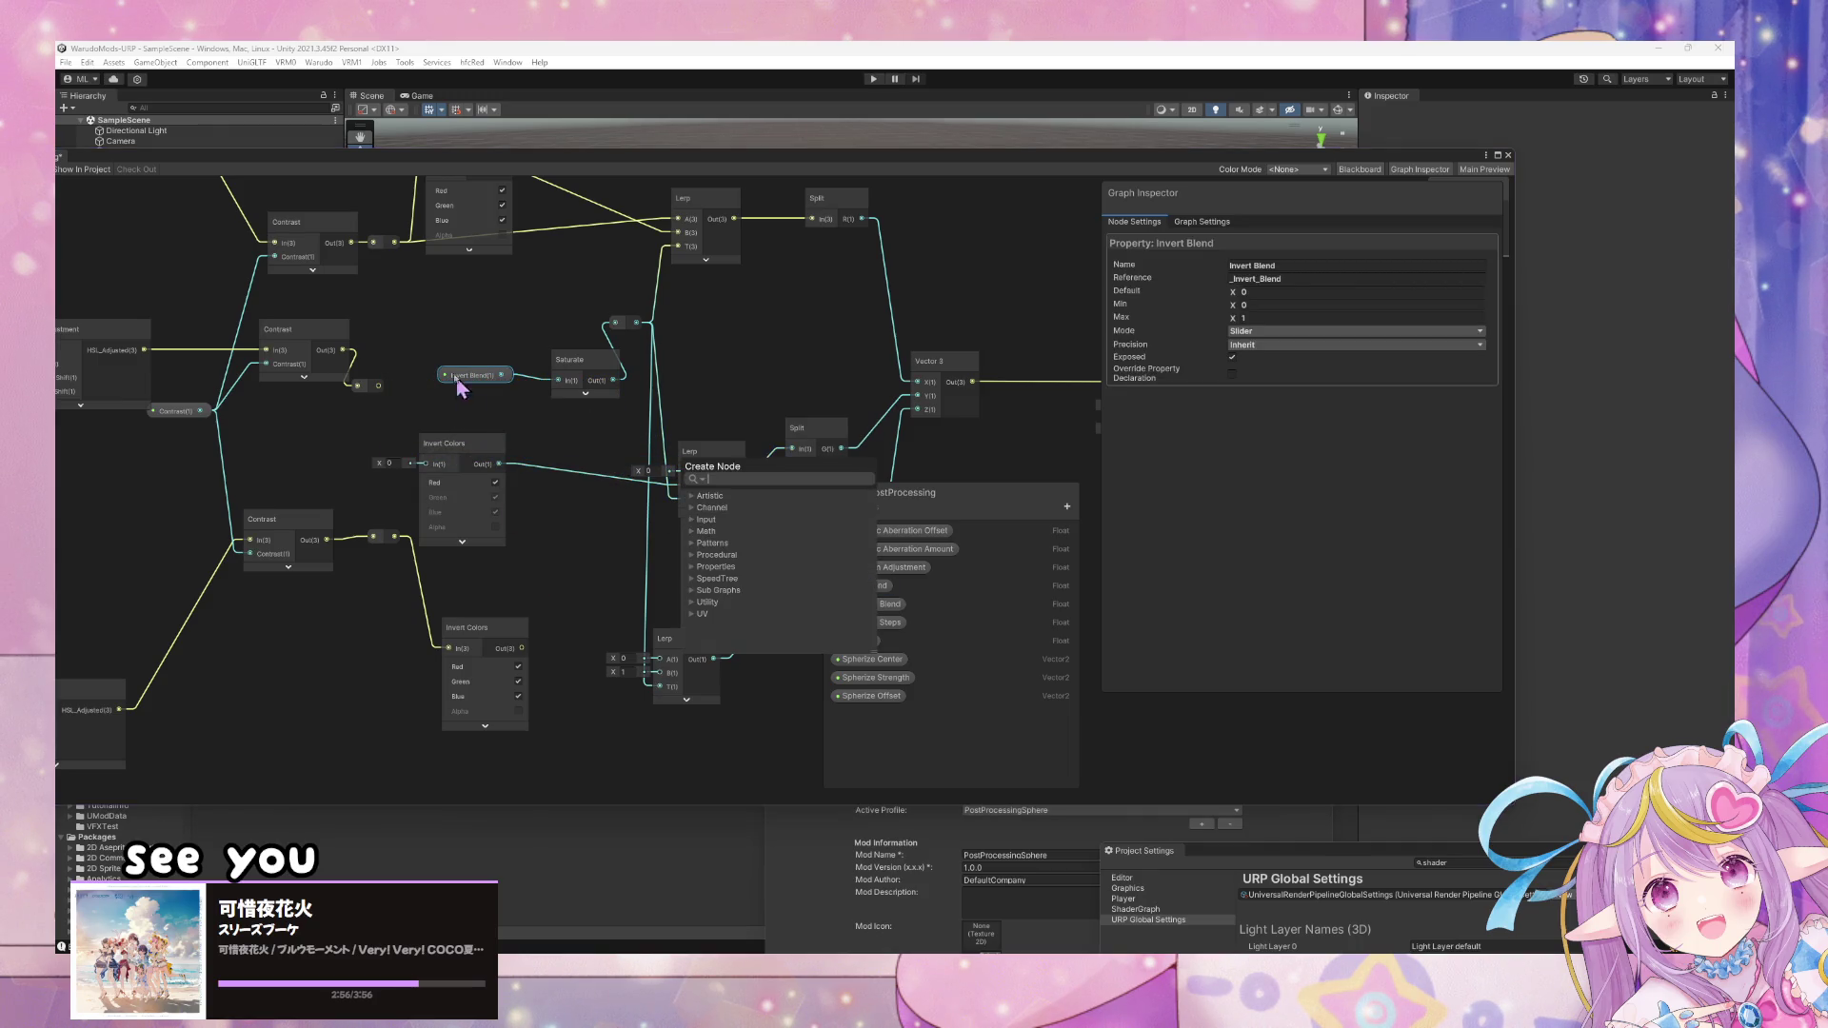
click(427, 409)
key(ctrl+z)
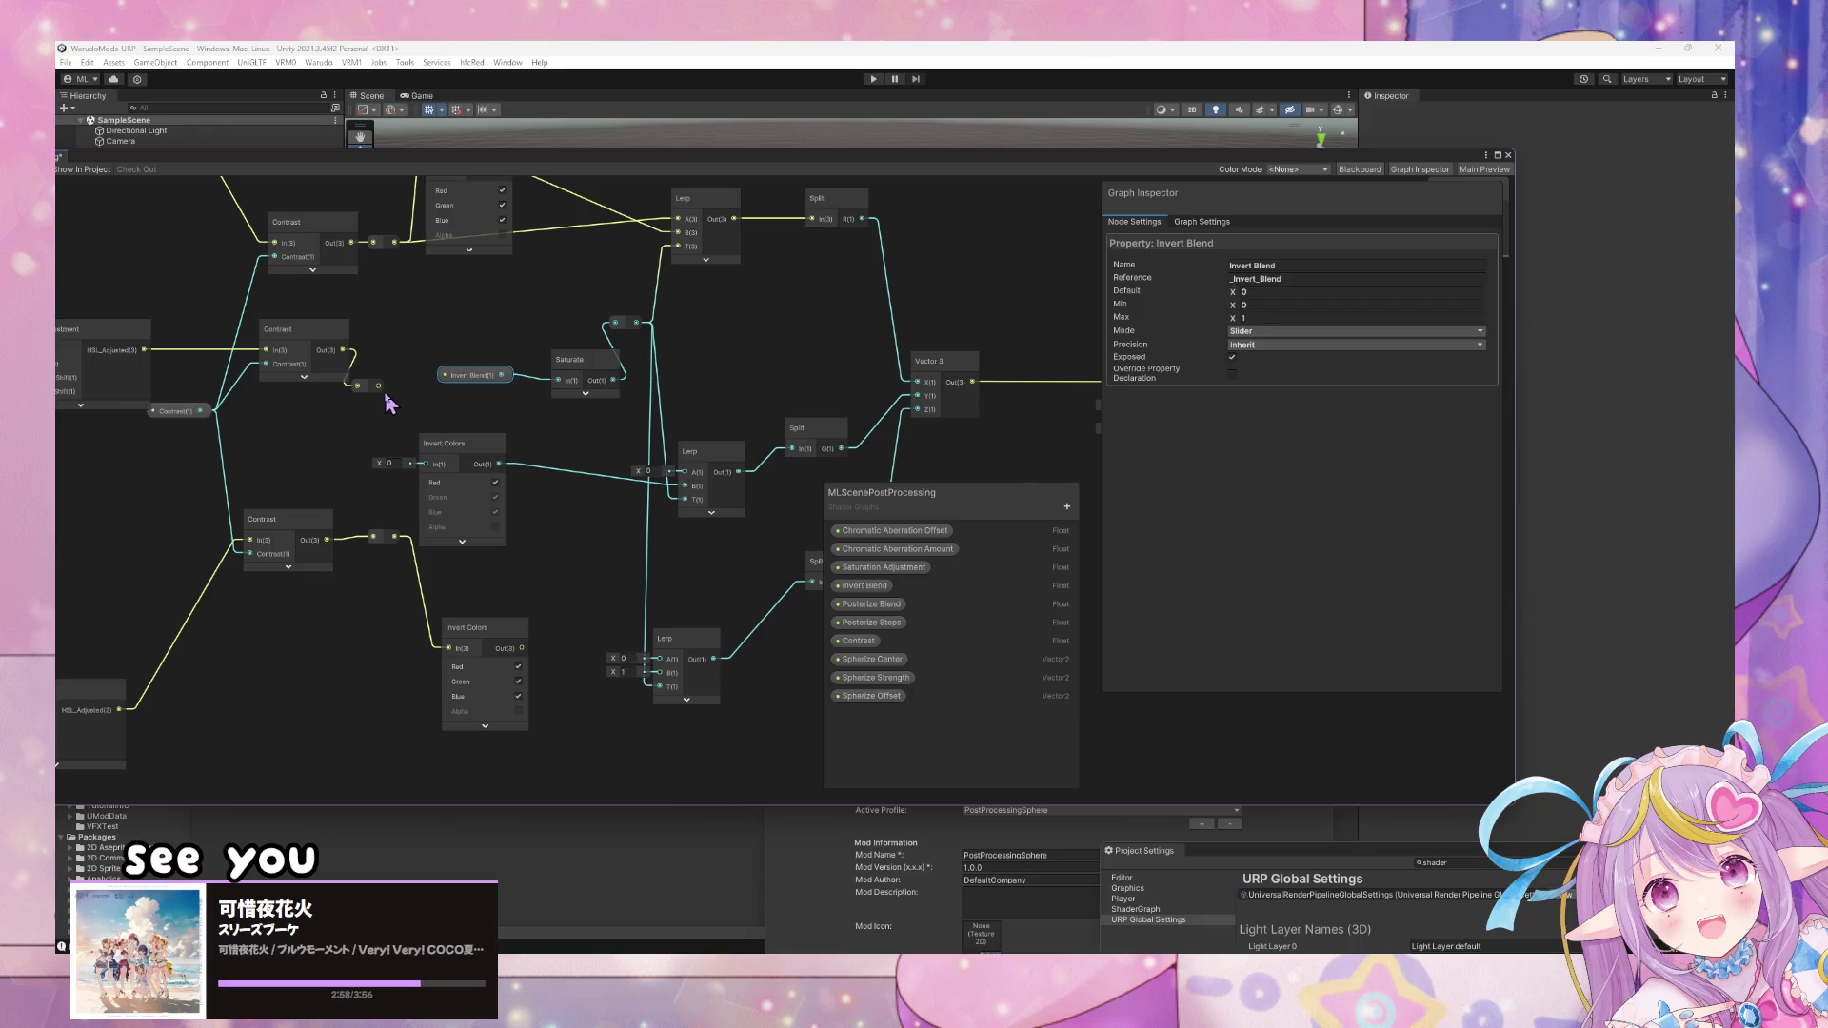
drag(425, 469, 426, 469)
drag(379, 386, 684, 473)
- Connect the bottom contrast and inverted colour to the bottom Lerp, then tidy the graph
mouse_move(744, 371)
mouse_down()
mouse_move(762, 487)
mouse_move(791, 357)
mouse_up()
mouse_move(443, 523)
mouse_down()
mouse_move(634, 647)
mouse_move(695, 642)
mouse_up()
drag(568, 632, 706, 657)
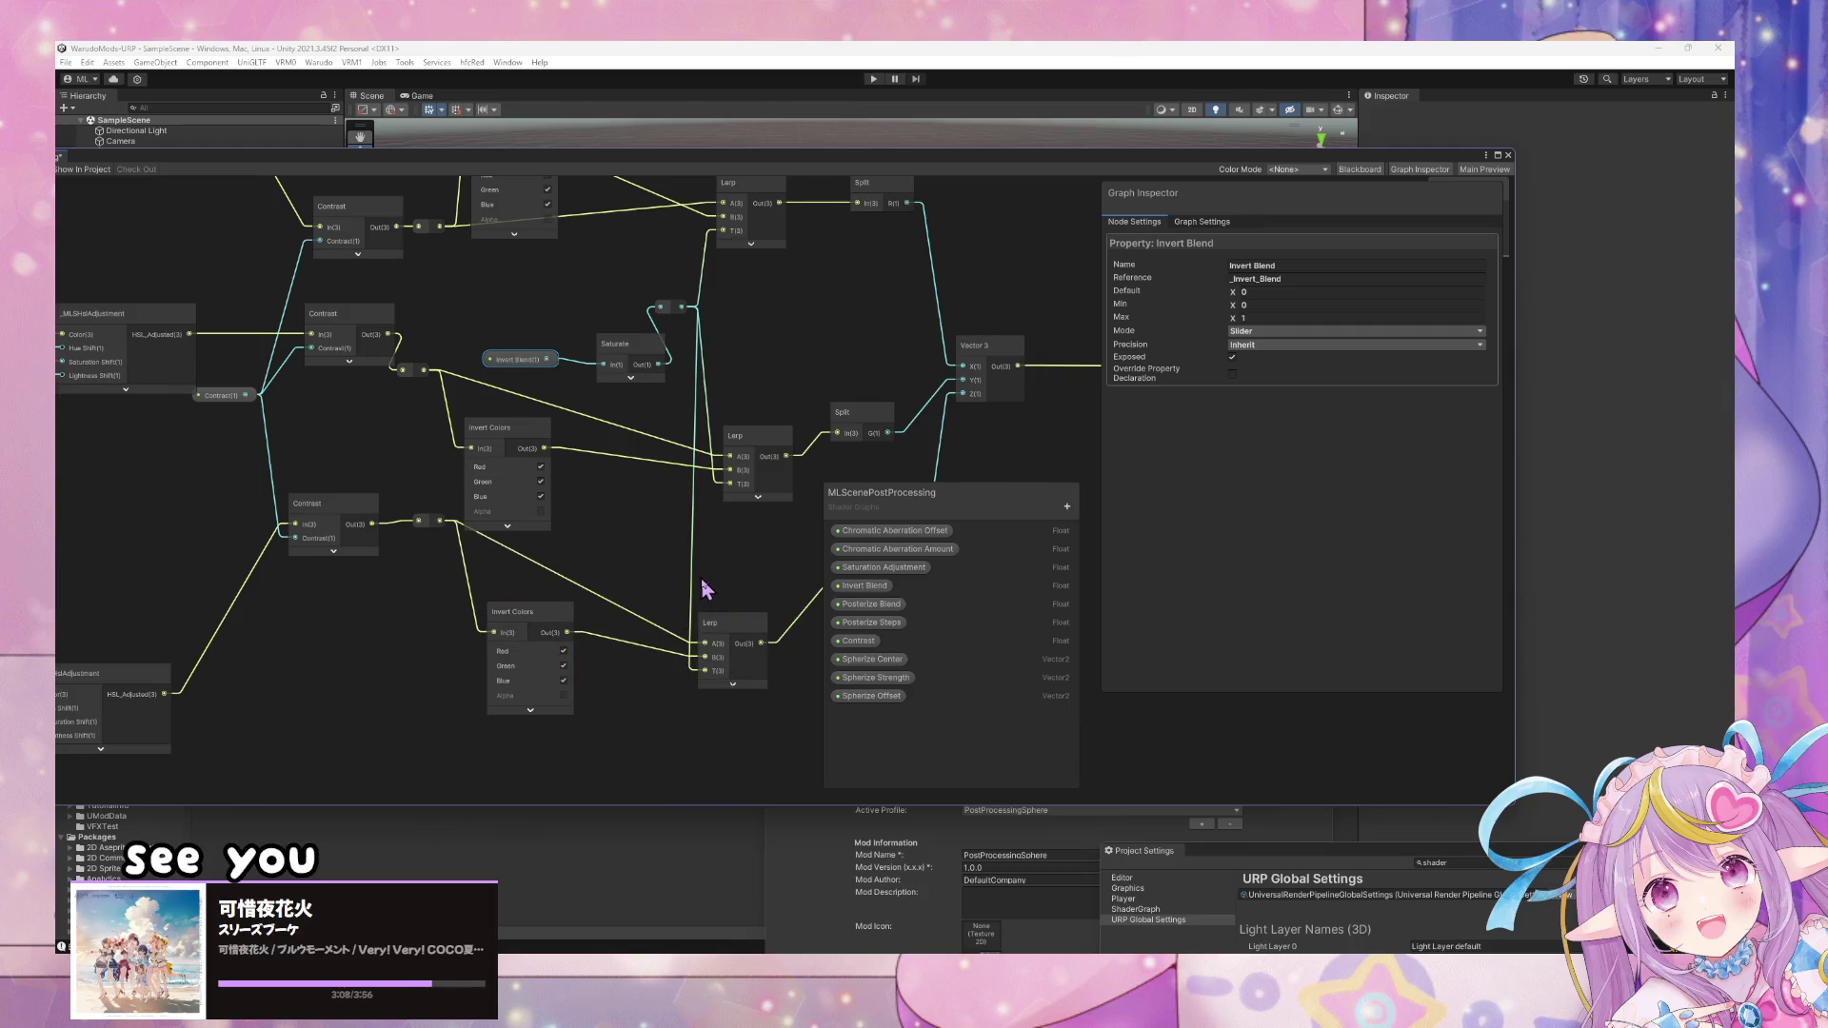
drag(704, 589, 716, 620)
drag(625, 396, 497, 370)
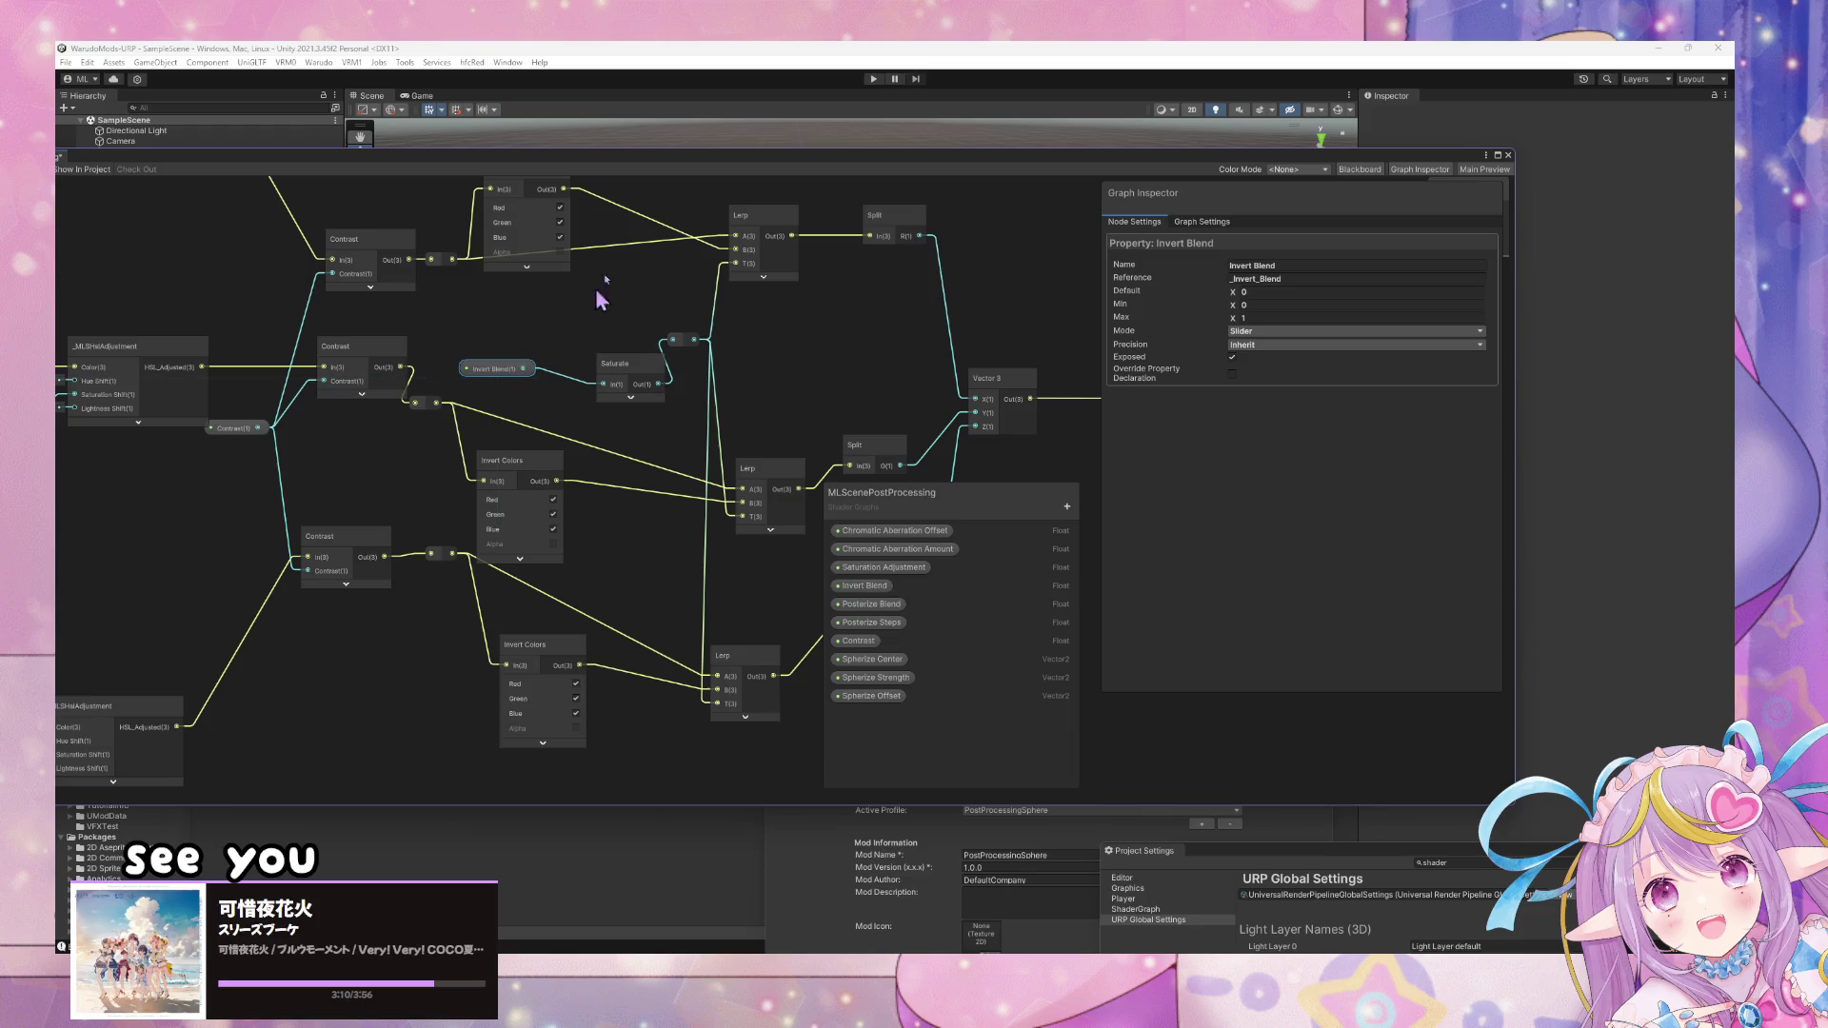
key(shift+space)
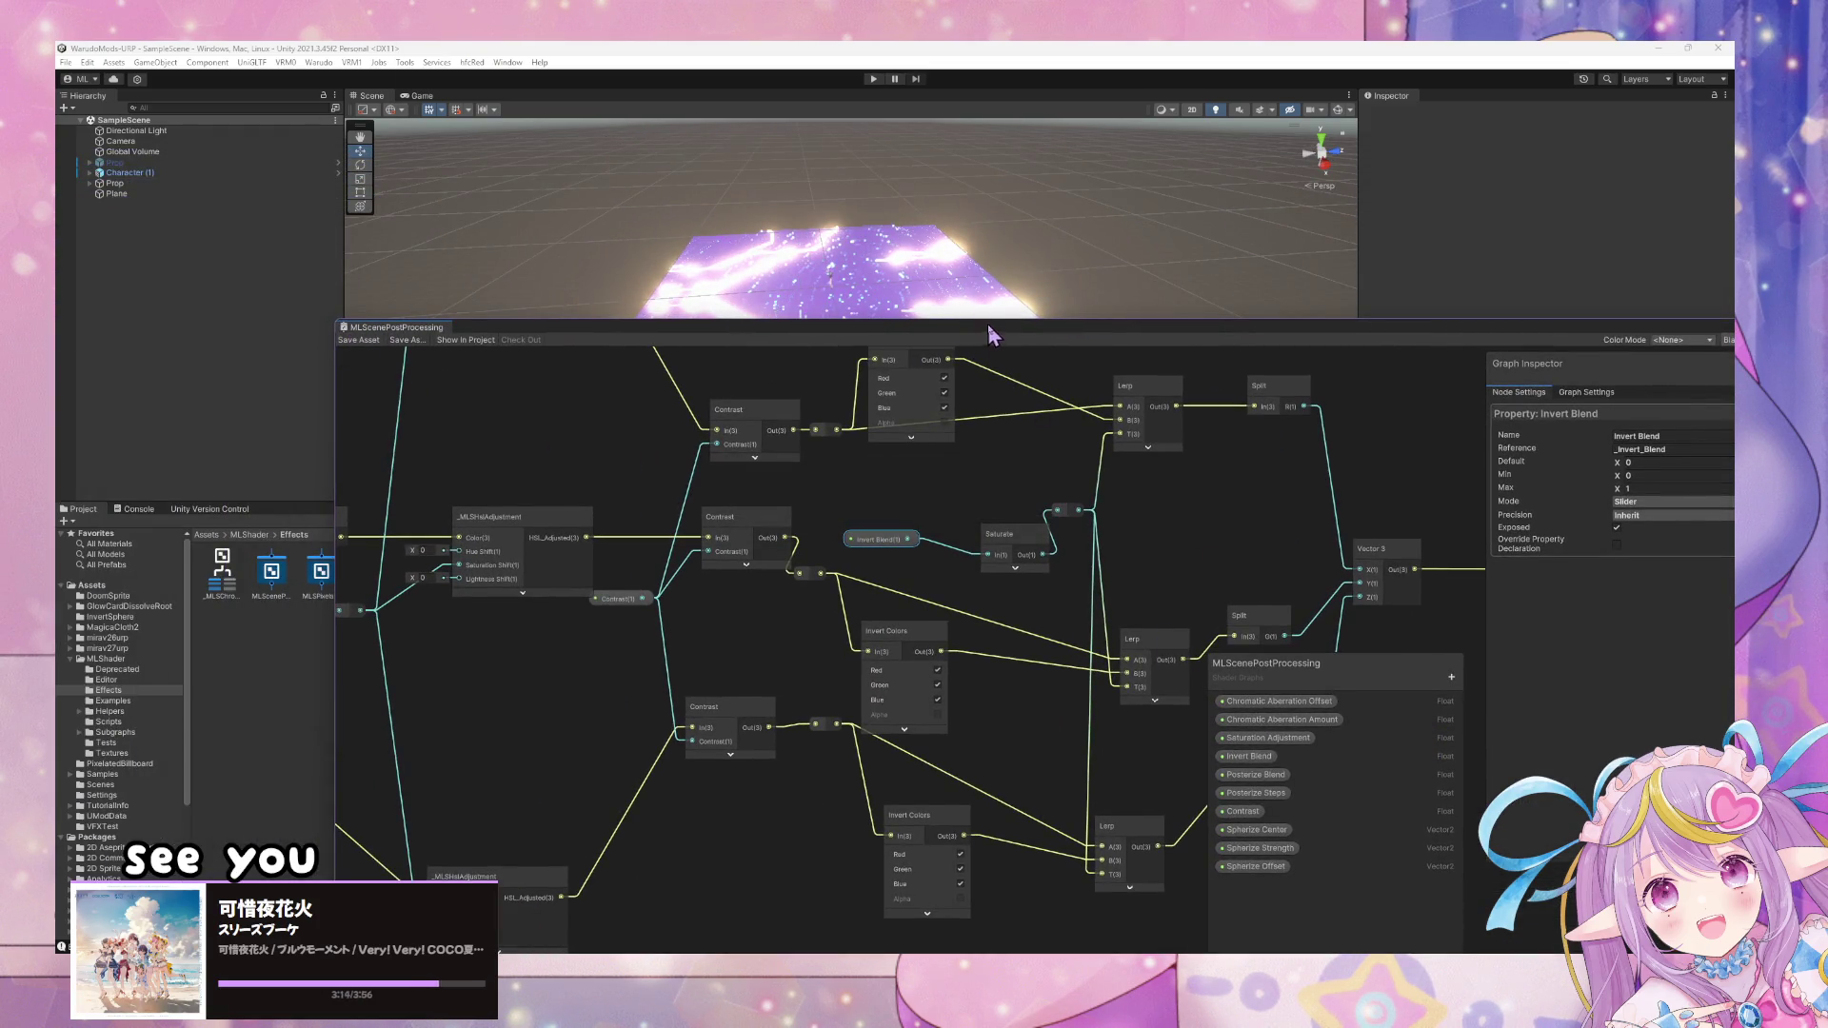
- Select the CA sphere and raise its material's Invert Blend to 1 to test inversion
drag(986, 324, 991, 481)
drag(1028, 362, 895, 291)
scroll(895, 291, up, 5)
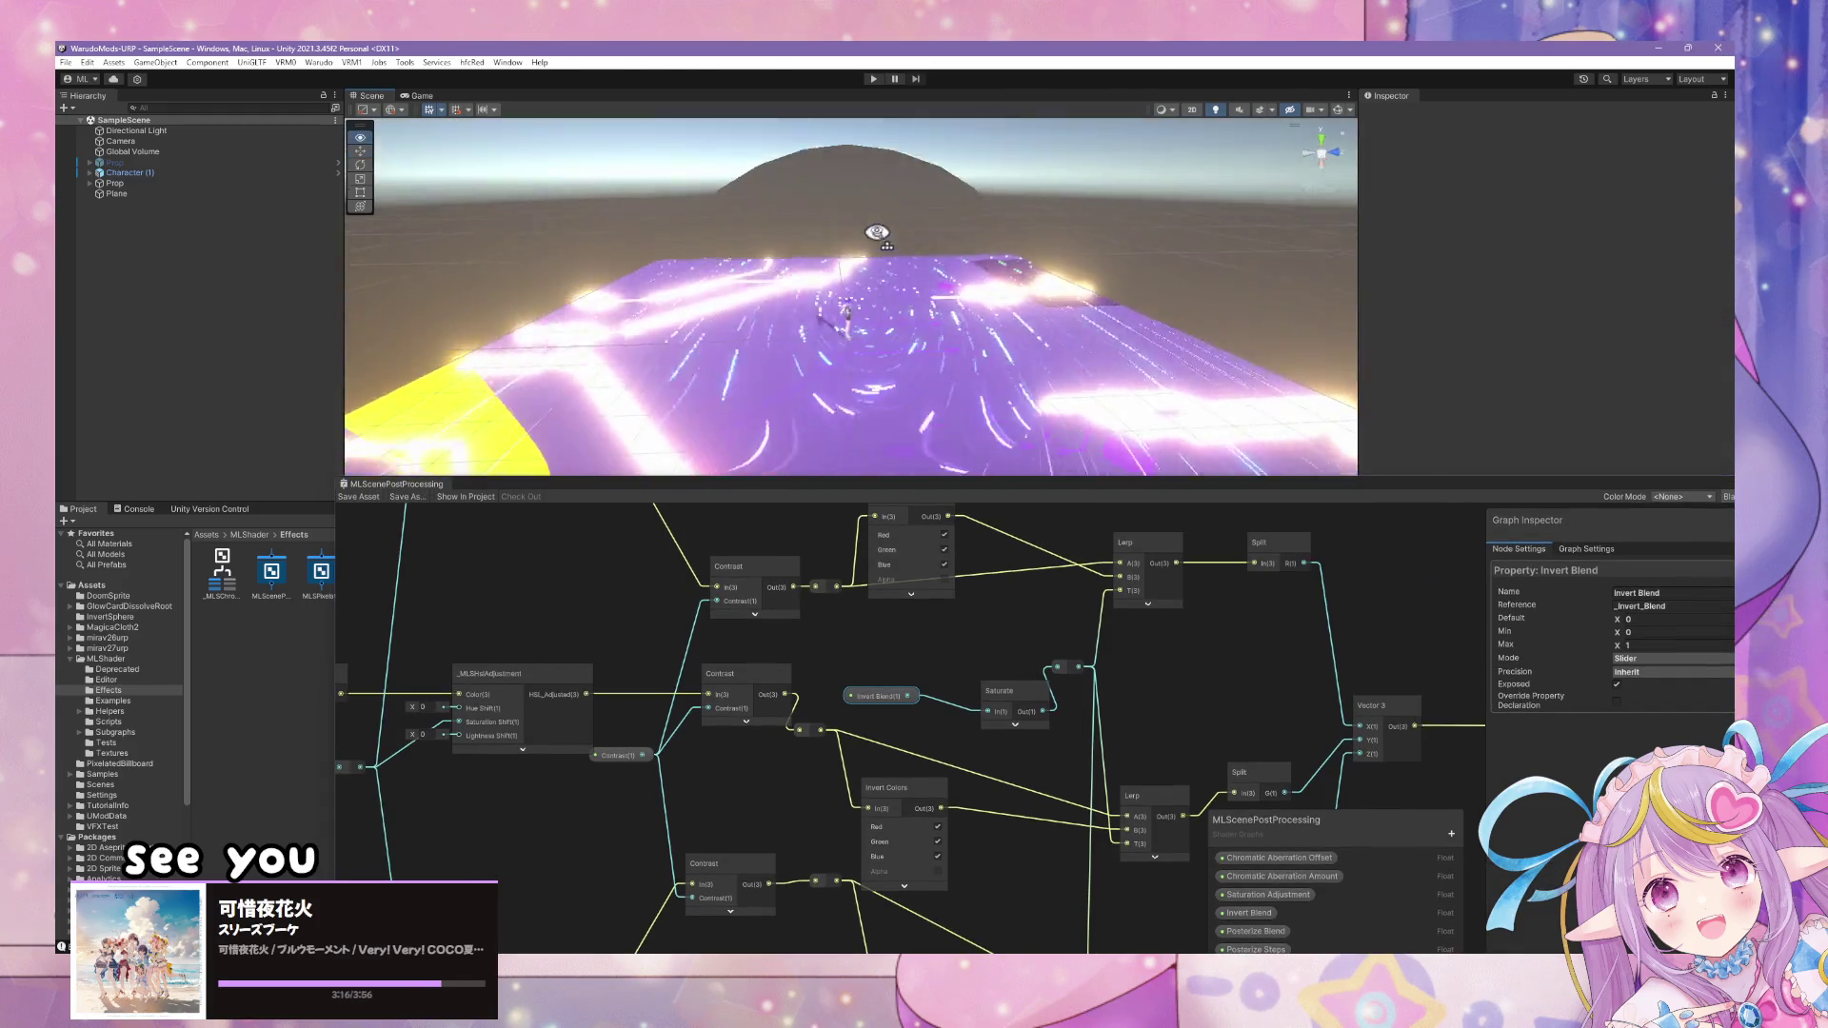
click(849, 343)
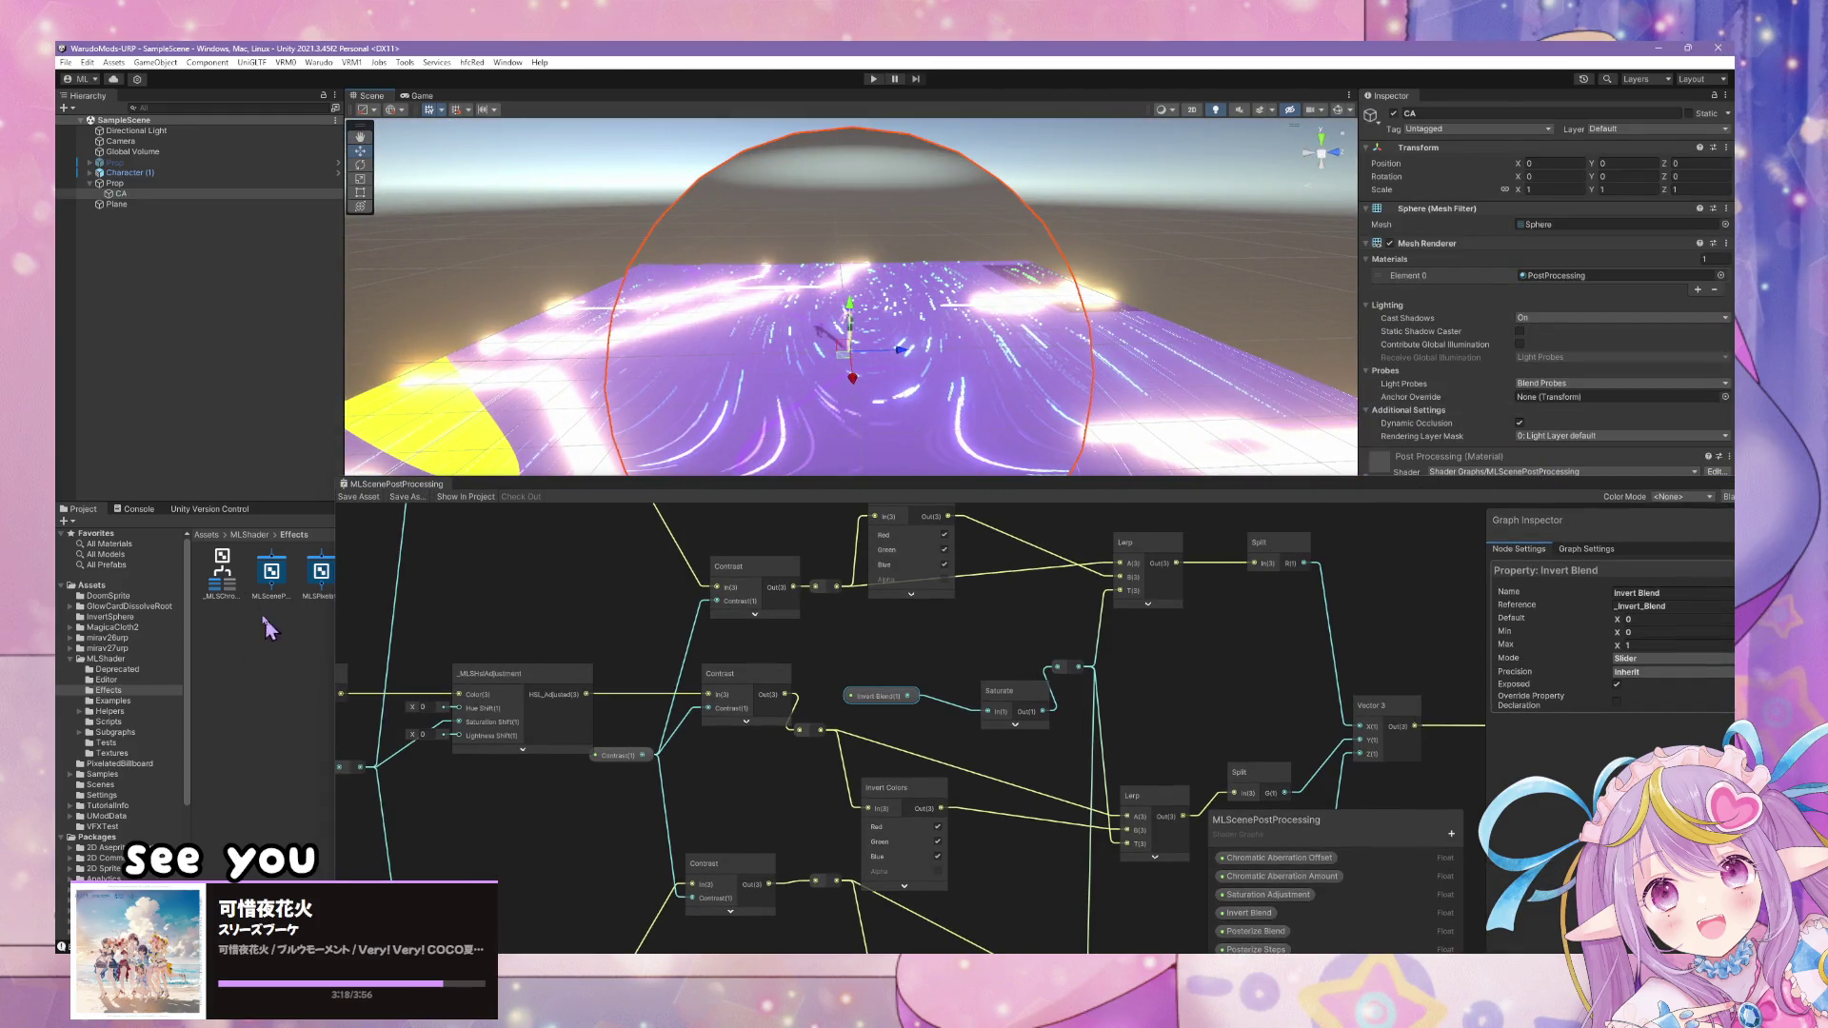
mouse_move(517, 488)
mouse_down()
mouse_move(205, 340)
mouse_move(200, 297)
mouse_up()
drag(1036, 640, 895, 436)
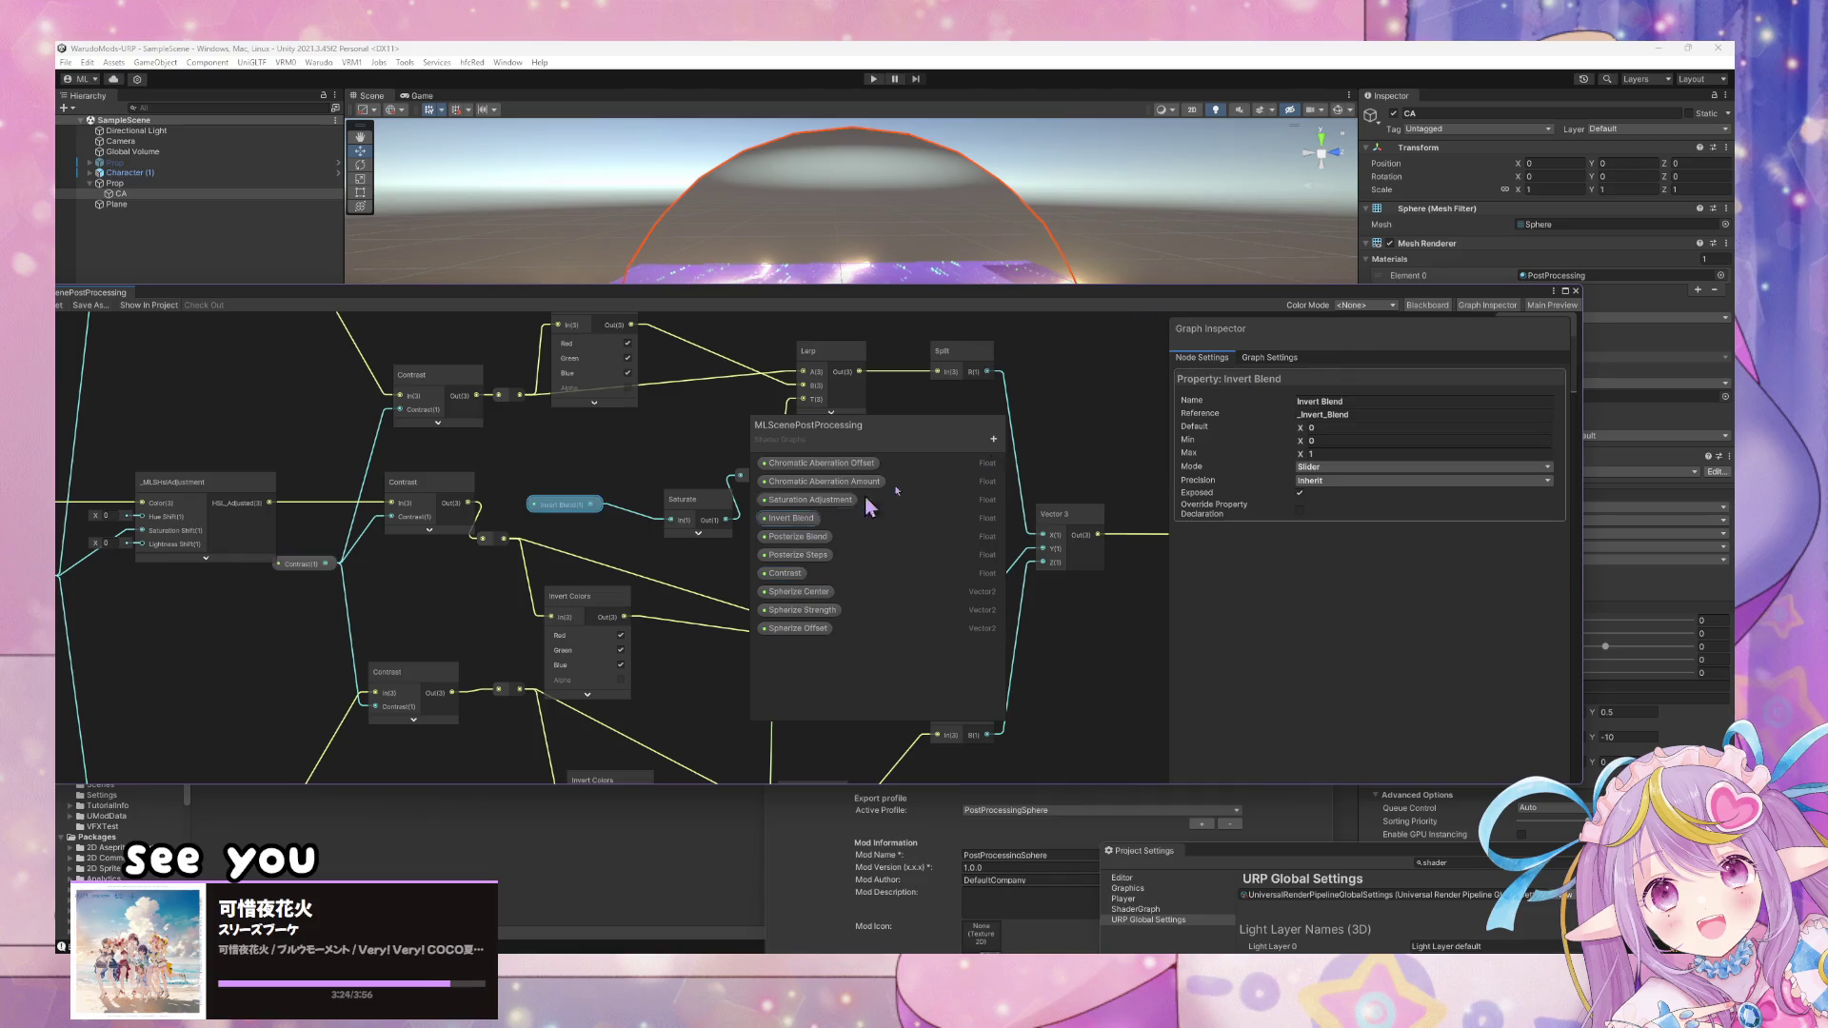
mouse_move(945, 291)
mouse_down()
mouse_move(584, 468)
mouse_move(398, 646)
mouse_up()
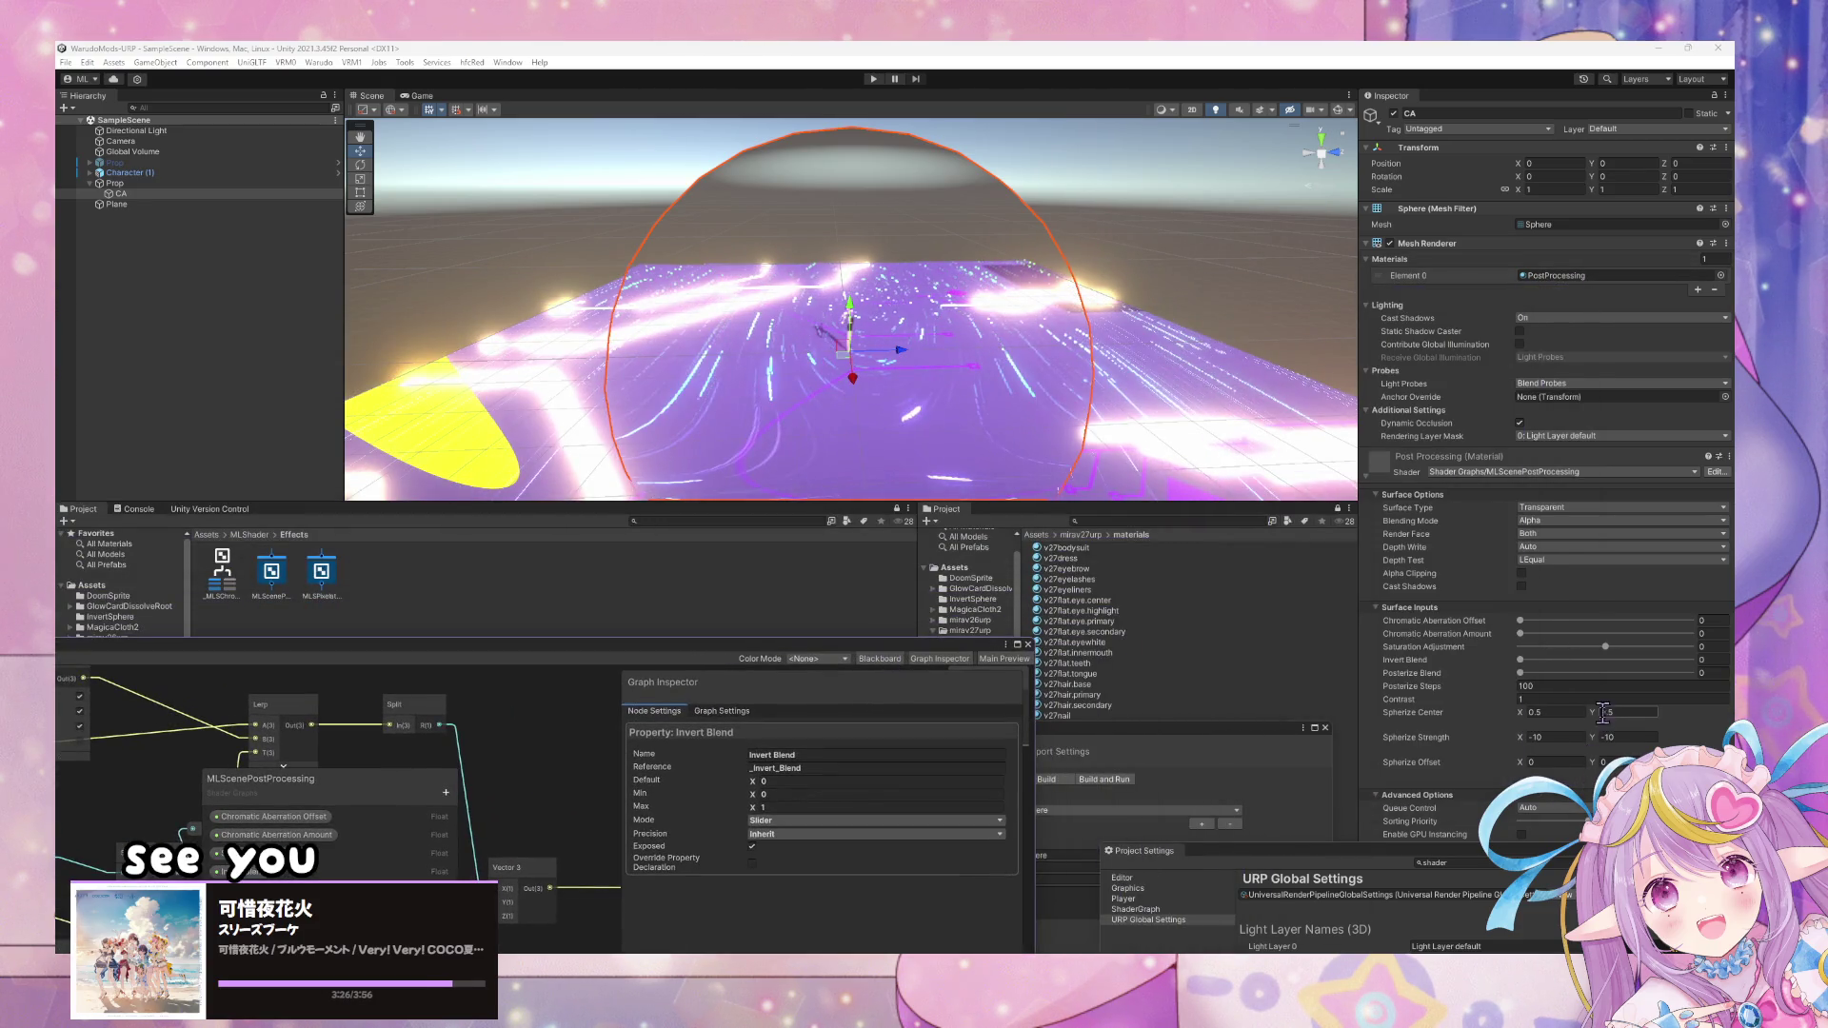
mouse_move(1592, 659)
mouse_down()
mouse_move(1691, 658)
mouse_move(1409, 648)
mouse_move(1709, 691)
mouse_move(1694, 667)
mouse_move(654, 707)
mouse_move(1448, 373)
mouse_up()
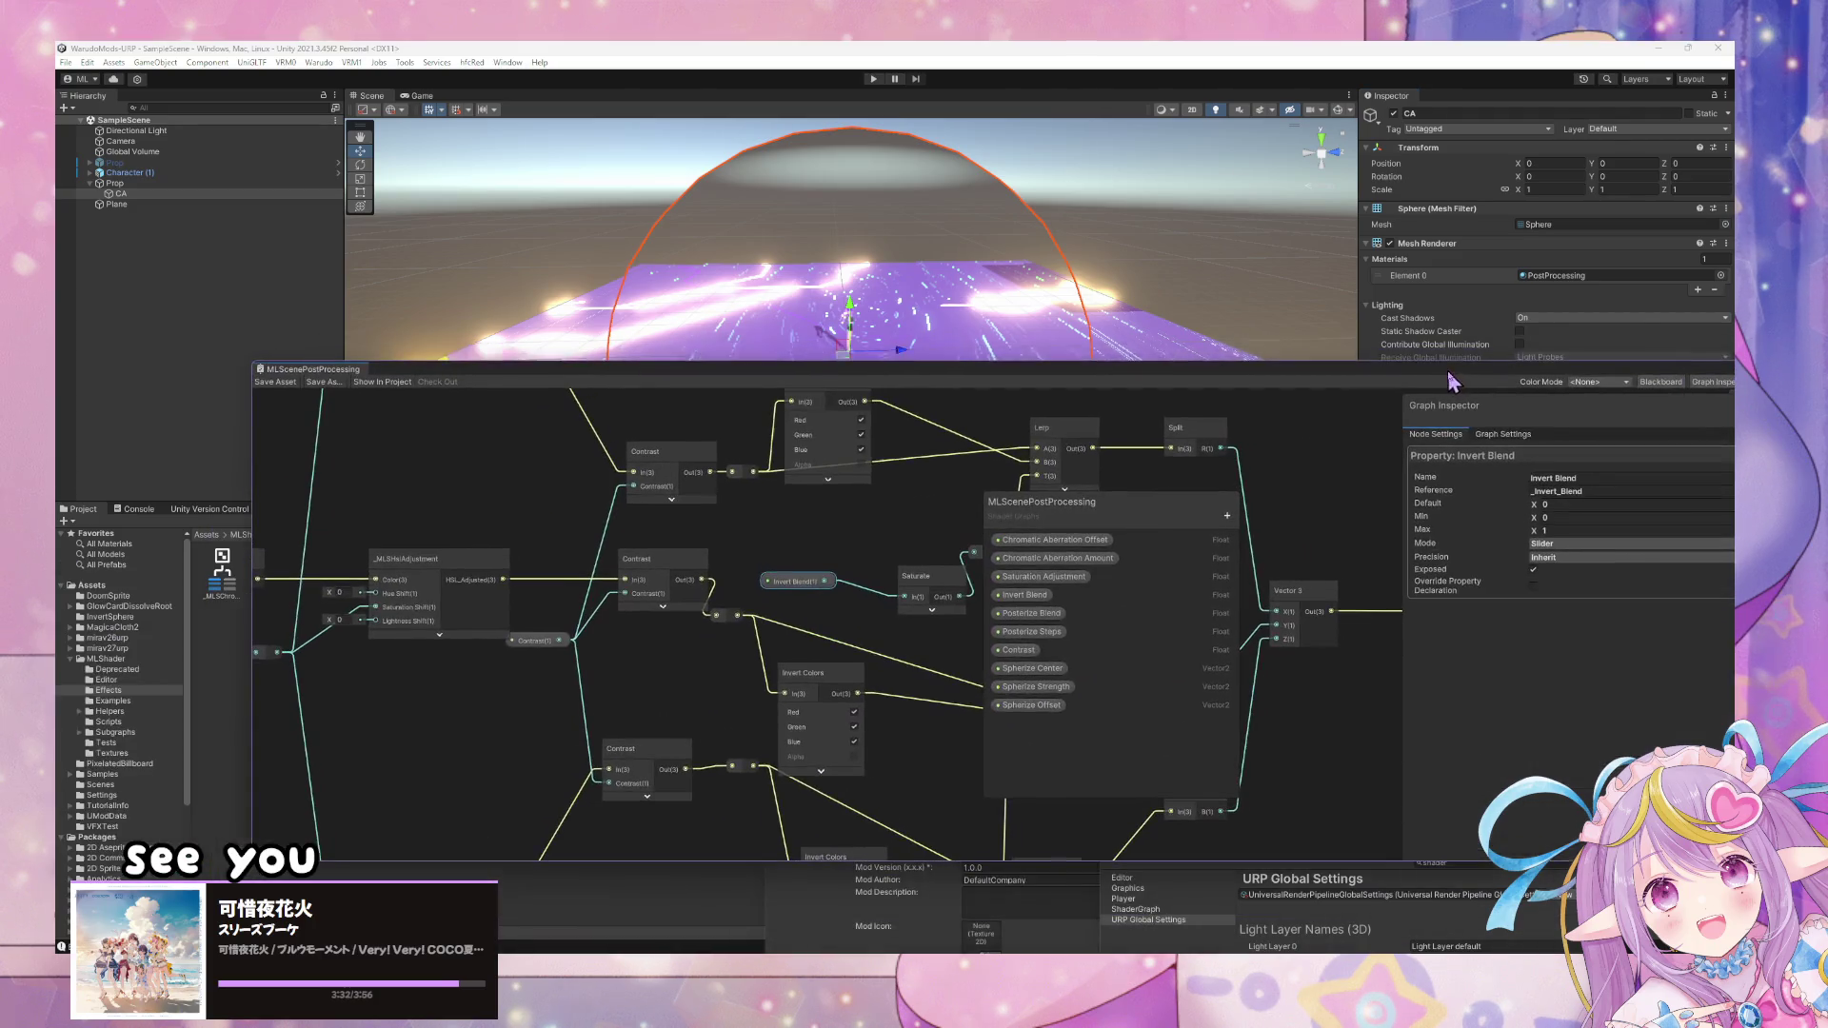
- Save the shader graph and rebuild the mod with Warudo > Build Mod
click(275, 382)
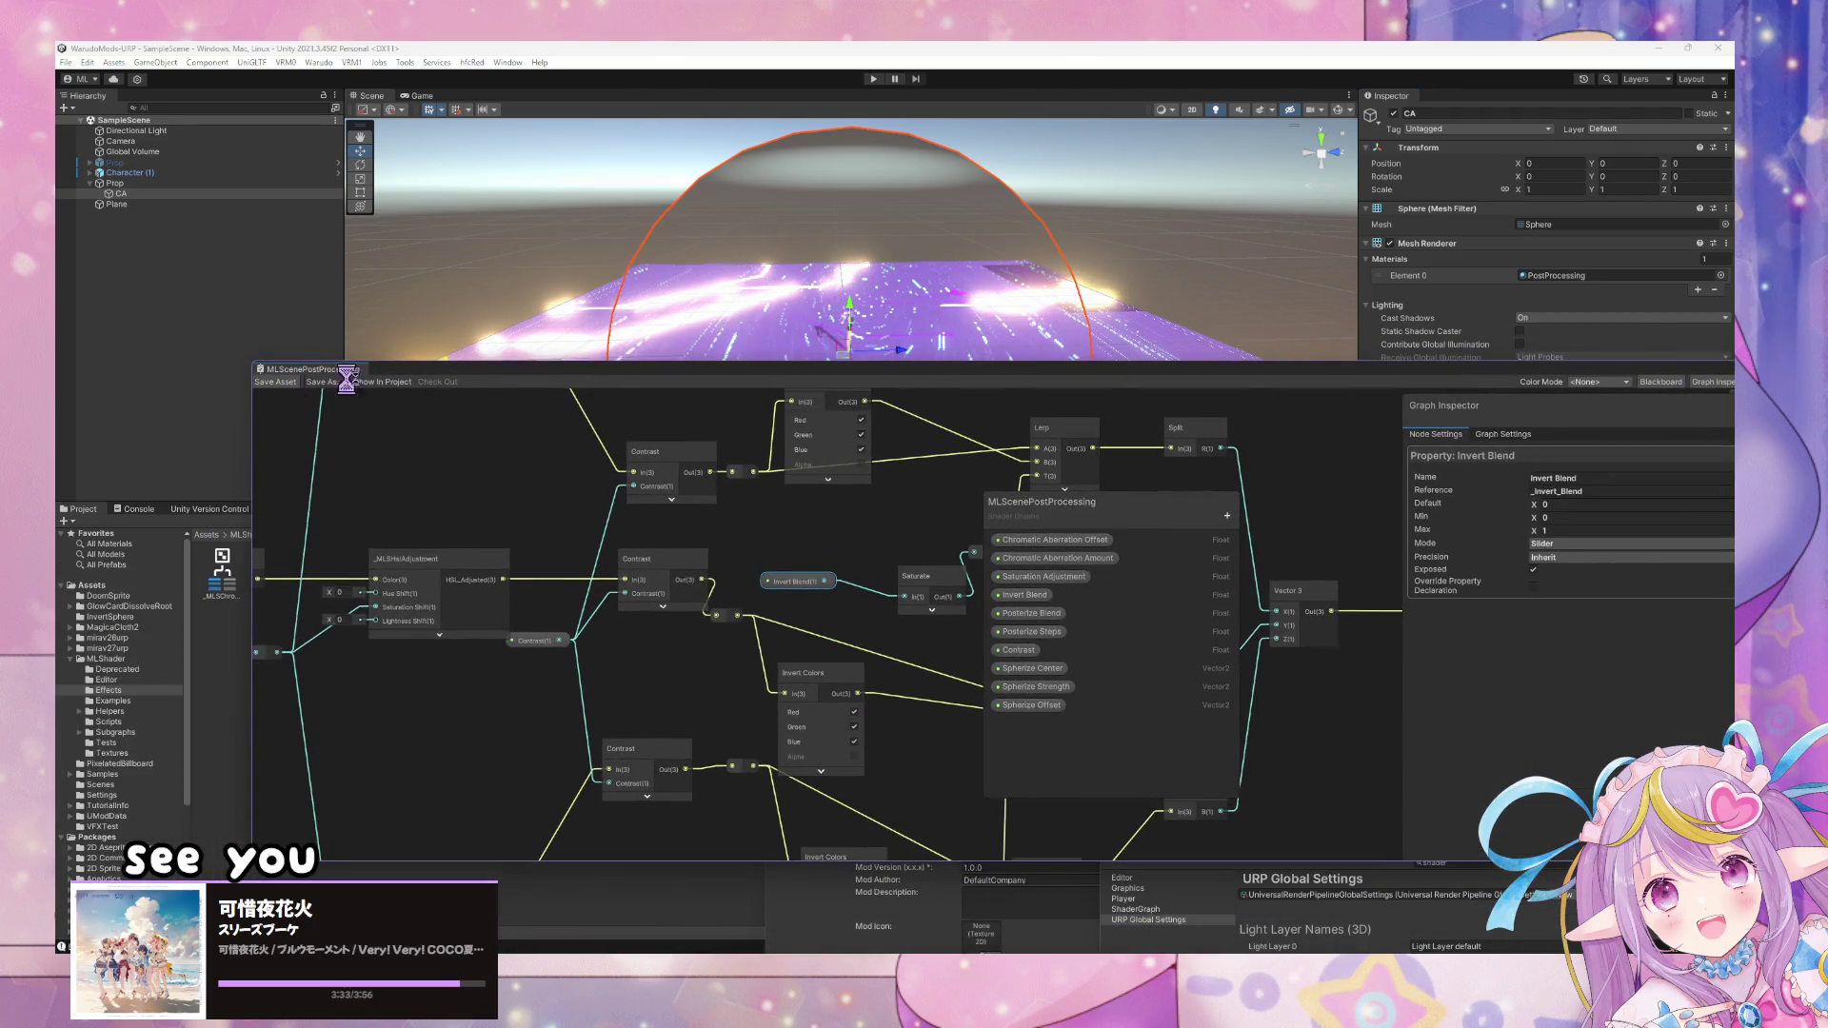
click(318, 62)
click(335, 147)
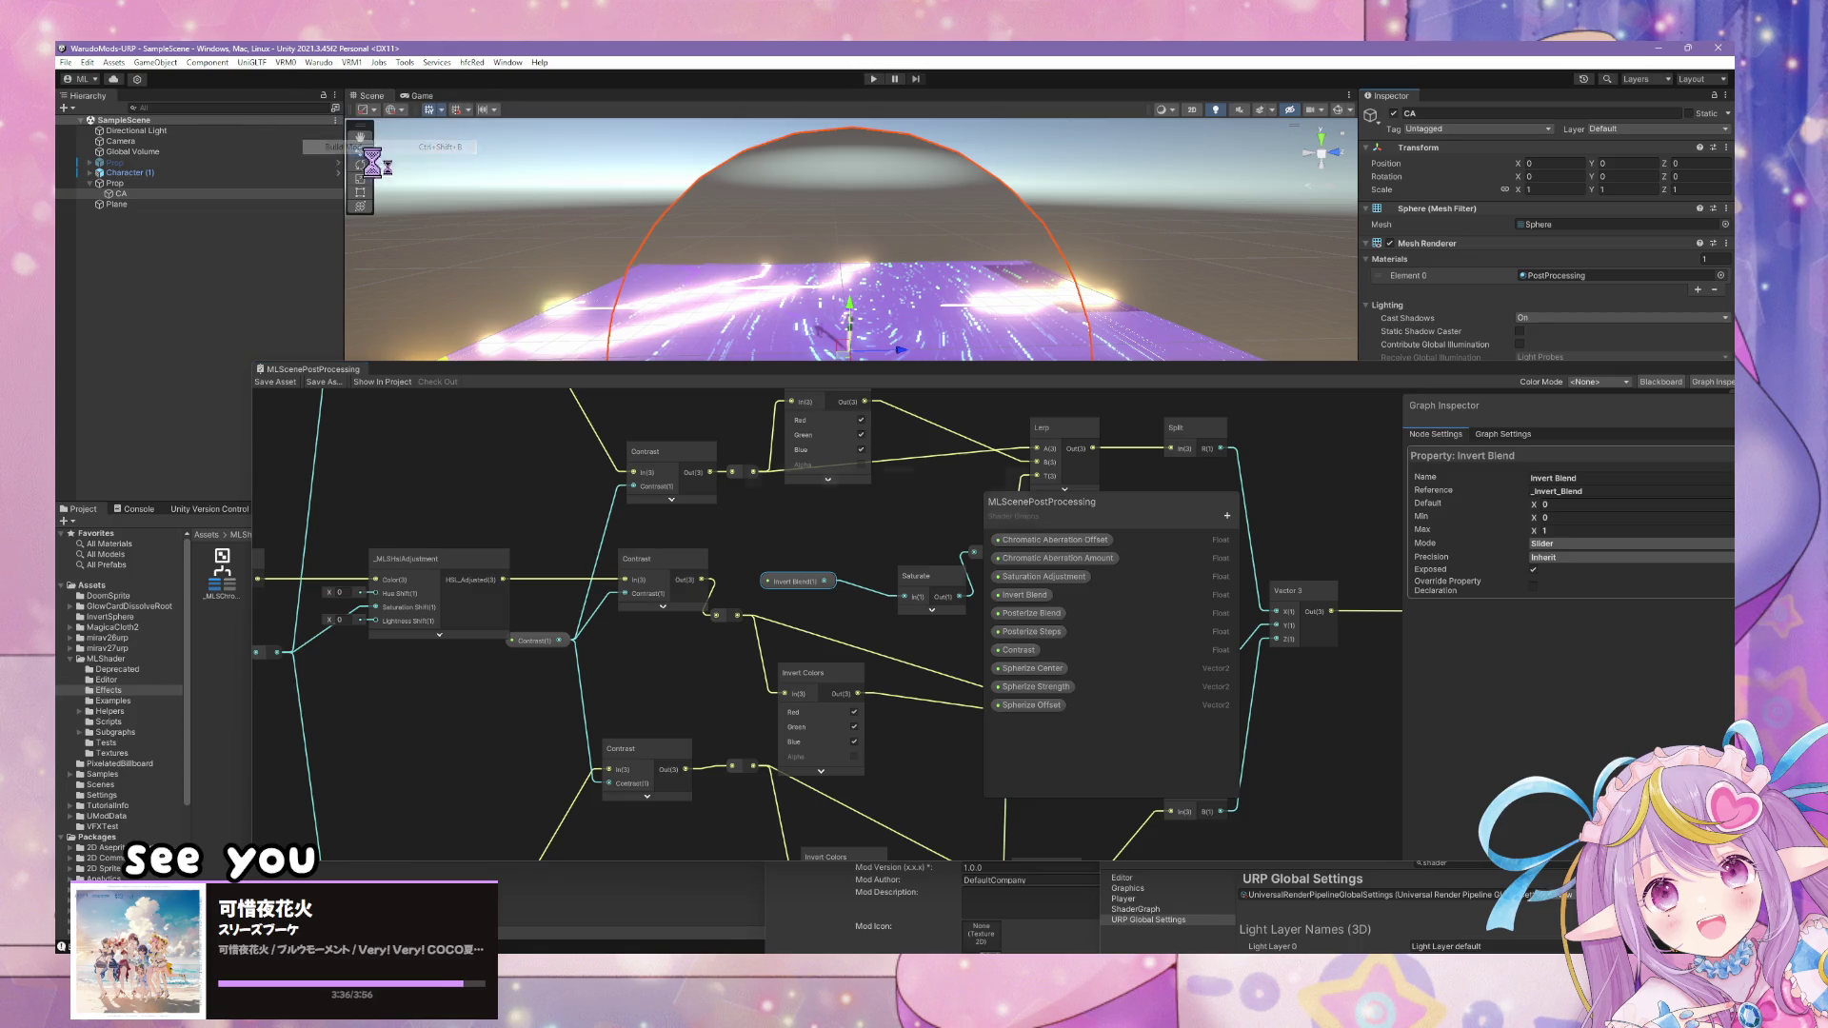
key(alt+Tab)
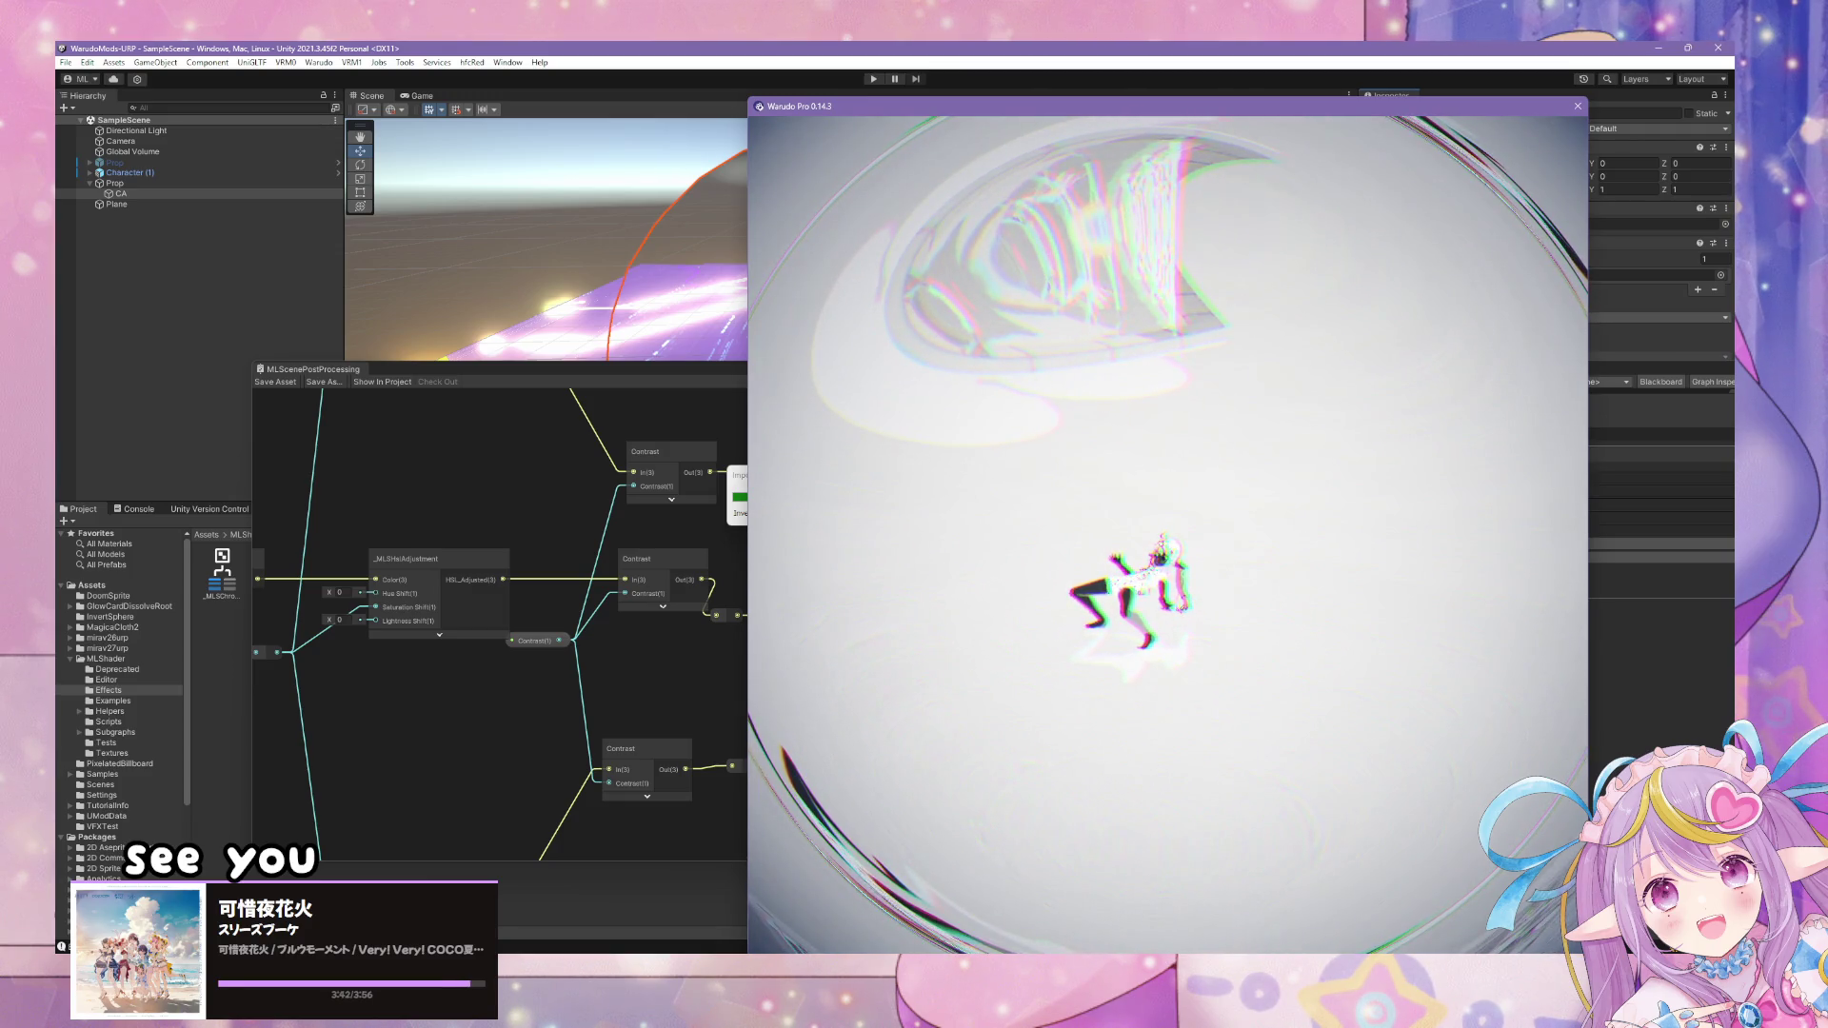
key(alt+Tab)
click(890, 488)
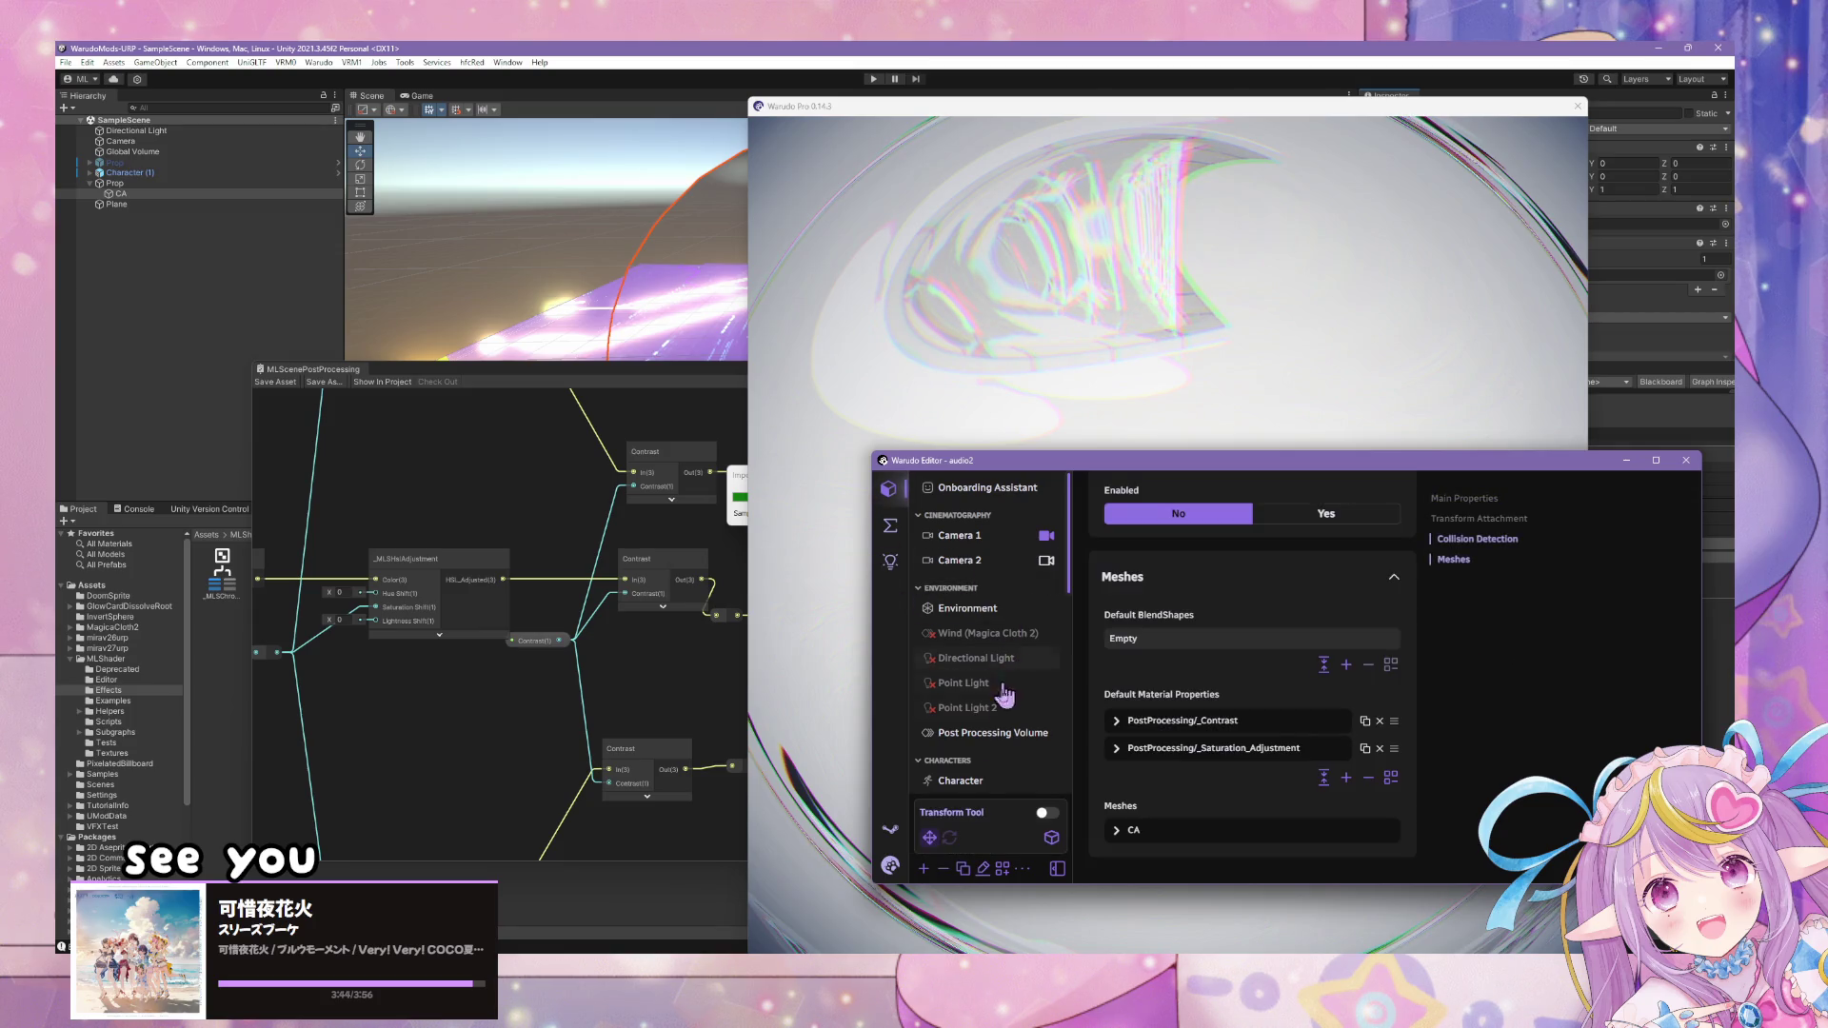
- Select the Character asset, review its Body IK and Look At IK settings, then return to the preview
click(962, 781)
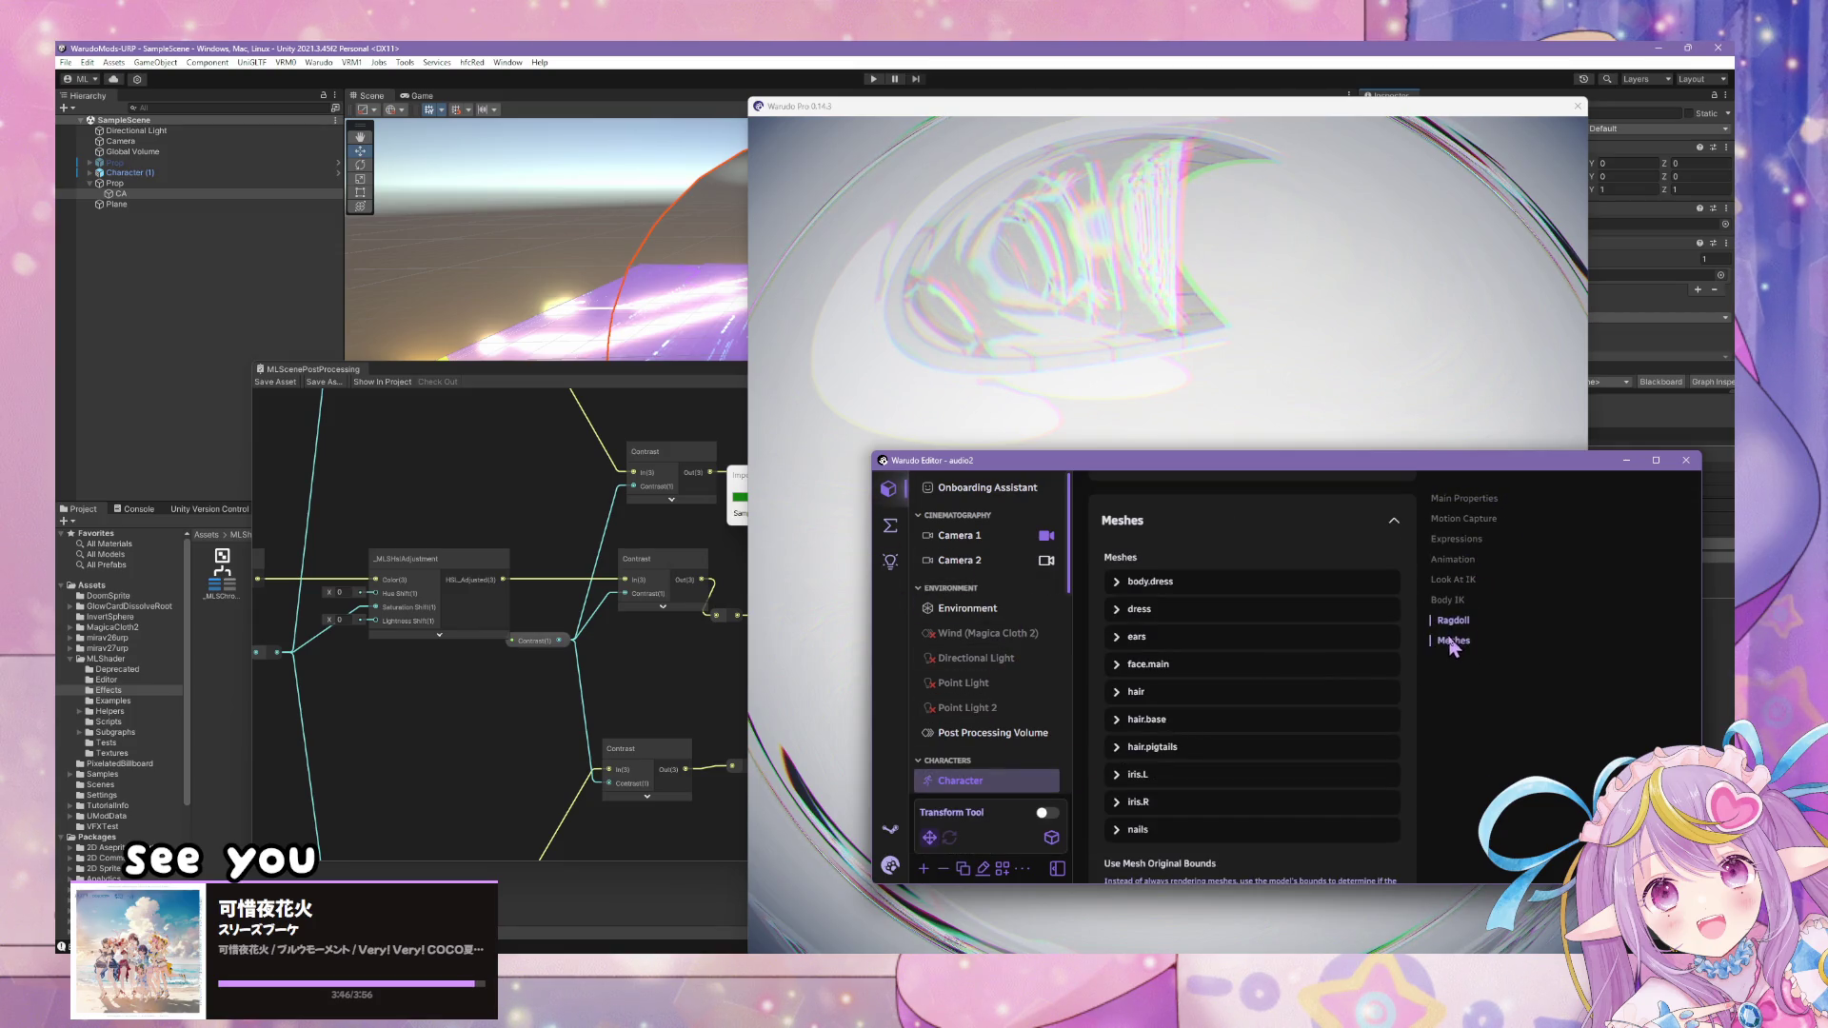
click(1454, 600)
click(1454, 580)
click(1455, 599)
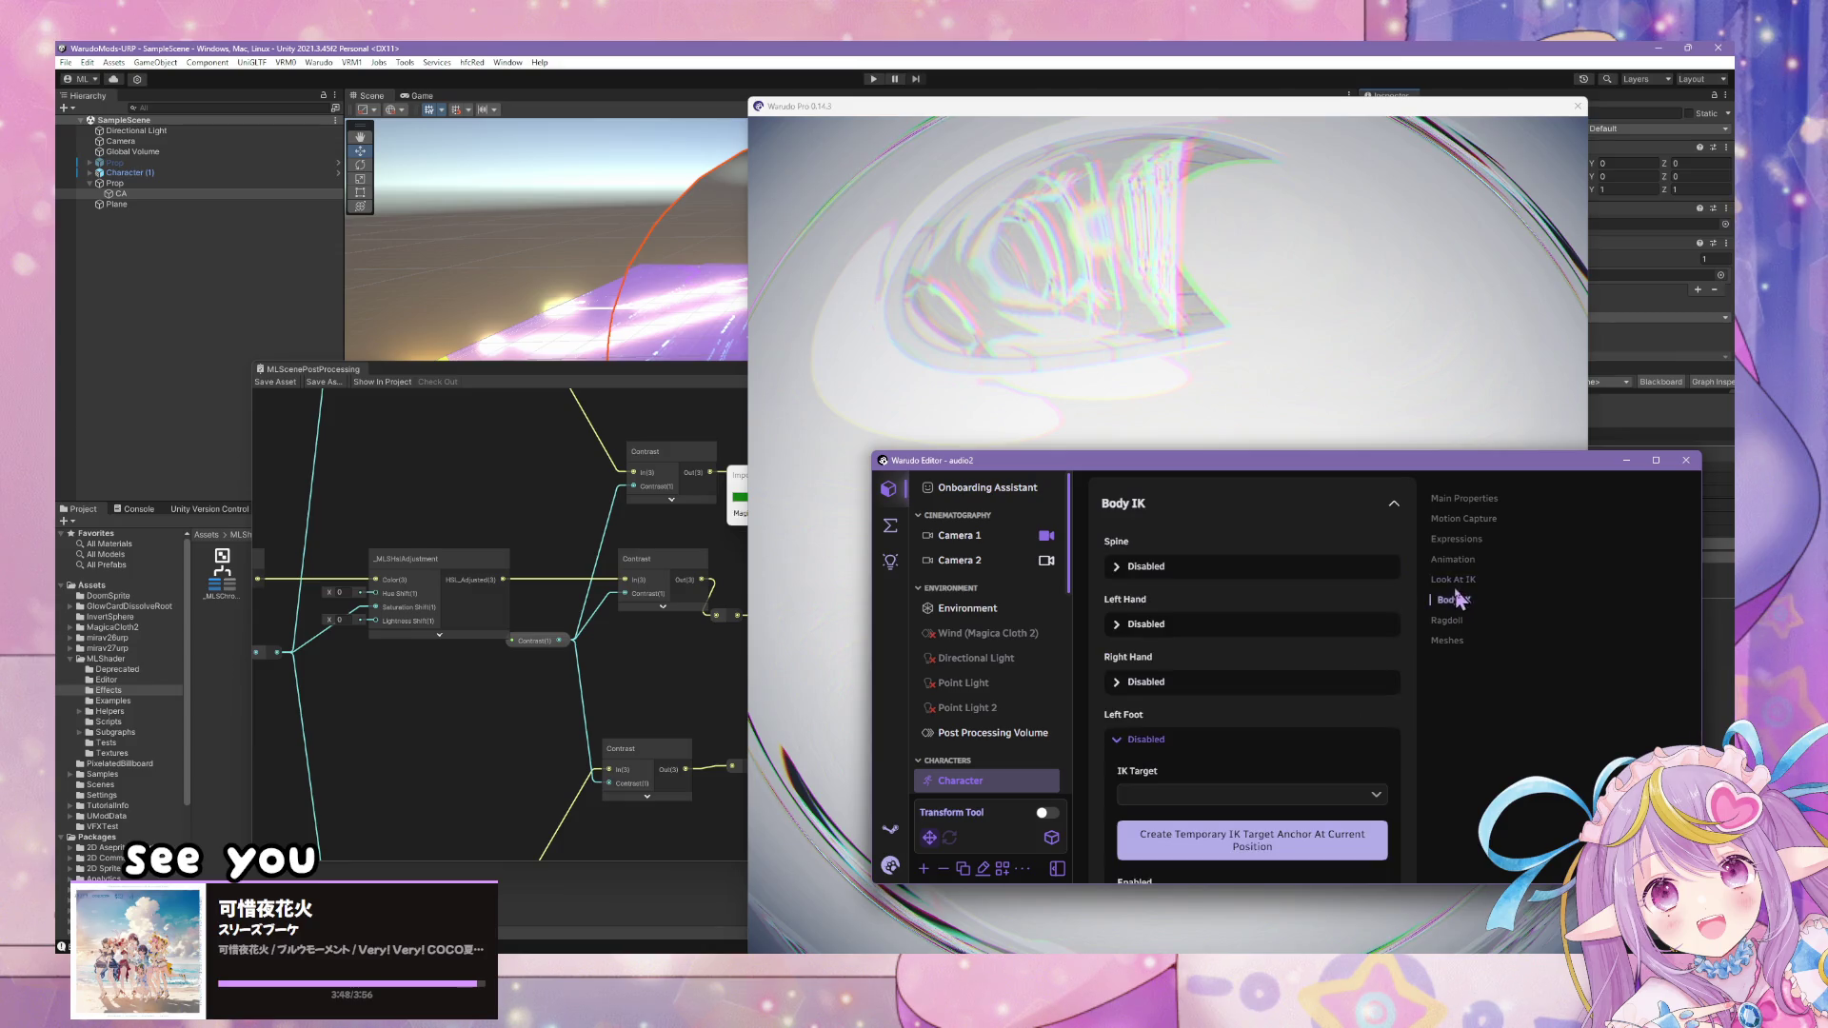
click(1457, 580)
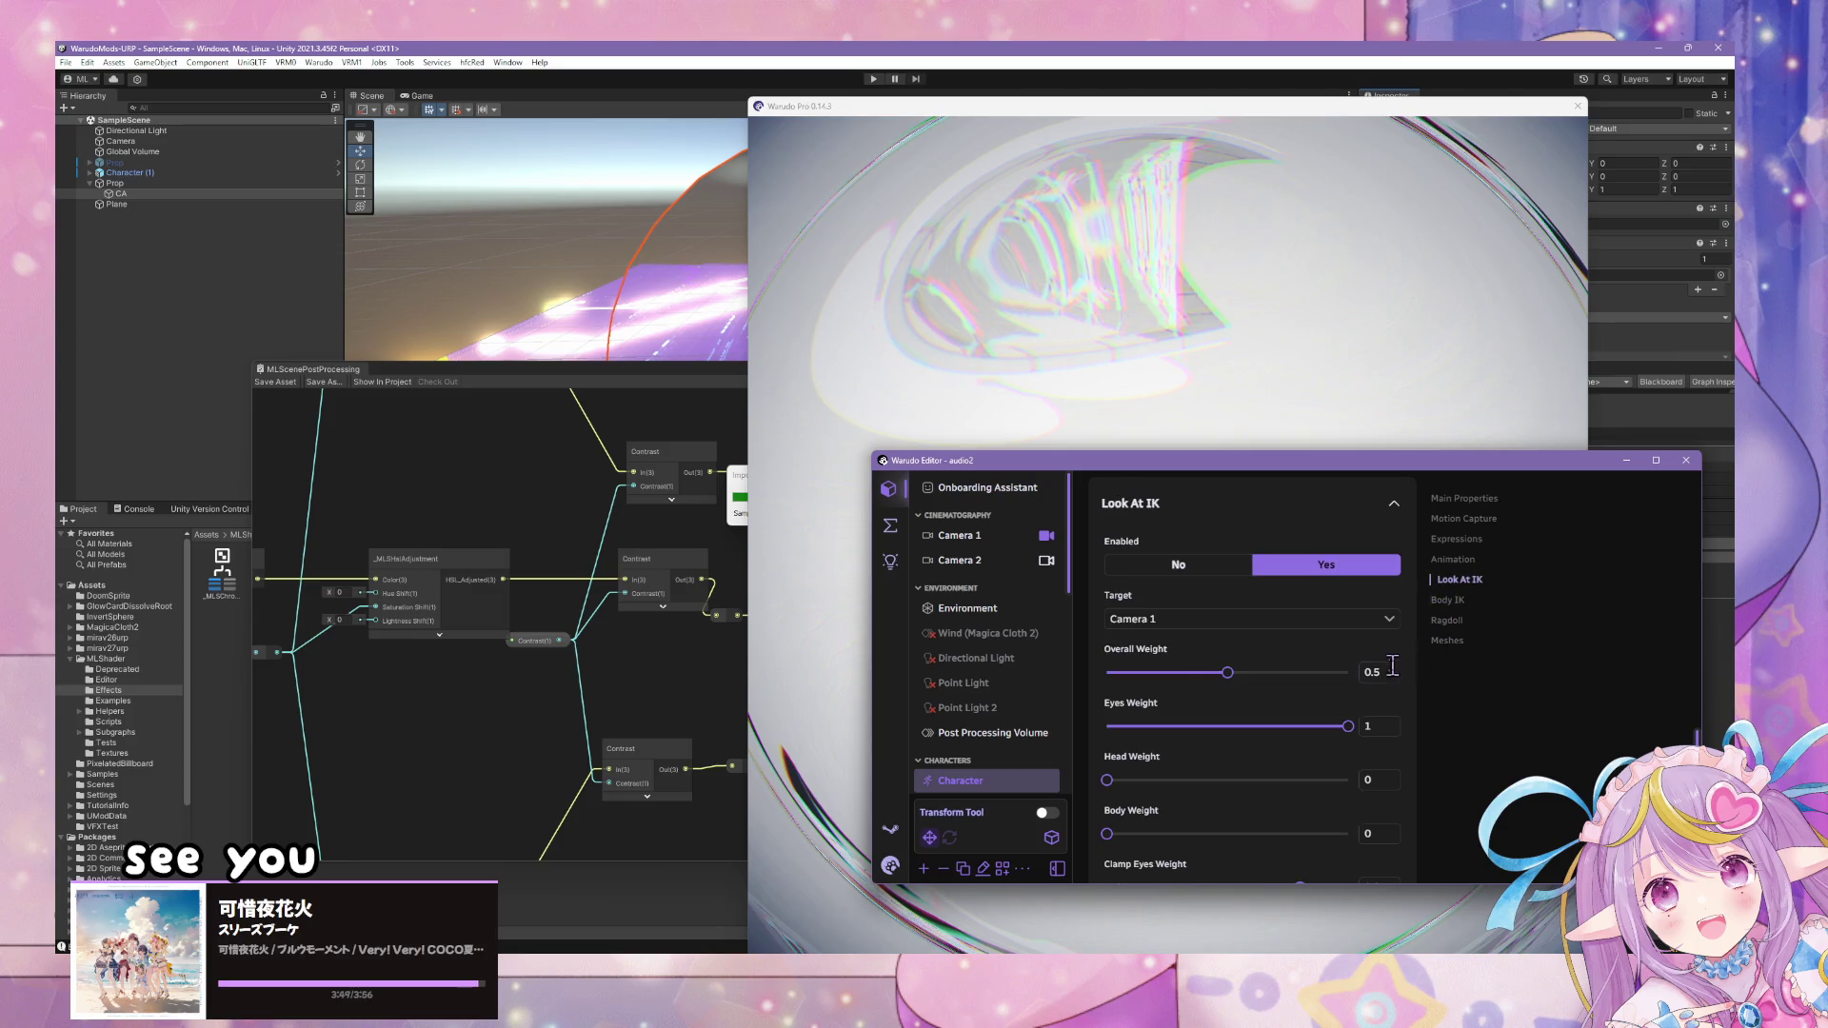
click(1435, 601)
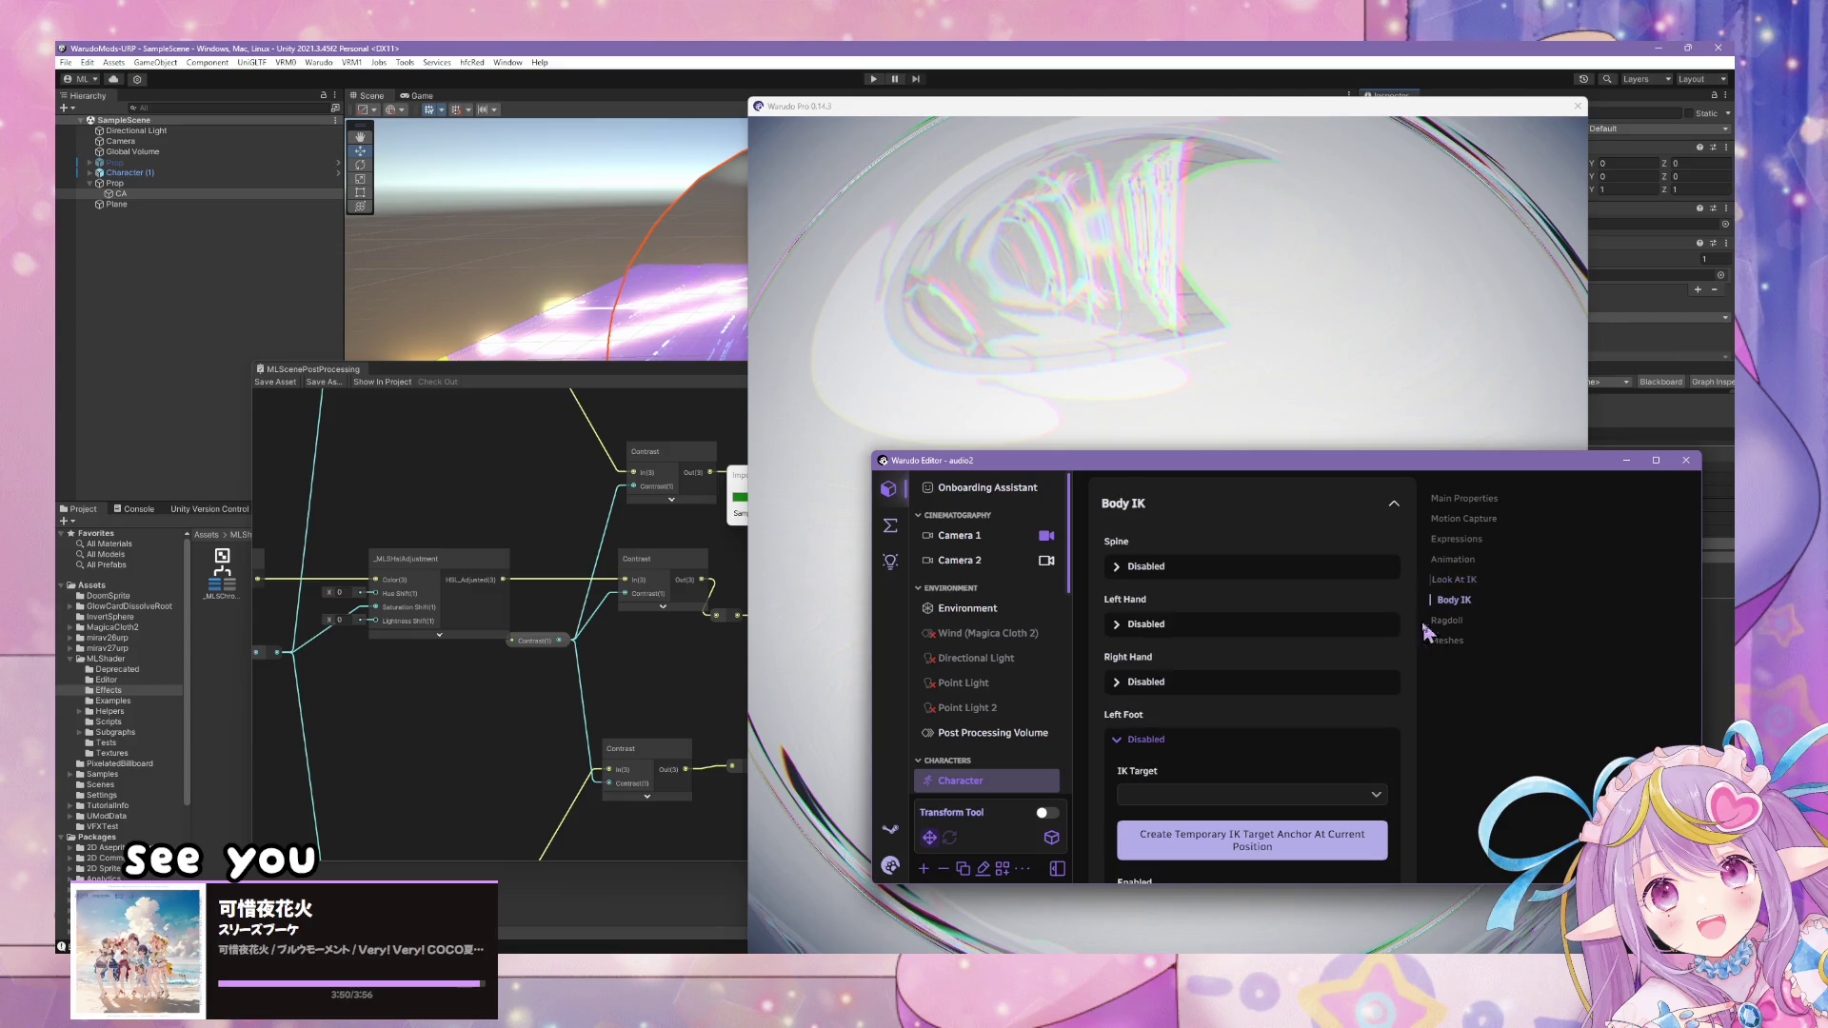
click(1454, 580)
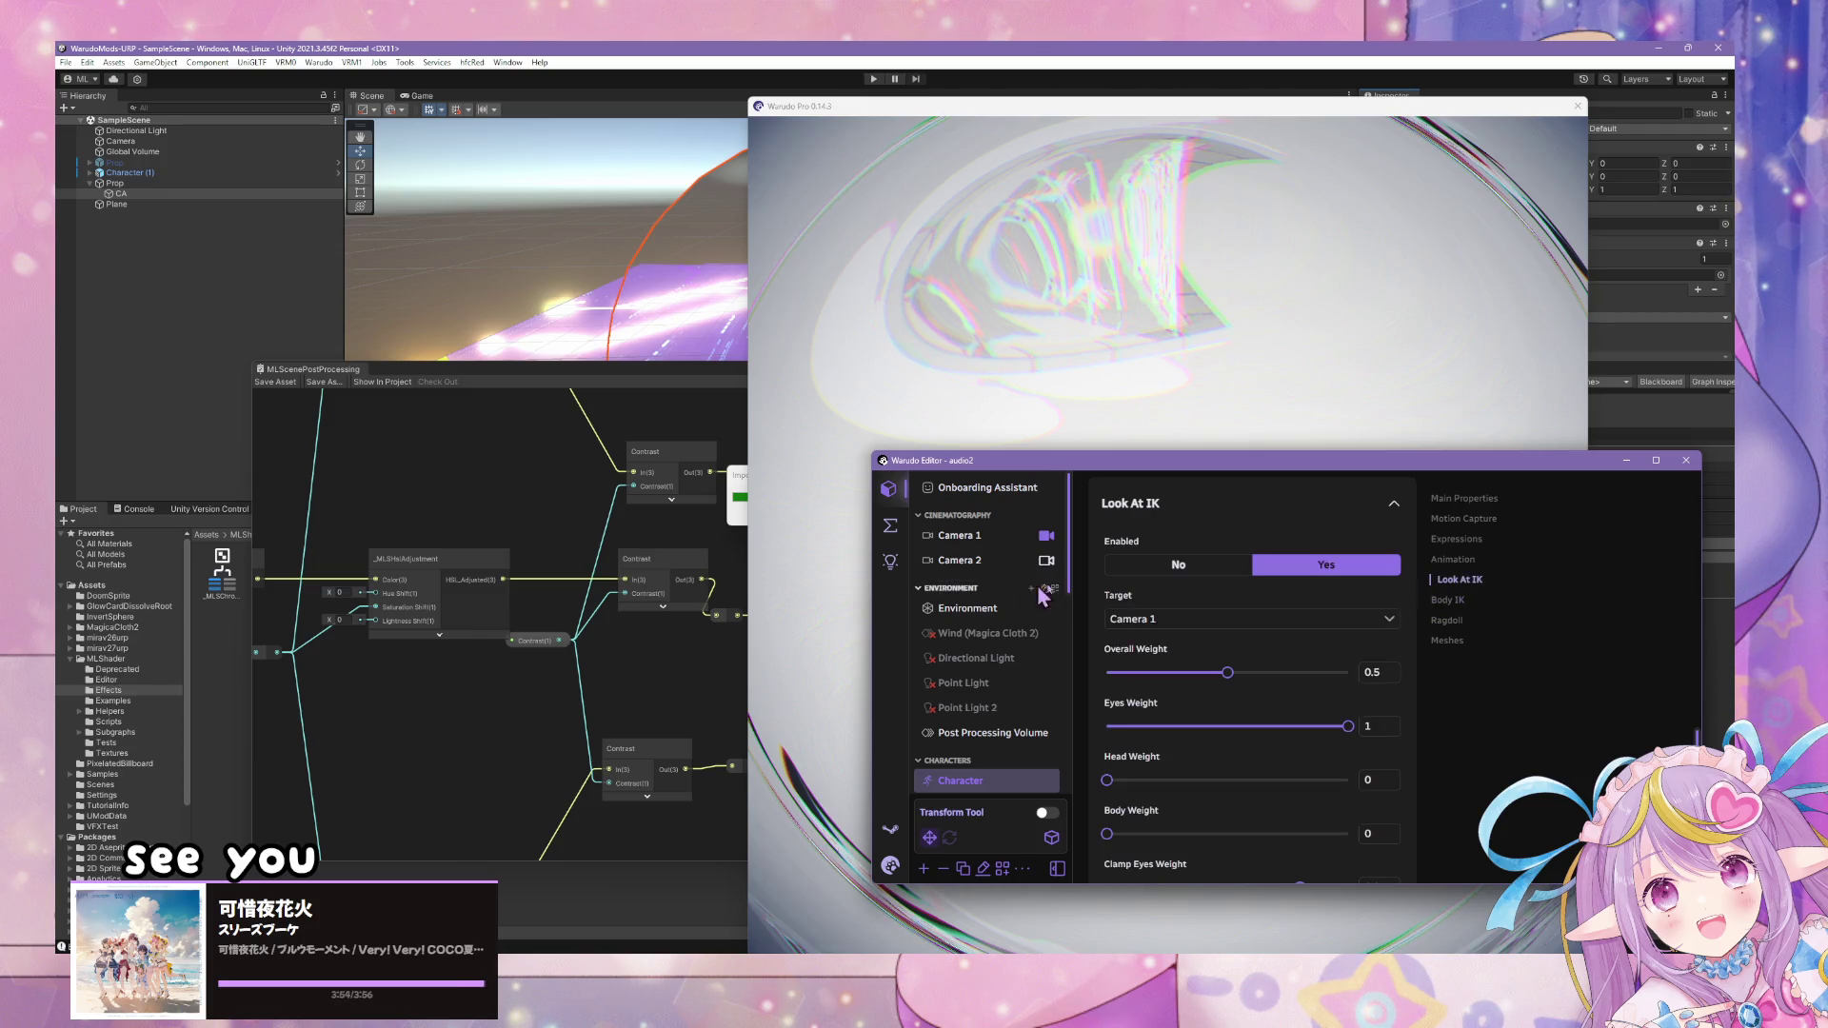
click(1159, 326)
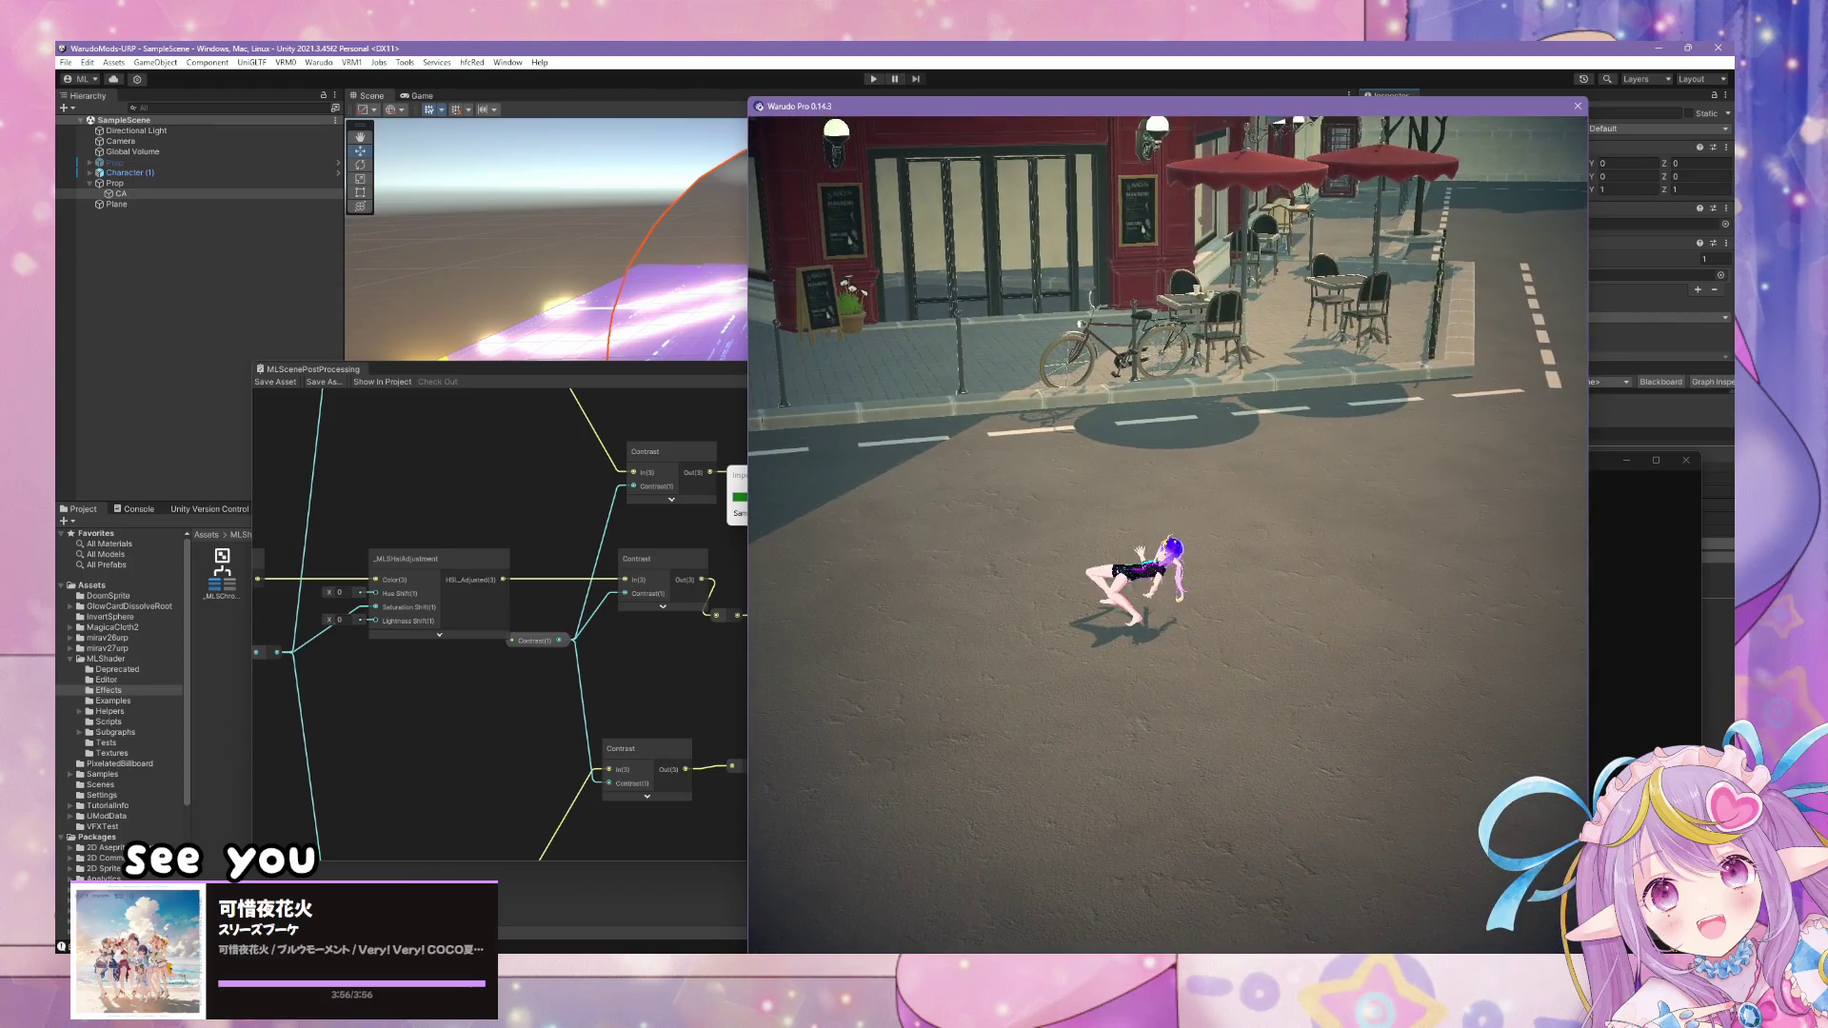
- Open New Blueprint from the Blueprints list to review its Set Prop Material Property nodes
key(alt+Tab)
click(890, 525)
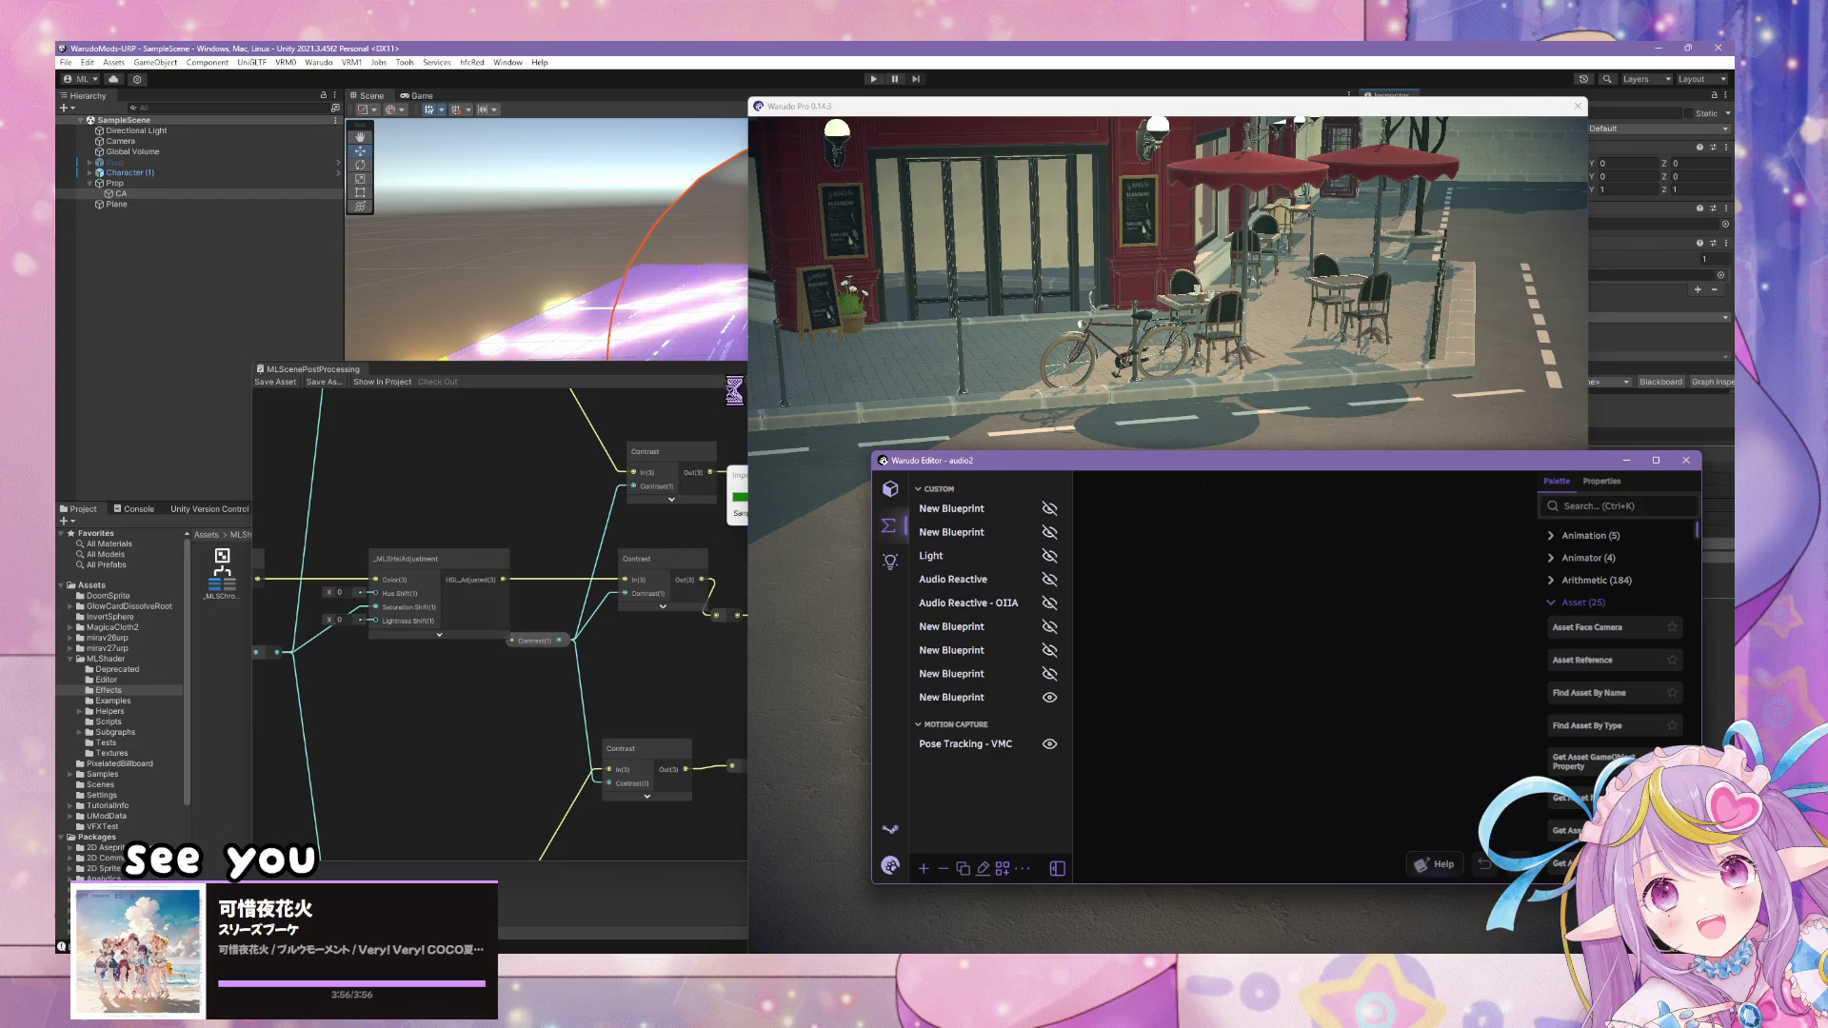
click(741, 488)
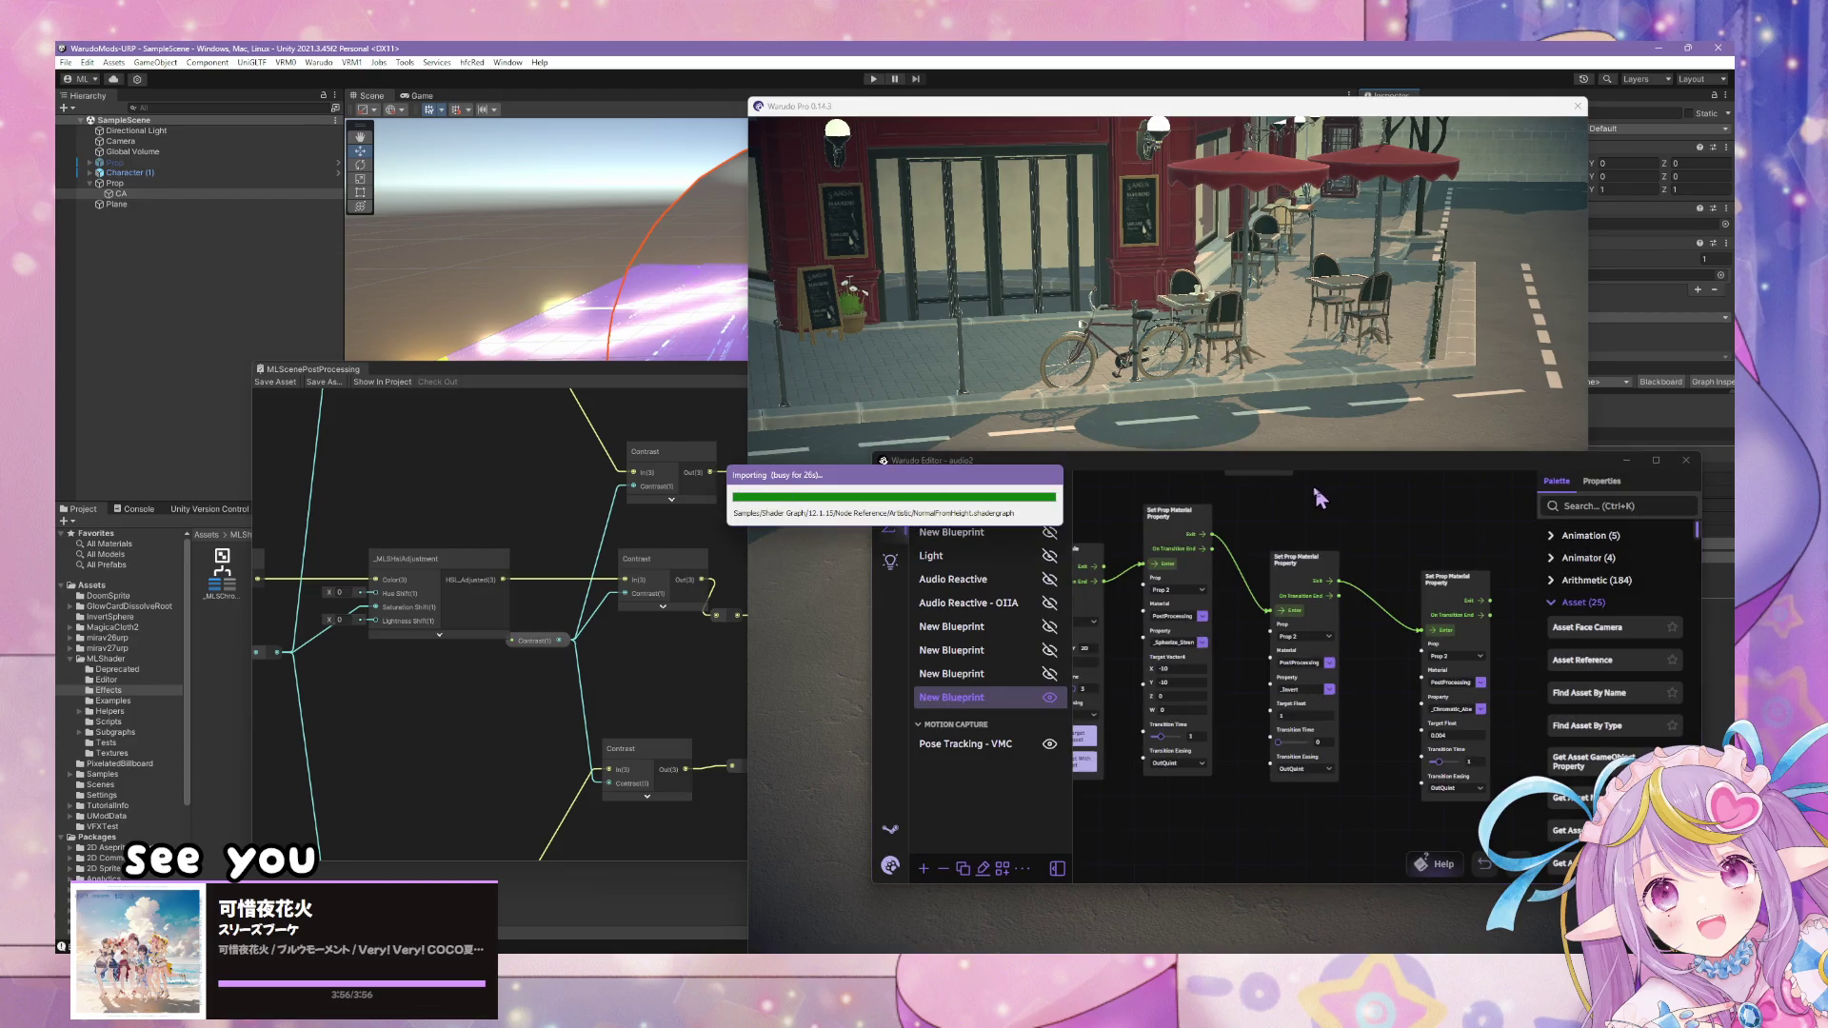
click(1398, 548)
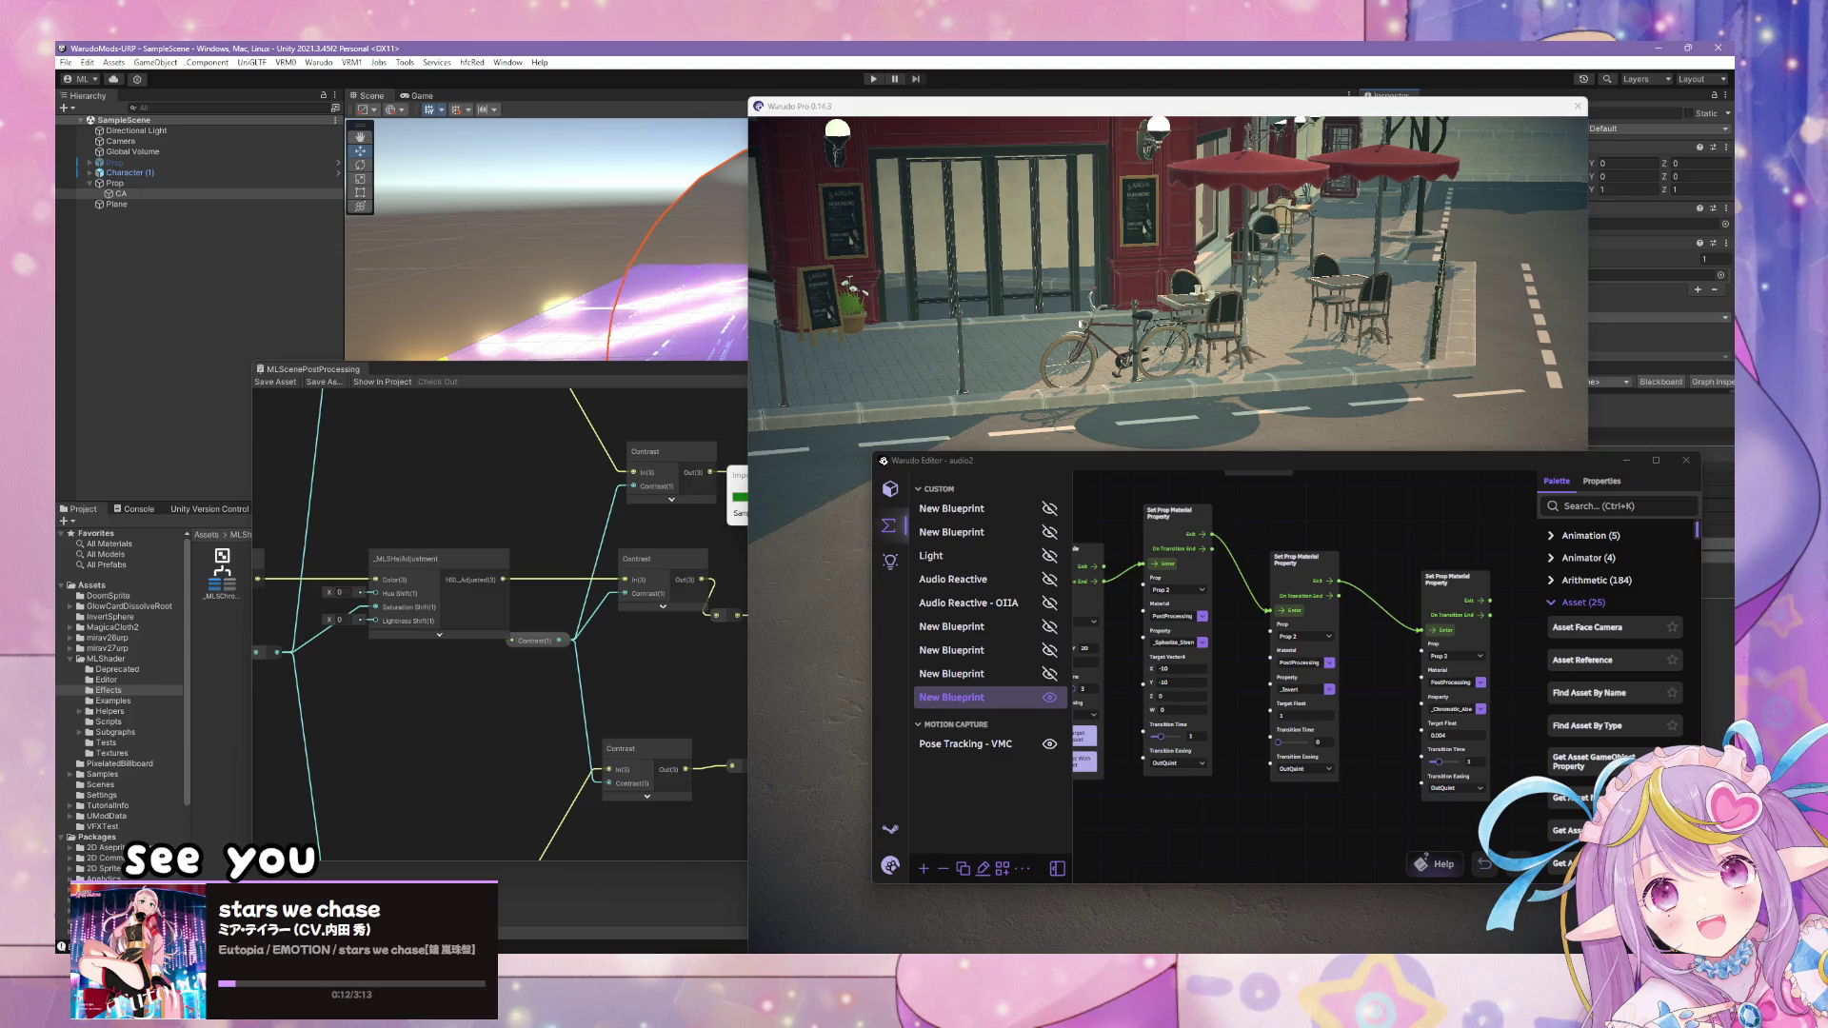
key(super+d)
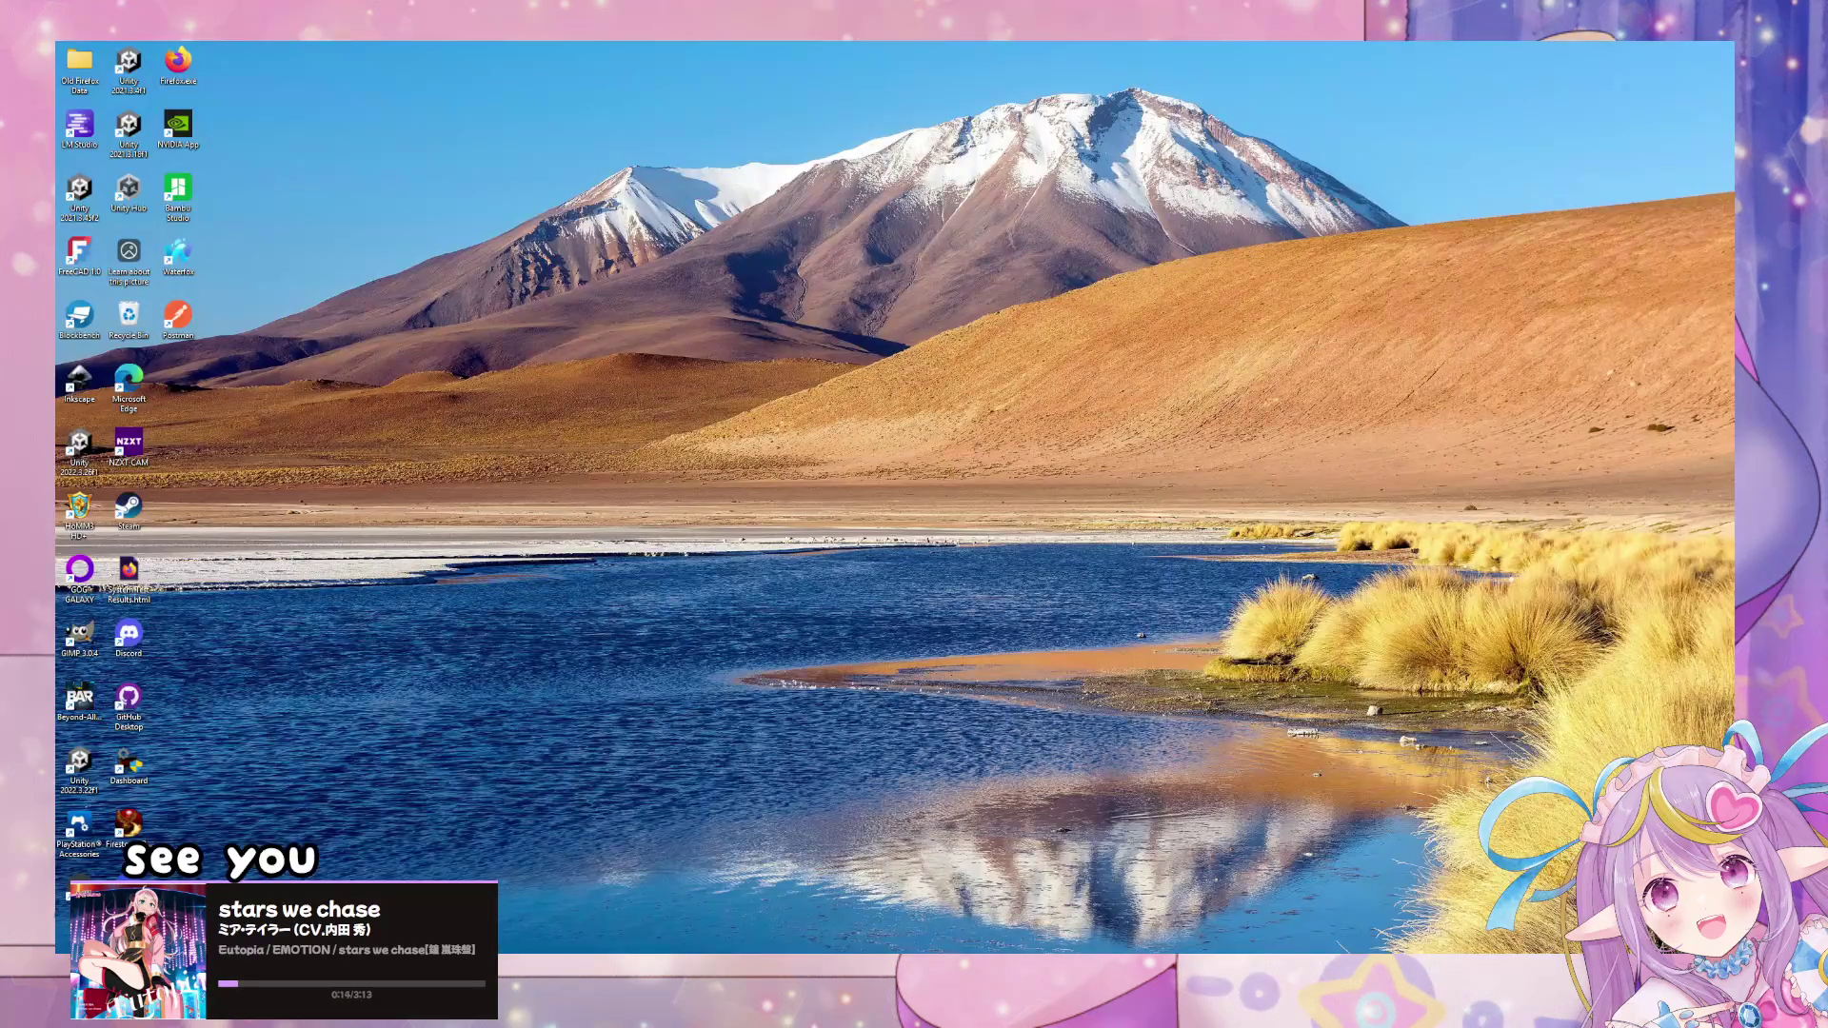
key(super+d)
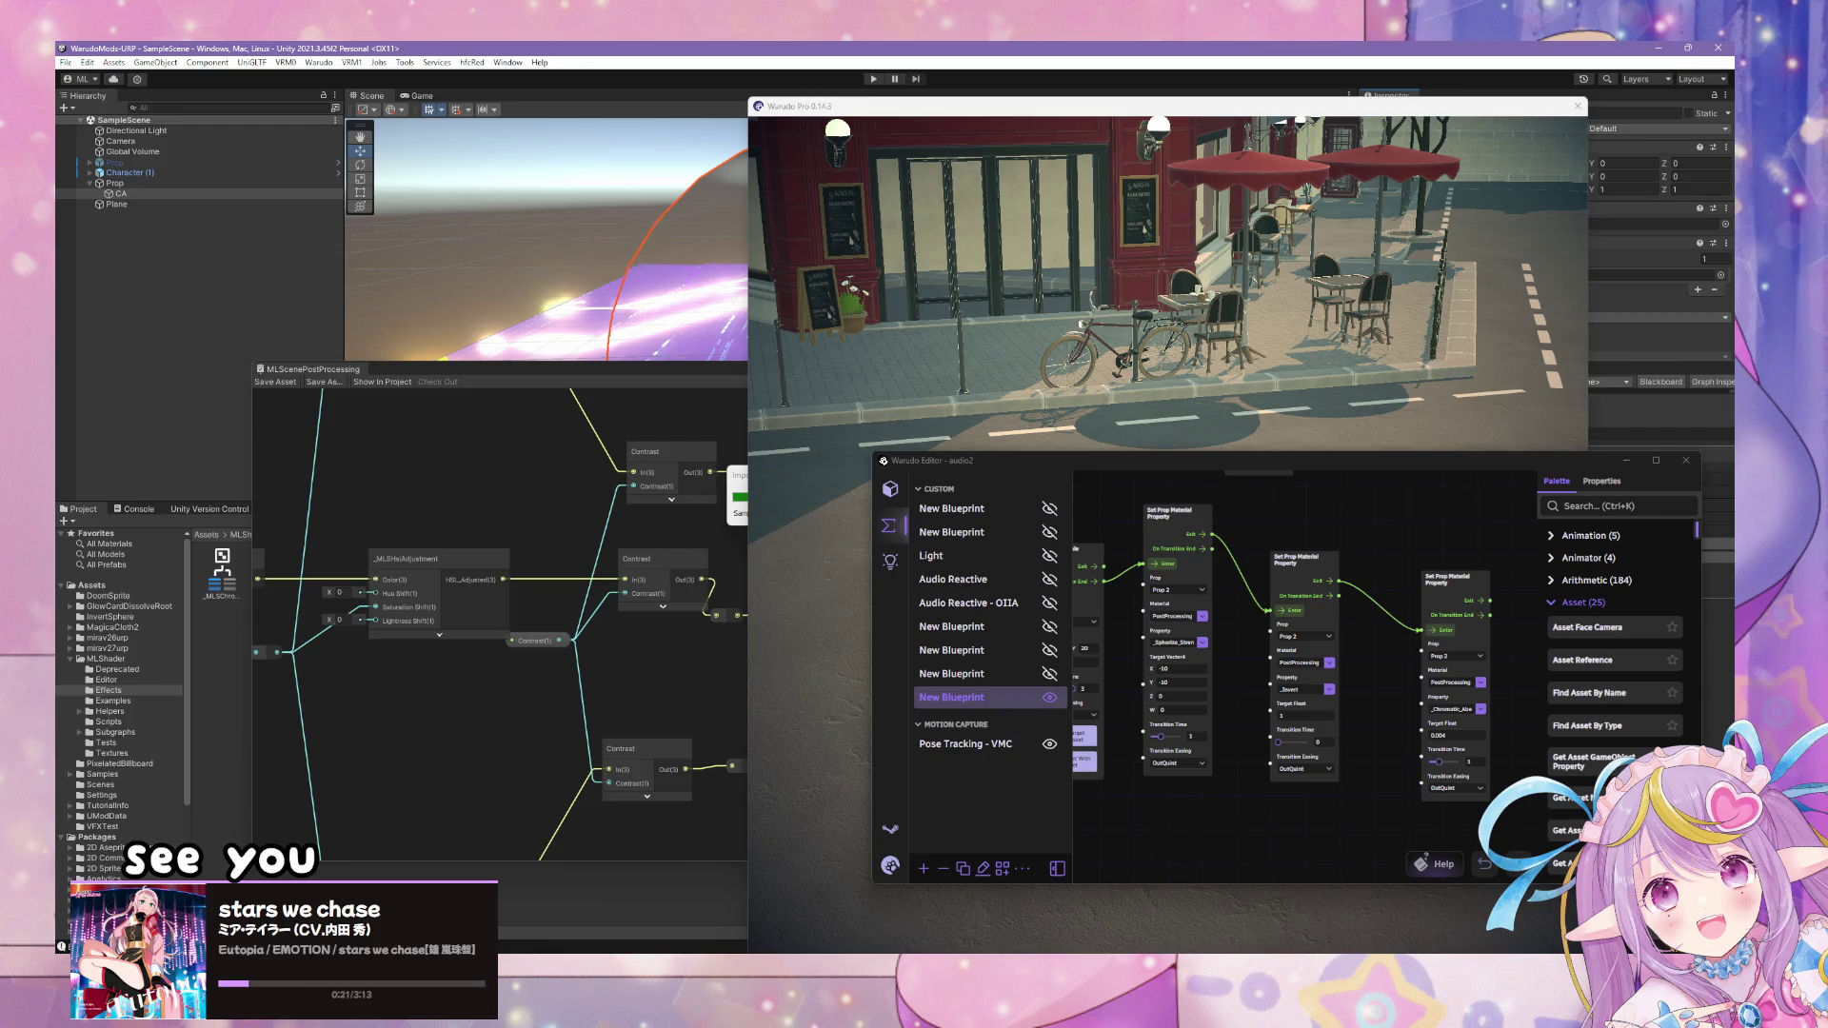
click(971, 408)
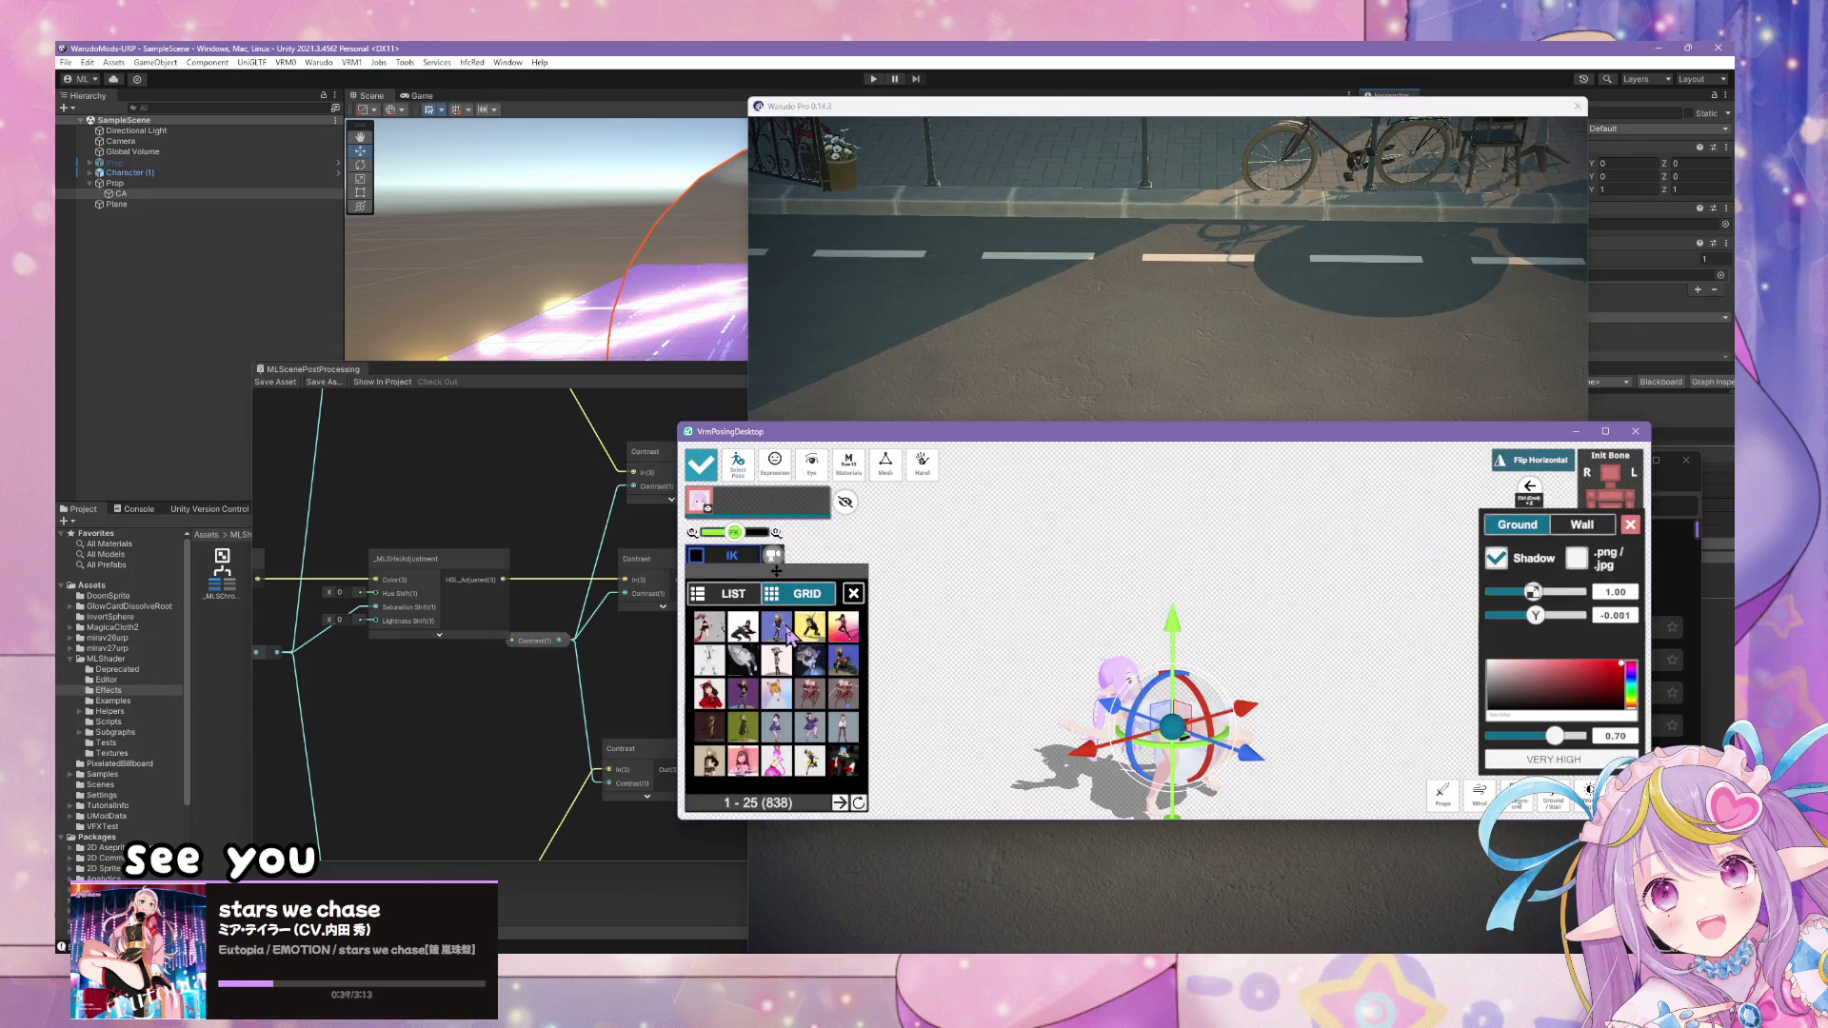
- Move the posing window aside and apply the hands-behind-head pose to the avatar
drag(971, 431, 1826, 365)
click(909, 571)
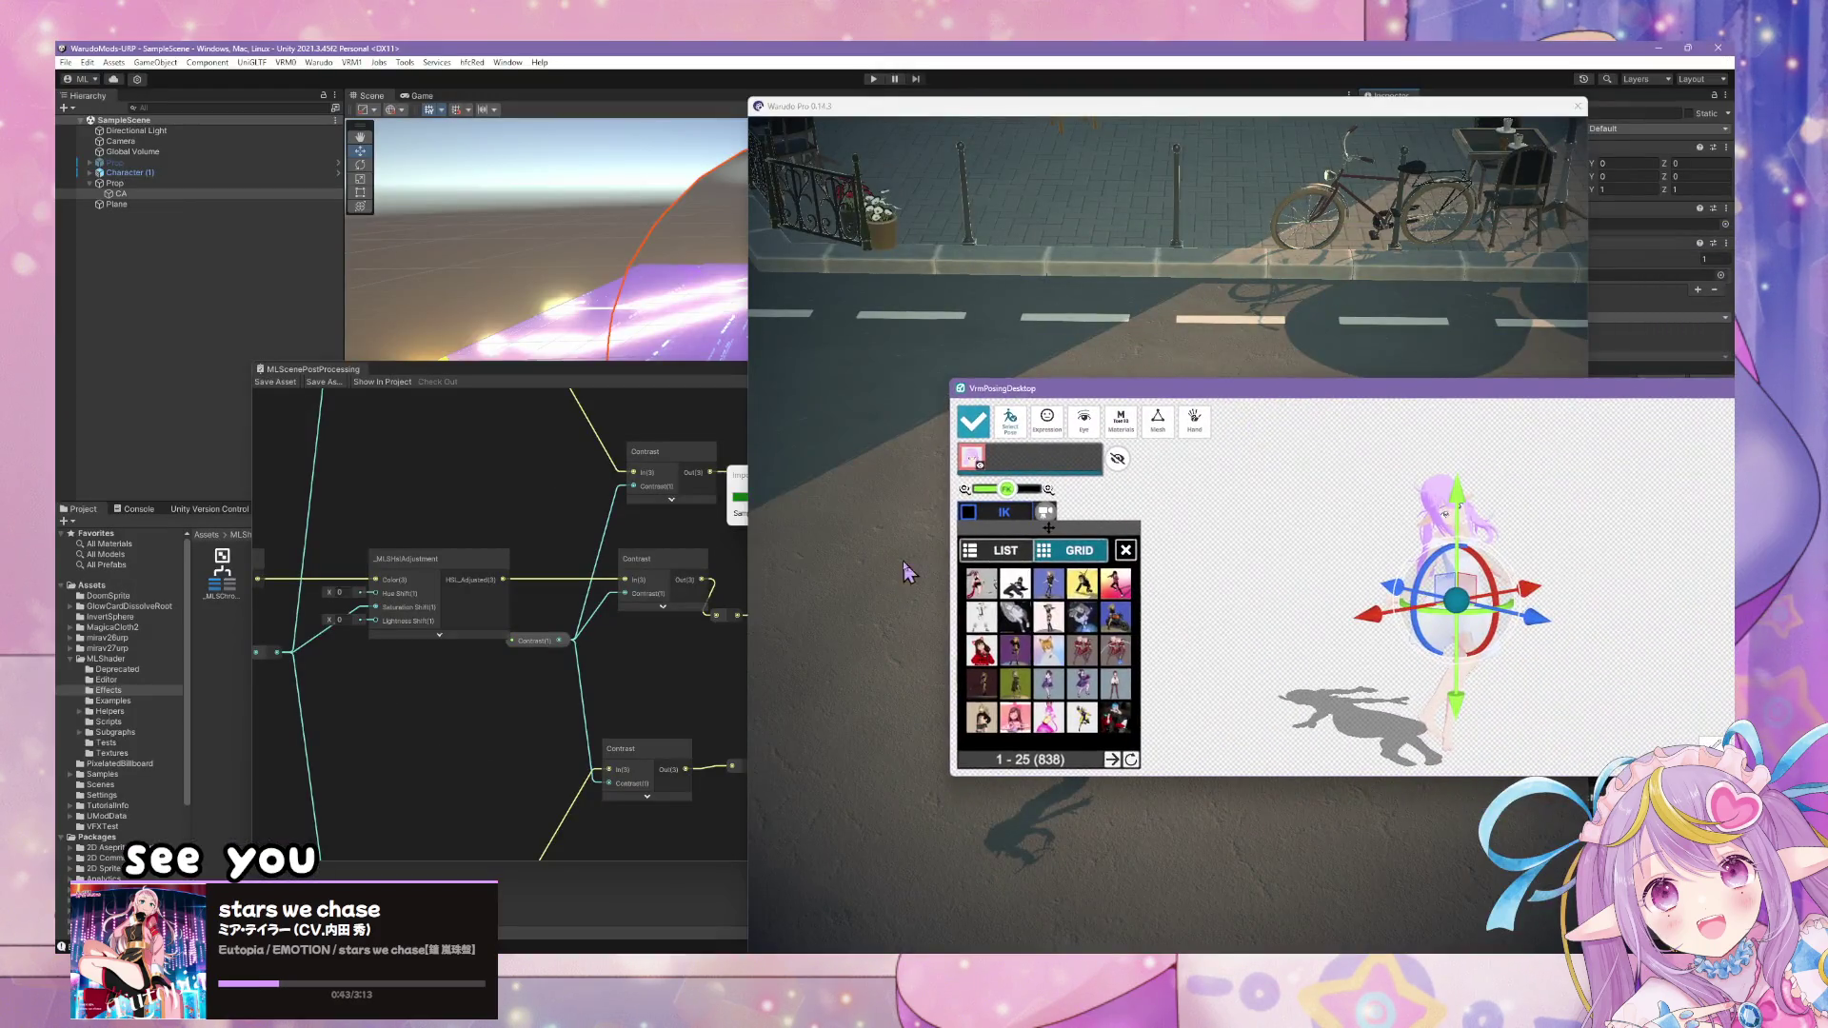
click(909, 572)
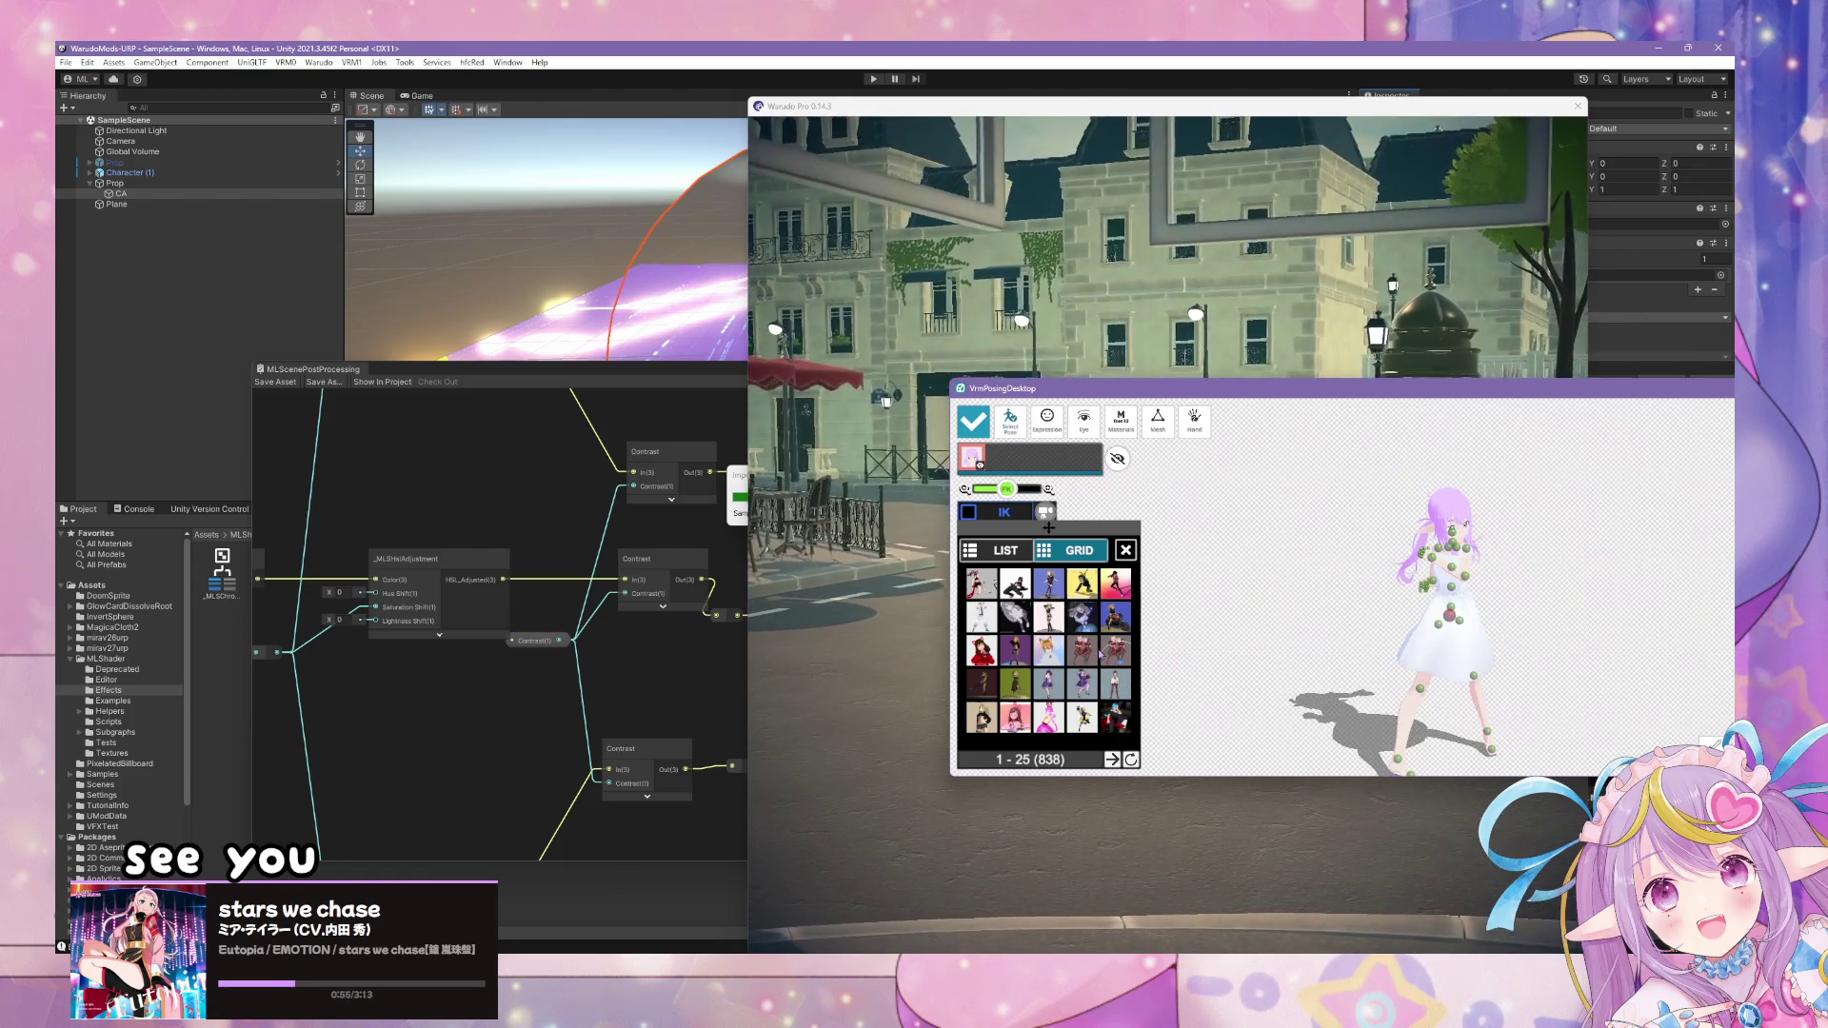
click(1009, 648)
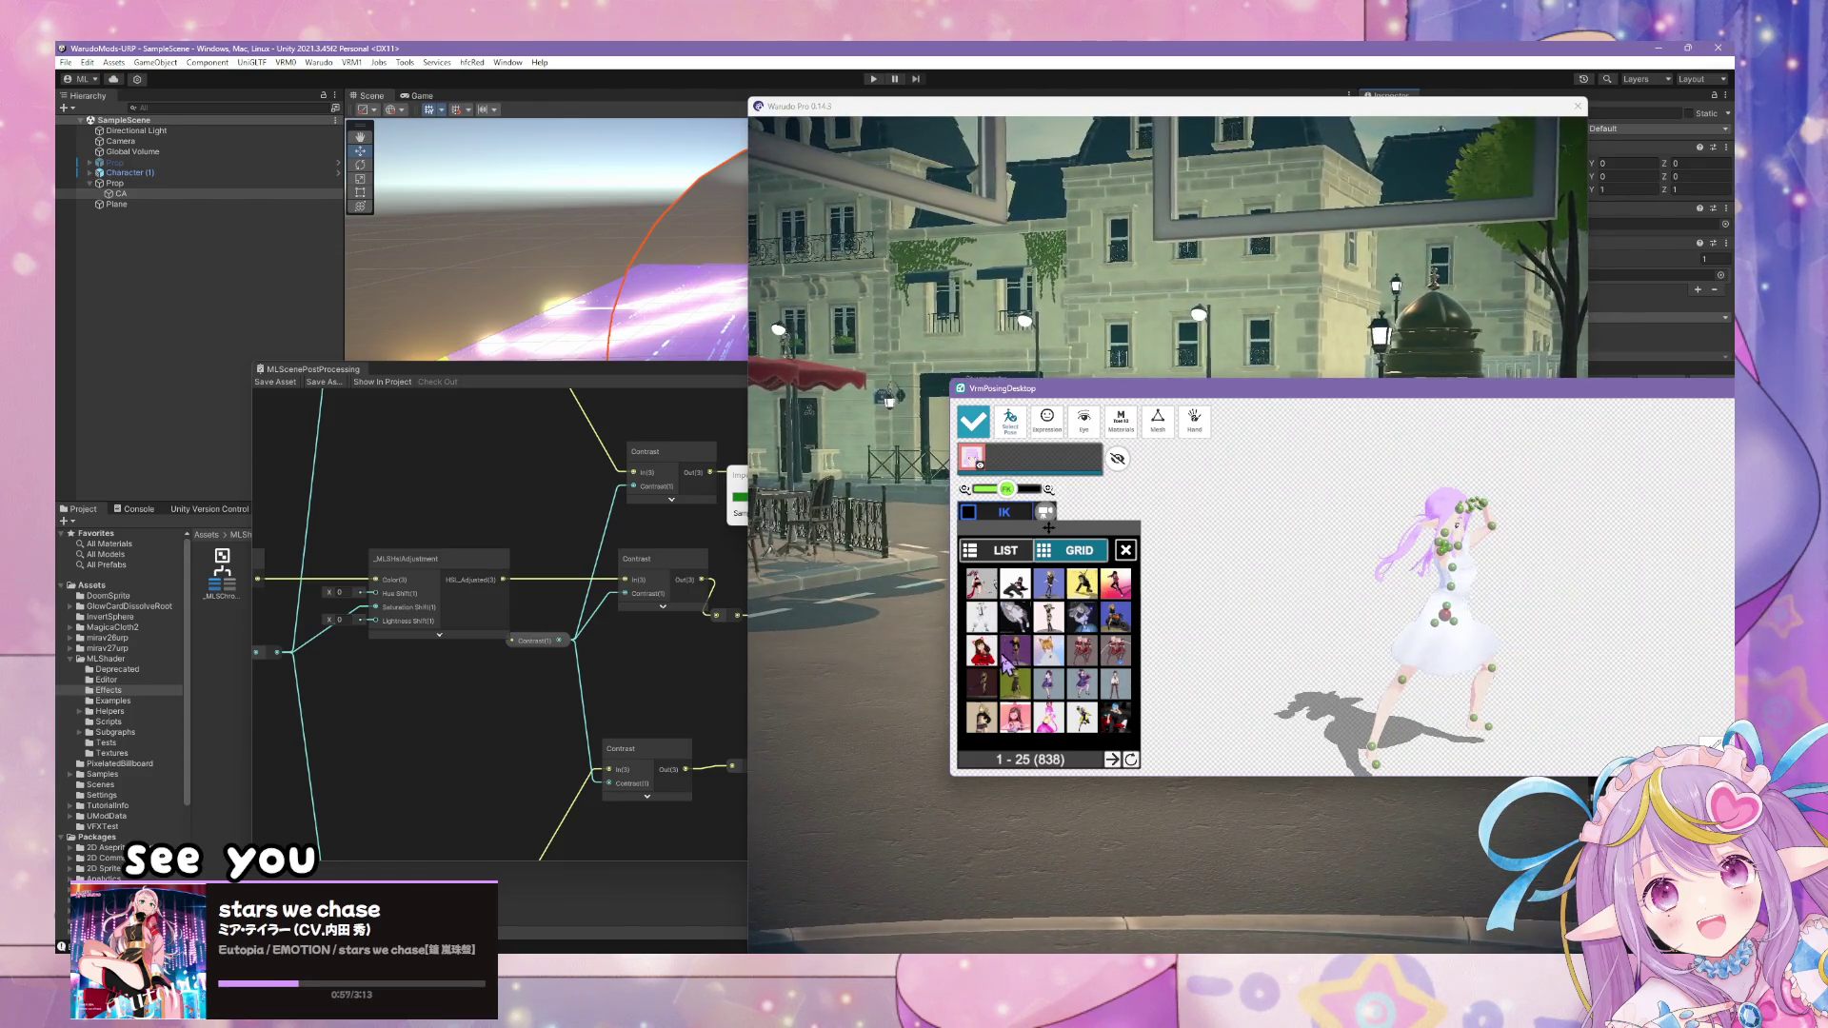
drag(1637, 612, 1542, 595)
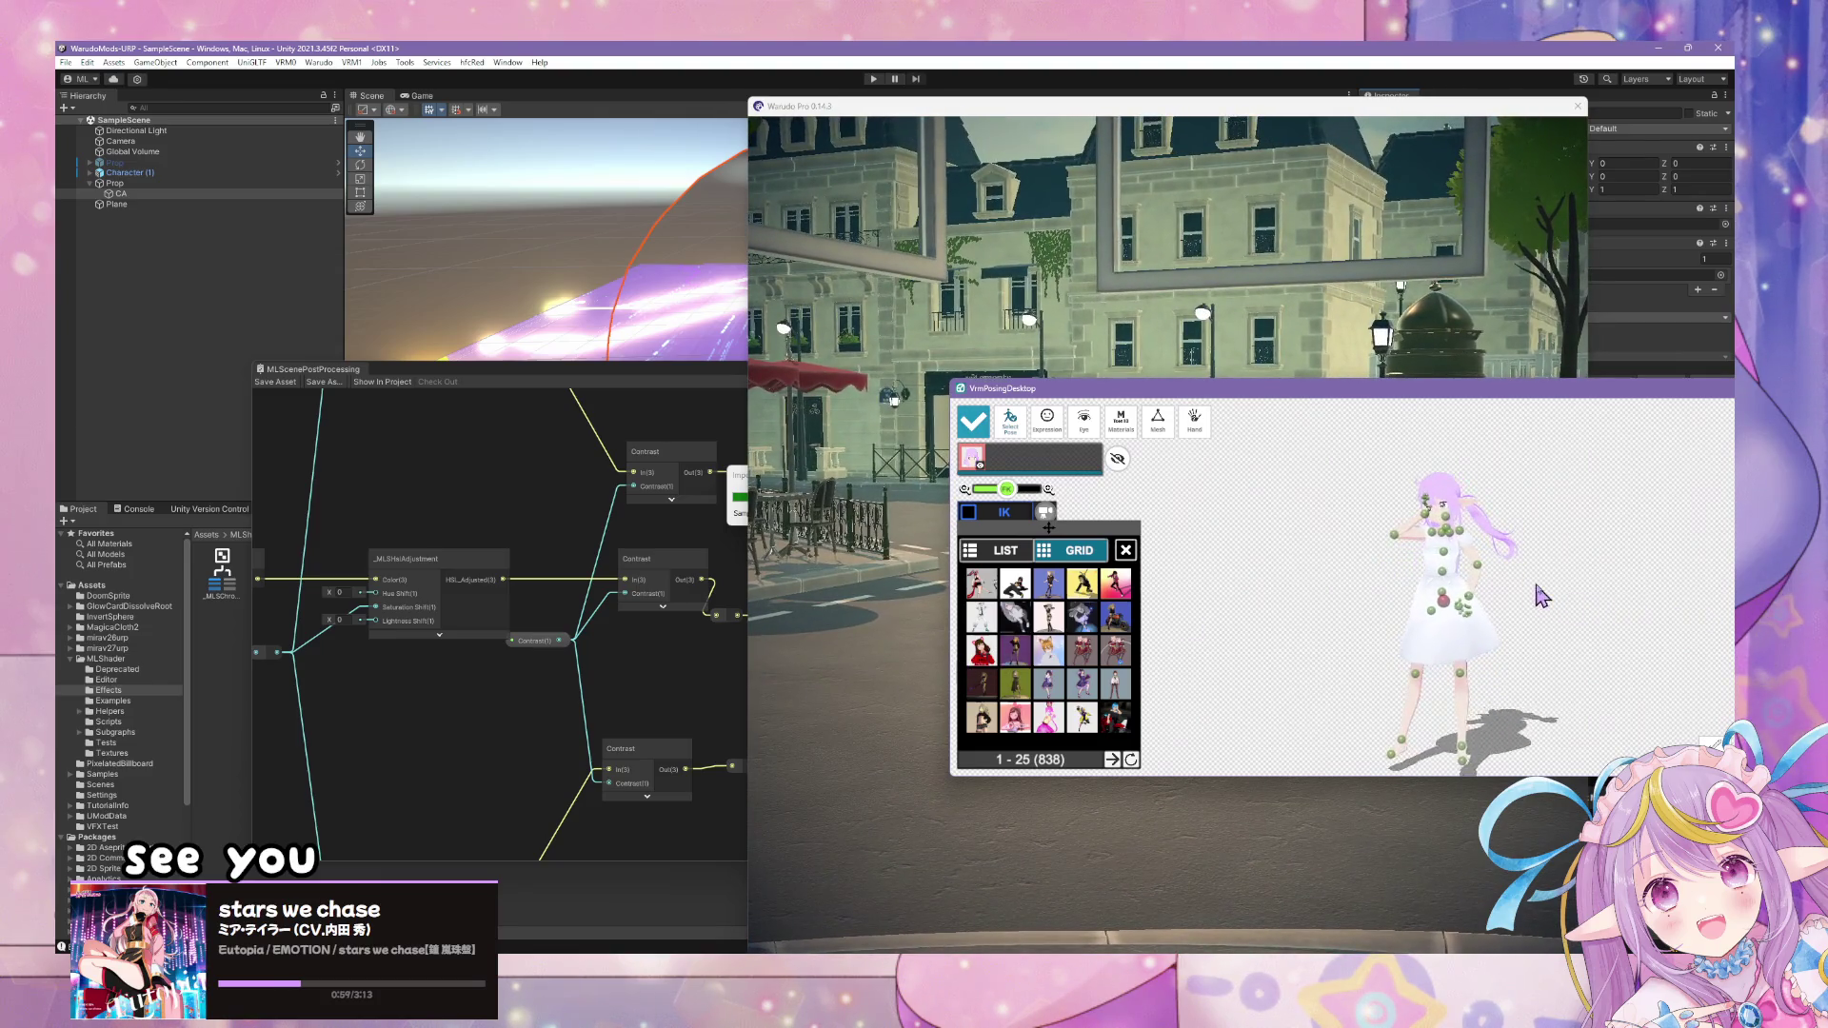
click(1147, 517)
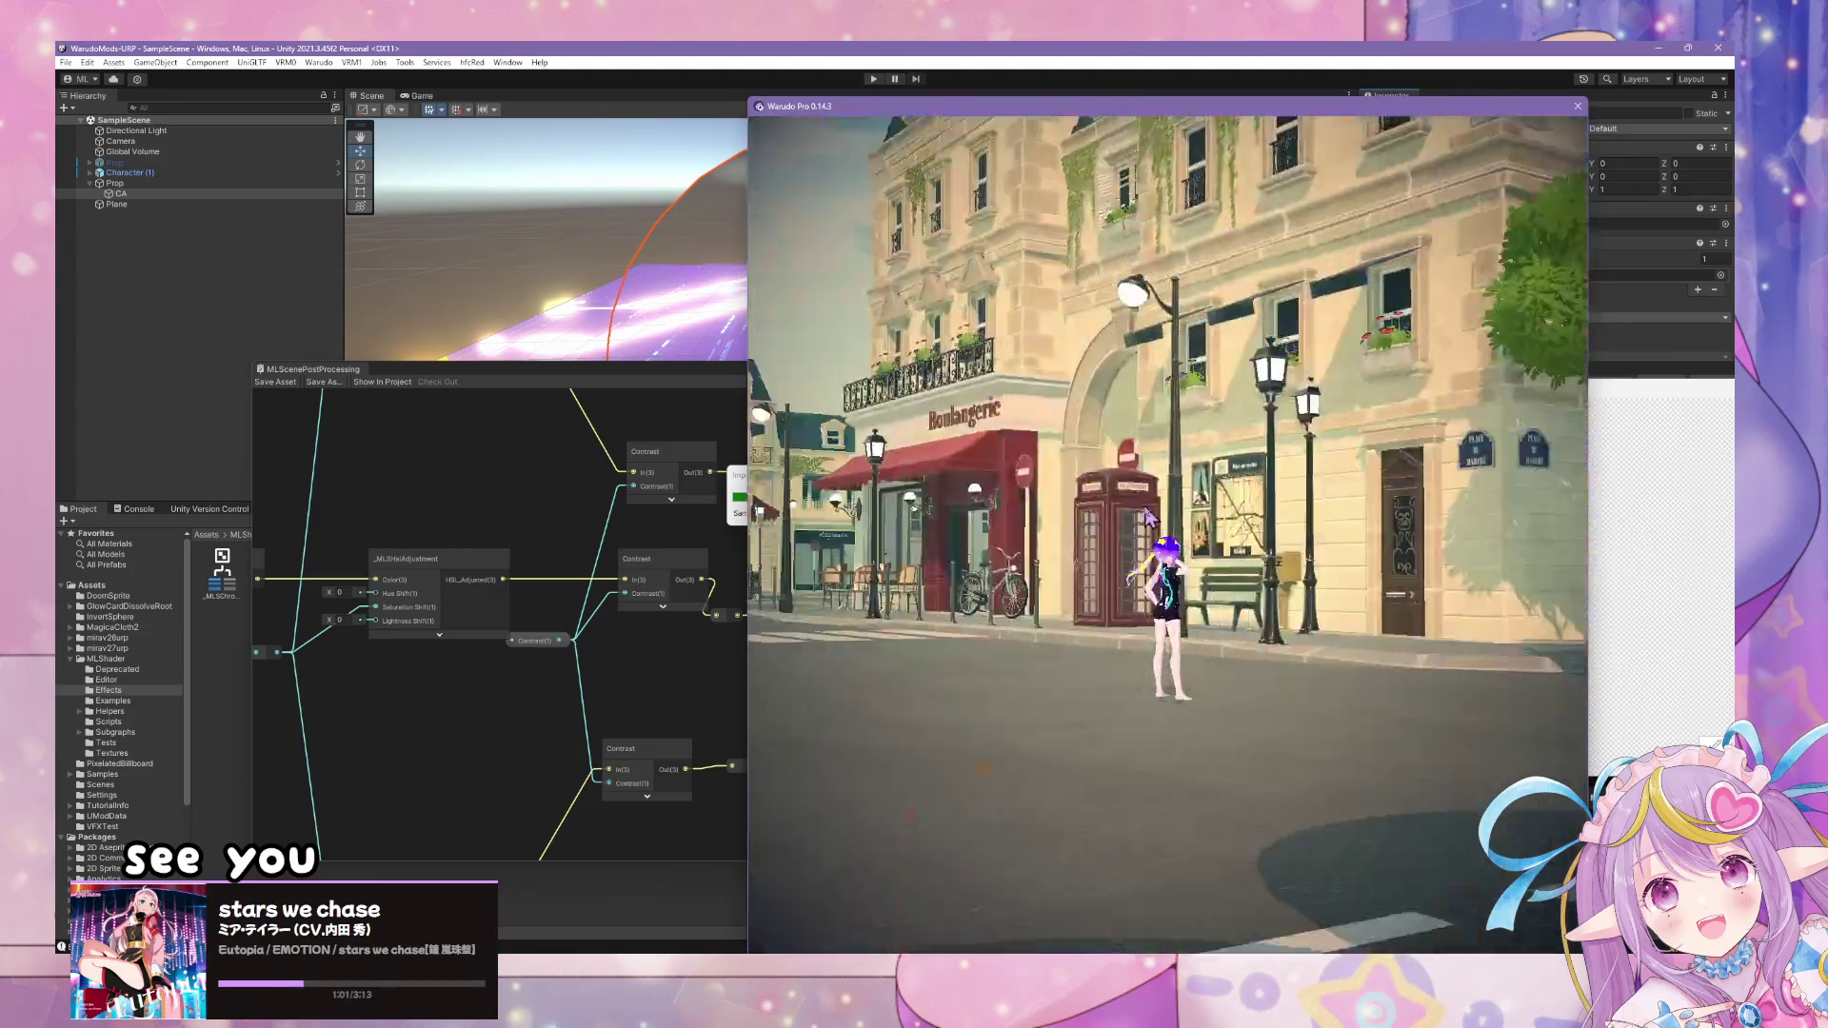
- Try raised-leg, flowing-hair and raised-arms poses from poses 26–50, then select the hip joint
key(alt+Tab)
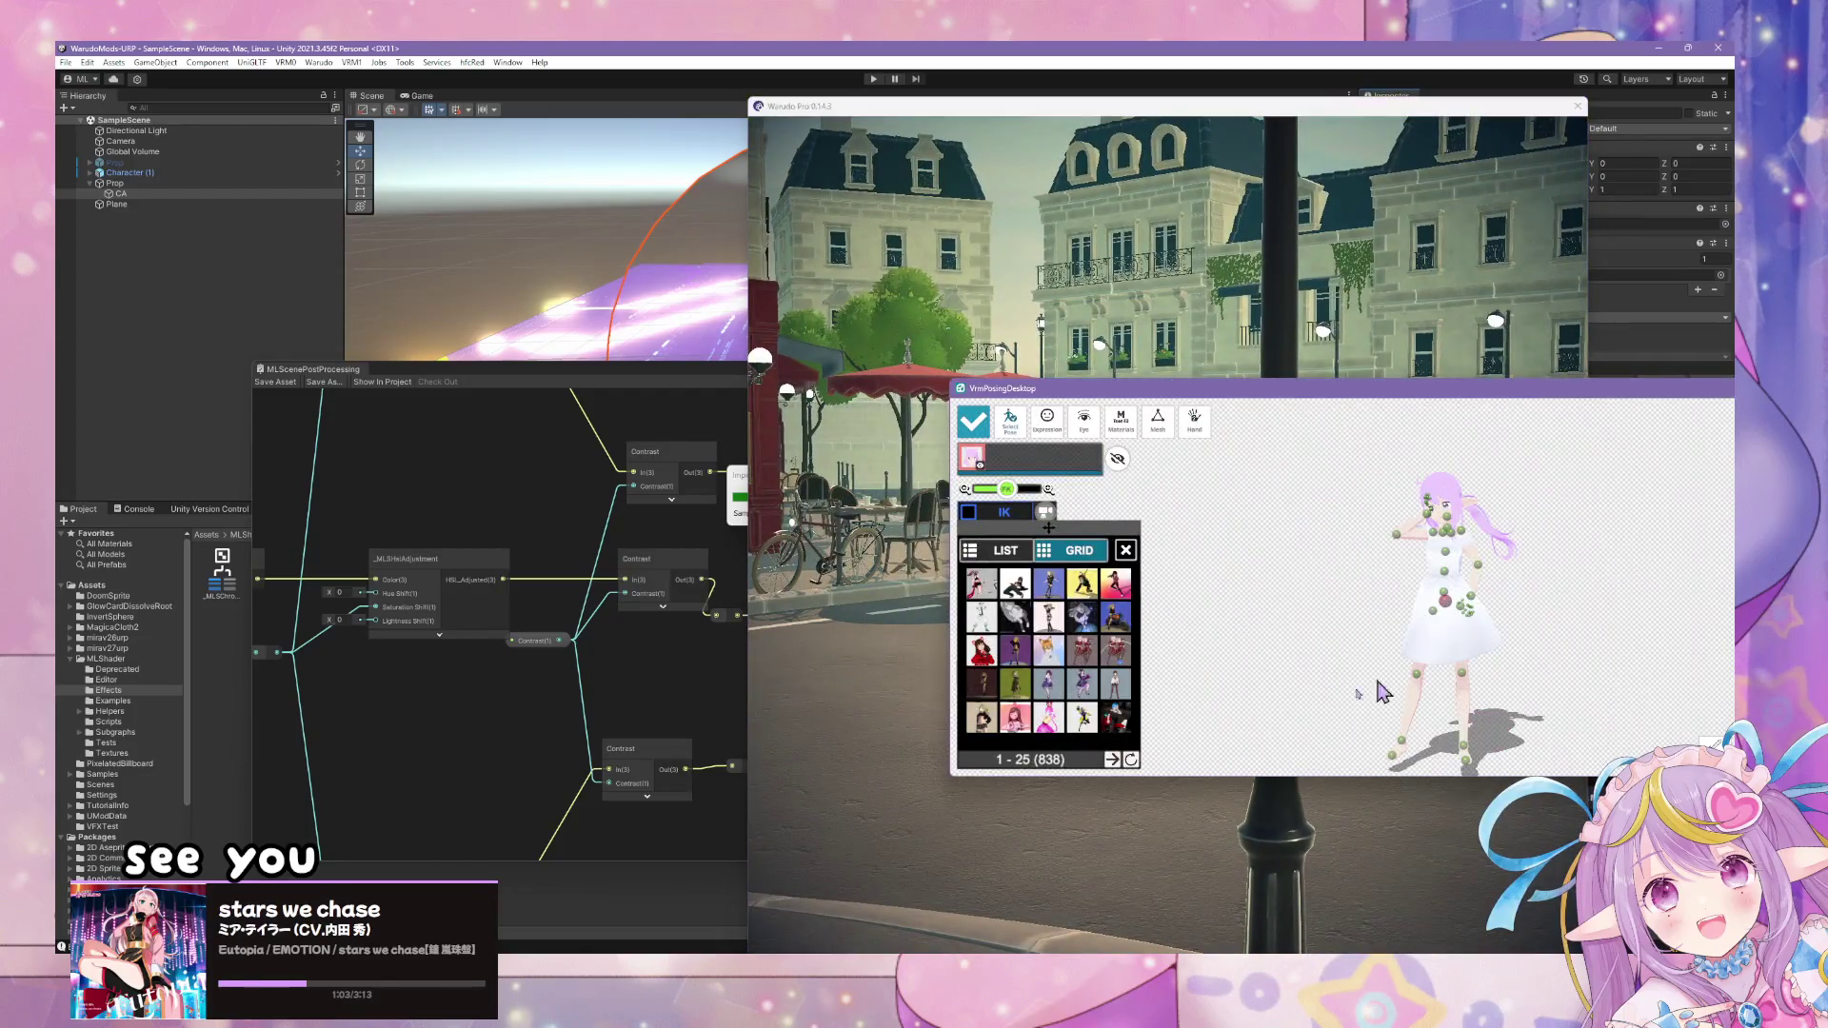
click(1051, 733)
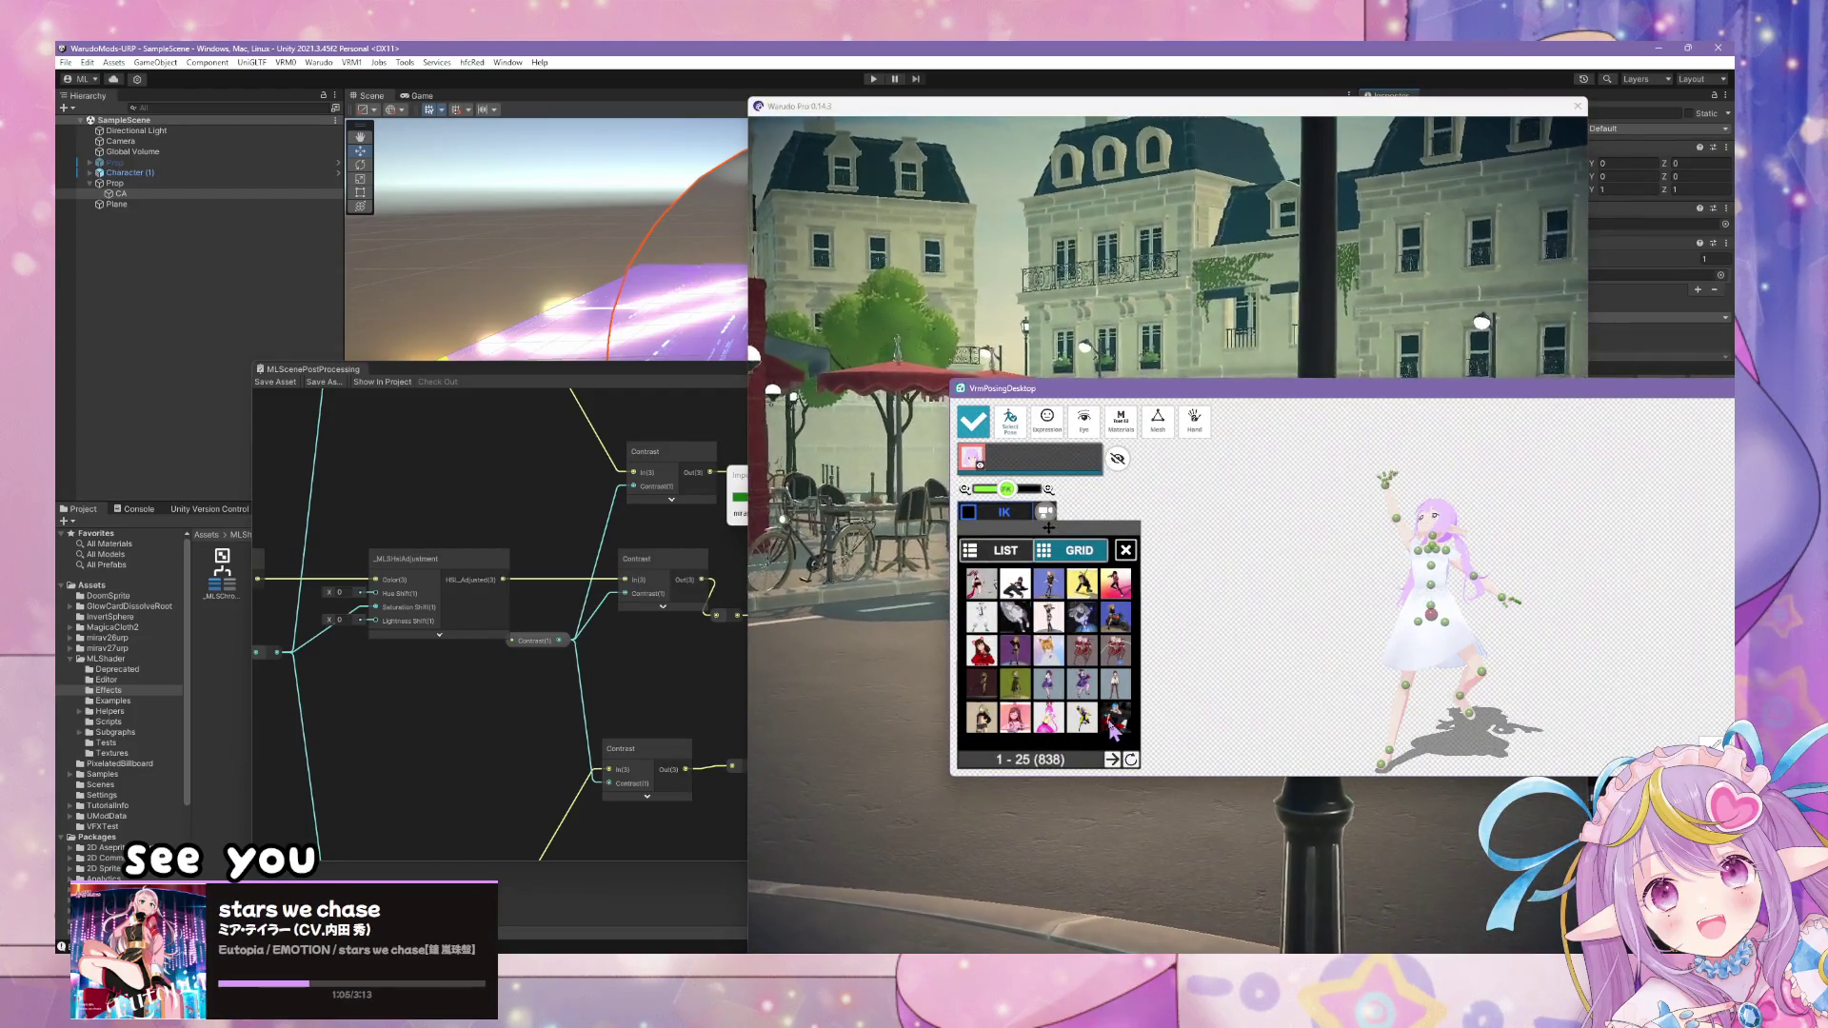
click(1114, 760)
click(1086, 619)
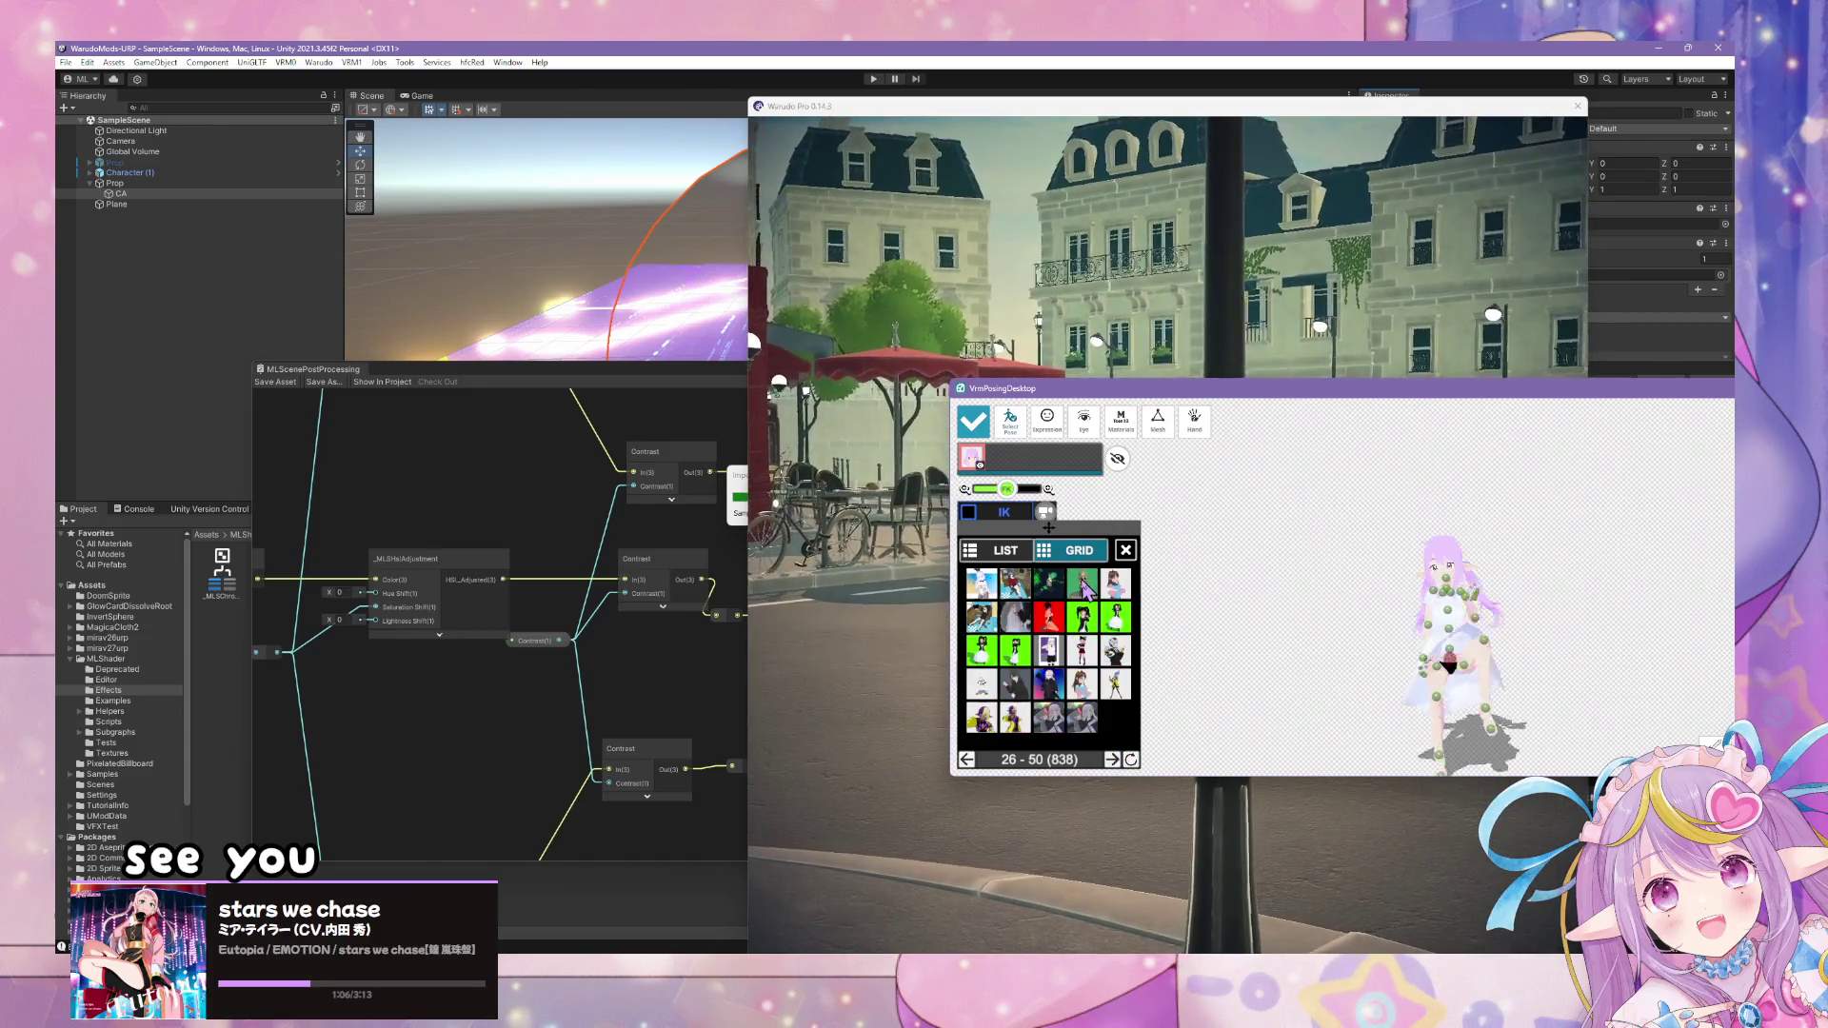
click(993, 593)
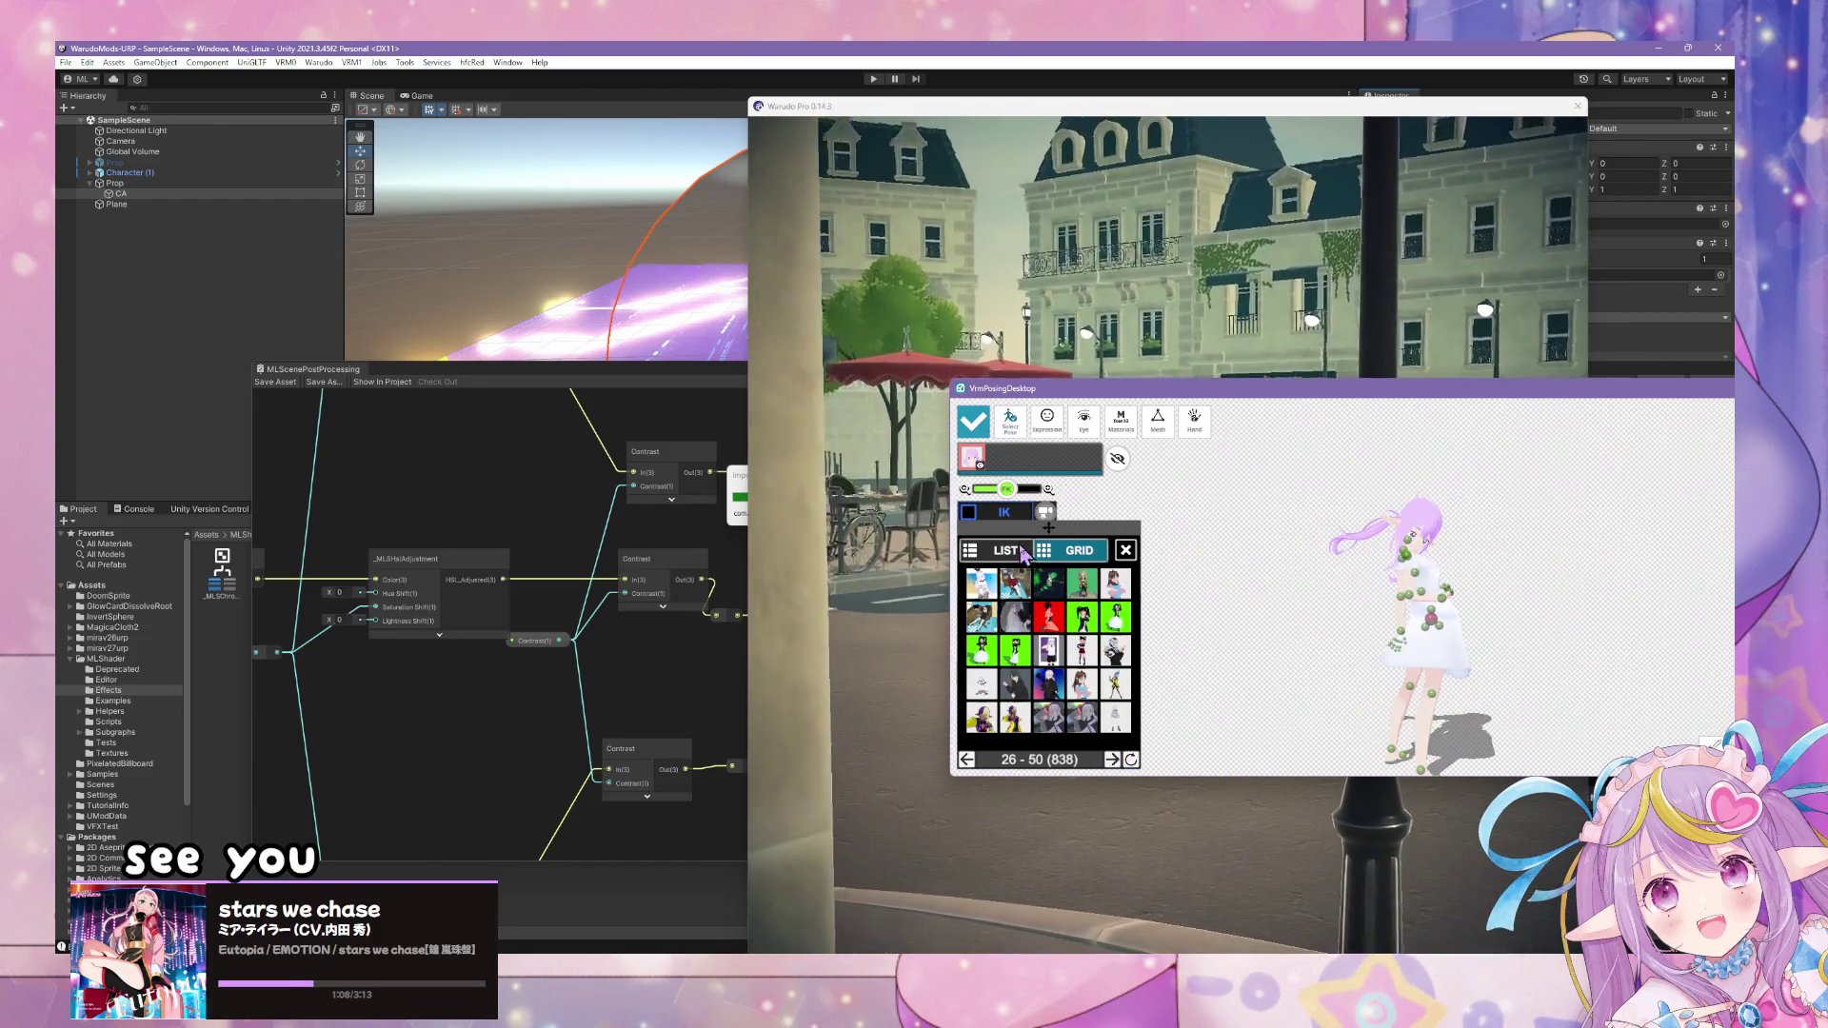
click(1118, 719)
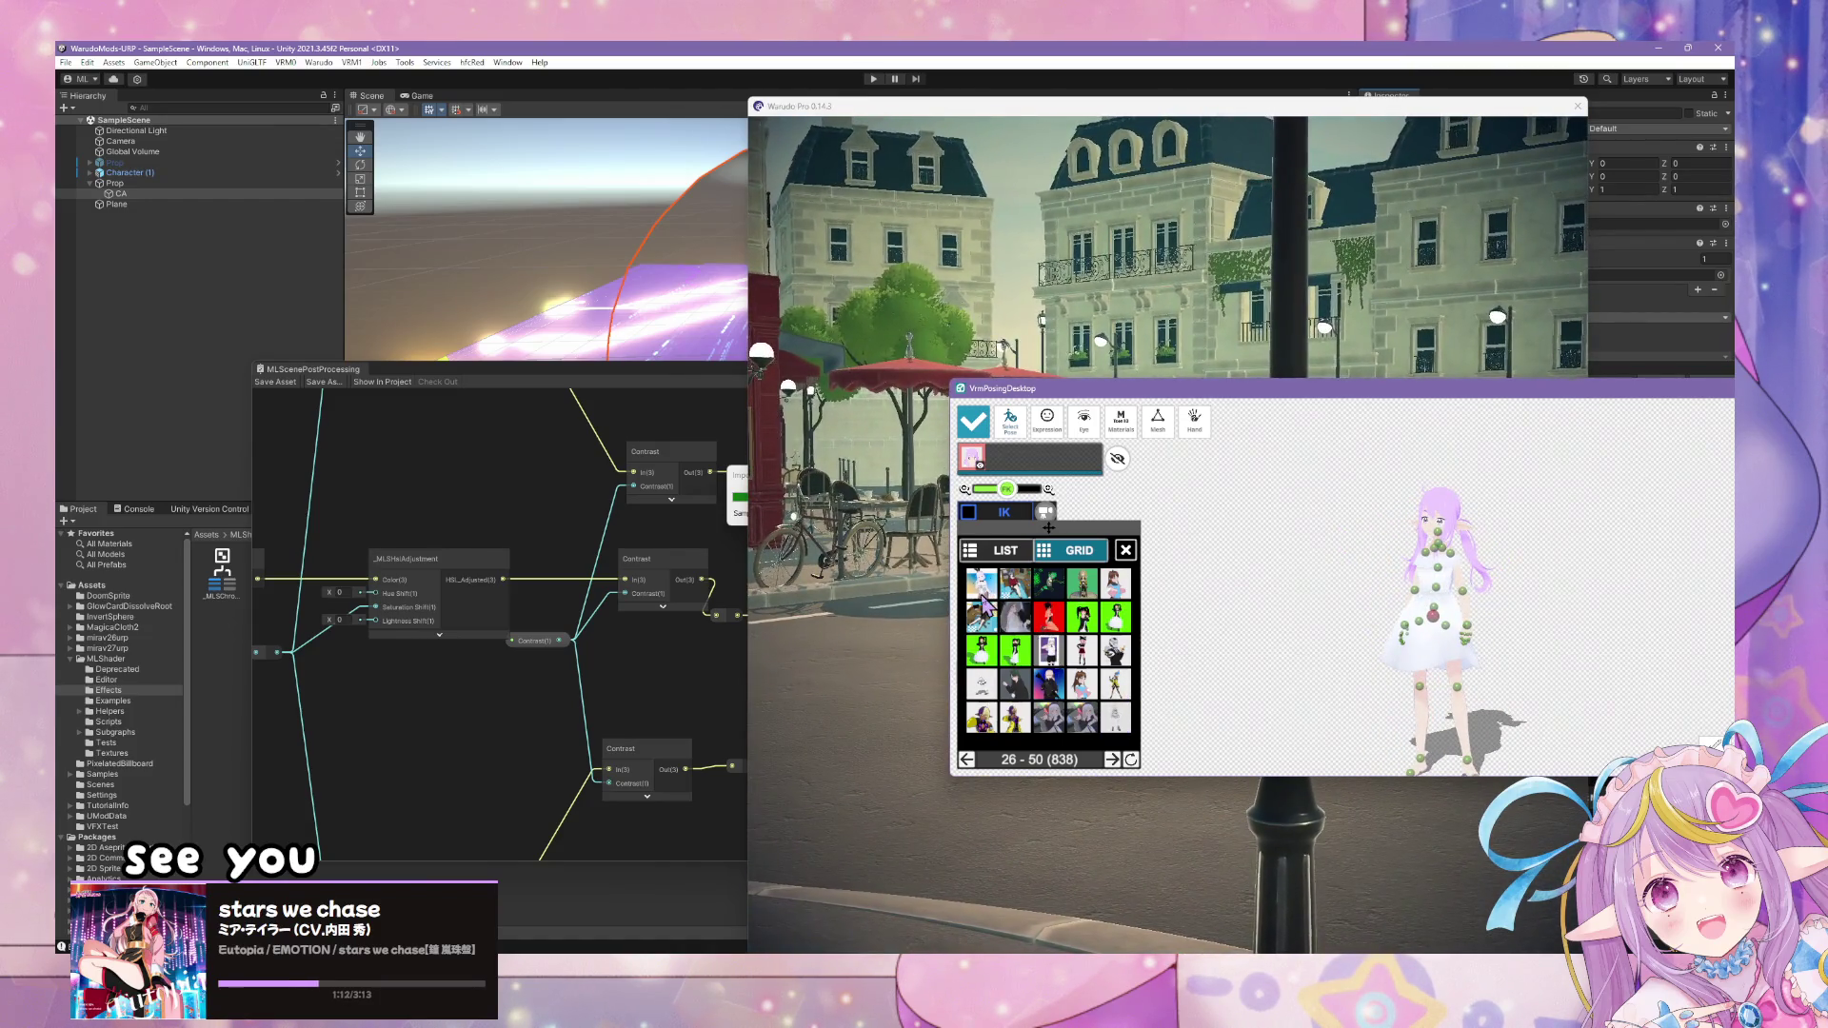
click(1265, 461)
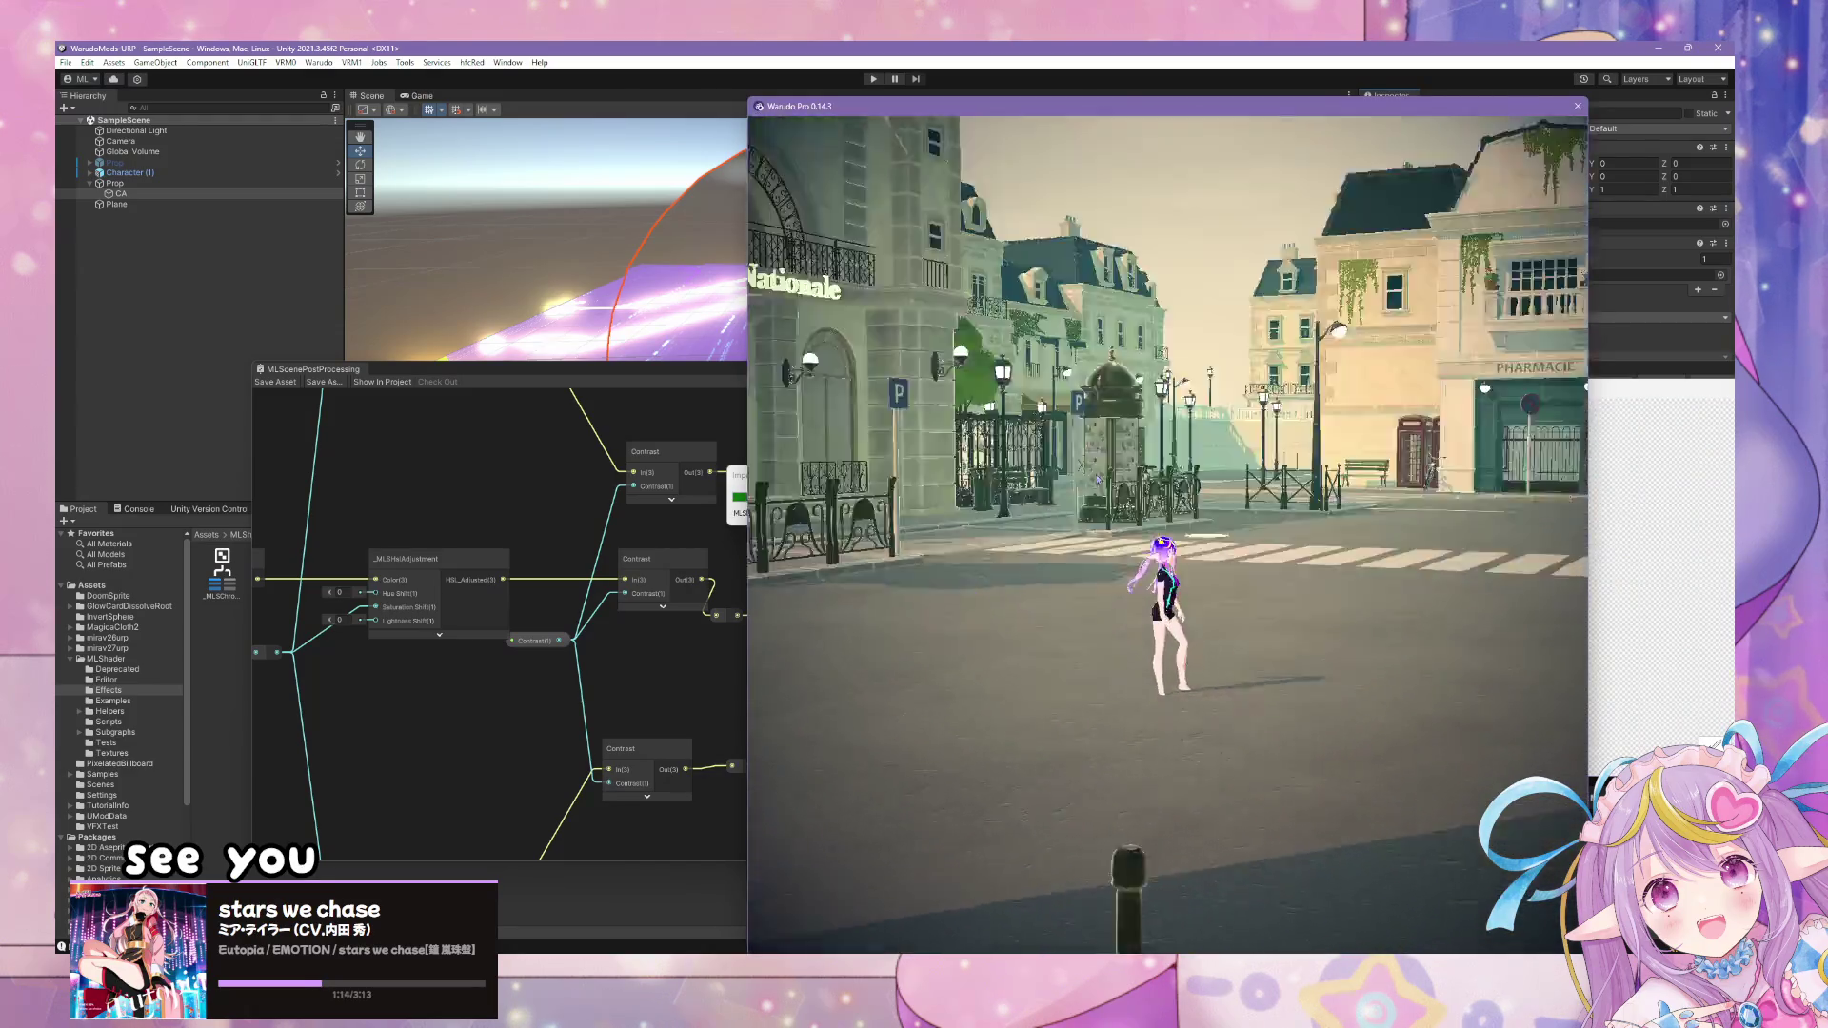
click(1652, 582)
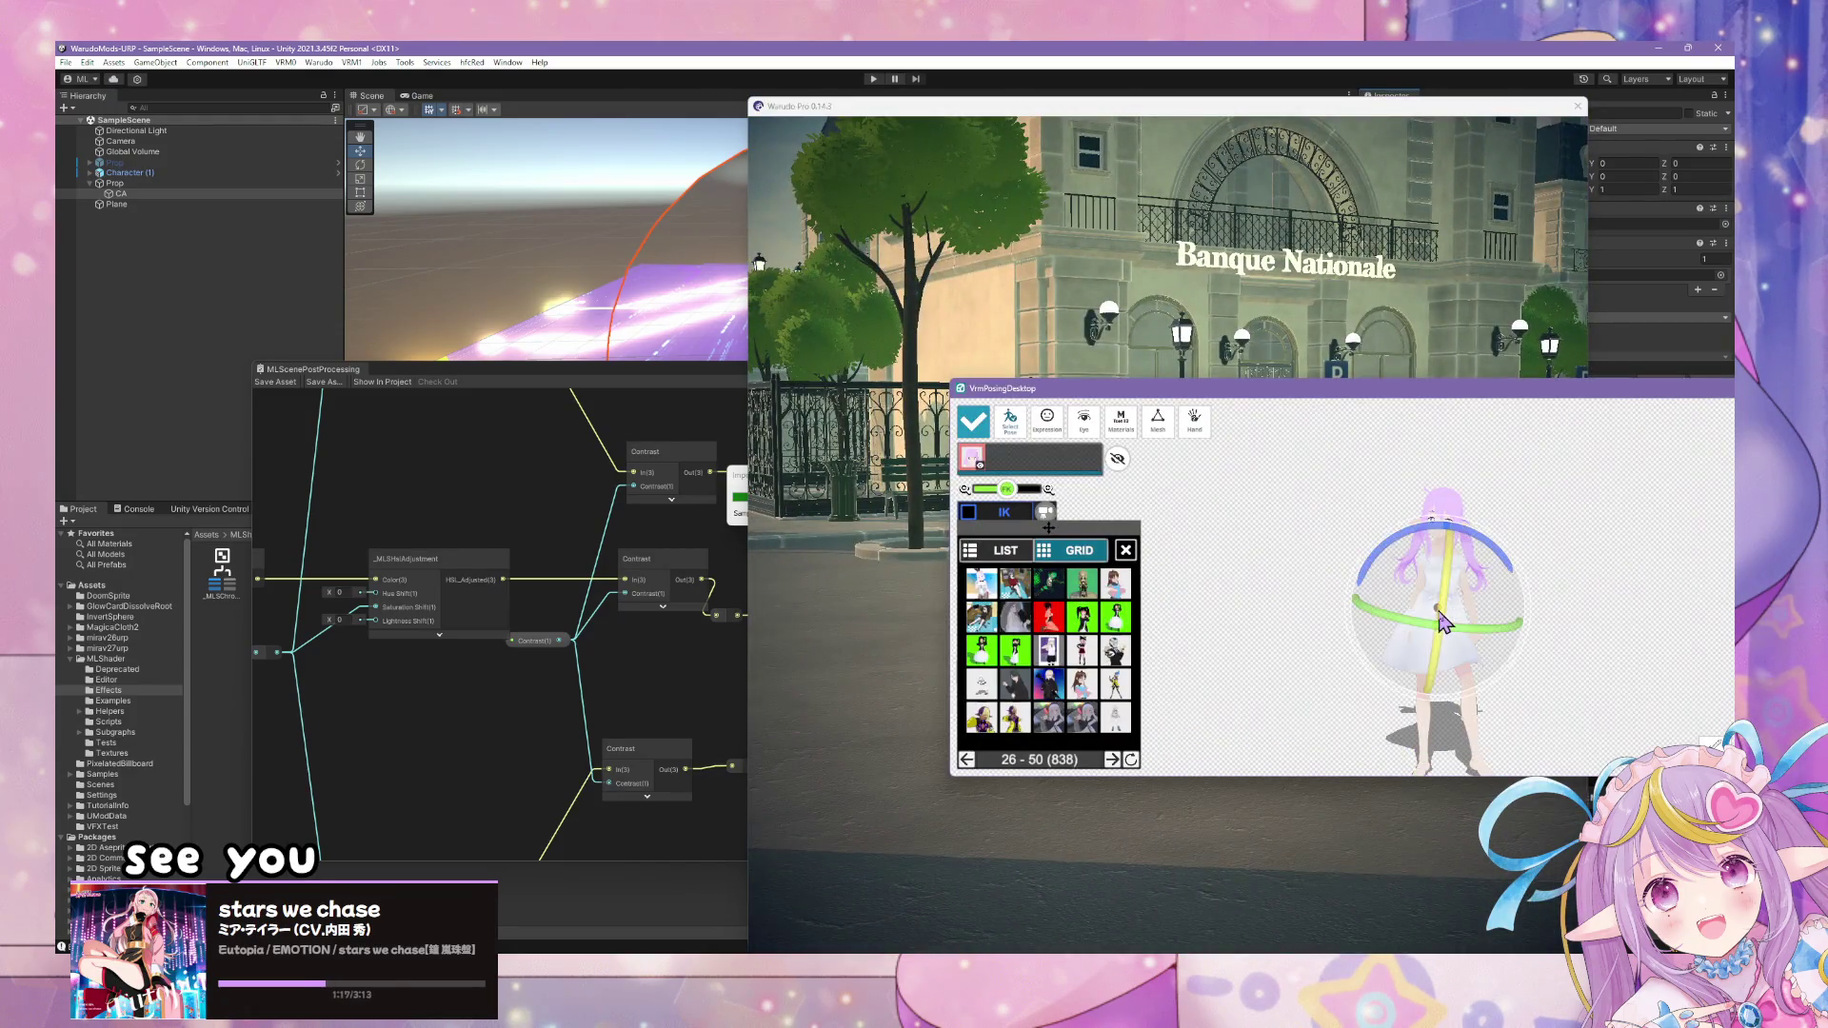
click(1438, 621)
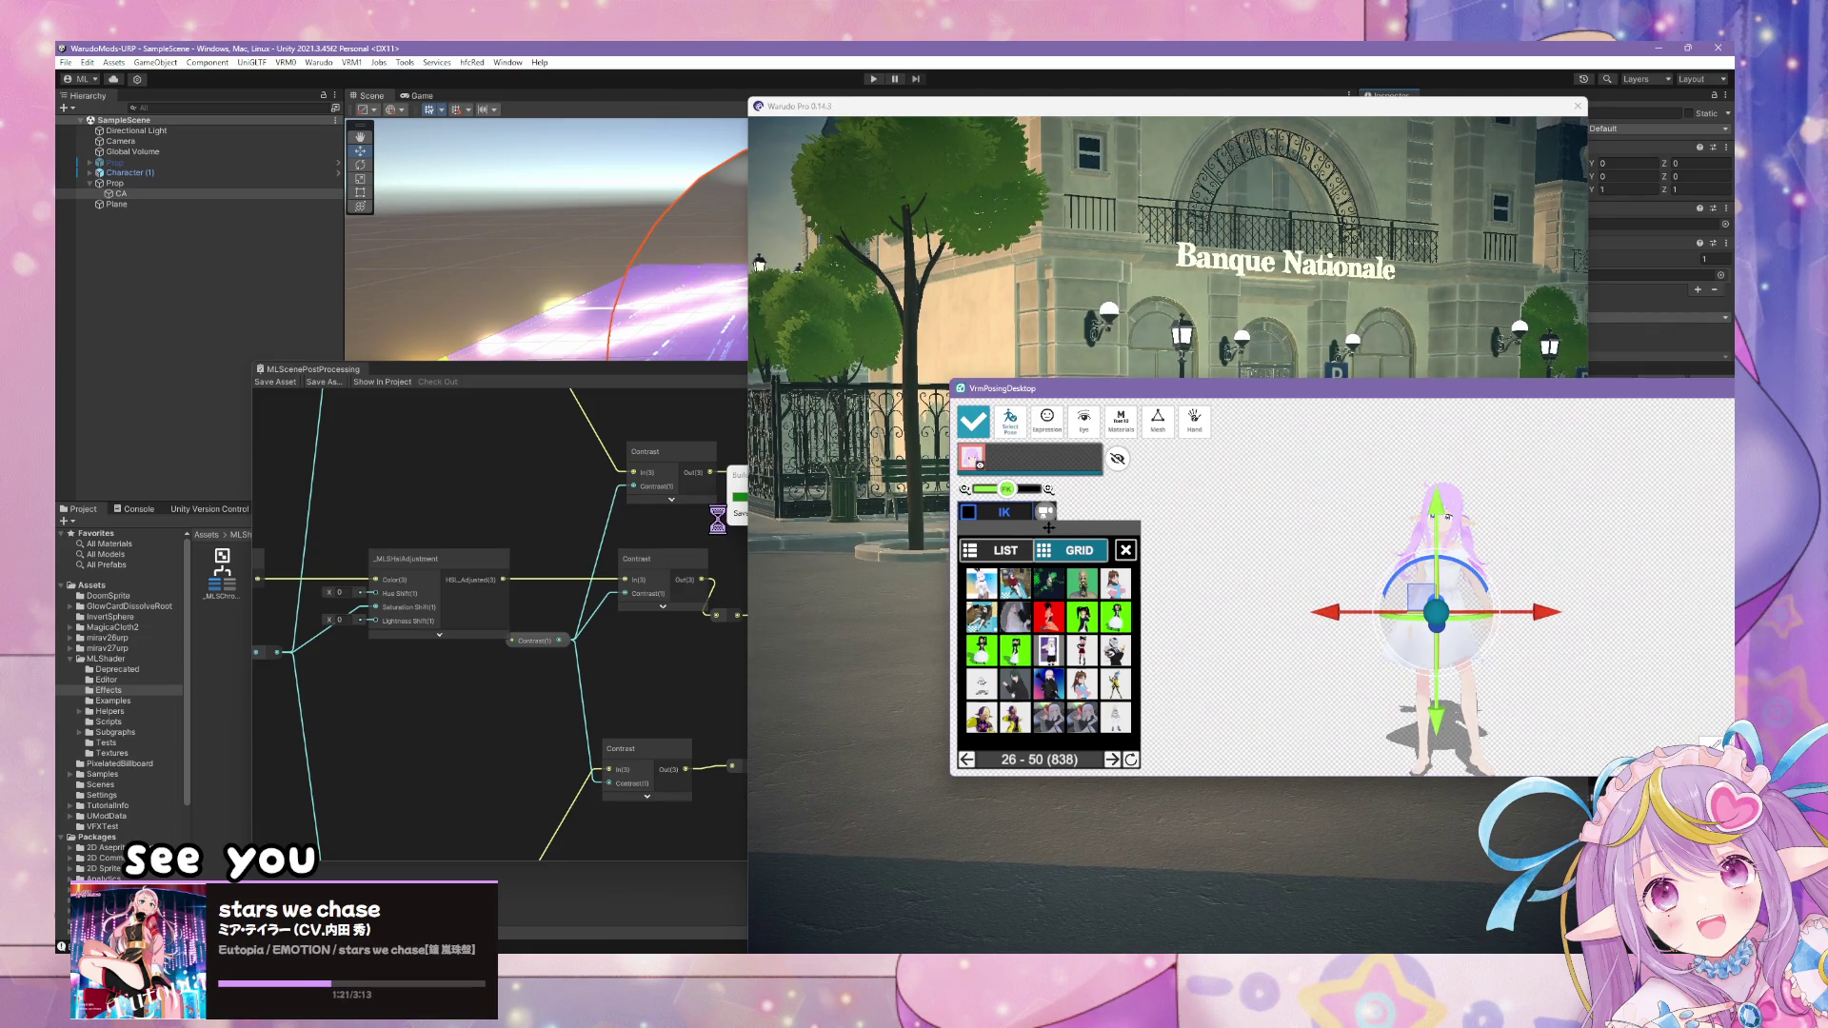
click(1110, 520)
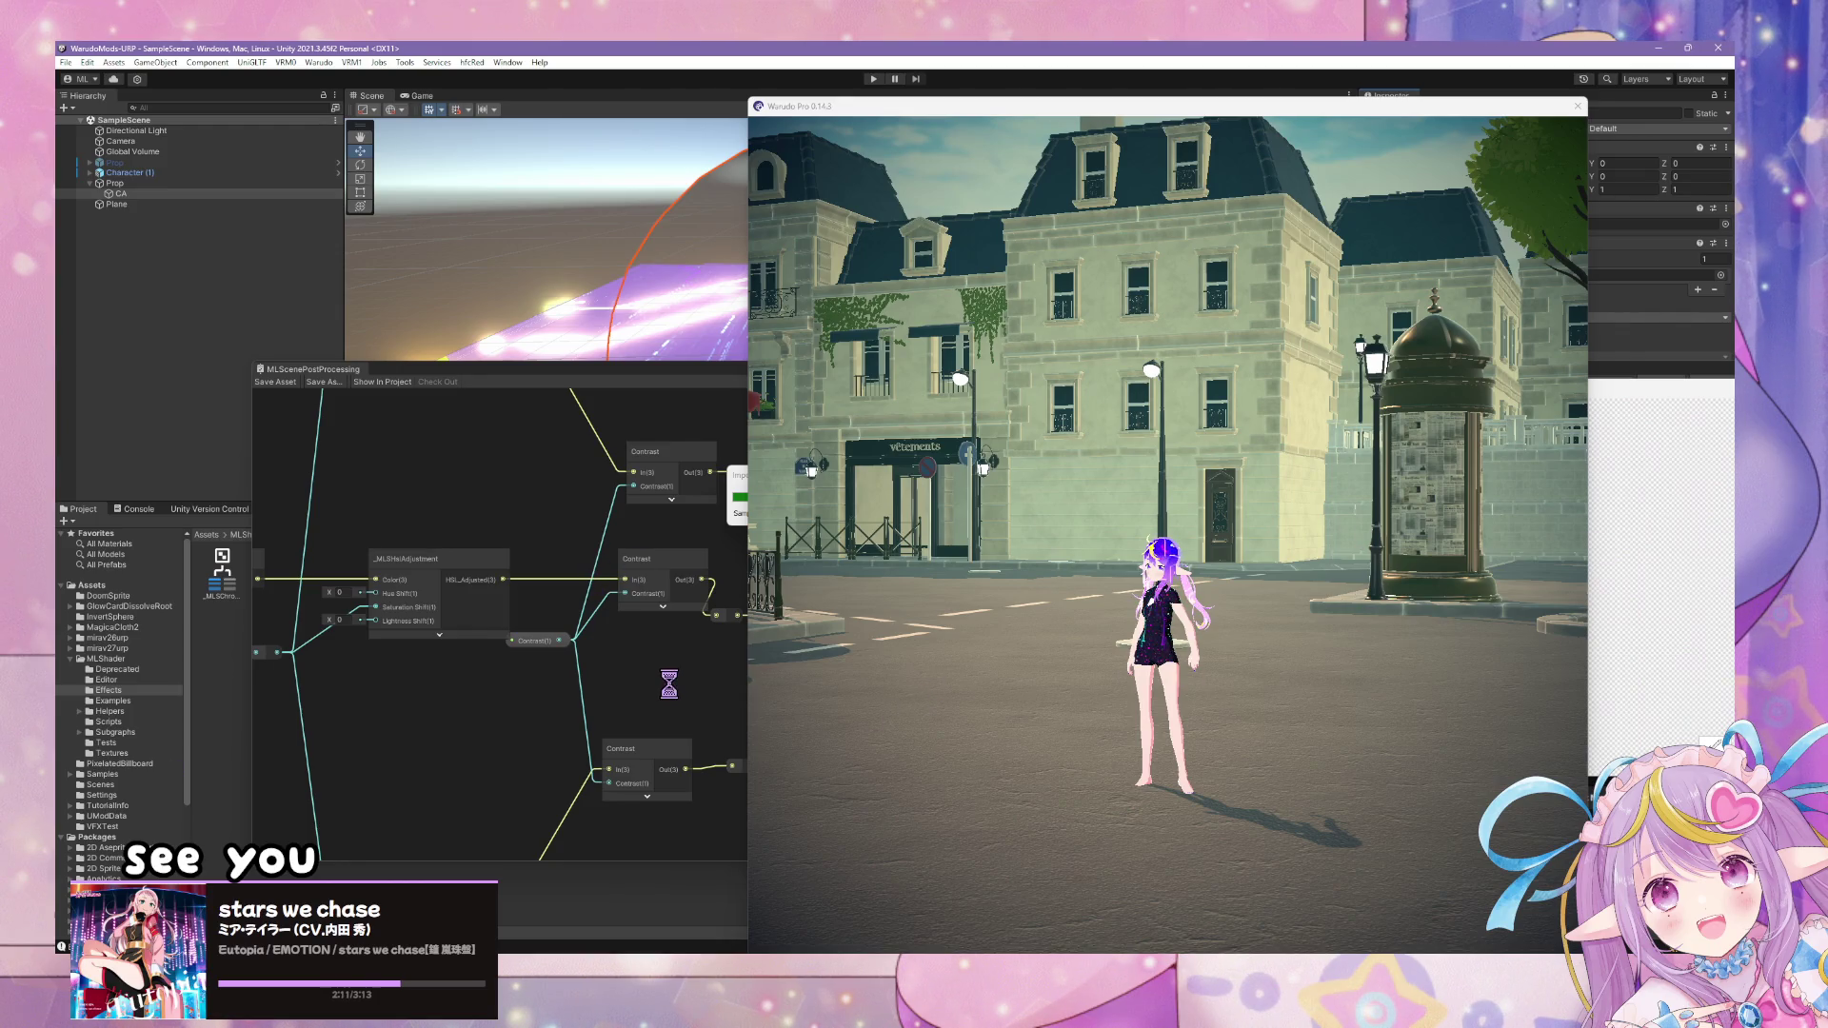
- Orbit the Warudo camera around the avatar to frame her beside the plaza column
drag(738, 488, 740, 490)
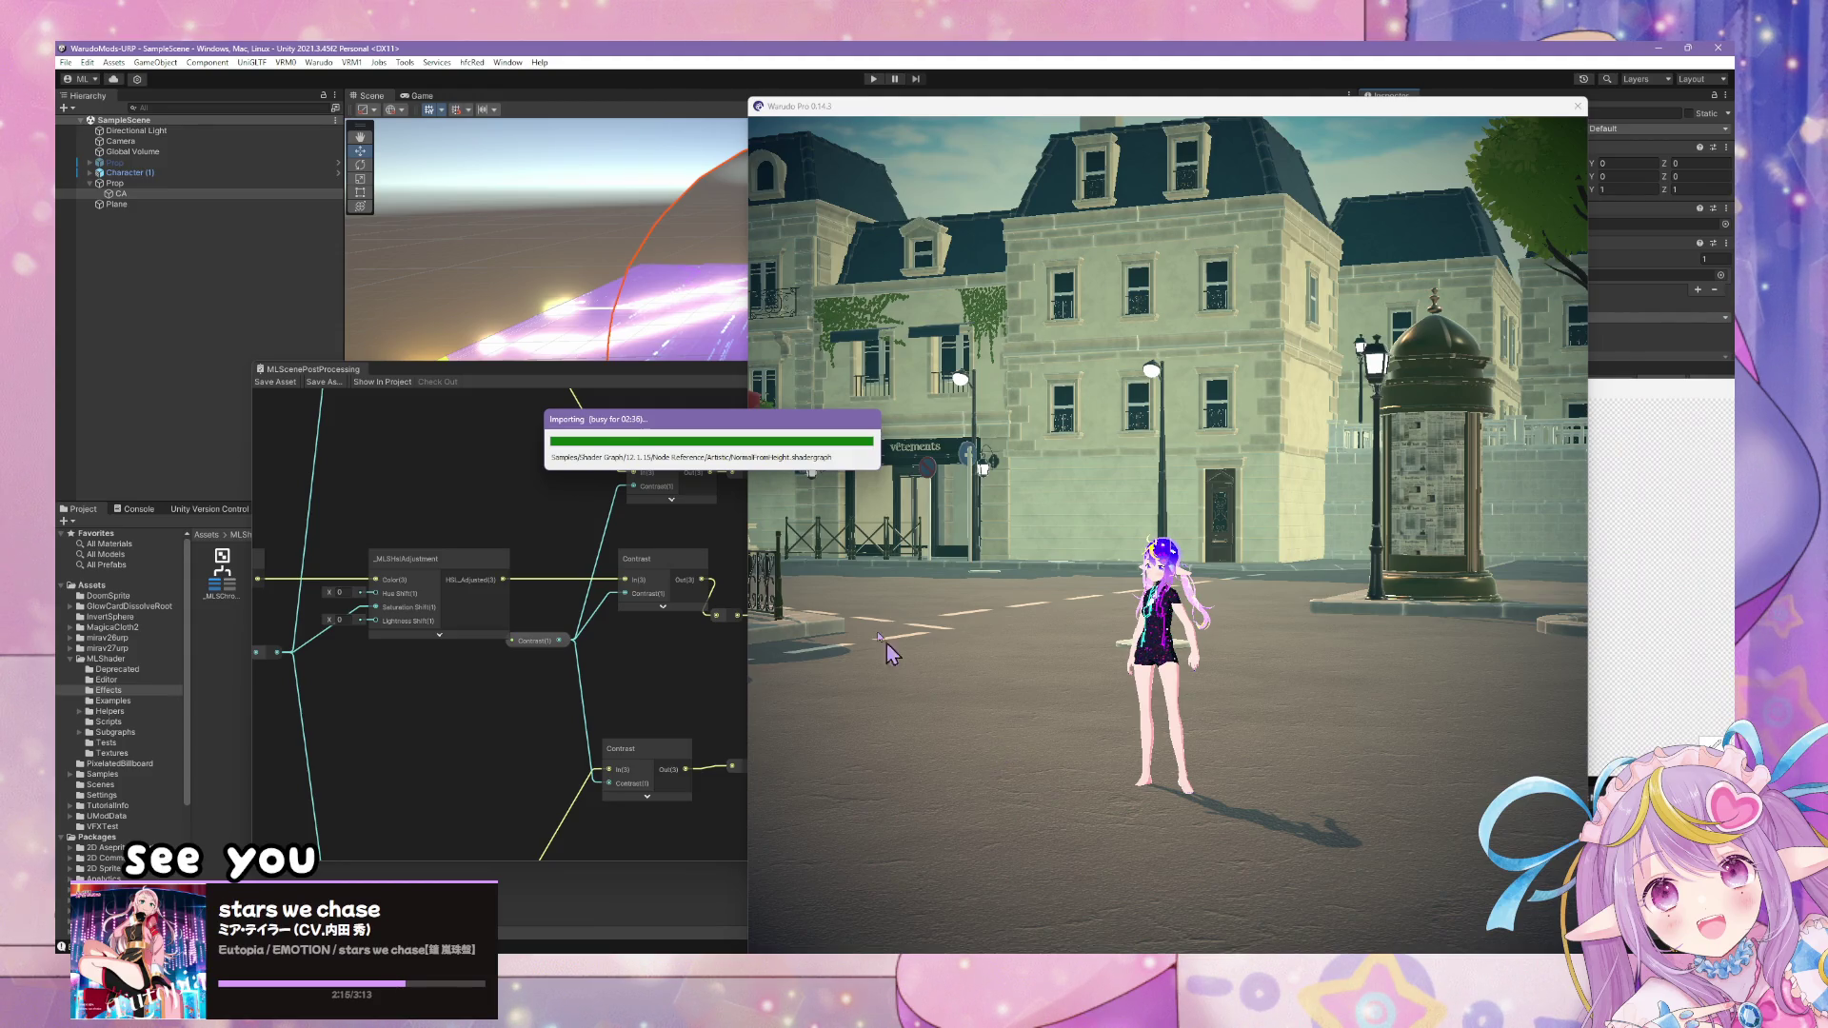
drag(1155, 464, 641, 421)
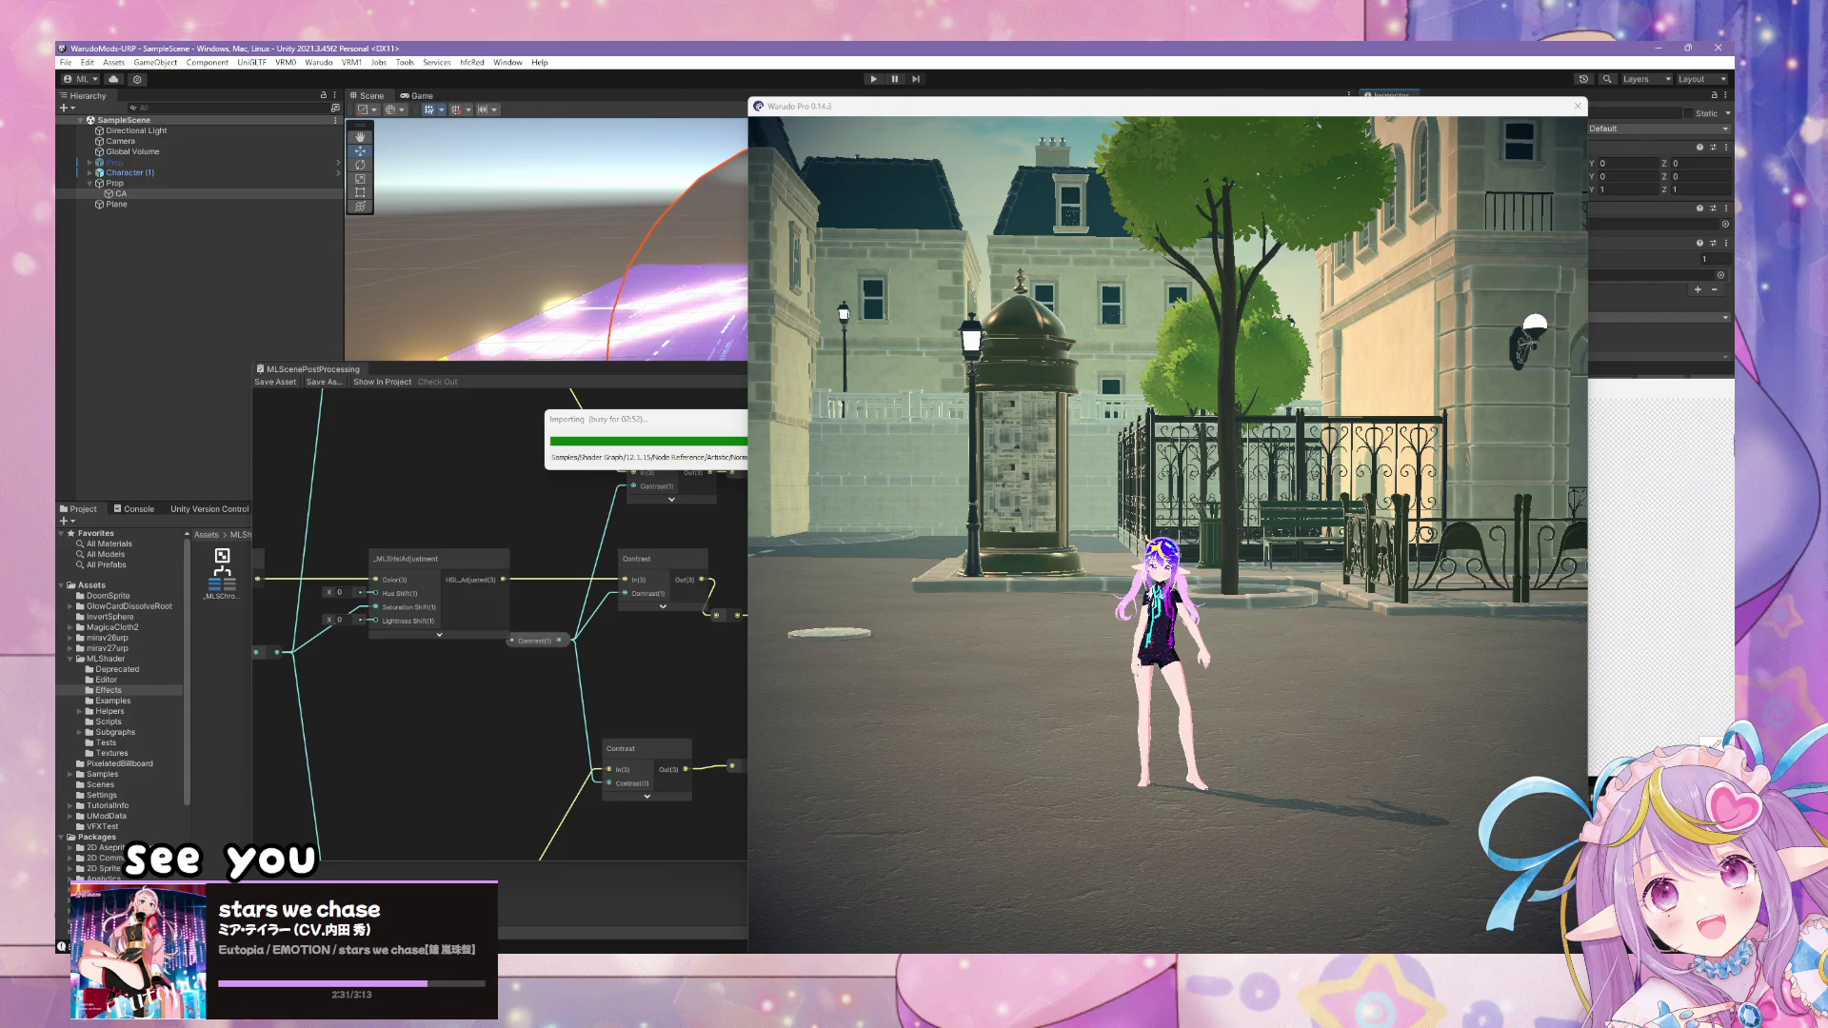
click(1245, 632)
drag(1288, 611, 1354, 652)
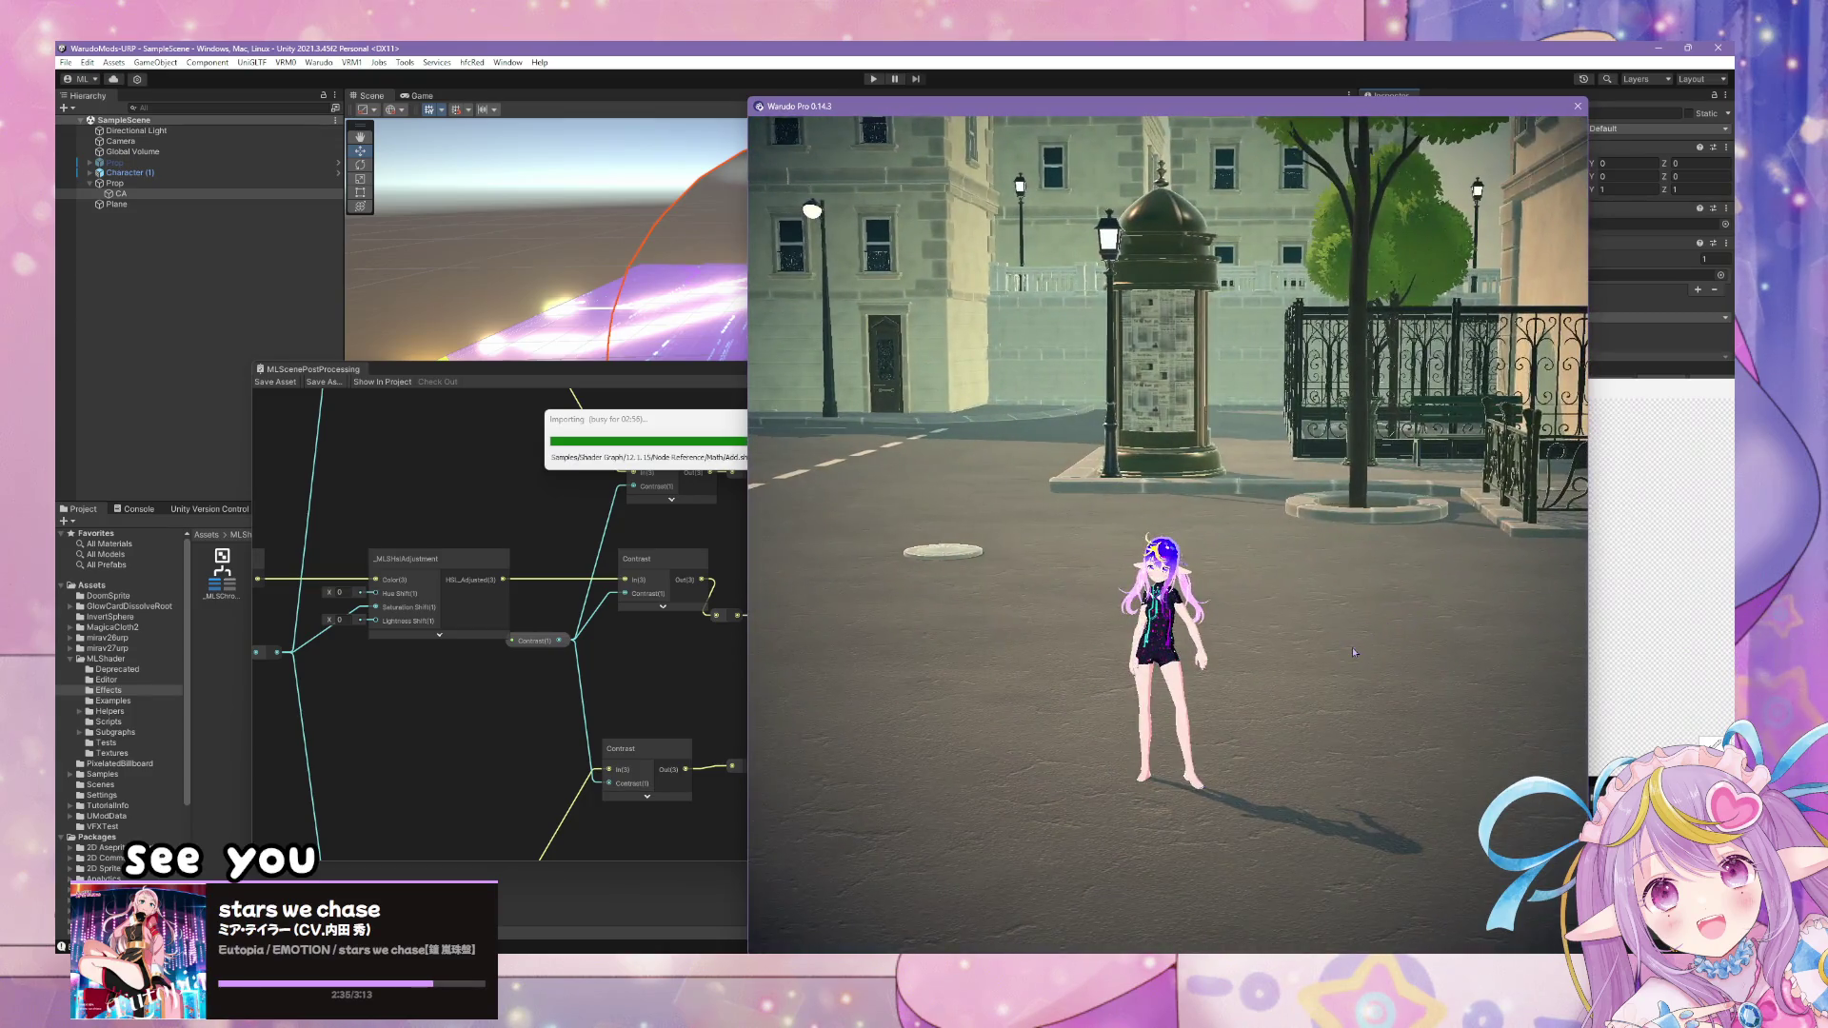
click(1659, 601)
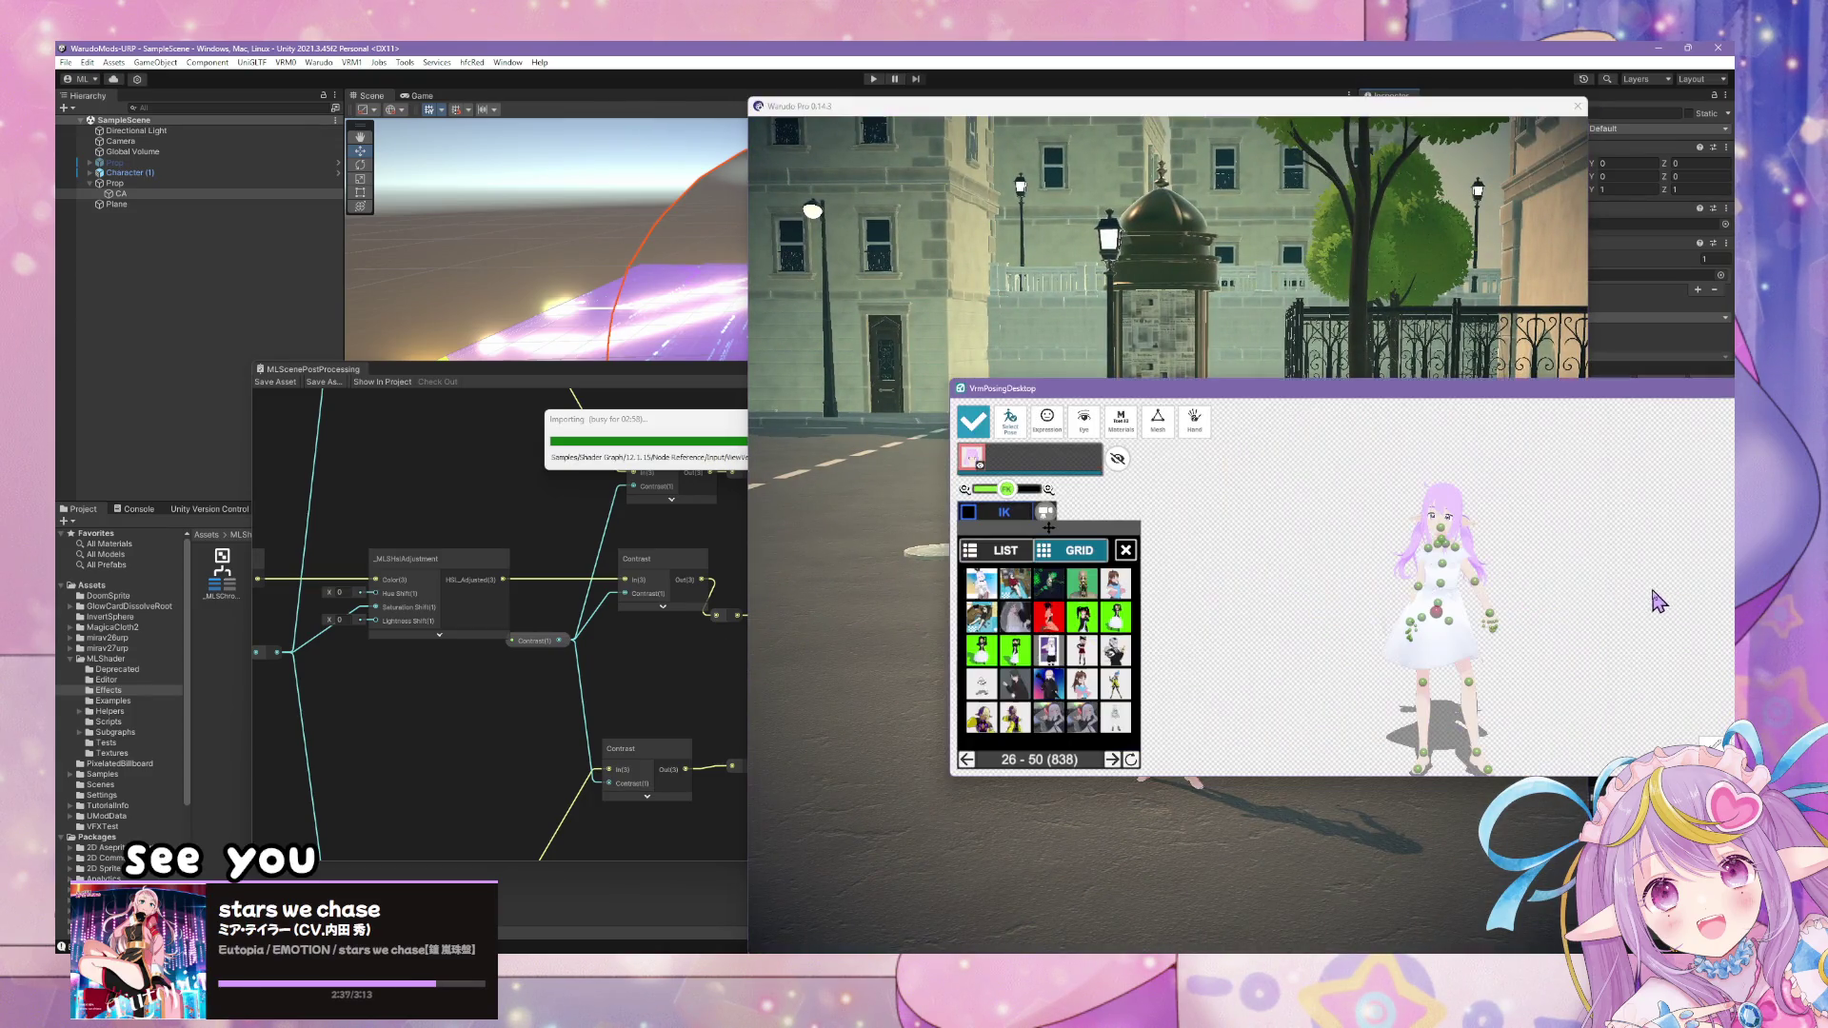
- Apply two grid poses, then switch to the named list and apply the DIO pose
click(1059, 600)
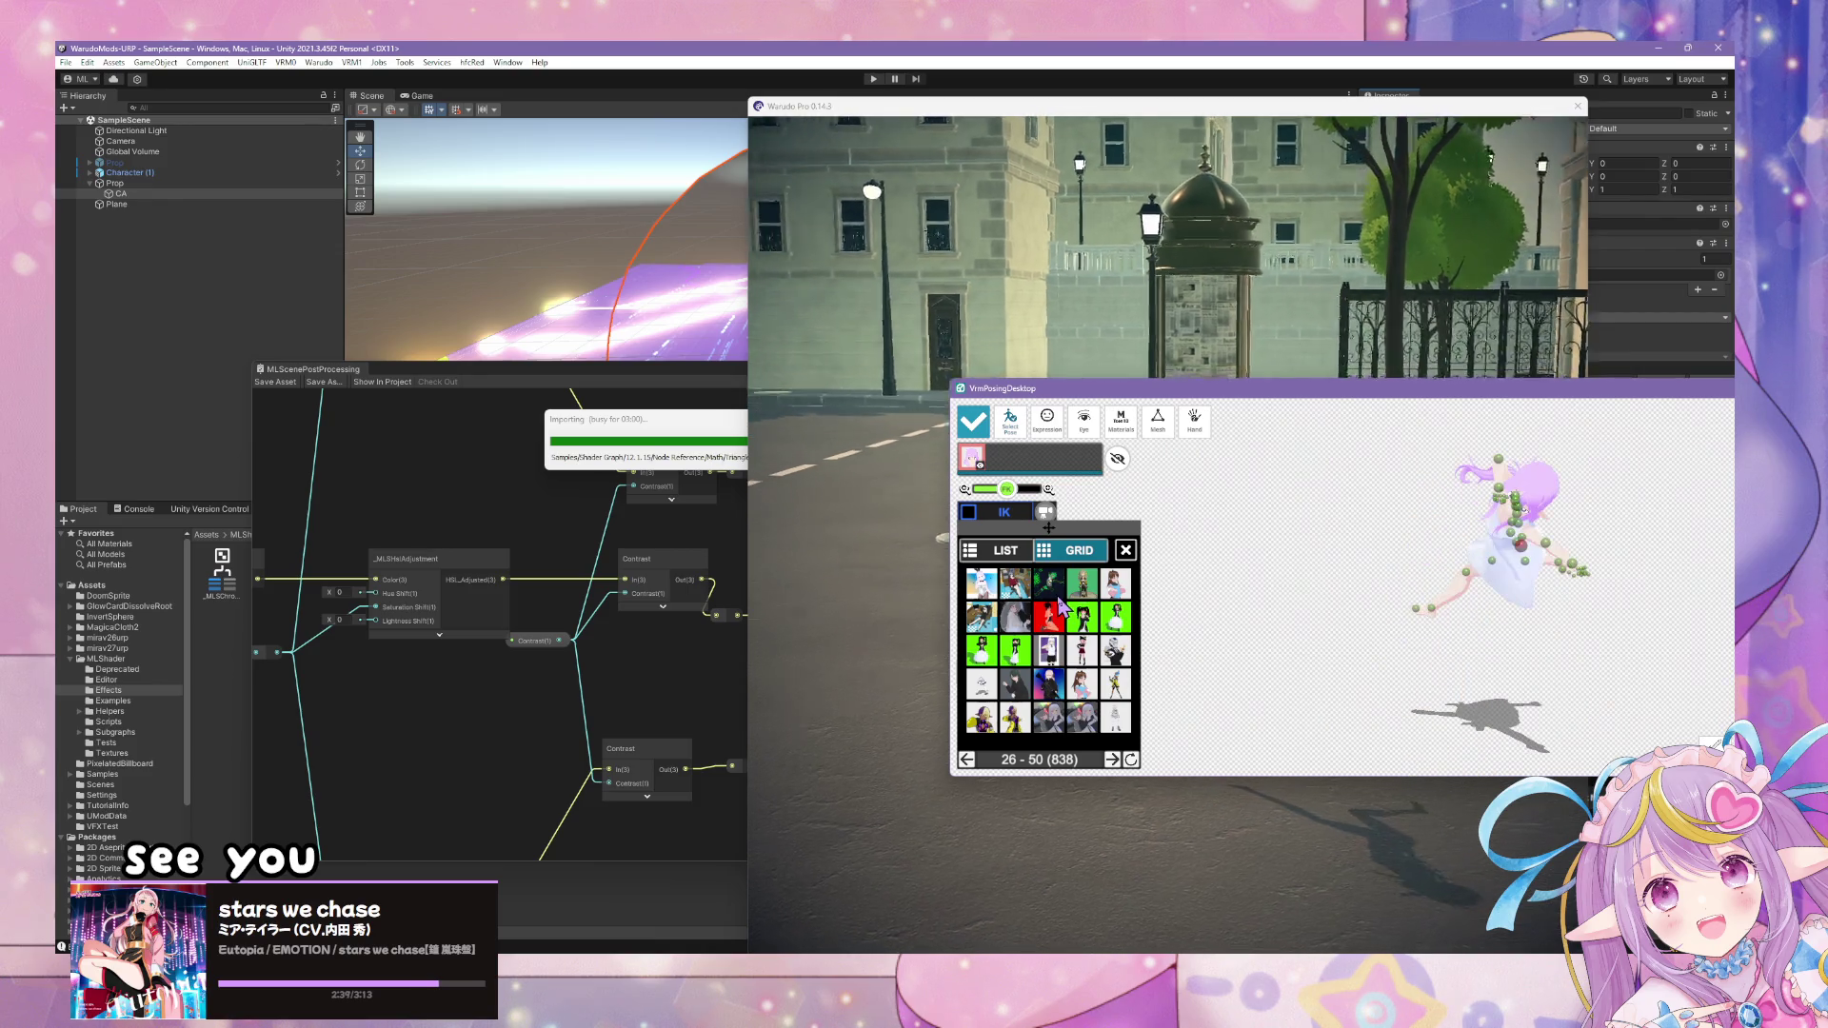
click(1055, 725)
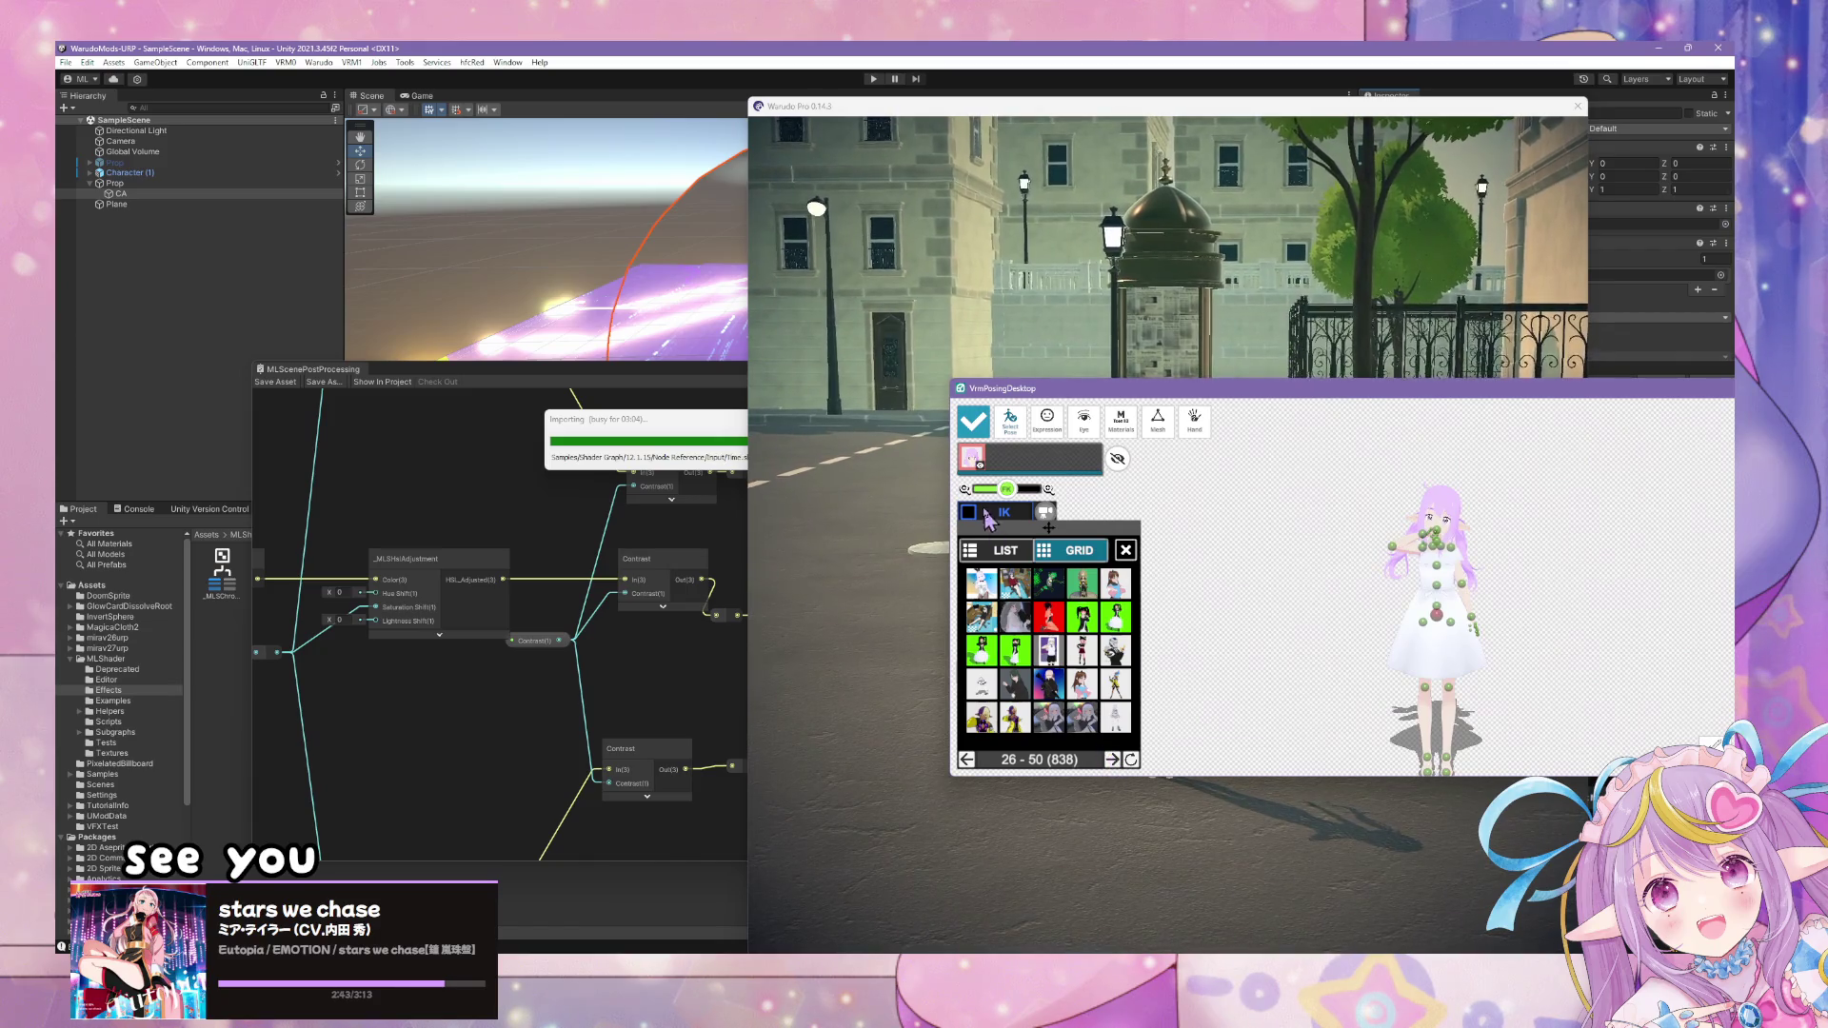
click(1000, 550)
click(993, 590)
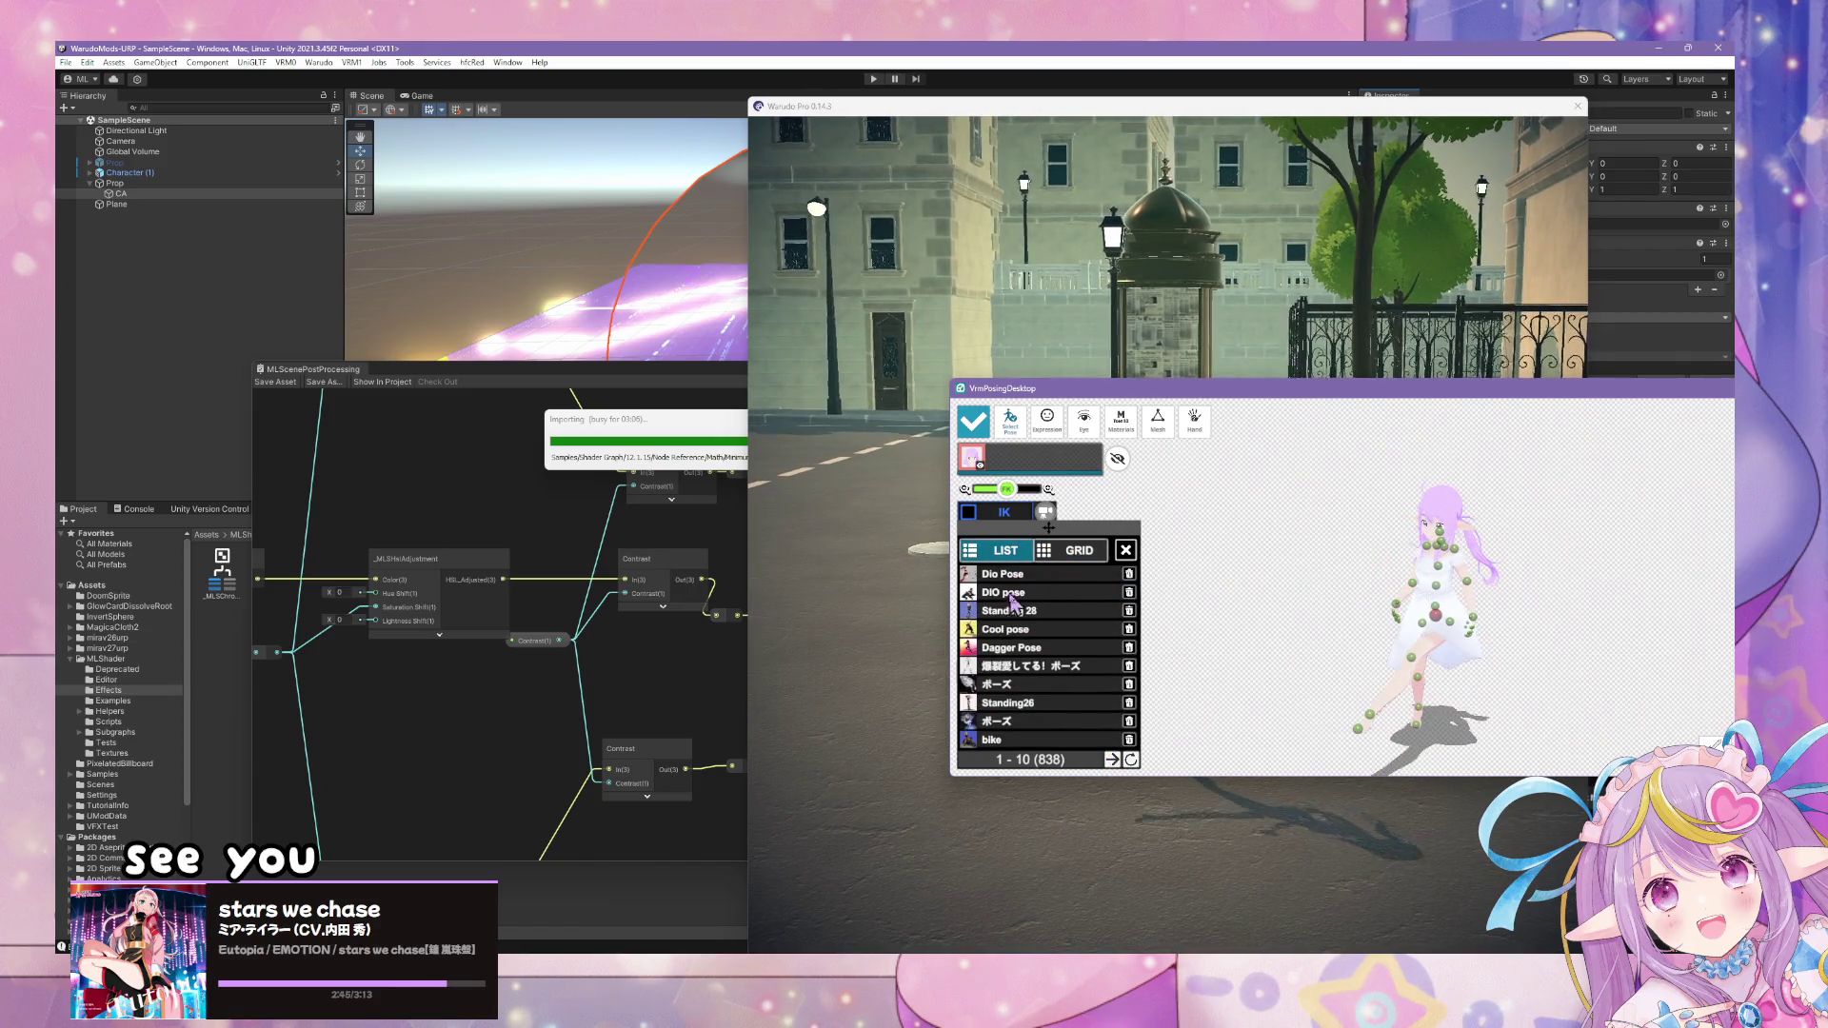
click(1040, 664)
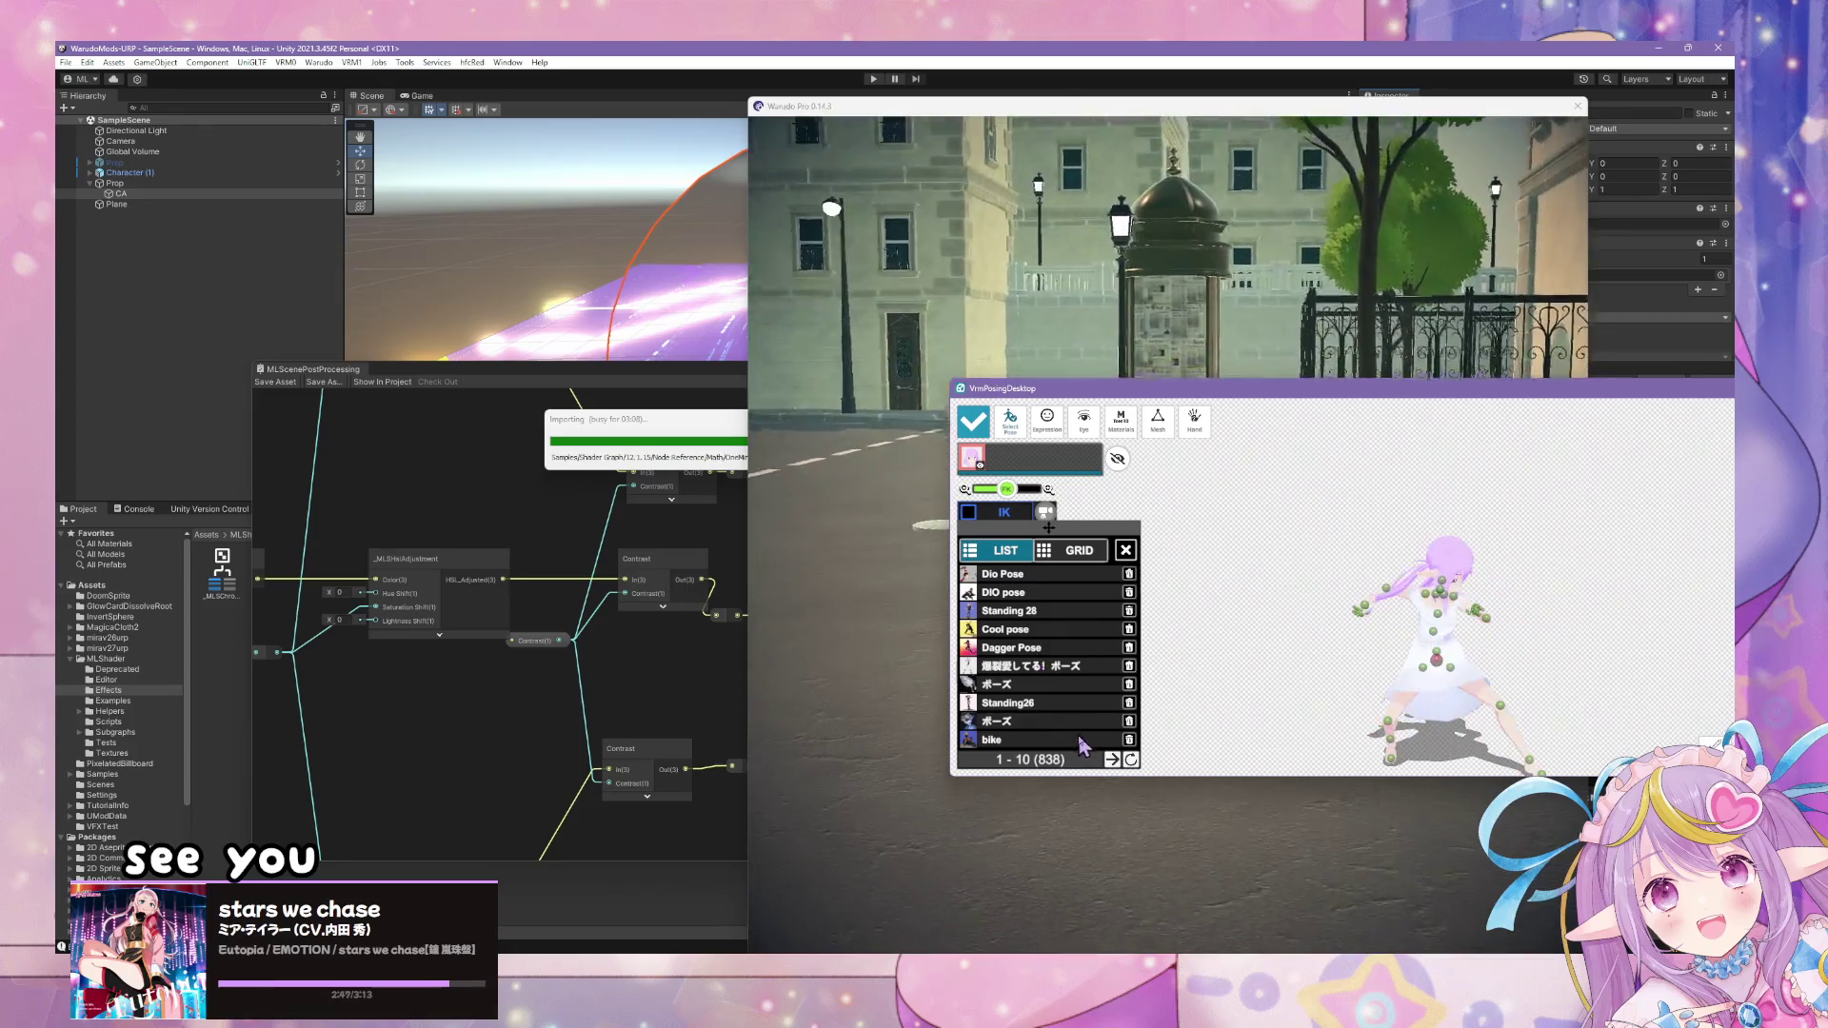
- Apply the ハジケたポーズ and ハジケたポーズ3 poses from the next list page and check them in Warudo
click(1111, 759)
click(1036, 598)
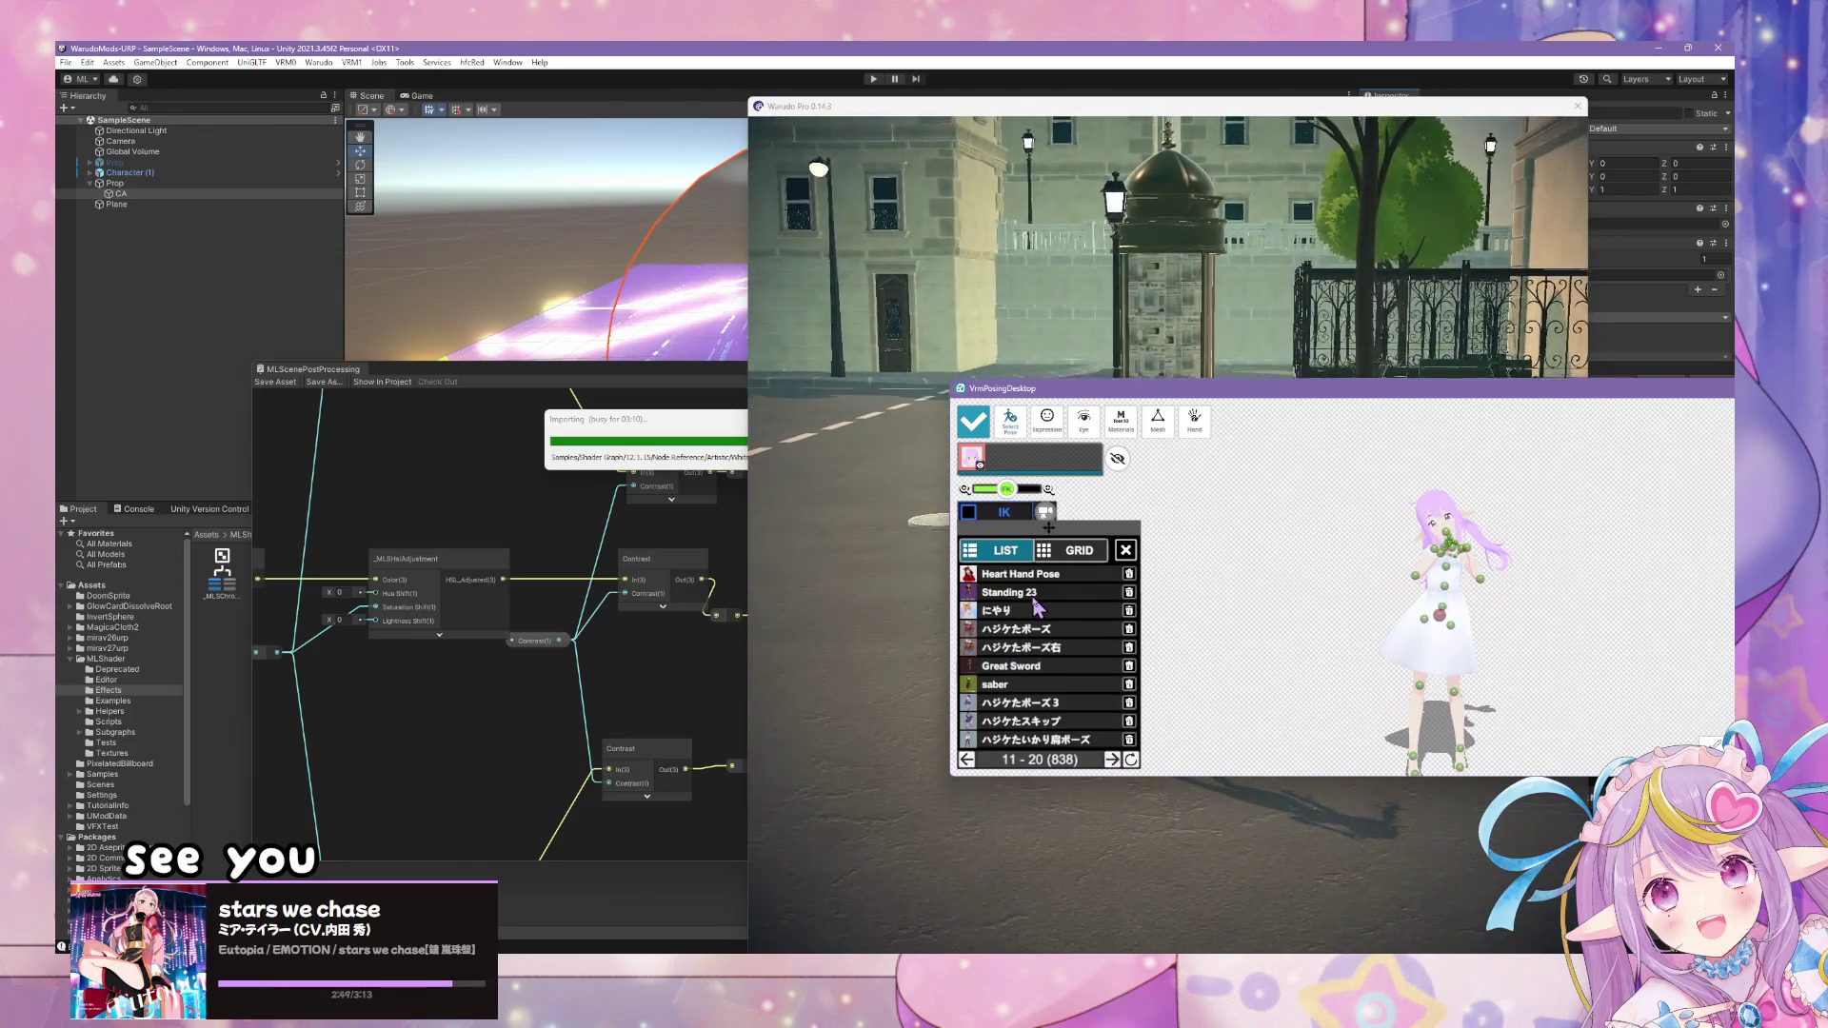
click(1019, 630)
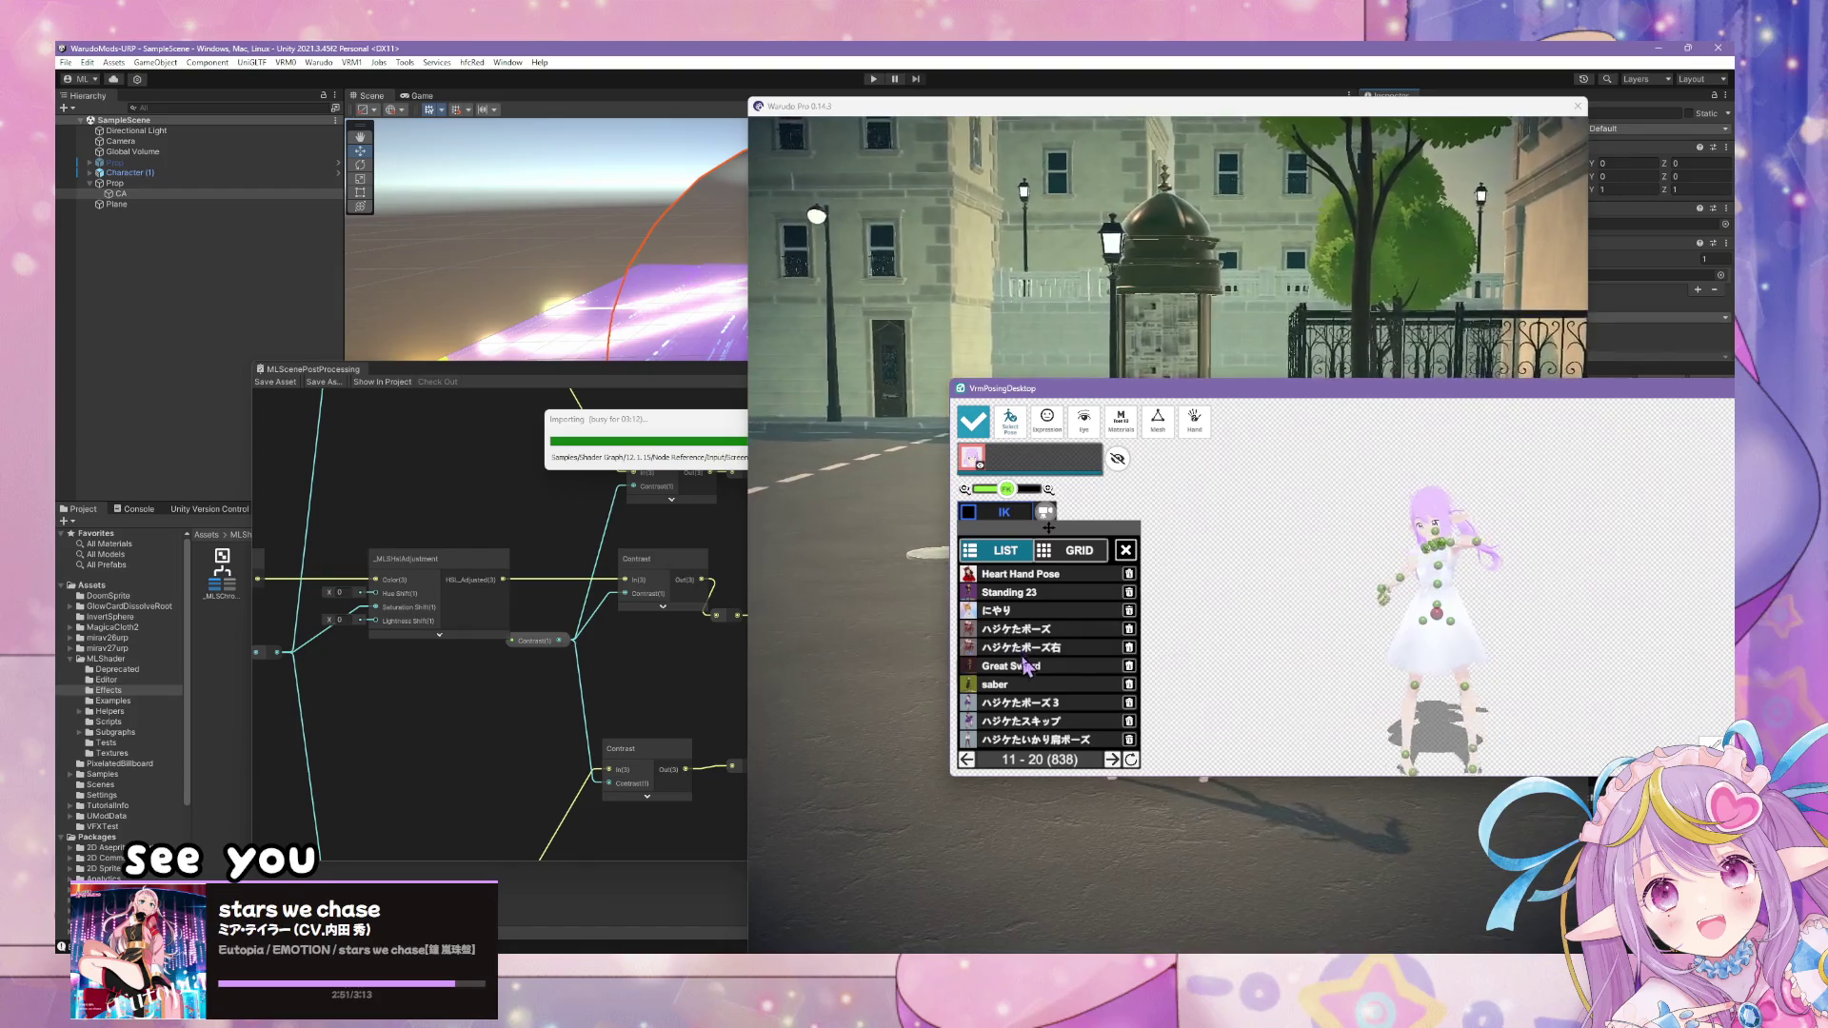
click(1037, 703)
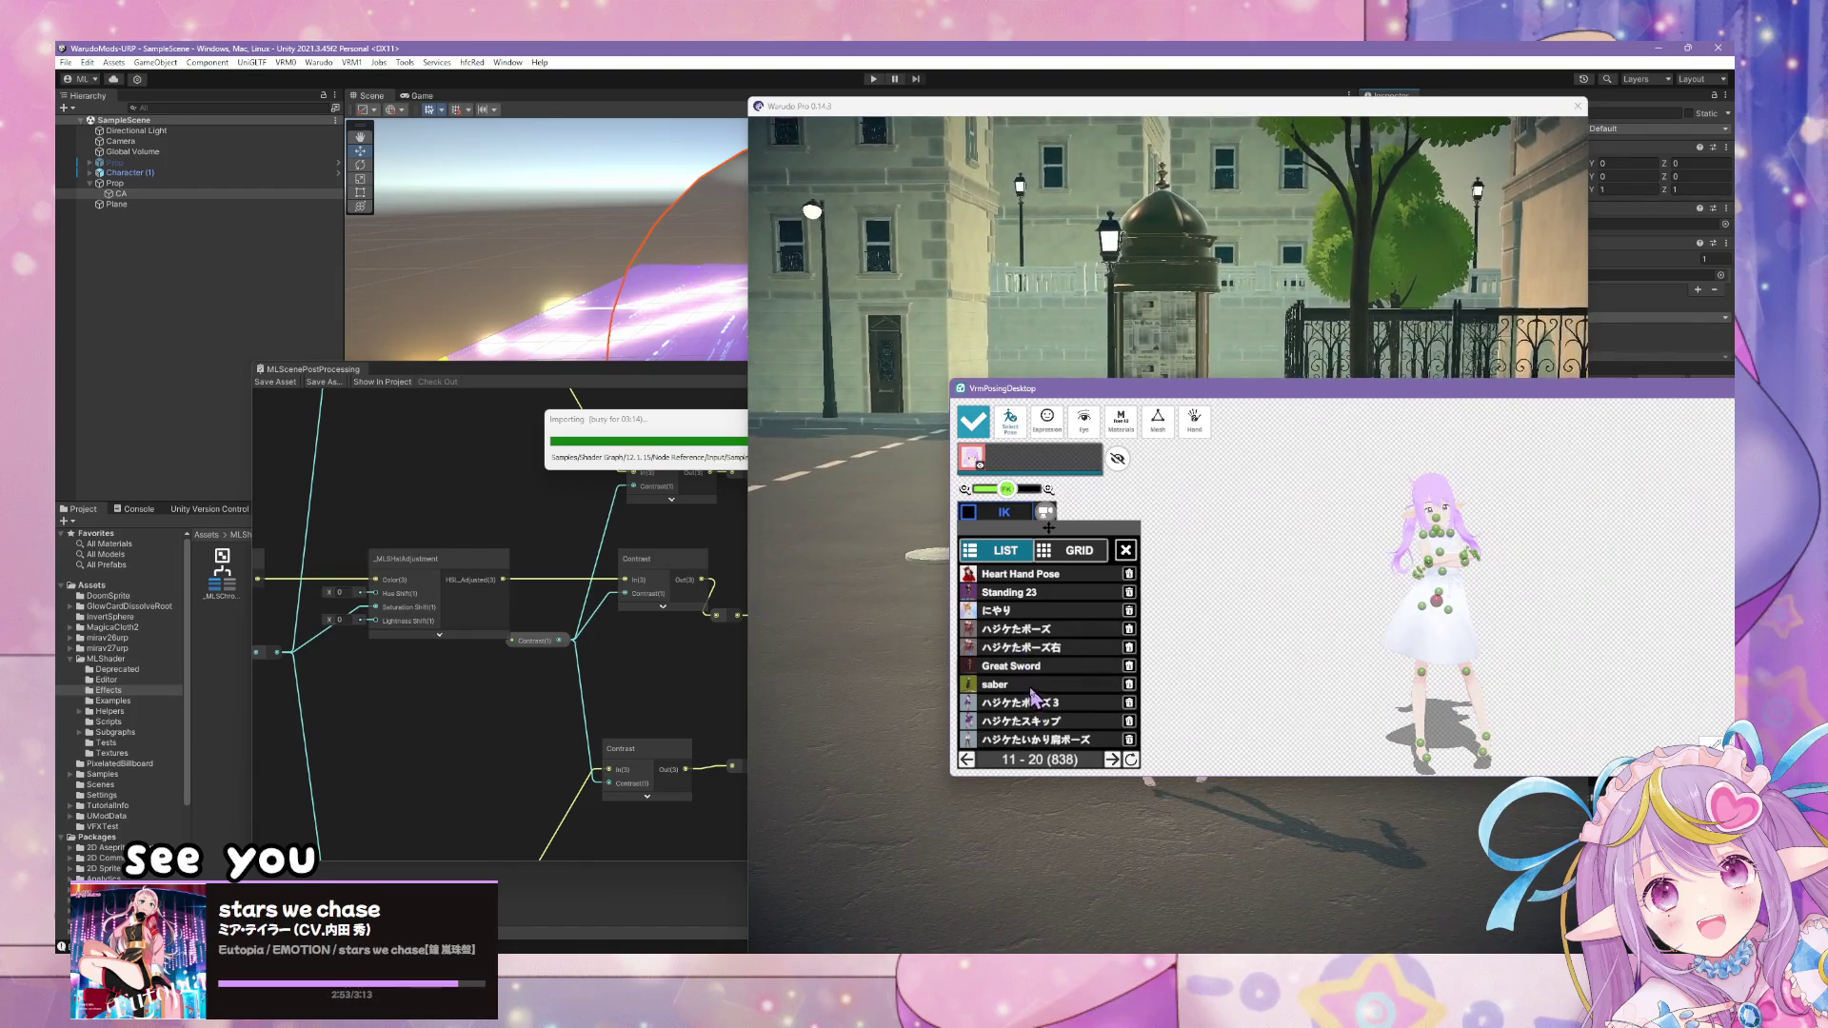
click(1315, 359)
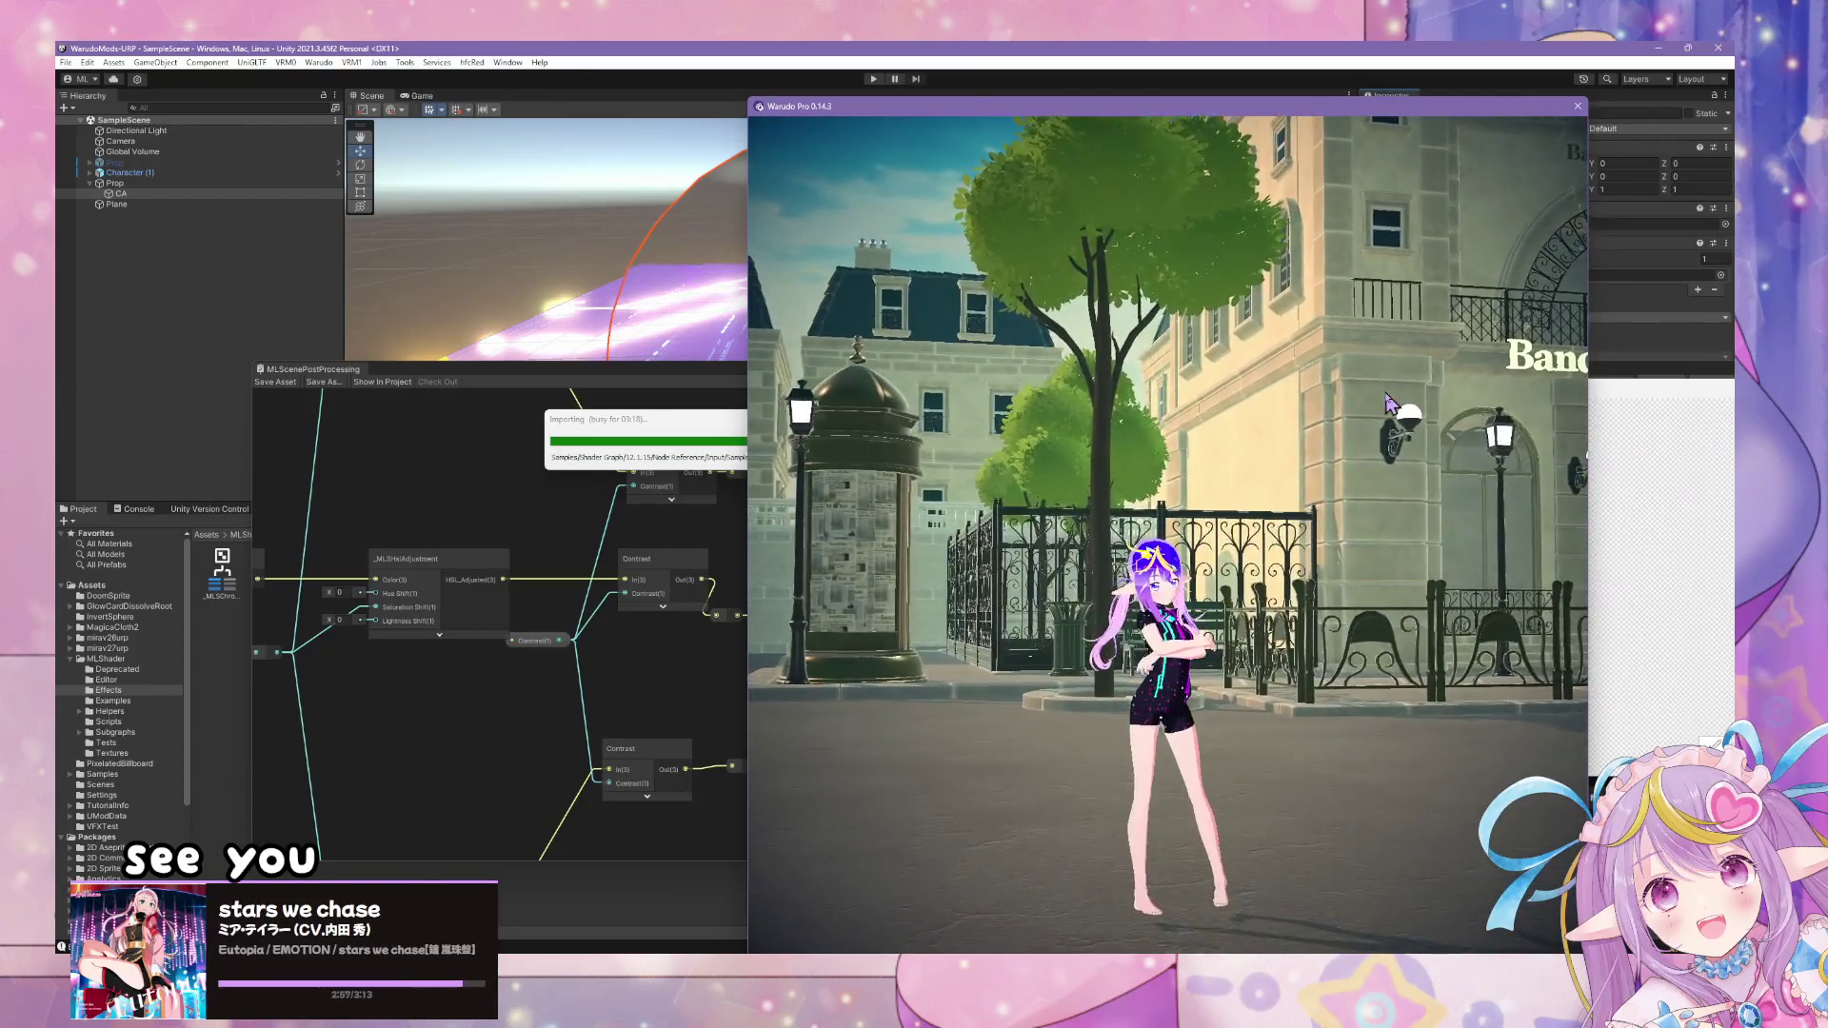
click(1671, 586)
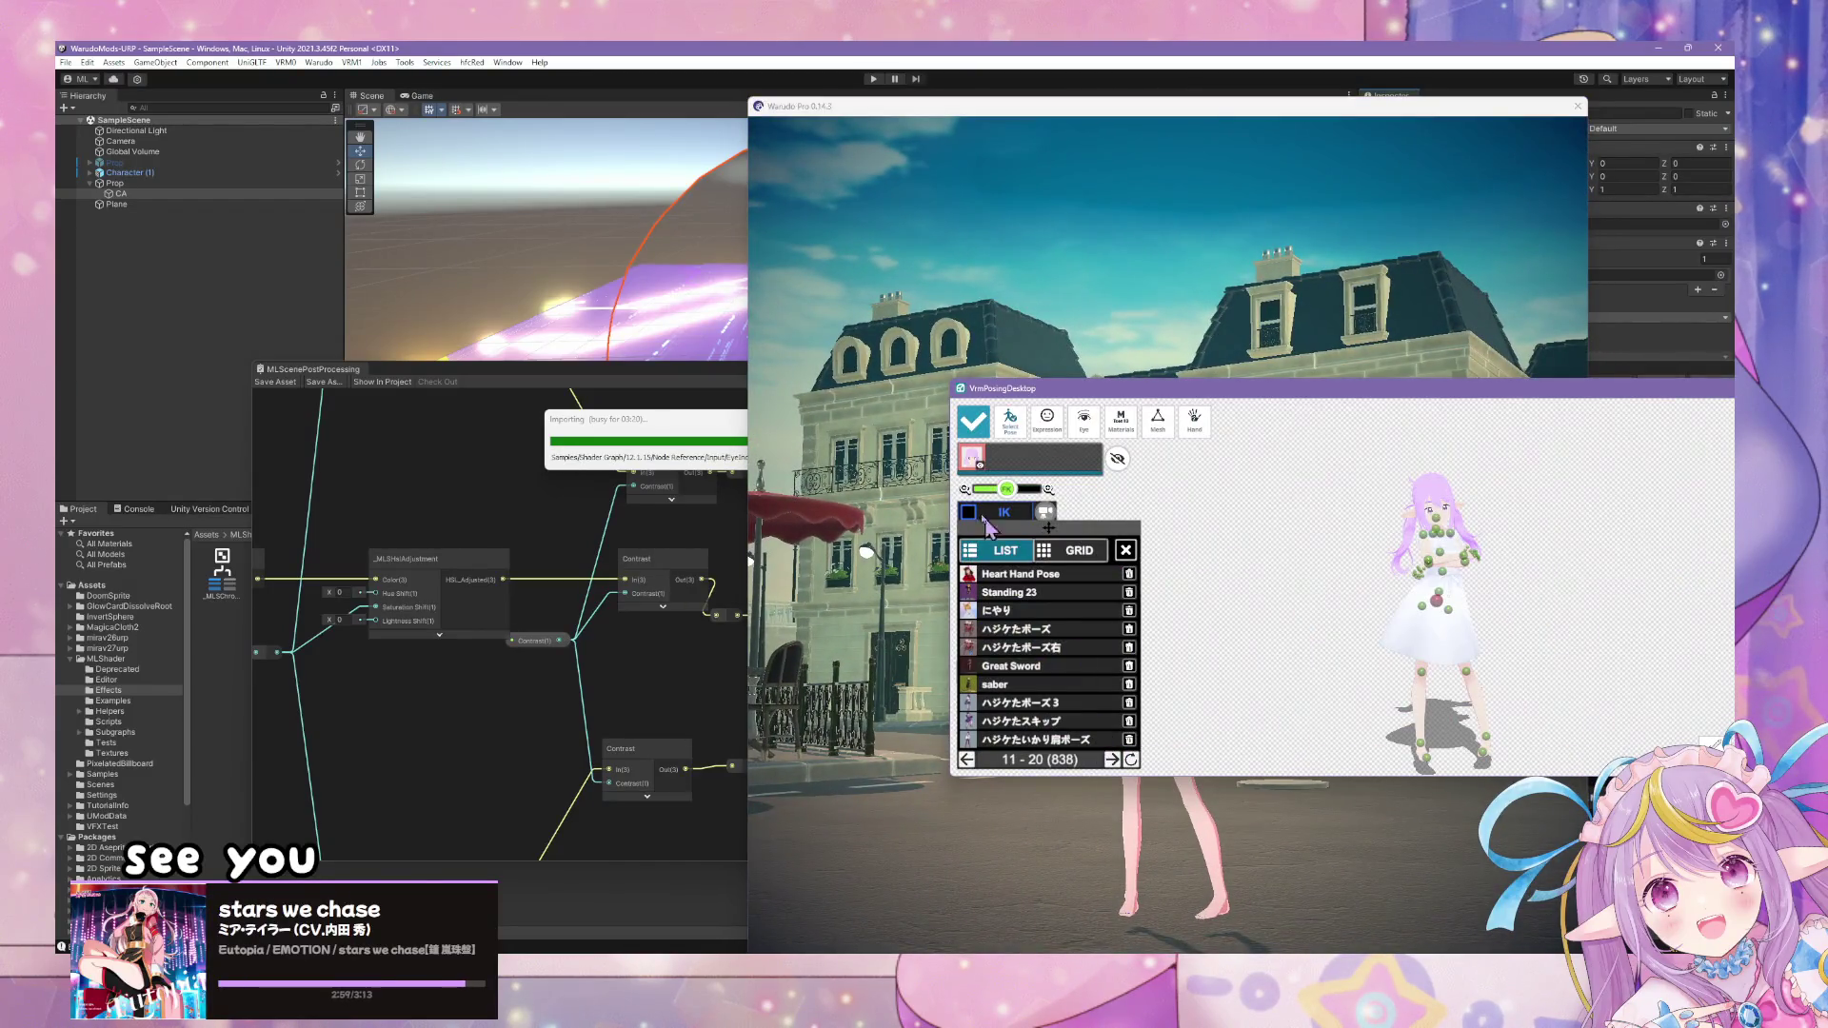
- Reopen the pose collection as a thumbnail grid and apply kicking and arms-spread poses
click(1125, 552)
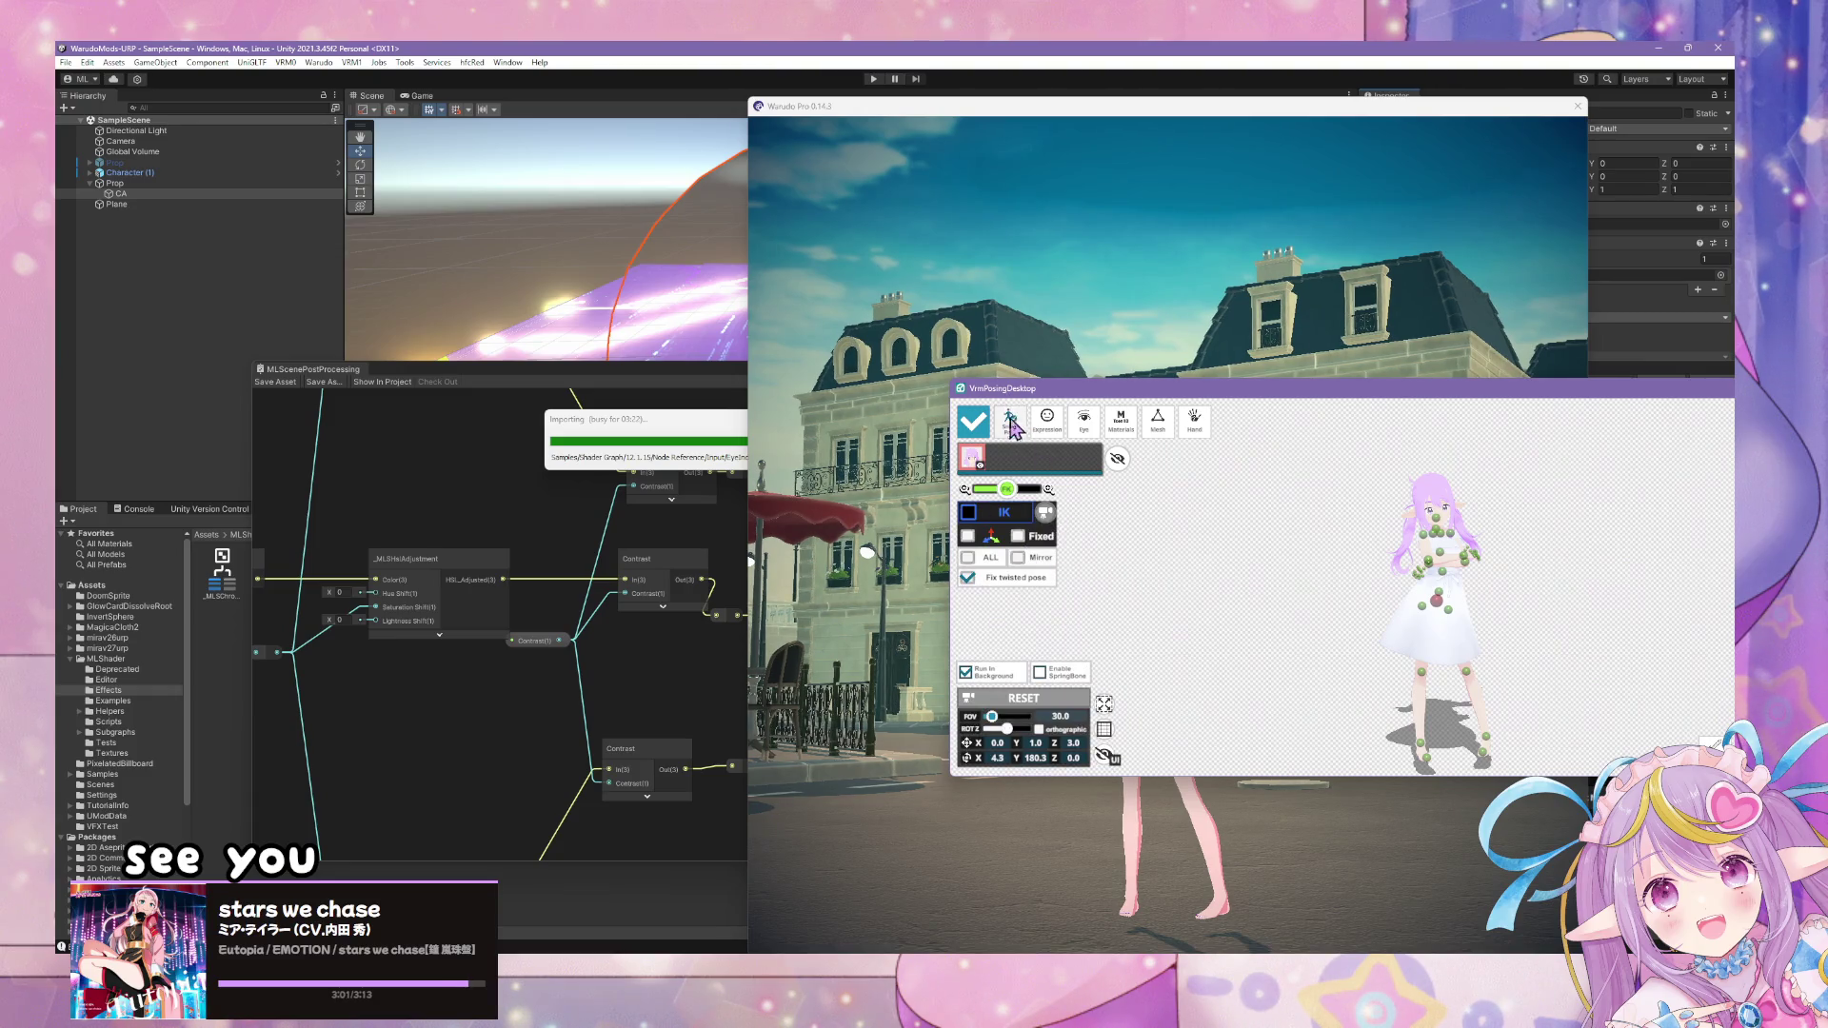
click(1010, 420)
click(996, 552)
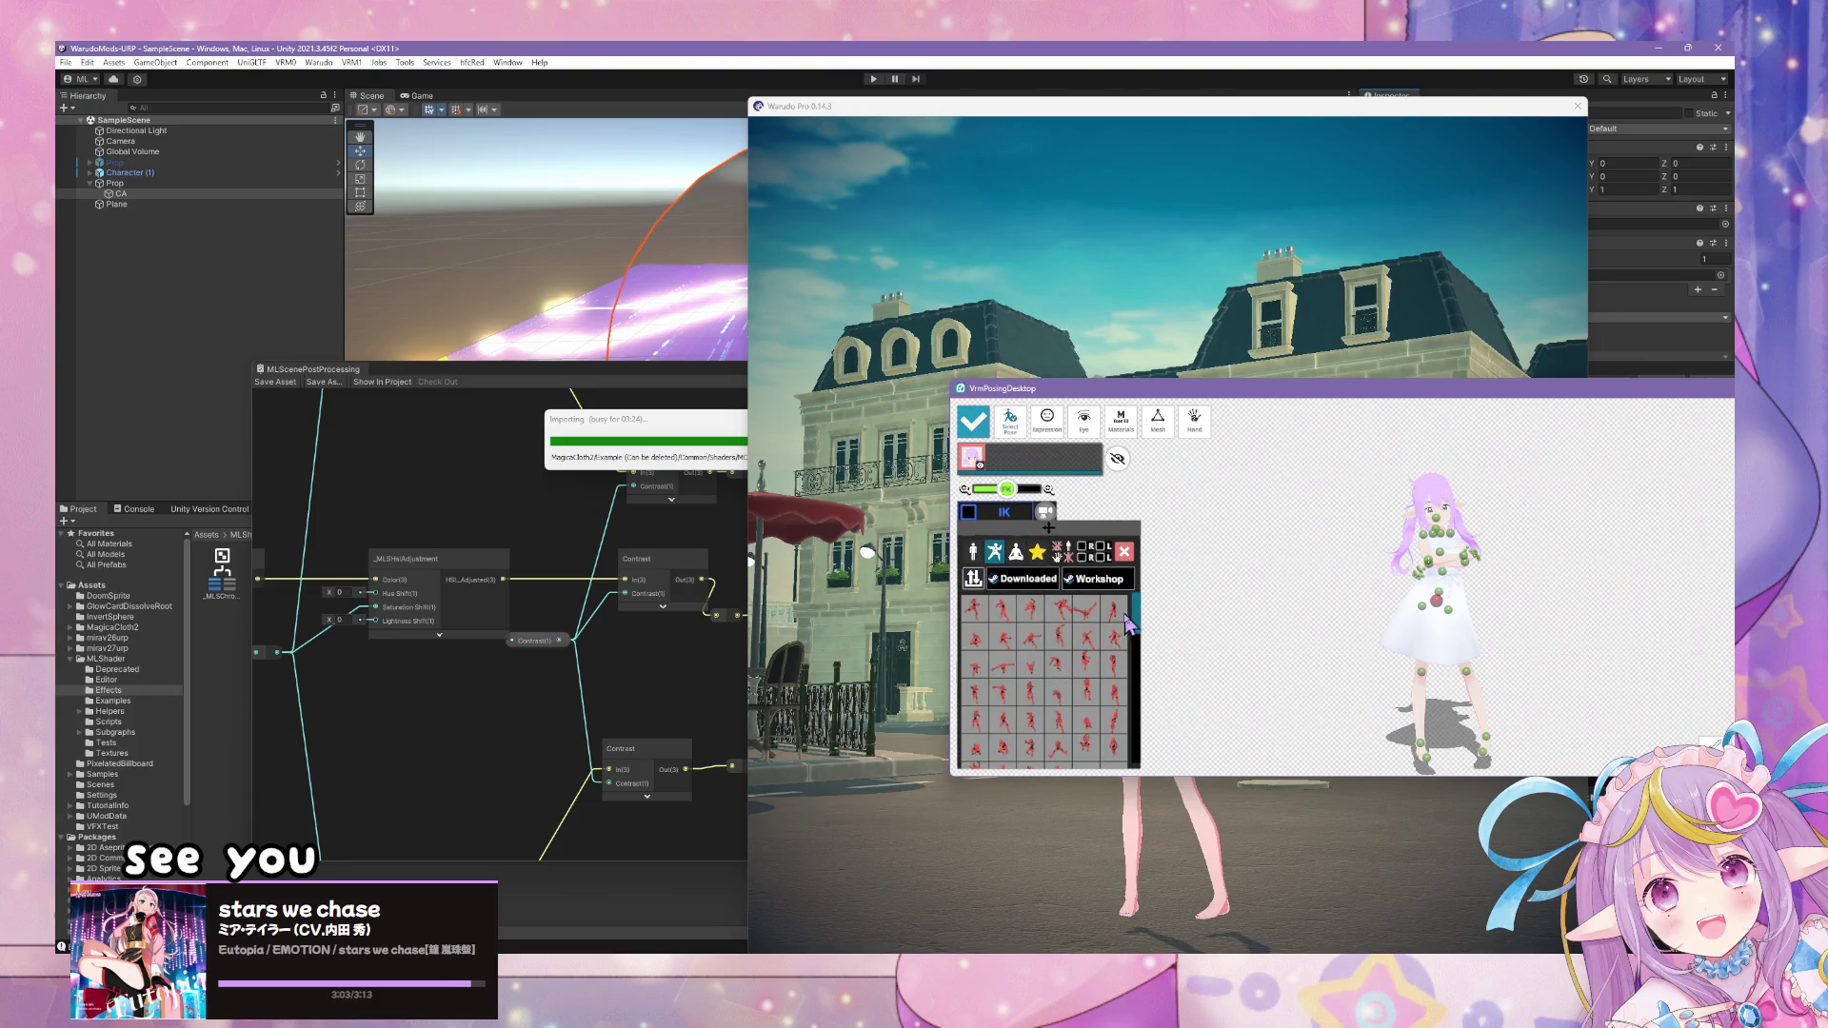
drag(1129, 624, 1145, 797)
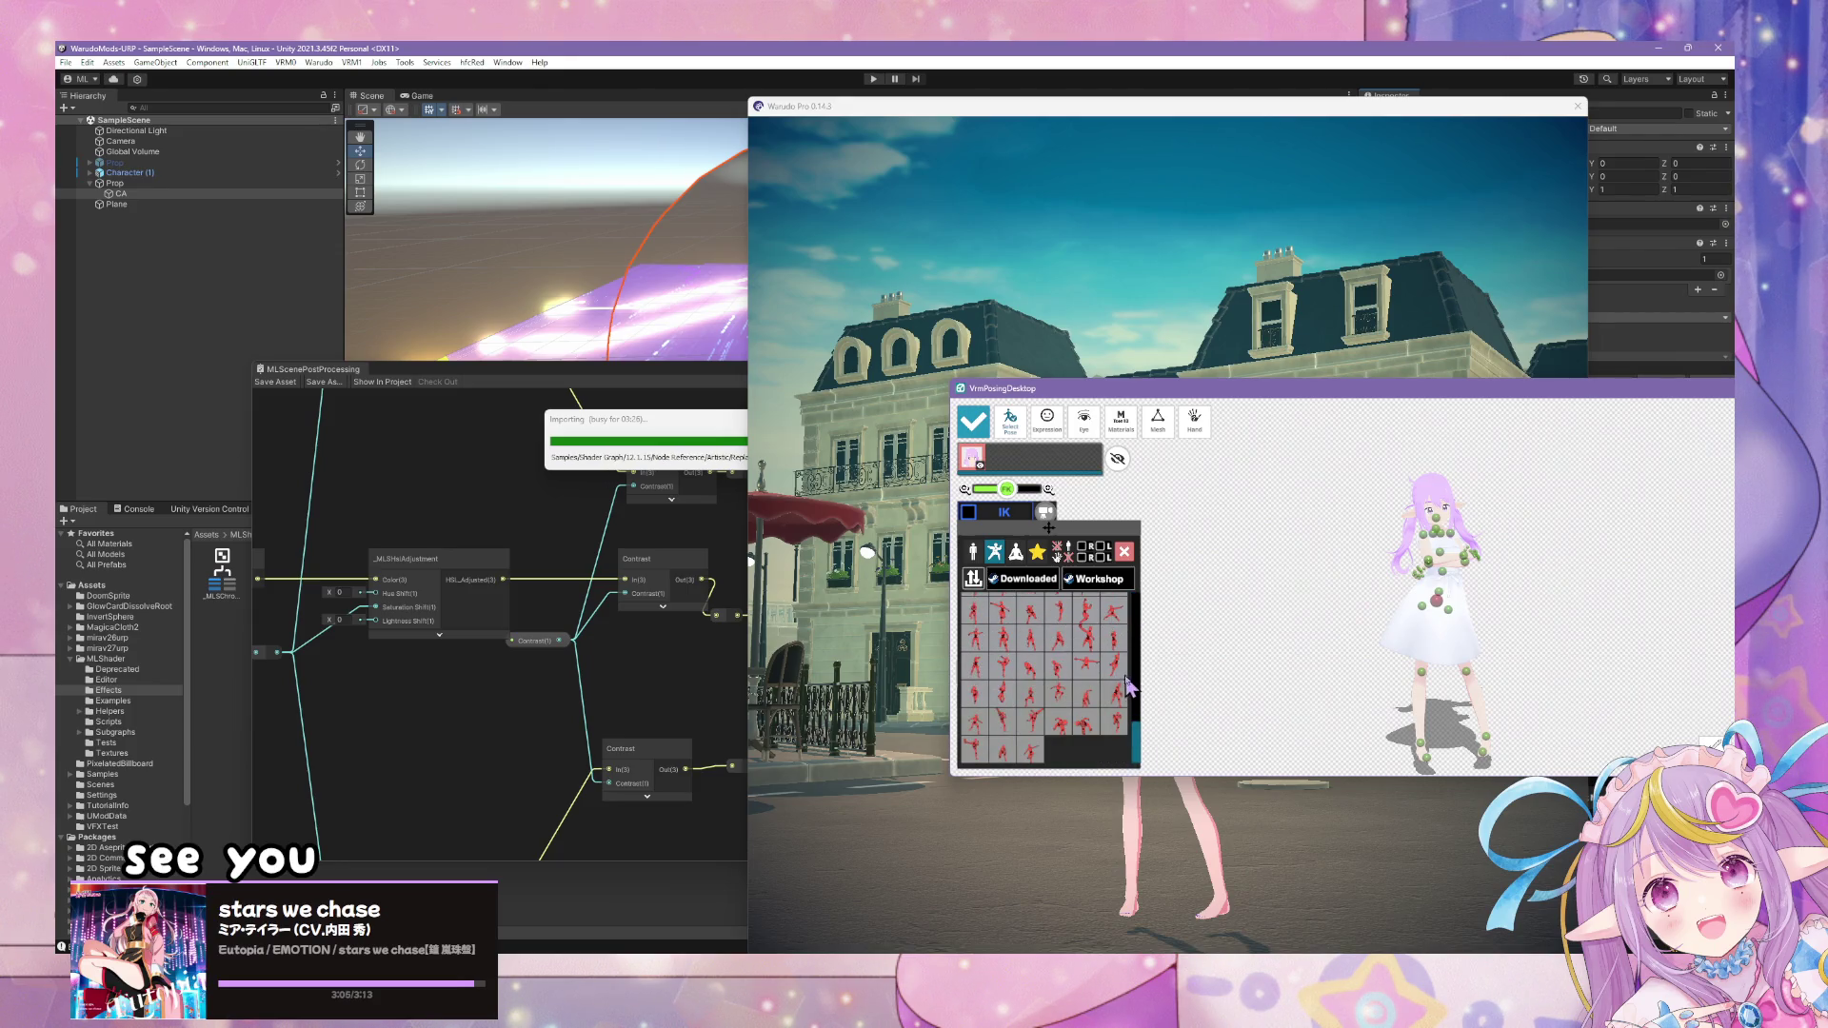
click(1060, 694)
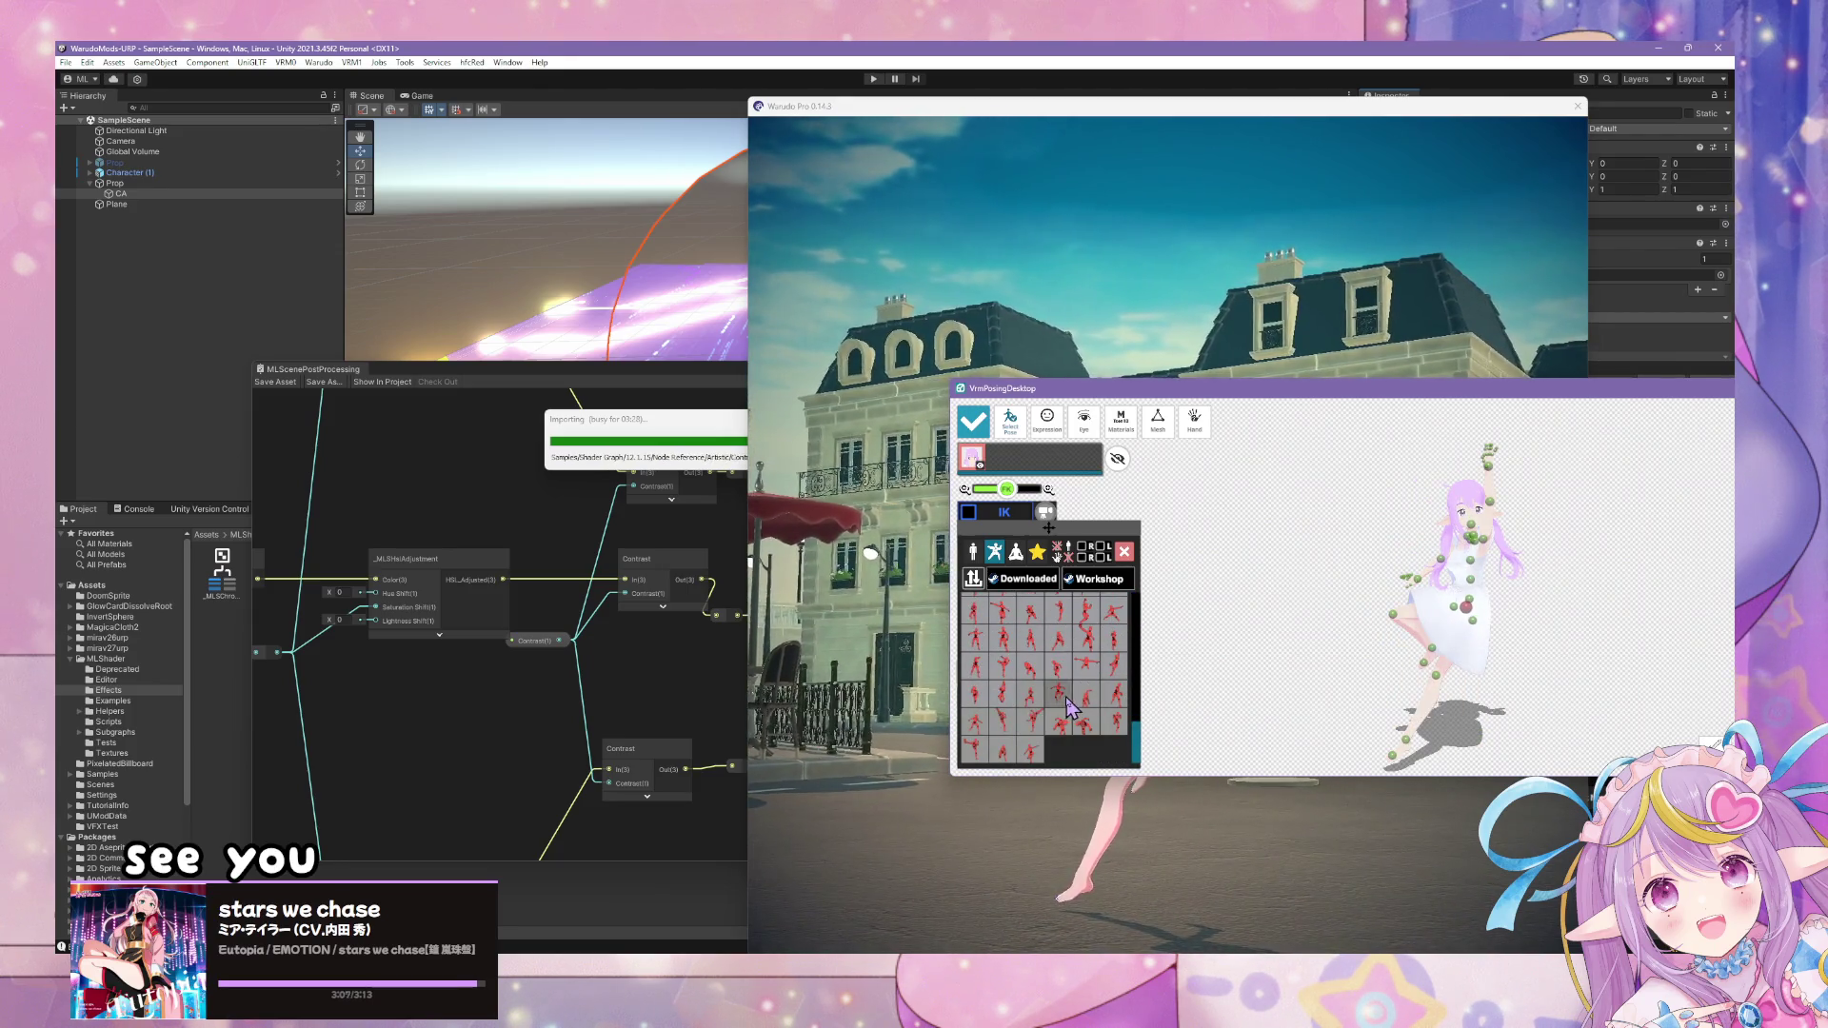
click(981, 657)
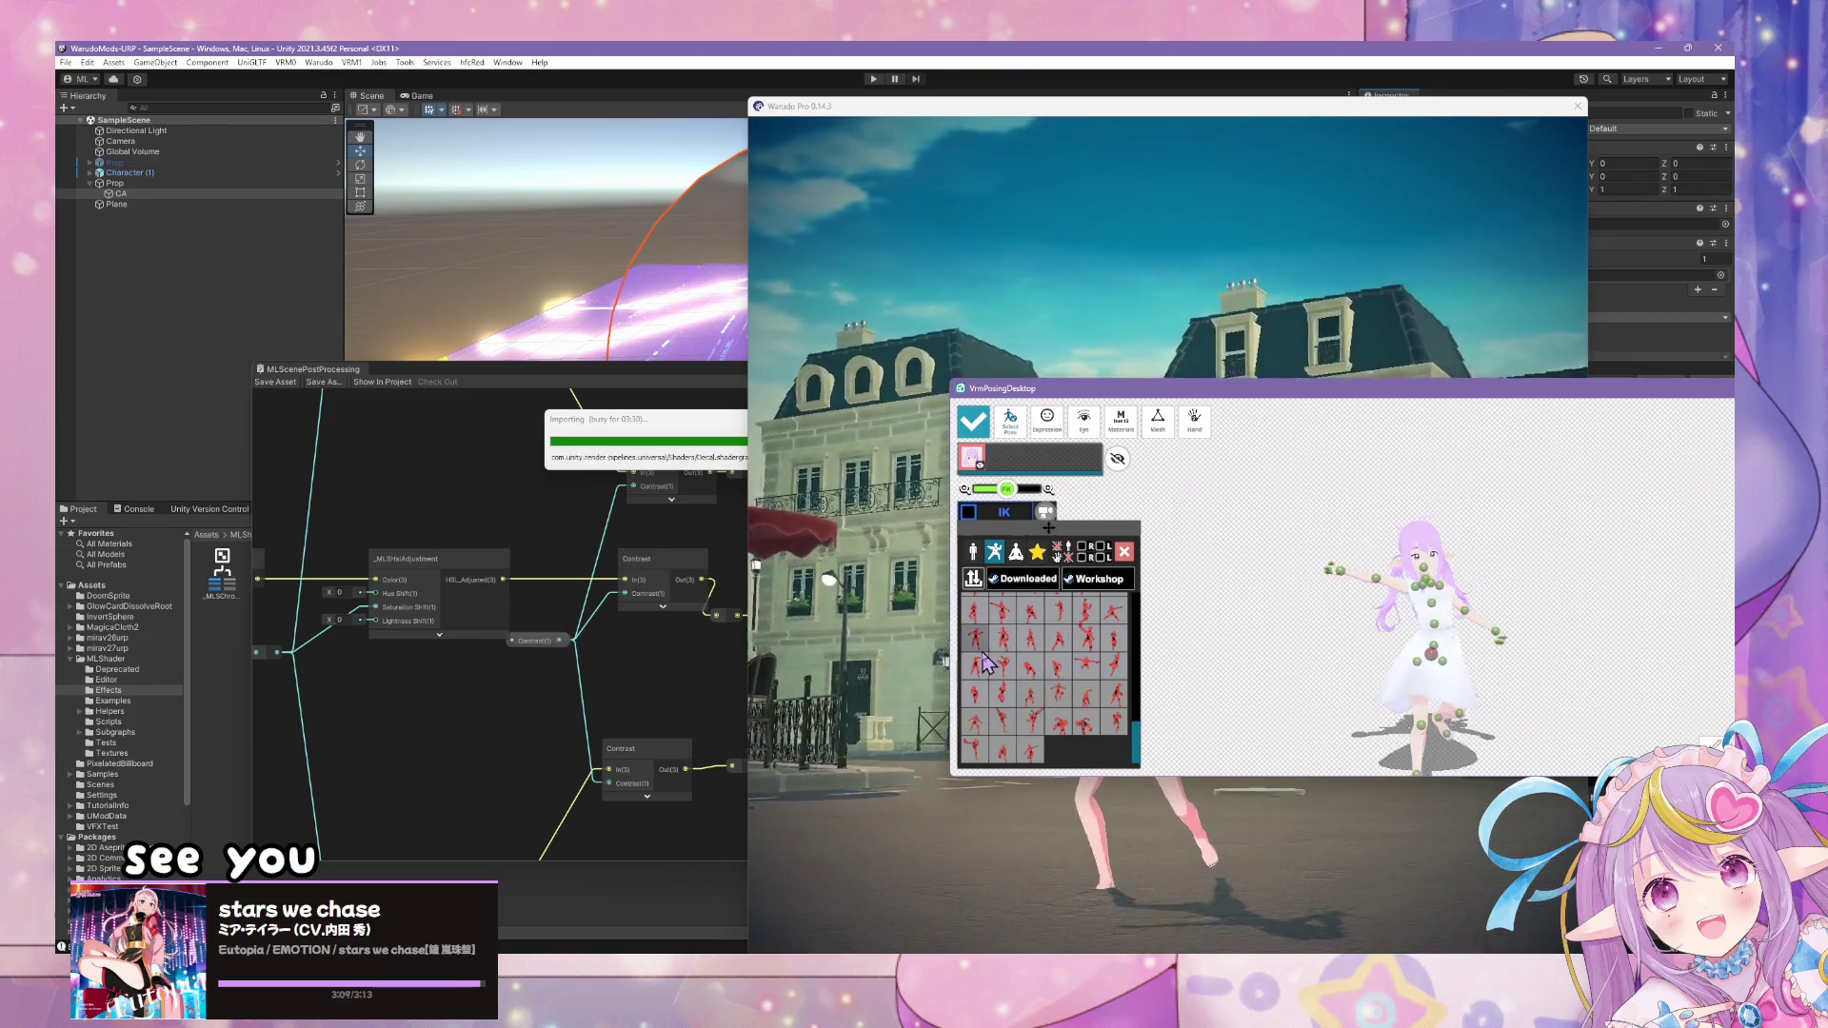
scroll(1148, 696, up, 2)
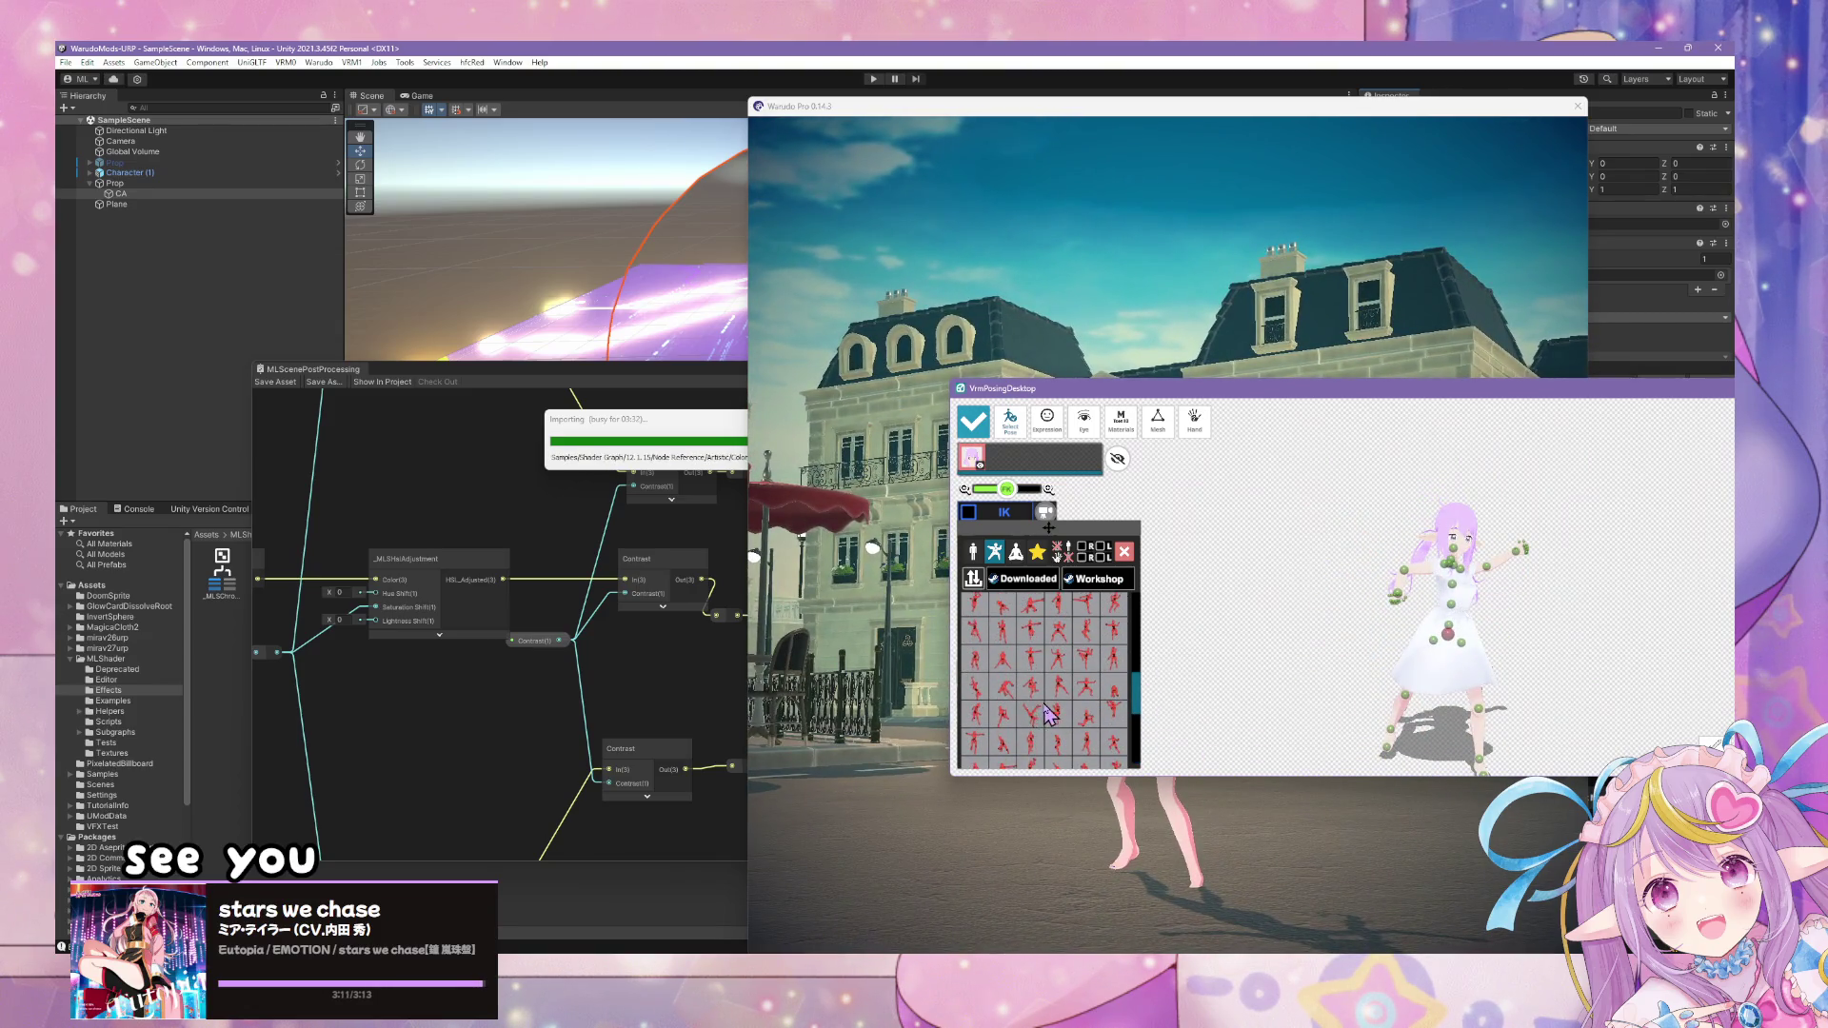
- Try raised-leg, bent-arm, dancing and arms-out poses, ending on the leaning running pose
click(999, 712)
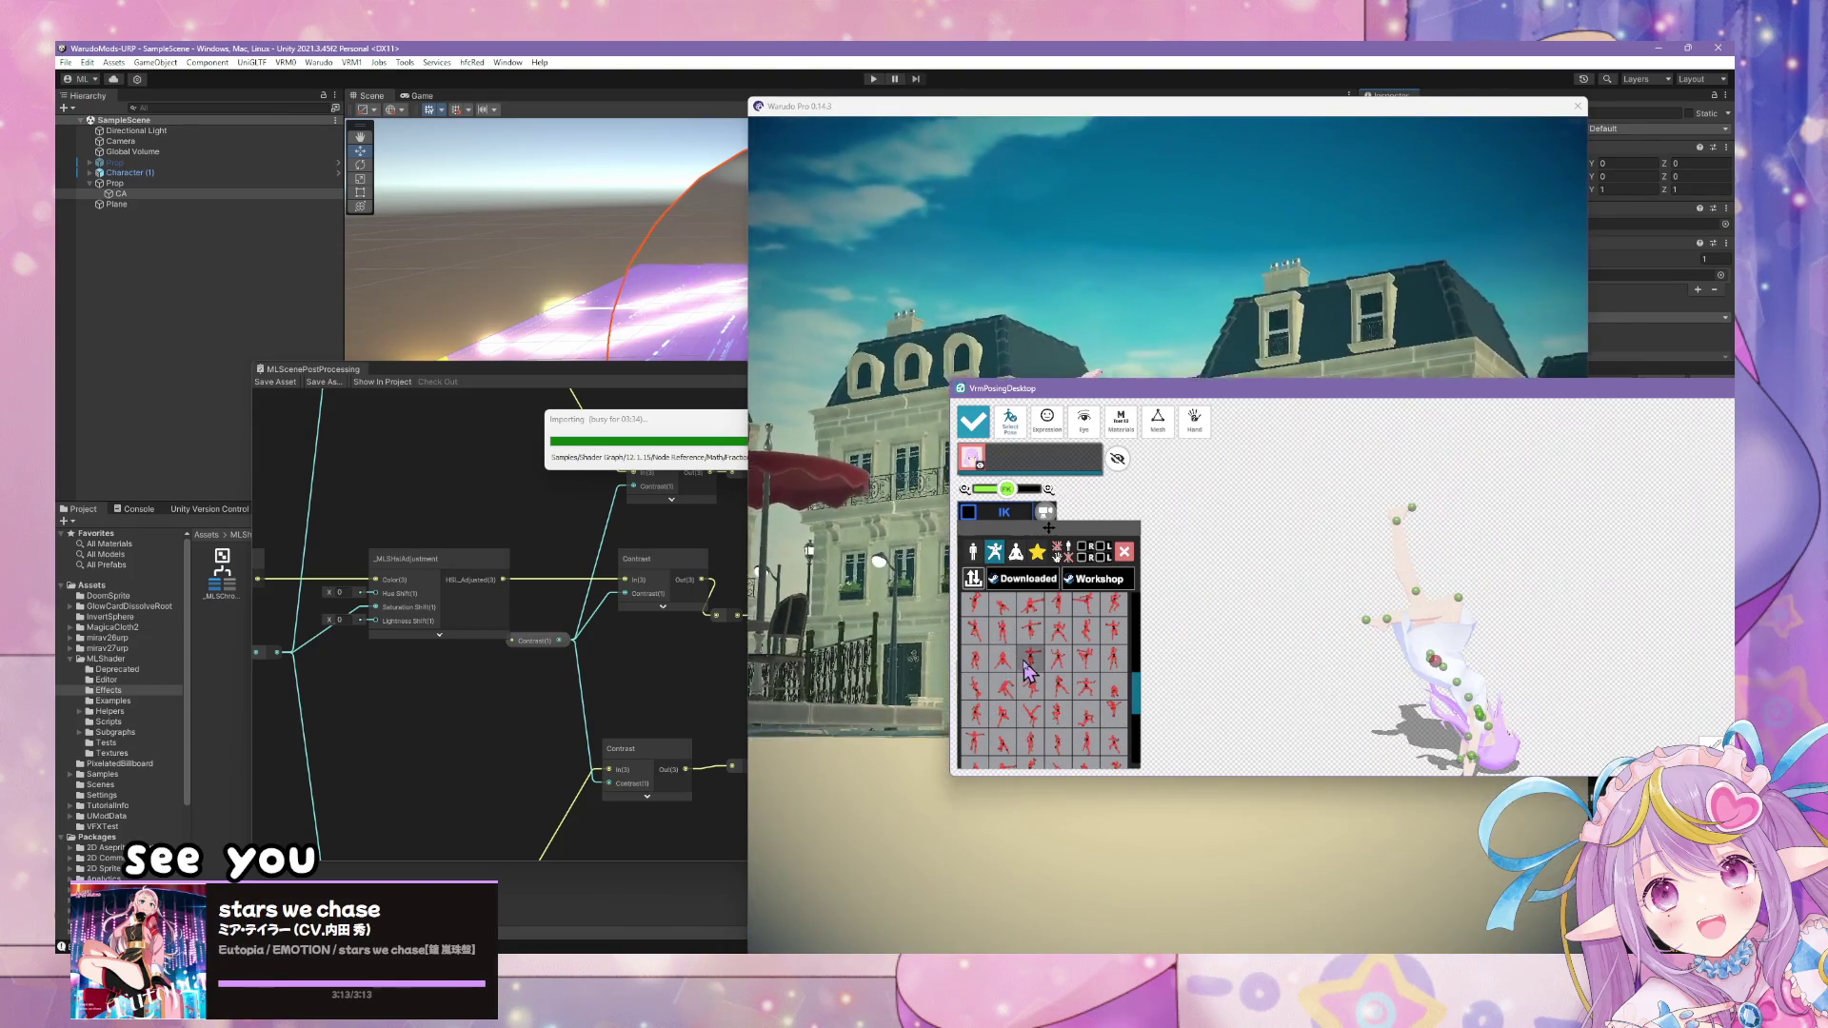
click(1045, 650)
click(1038, 651)
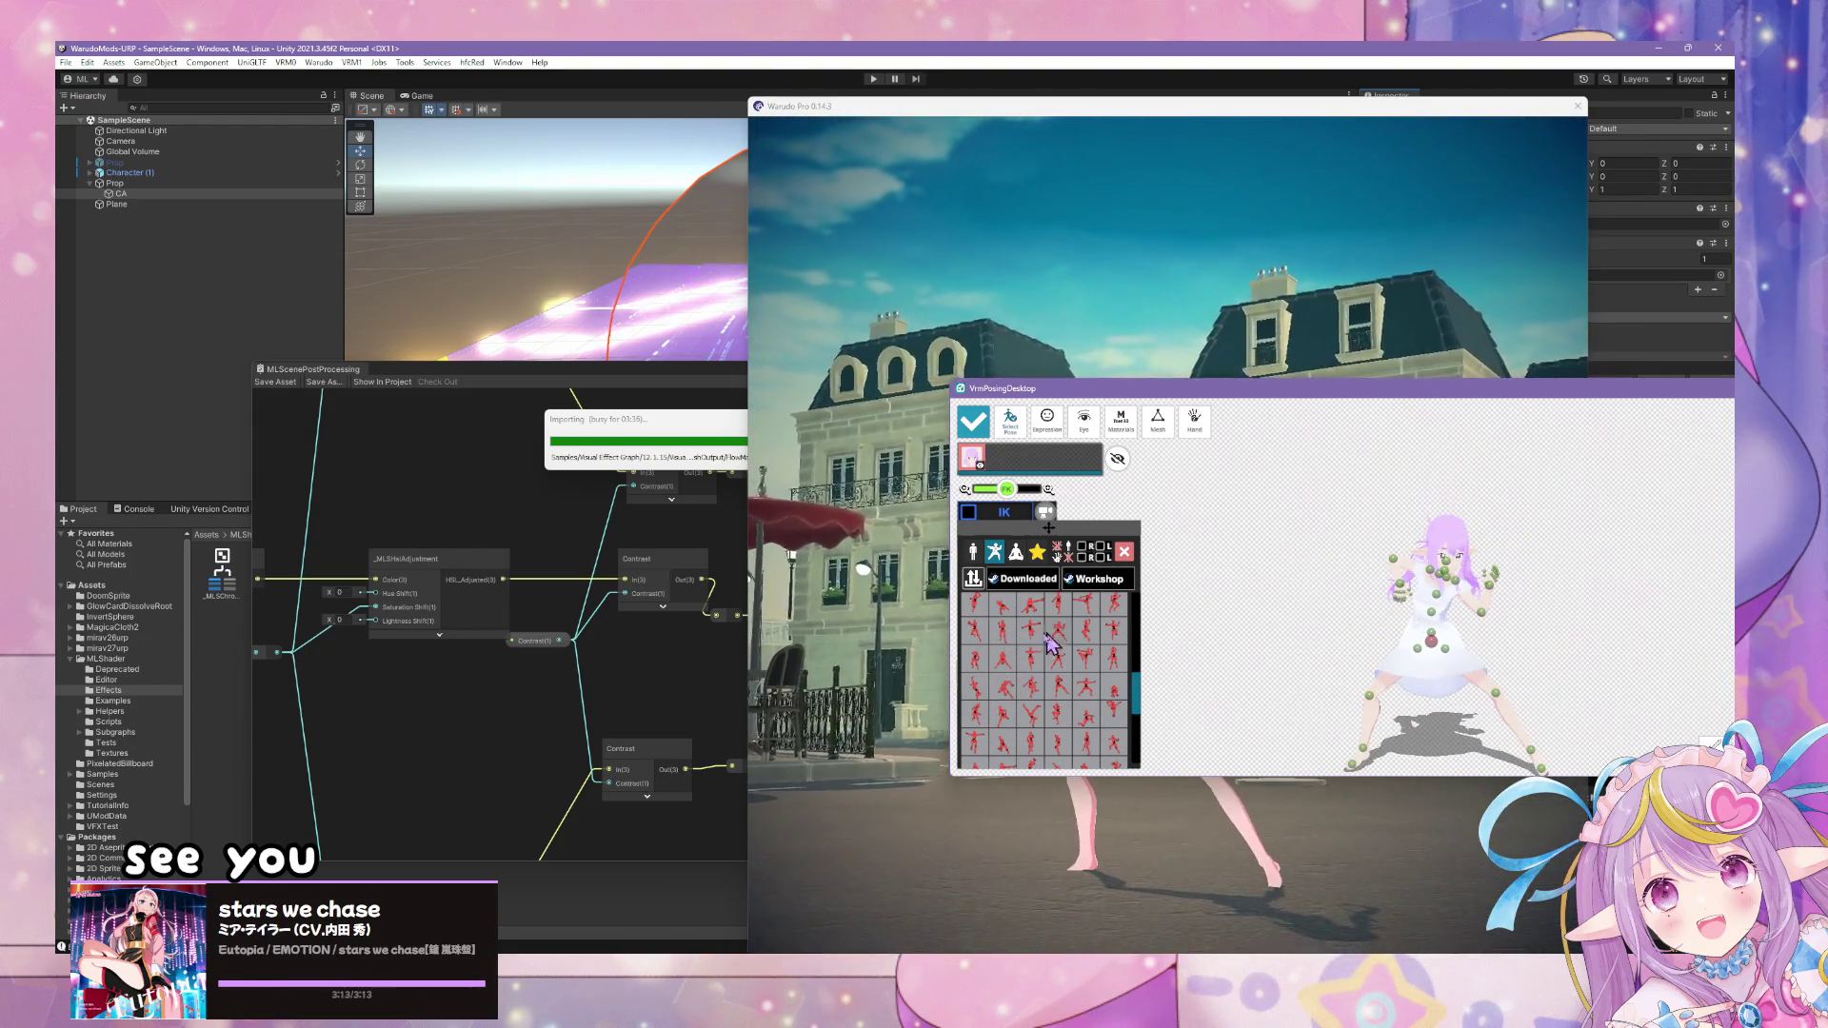
scroll(1138, 716, up, 3)
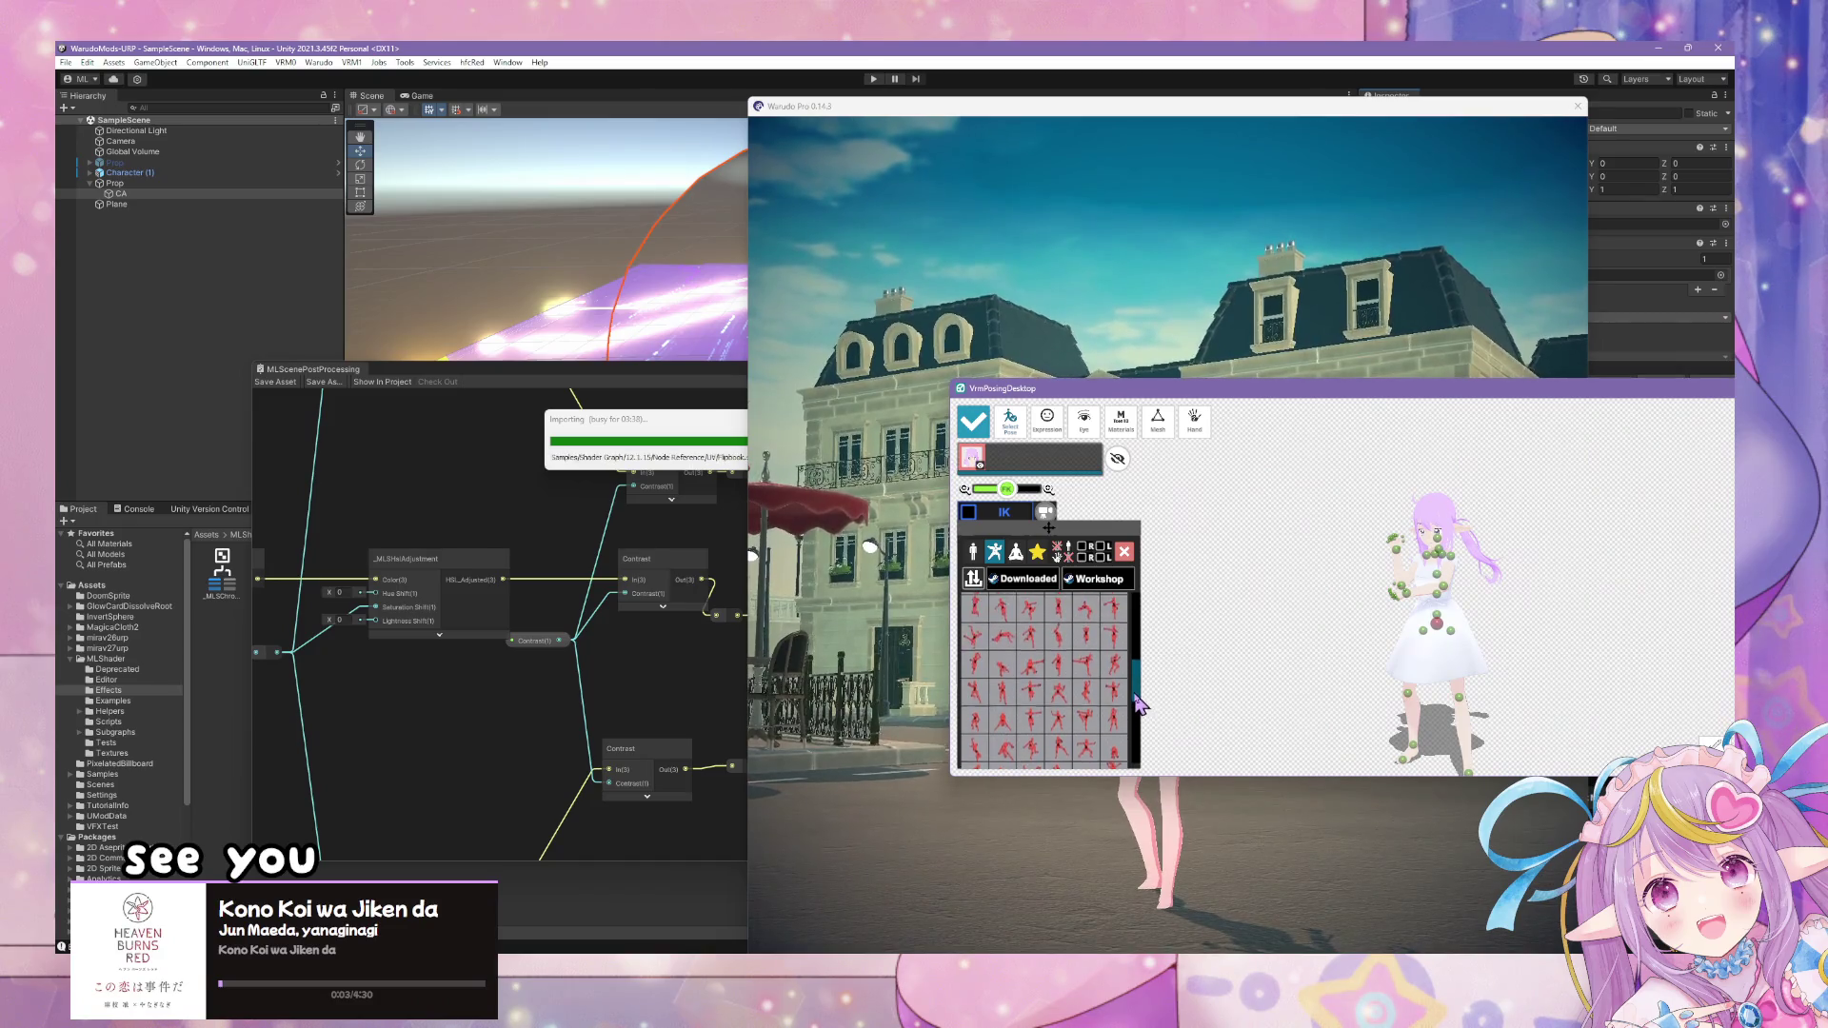
click(1107, 659)
click(1105, 650)
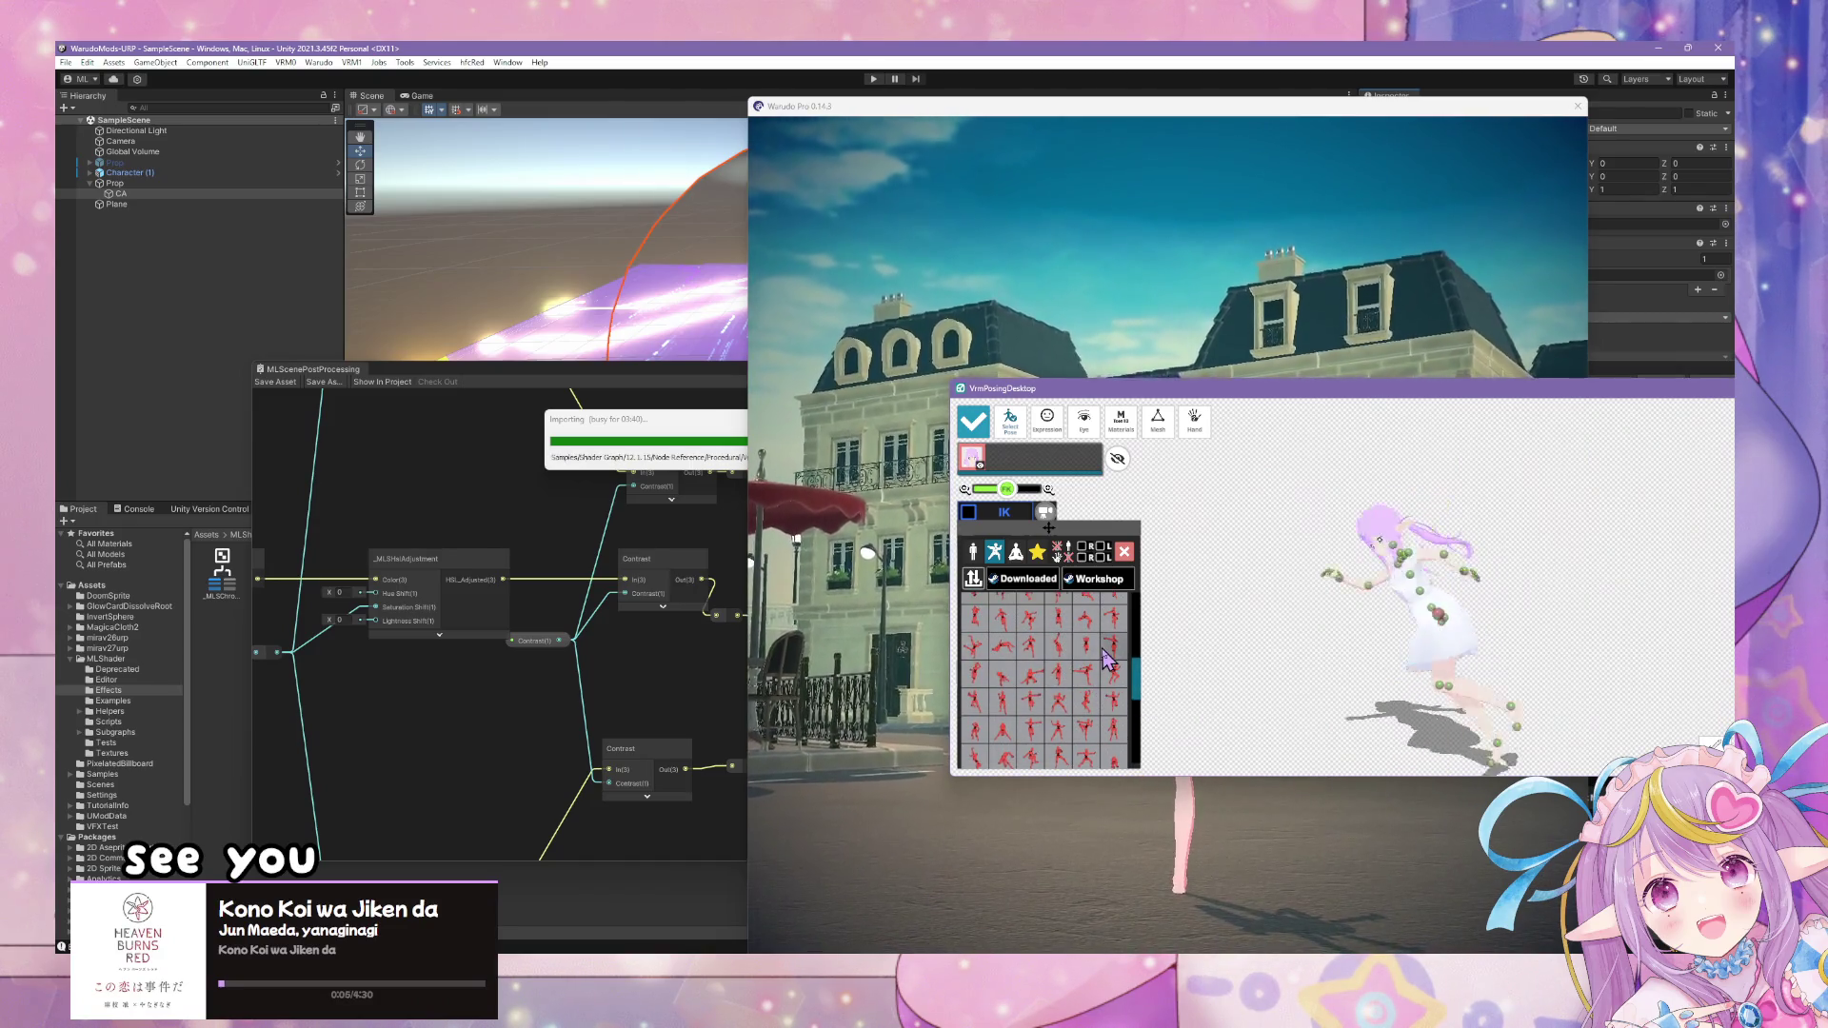
drag(1142, 682, 1146, 674)
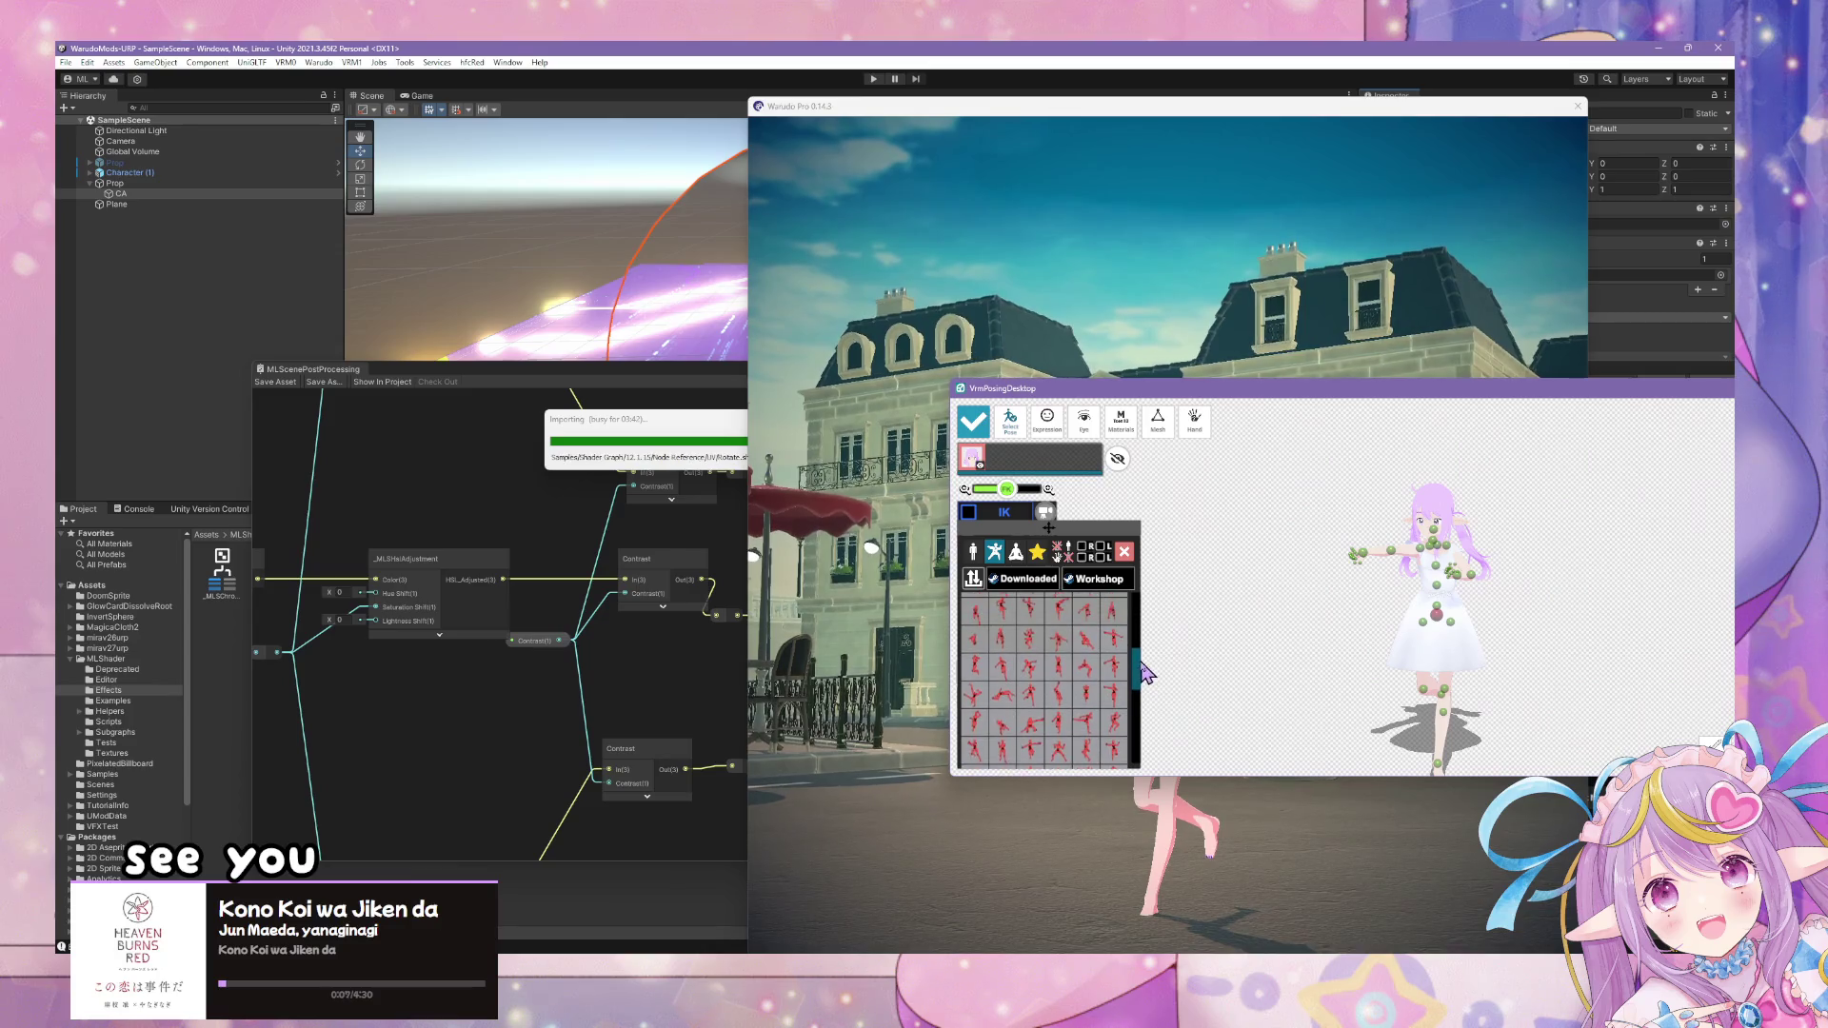
click(1086, 640)
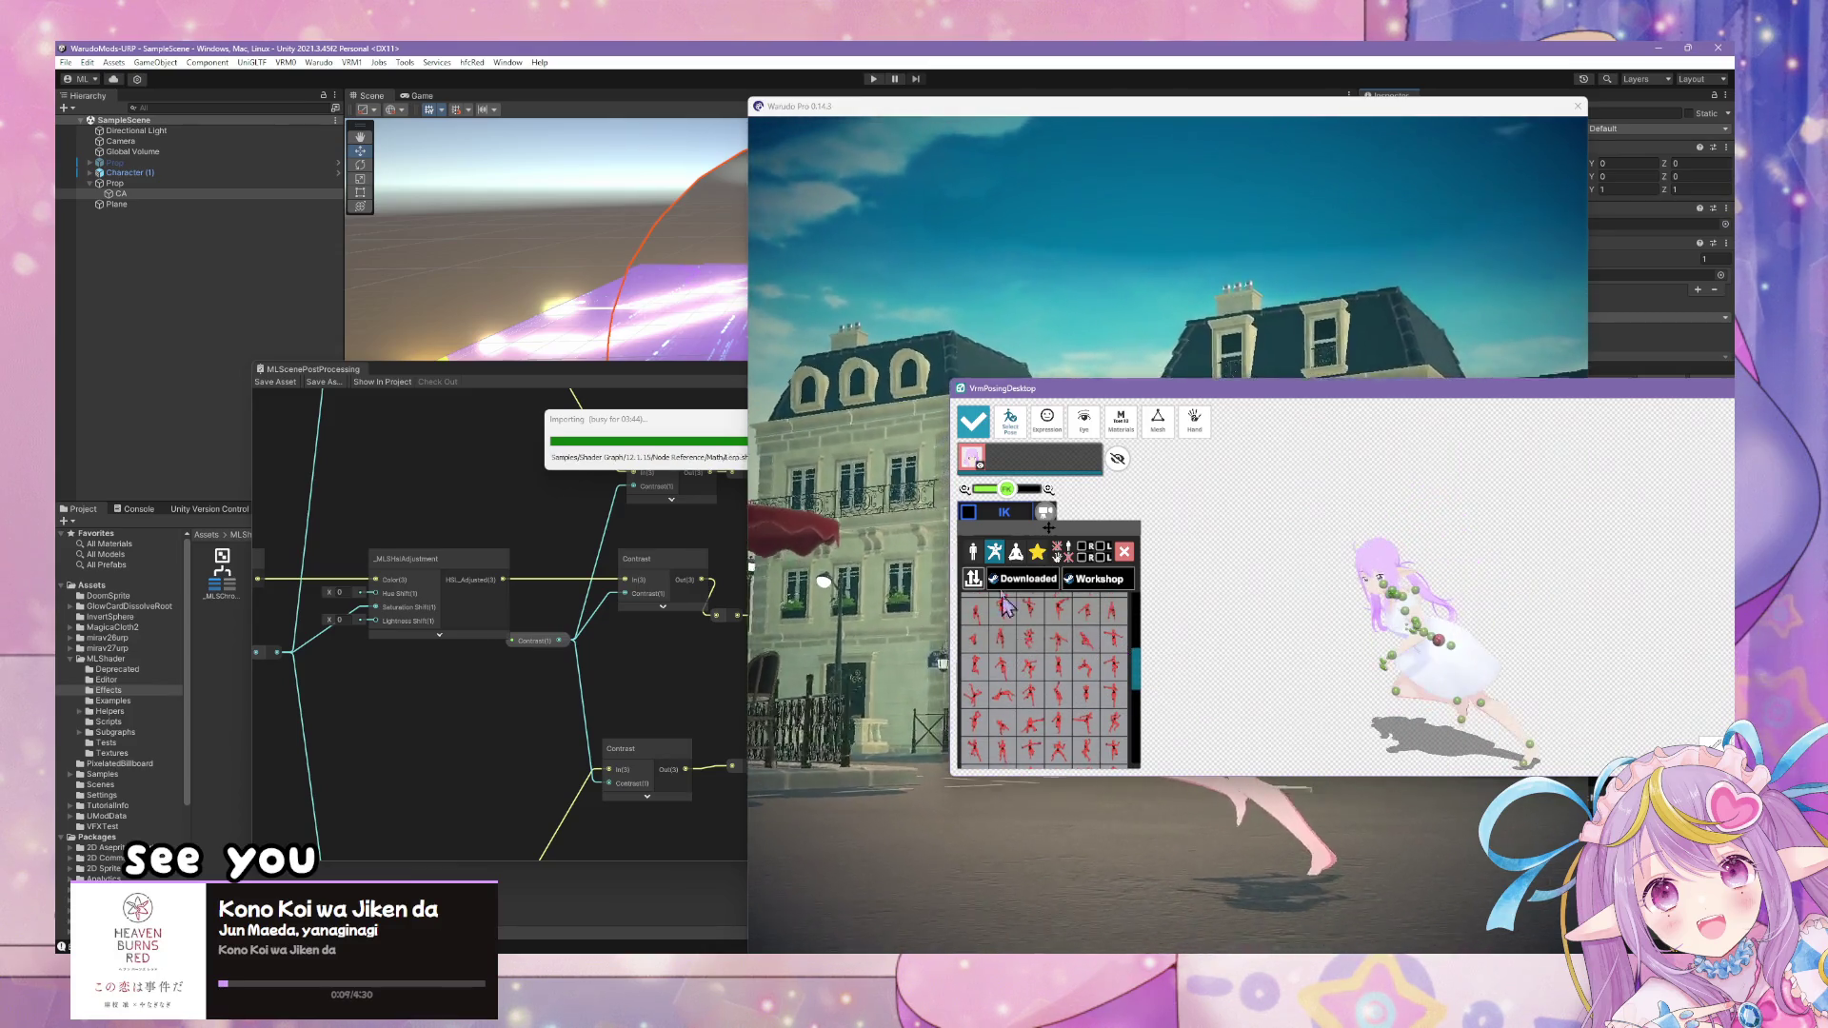
click(997, 581)
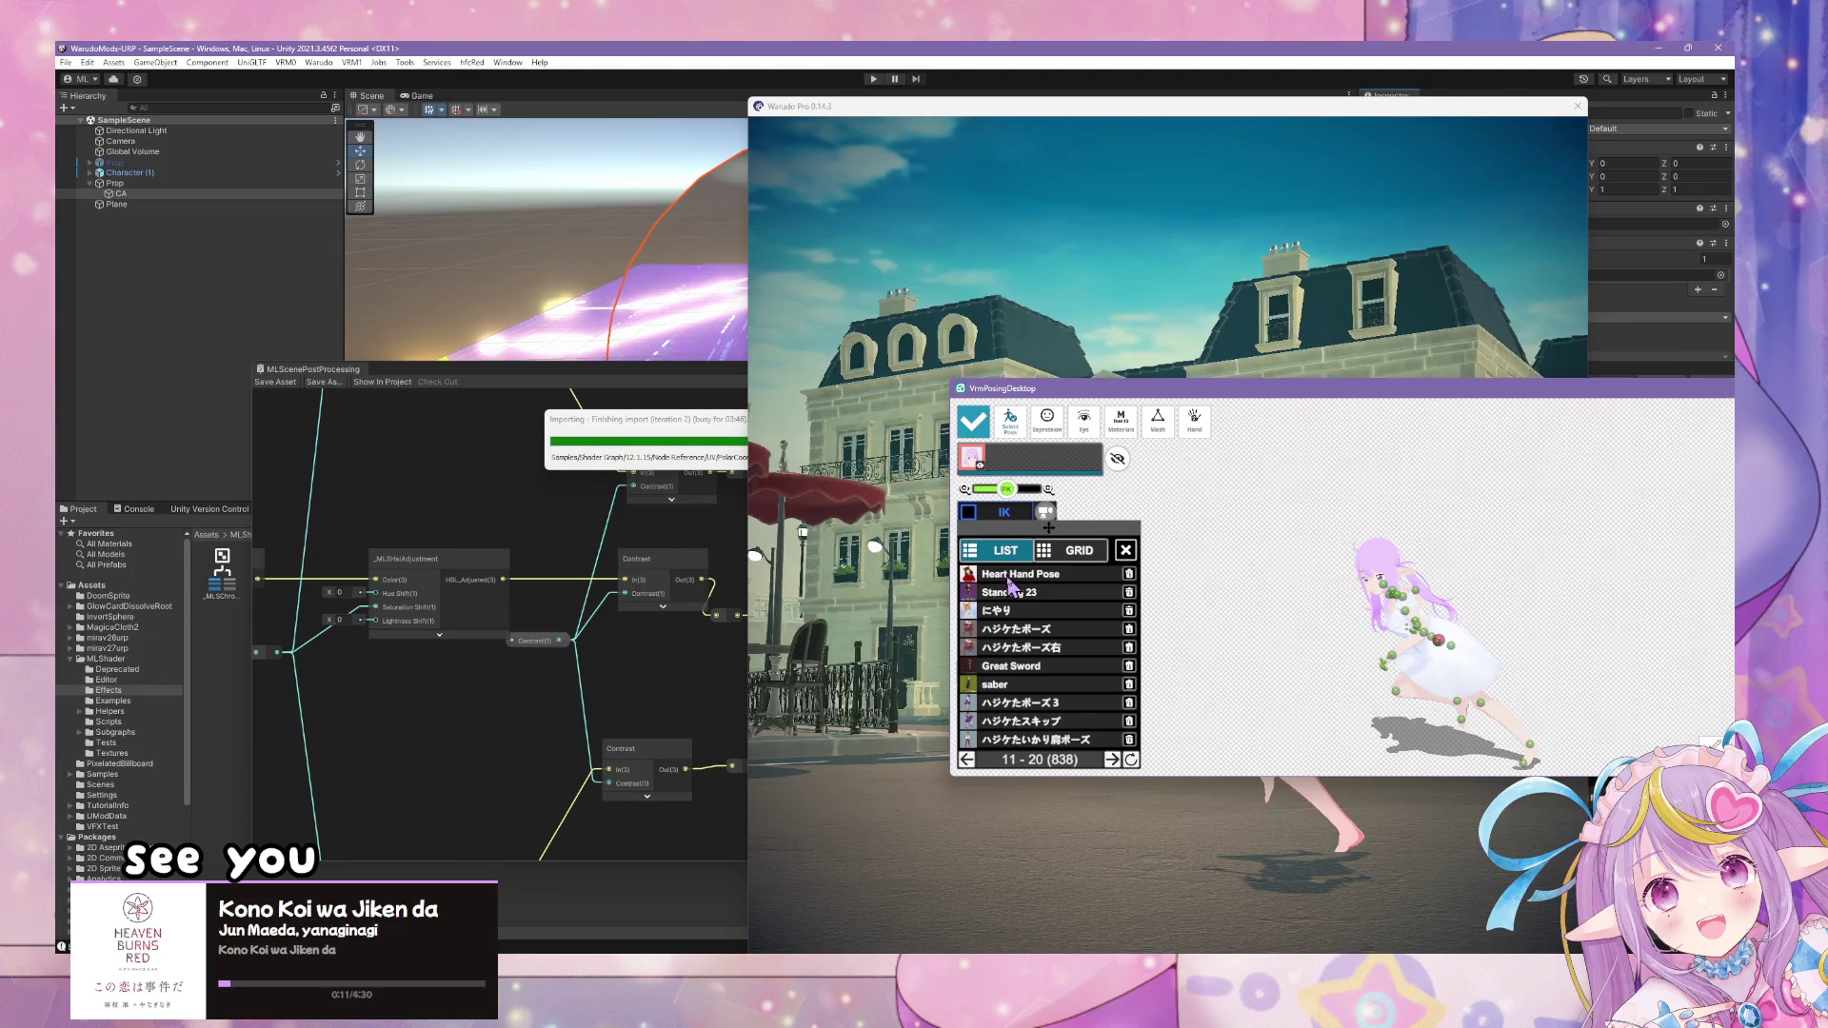
- Apply the にやり pose from the list view and view the result in Warudo
click(1012, 590)
click(1006, 604)
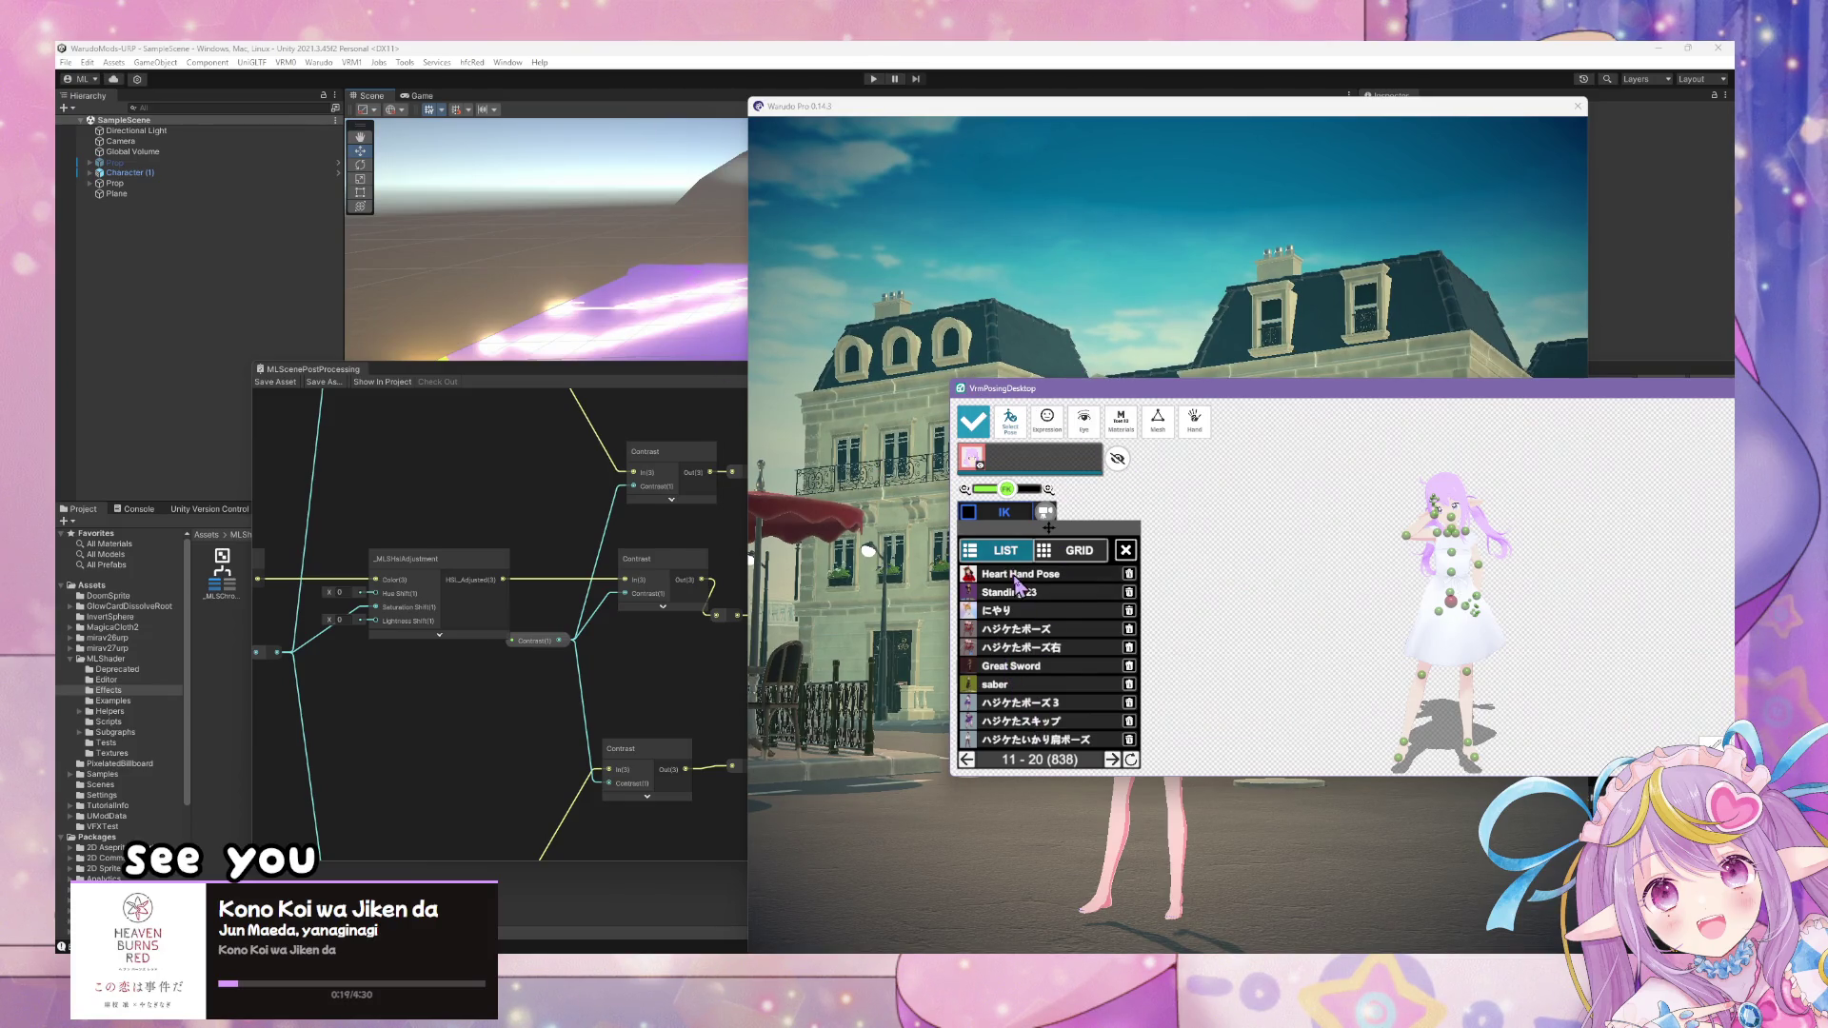
click(976, 647)
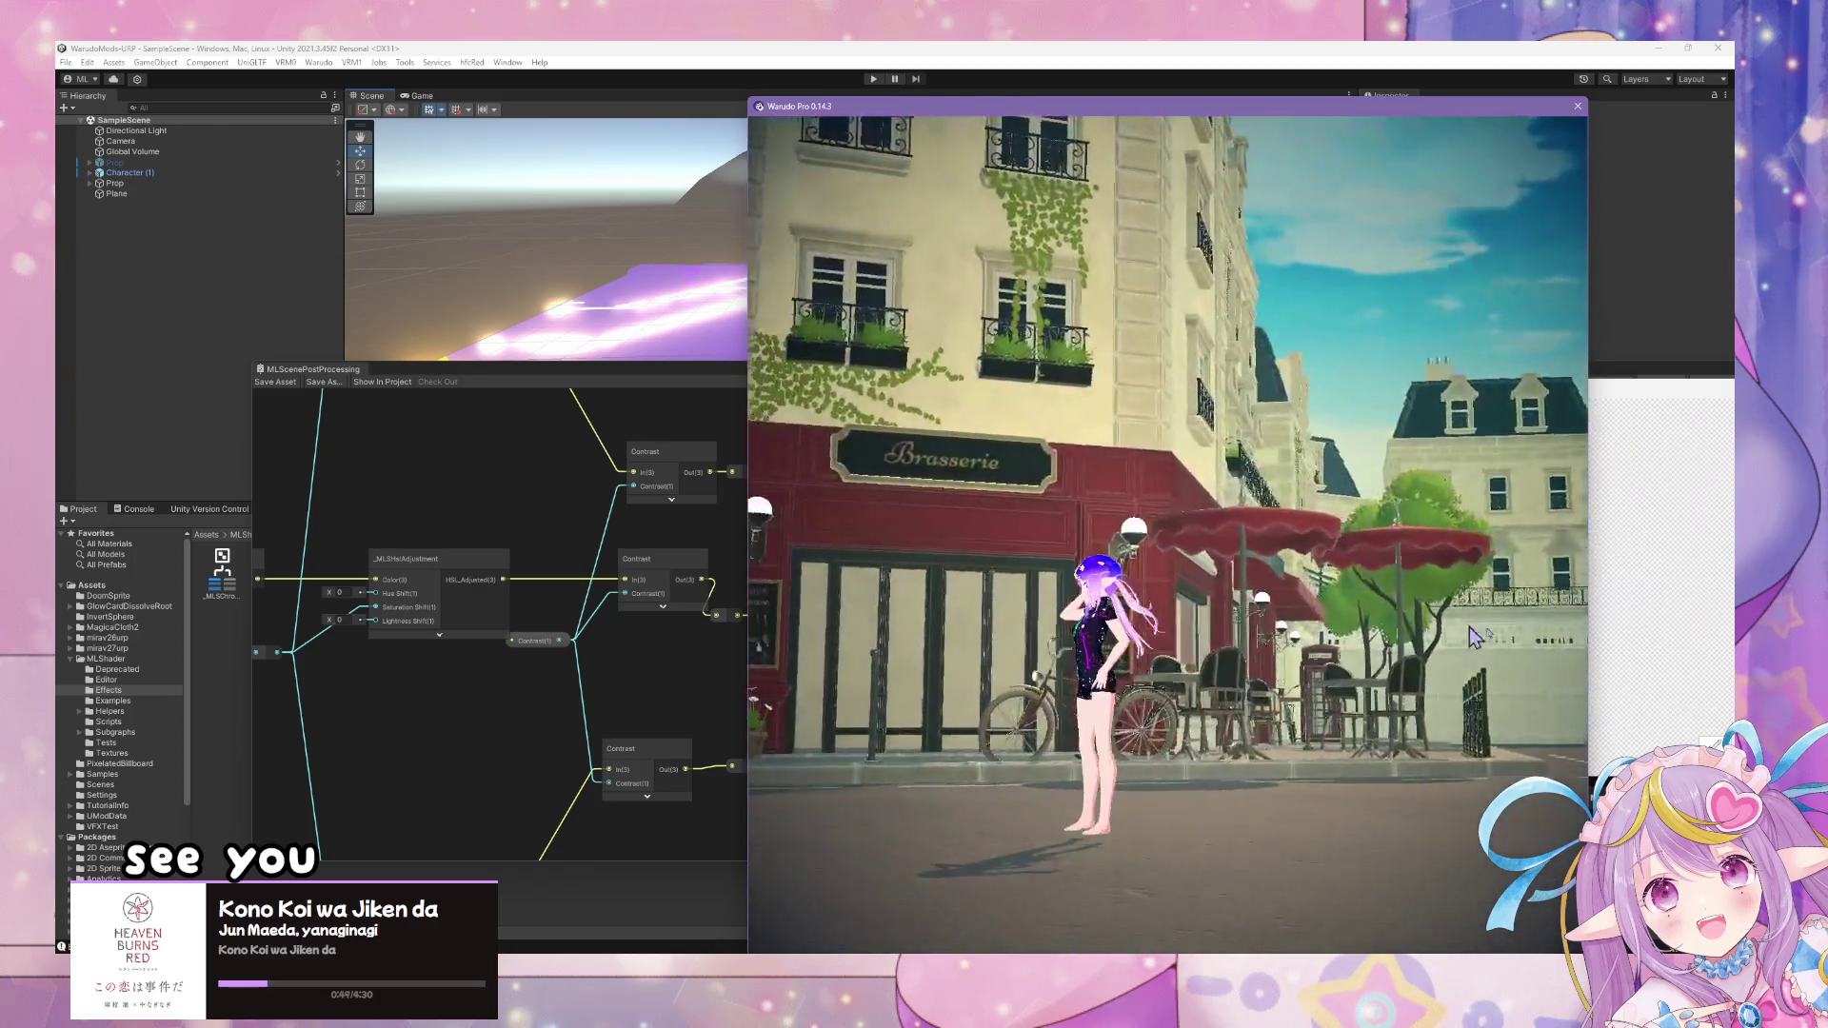
- Select the avatar's hip bone, check Warudo, then bring up Unity's MLScenePostProcessing shader graph
click(1535, 640)
click(1460, 610)
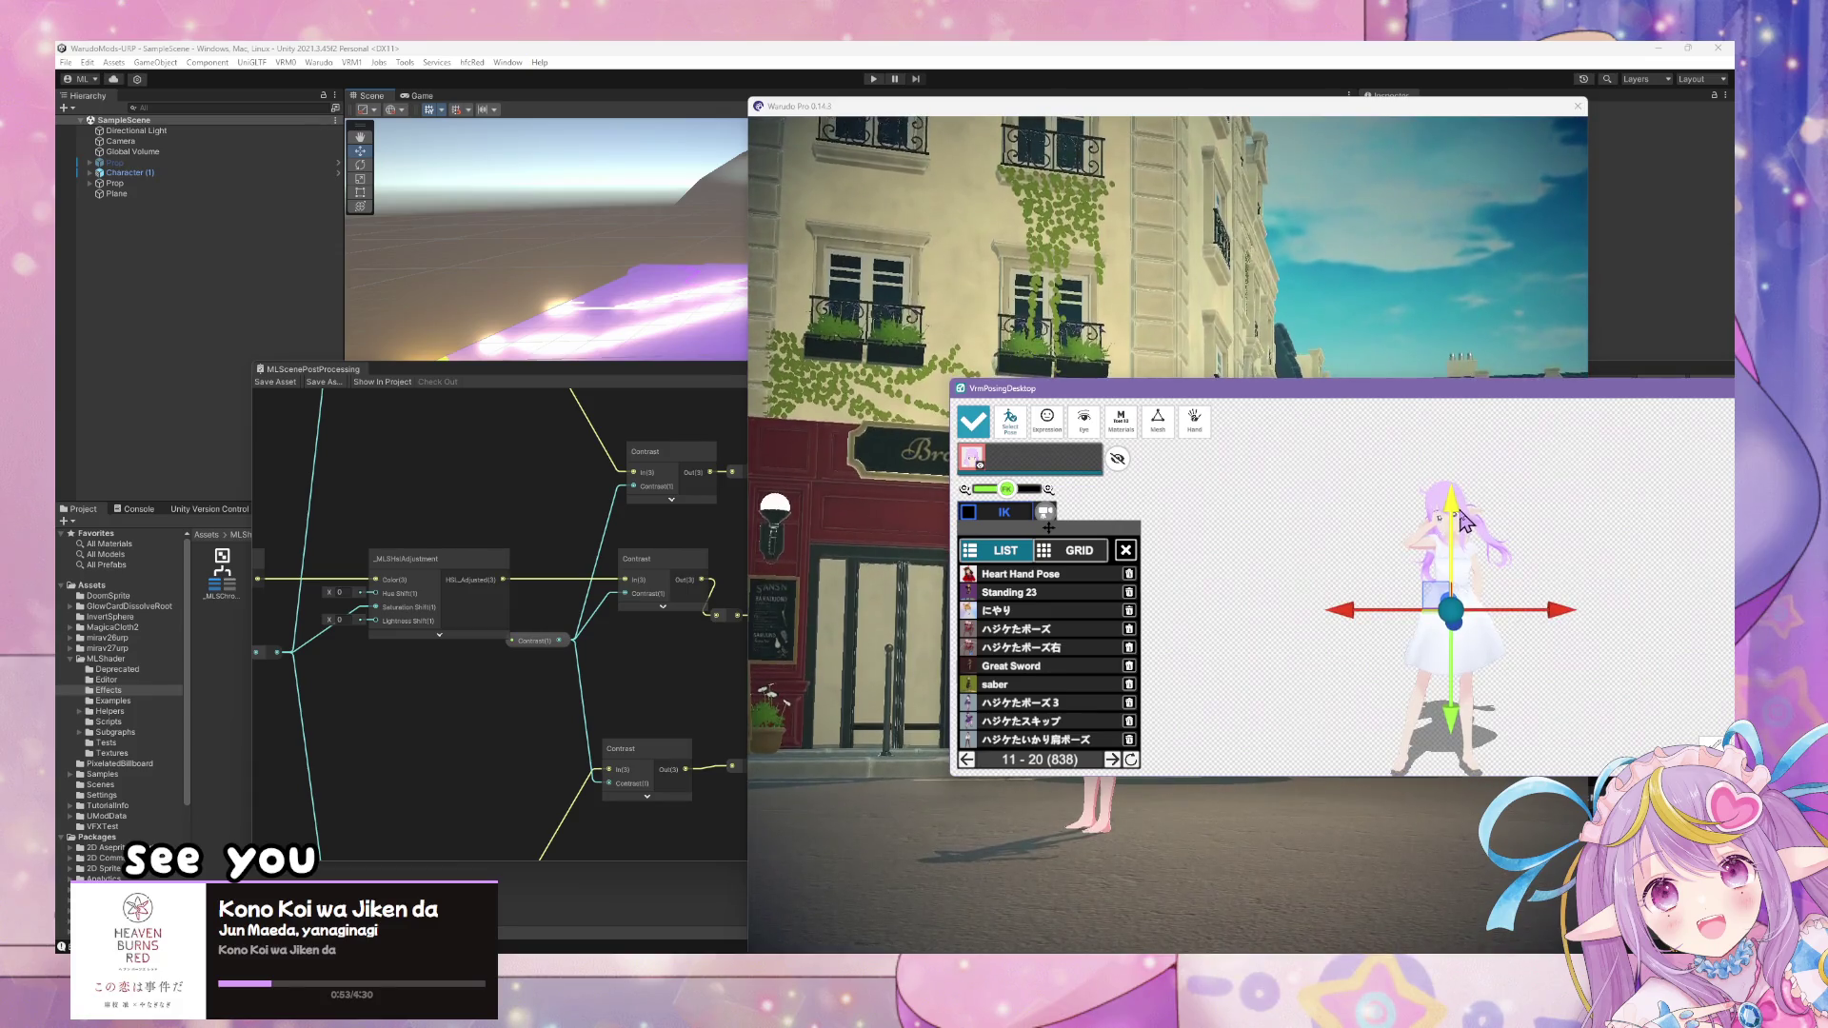
click(916, 433)
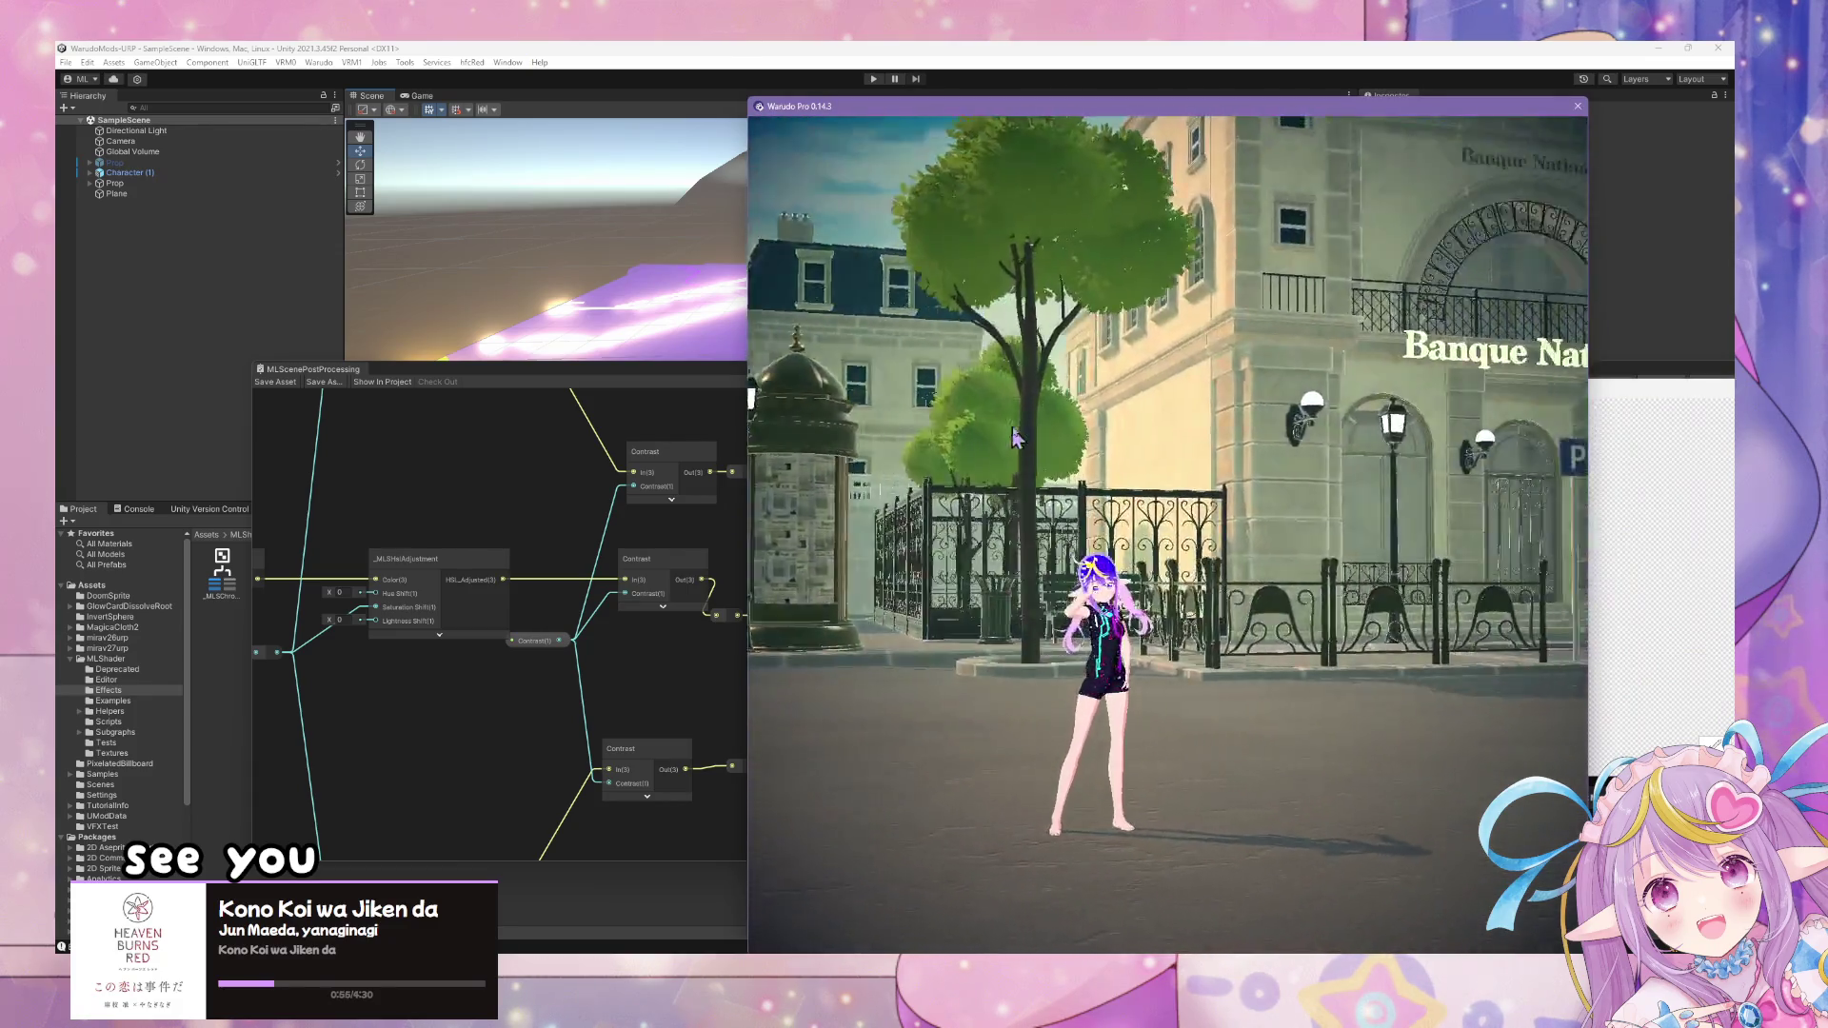
click(580, 322)
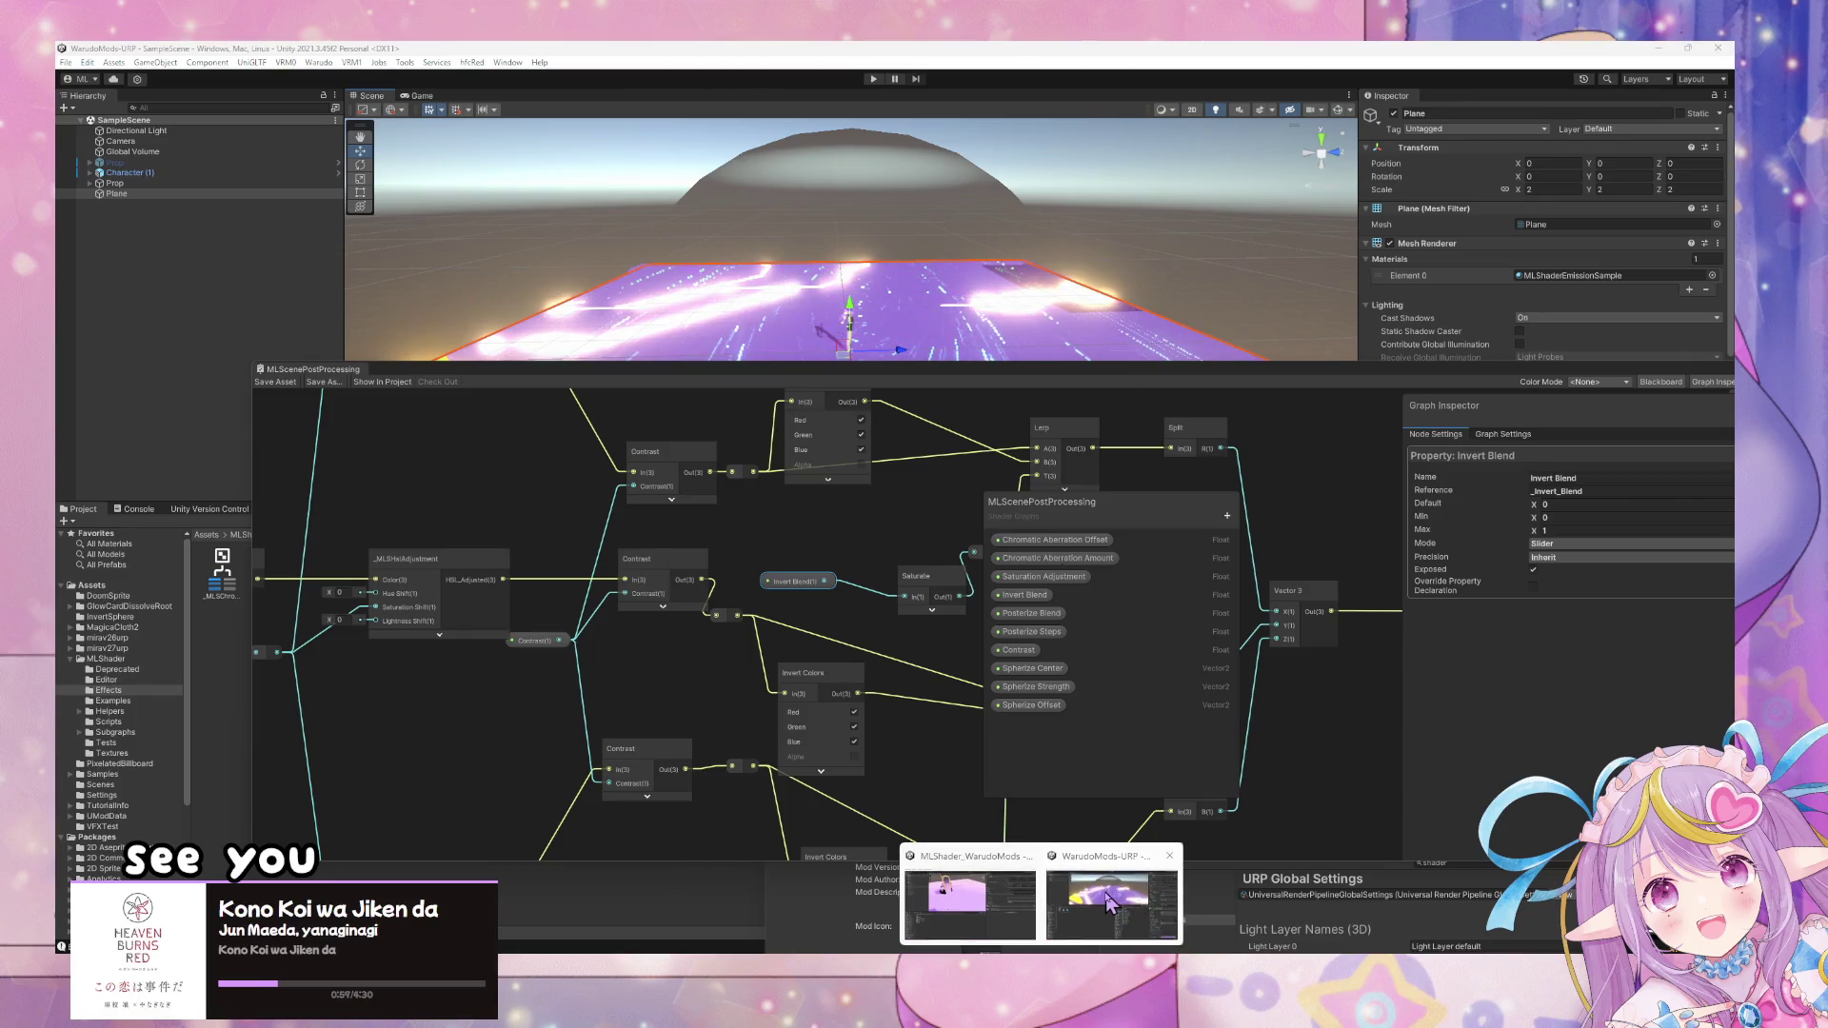
- Preview the monochrome spherized effect in Warudo Pro, then return to Unity and the Warudo blueprint editor
key(alt+Tab)
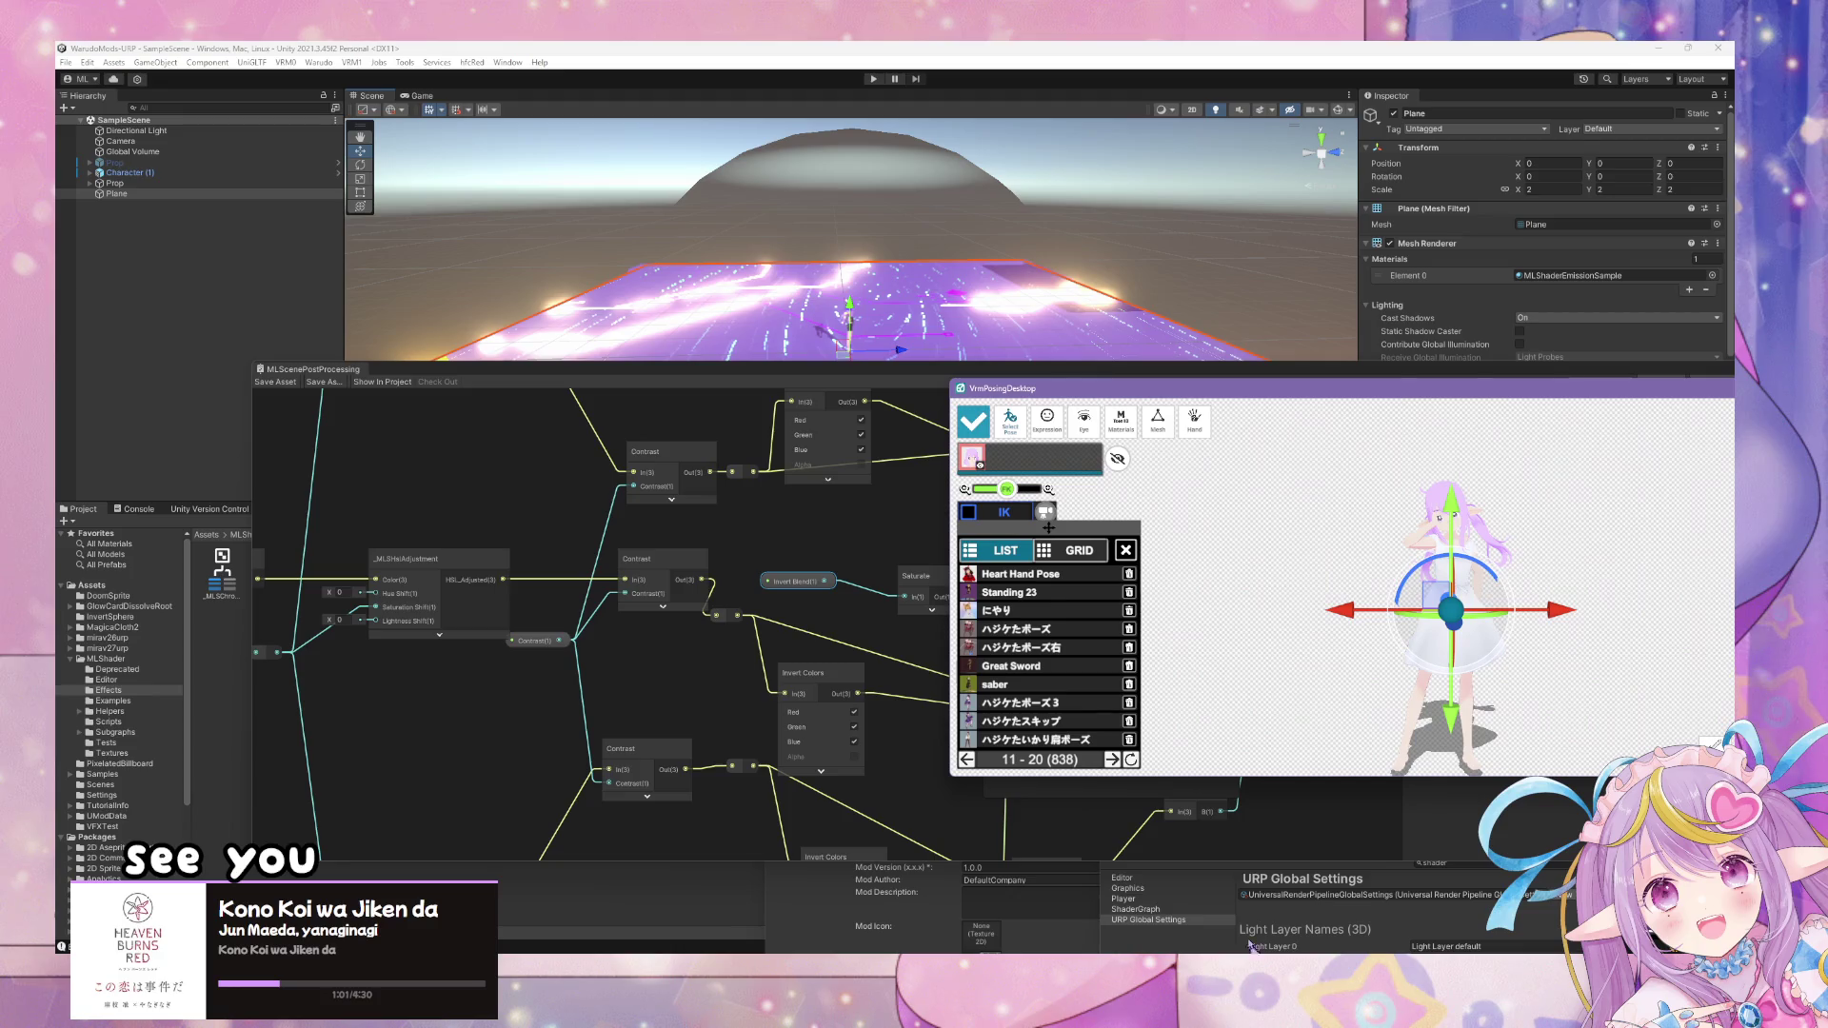
key(alt+Tab)
key(alt+Tab)
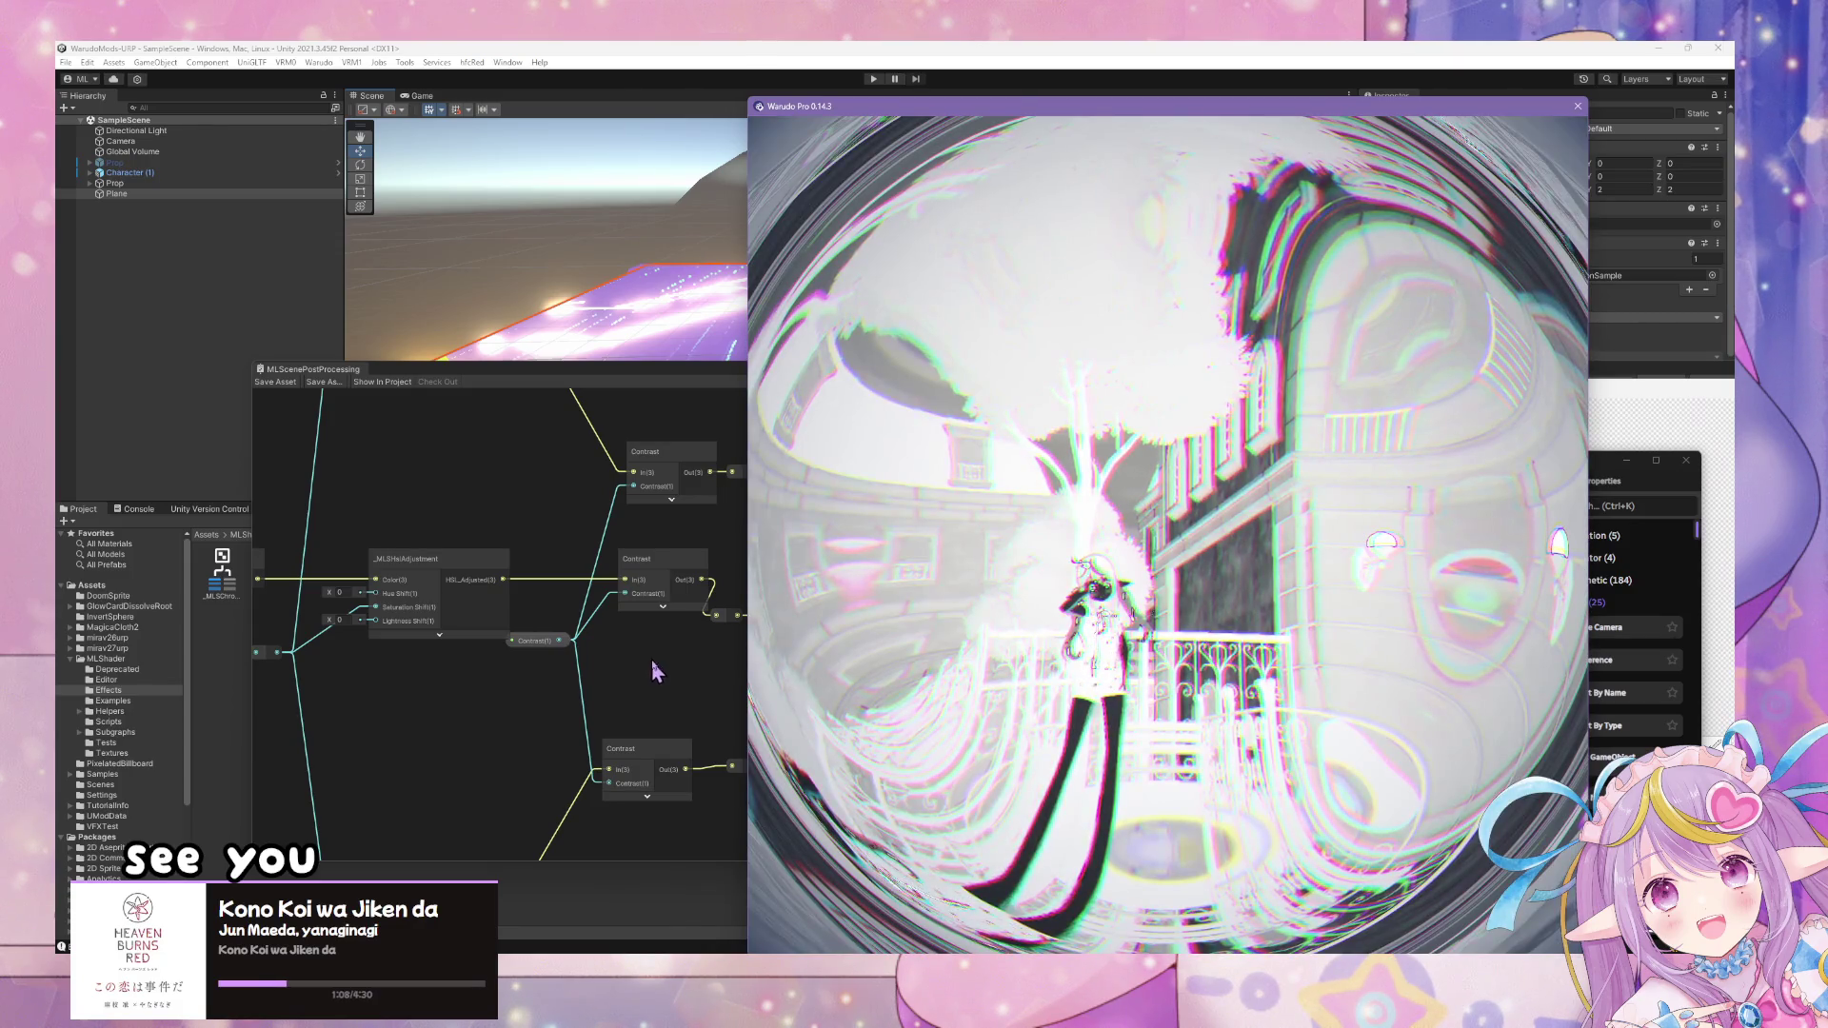
click(657, 657)
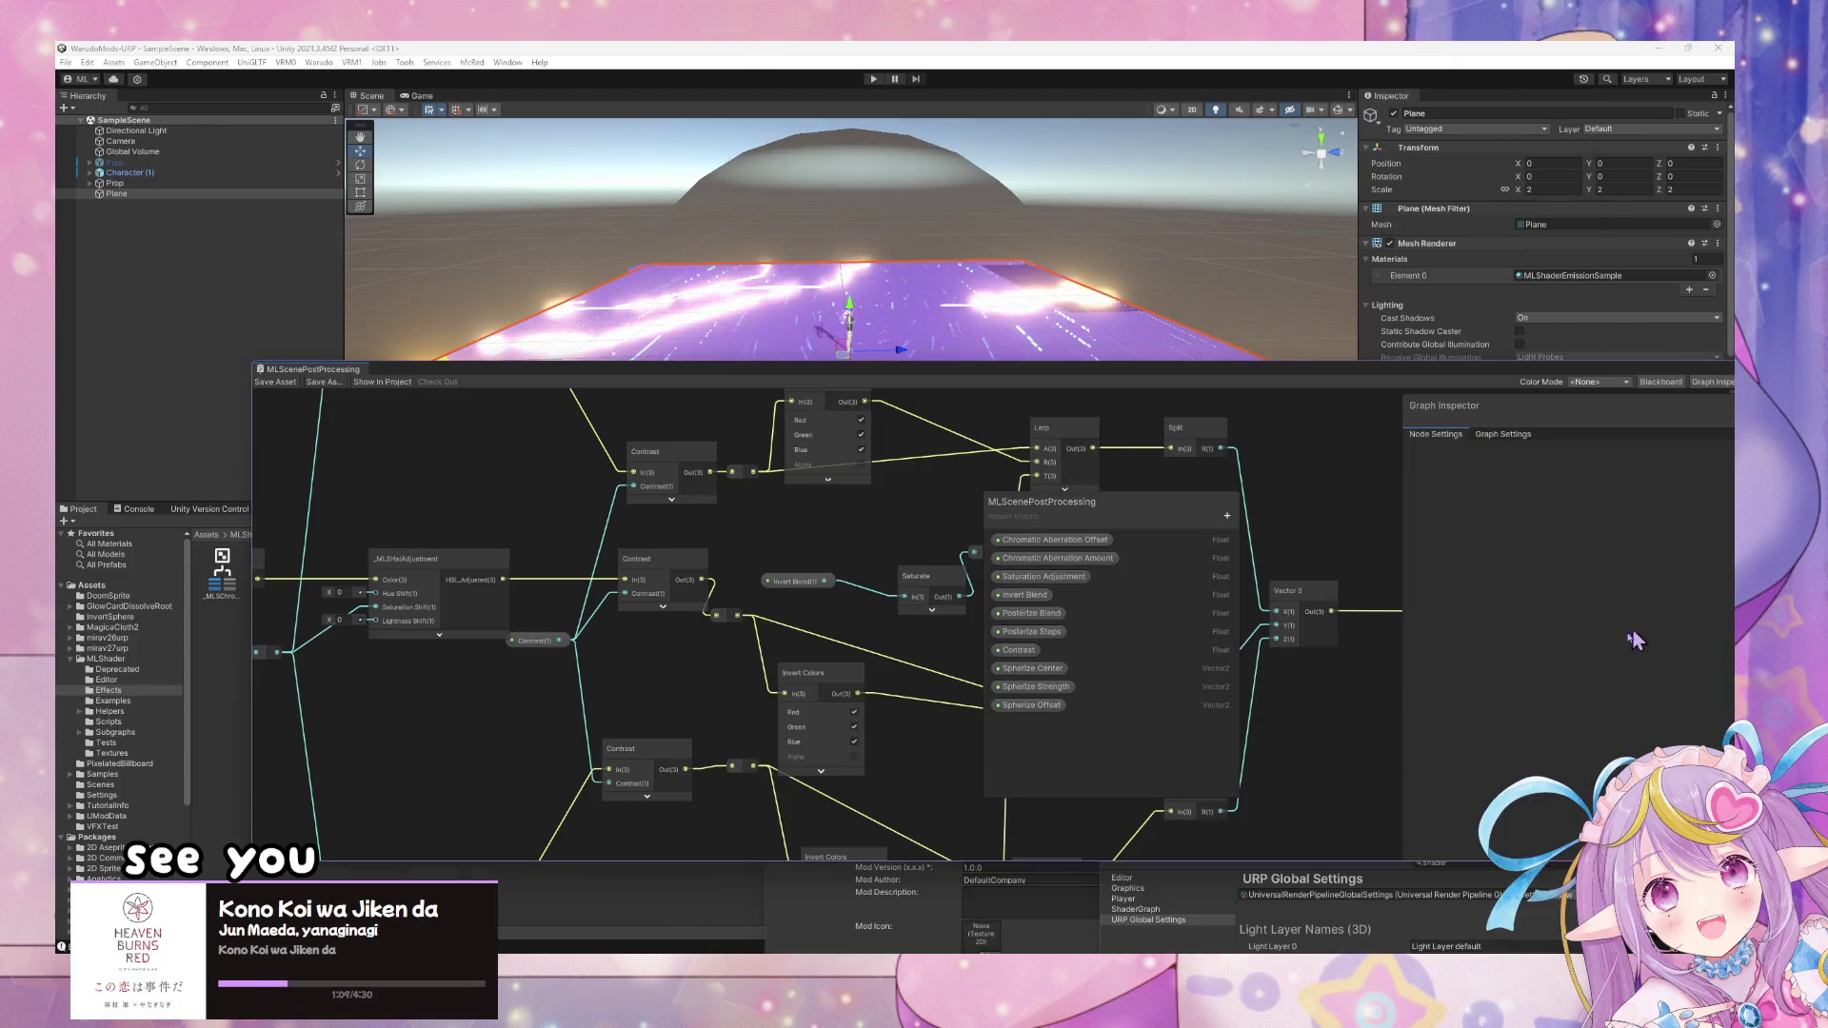
key(alt+Tab)
click(889, 868)
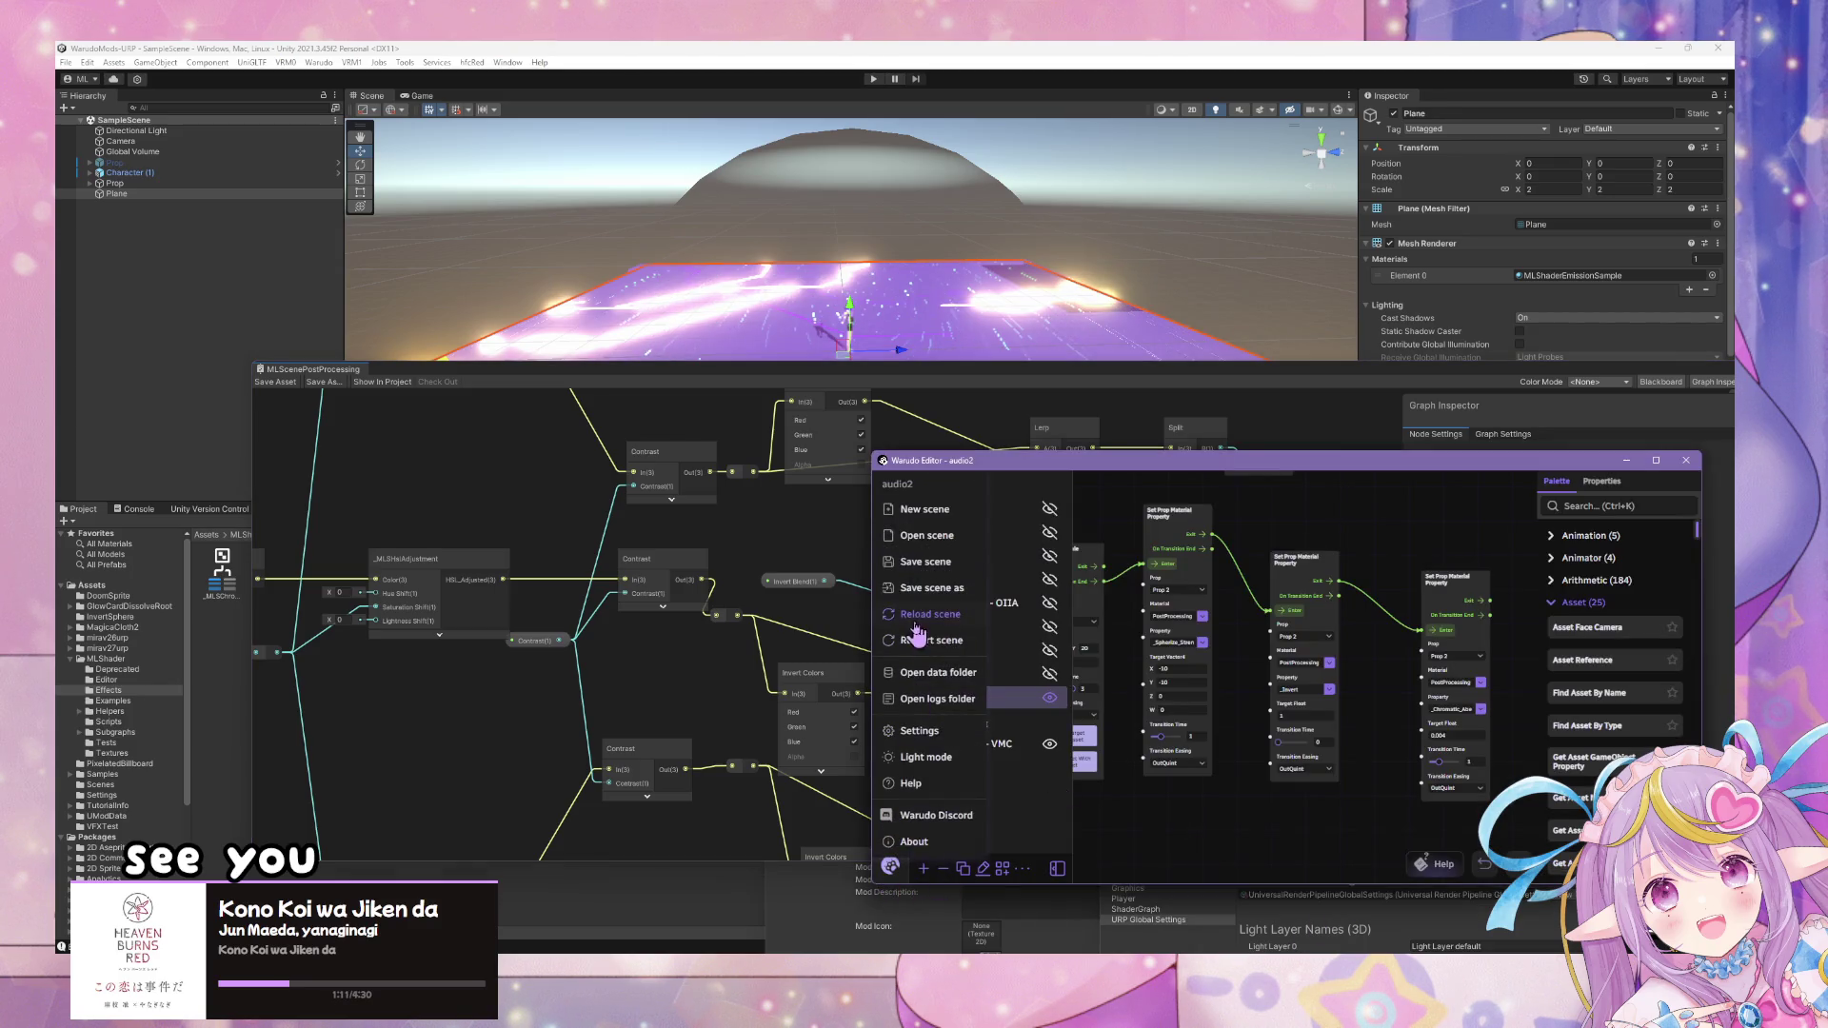
- Save the Warudo scene, keeping the node's Property dropdown set to _Invert
click(925, 561)
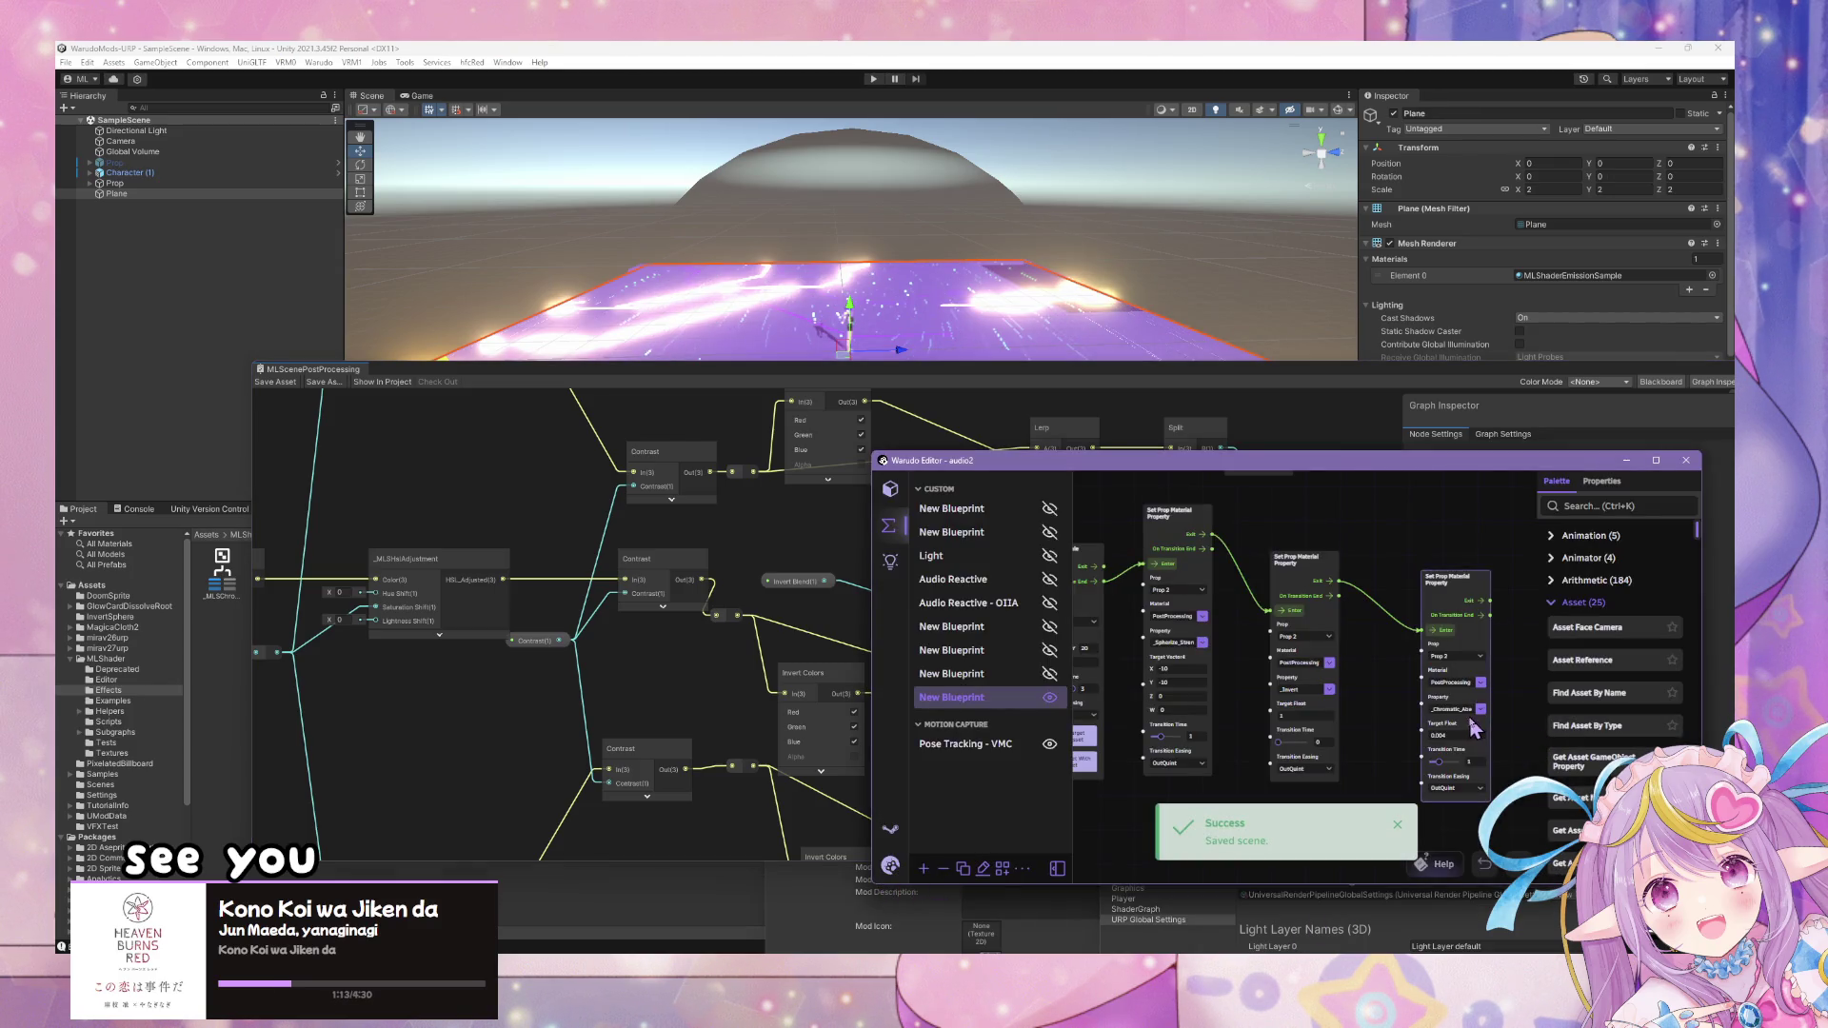
click(1330, 691)
scroll(1371, 645, down, 2)
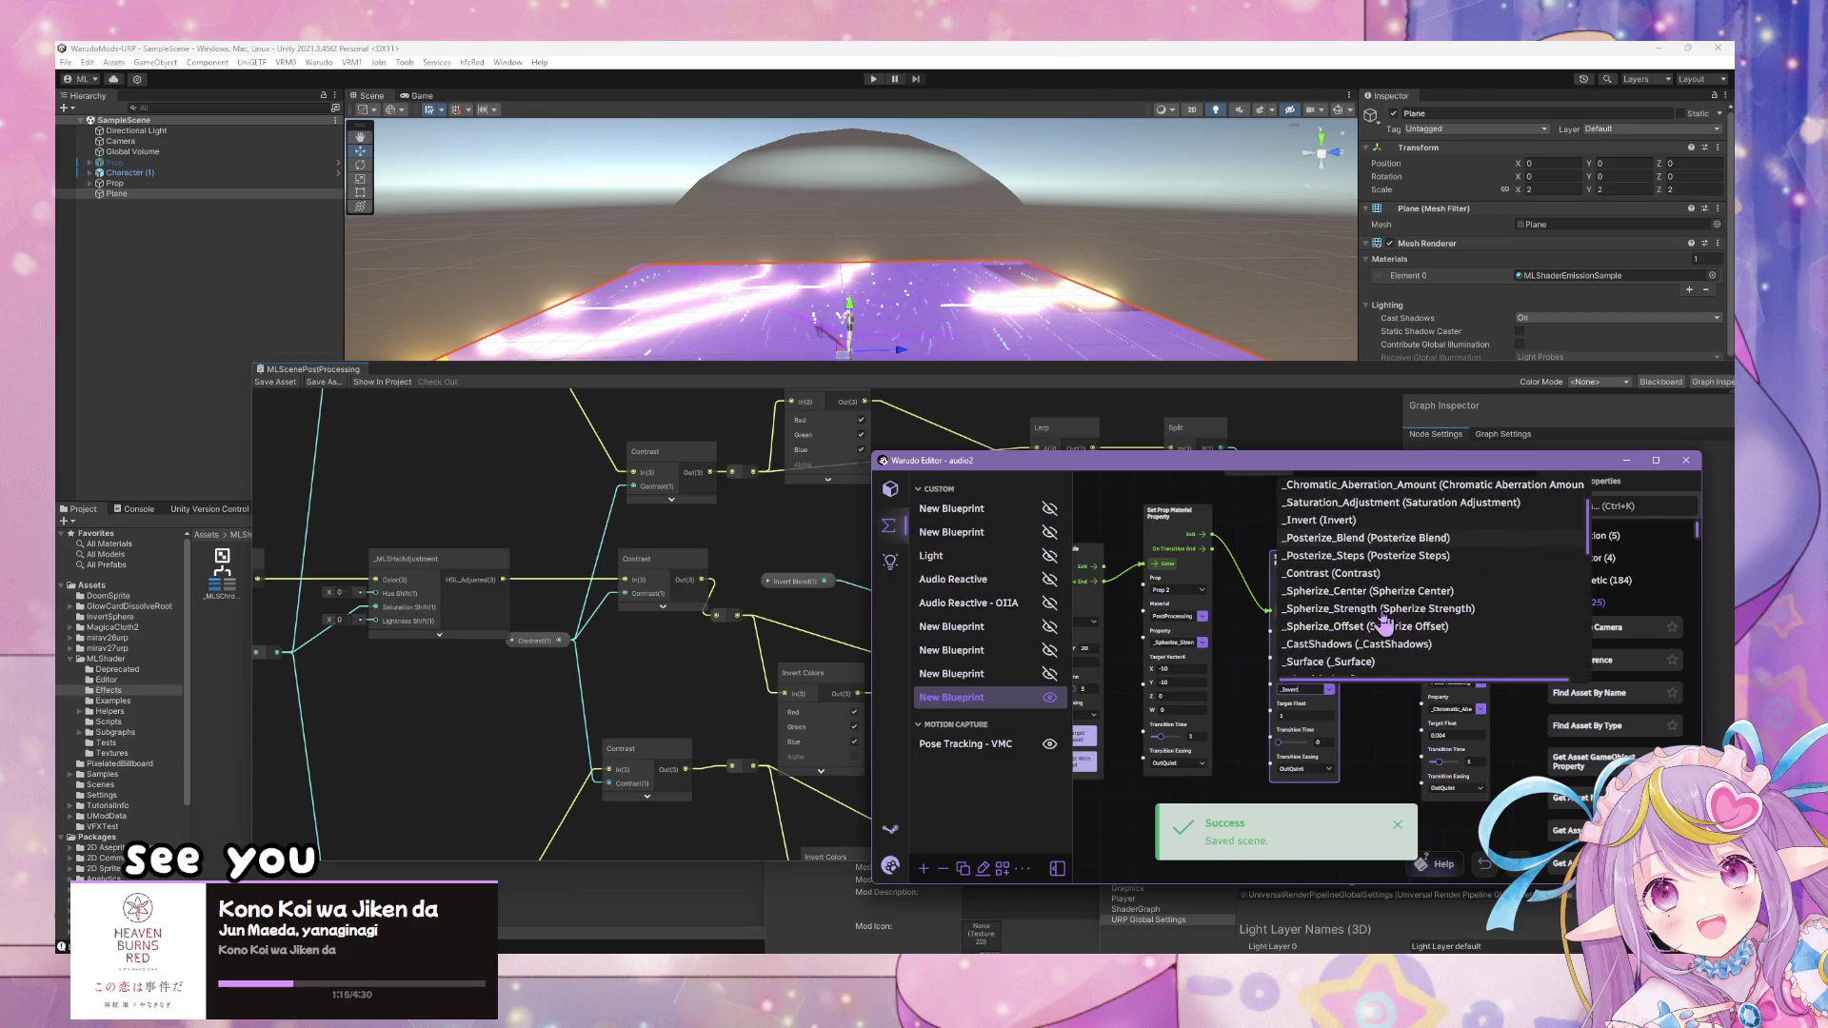
scroll(1379, 700, up, 2)
click(870, 844)
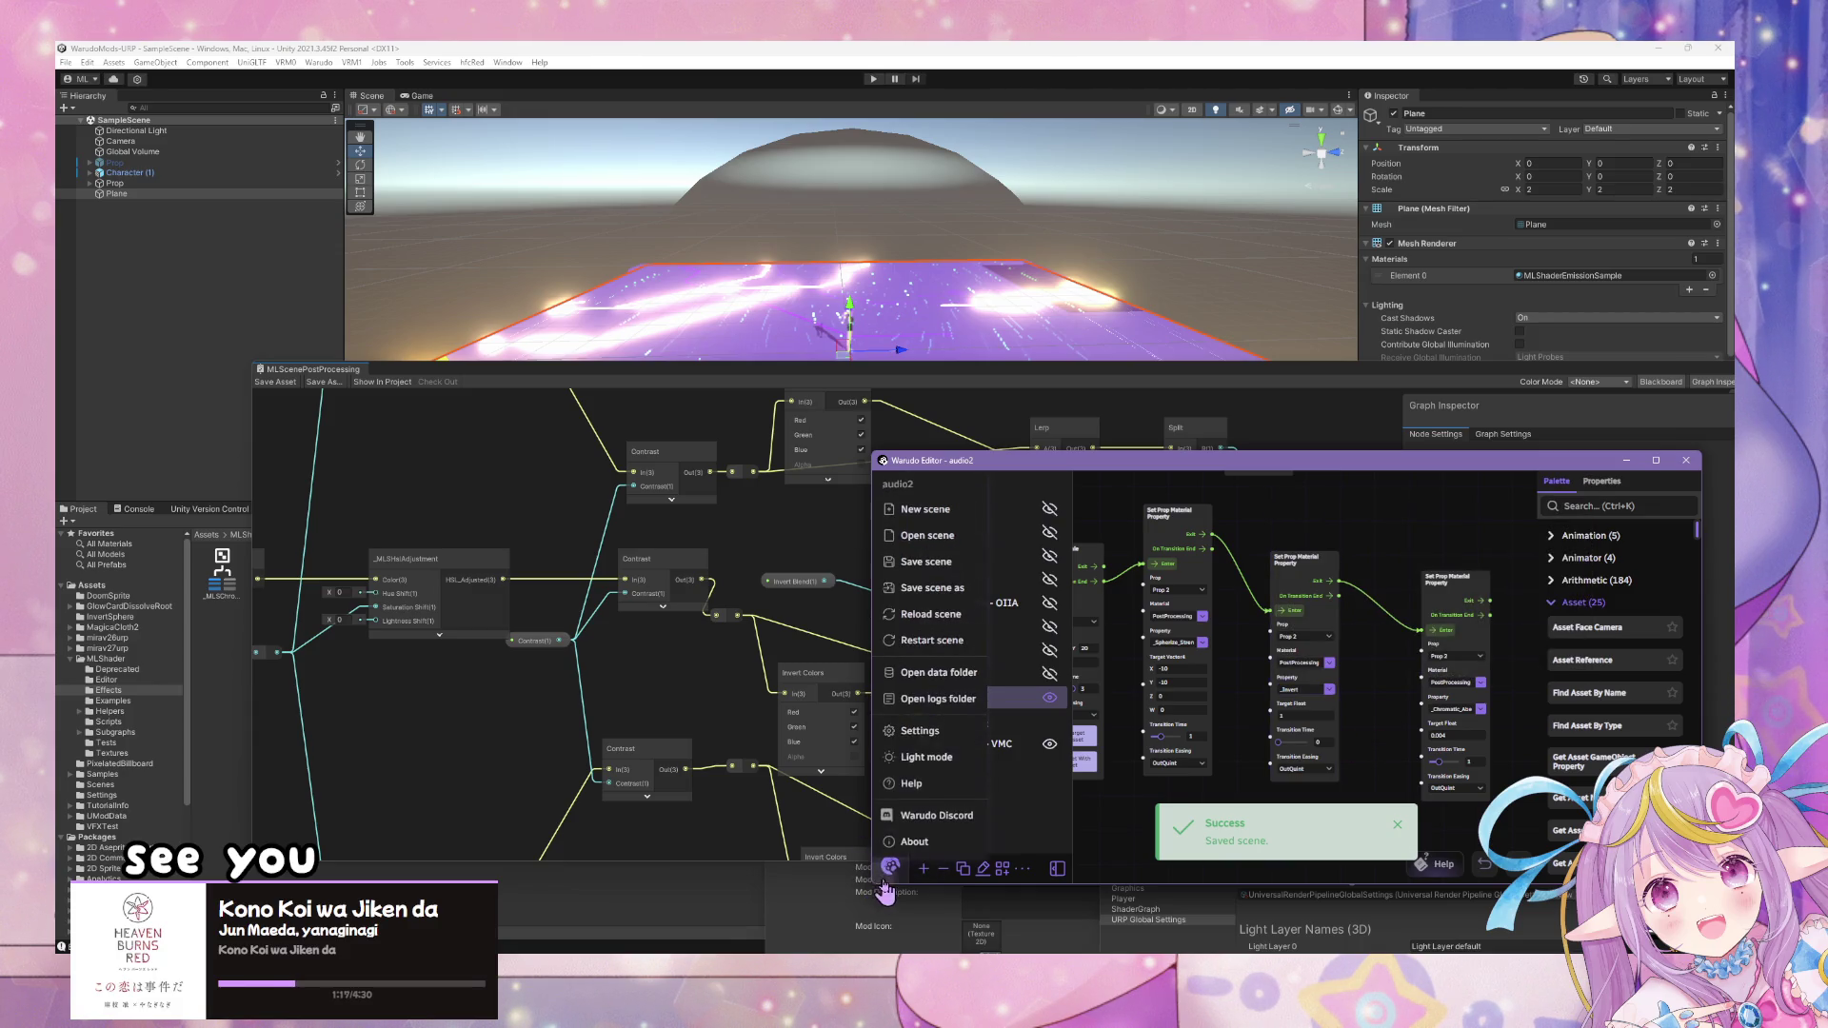
click(952, 651)
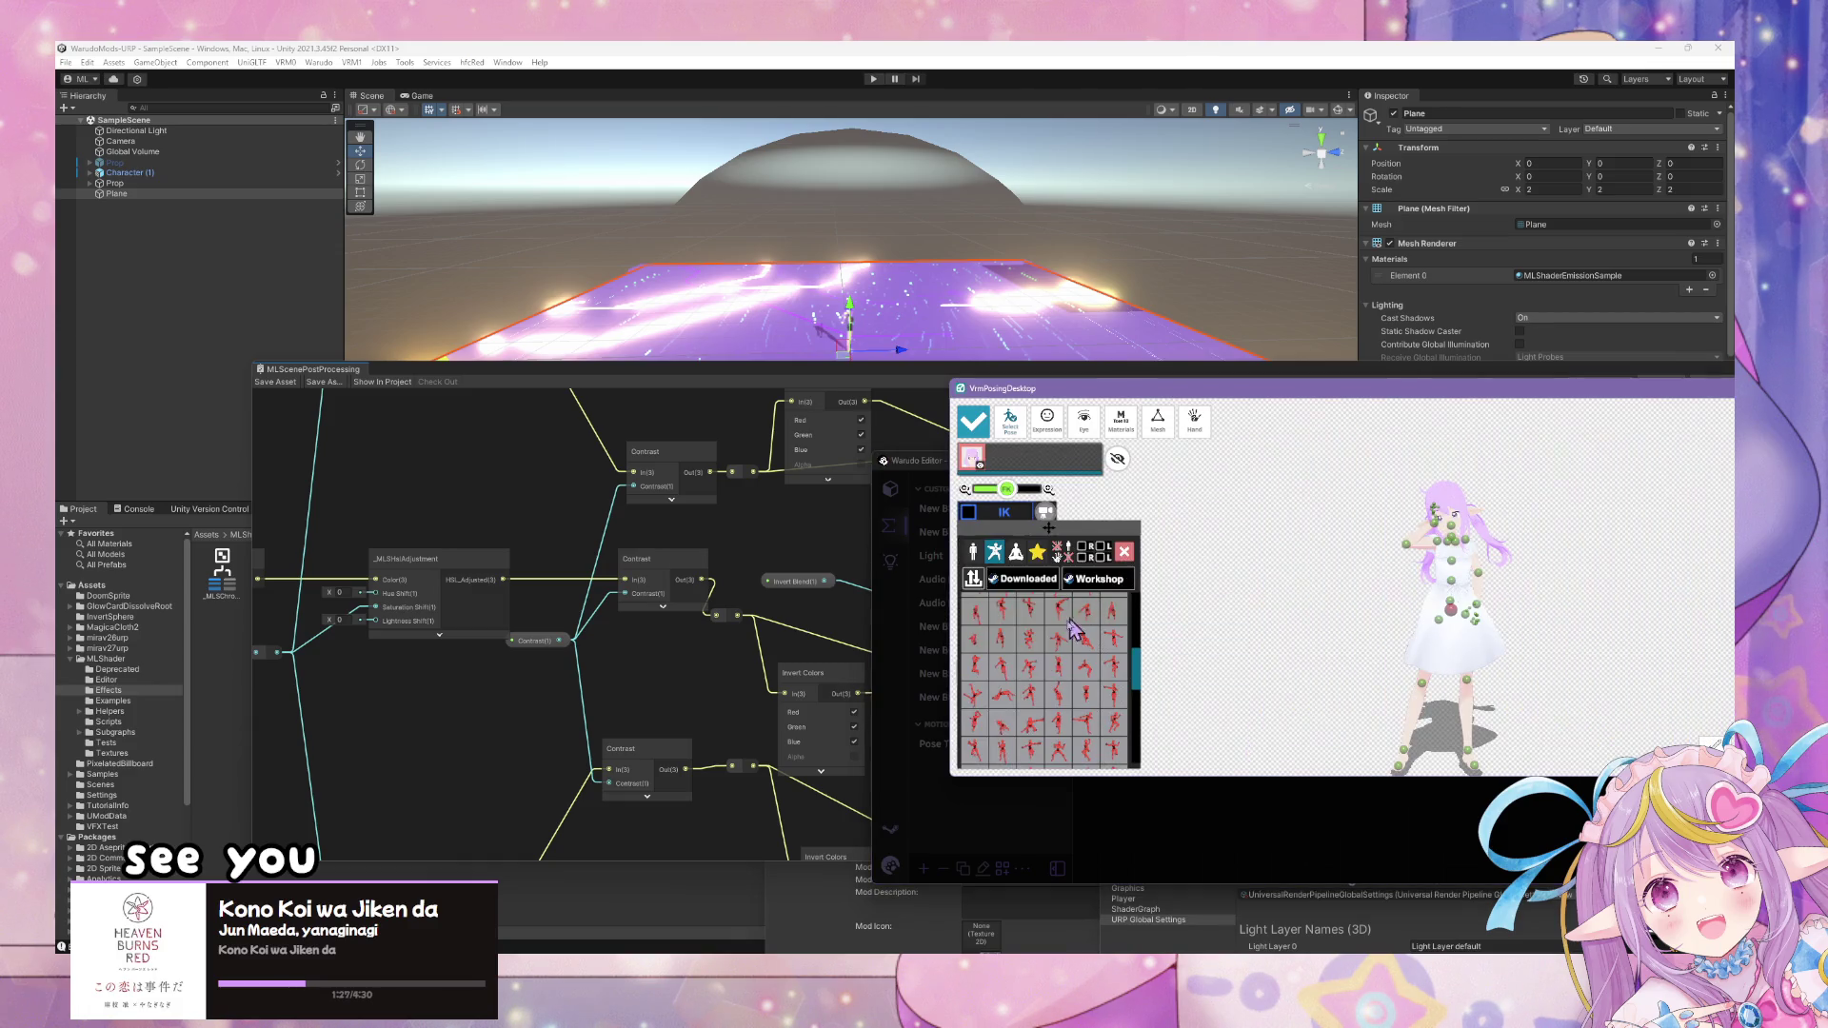
- Dismiss VRM Posing Desktop's pose grid and Send/Receive panel, returning to Warudo's audio2 blueprint
click(1124, 552)
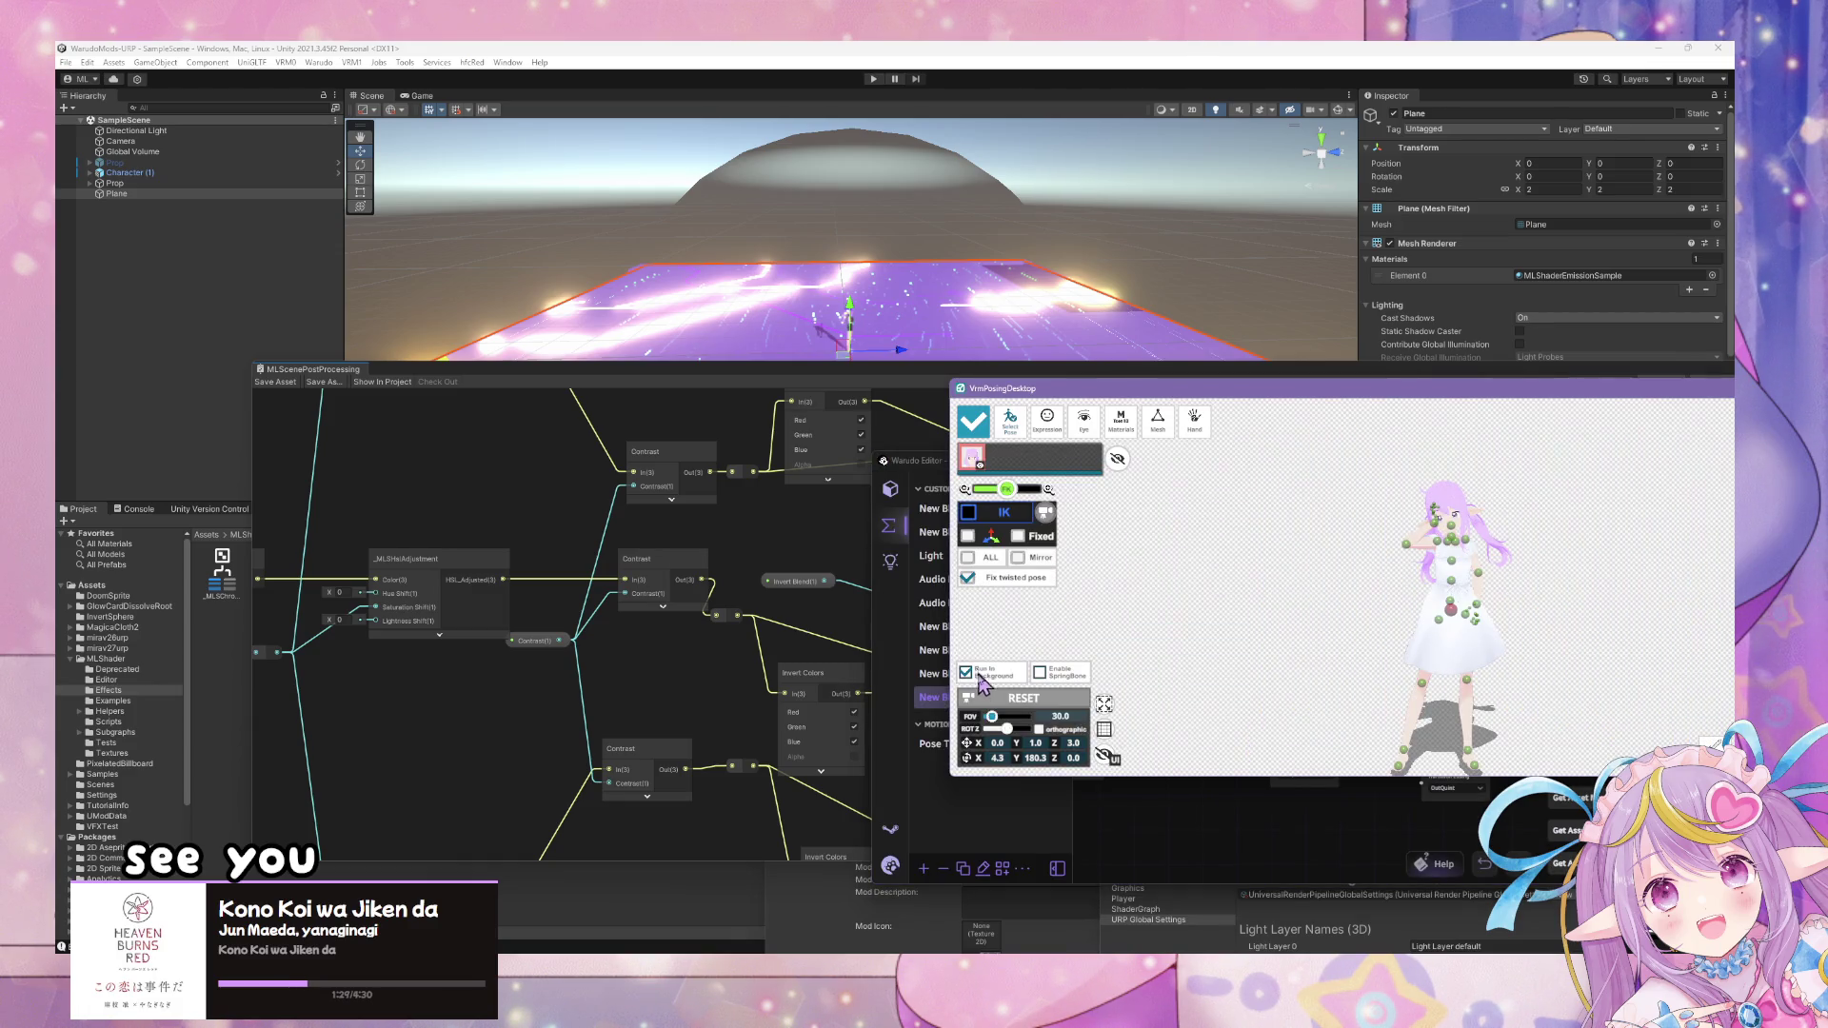
click(962, 426)
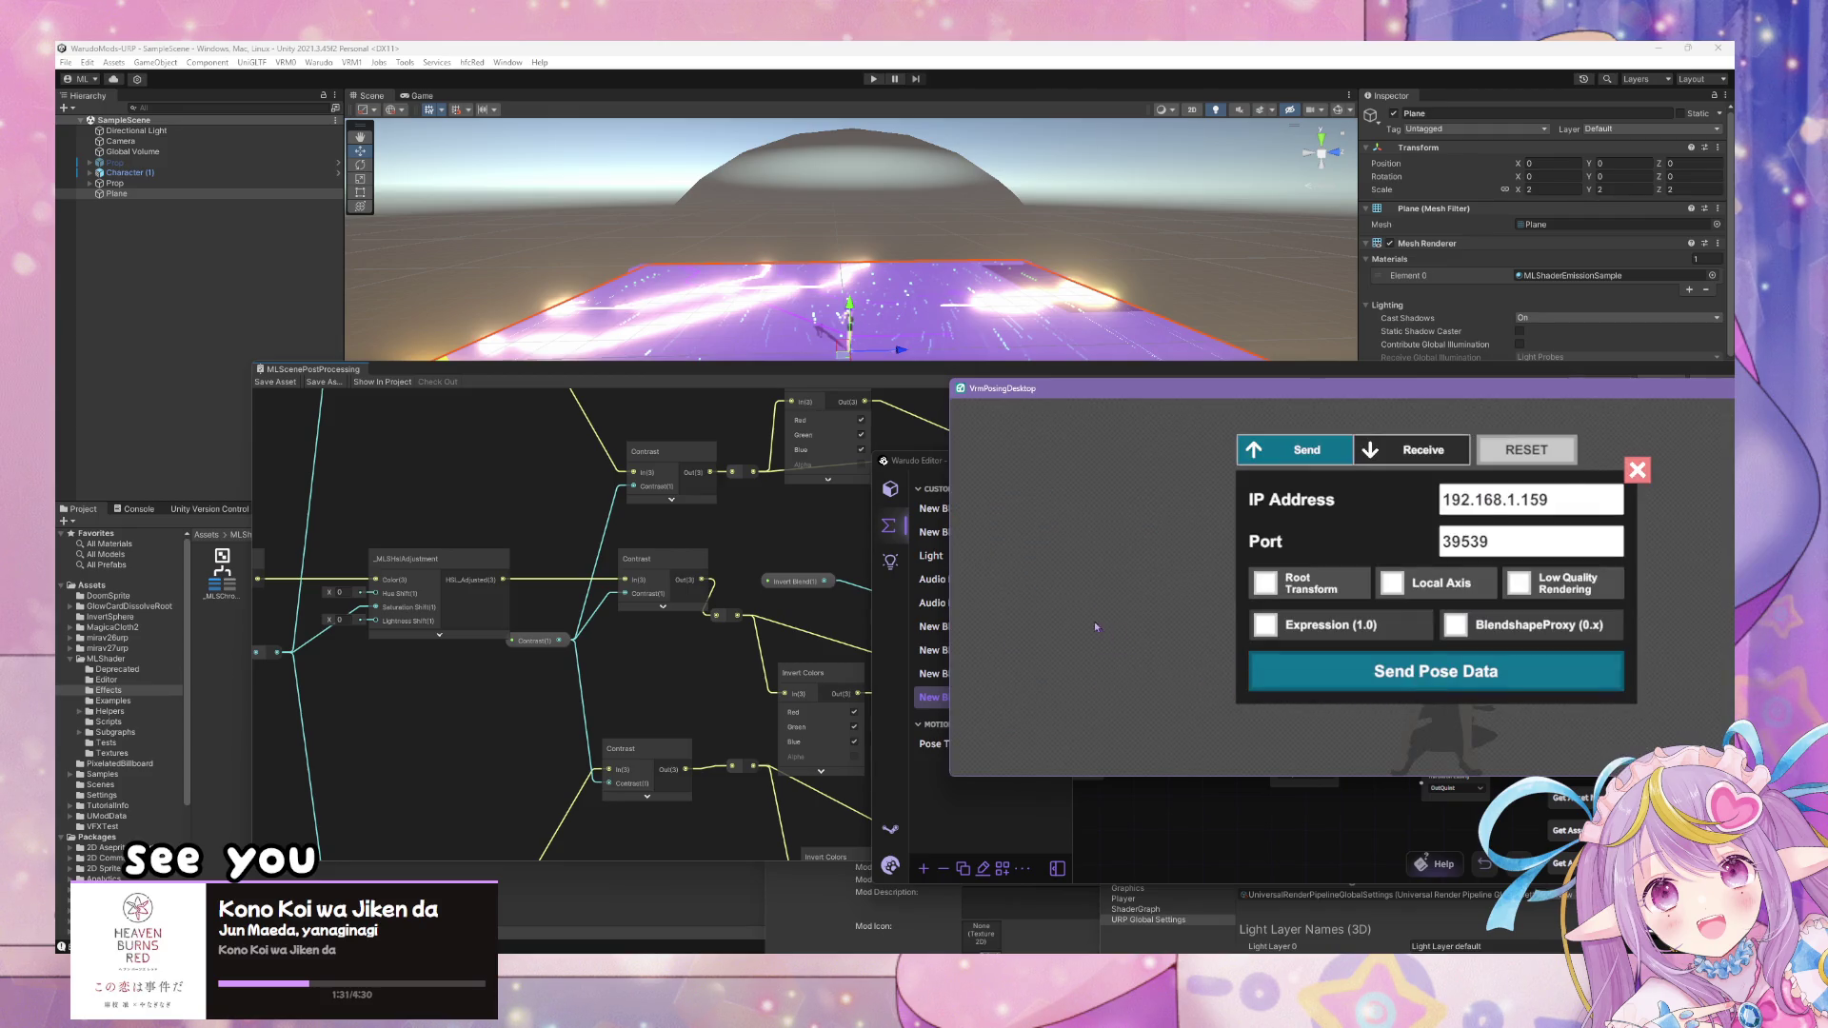
click(1638, 470)
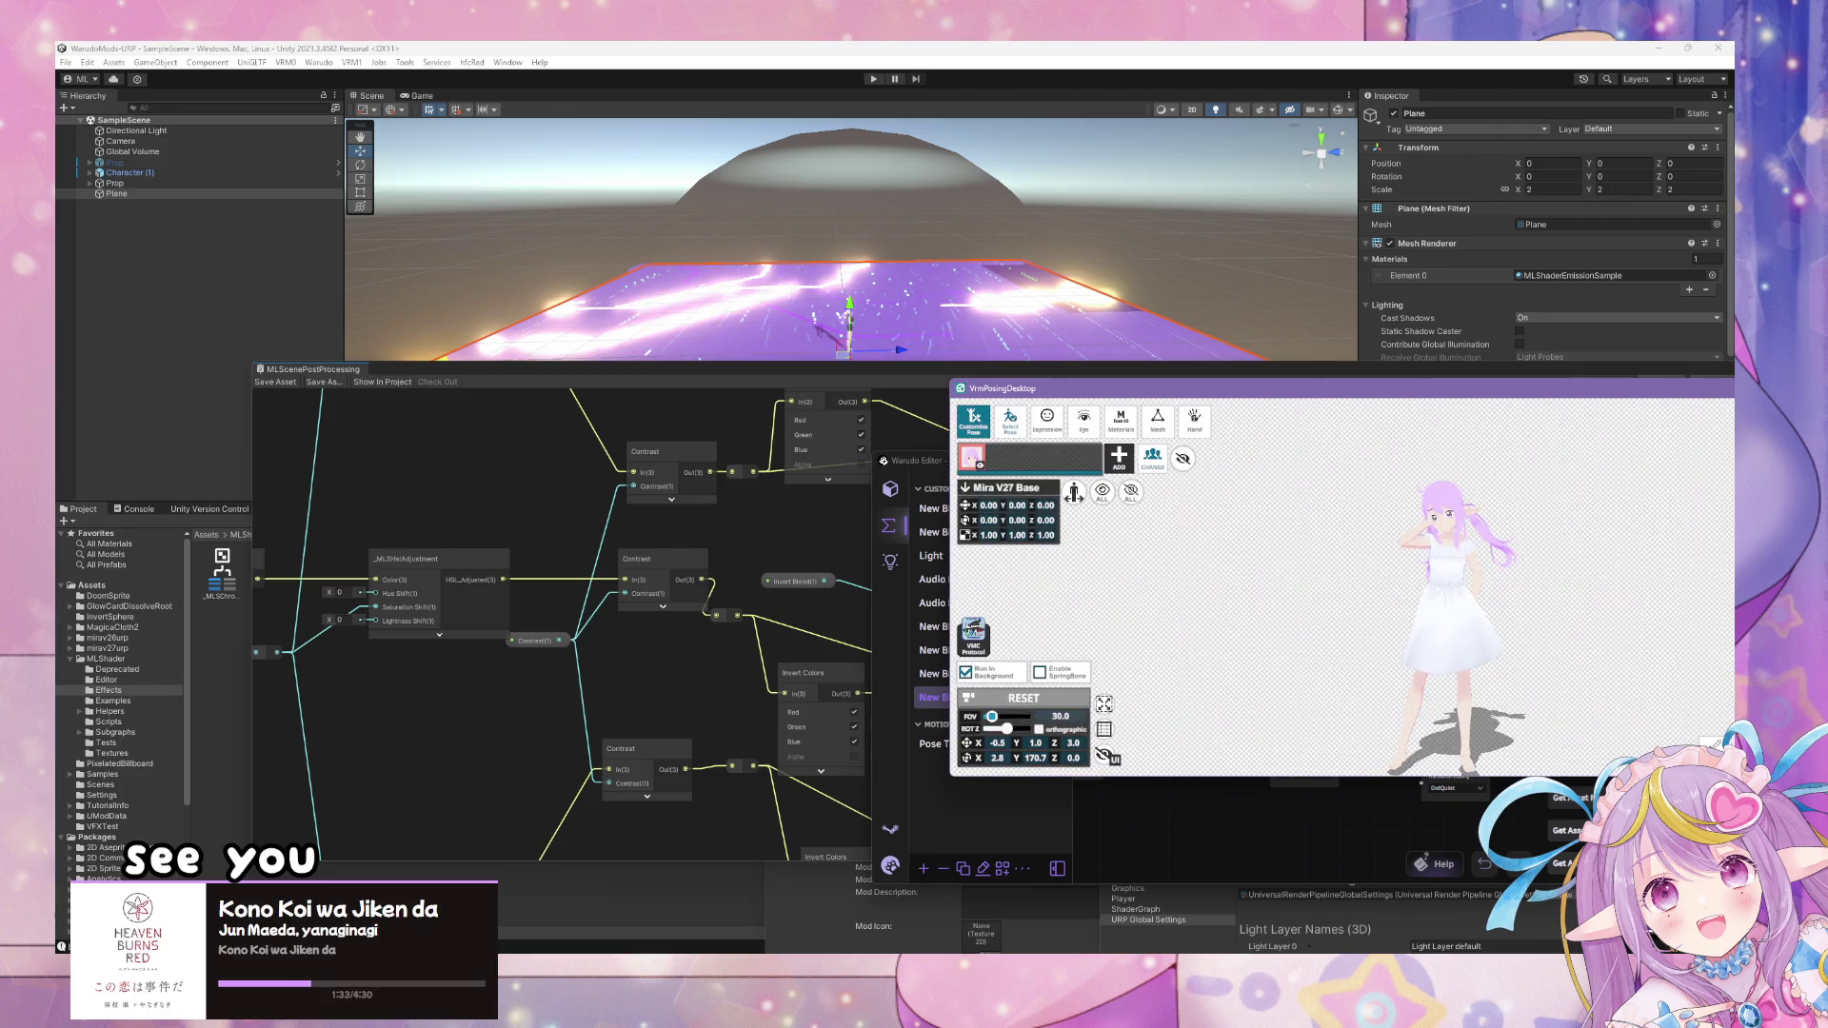
click(1190, 819)
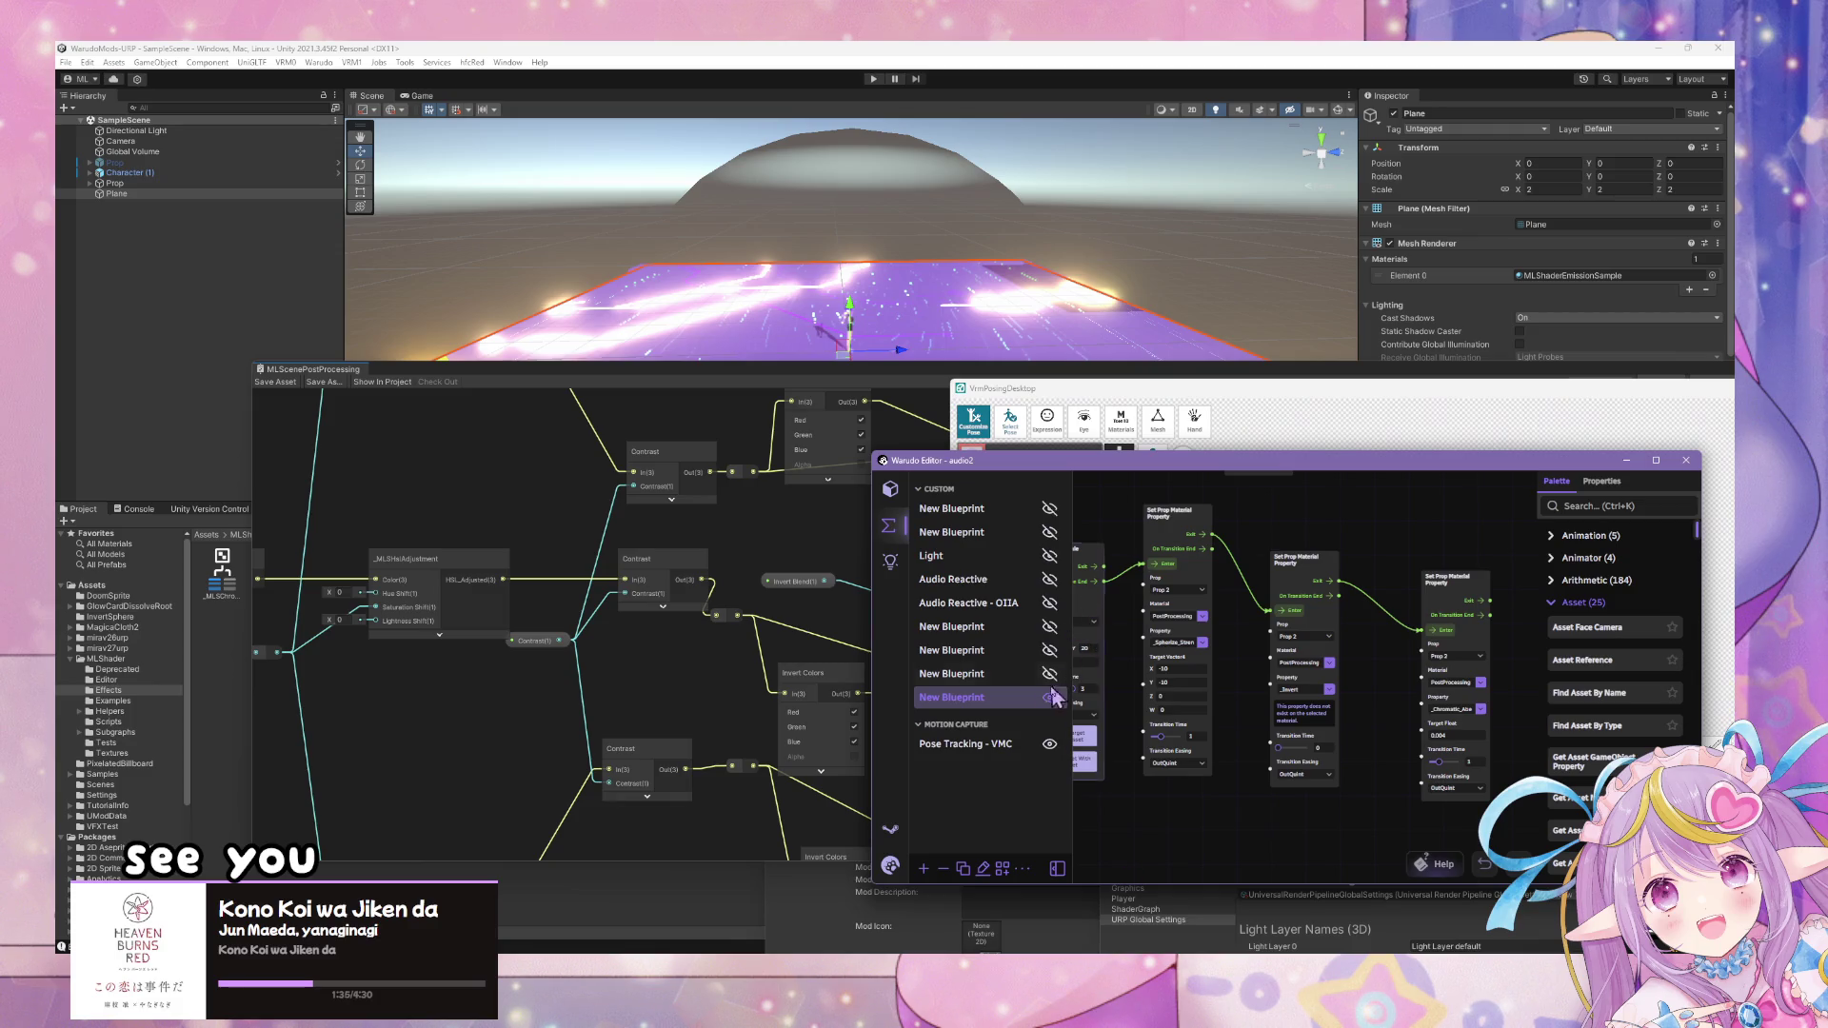
- Set the Set Prop Material Property node's Property to _Invert_Blend
click(1331, 690)
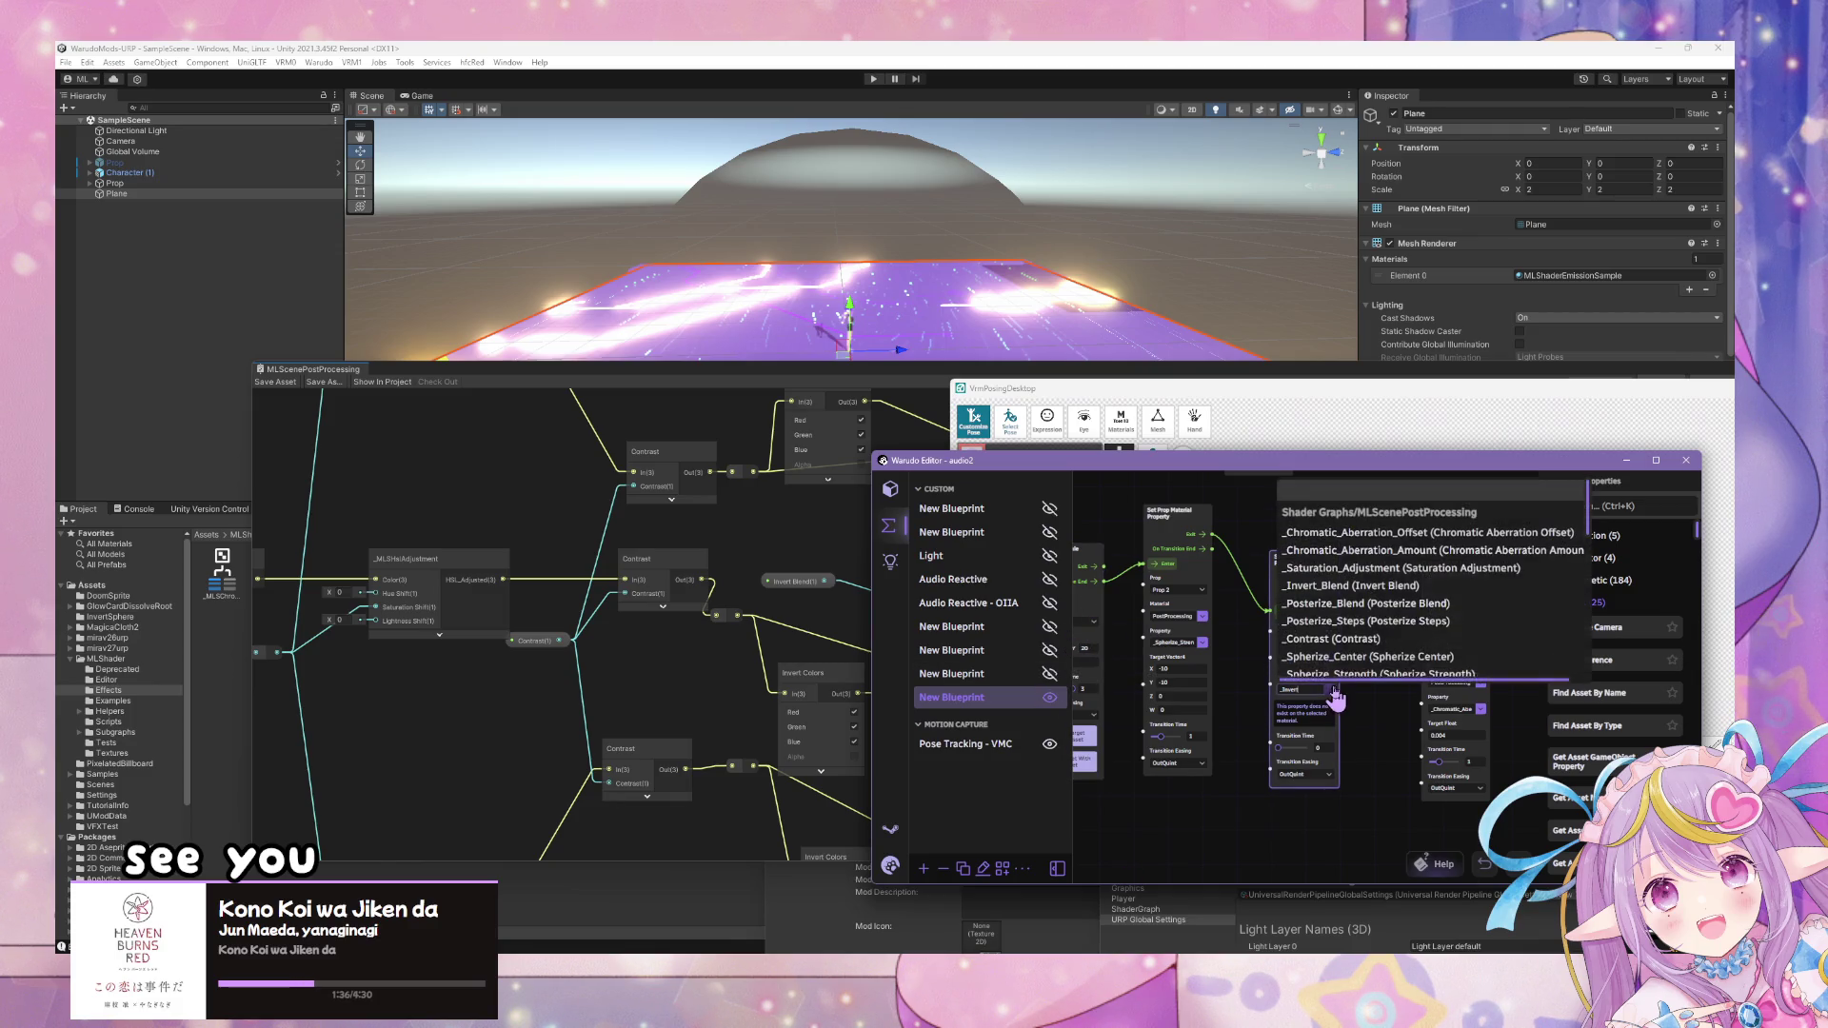
click(1400, 586)
scroll(1312, 843, down, 5)
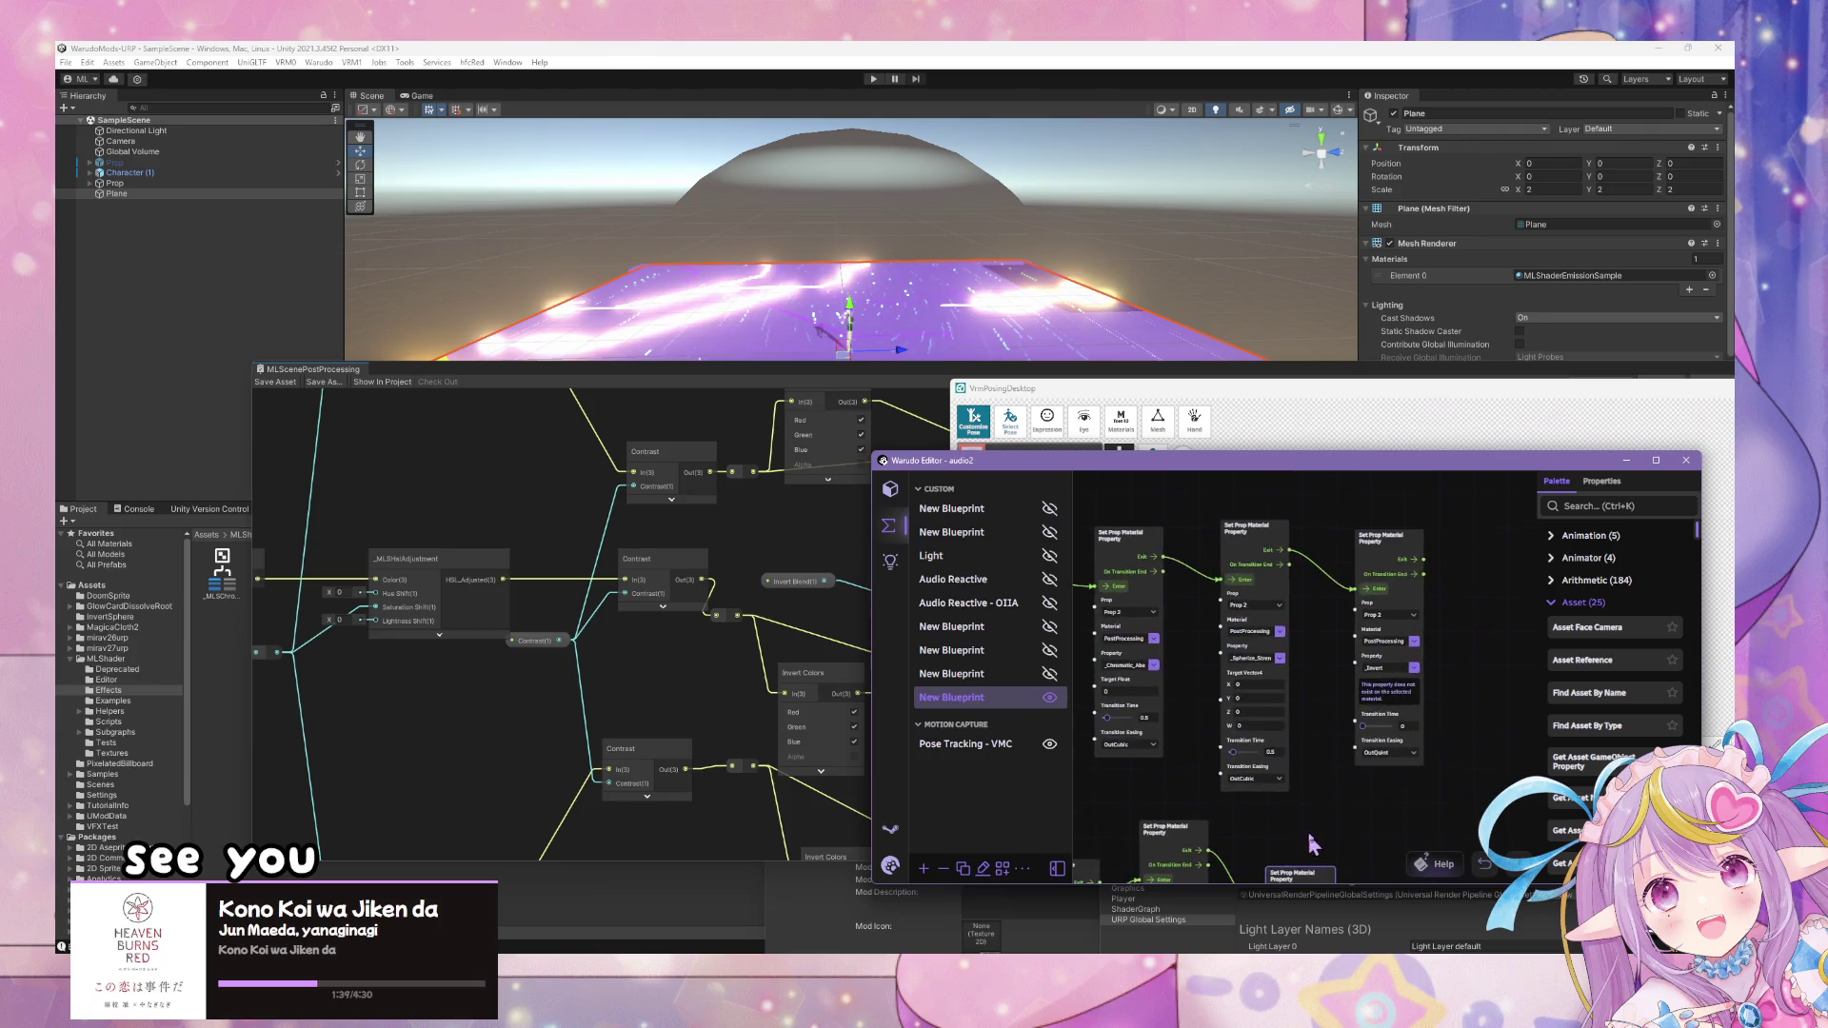
click(1414, 671)
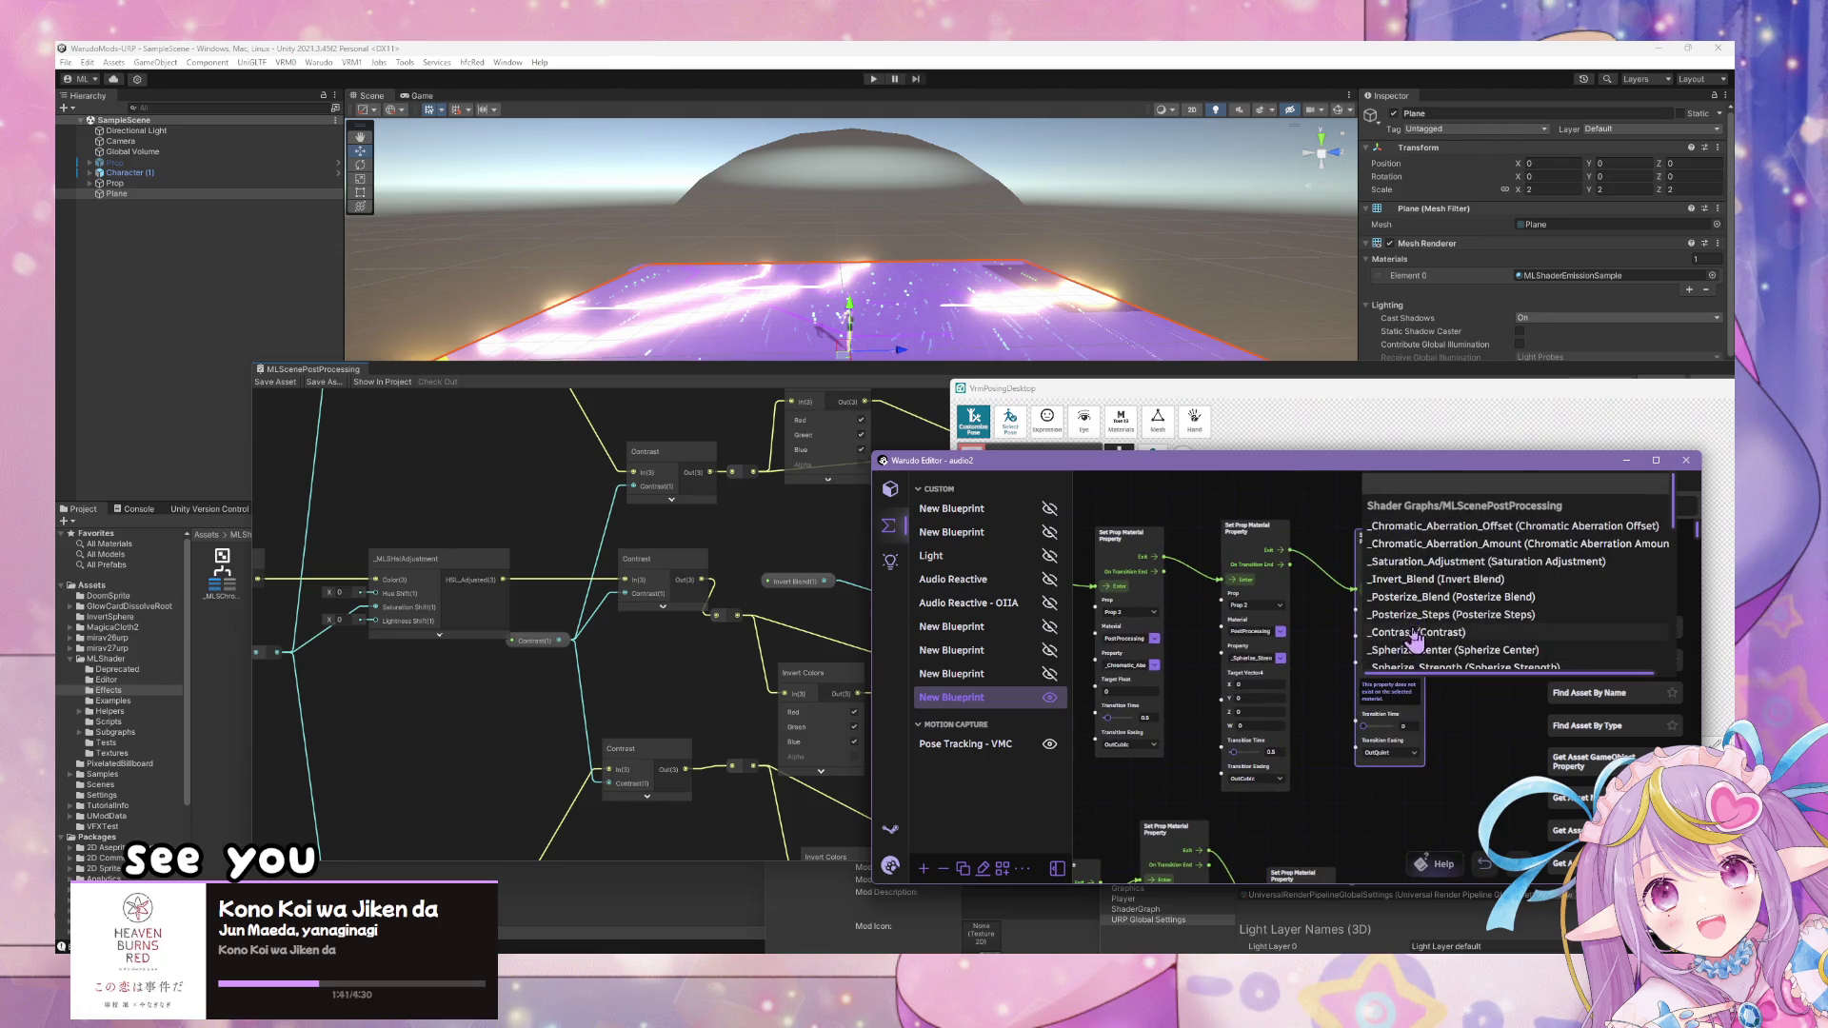
click(1426, 579)
scroll(1322, 766, up, 2)
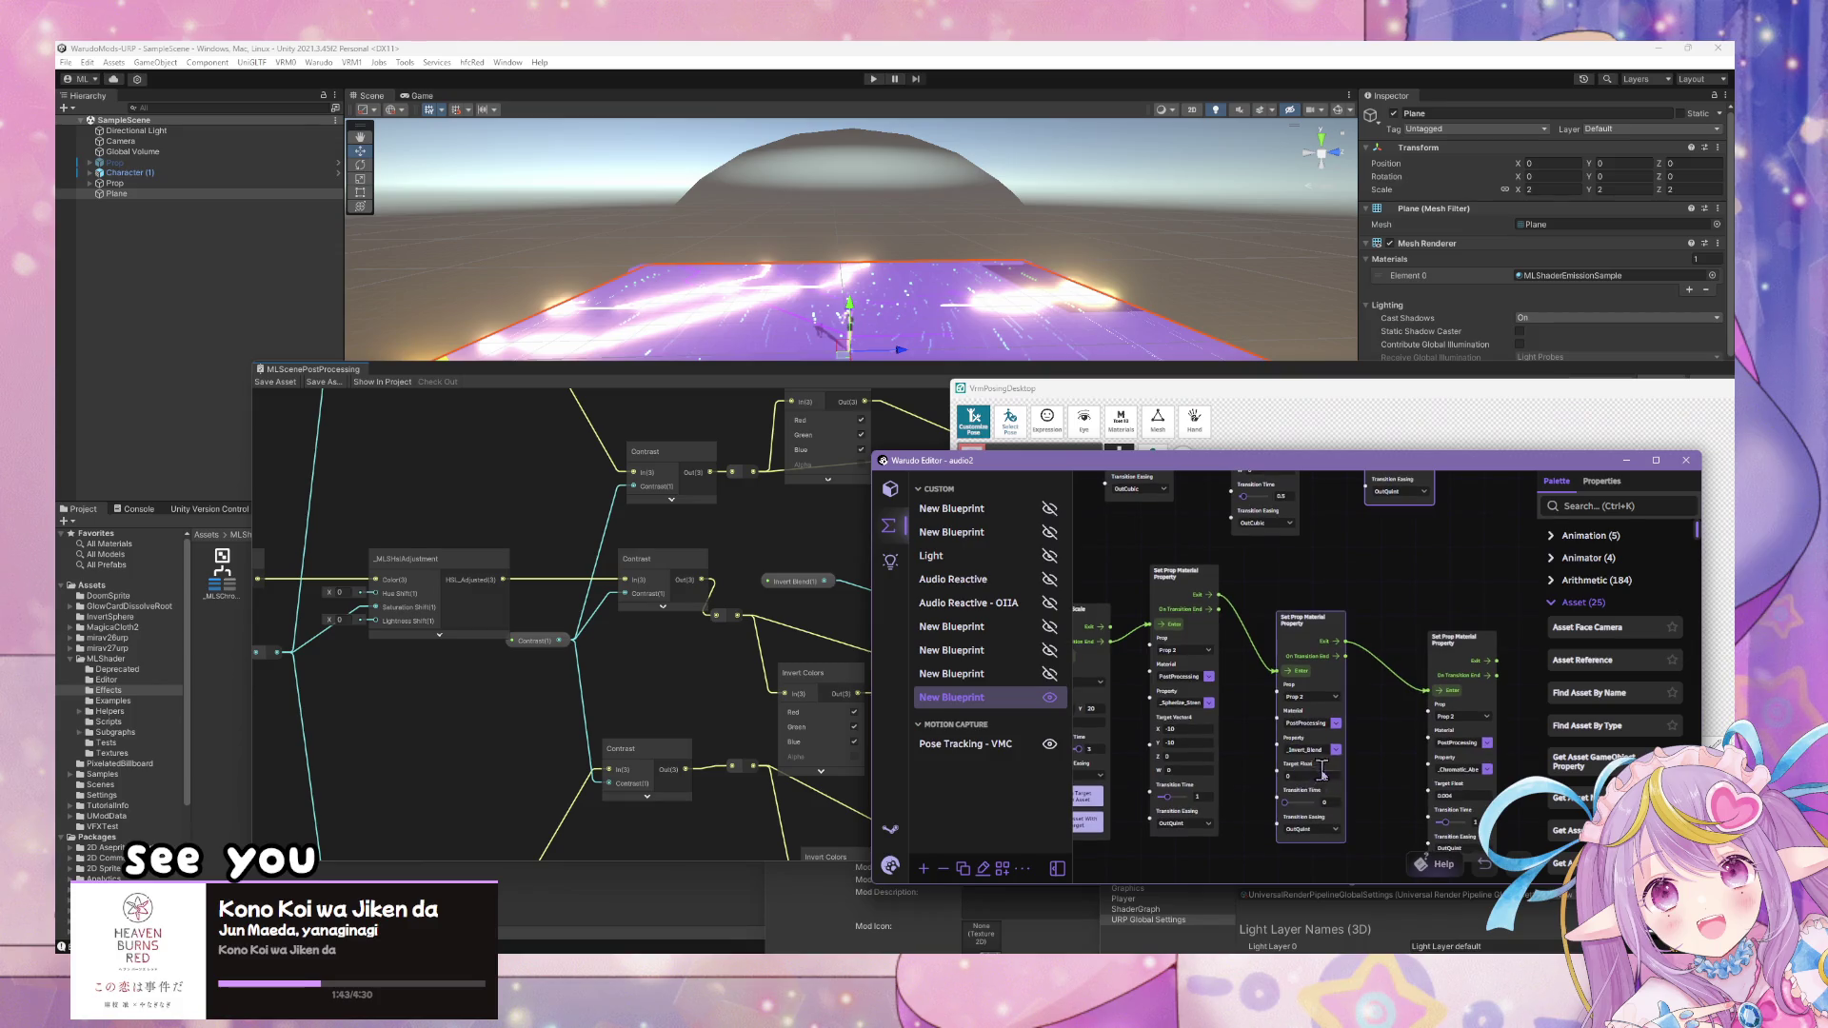
scroll(1326, 764, down, 2)
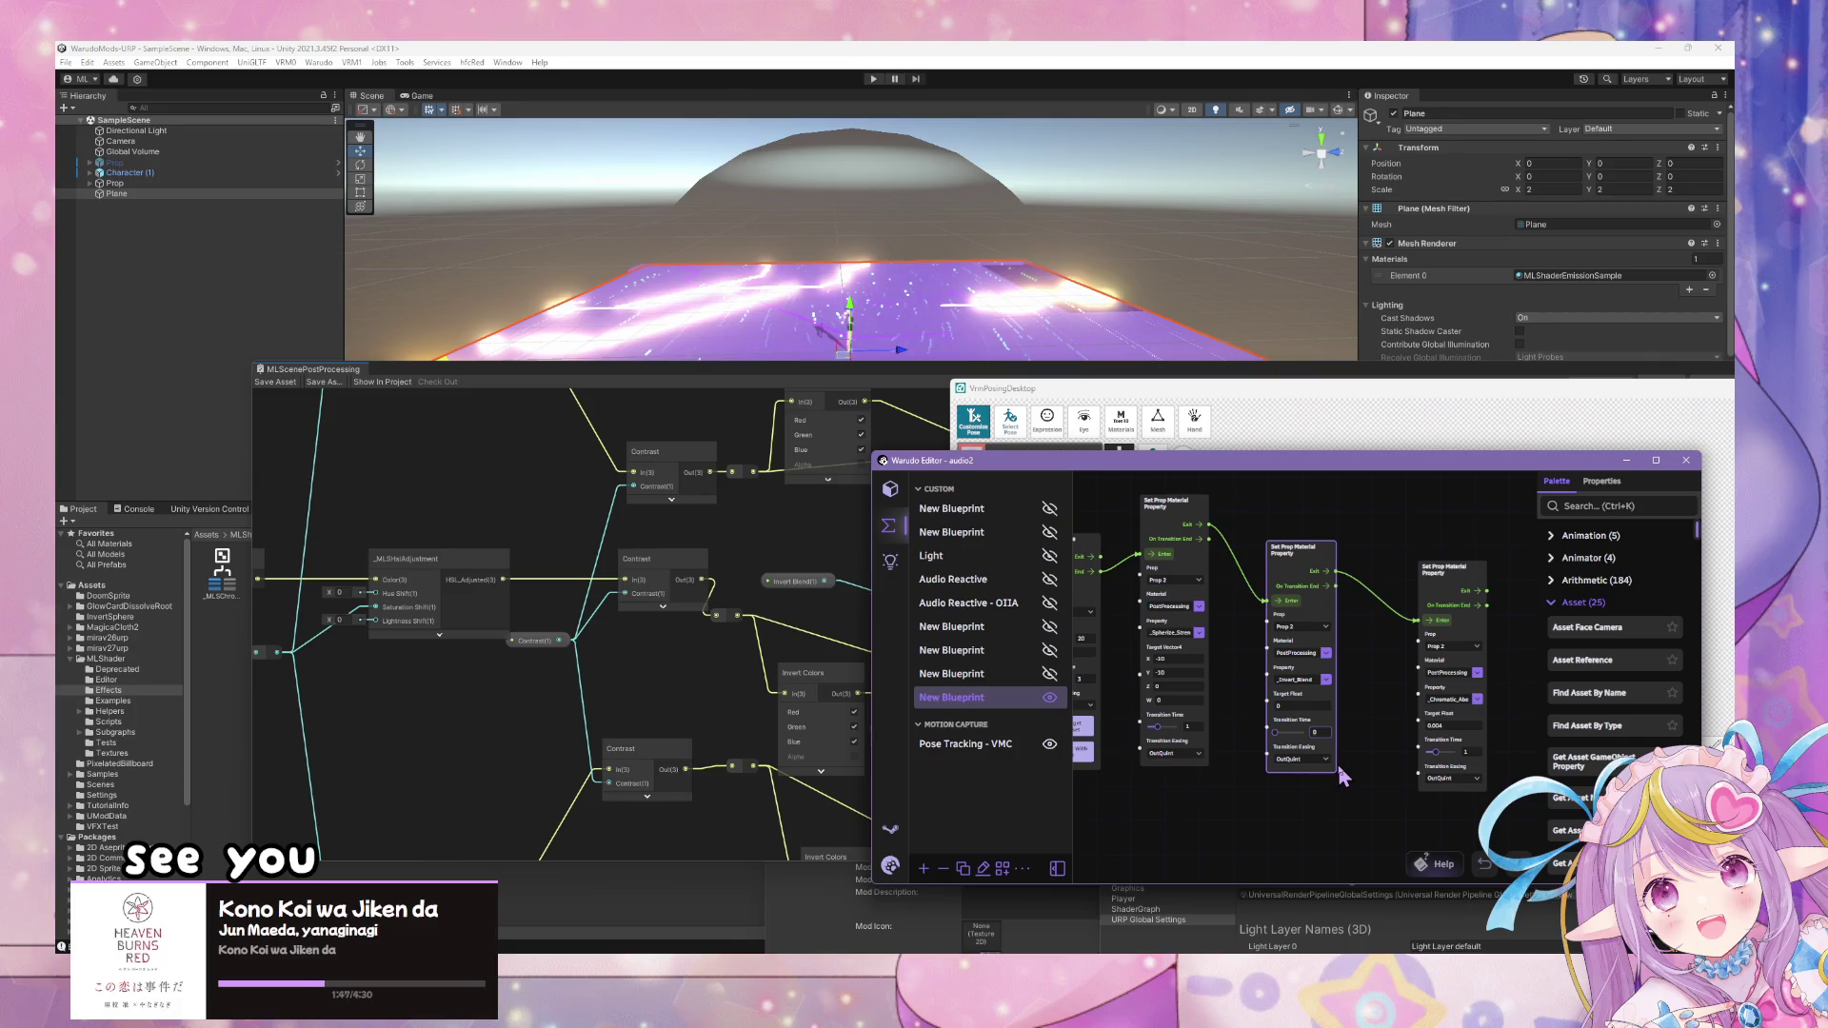
- Enter a Target Float of 1 and view the inverted render in Warudo Pro
key(shift+Tab)
text(1)
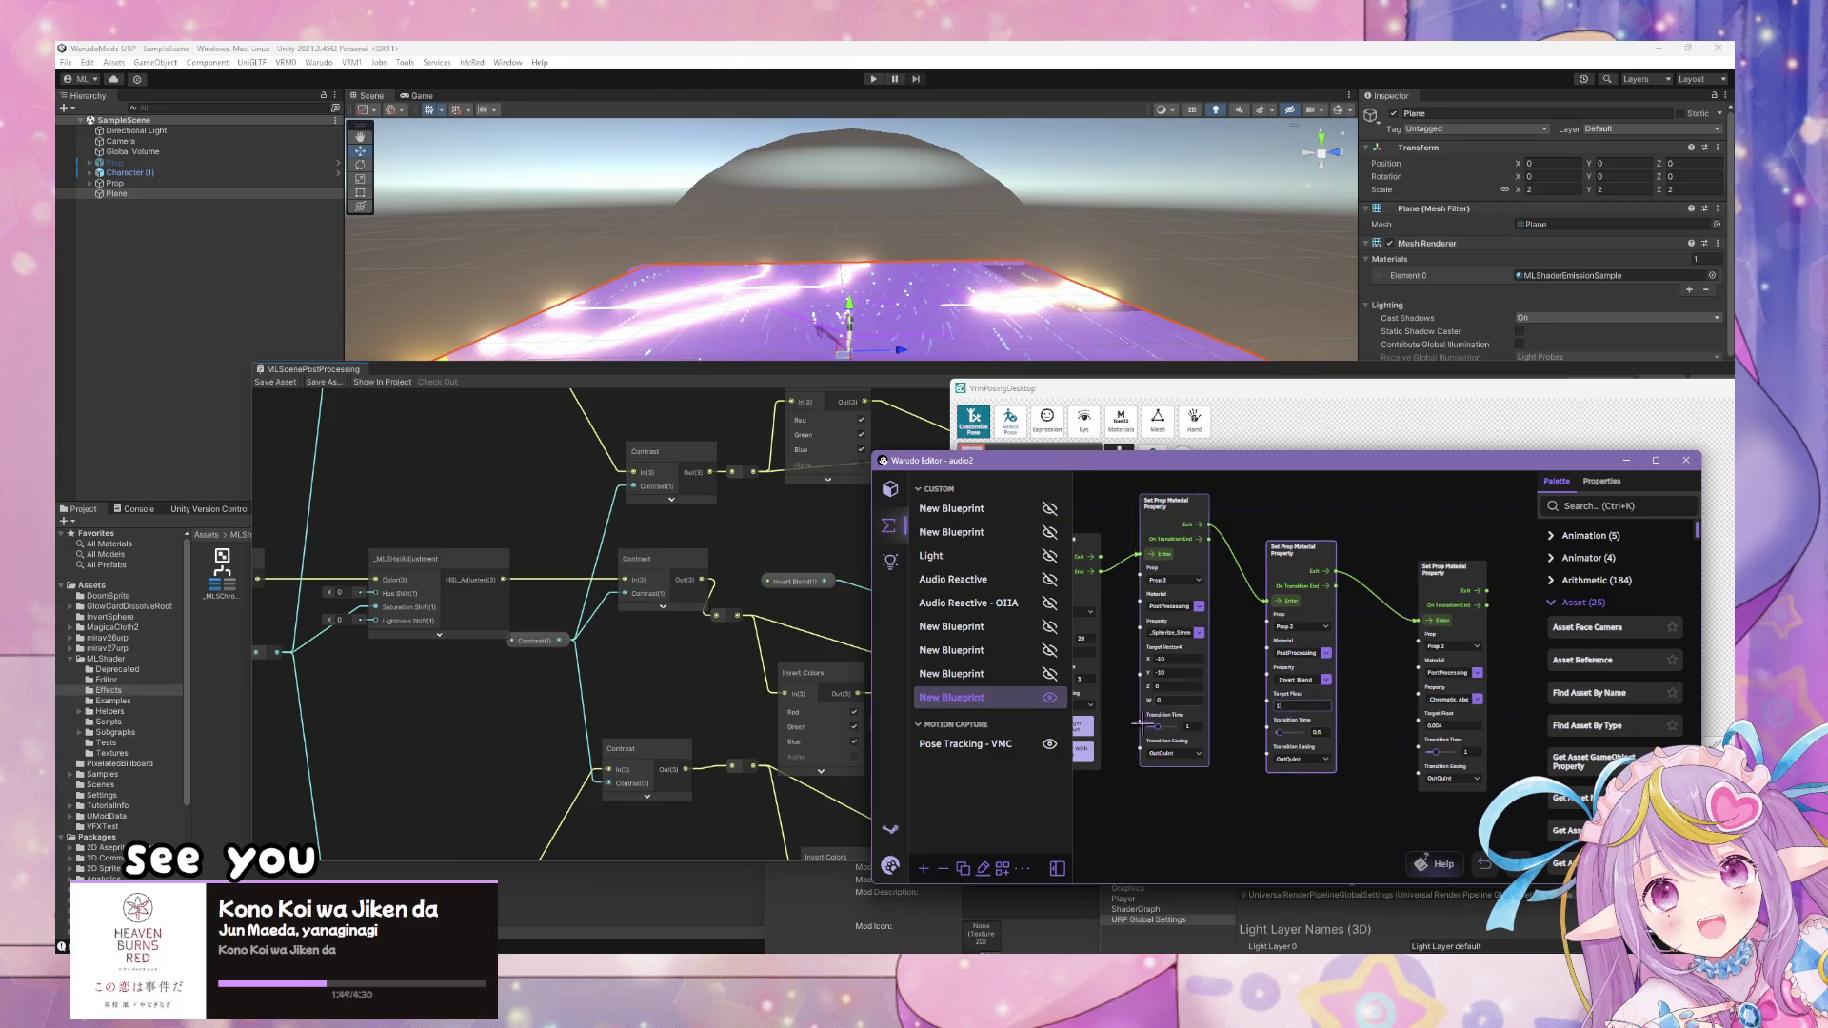
click(1242, 838)
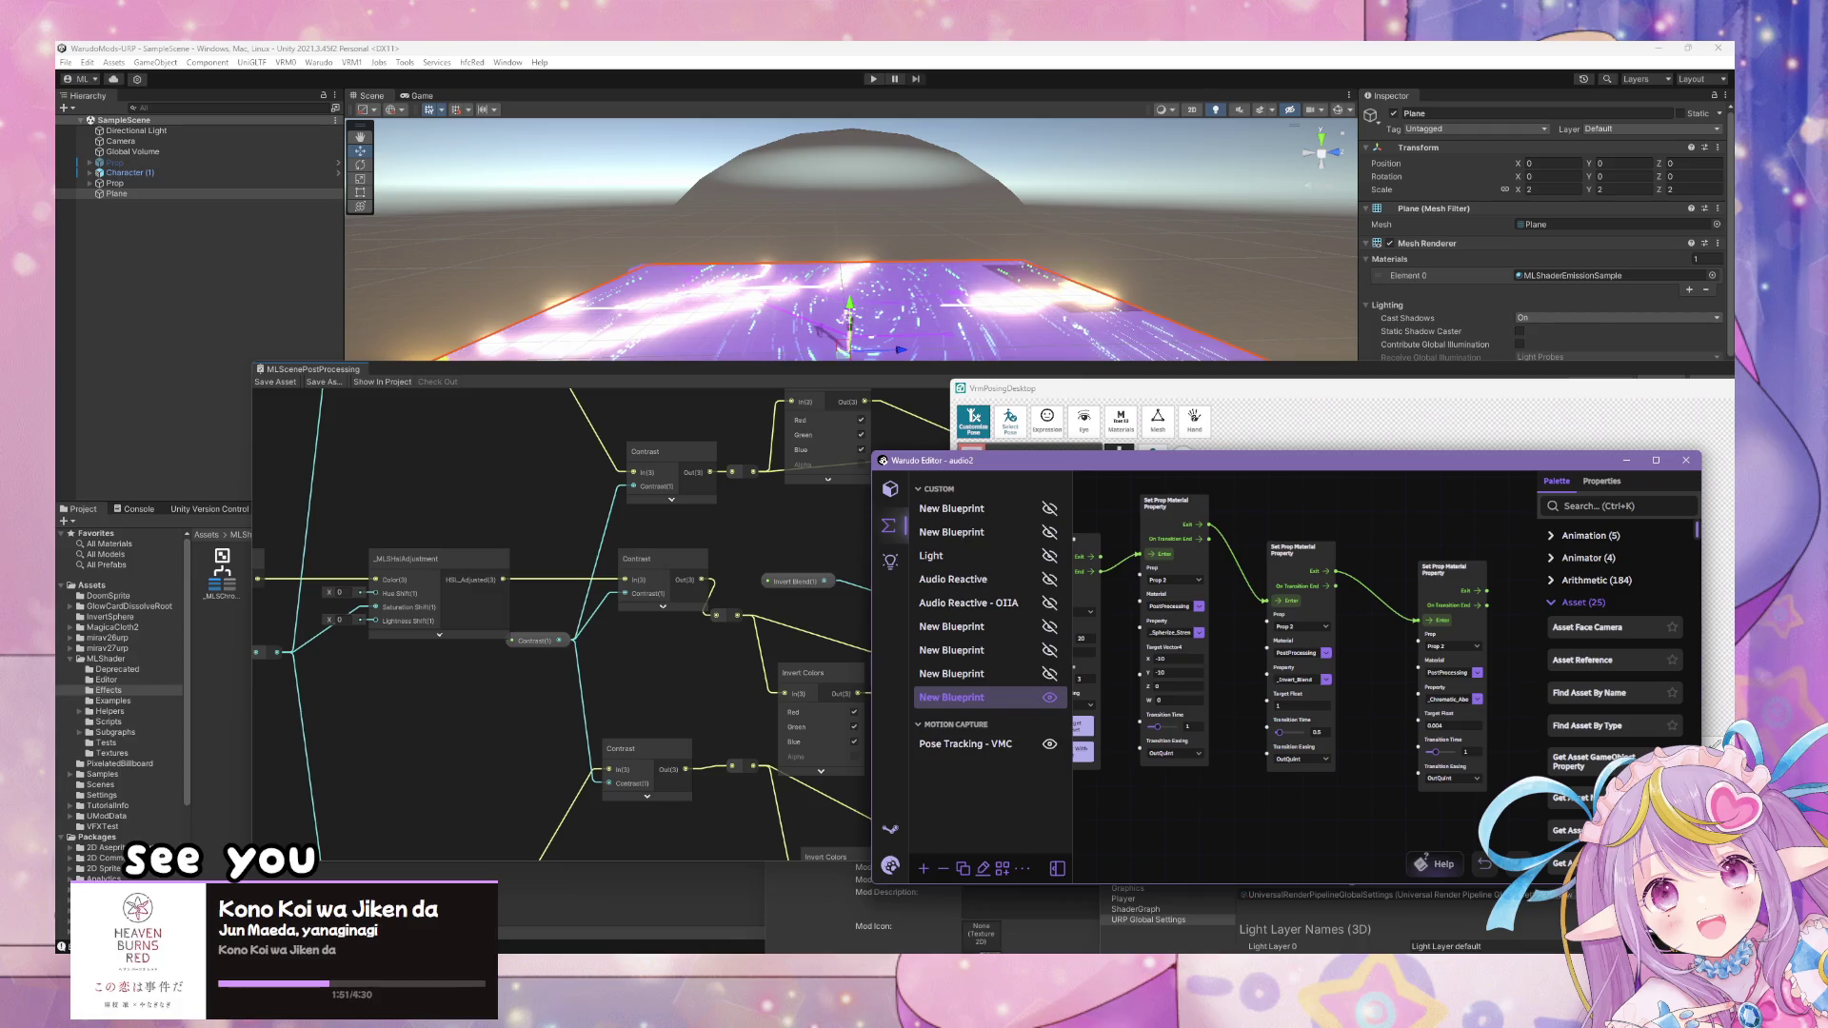
key(alt+Tab)
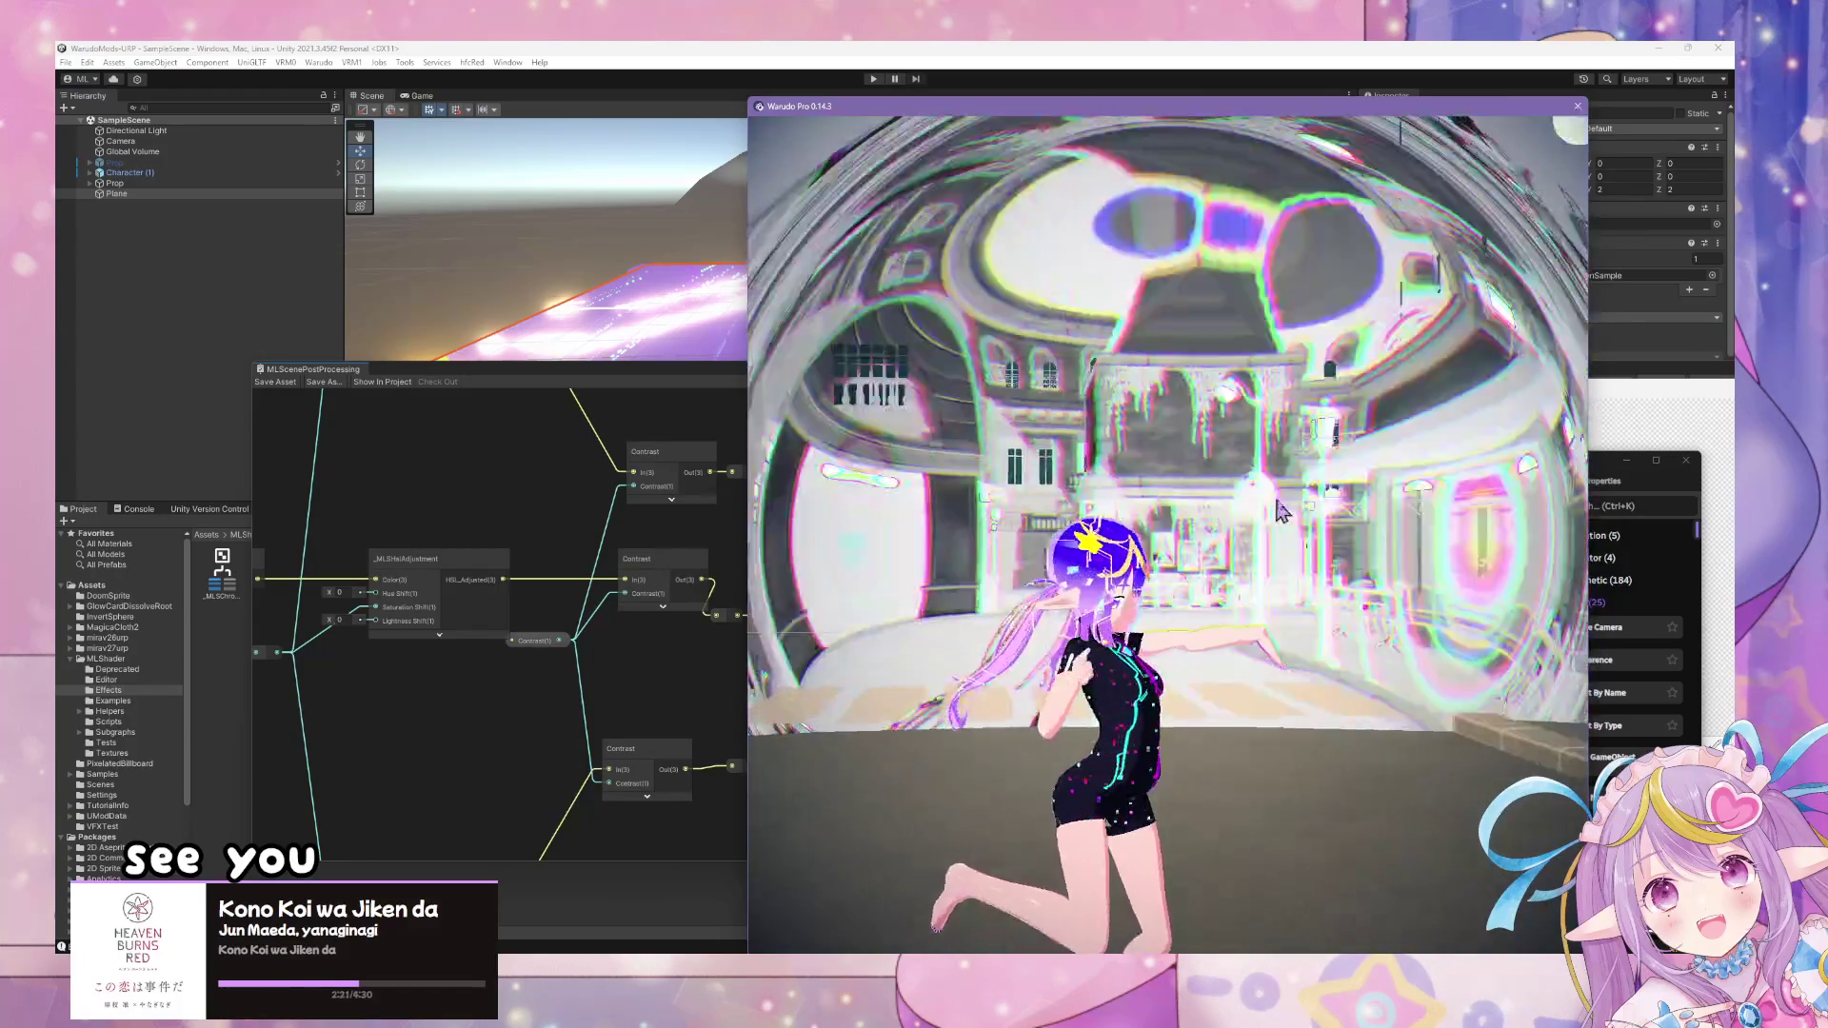
- Set the CA sphere material's Depth Test to Always in Unity
click(343, 50)
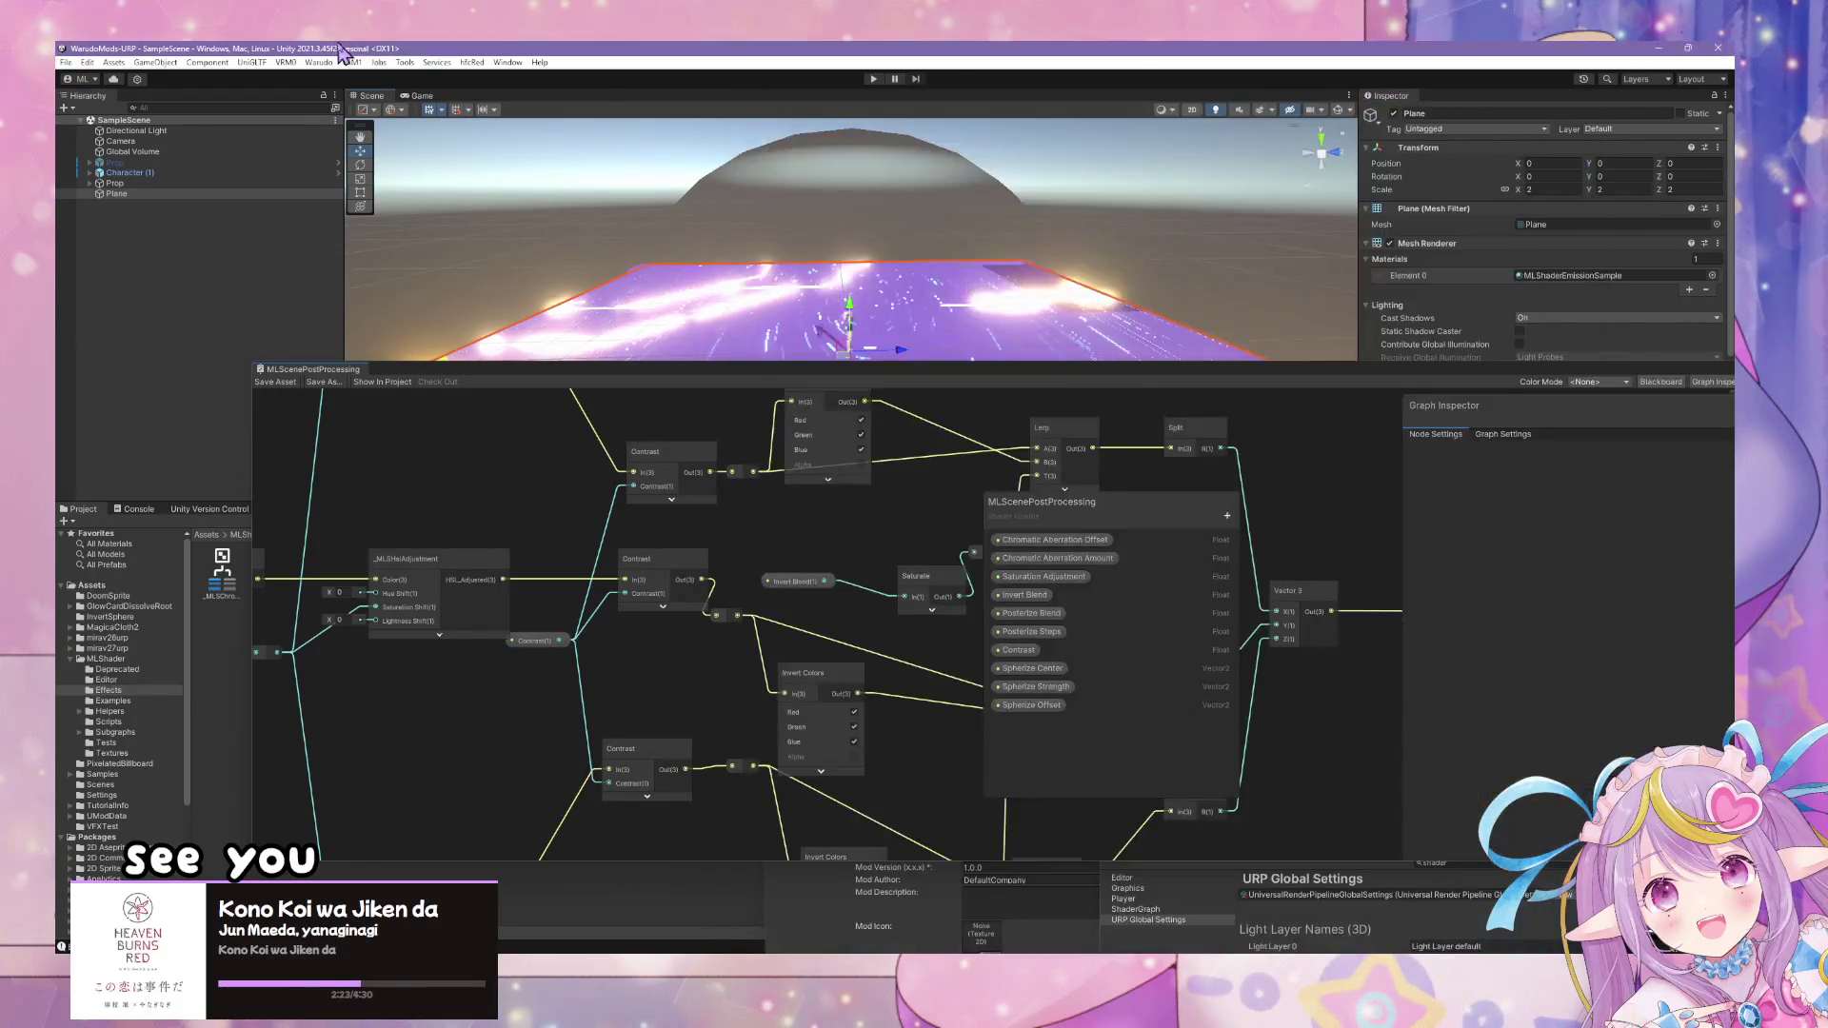
mouse_move(1038, 381)
mouse_down()
mouse_move(838, 528)
mouse_move(591, 323)
mouse_move(409, 324)
mouse_up()
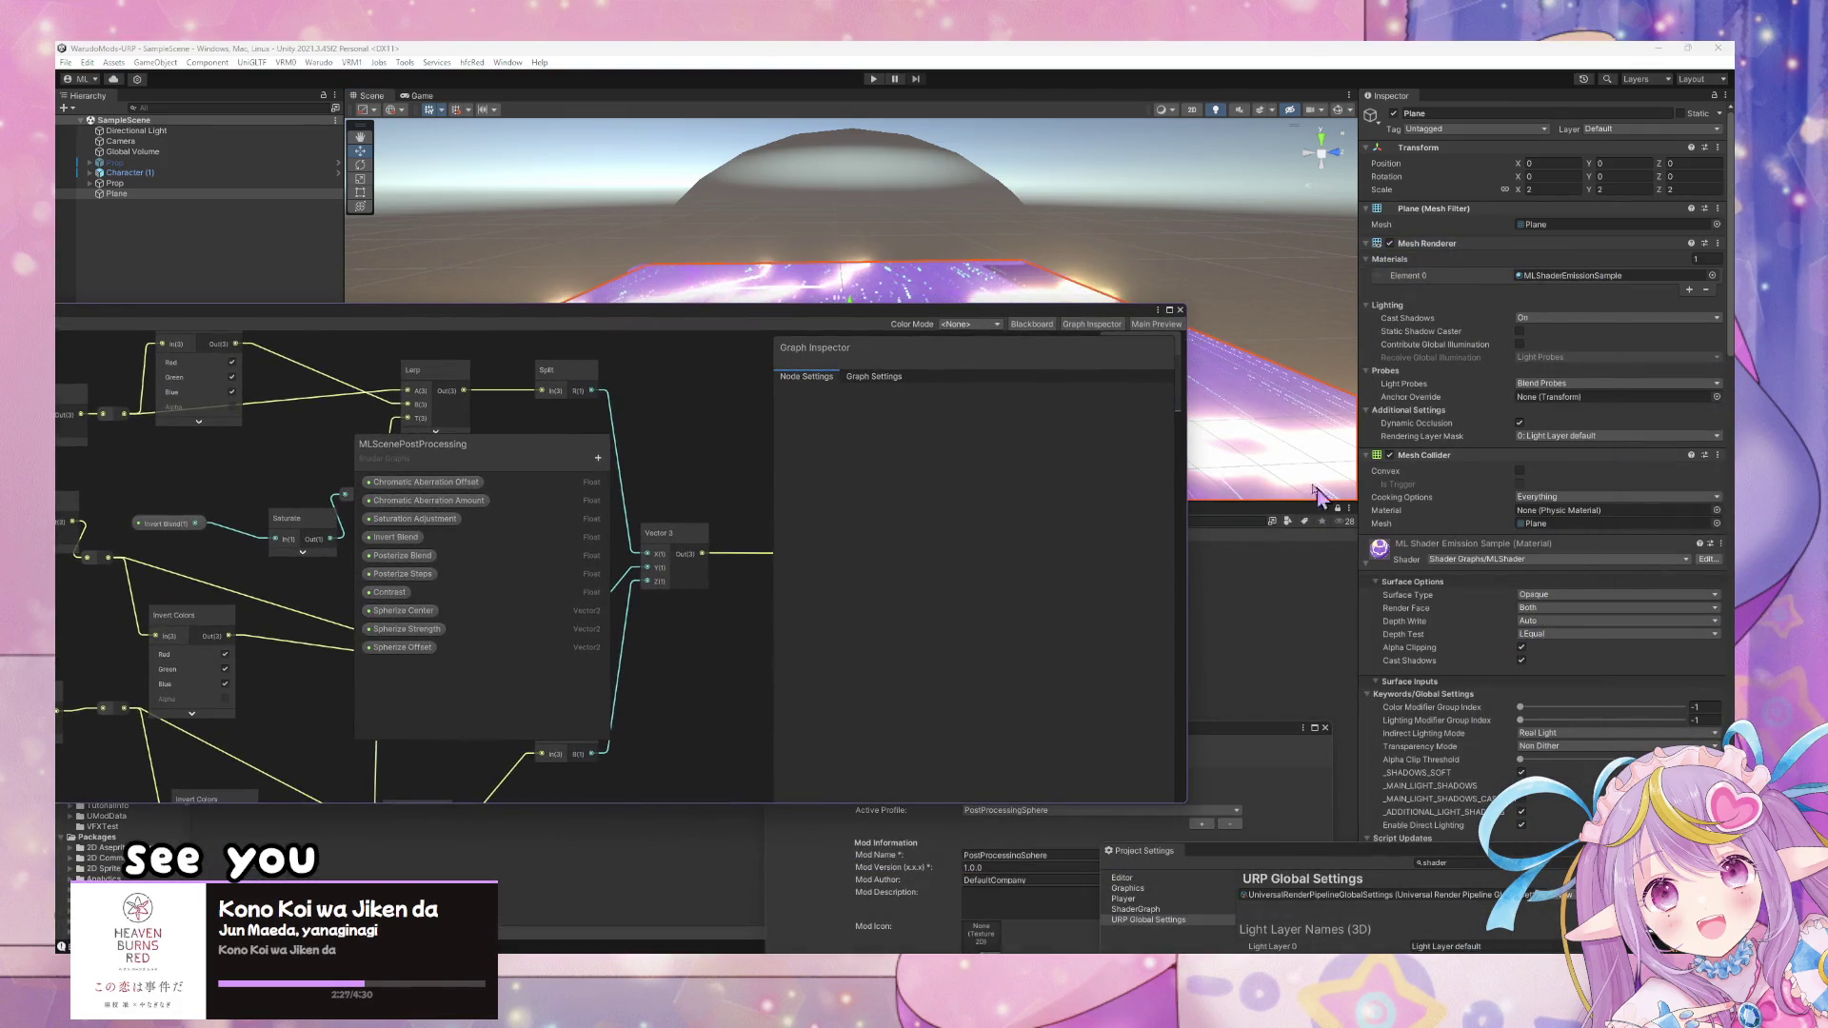
drag(1033, 303, 721, 420)
click(952, 333)
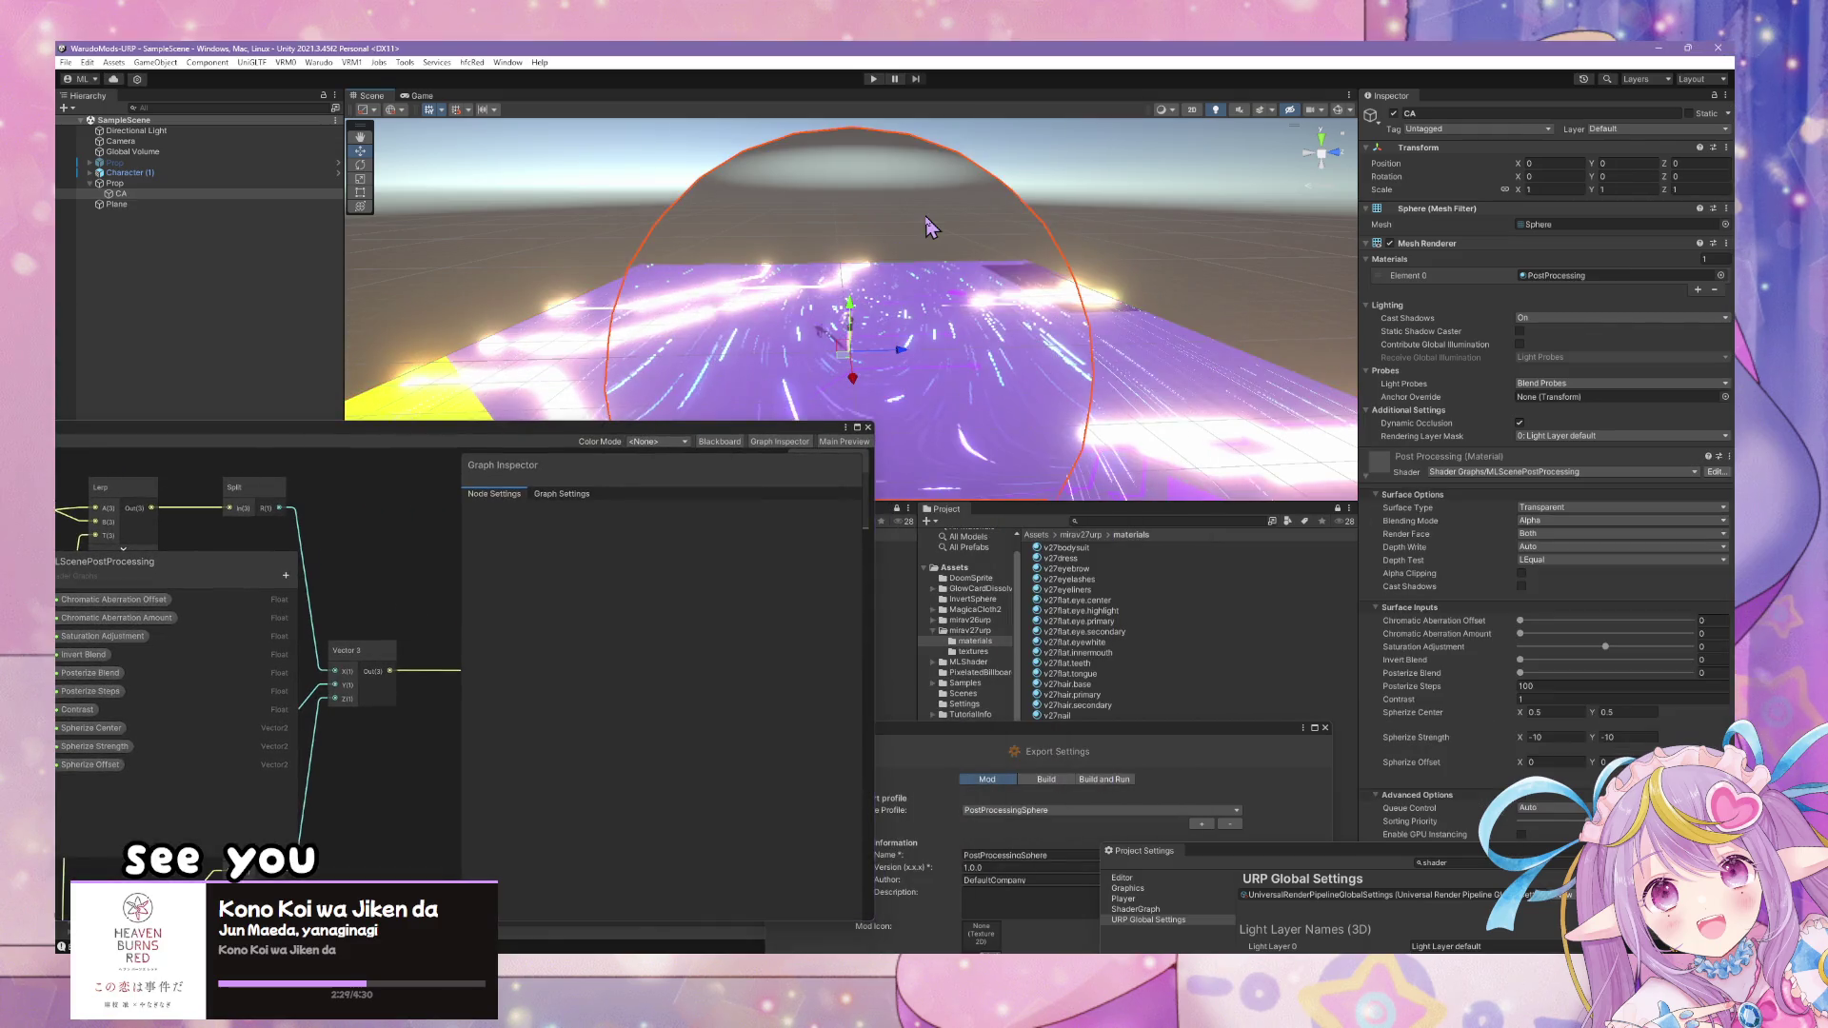
click(1566, 560)
click(1571, 691)
drag(857, 381, 848, 481)
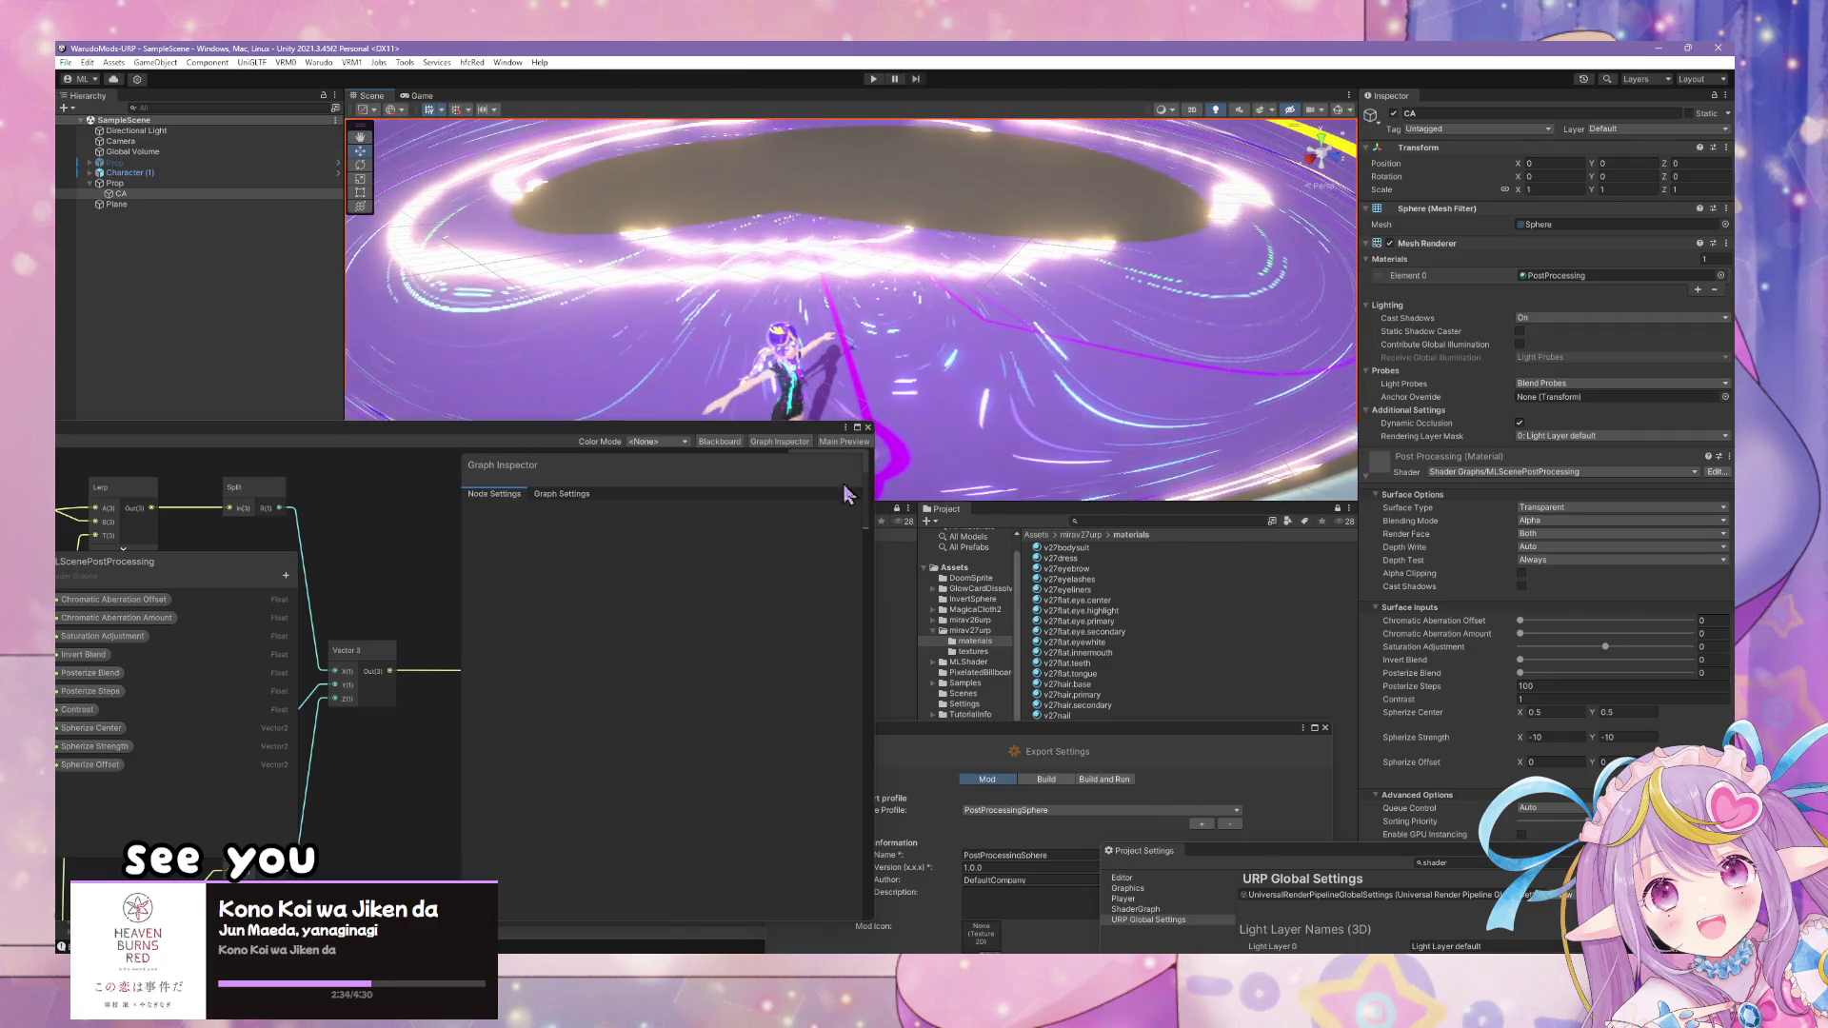
- Rebuild the Warudo mod, then open the Character's Animation settings in Warudo
click(324, 63)
click(344, 147)
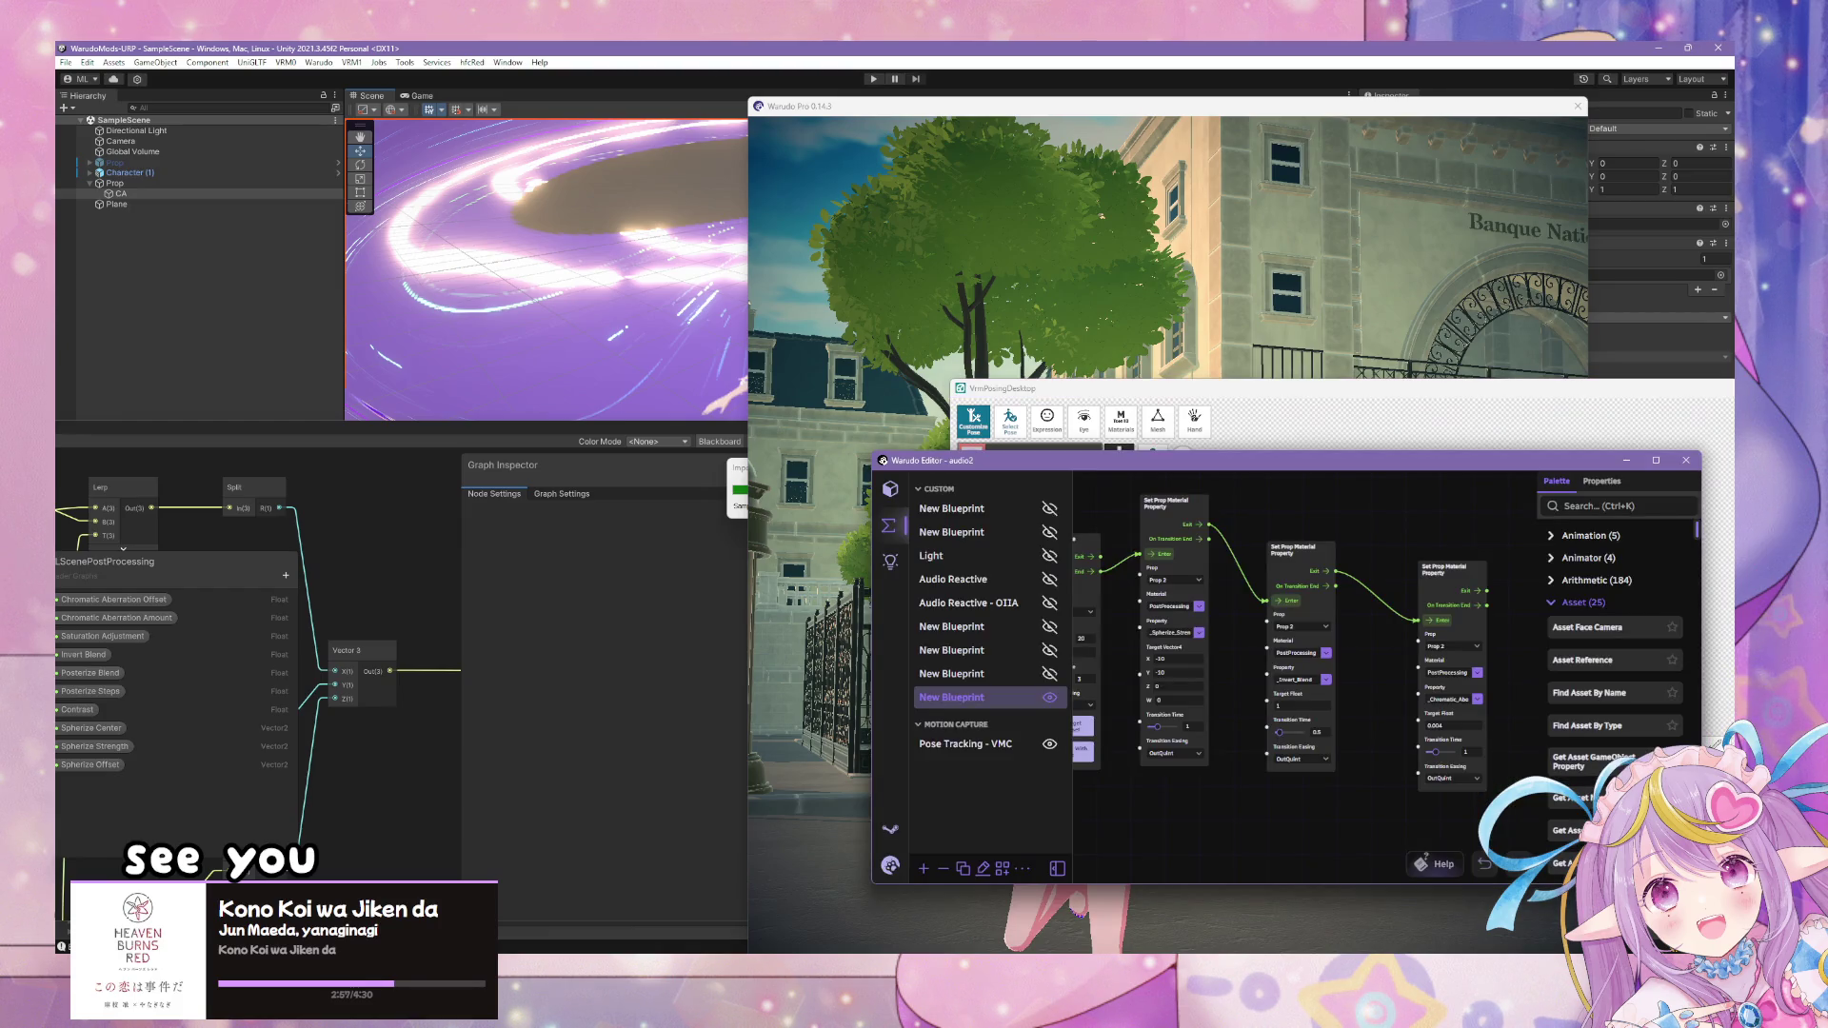
click(890, 489)
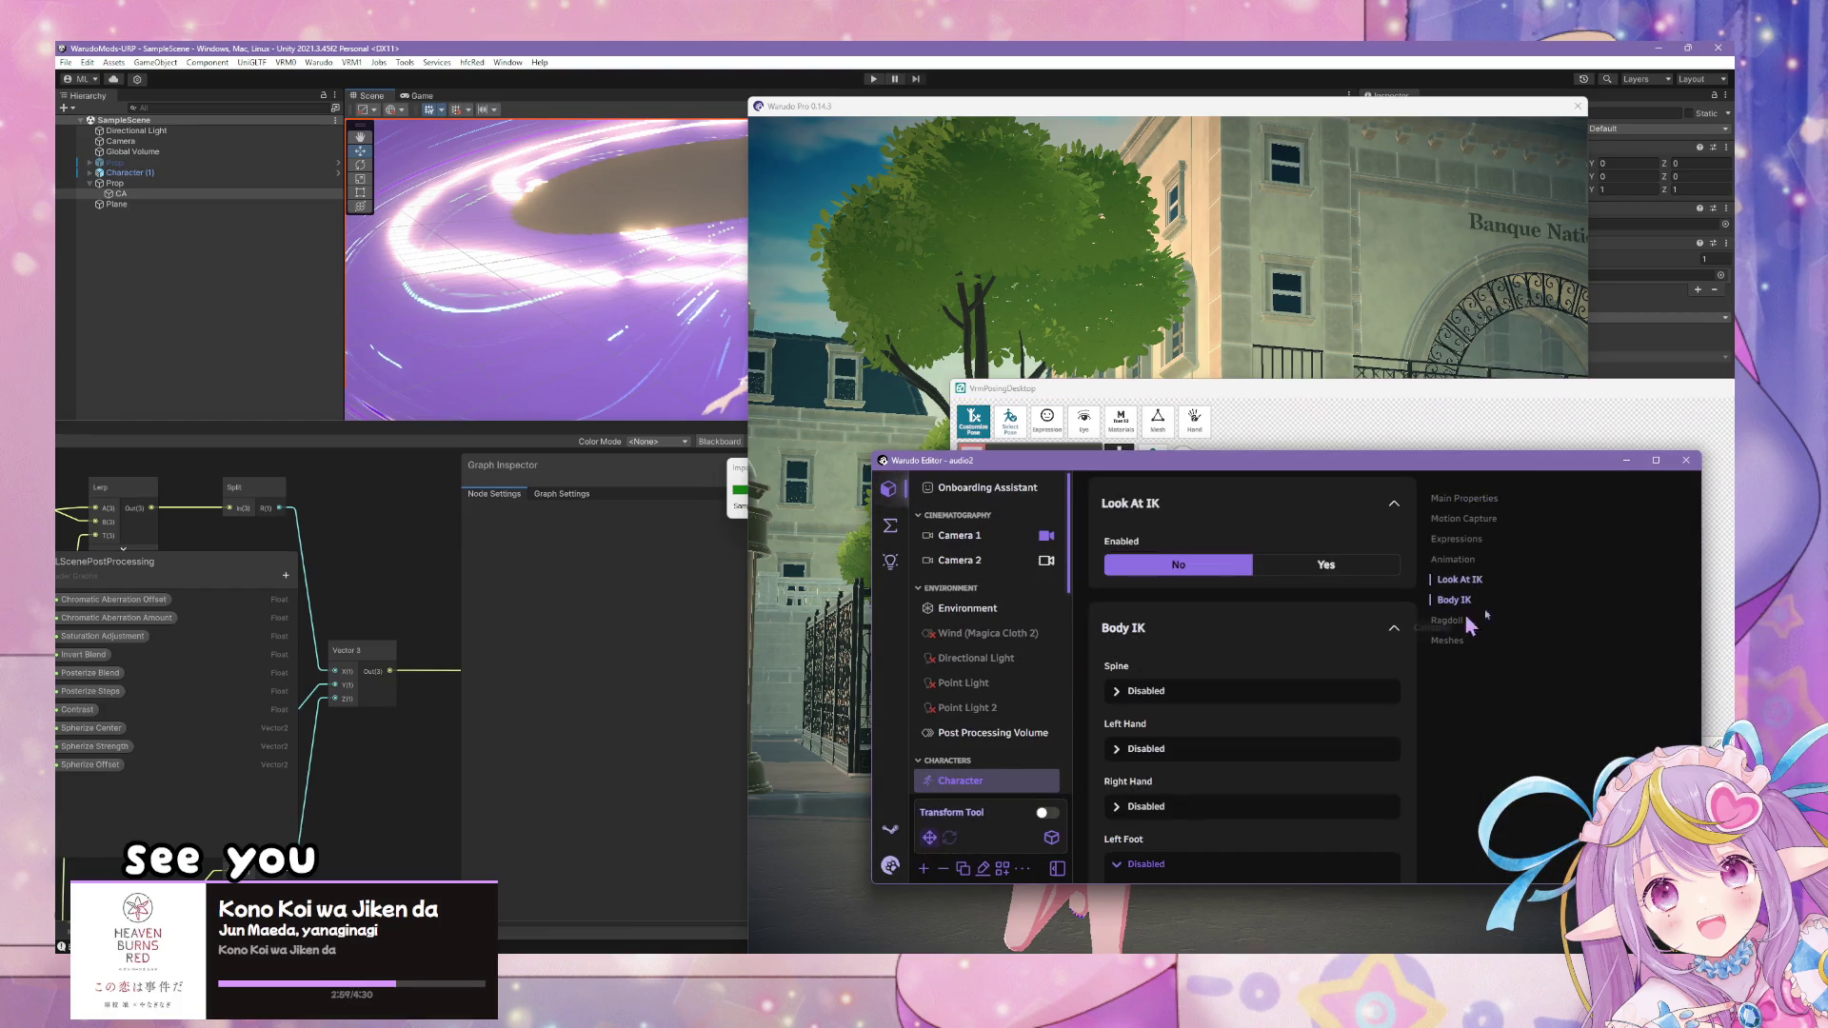
click(1456, 560)
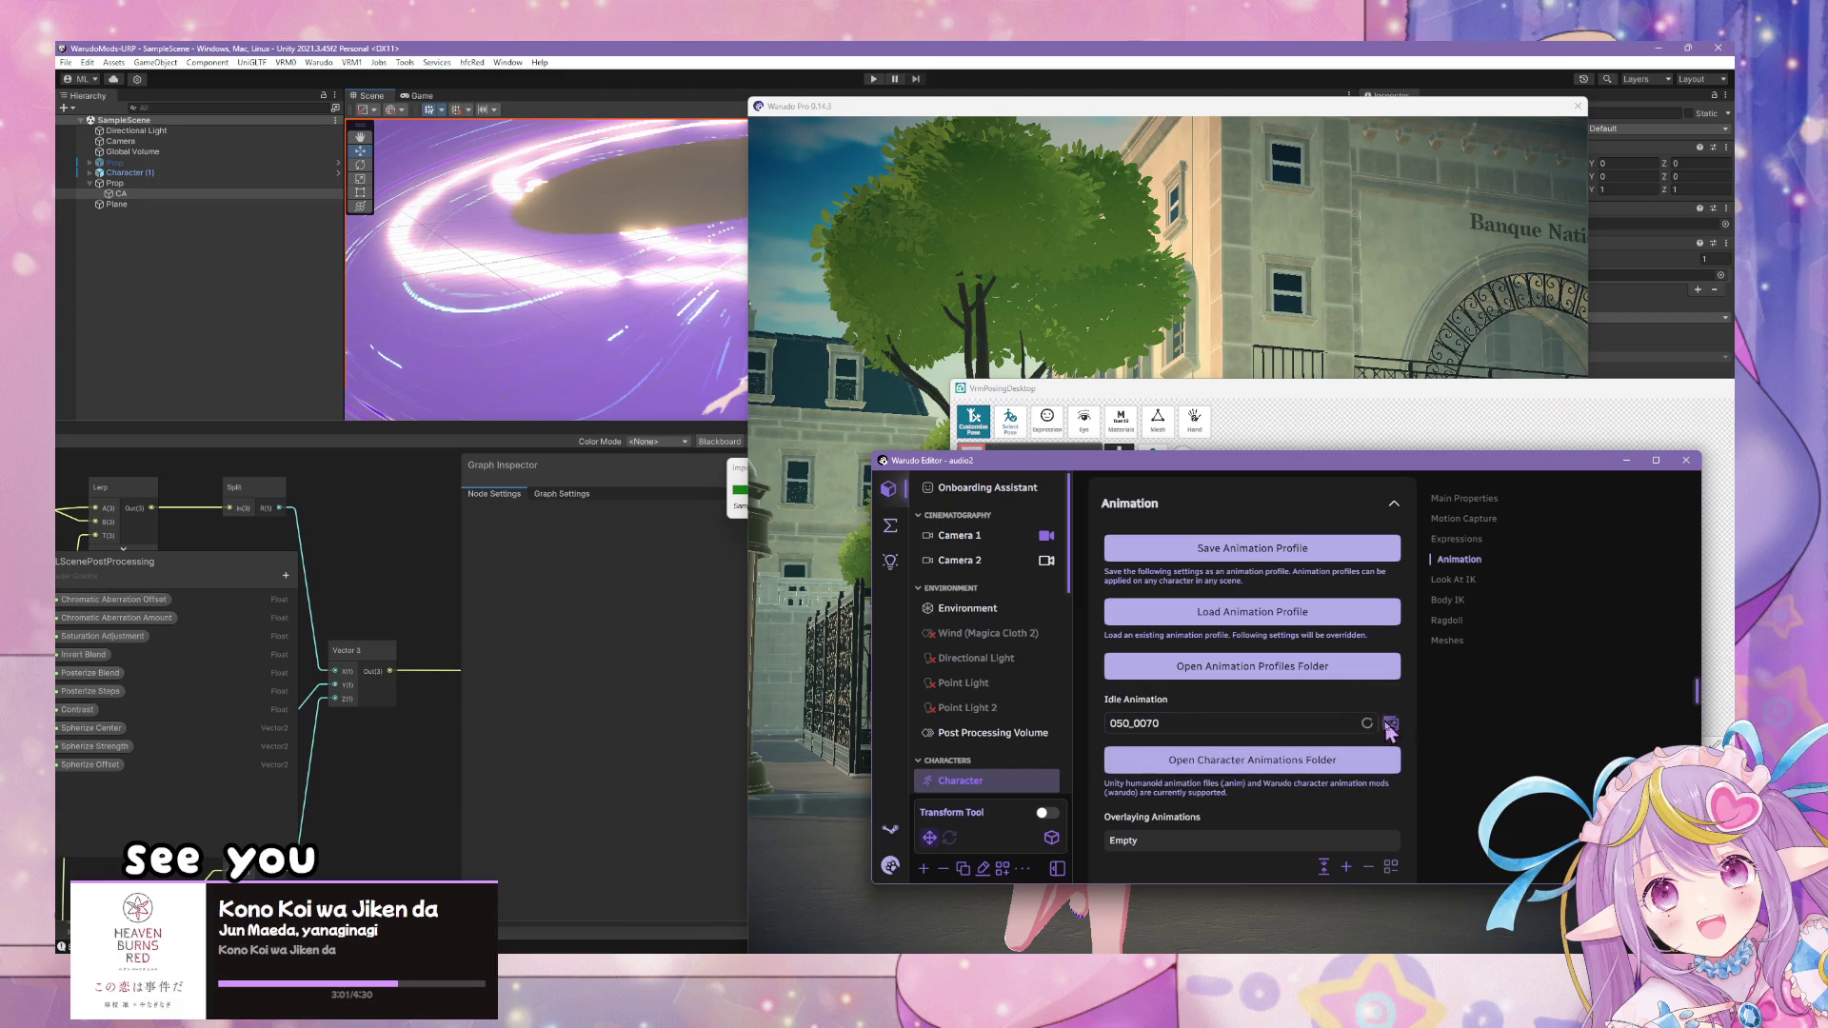
- Search 'mida' and set the character's idle animation to 050_0200, then view it live
click(1391, 724)
scroll(1484, 572, down, 1)
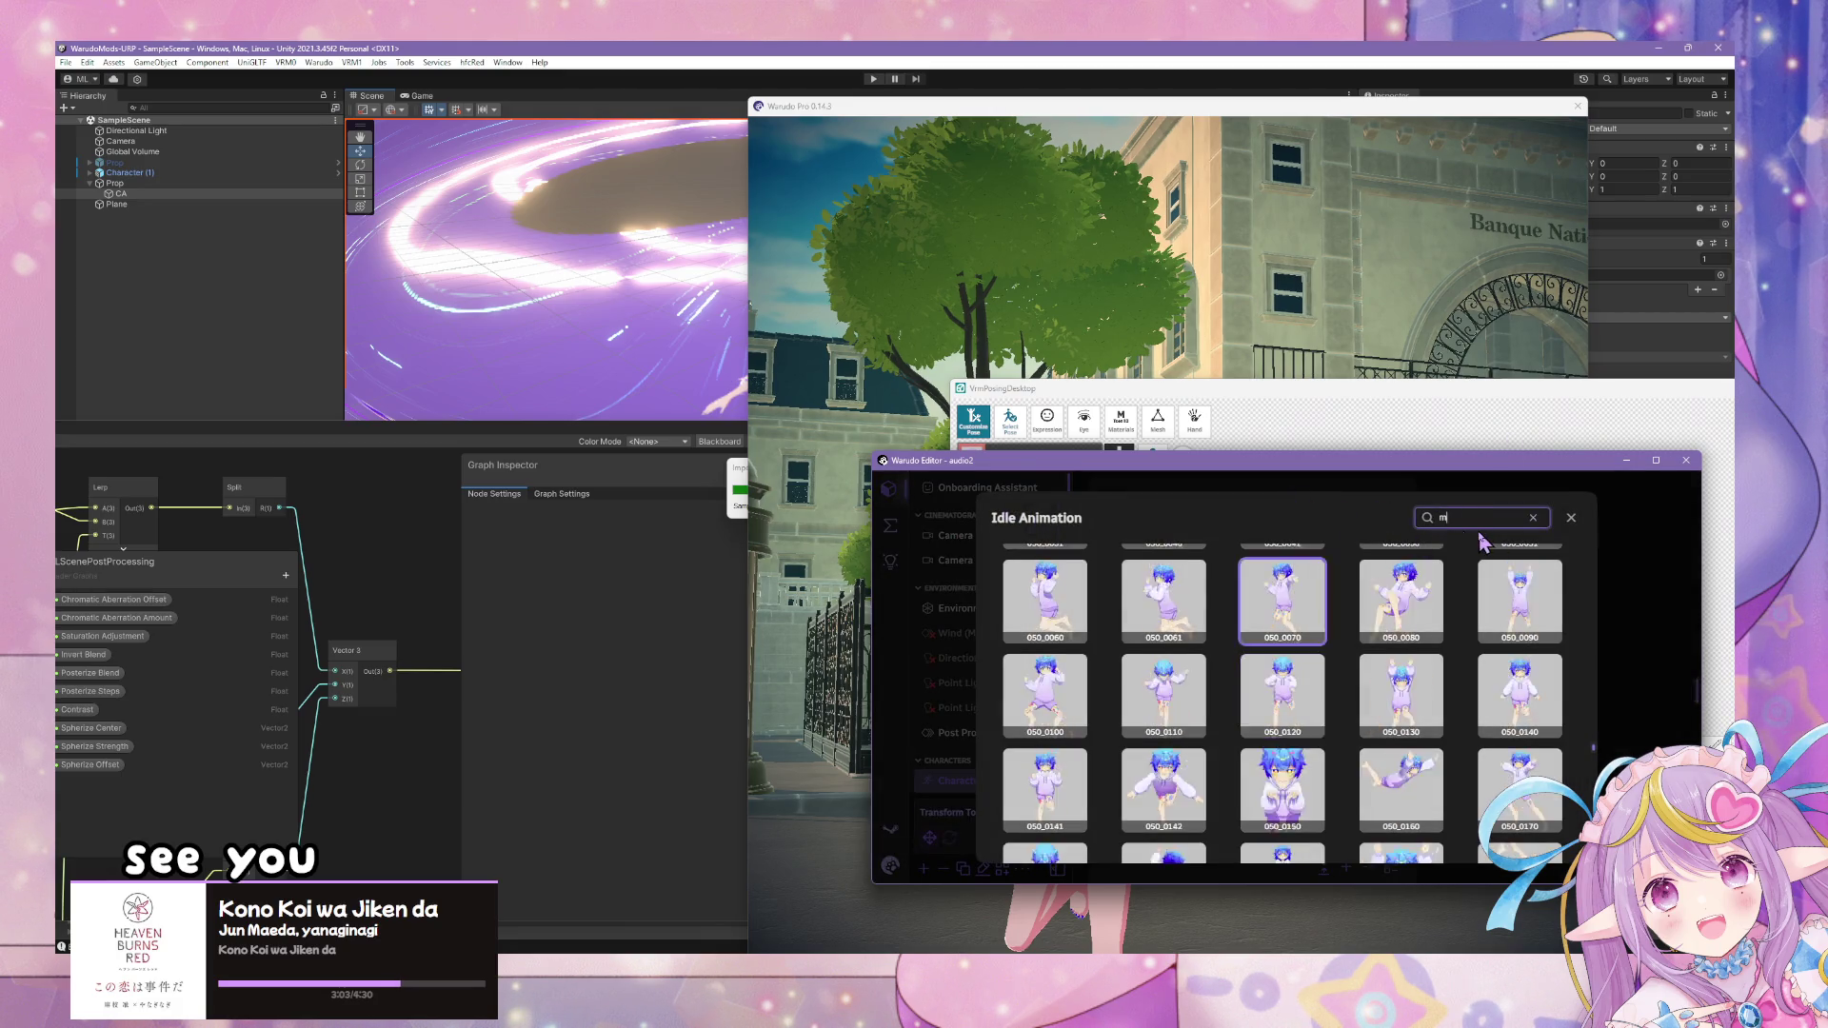
text(midair)
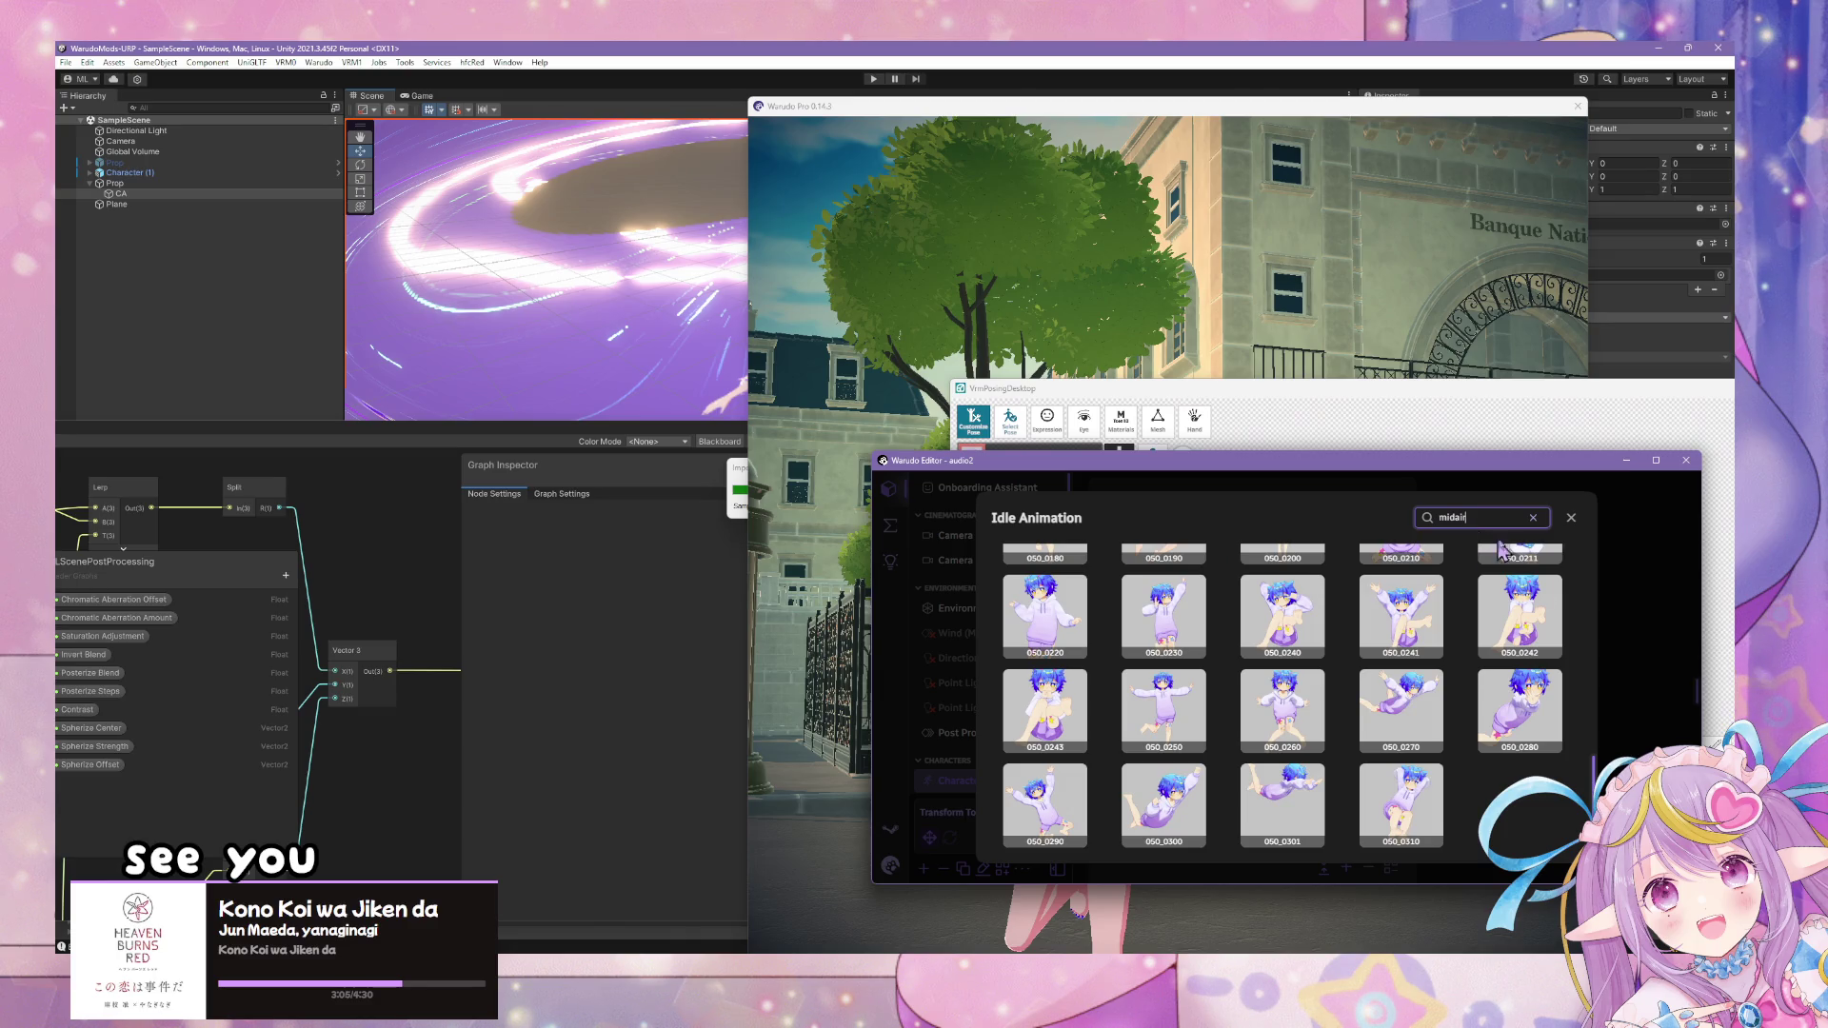
scroll(1357, 724, up, 5)
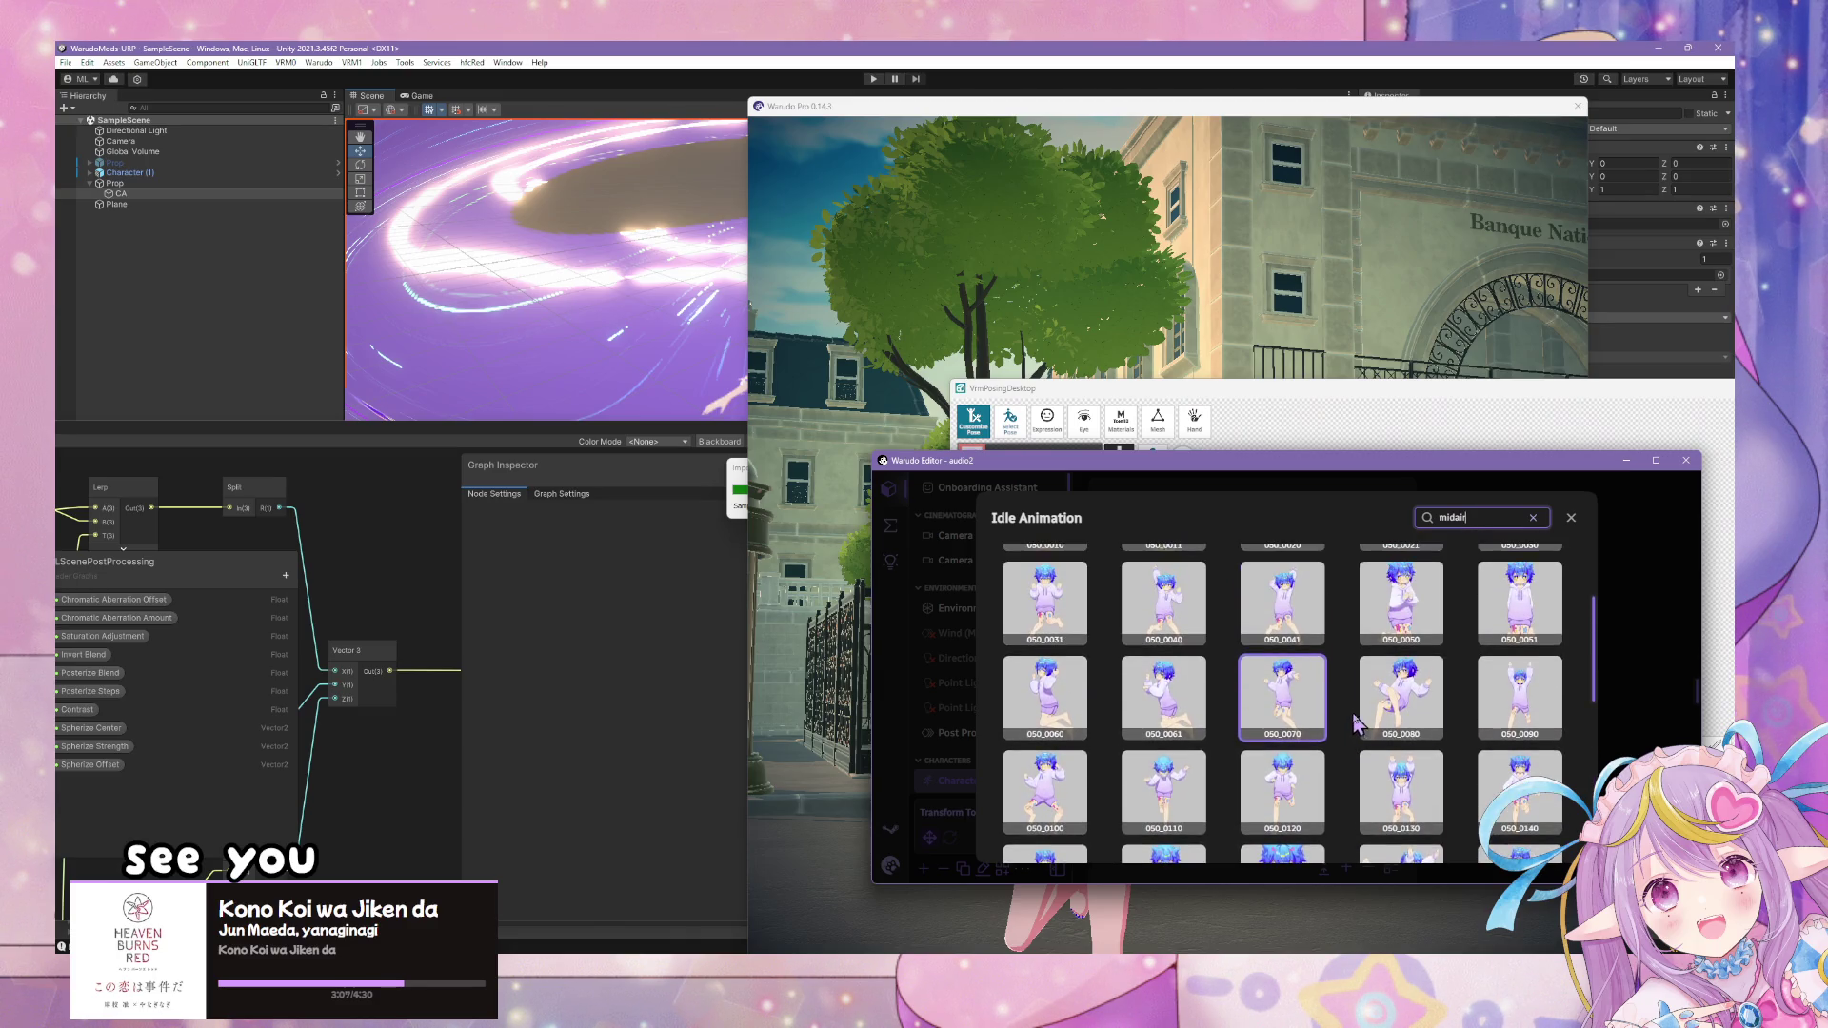
scroll(1318, 724, up, 2)
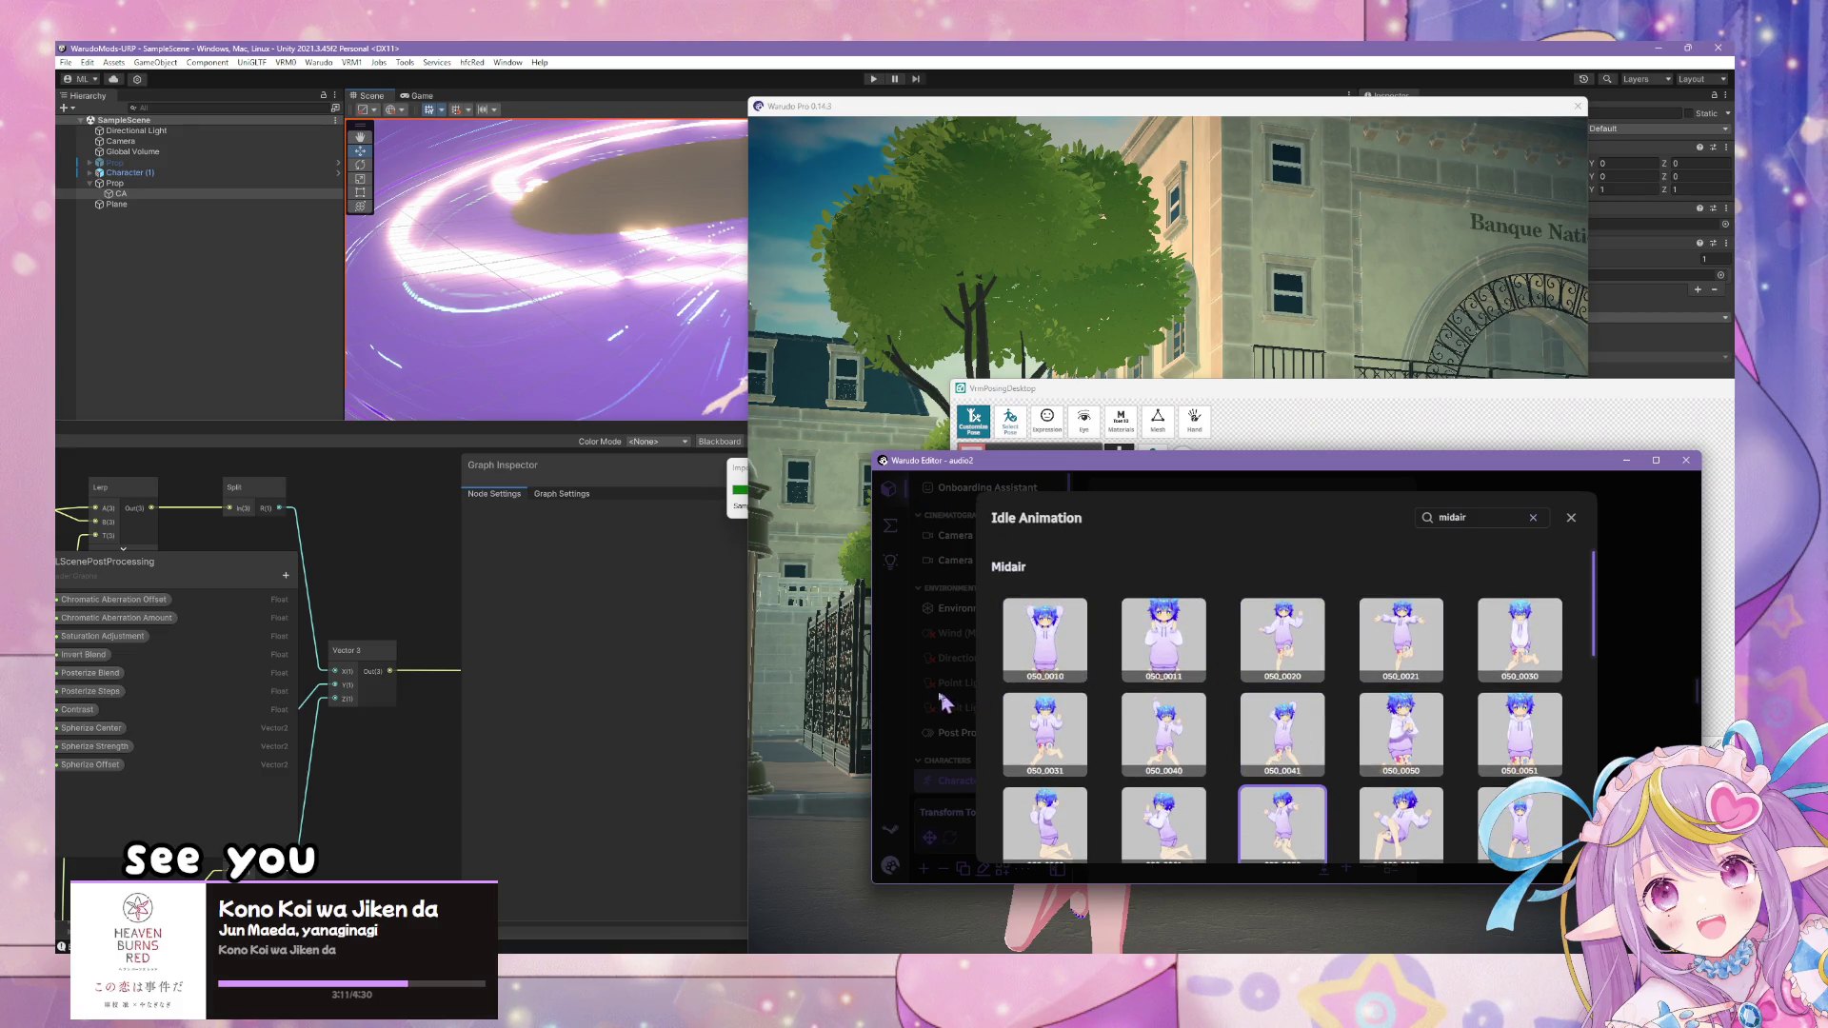
scroll(1479, 727, down, 2)
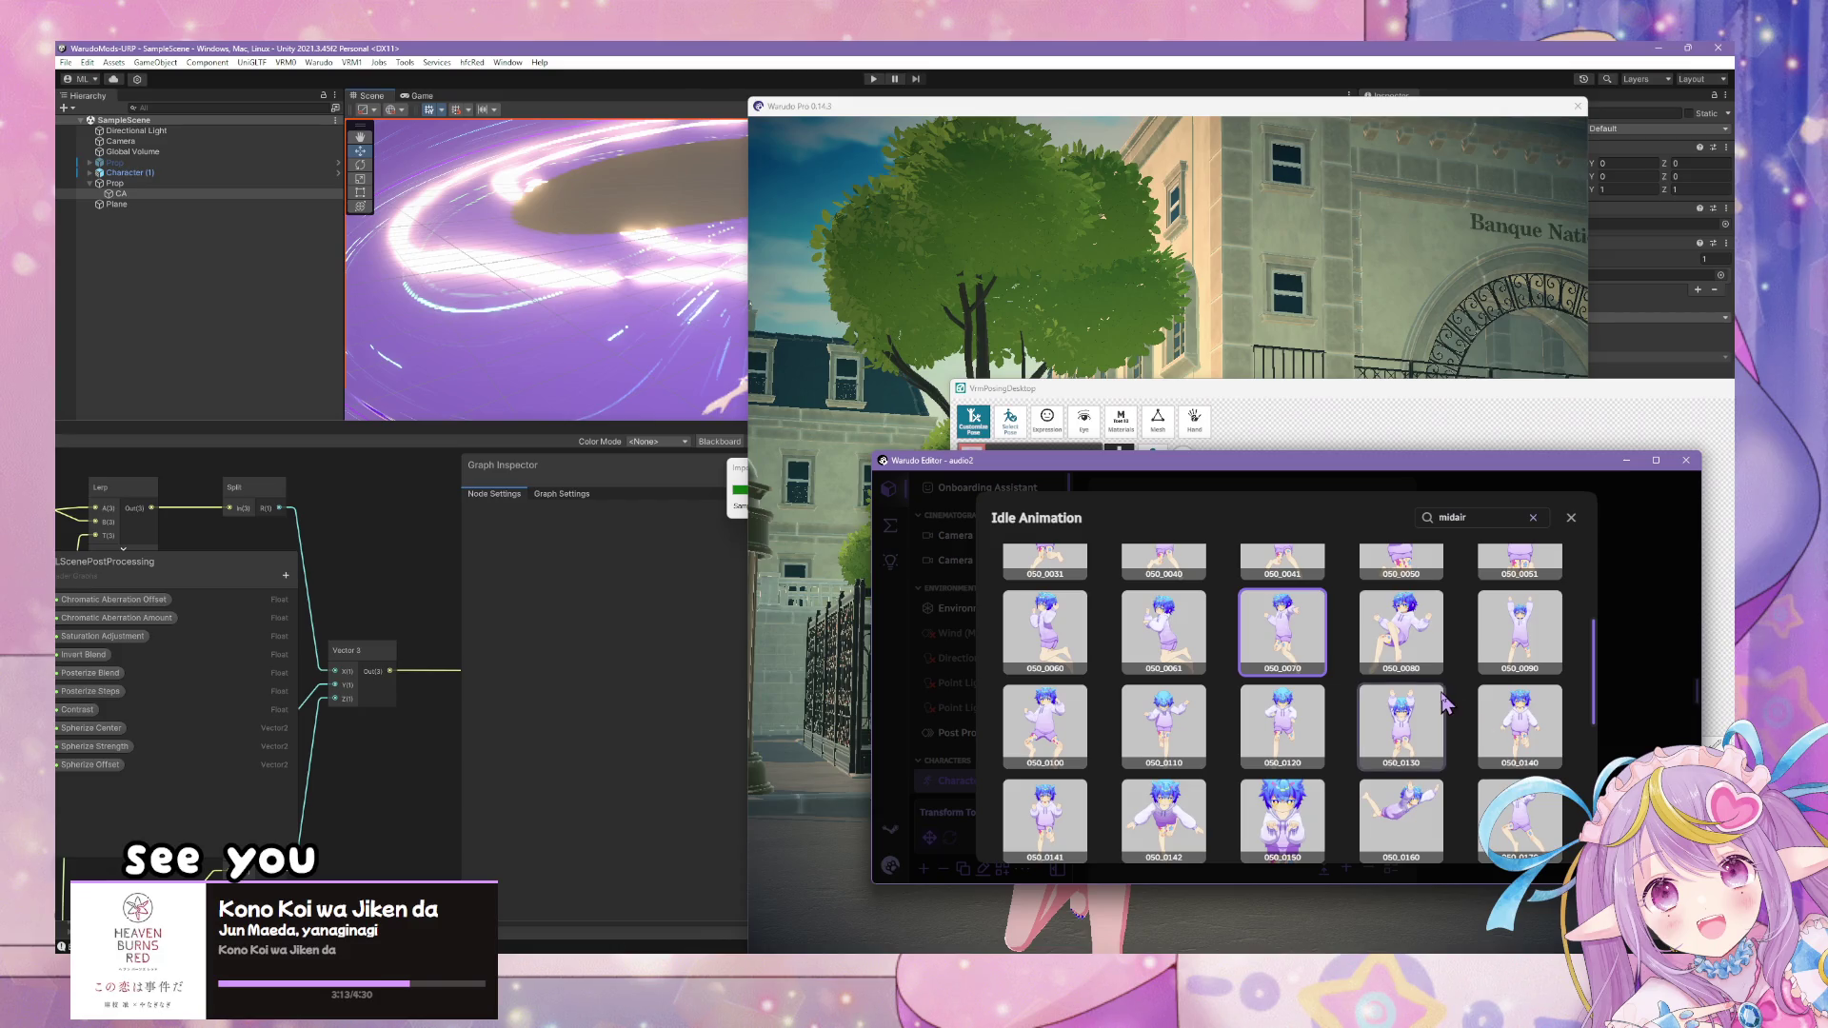
scroll(1437, 714, down, 1)
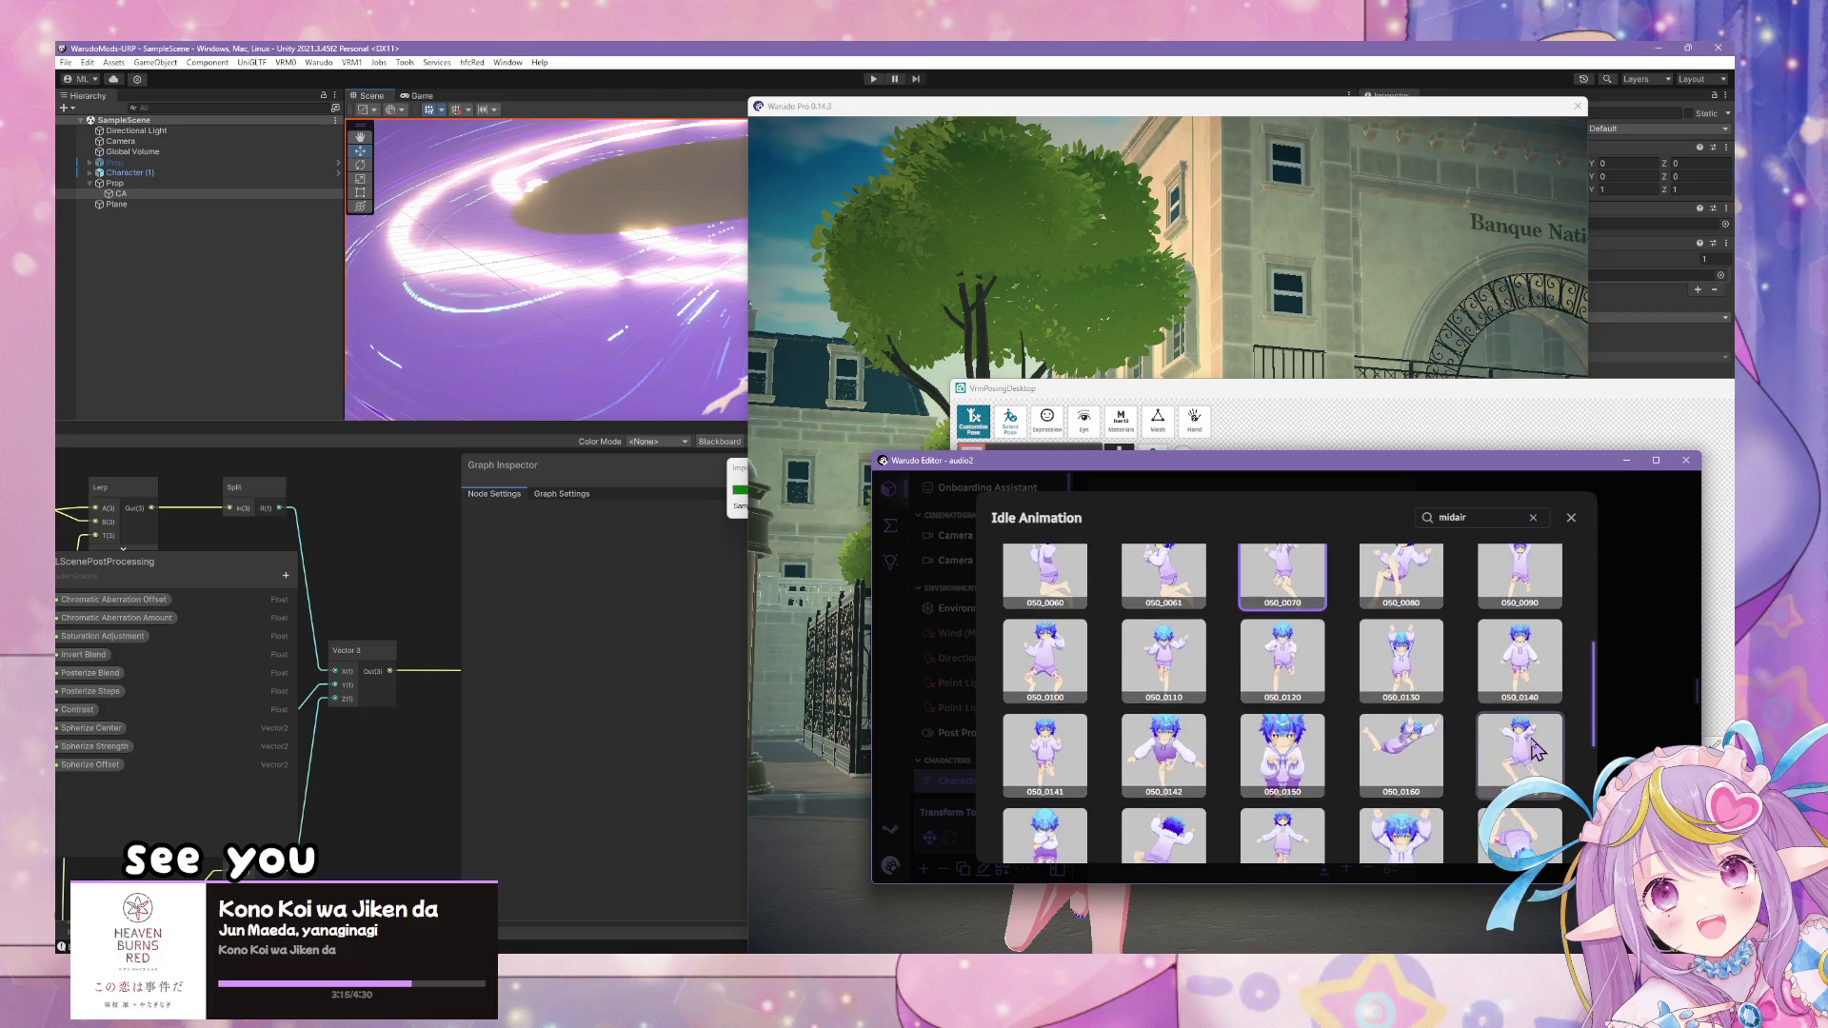
scroll(1100, 776, down, 2)
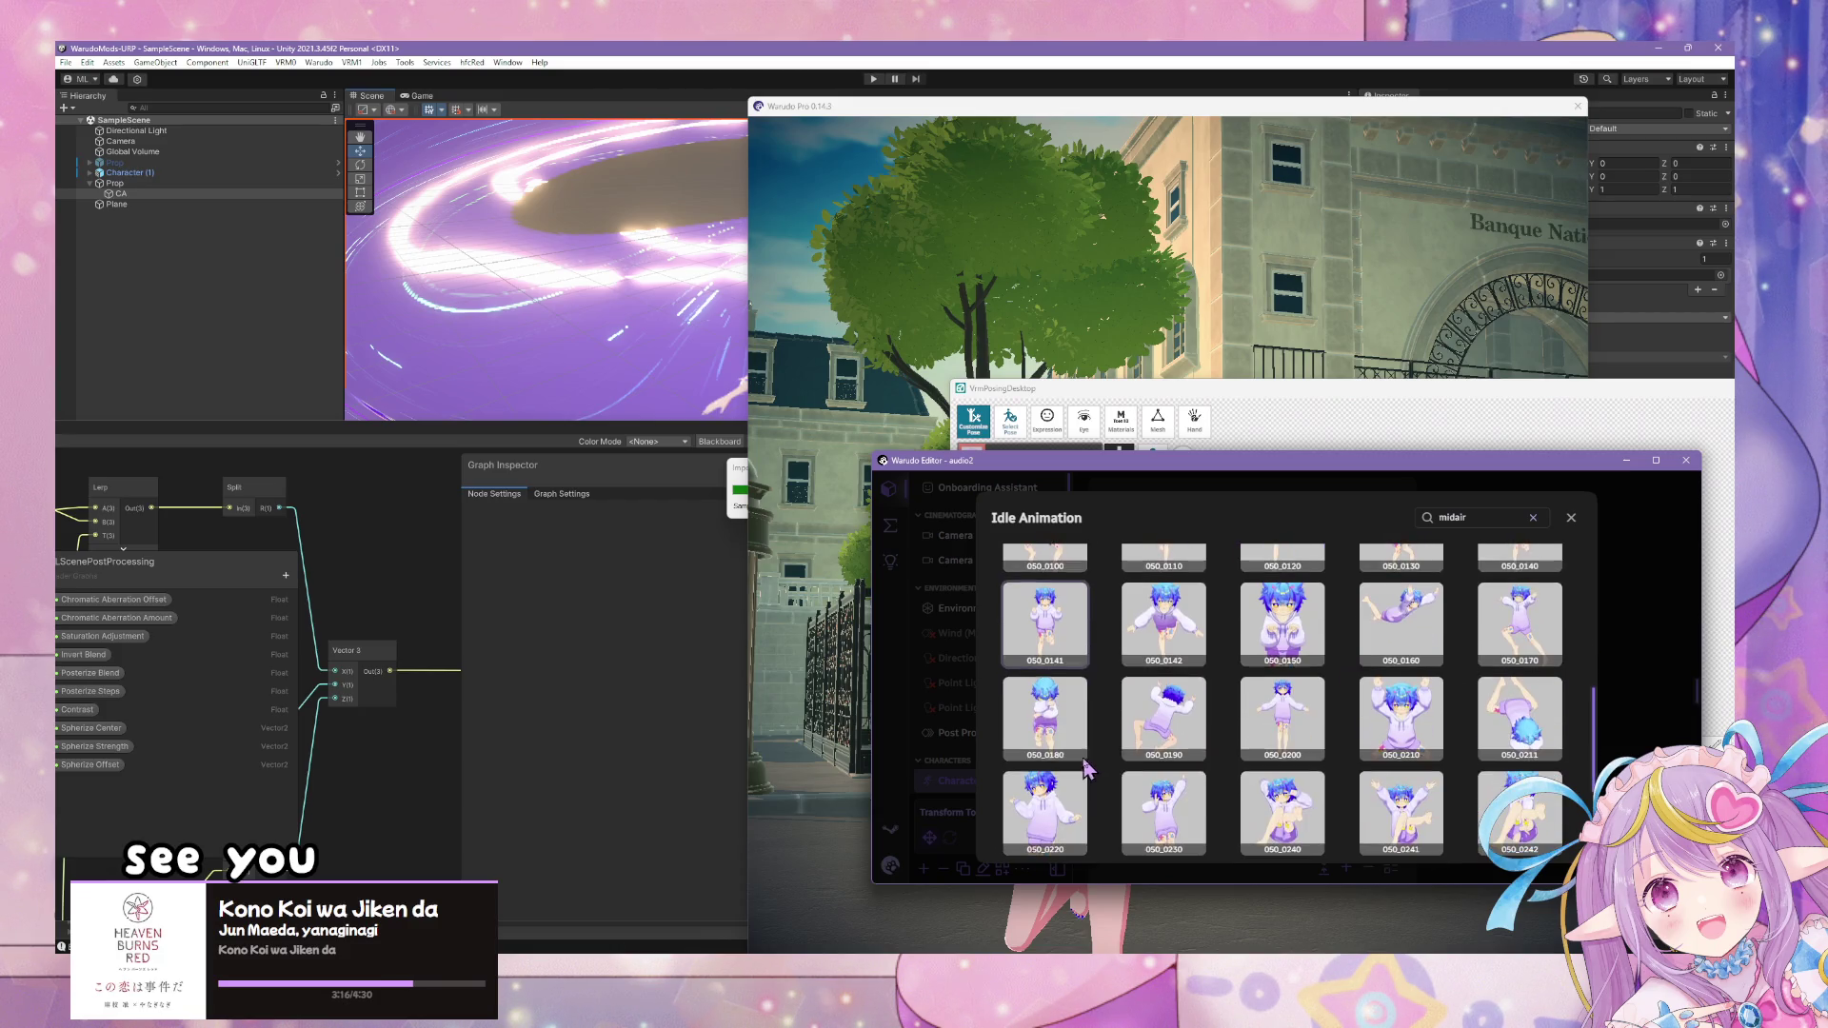
click(1283, 719)
key(alt+Tab)
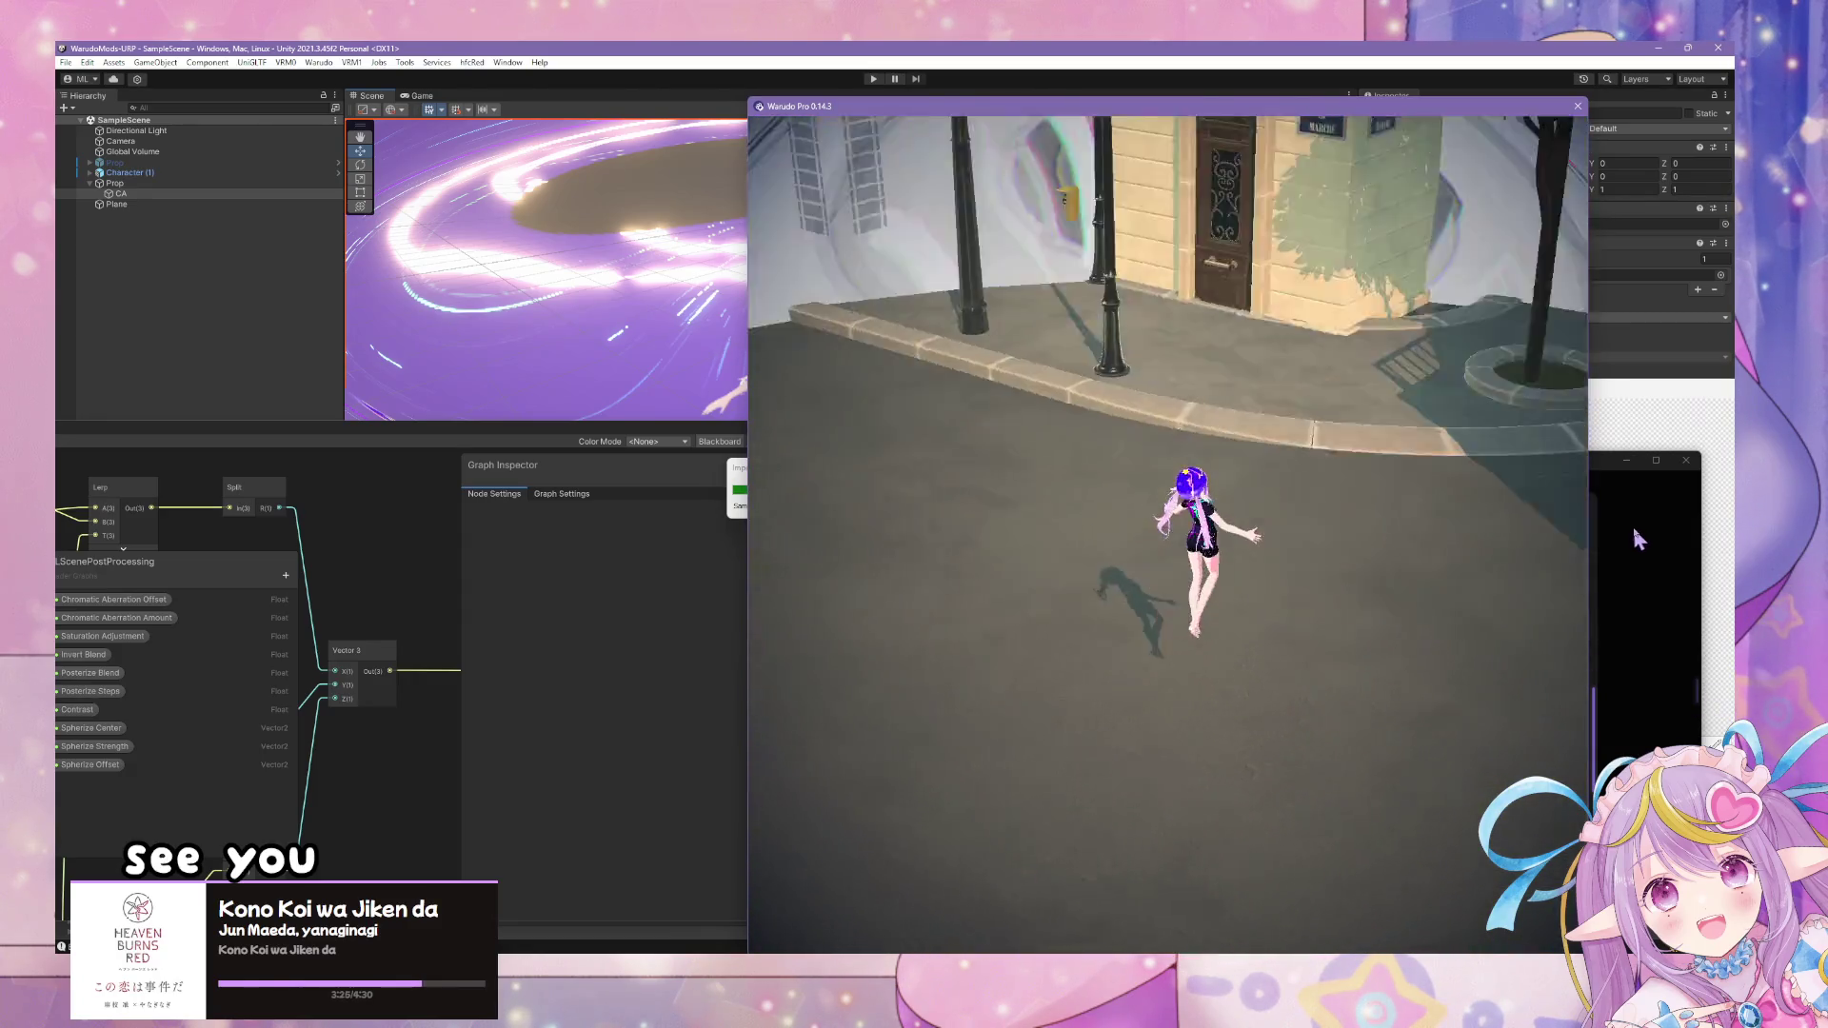
- Check the render view and Unity's import progress, ending back on the audio2 blueprint editor
click(1634, 532)
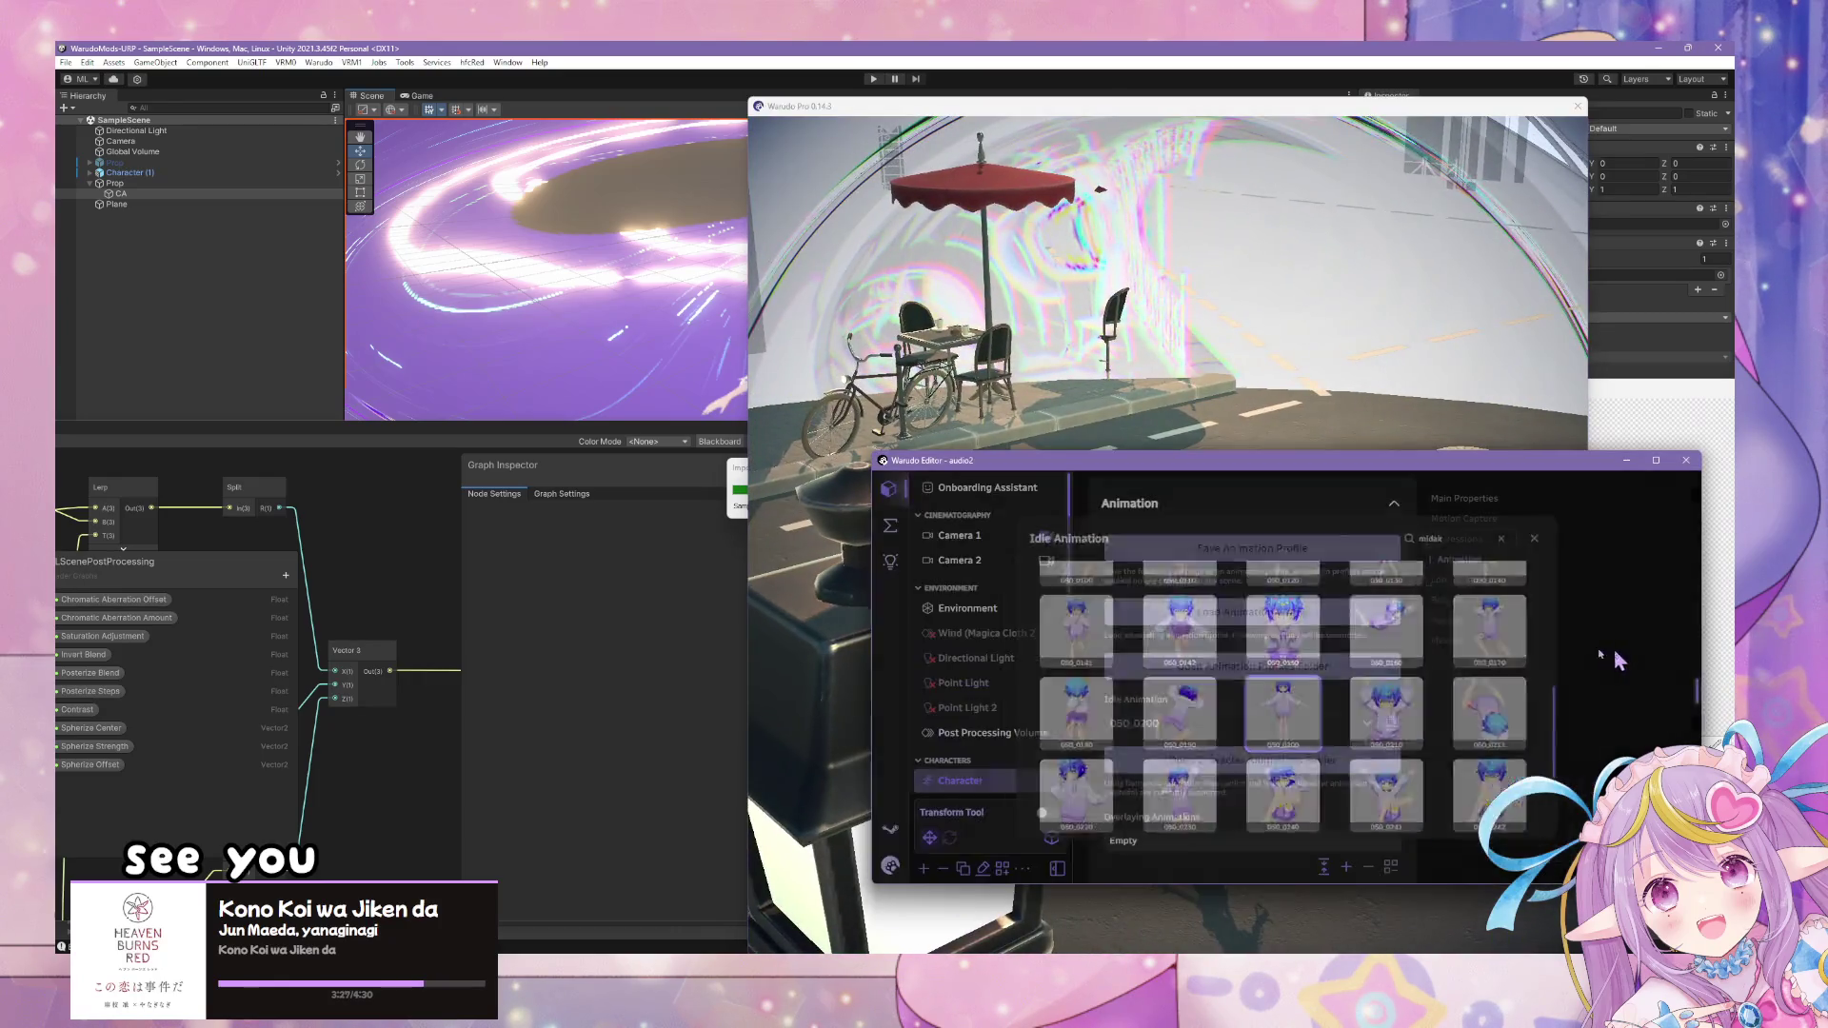
click(881, 540)
click(995, 371)
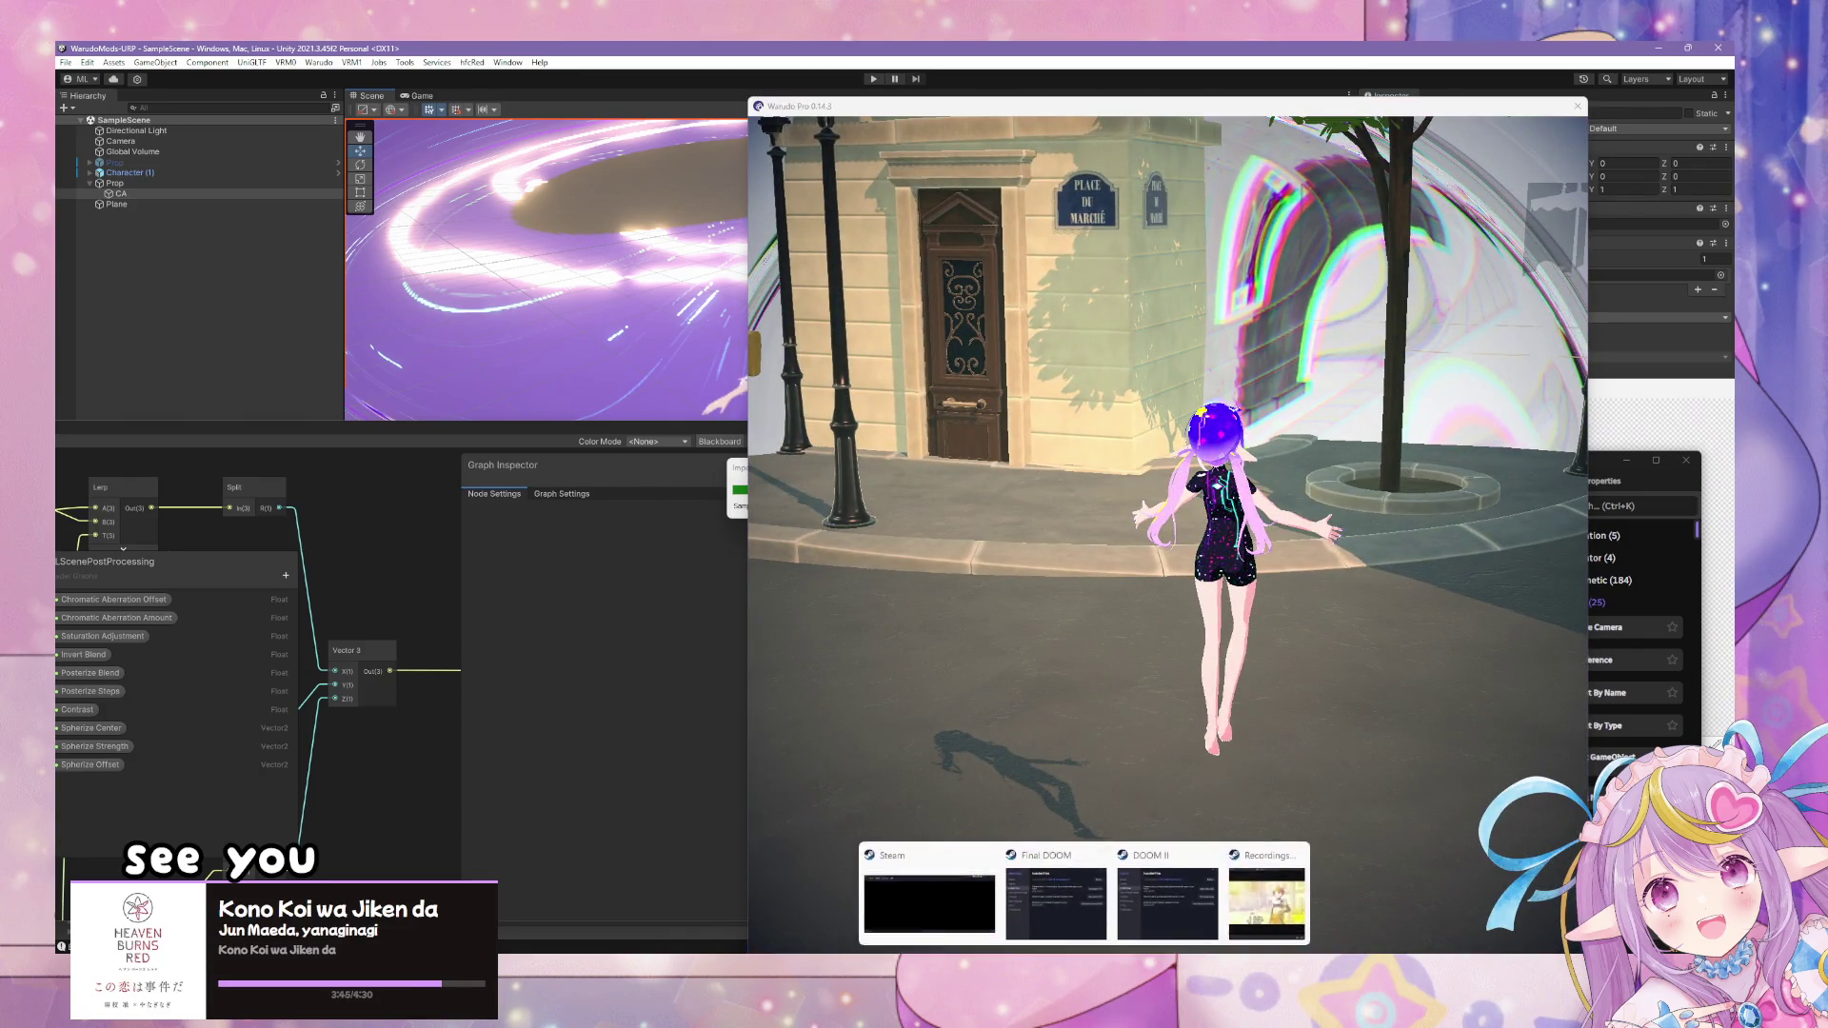
click(1197, 904)
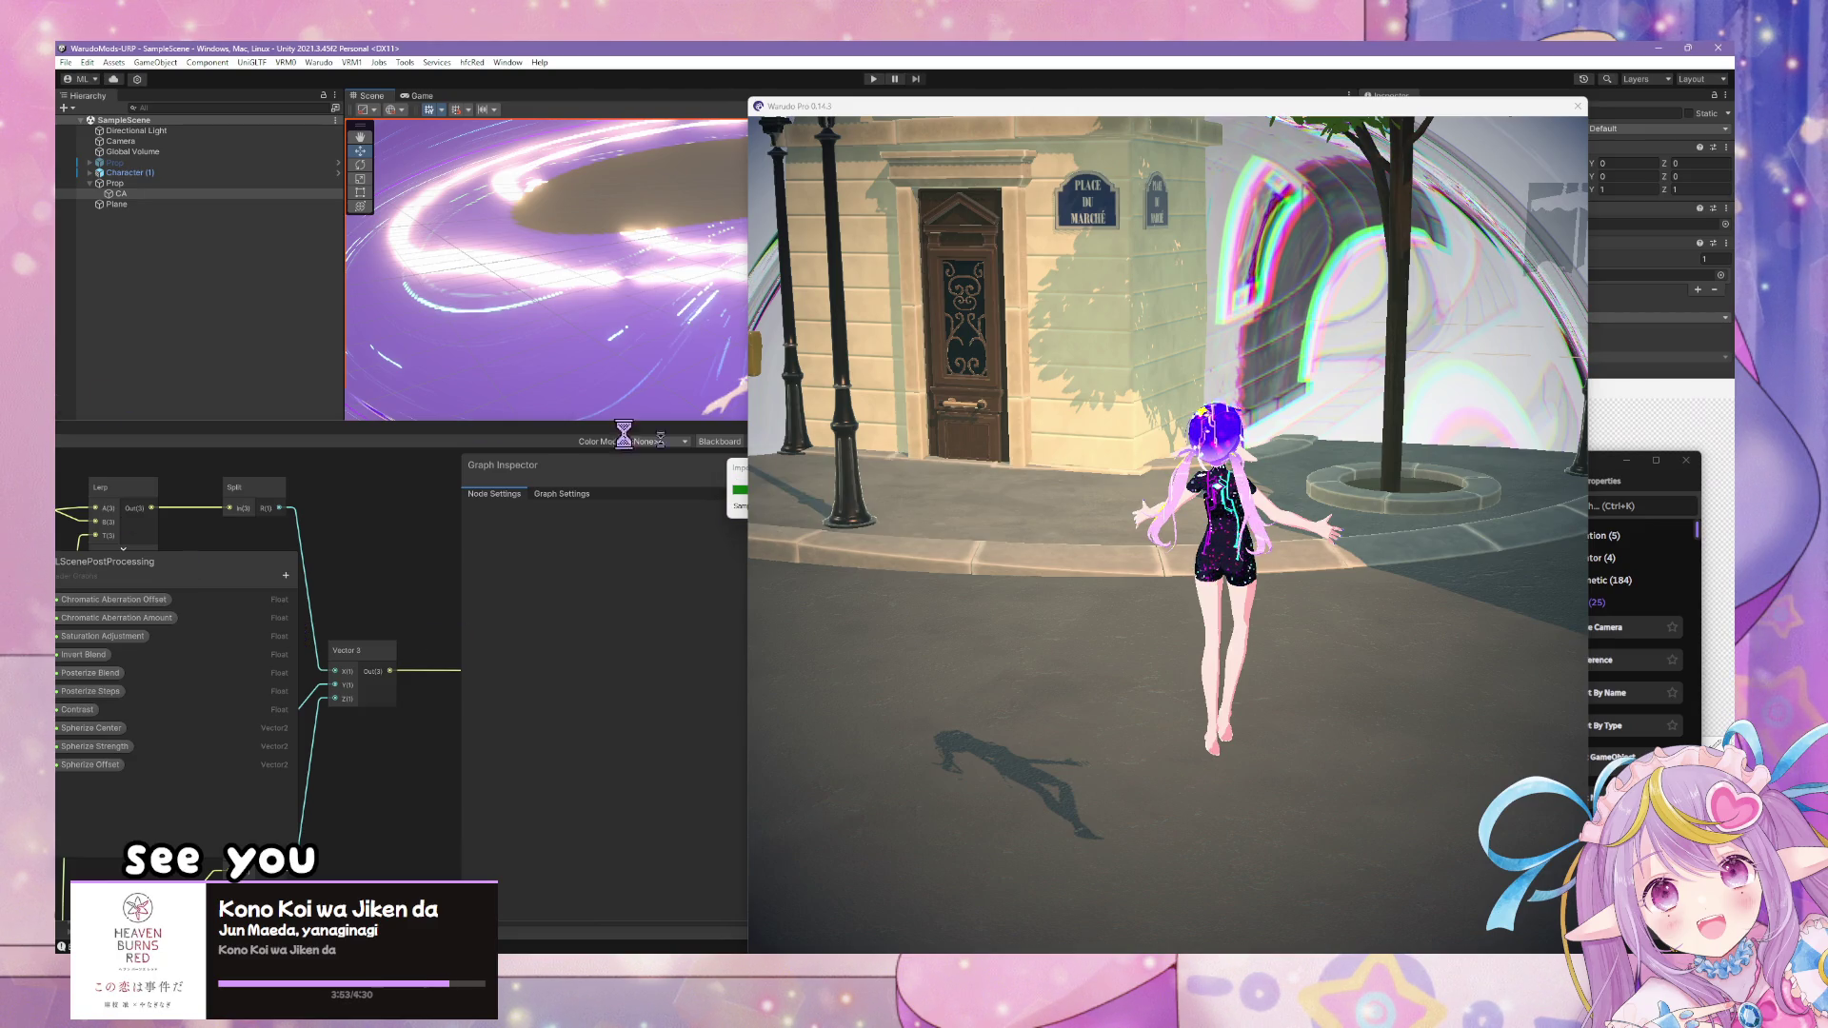
mouse_move(1065, 938)
click(1219, 904)
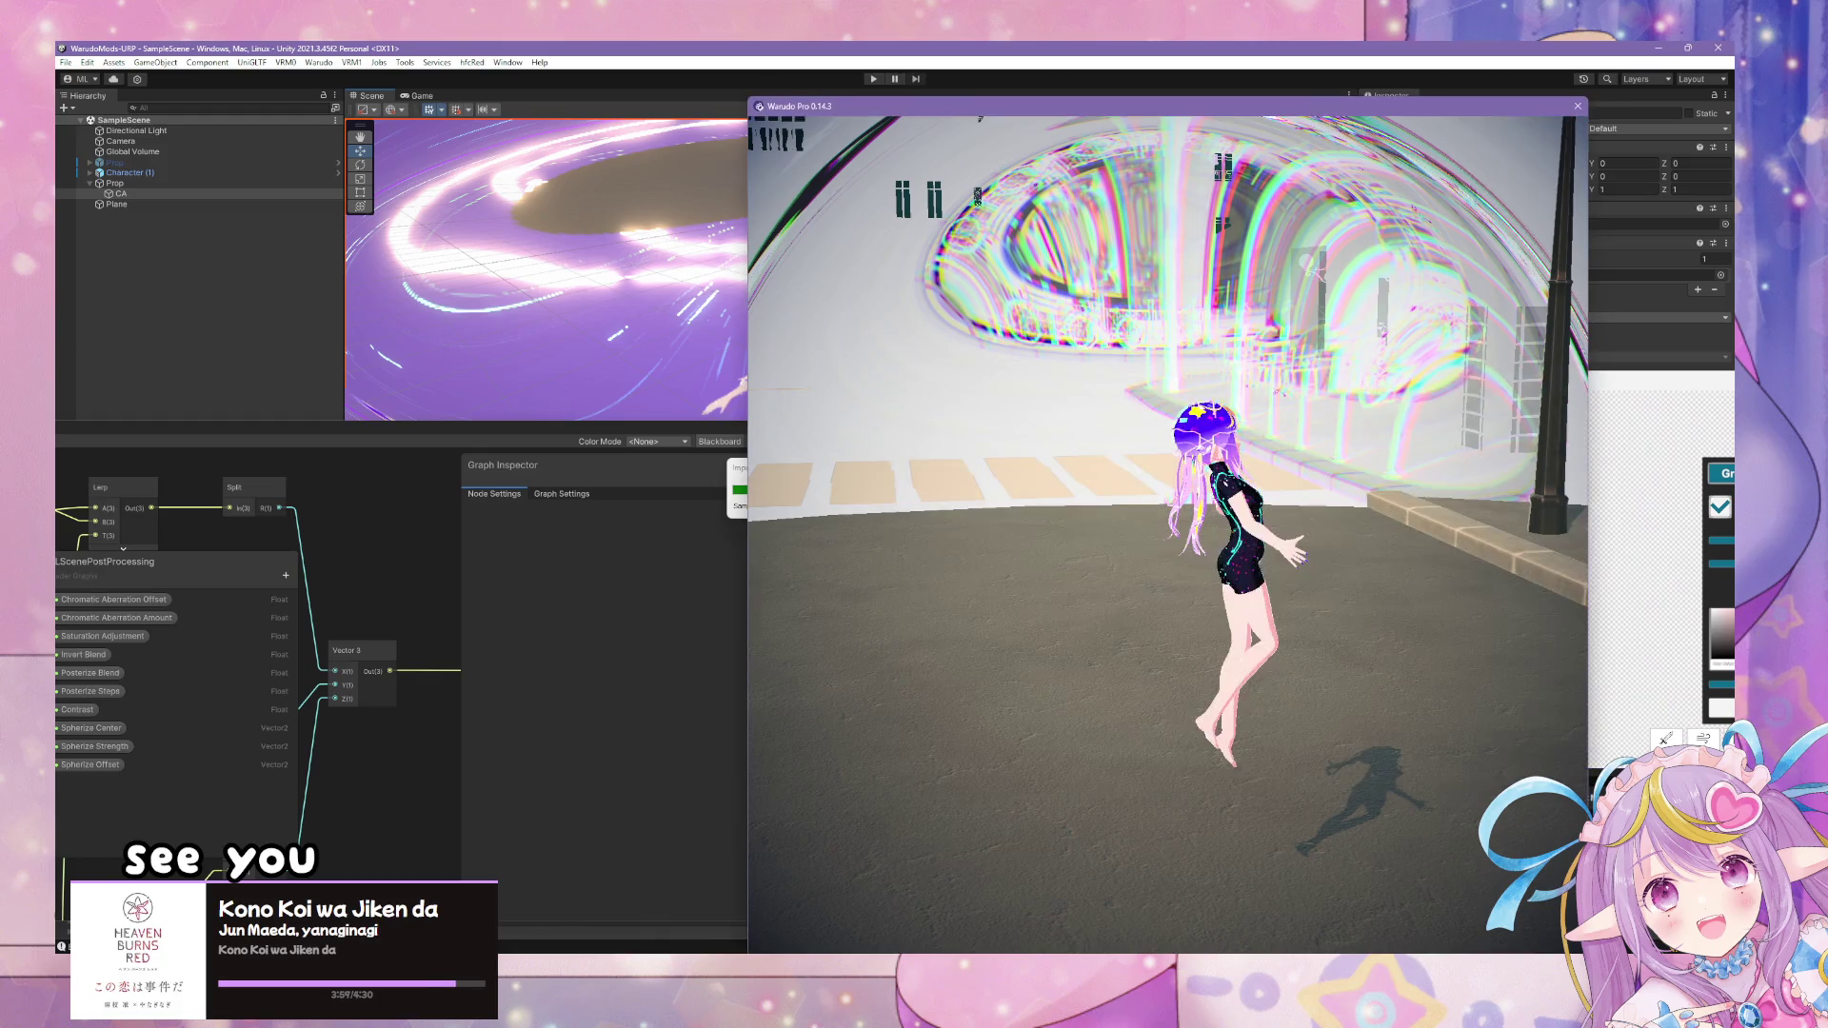
scroll(1397, 569, up, 3)
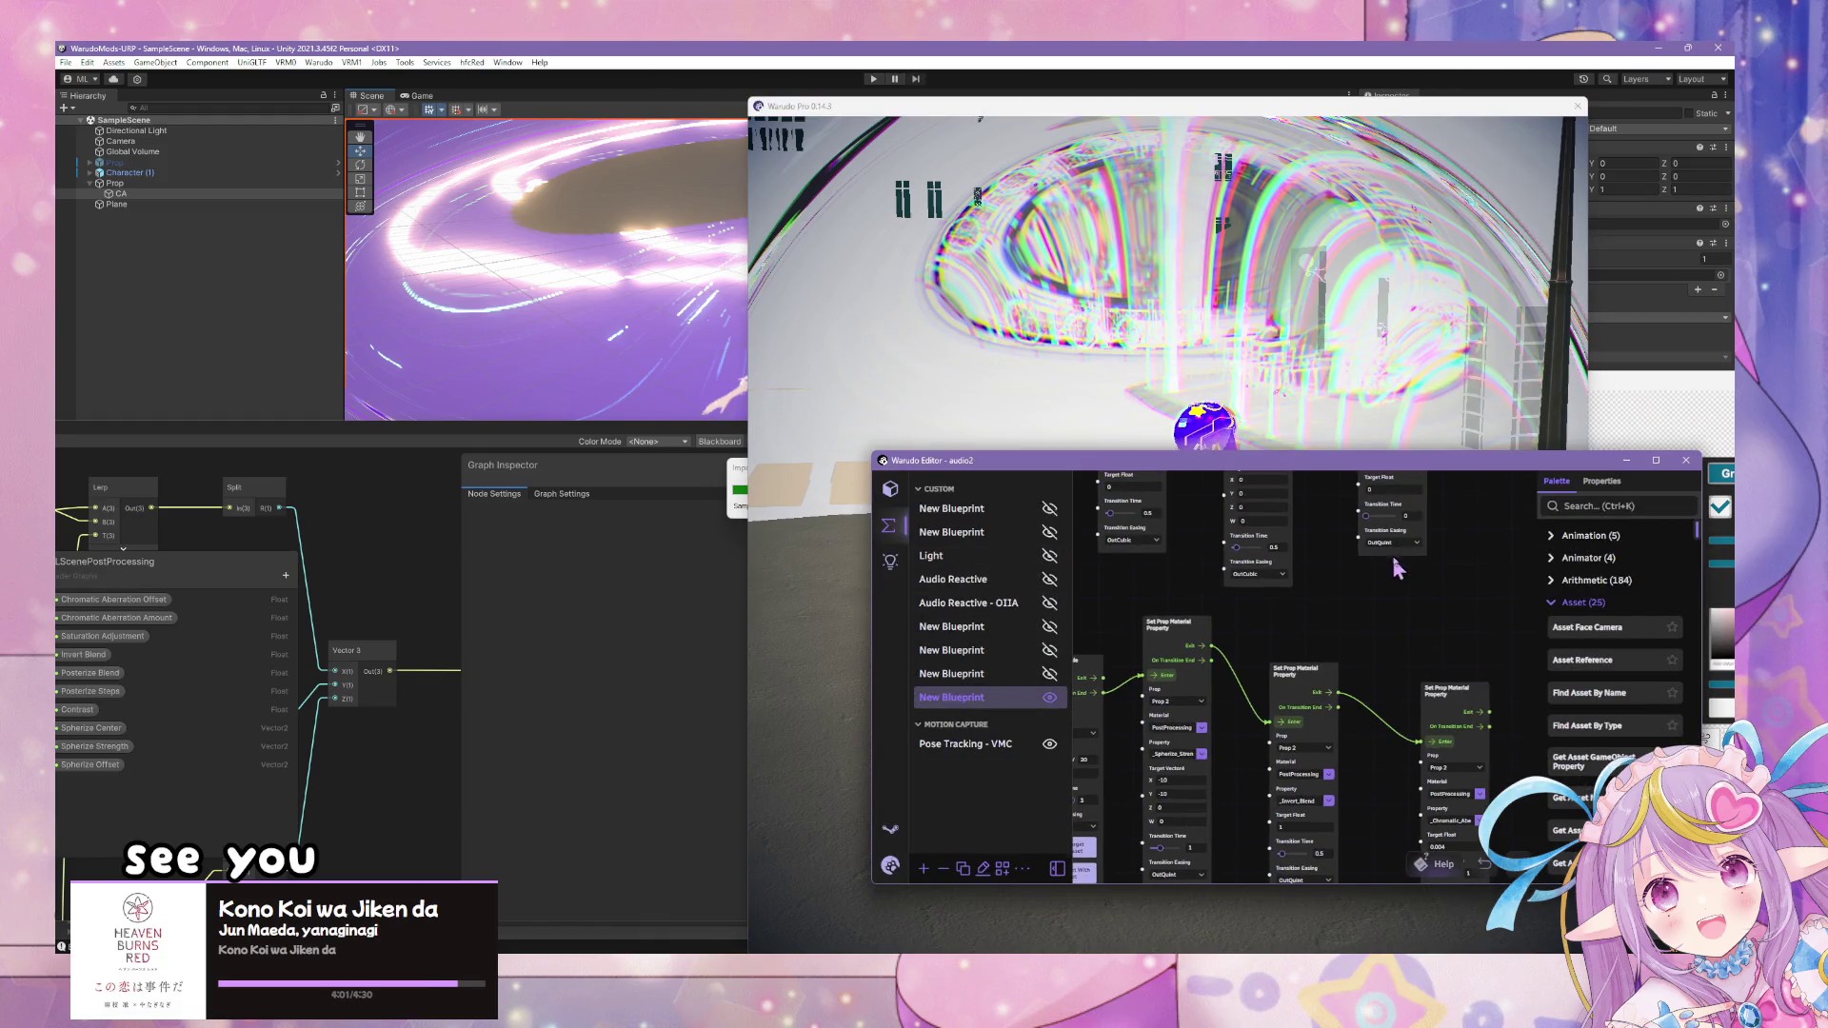
- Add a Play Character Idle Animation node via 'idl' search and set its Character to Character
drag(1385, 627, 1607, 640)
drag(1278, 647, 1512, 690)
mouse_move(1299, 538)
mouse_down()
mouse_move(1187, 558)
mouse_move(1126, 595)
mouse_up()
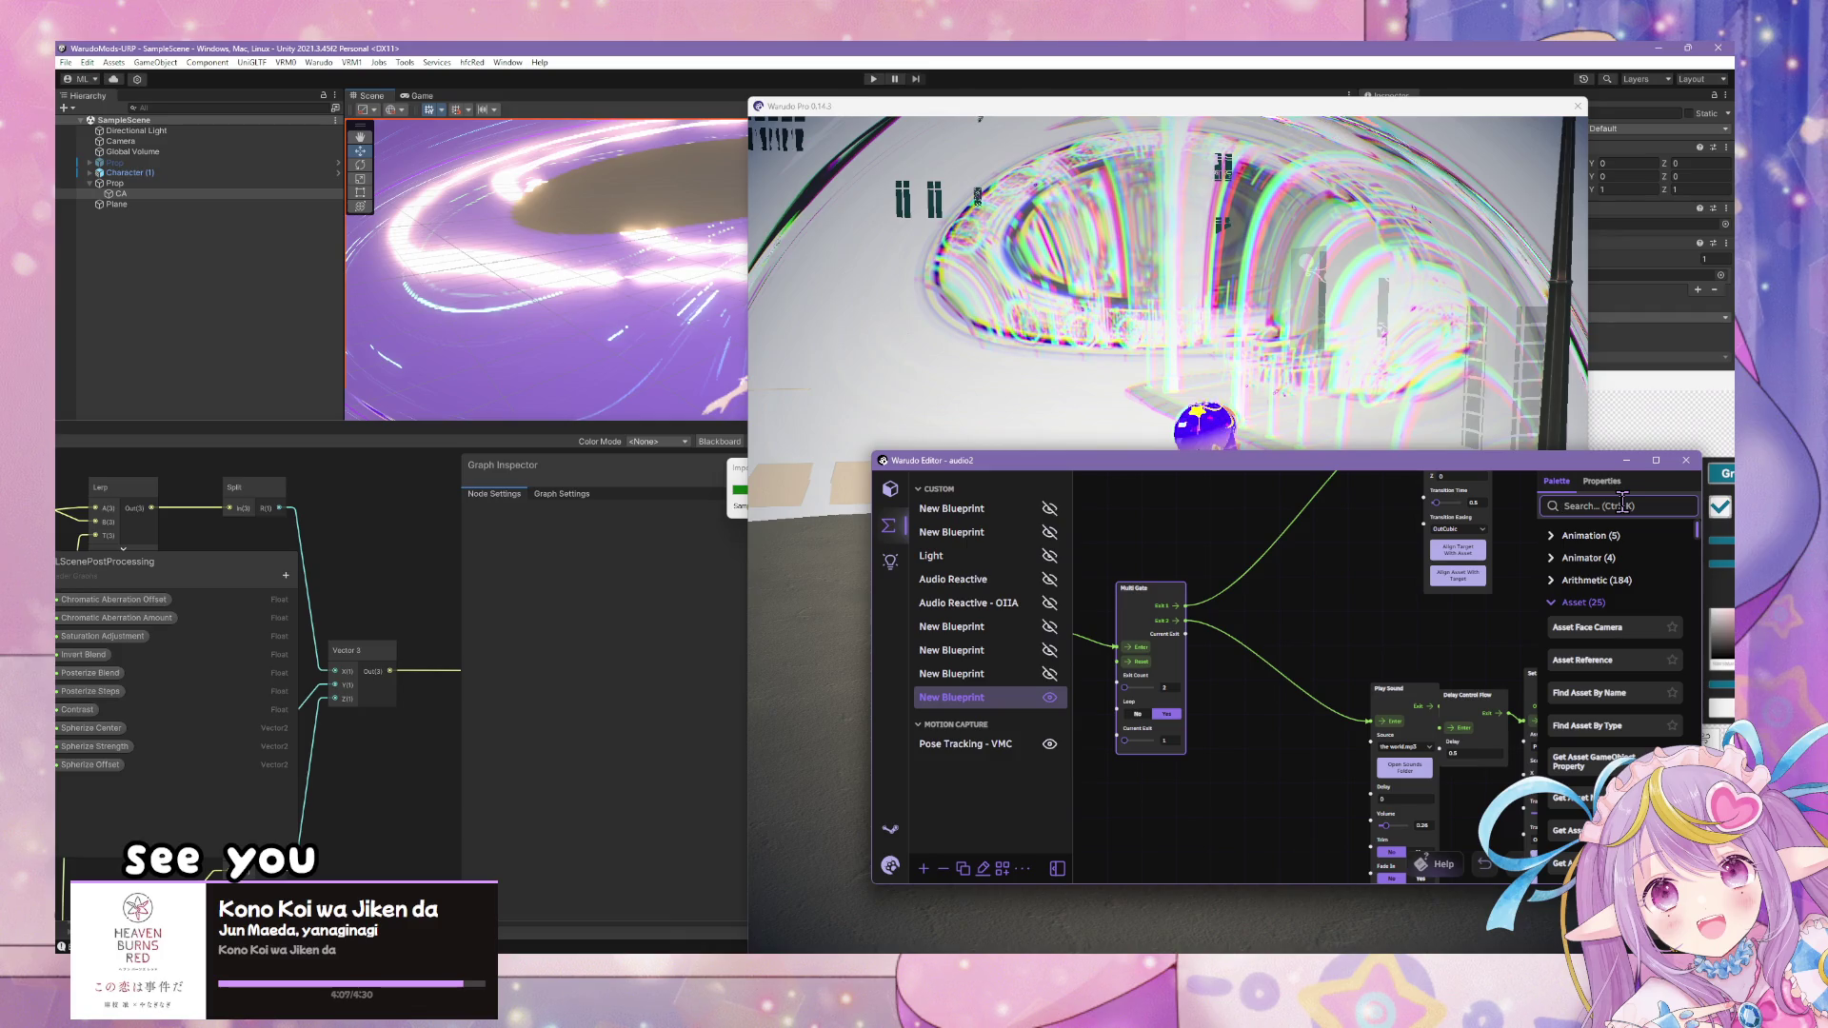
text(idle)
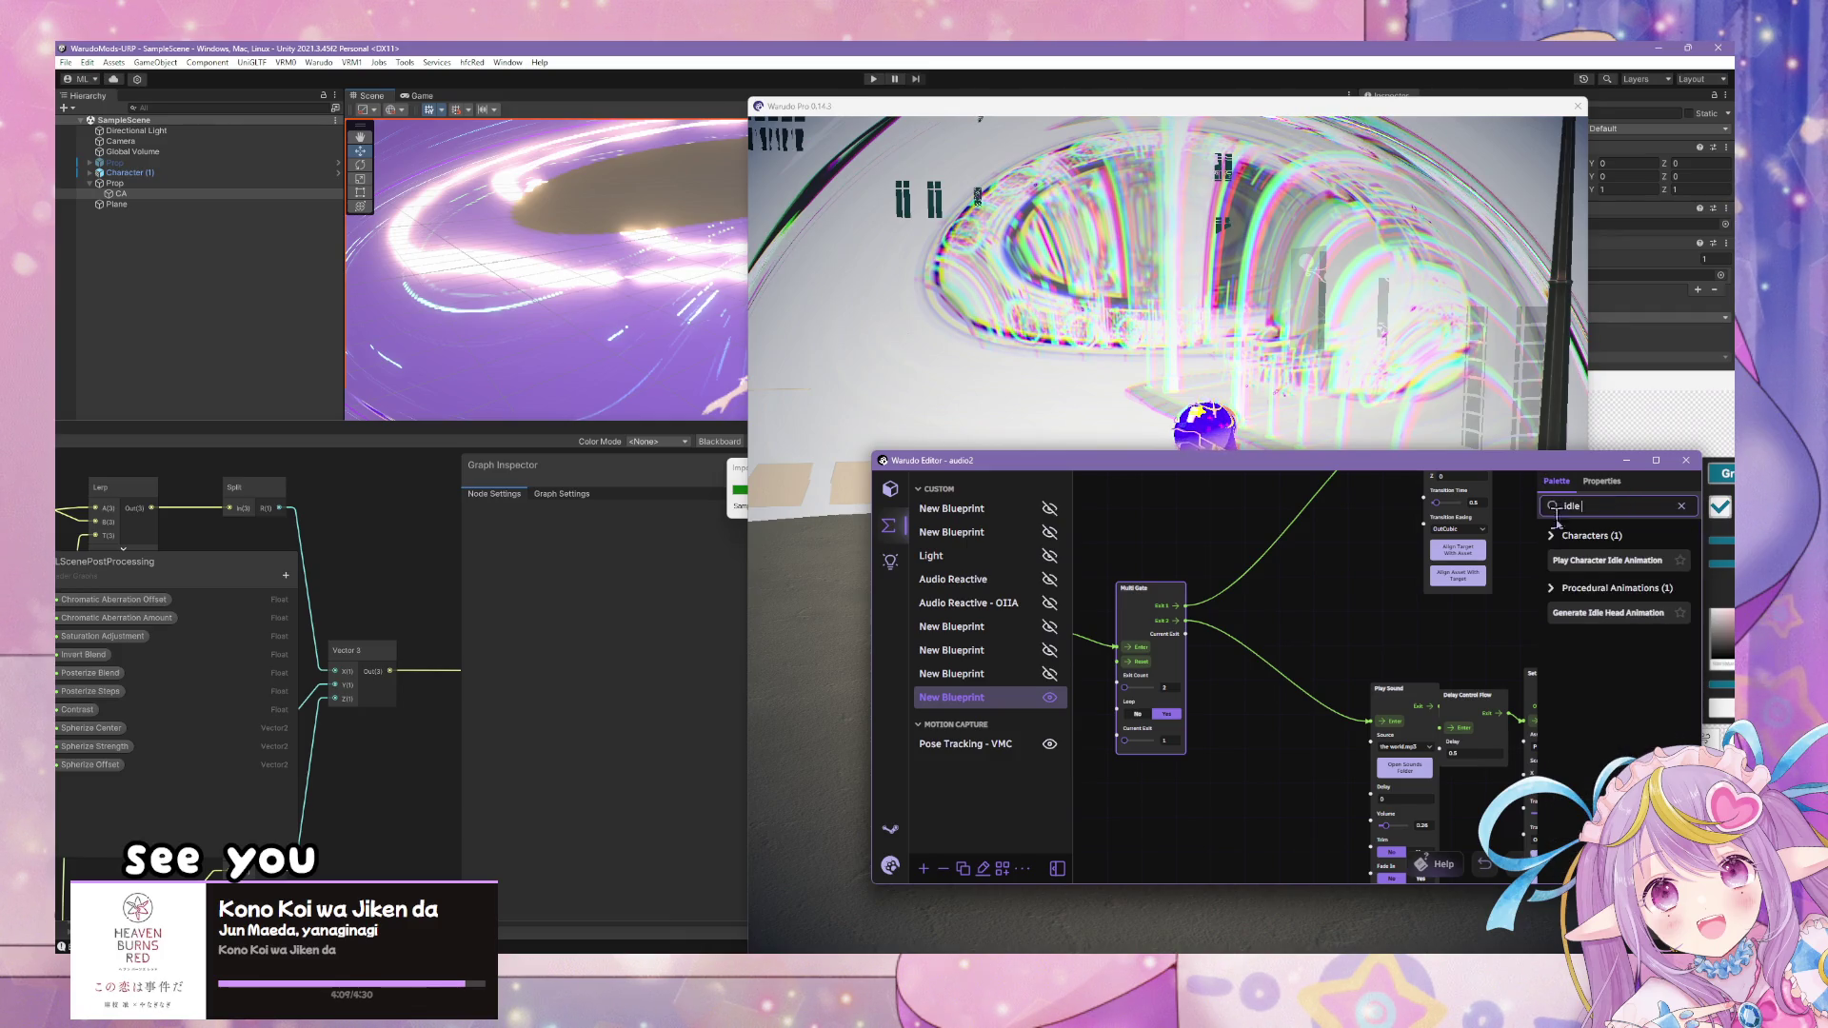
drag(1652, 578, 1300, 526)
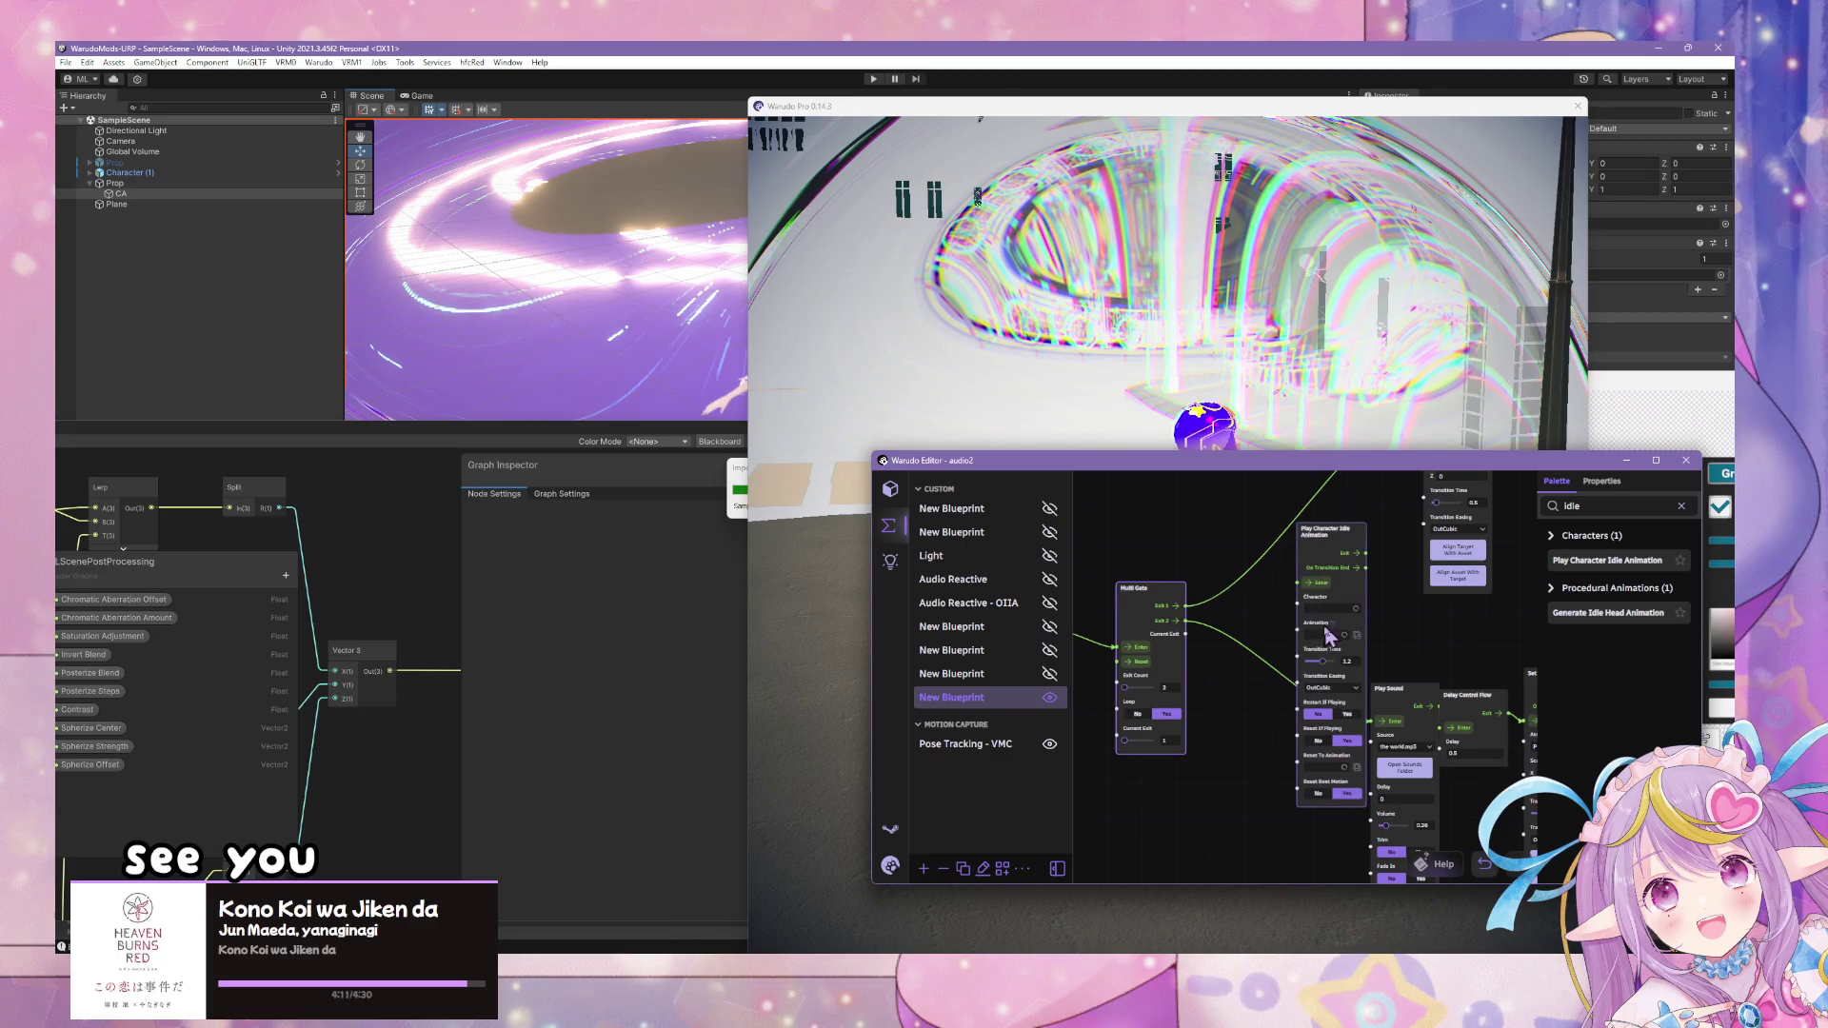
click(1338, 610)
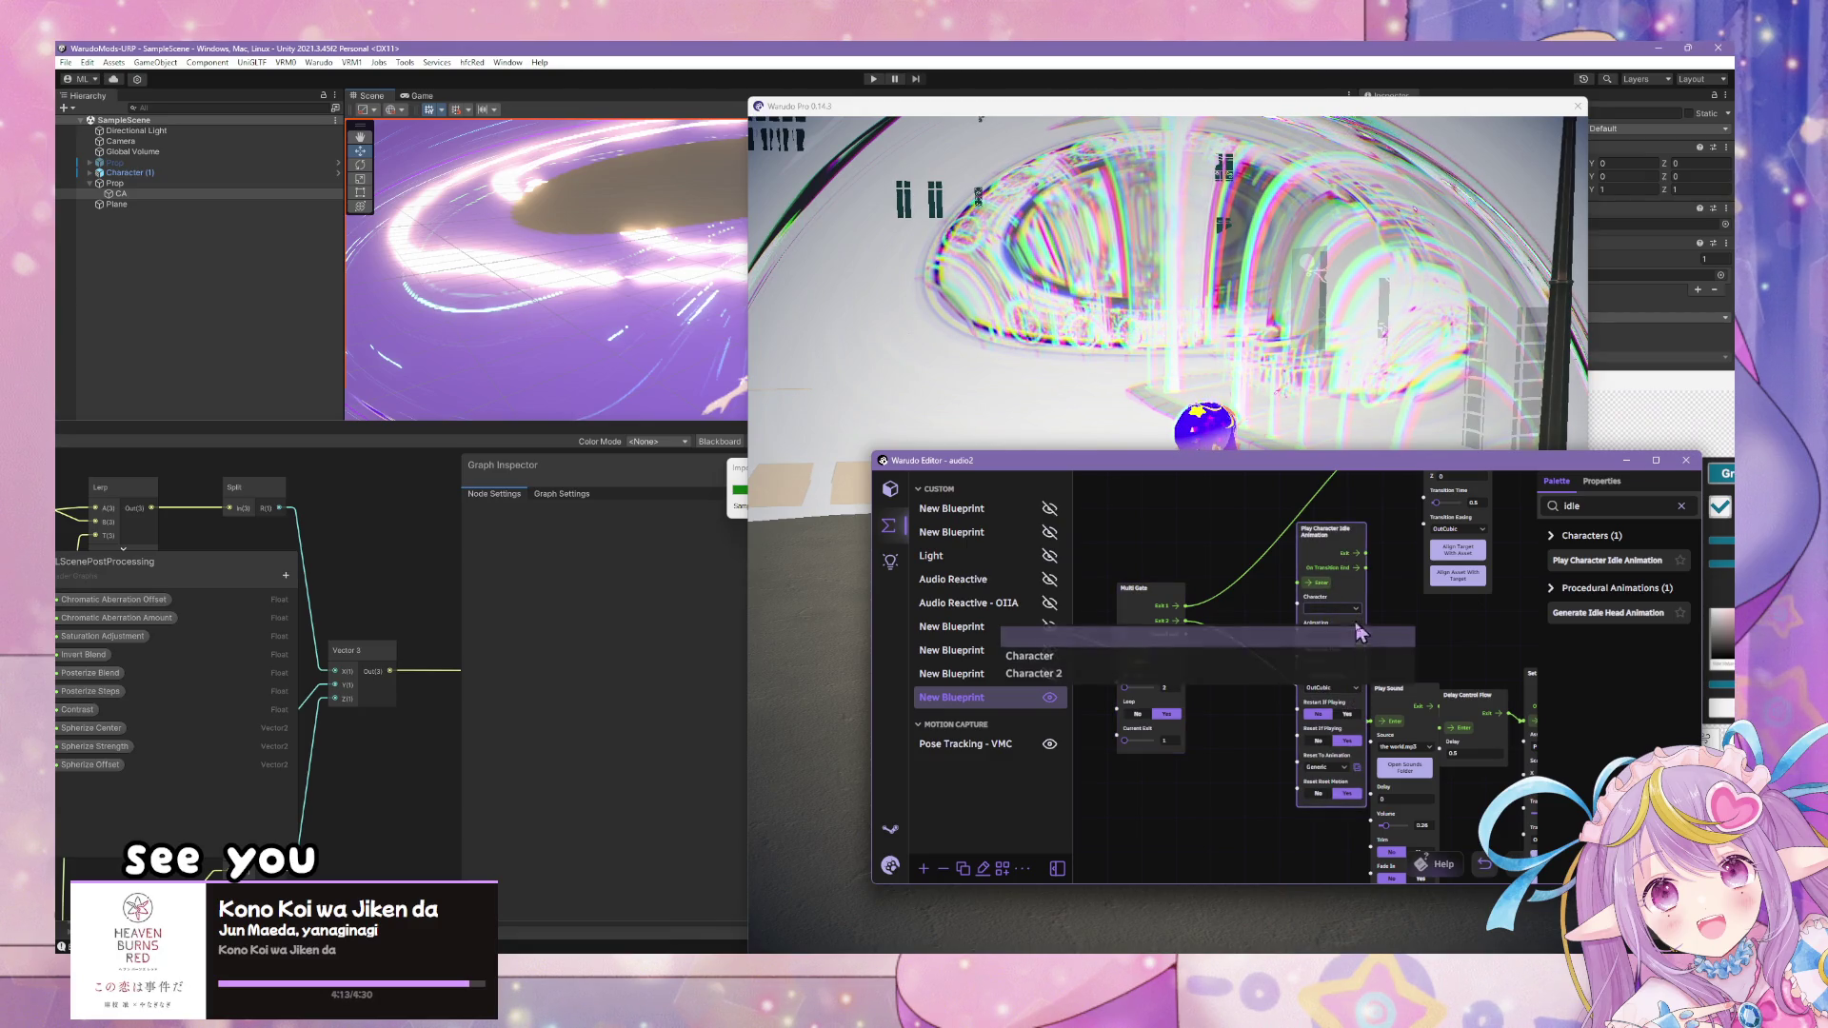
click(1180, 653)
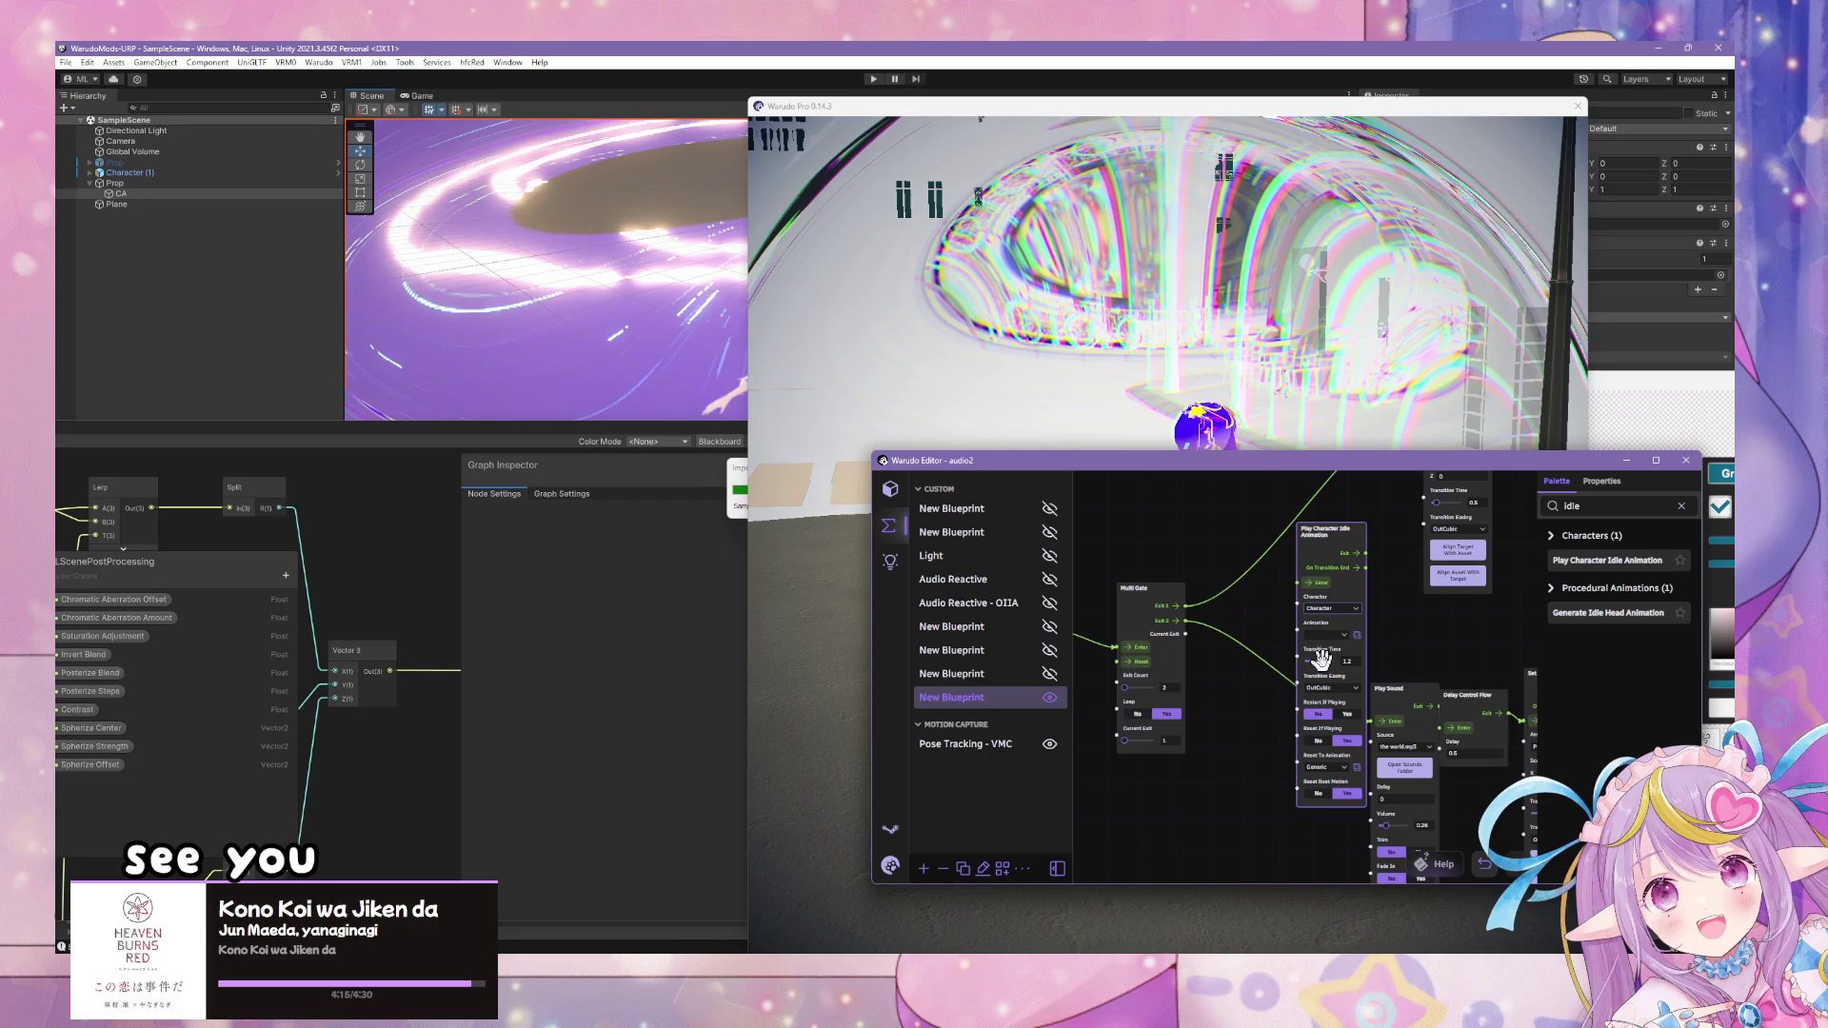
- Connect Multi Gate's Exit 1 to the idle node's Enter and open its Animation picker
mouse_move(1417, 560)
mouse_down()
mouse_move(1417, 671)
mouse_move(1285, 486)
mouse_move(1433, 521)
mouse_up()
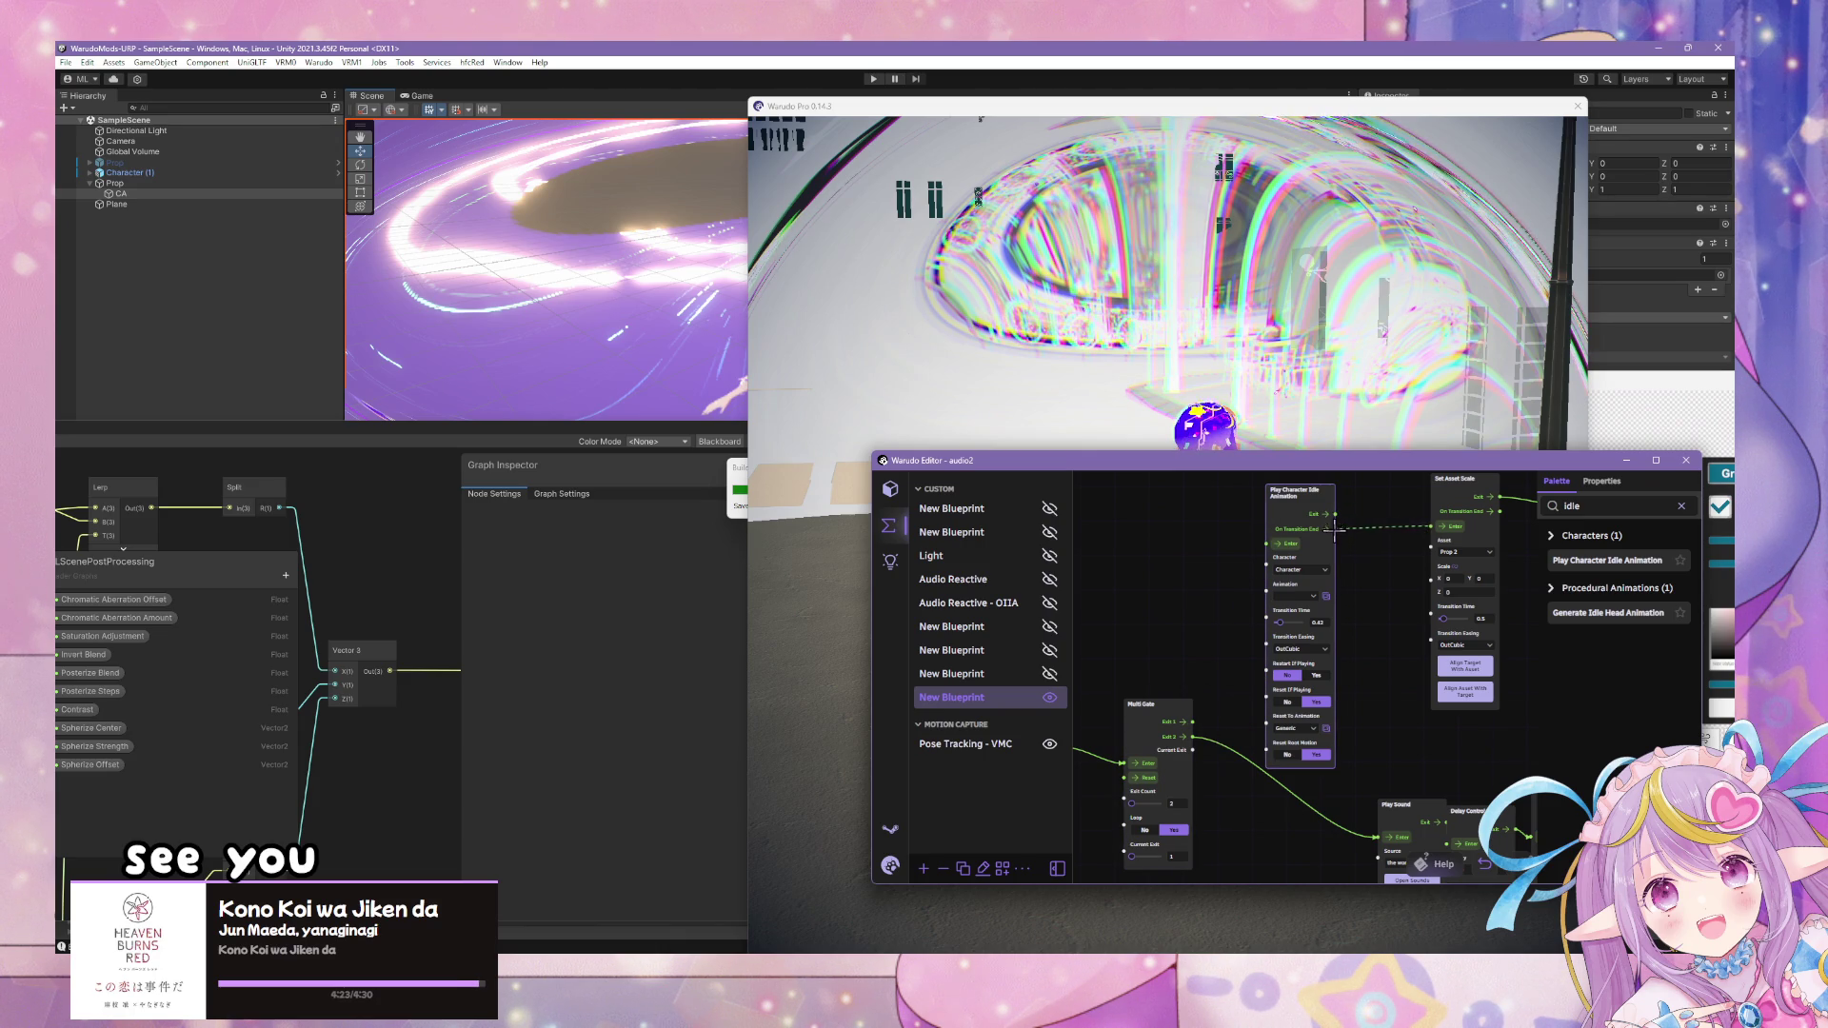
drag(1192, 723, 1269, 542)
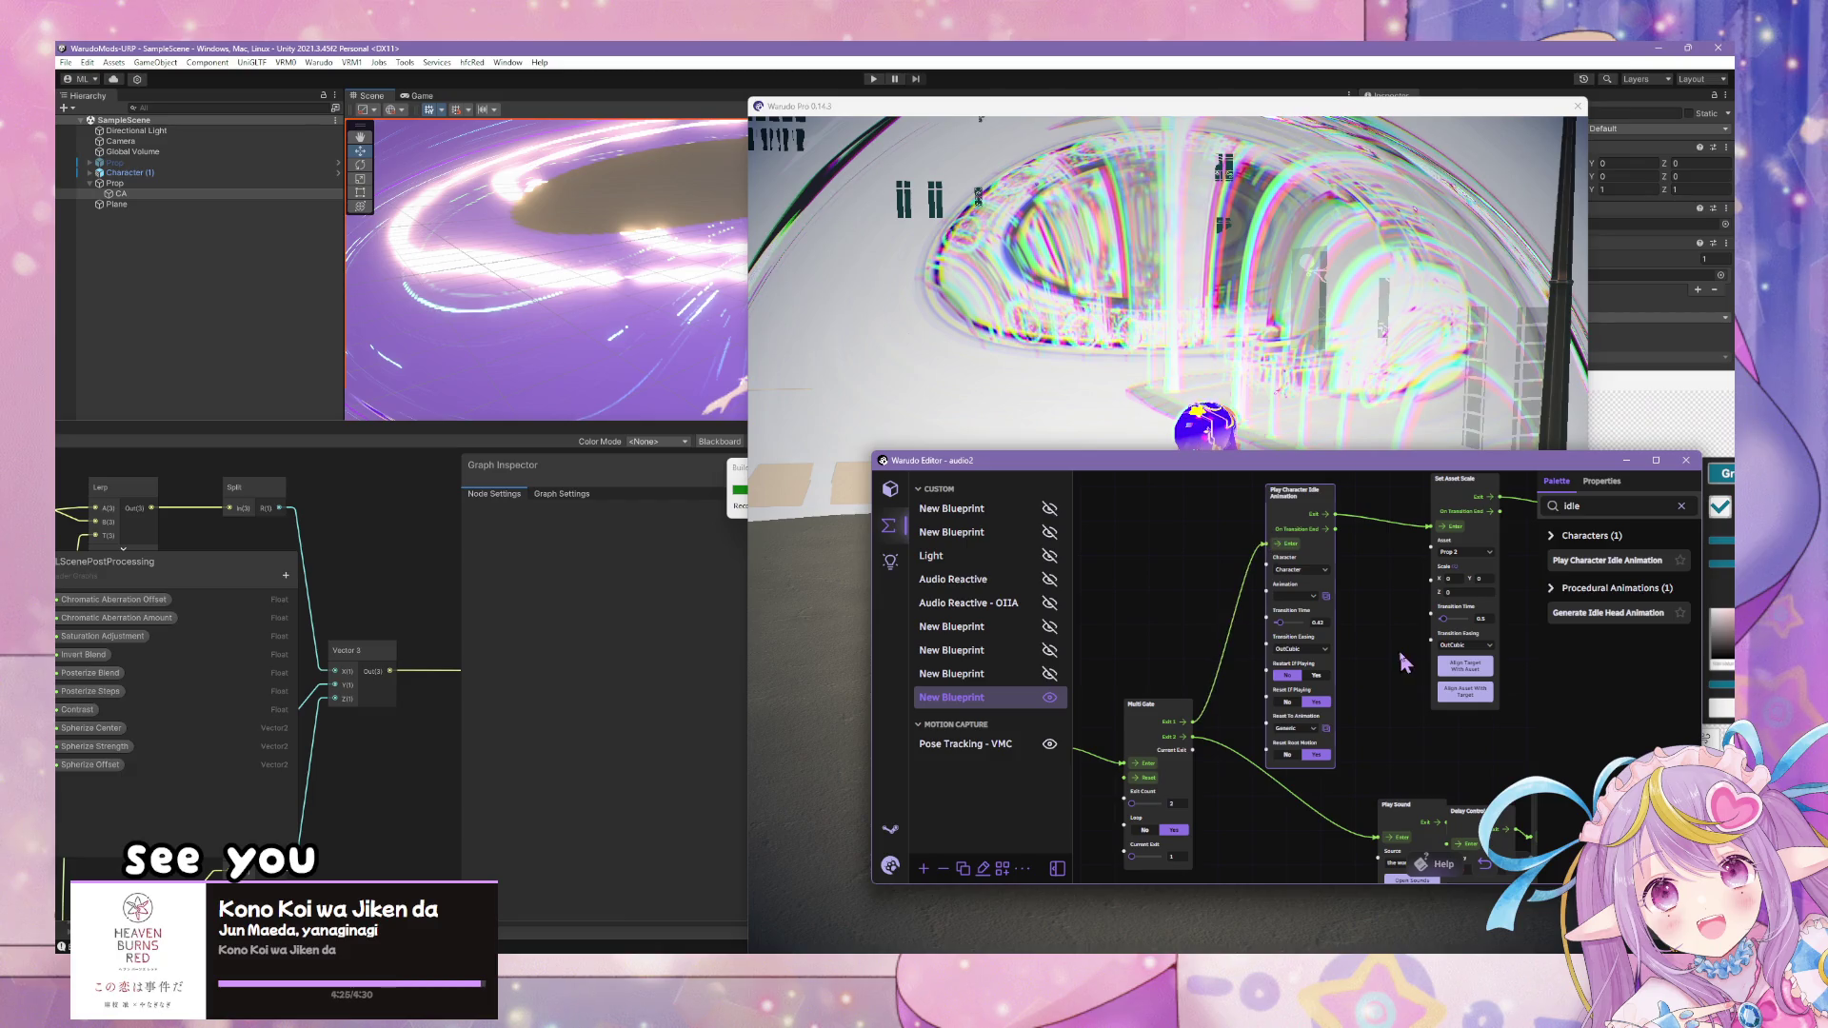
scroll(1404, 662, down, 2)
click(1290, 600)
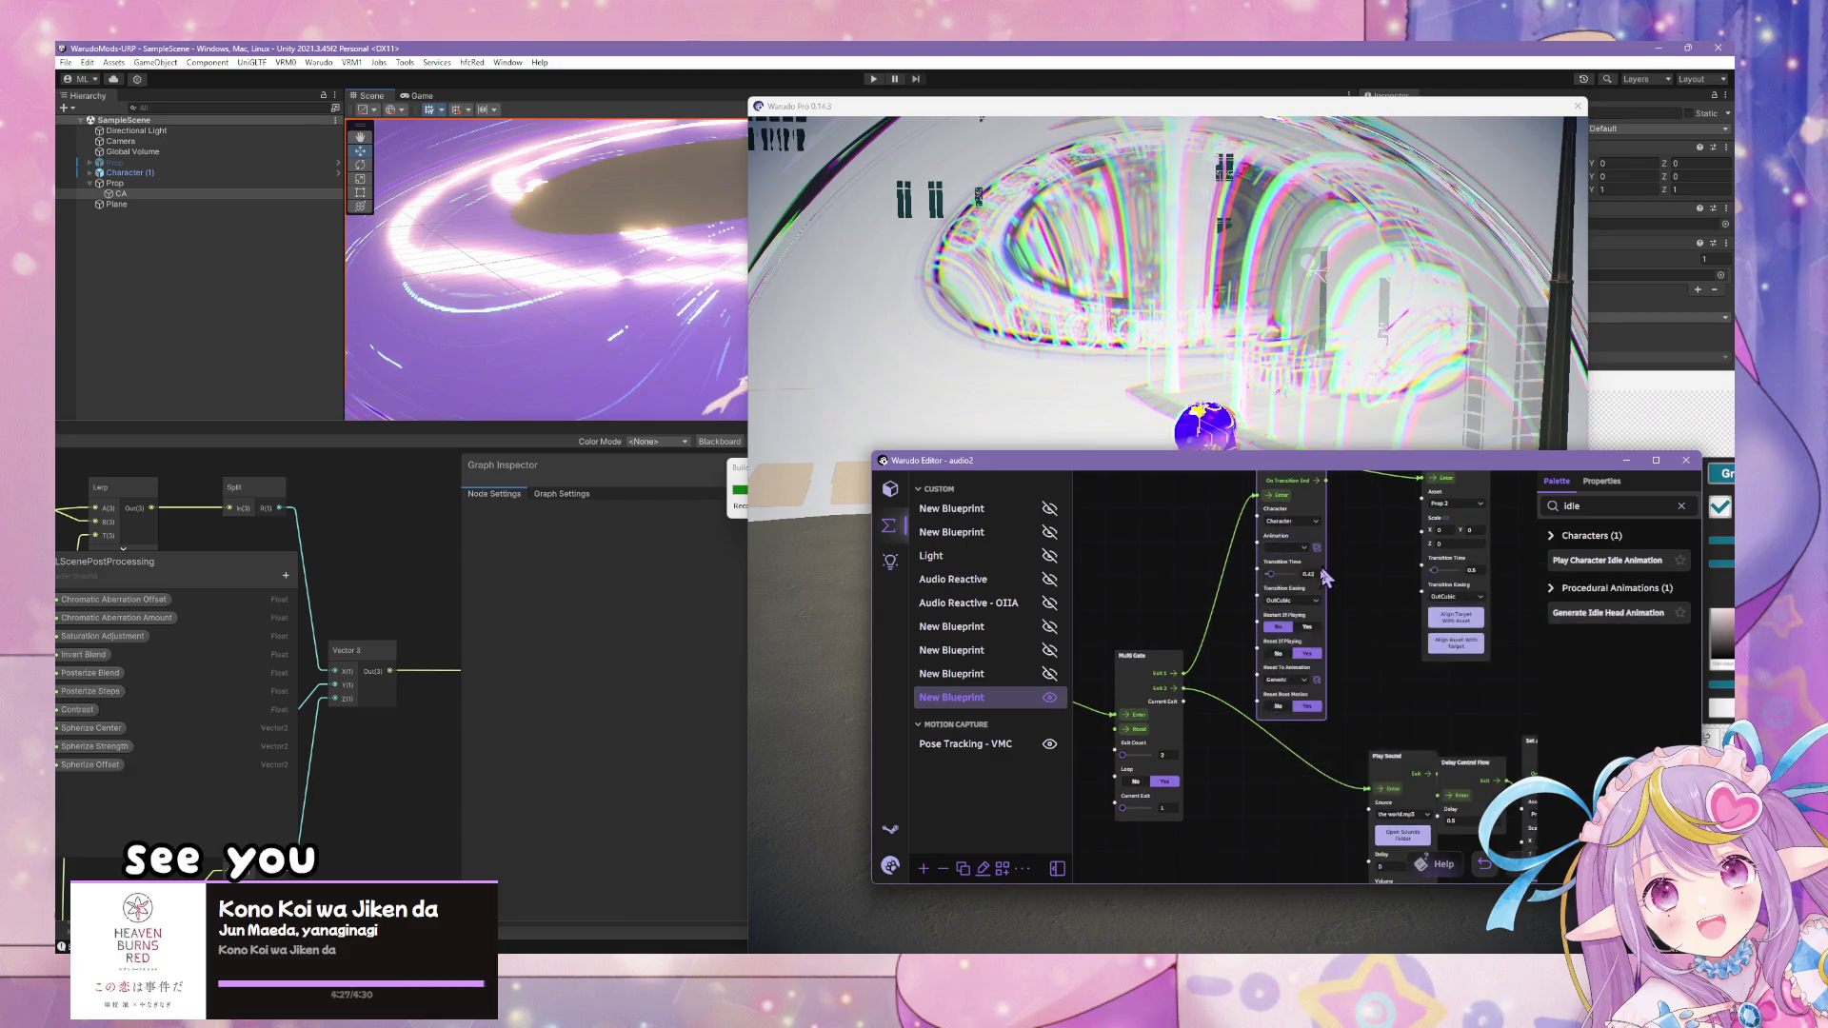
click(1317, 548)
scroll(1257, 714, down, 5)
drag(1596, 581, 1592, 752)
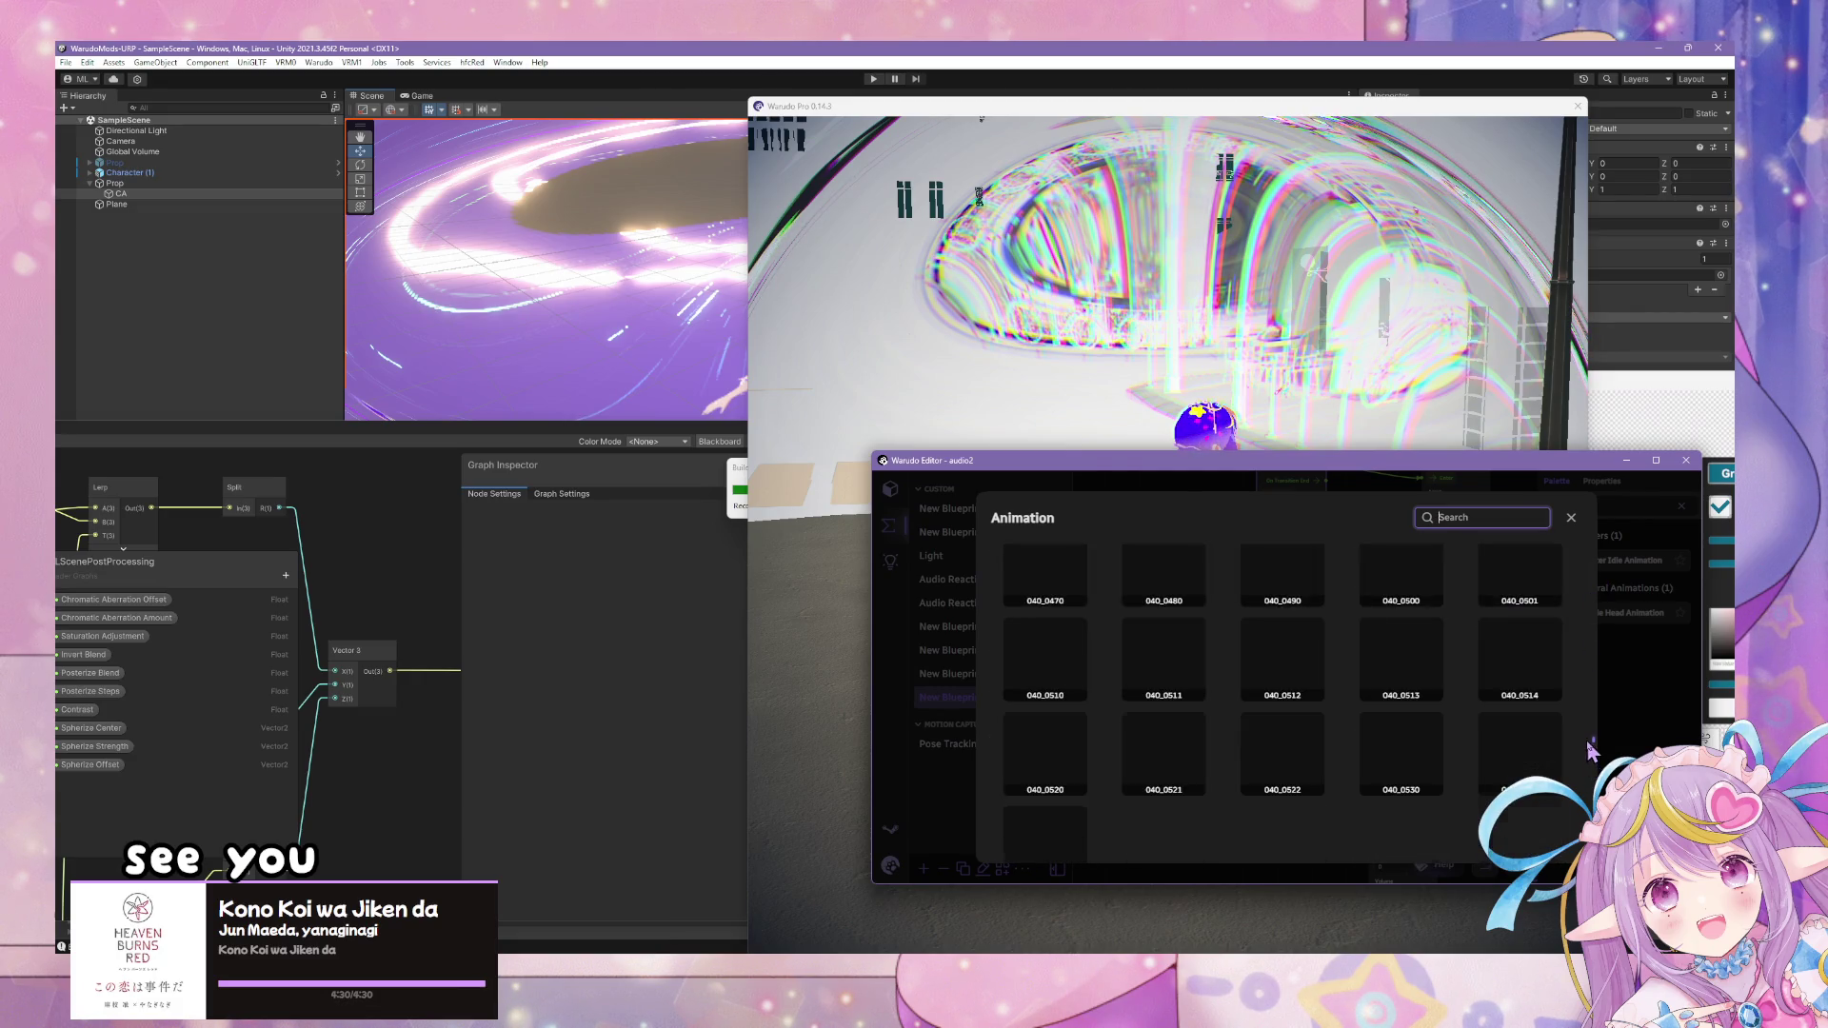
- Search 'fem' in the animation picker and choose pose 010_0631 for the idle node
text(fem)
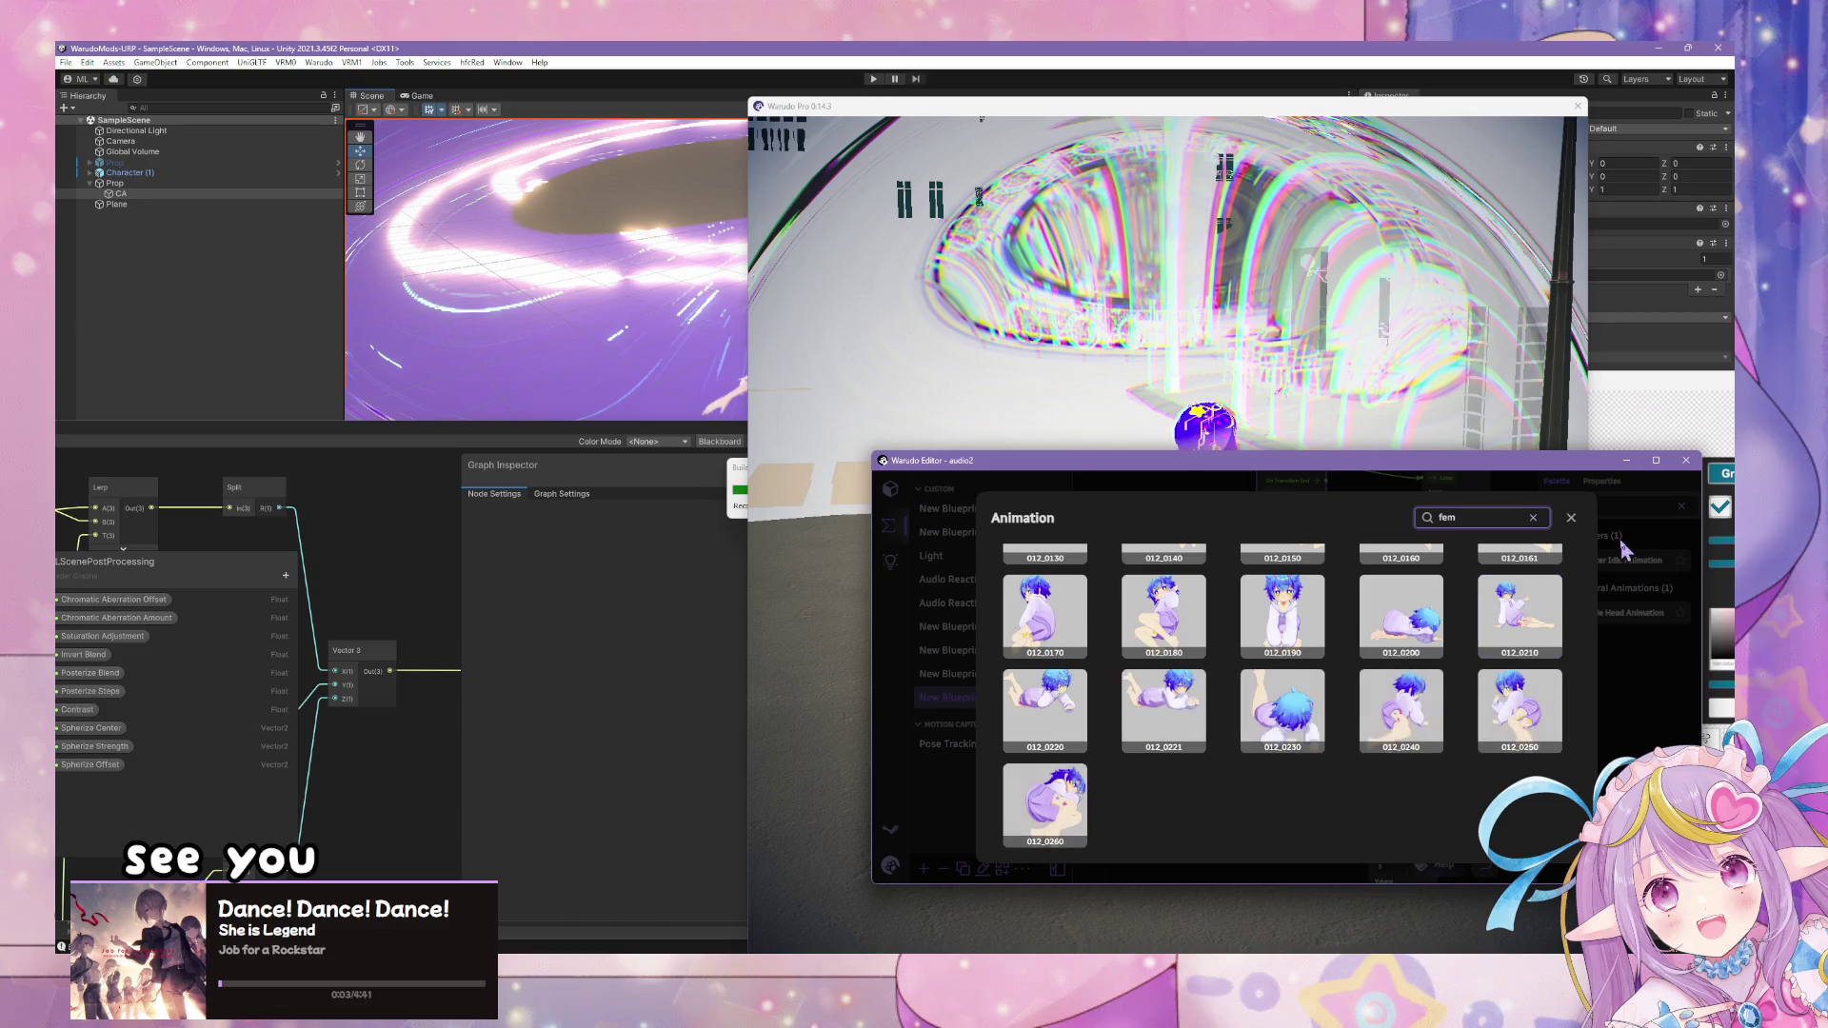
scroll(1104, 761, up, 5)
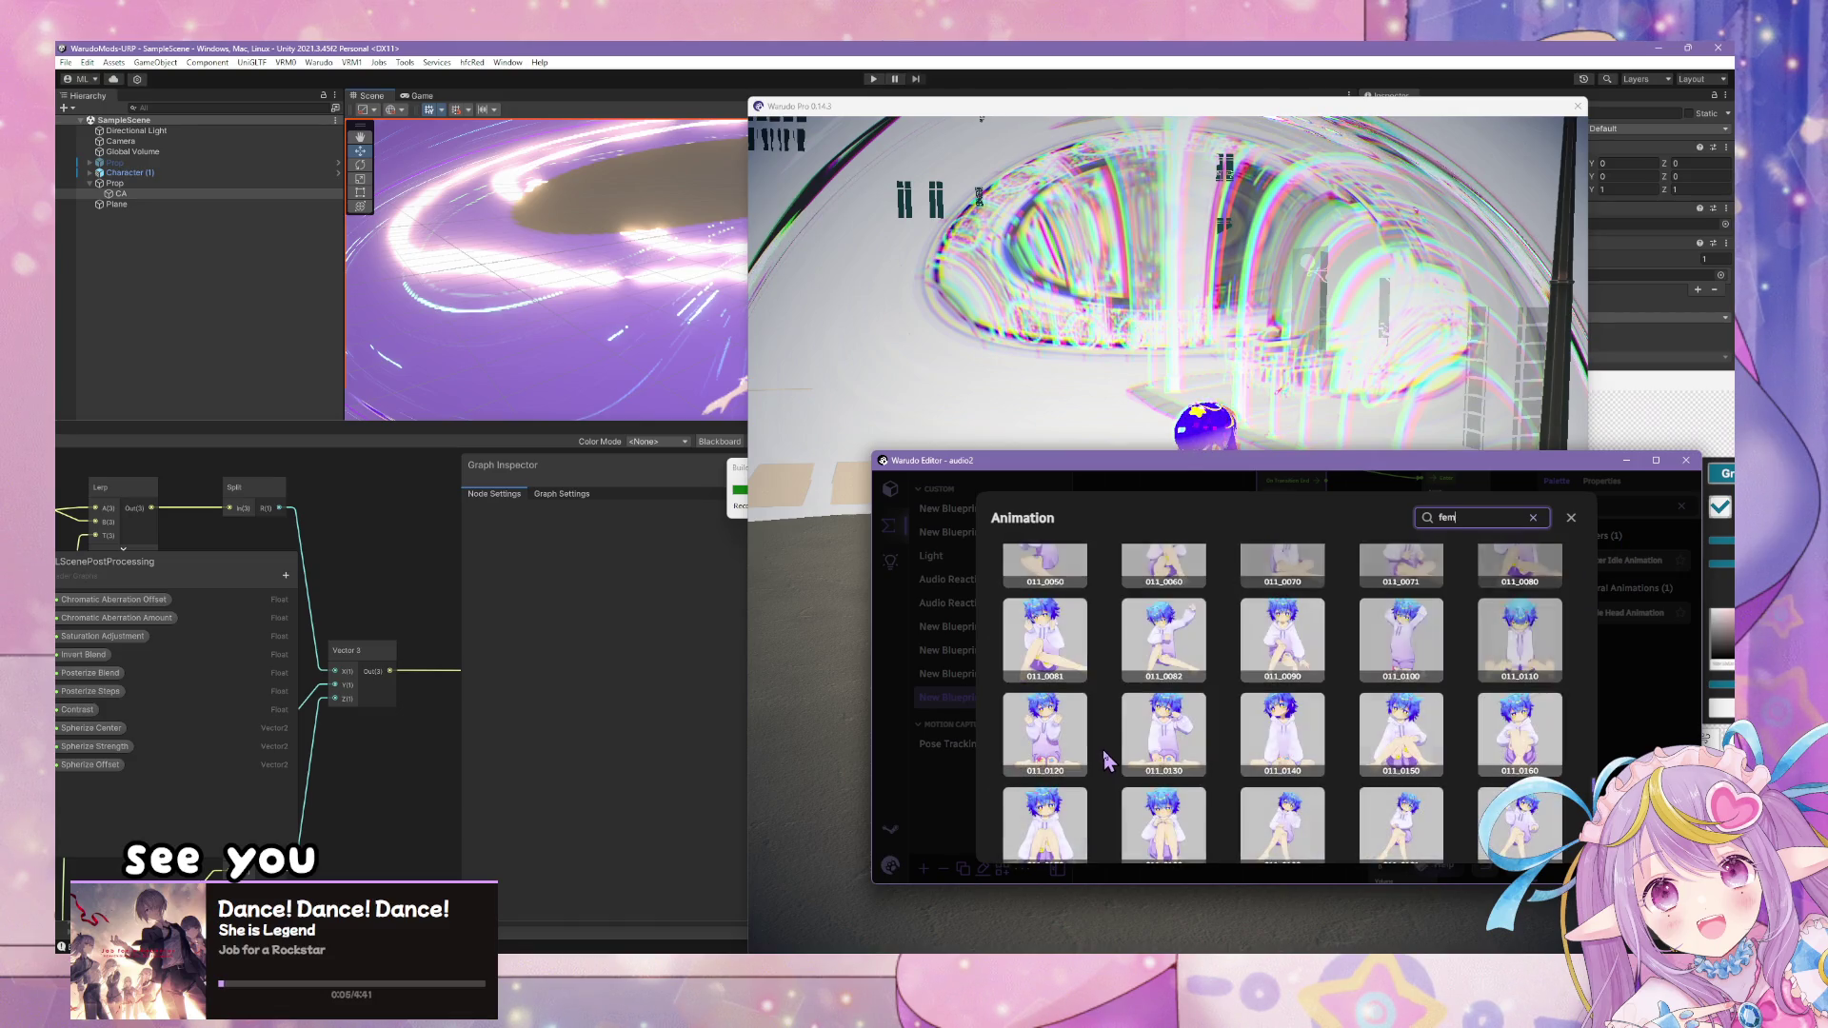
scroll(1108, 759, up, 5)
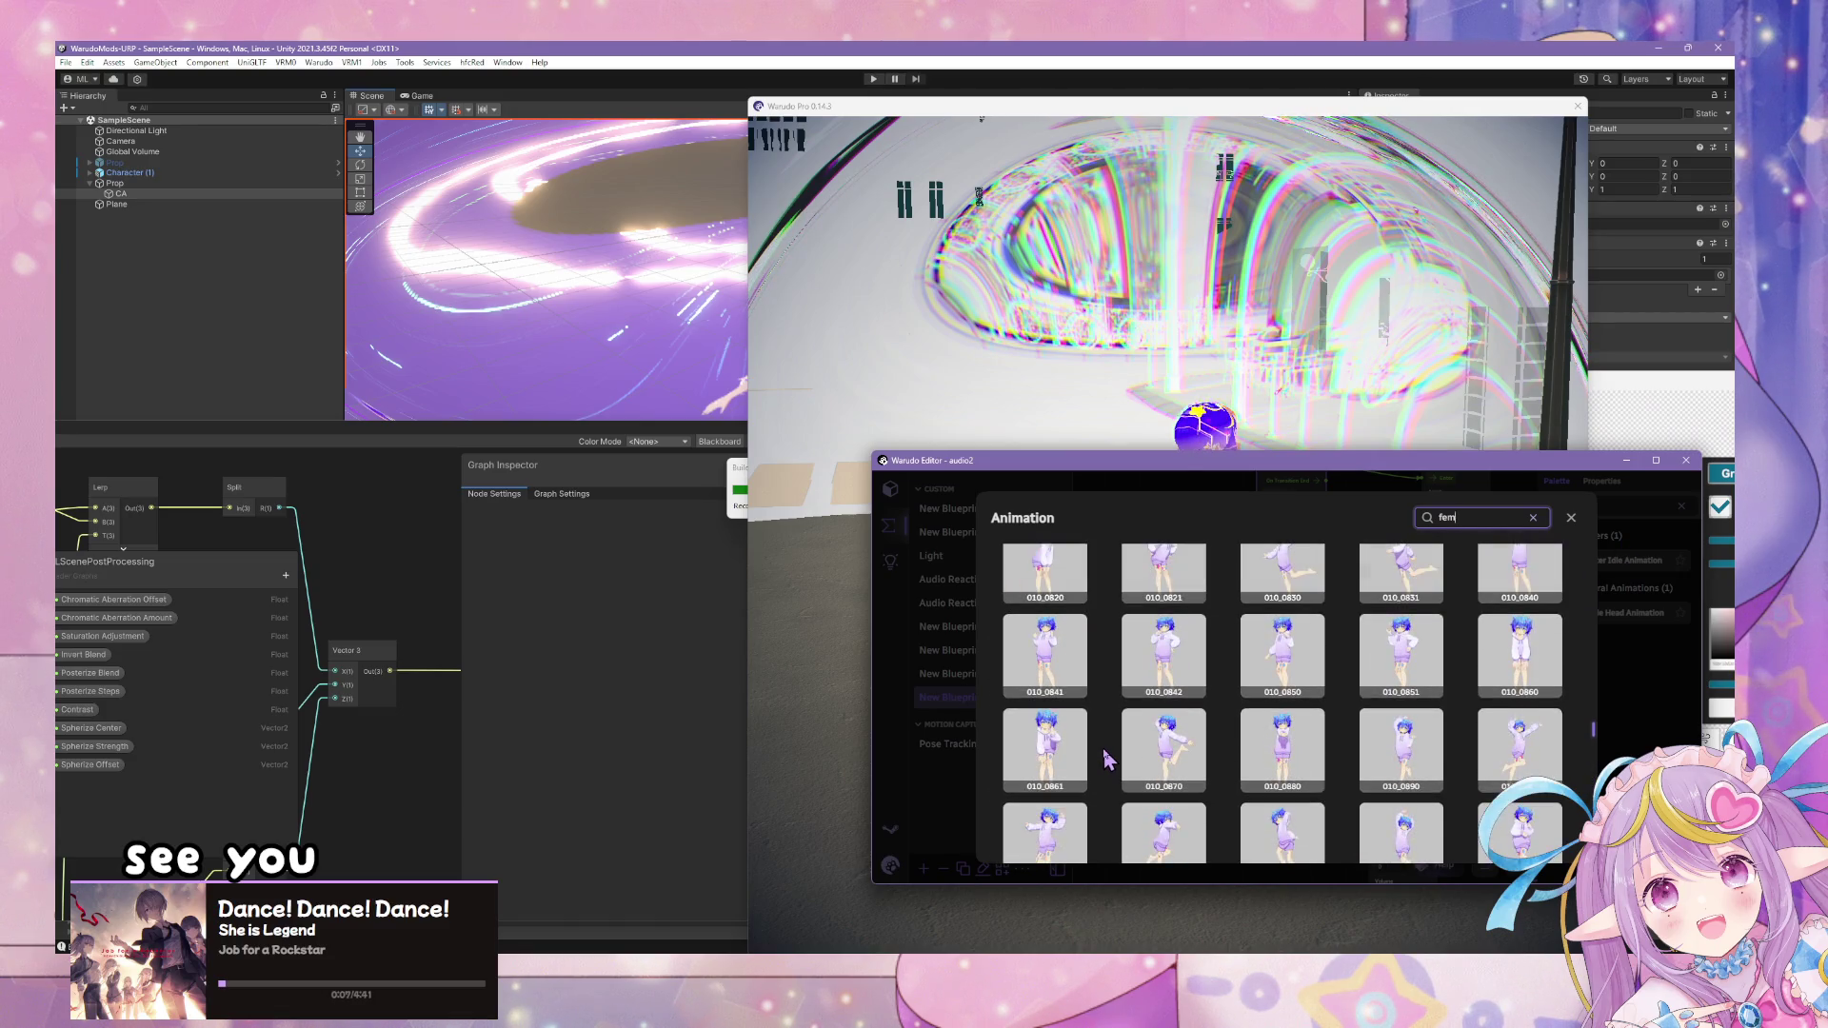
scroll(1107, 759, up, 3)
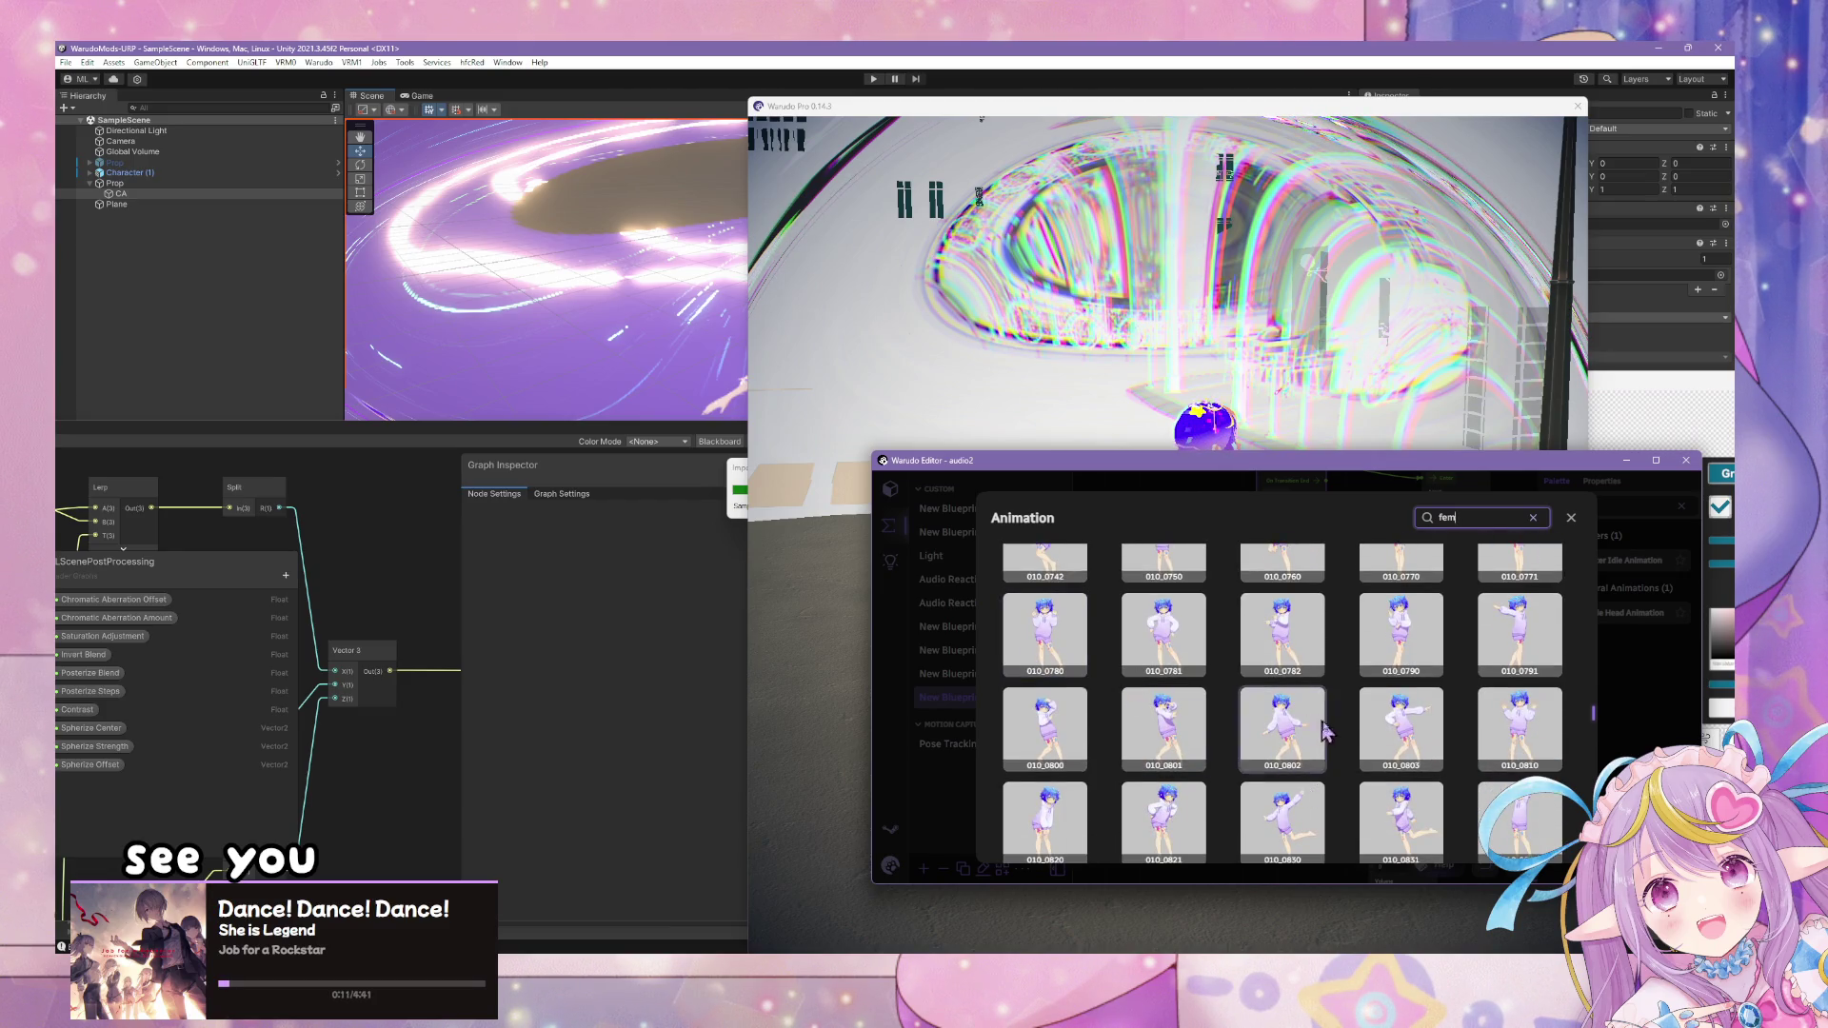
scroll(1292, 762, up, 3)
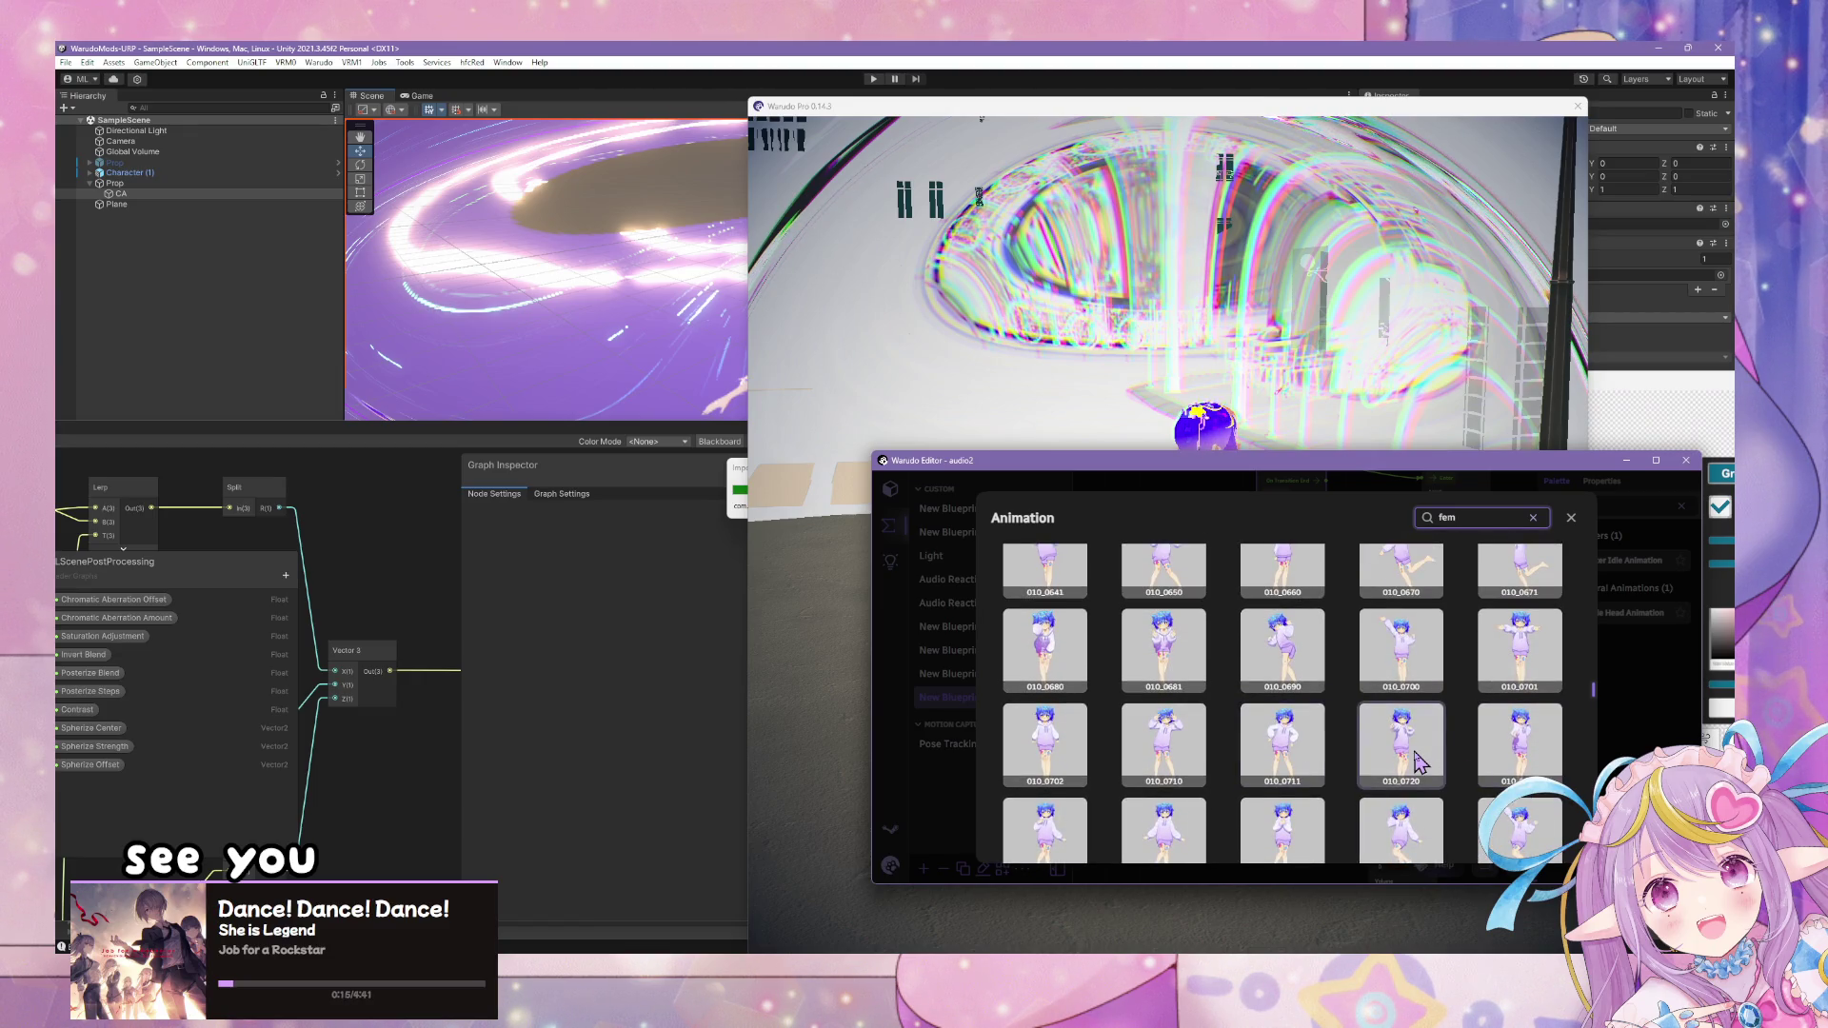
scroll(1504, 804, up, 1)
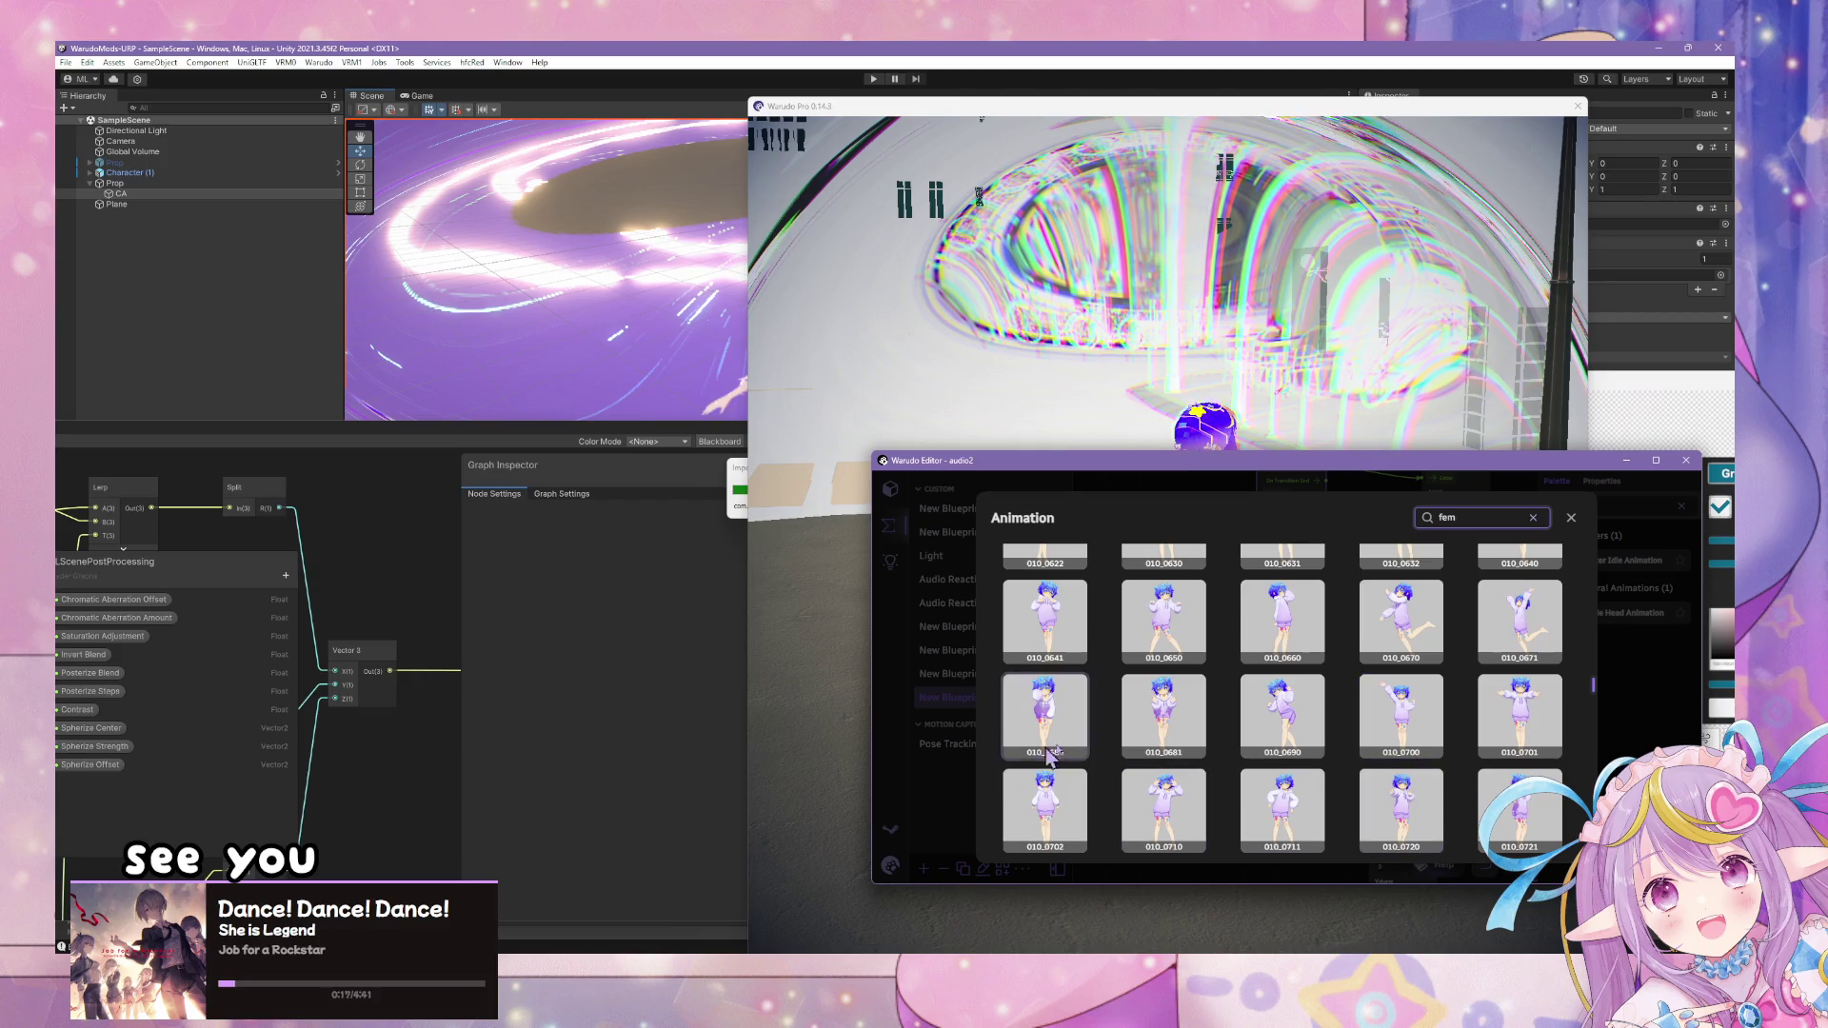
scroll(1181, 657, up, 2)
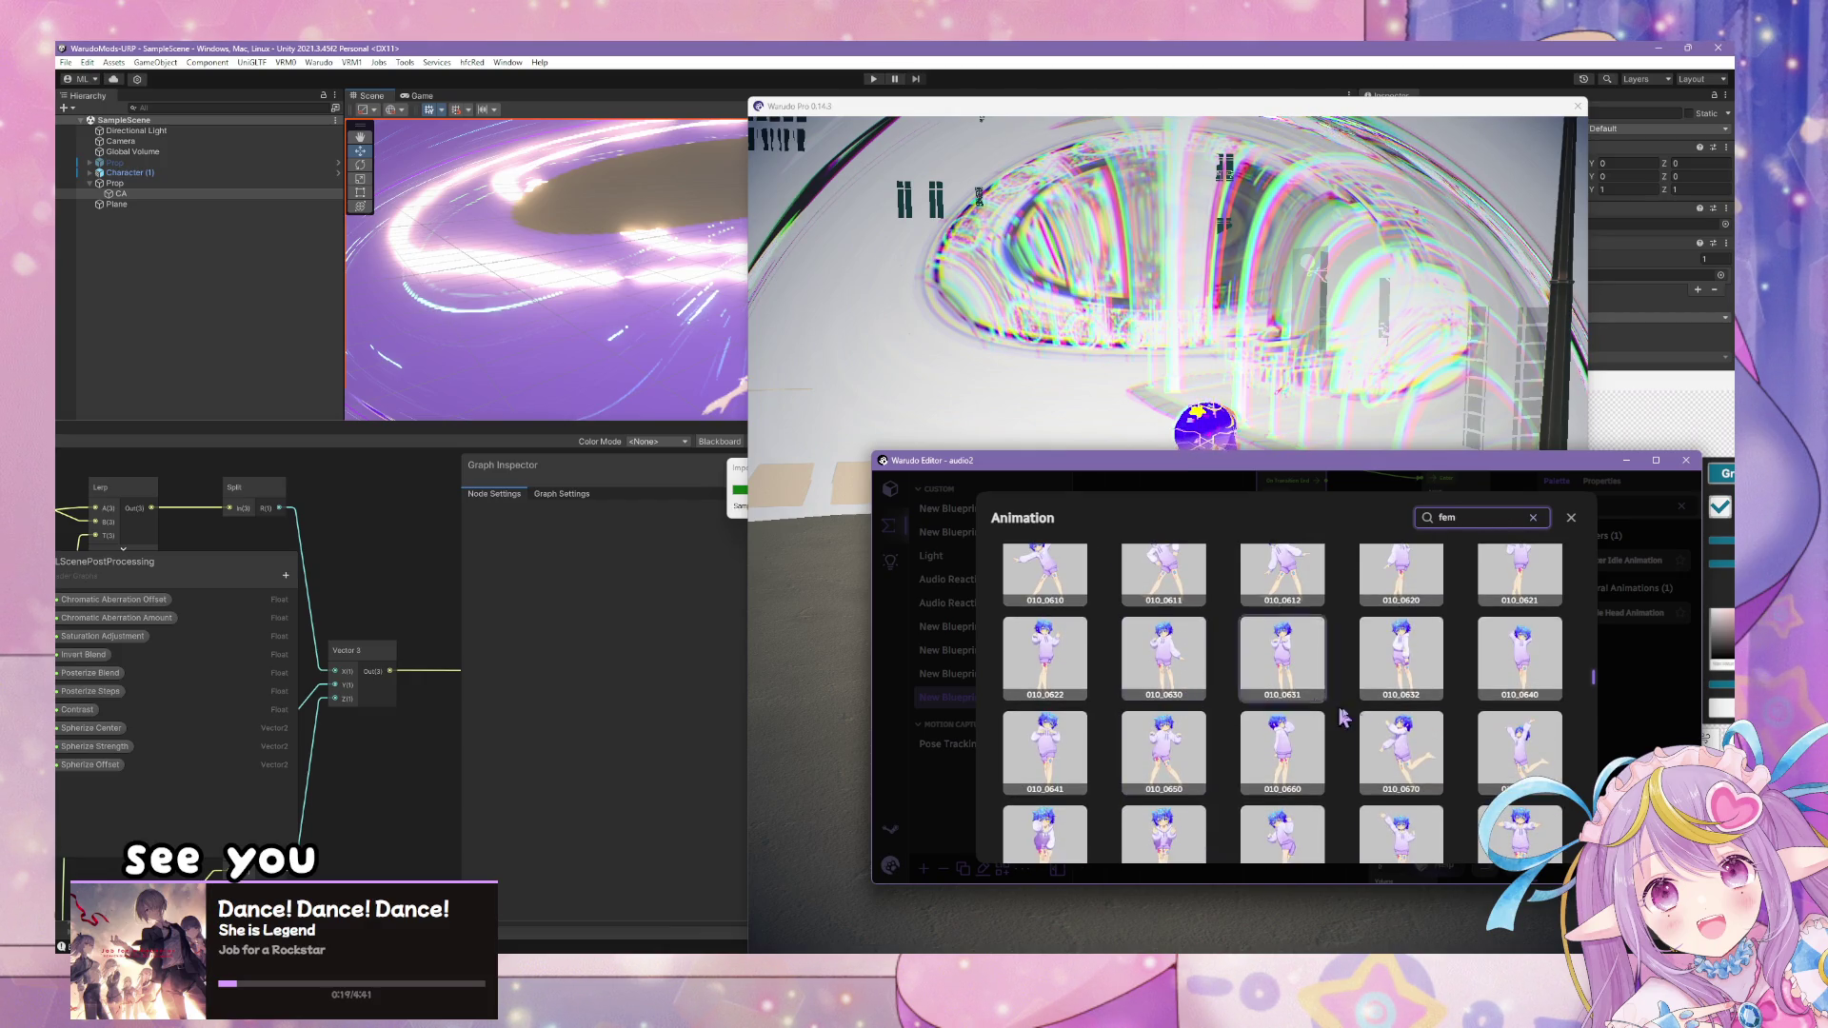
click(1282, 657)
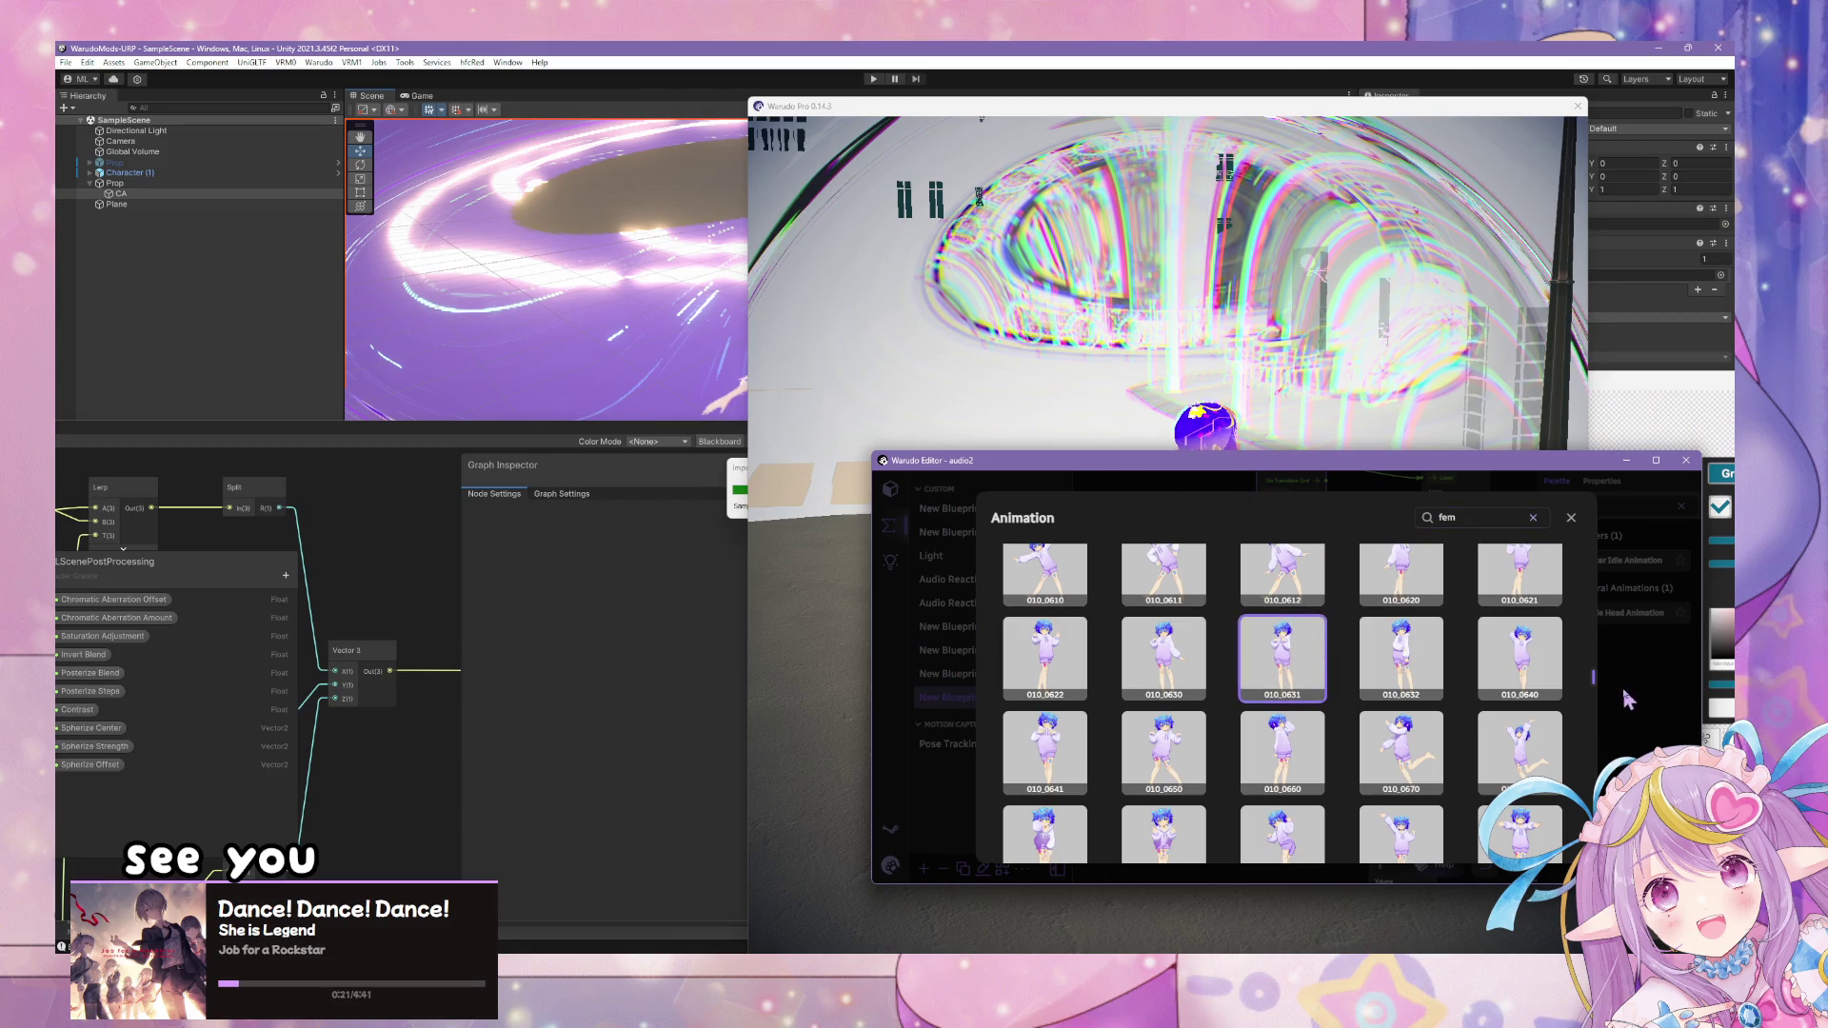
key(Escape)
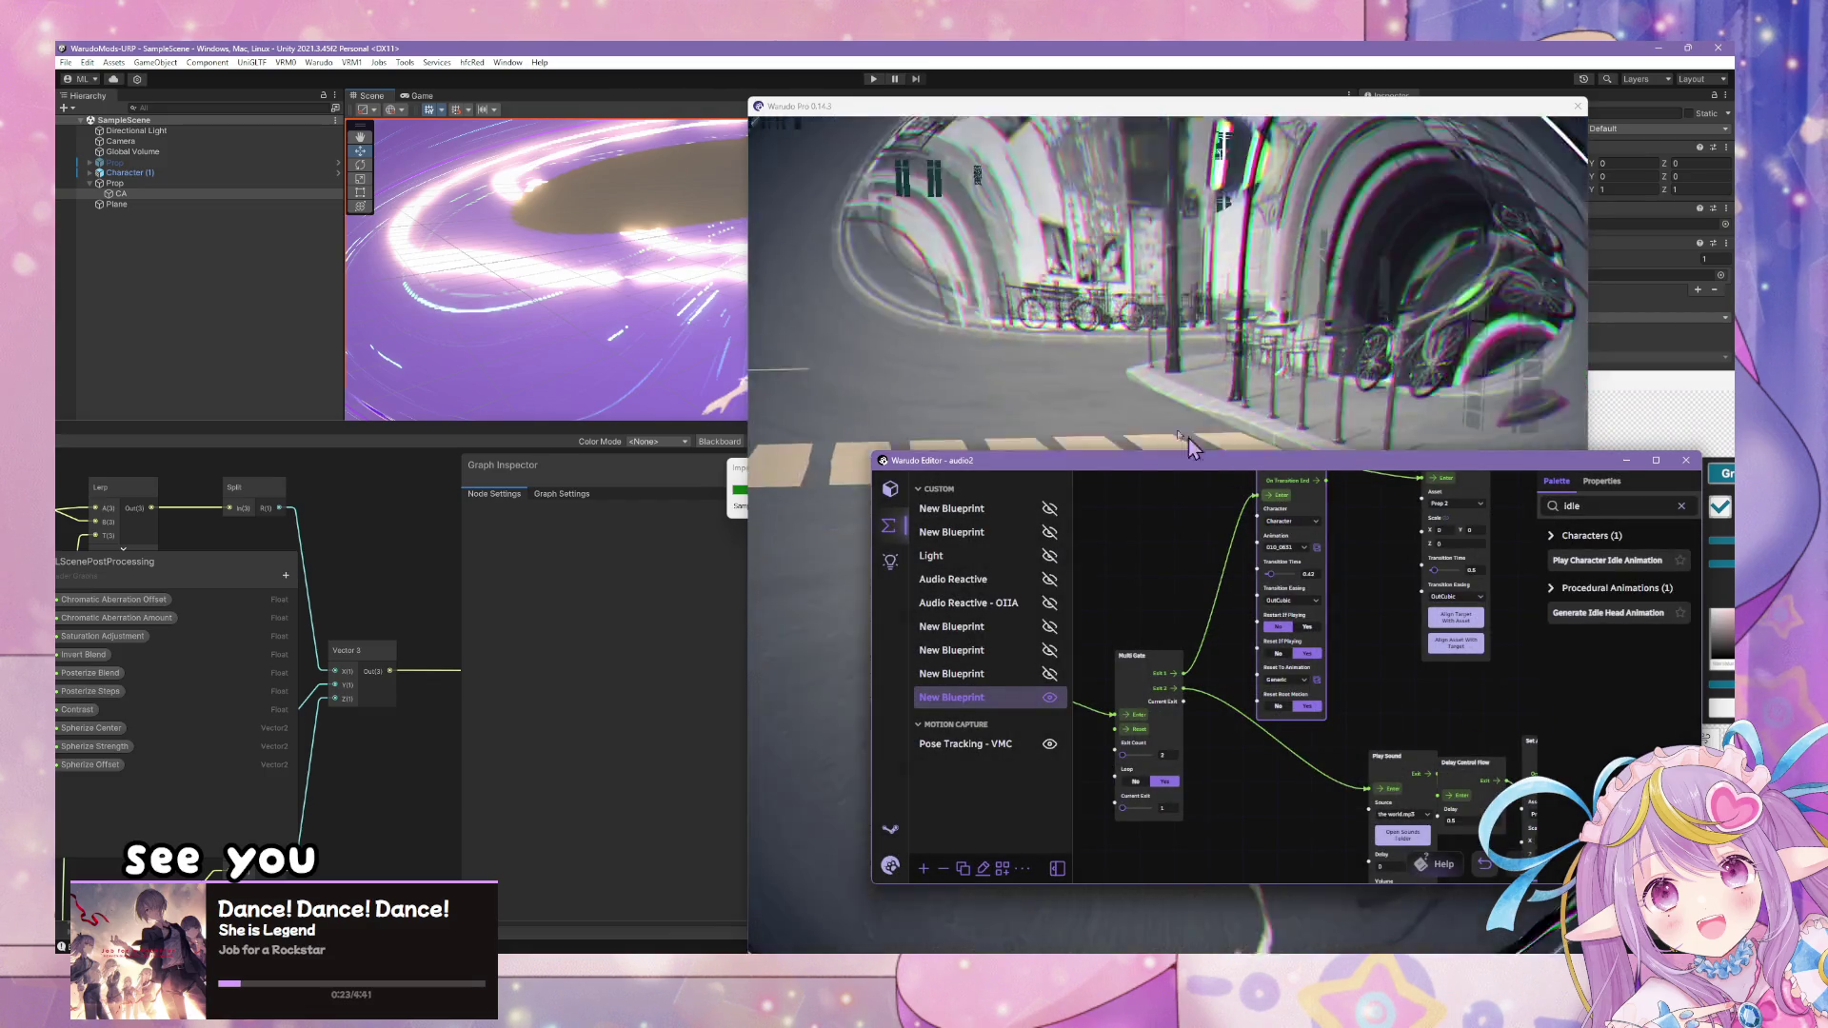
- Switch the idle node to pose 010_0621, check it in the preview, and set Reset If Playing to No
click(1188, 438)
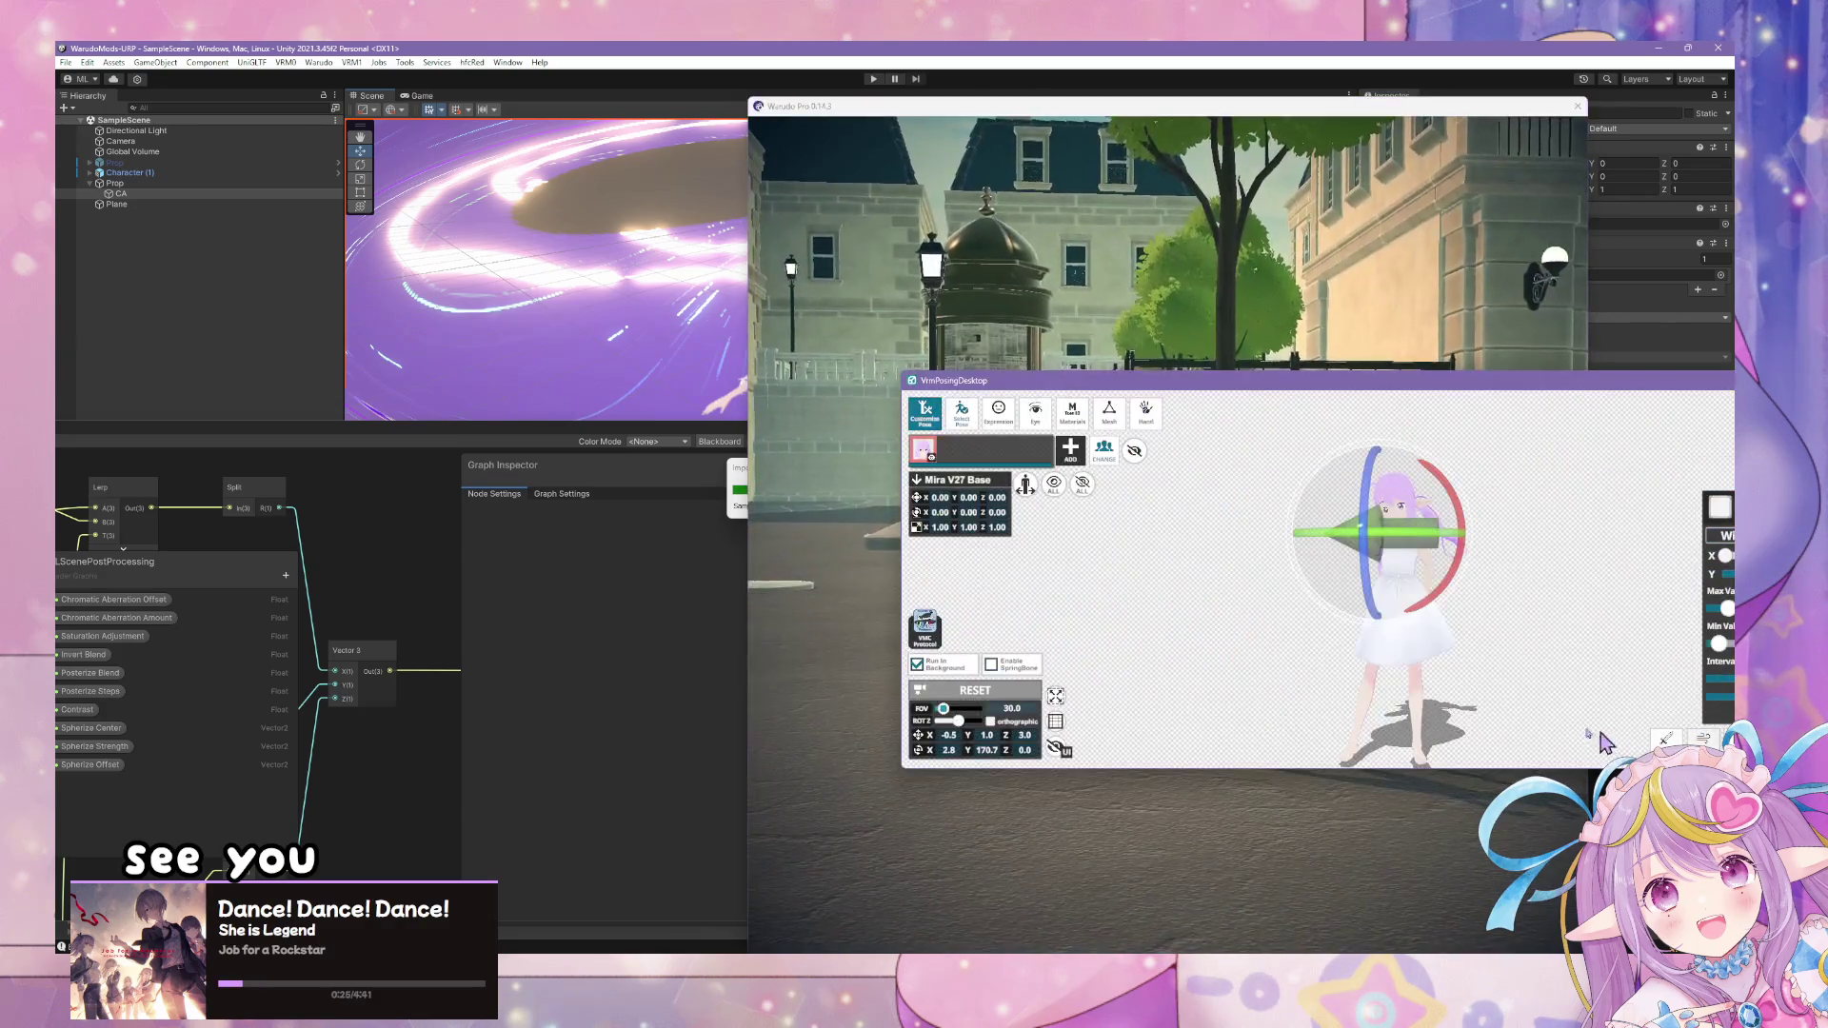
key(alt+Tab)
scroll(1319, 609, up, 2)
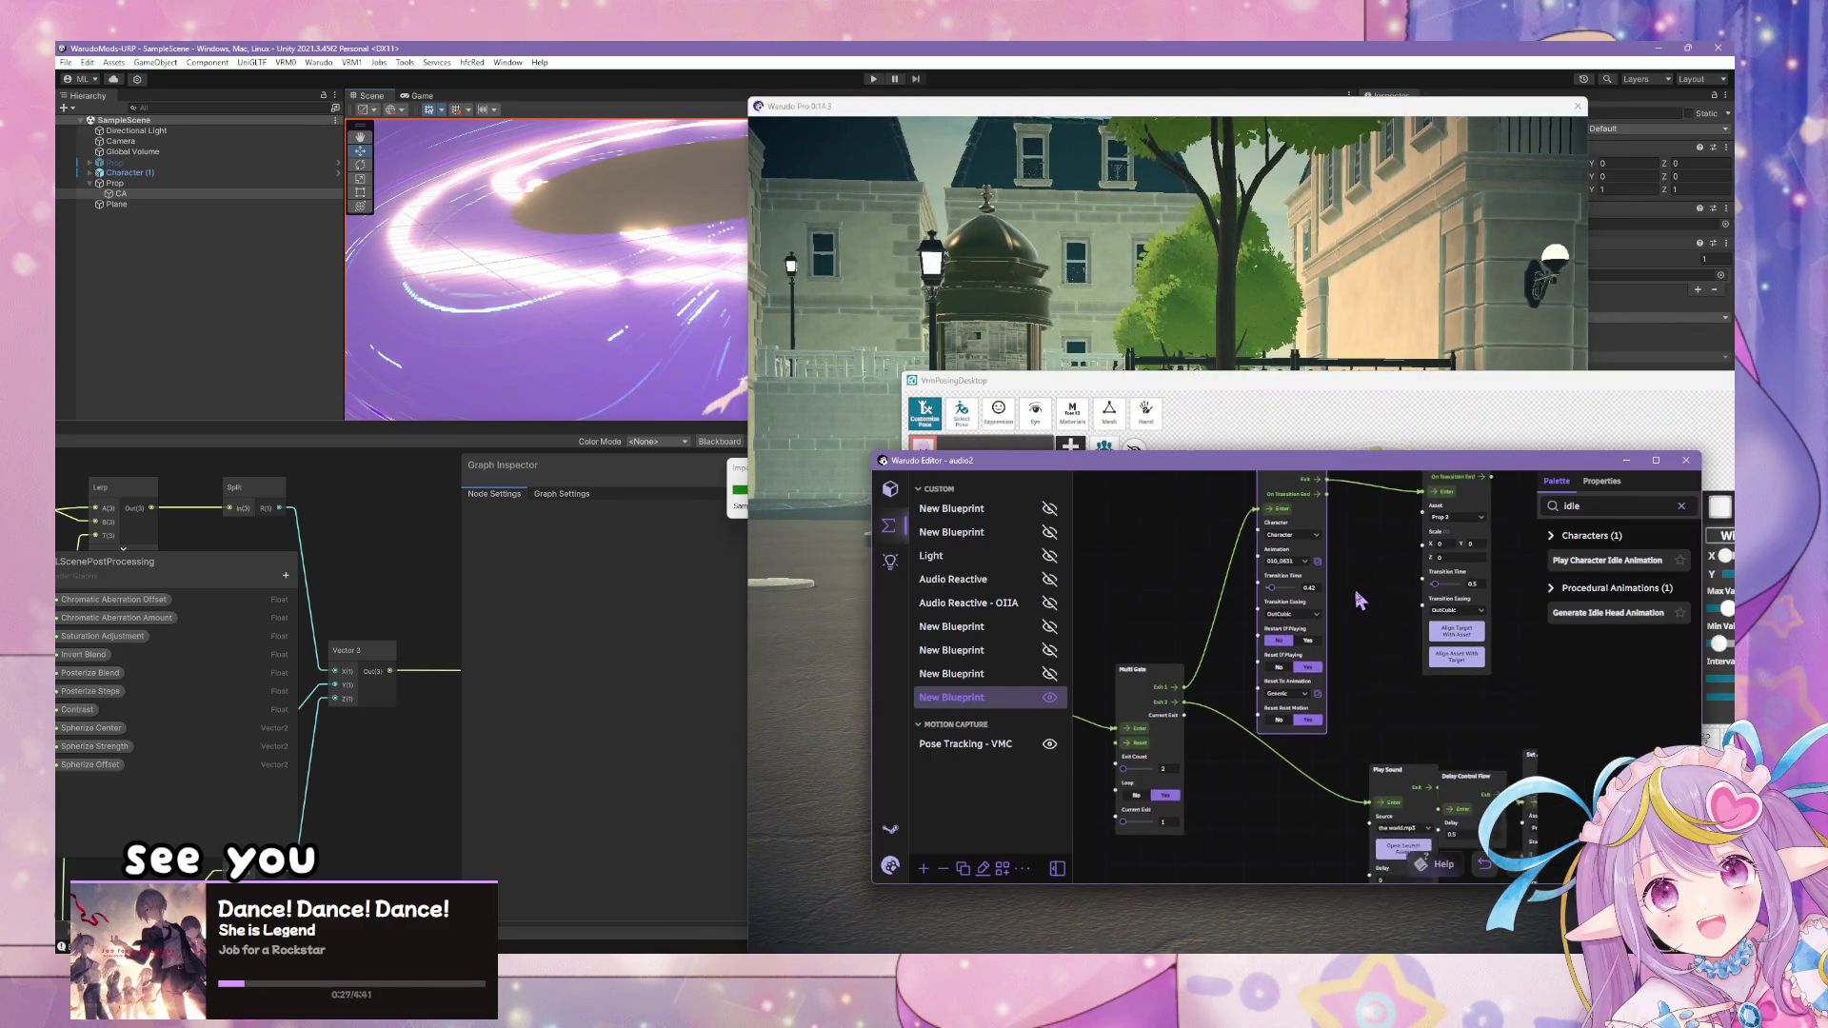
click(1322, 591)
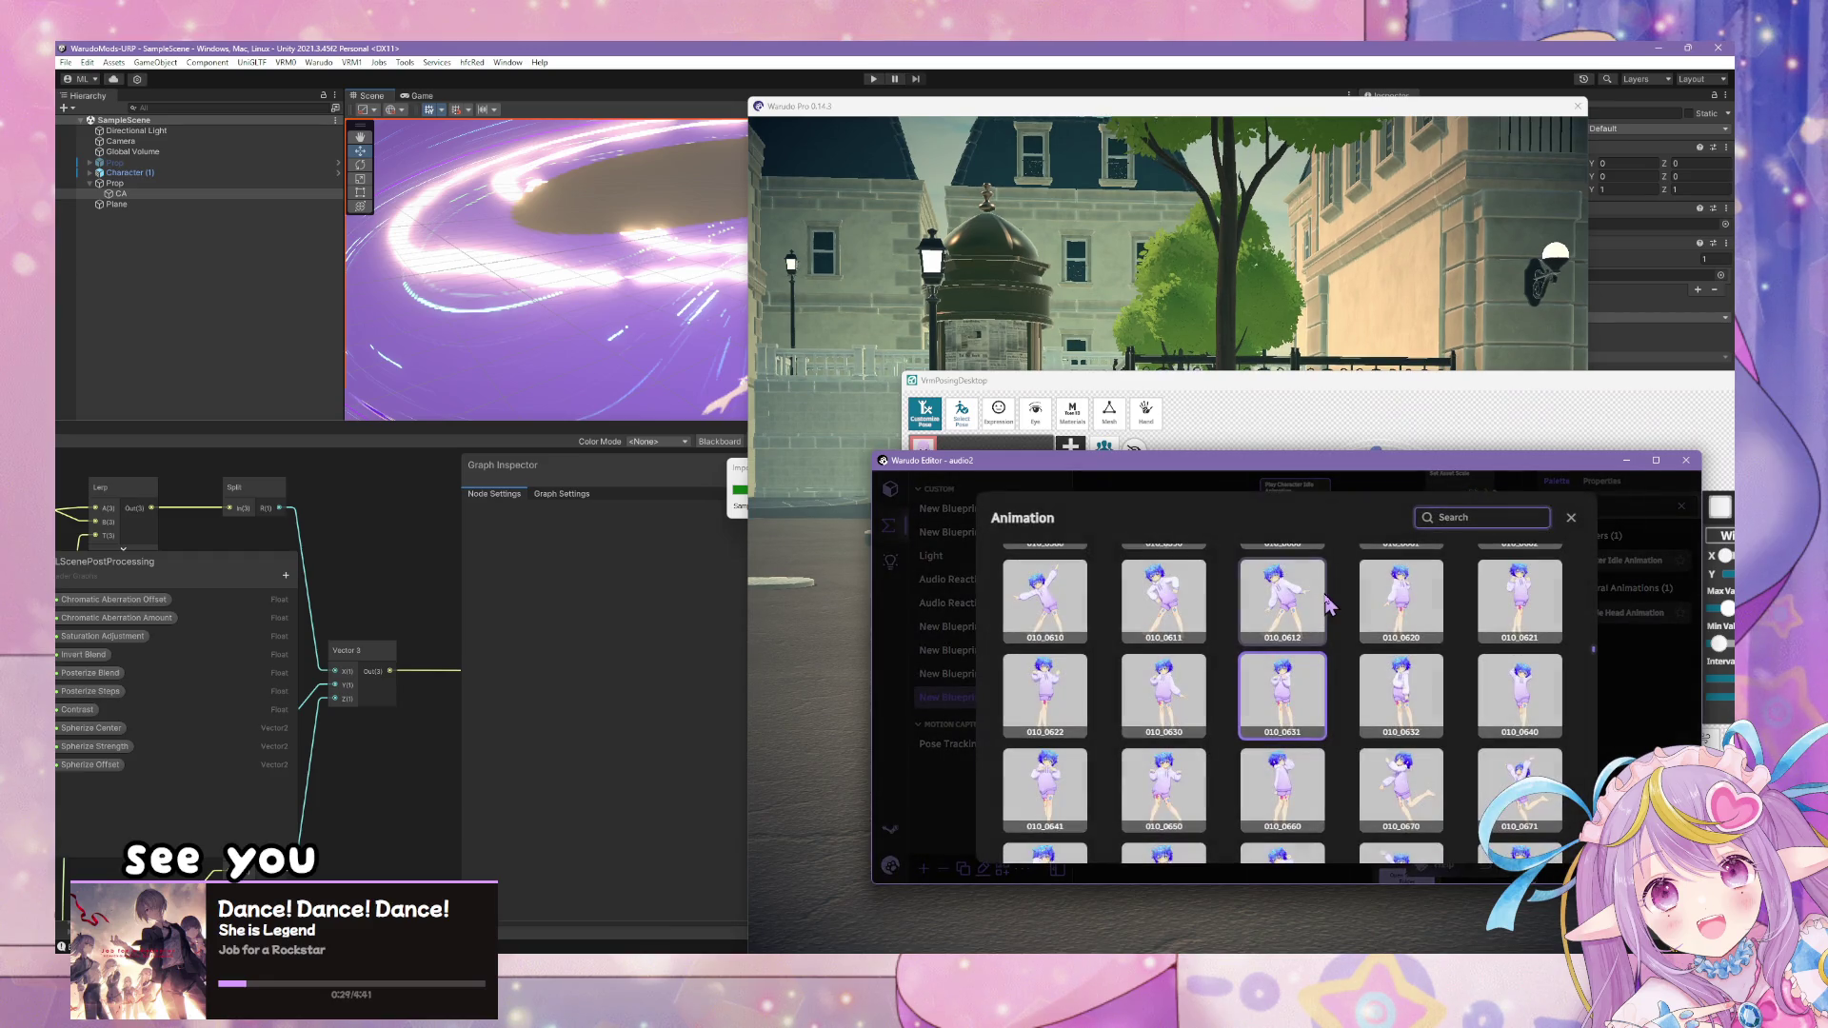
click(1399, 609)
click(1521, 595)
click(1657, 680)
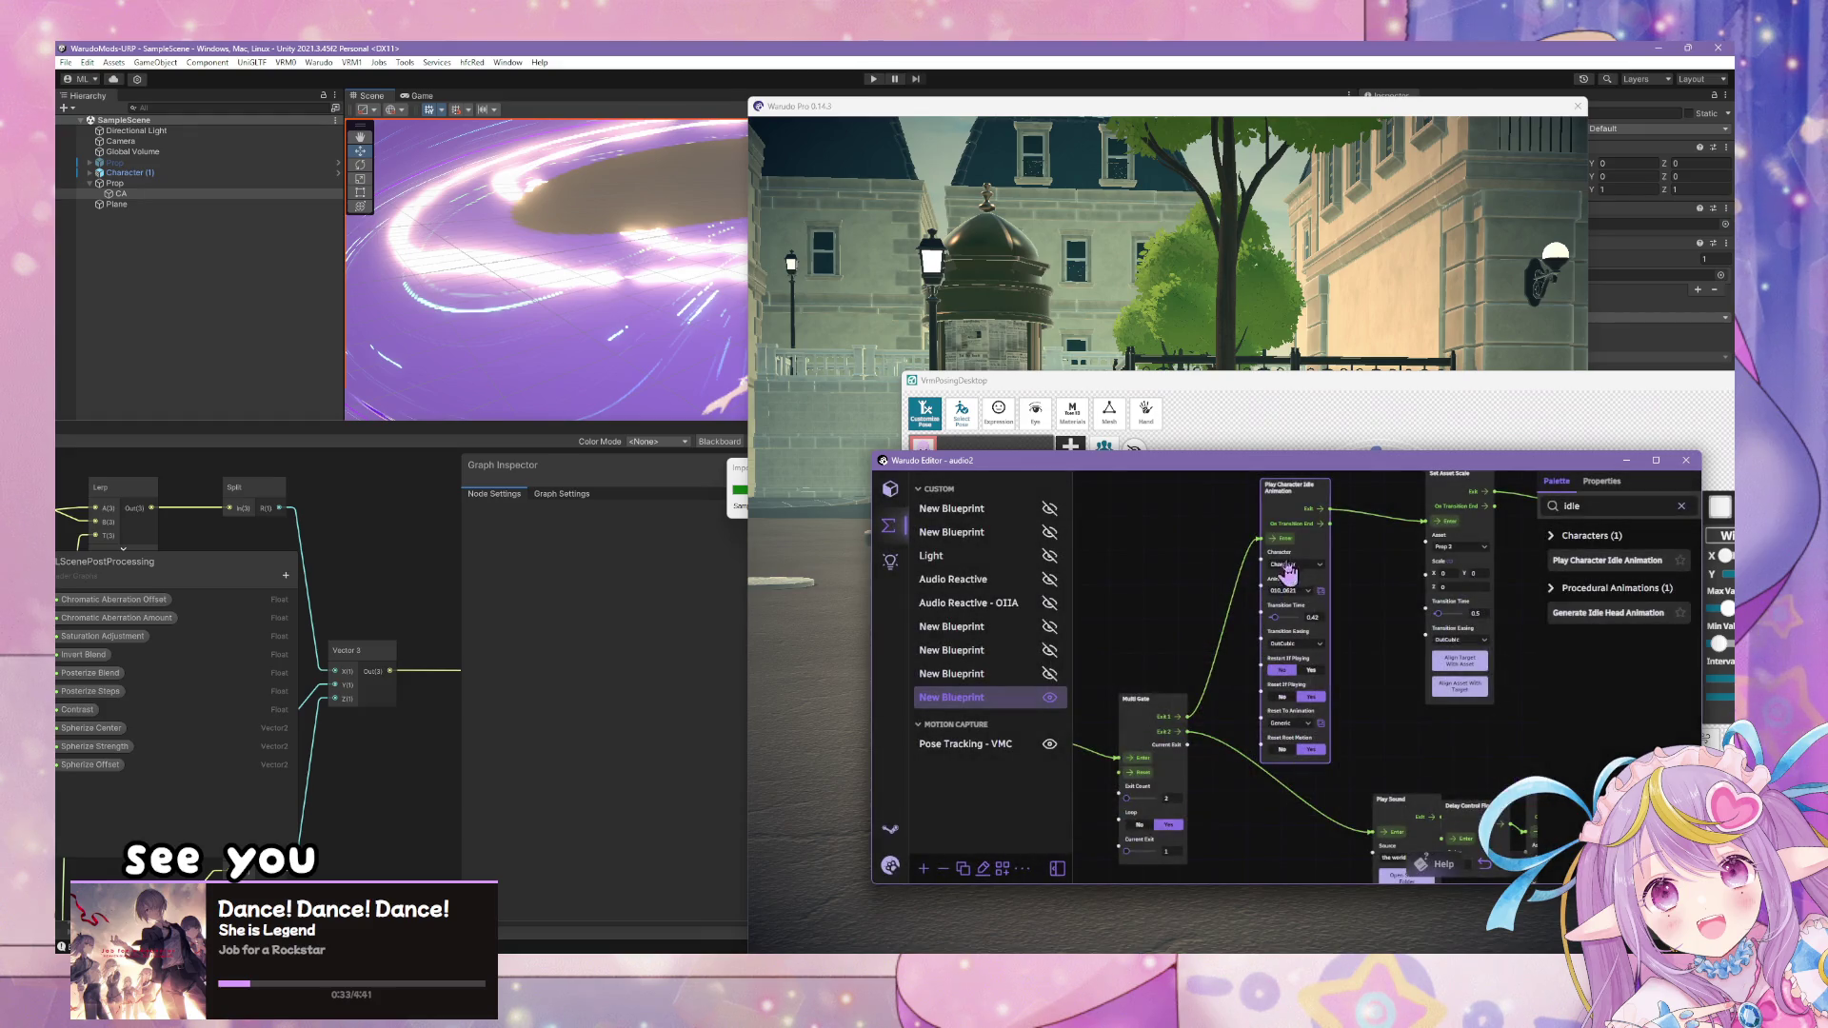
click(1322, 432)
drag(1321, 432, 1490, 689)
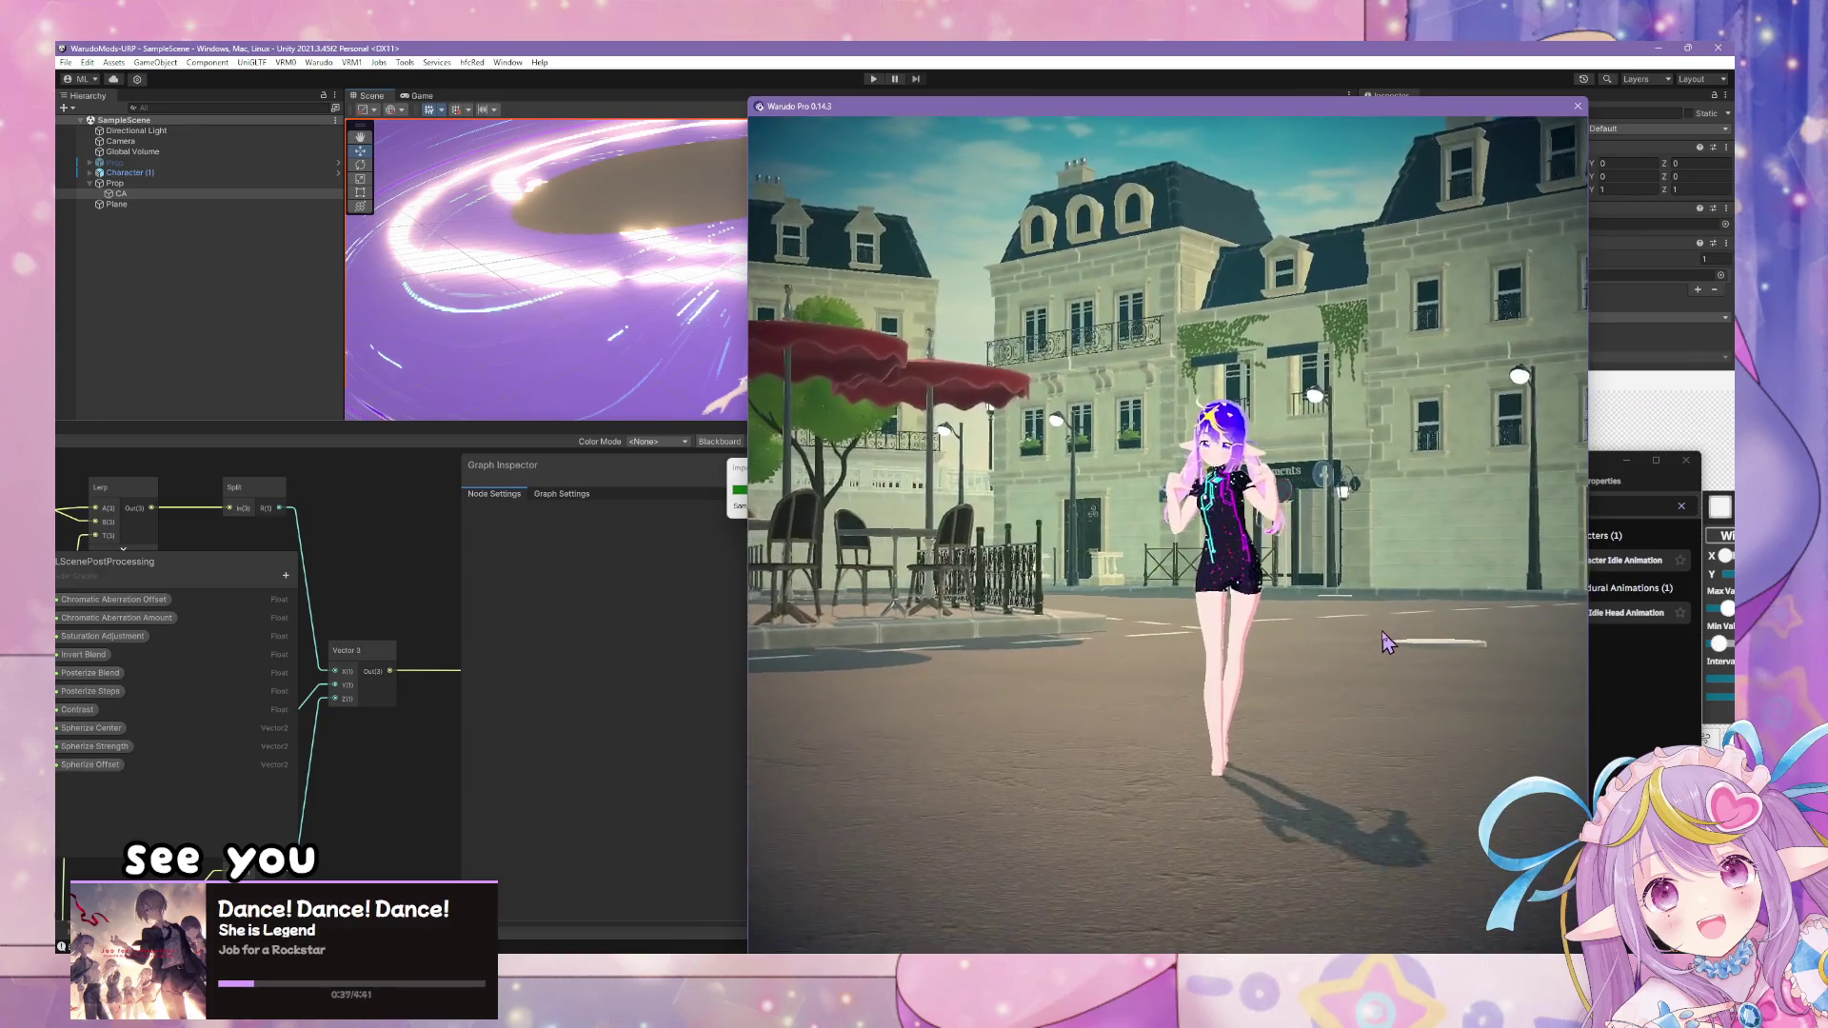
key(alt+Tab)
drag(1393, 734, 1411, 793)
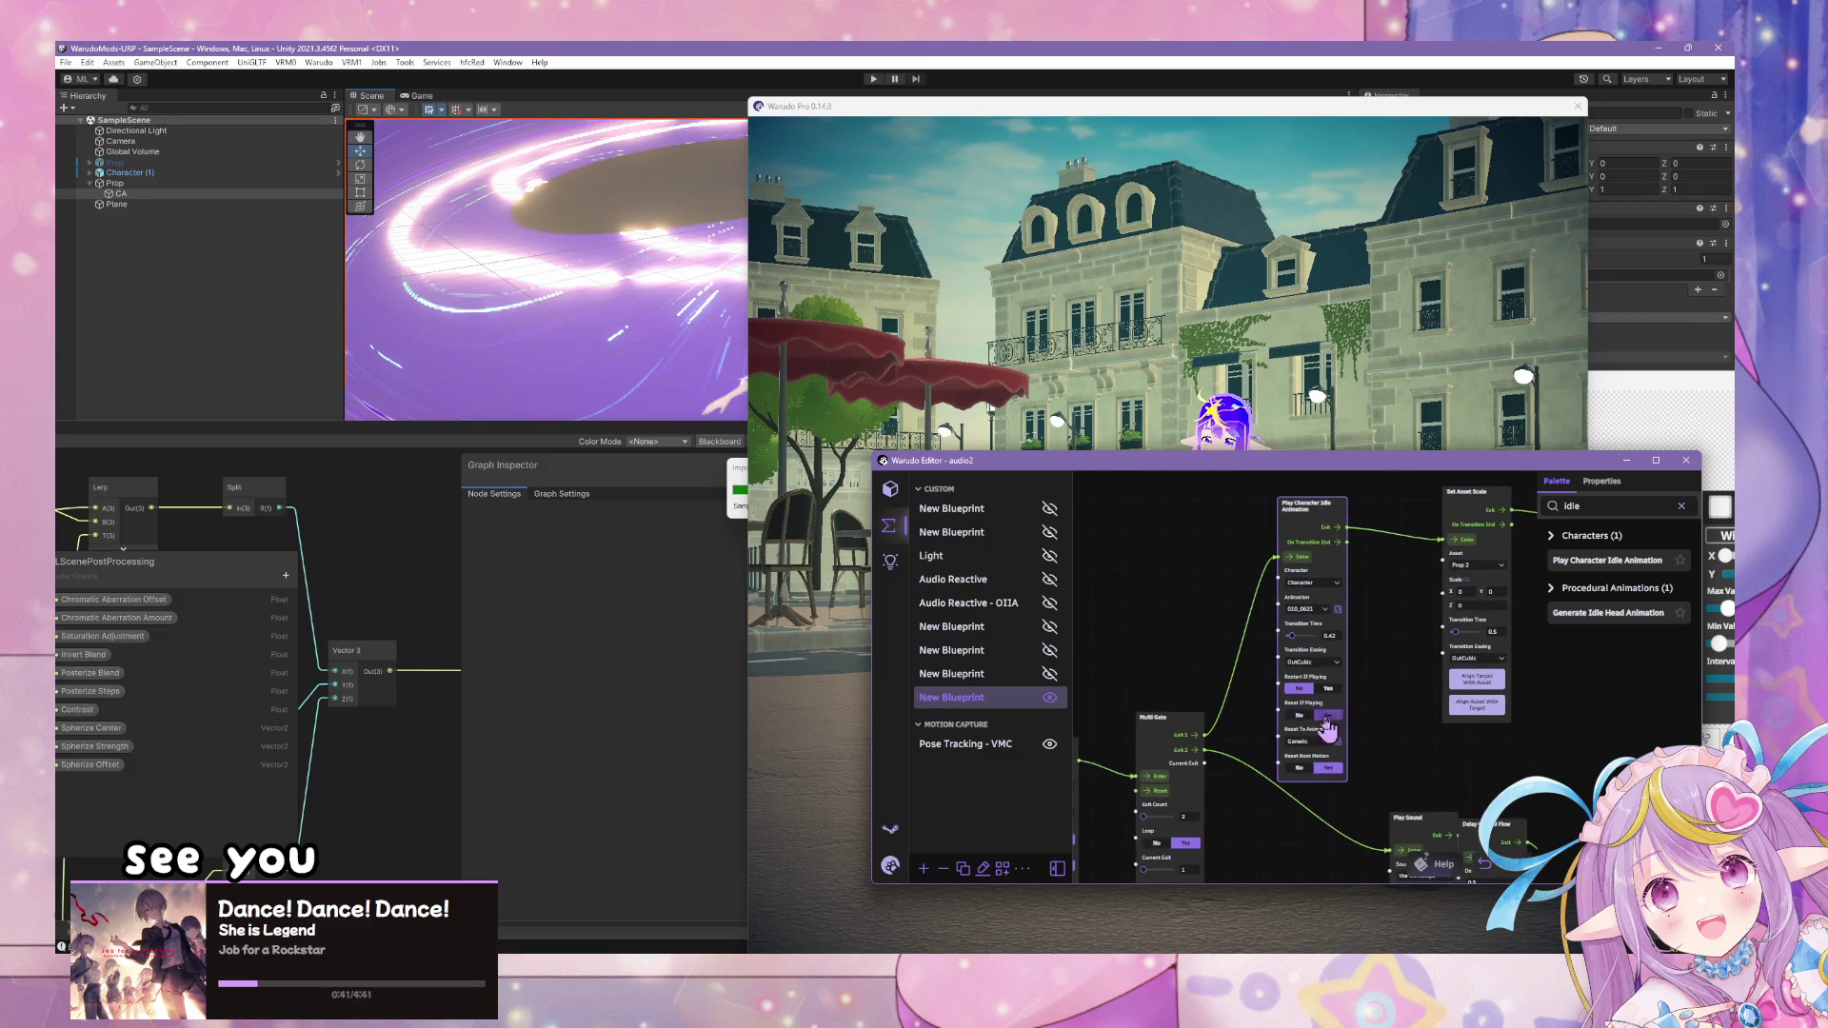
click(1301, 715)
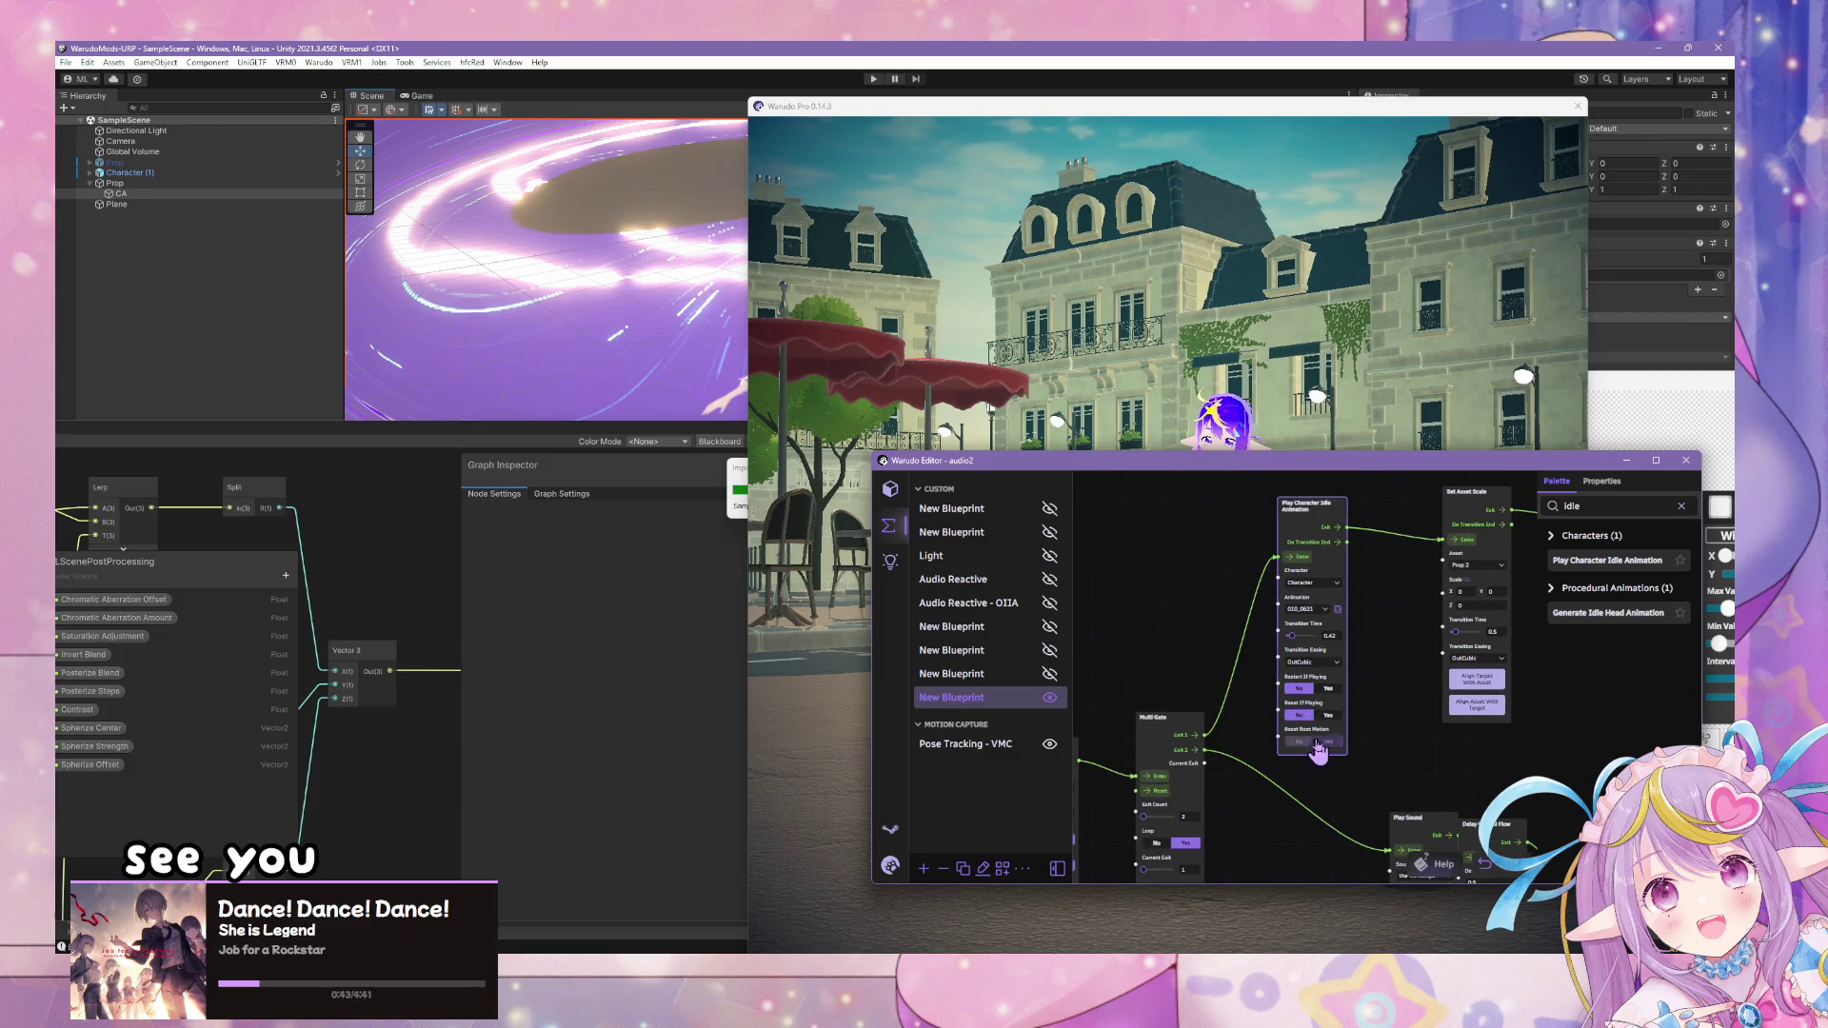
- Duplicate the idle node, wire it to Multi Gate's Exit 2, and set Transition Easing to OutQuint
key(ctrl+d)
mouse_move(1439, 733)
mouse_down()
mouse_move(1219, 831)
mouse_move(1318, 665)
mouse_move(1348, 660)
mouse_up()
drag(1250, 610, 1316, 691)
drag(1410, 816, 1363, 707)
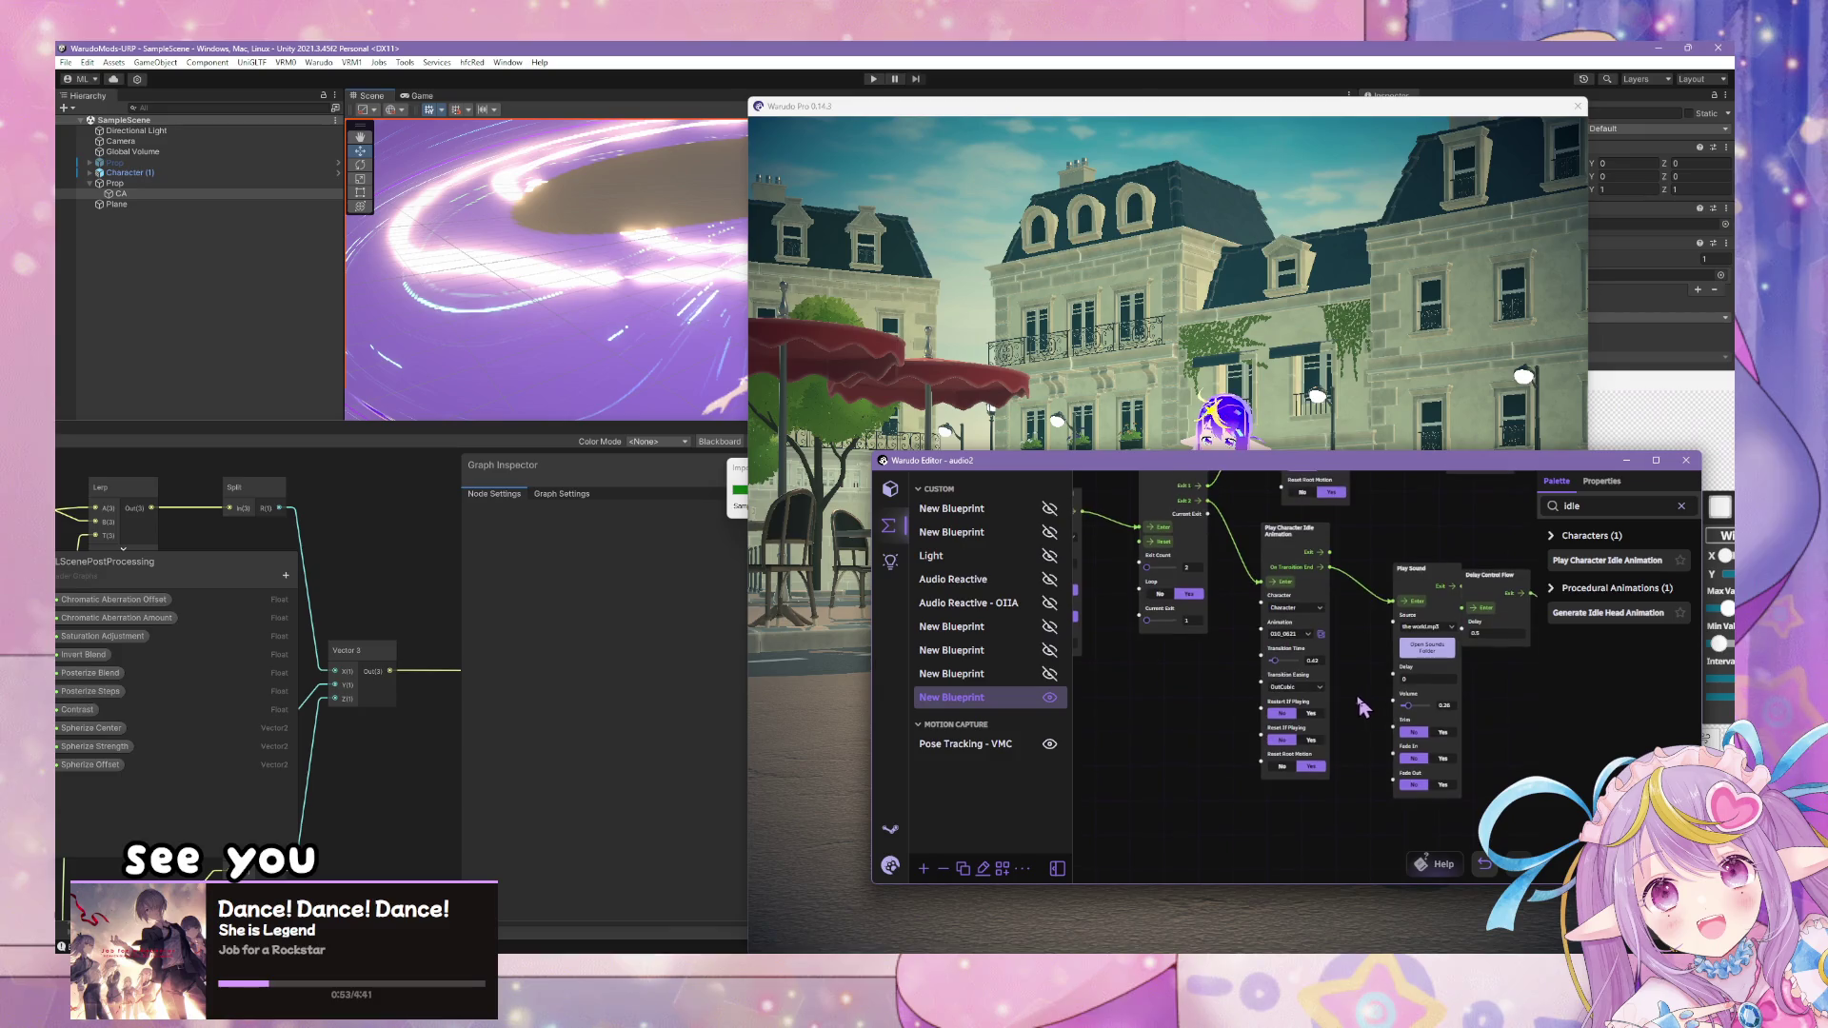
click(1309, 688)
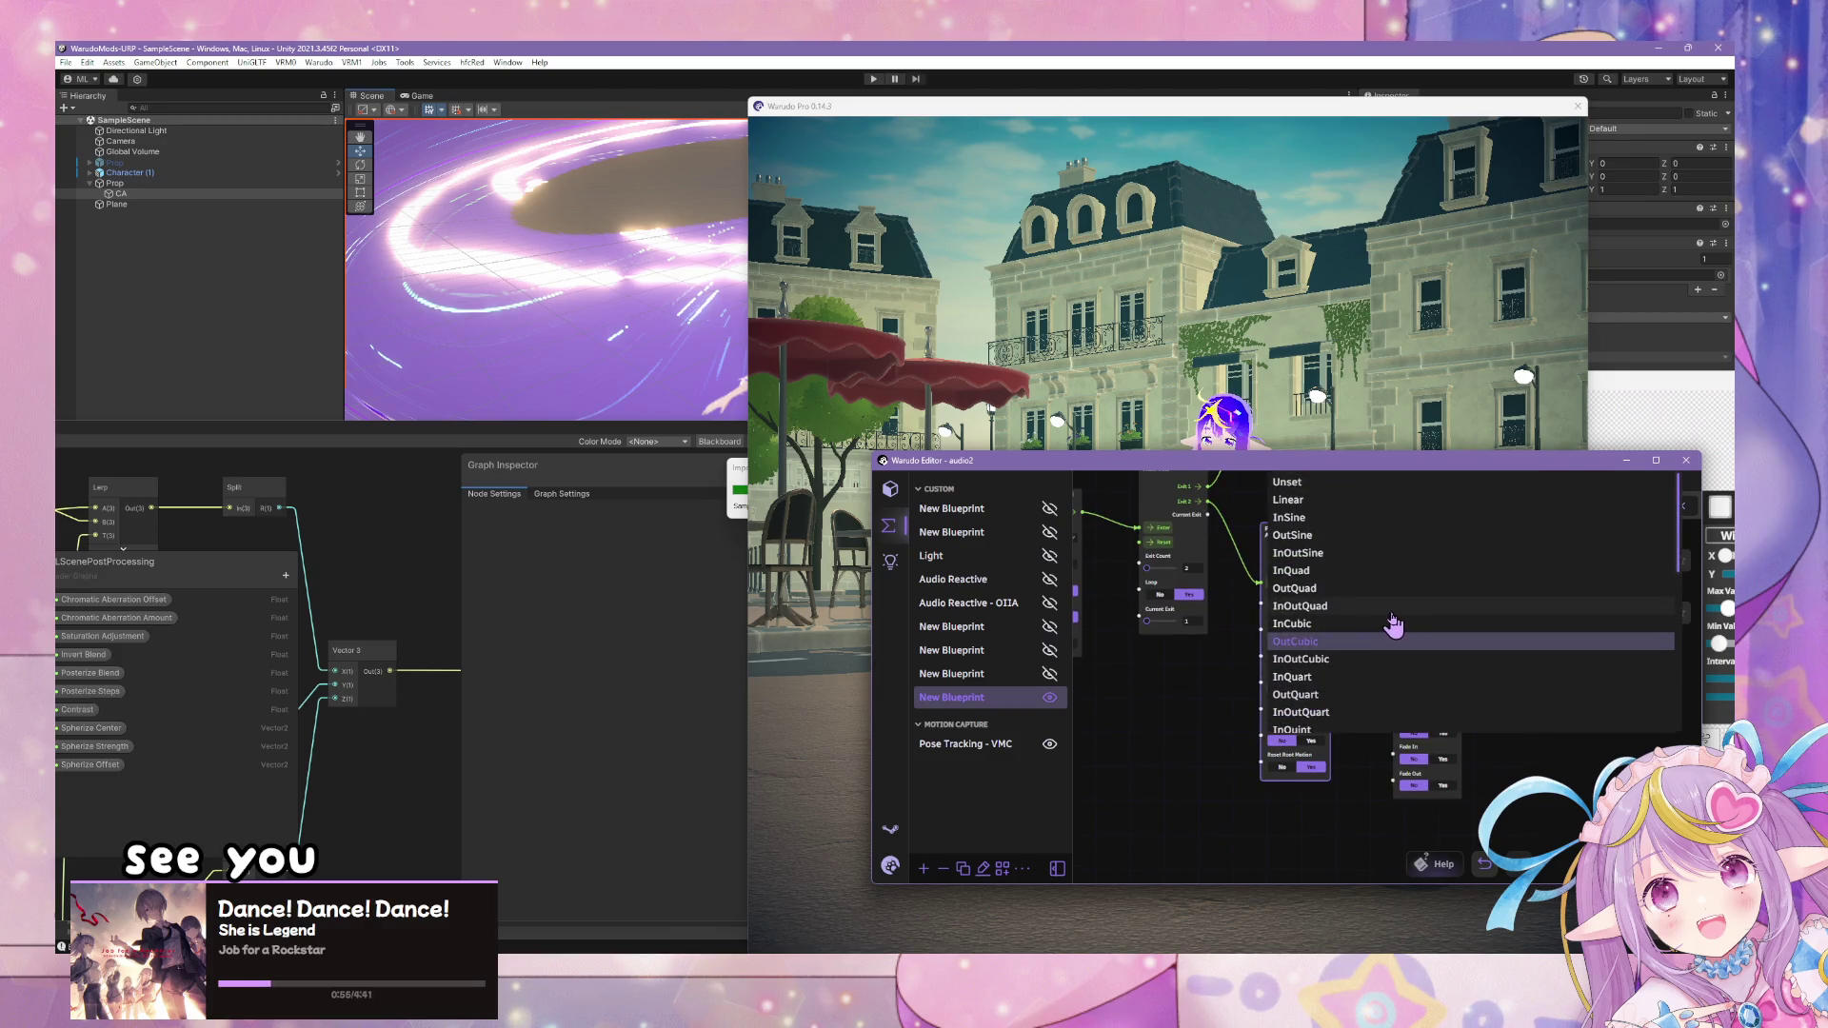
scroll(1393, 623, down, 3)
click(1340, 552)
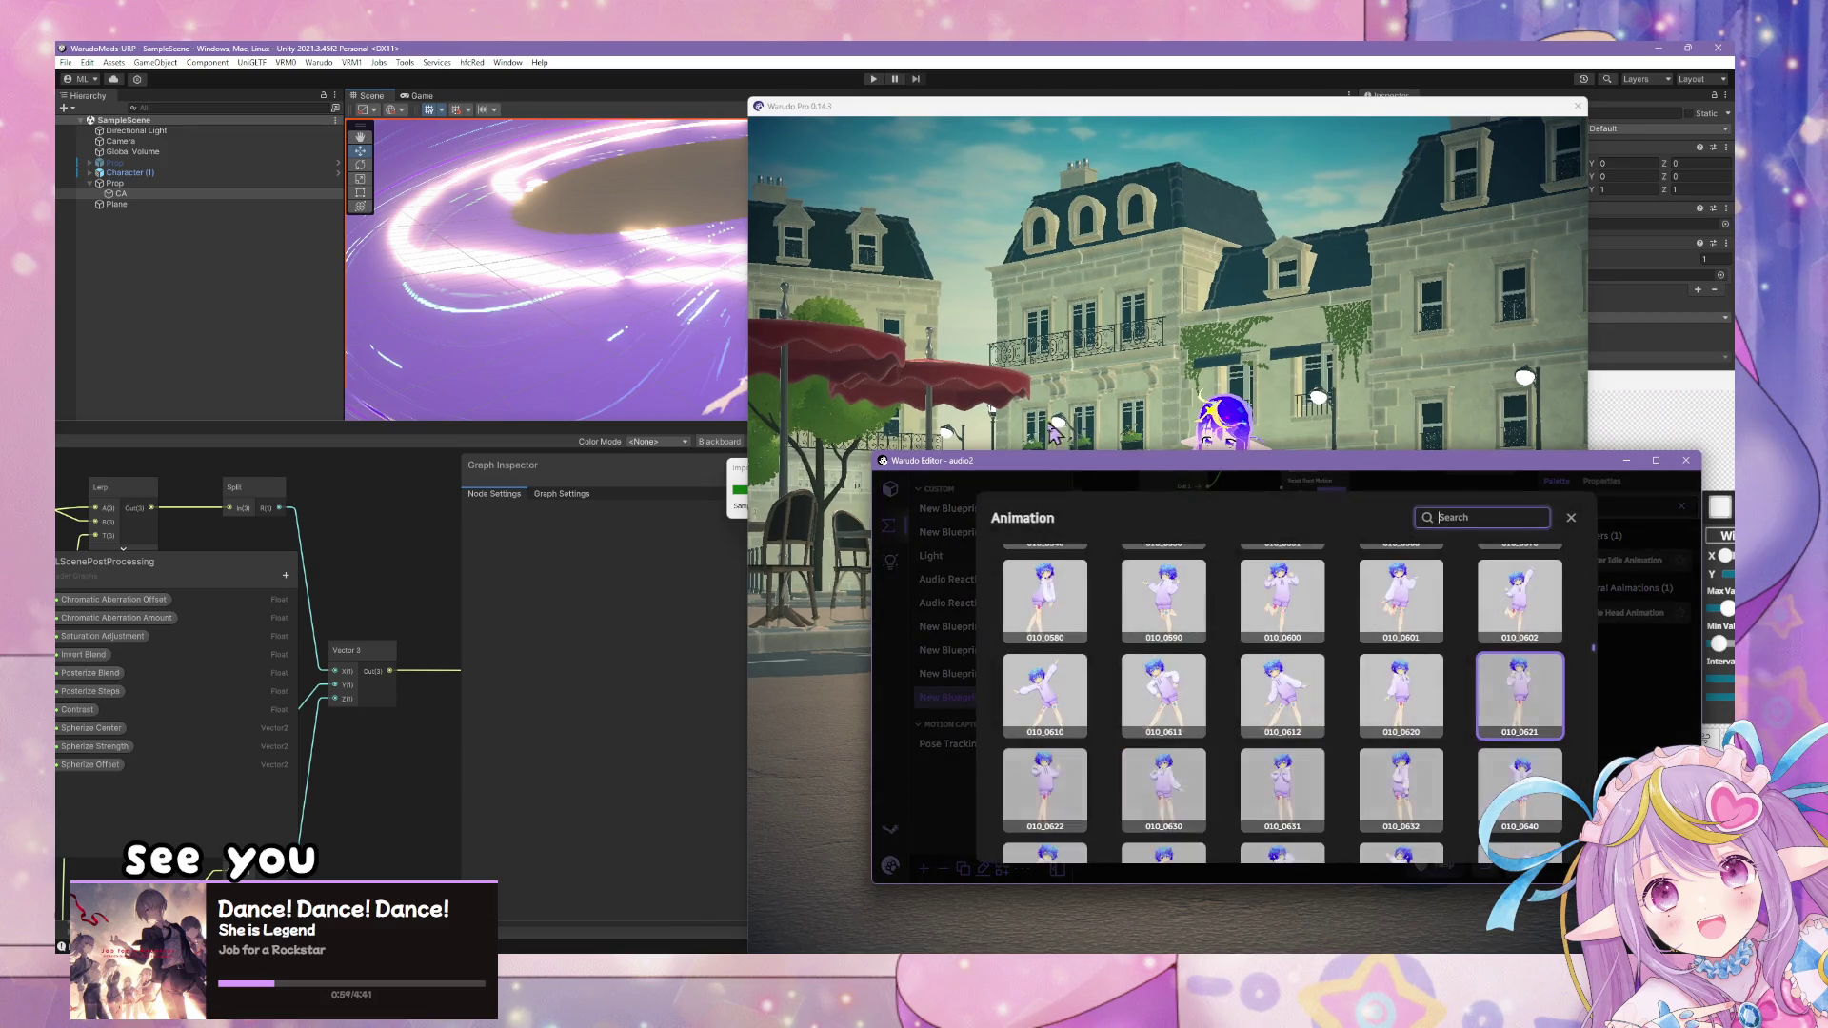
scroll(1429, 712, down, 1)
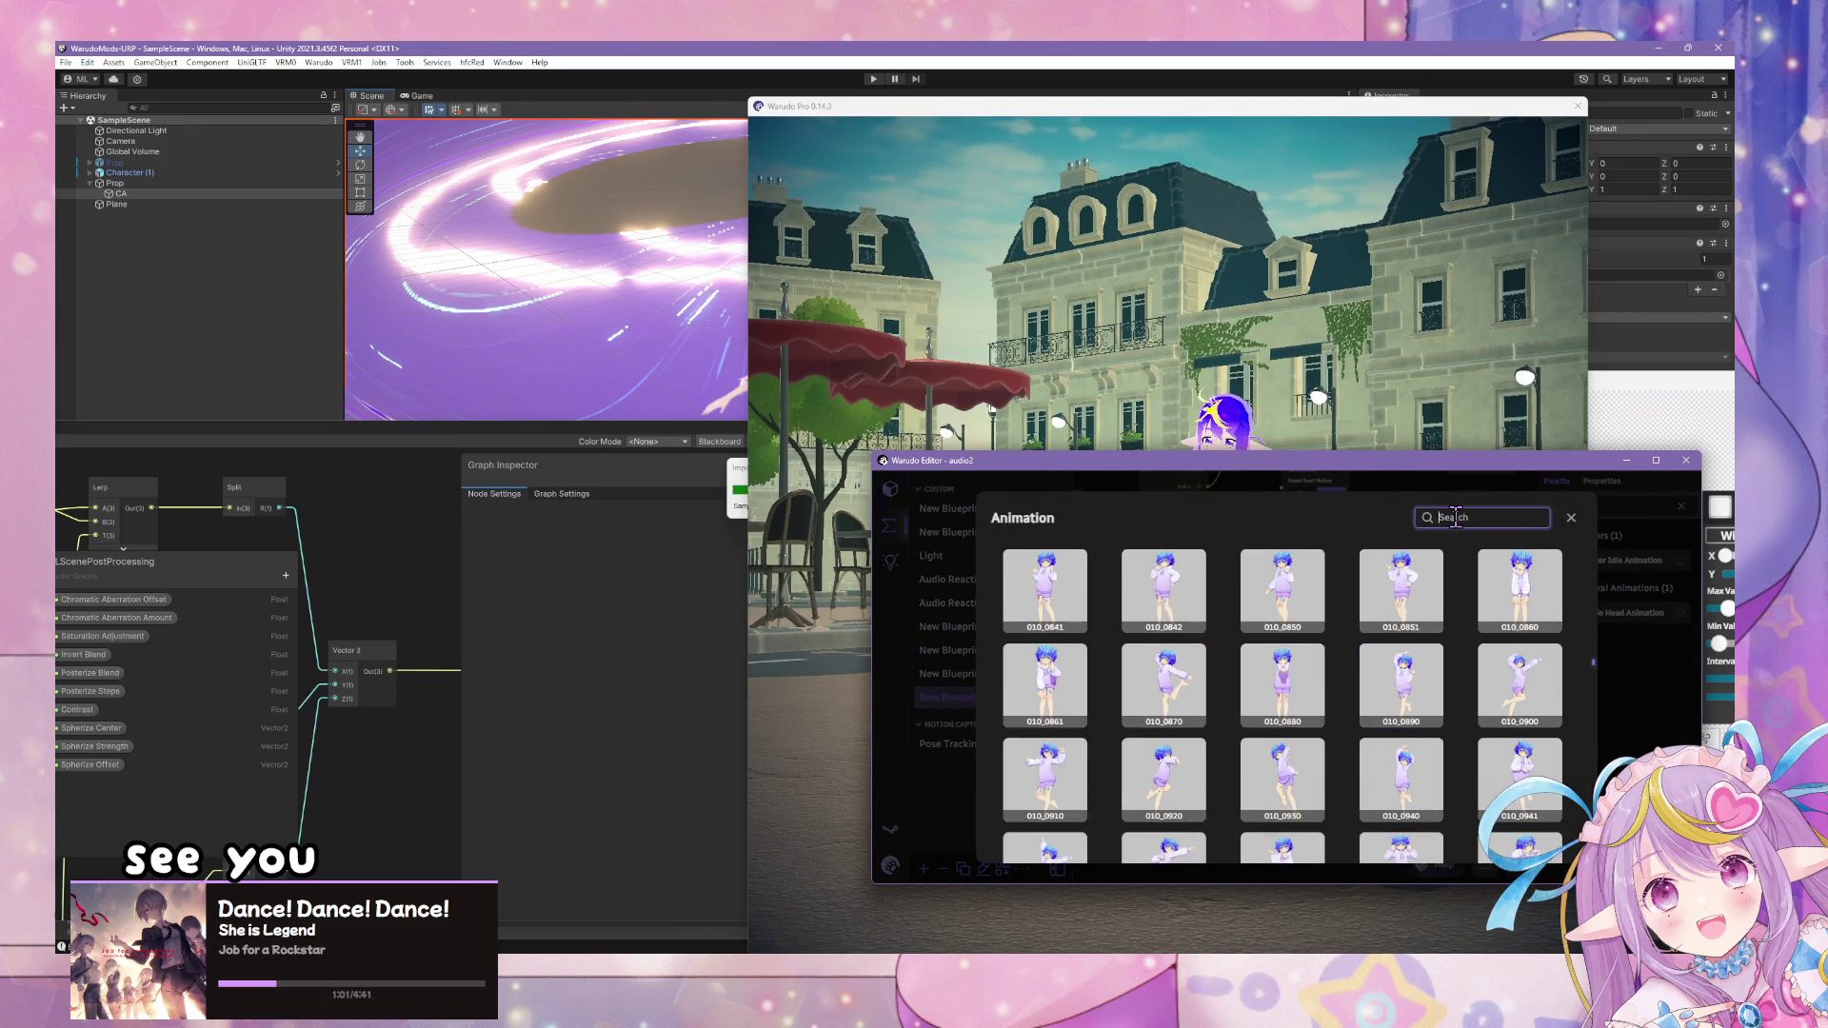
- Search 'mida', pick the 050_0200 midair idle animation, and preview it in the live view
text(mida)
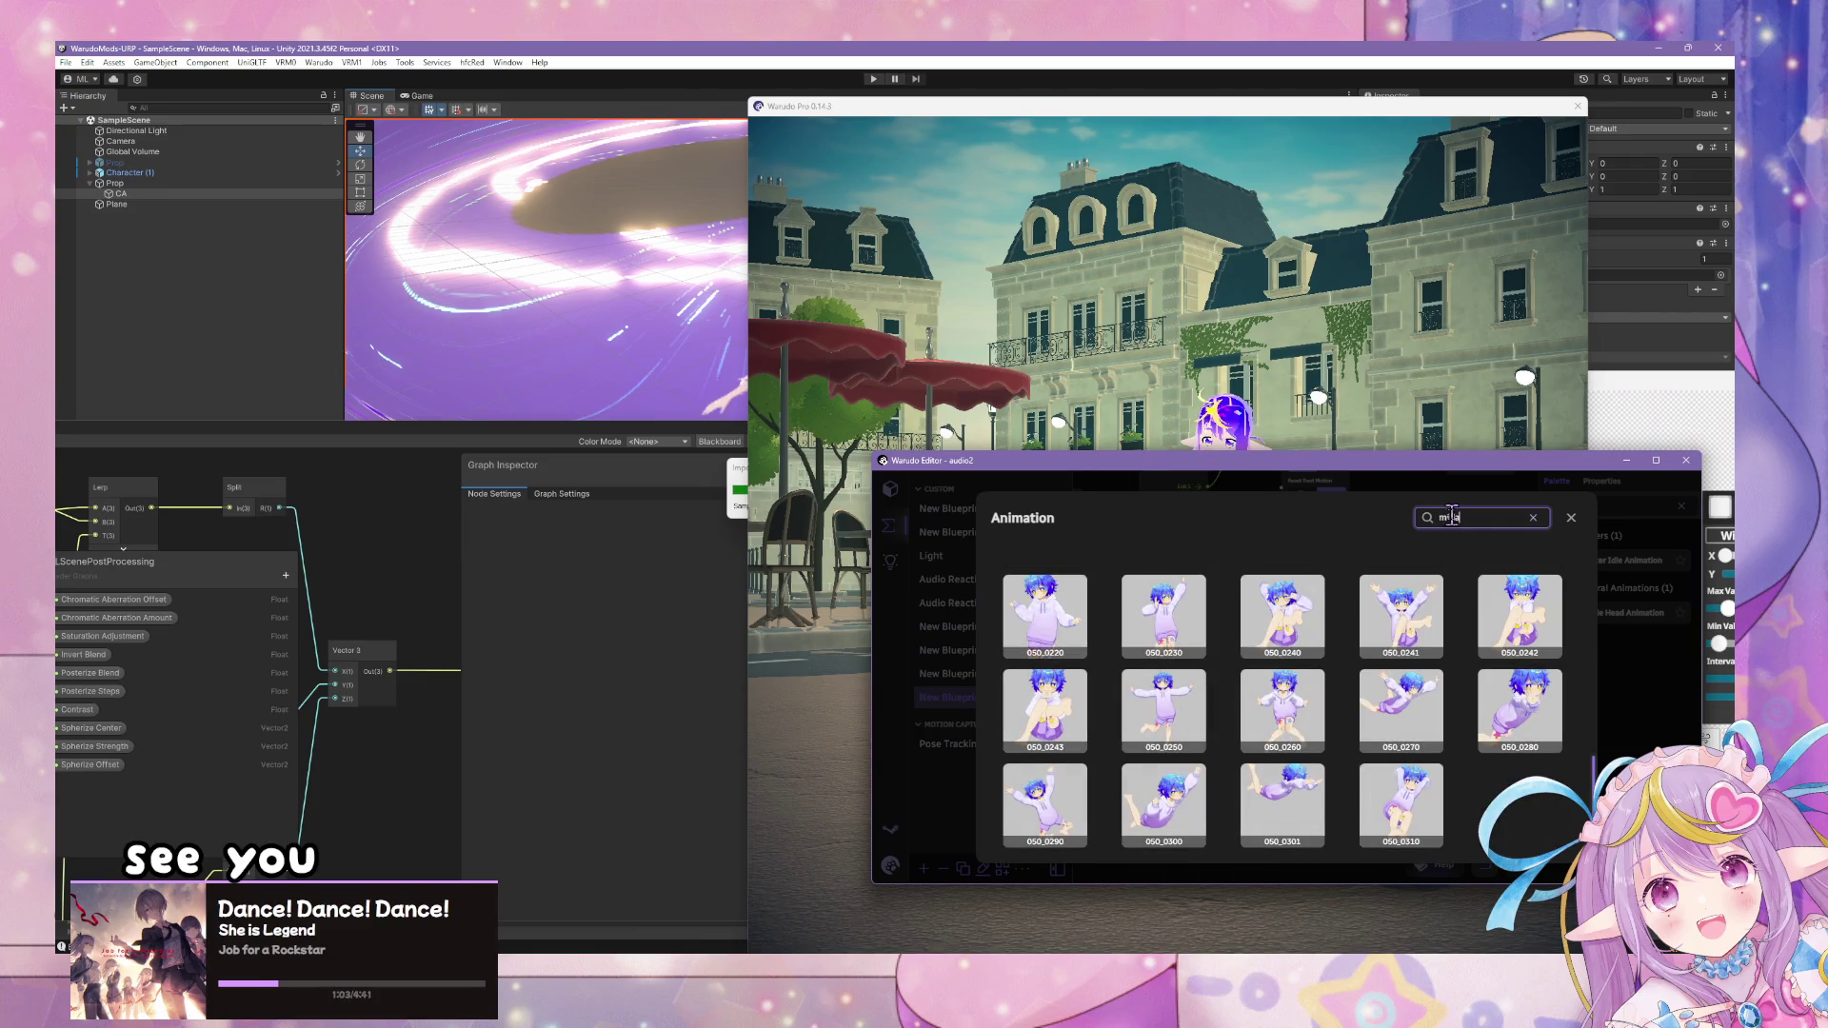
scroll(1428, 709, up, 5)
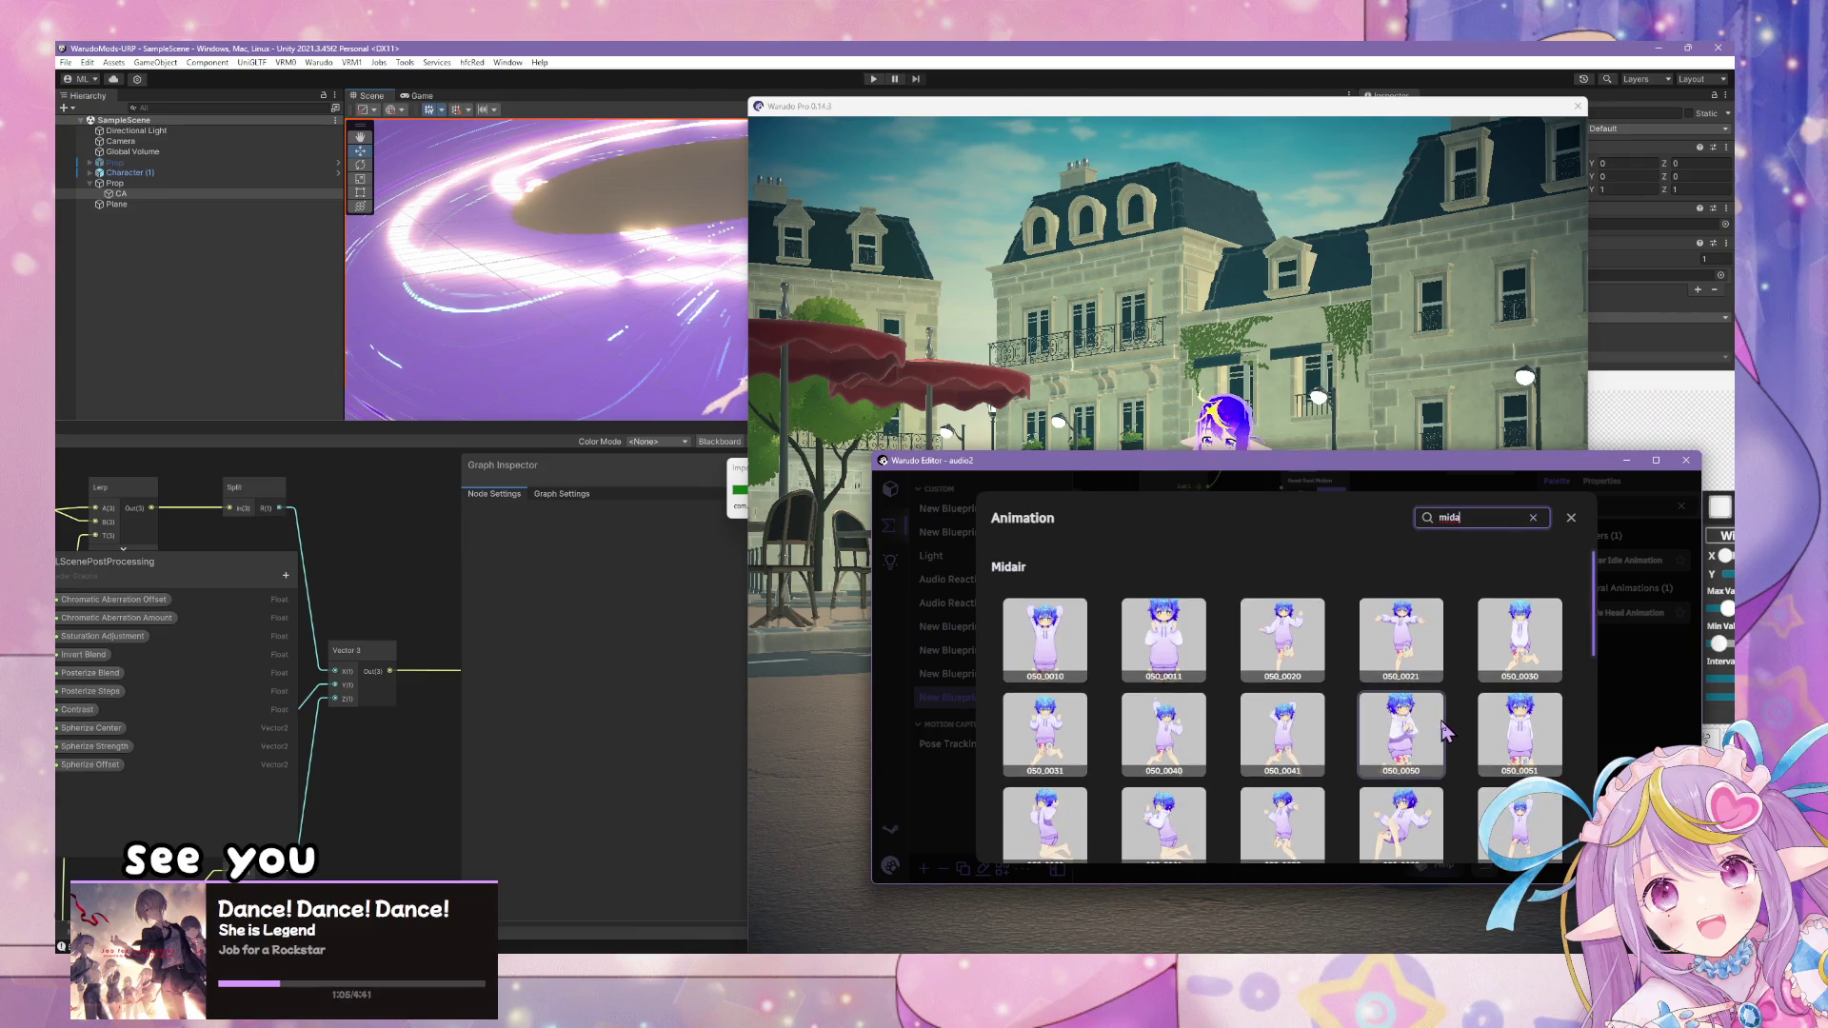
scroll(1359, 746, down, 3)
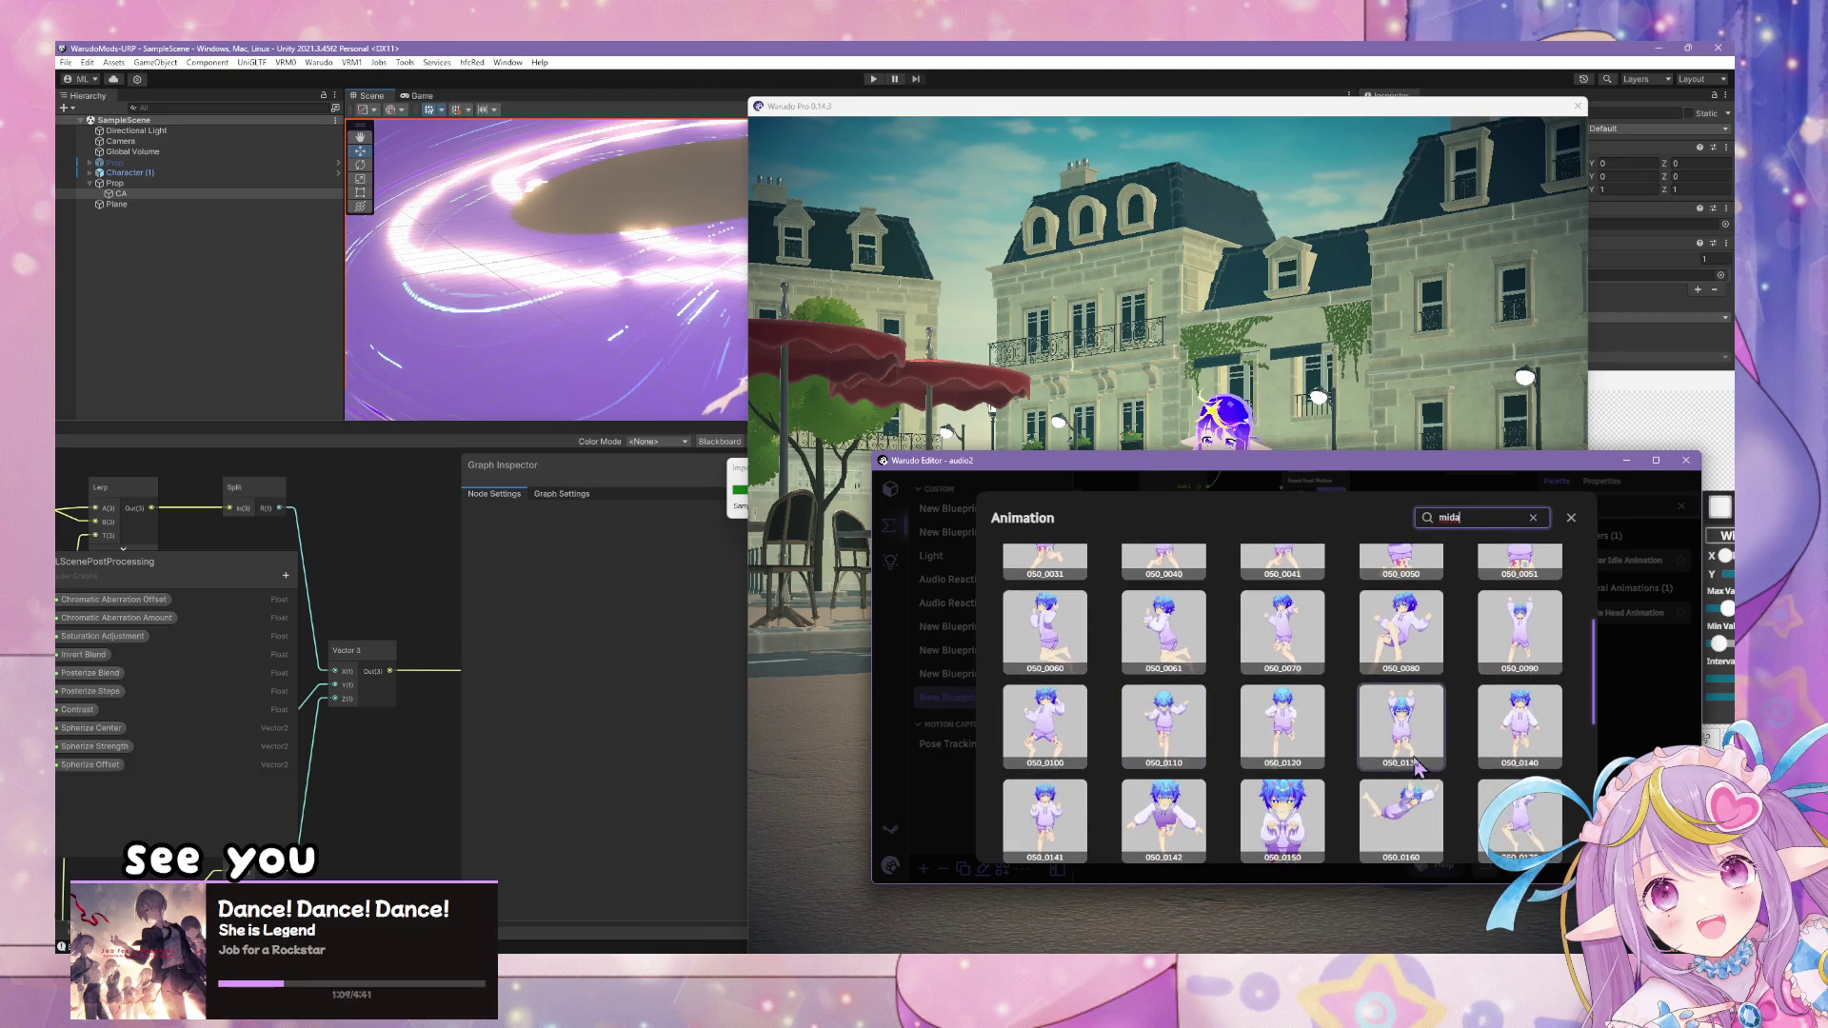
scroll(1446, 782, down, 1)
scroll(1304, 753, down, 1)
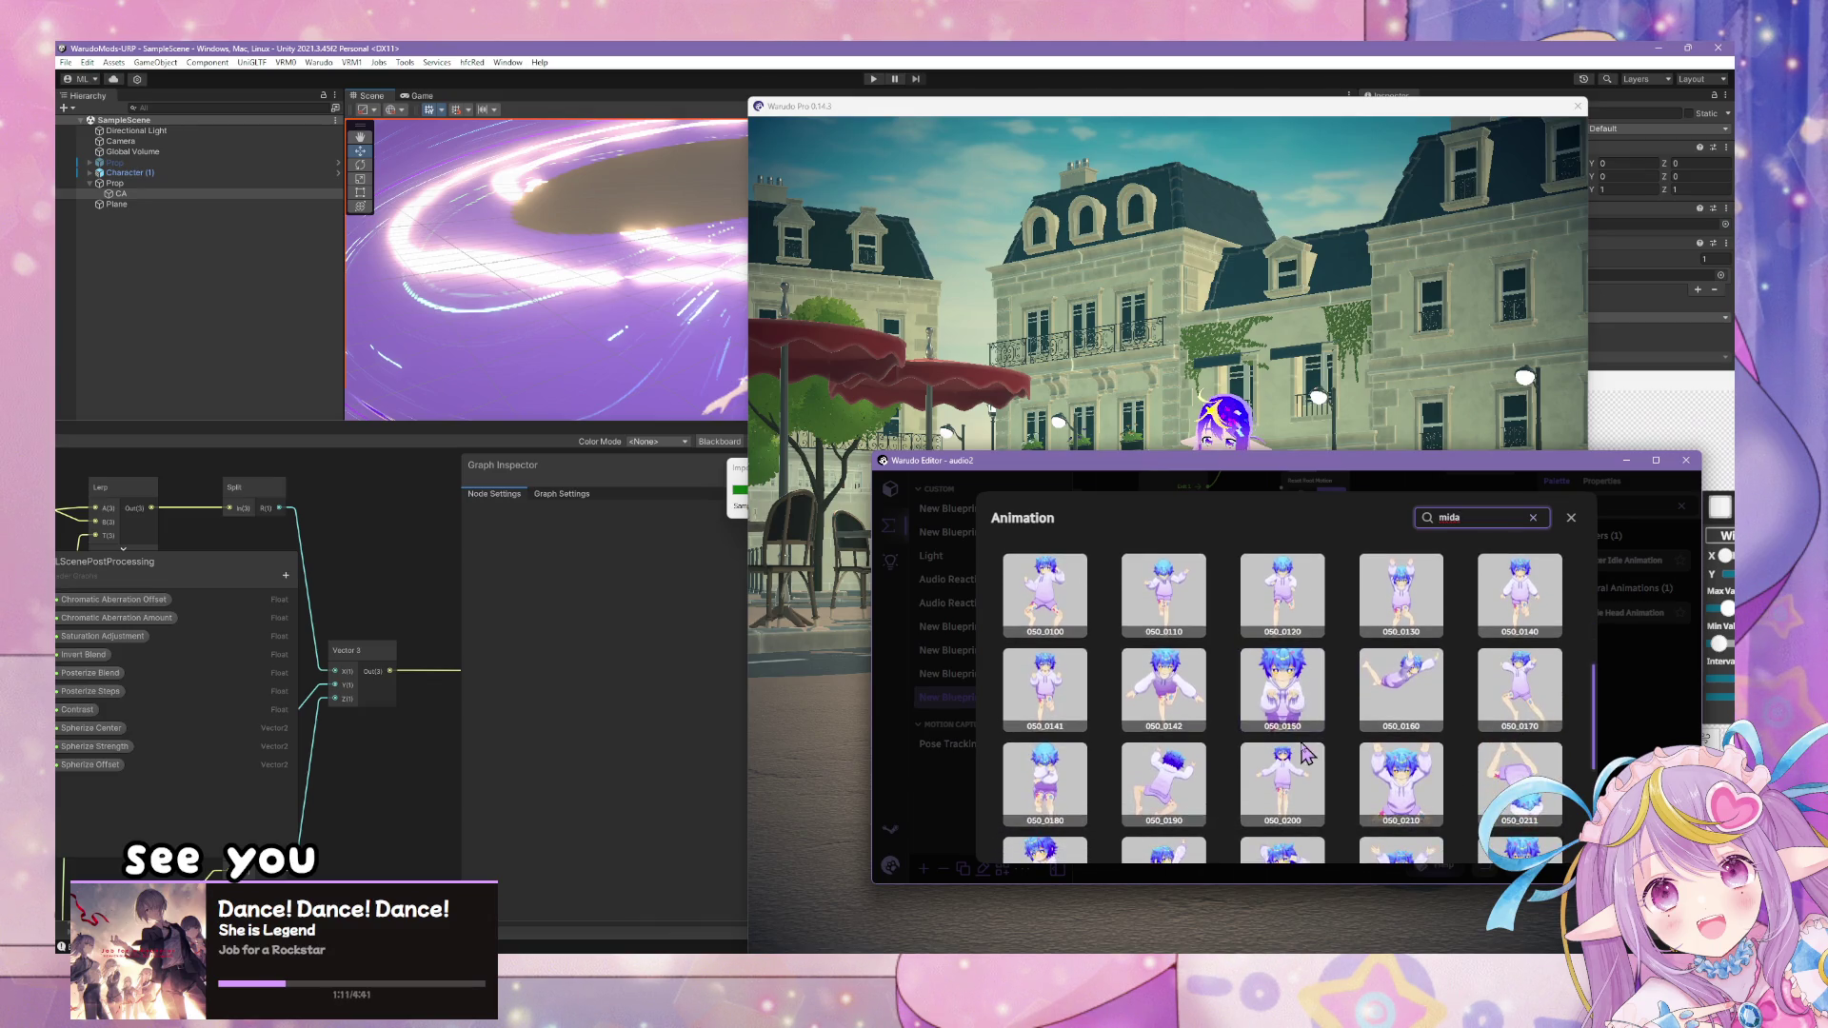
click(1243, 316)
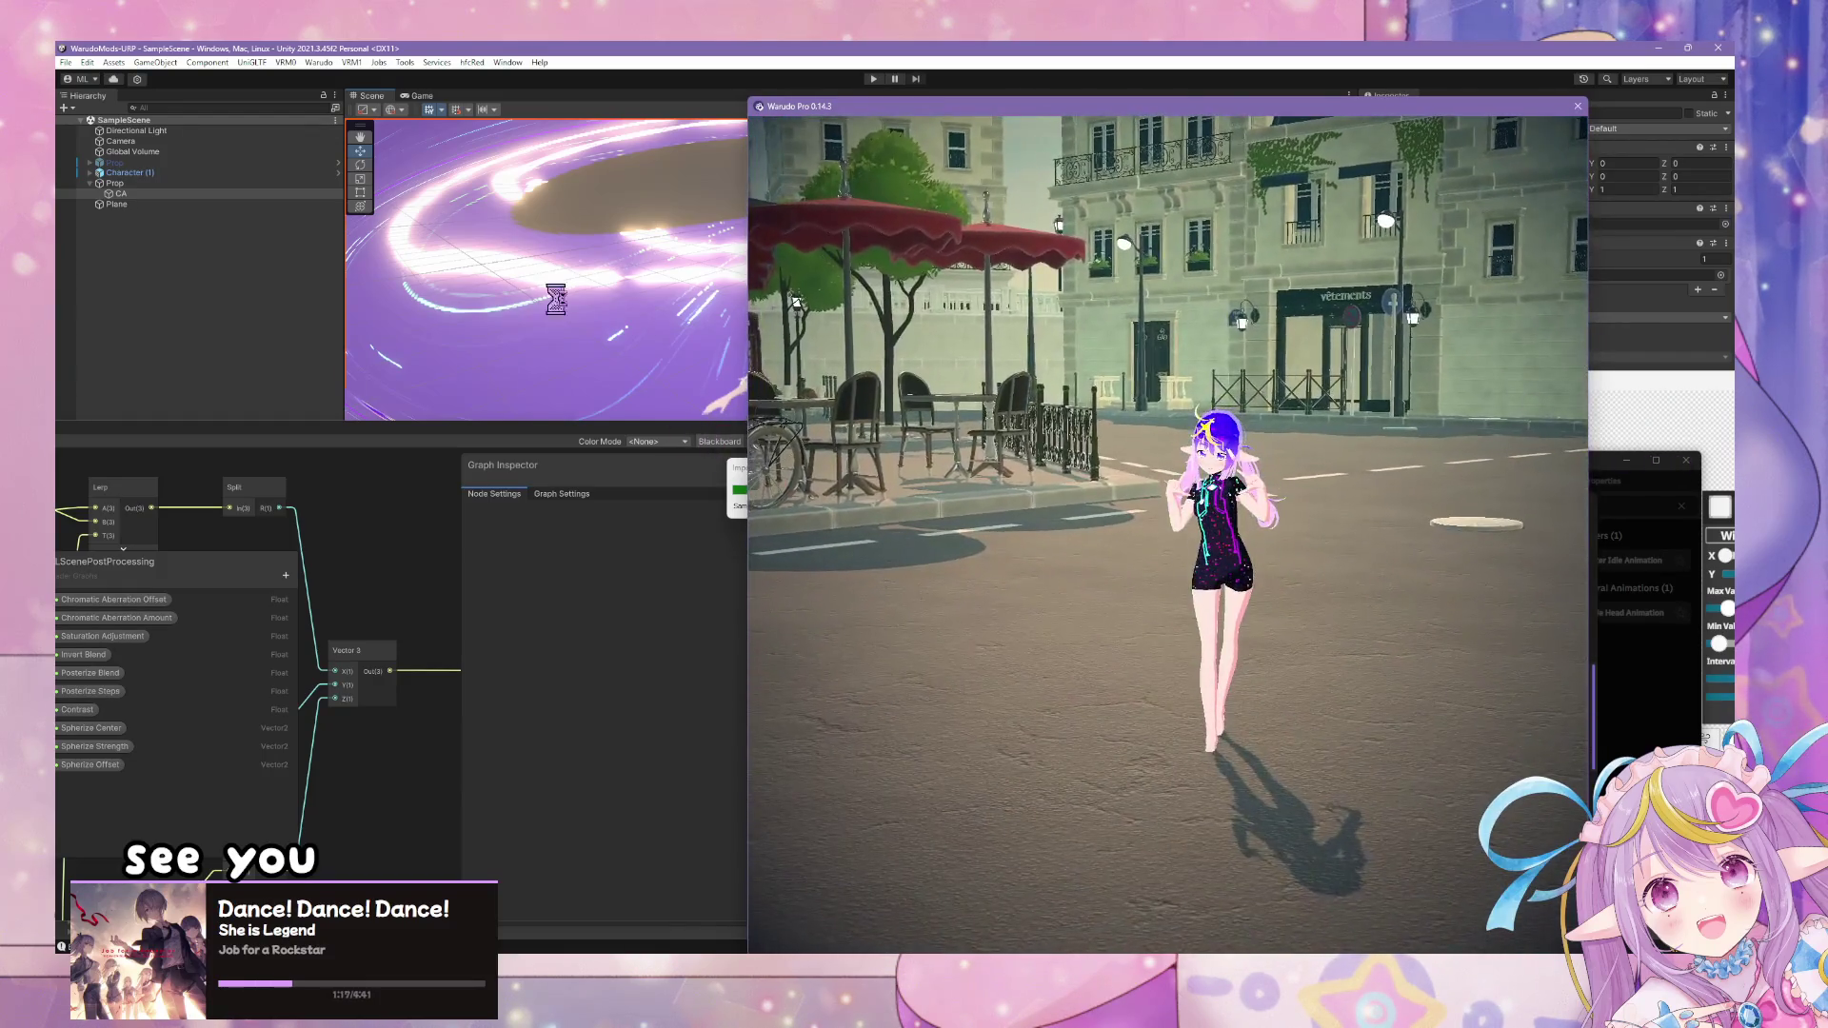
click(739, 481)
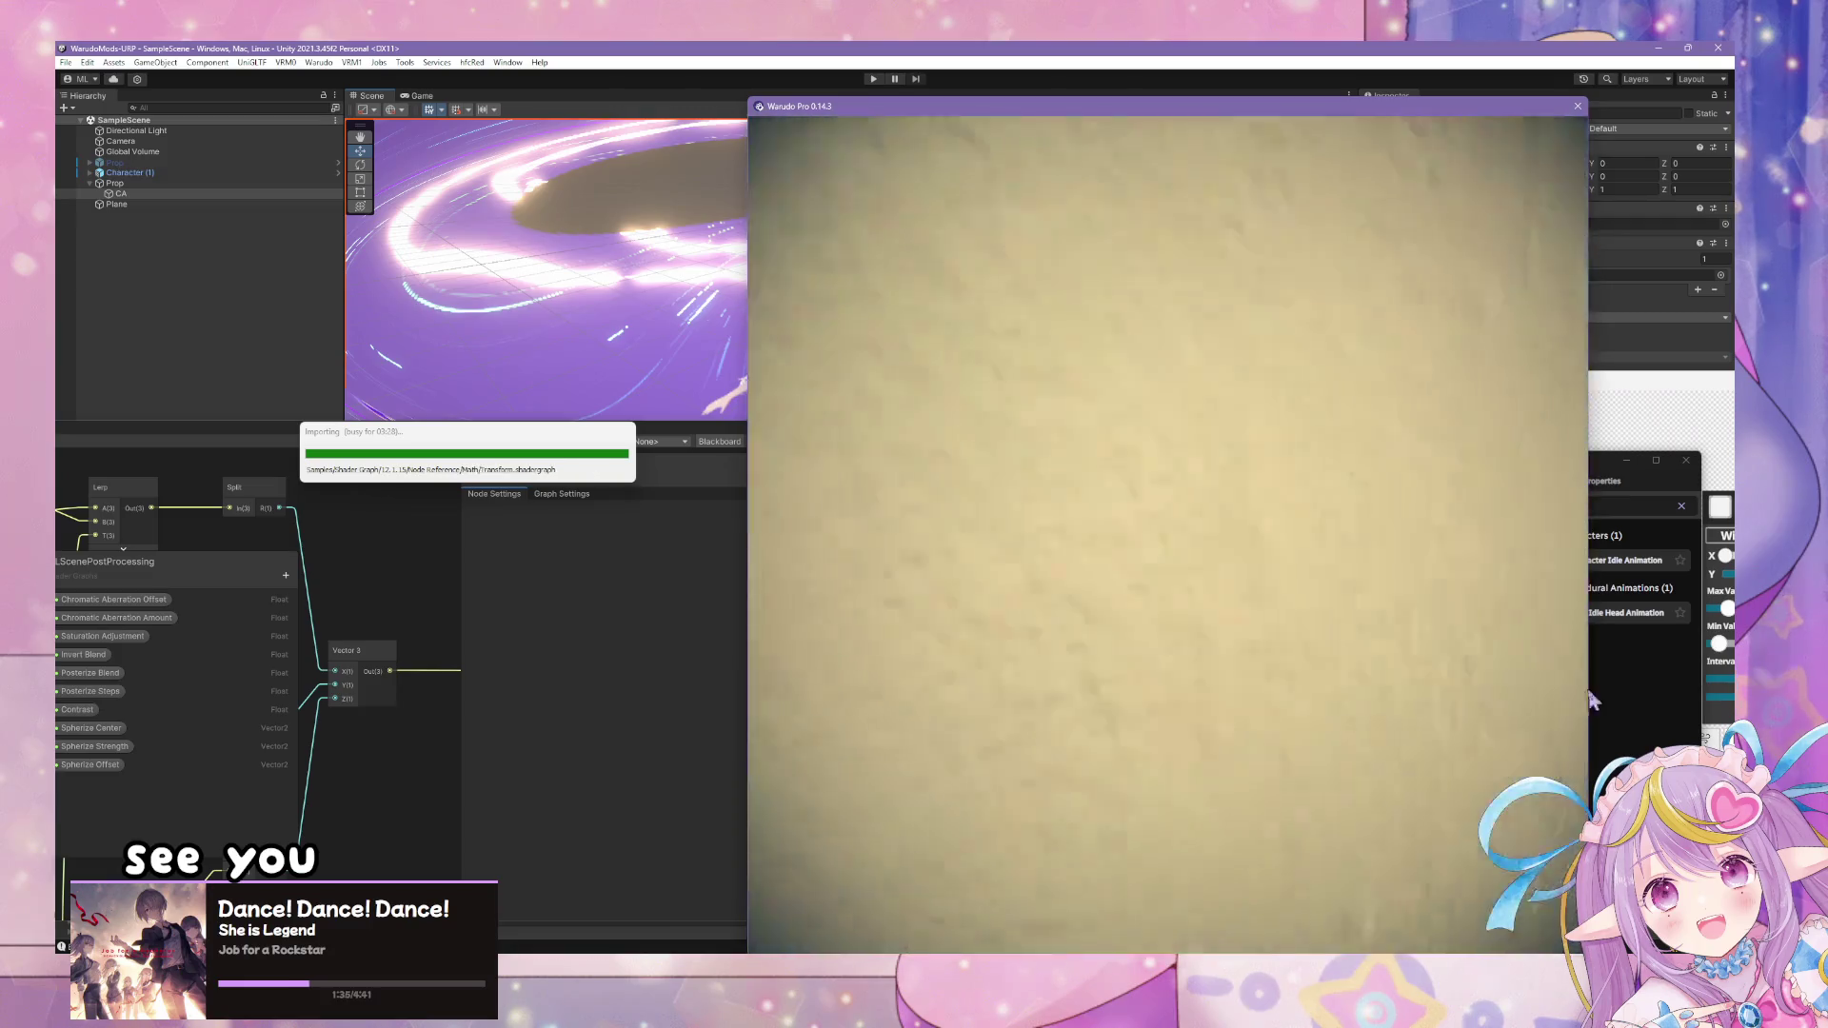
- Connect Play Sound's Enter to the idle animation's On Transition End port, then test the effect
click(1604, 736)
scroll(1180, 681, up, 2)
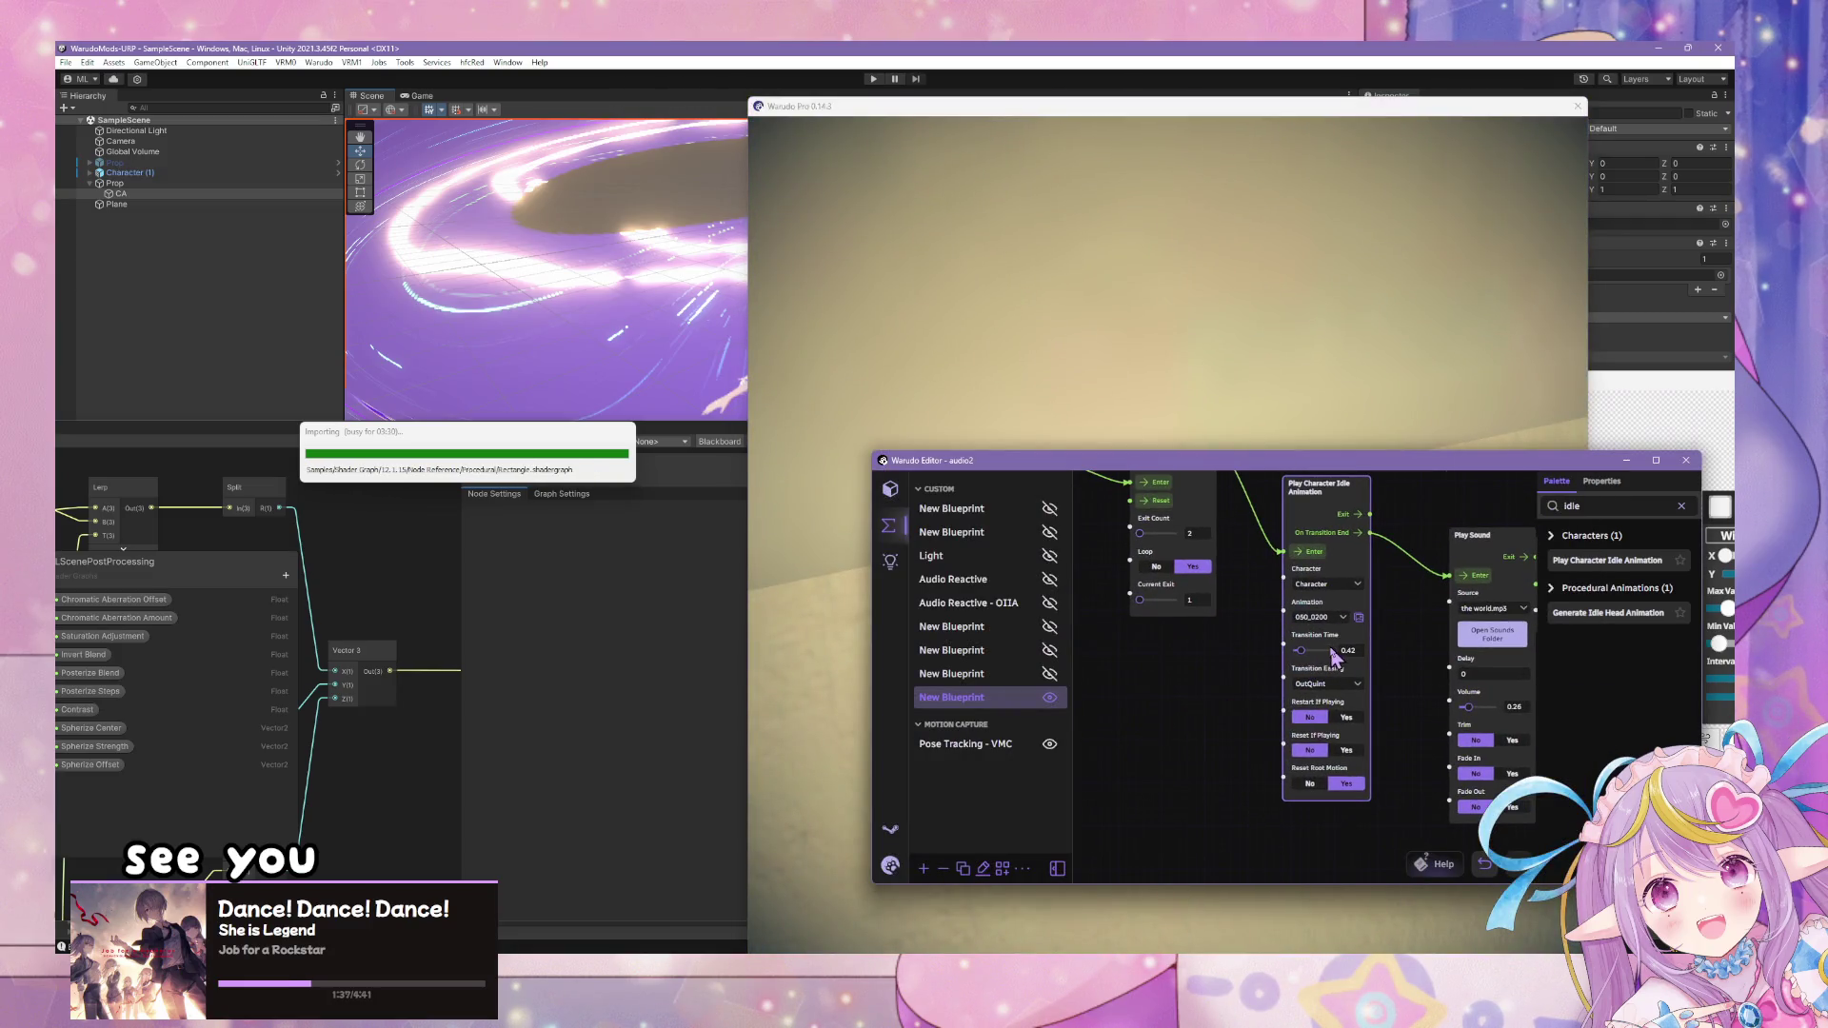
scroll(1367, 564, up, 1)
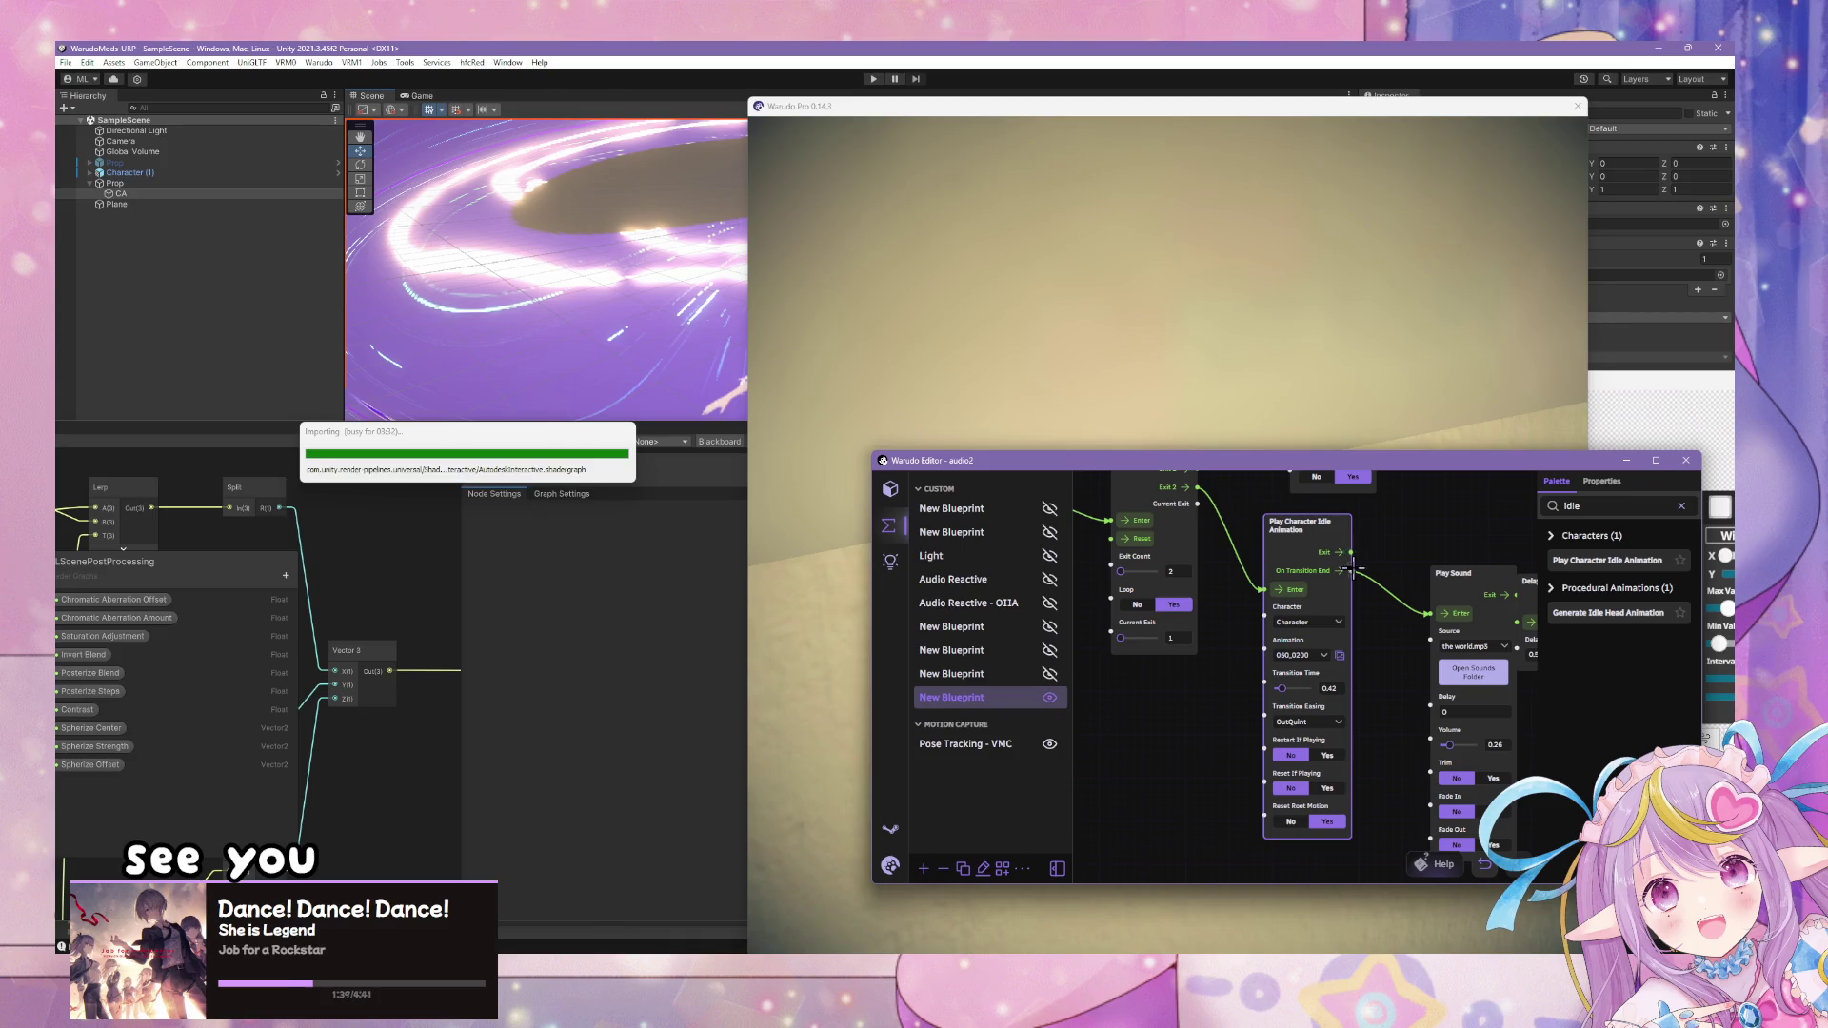
drag(1348, 544, 1422, 614)
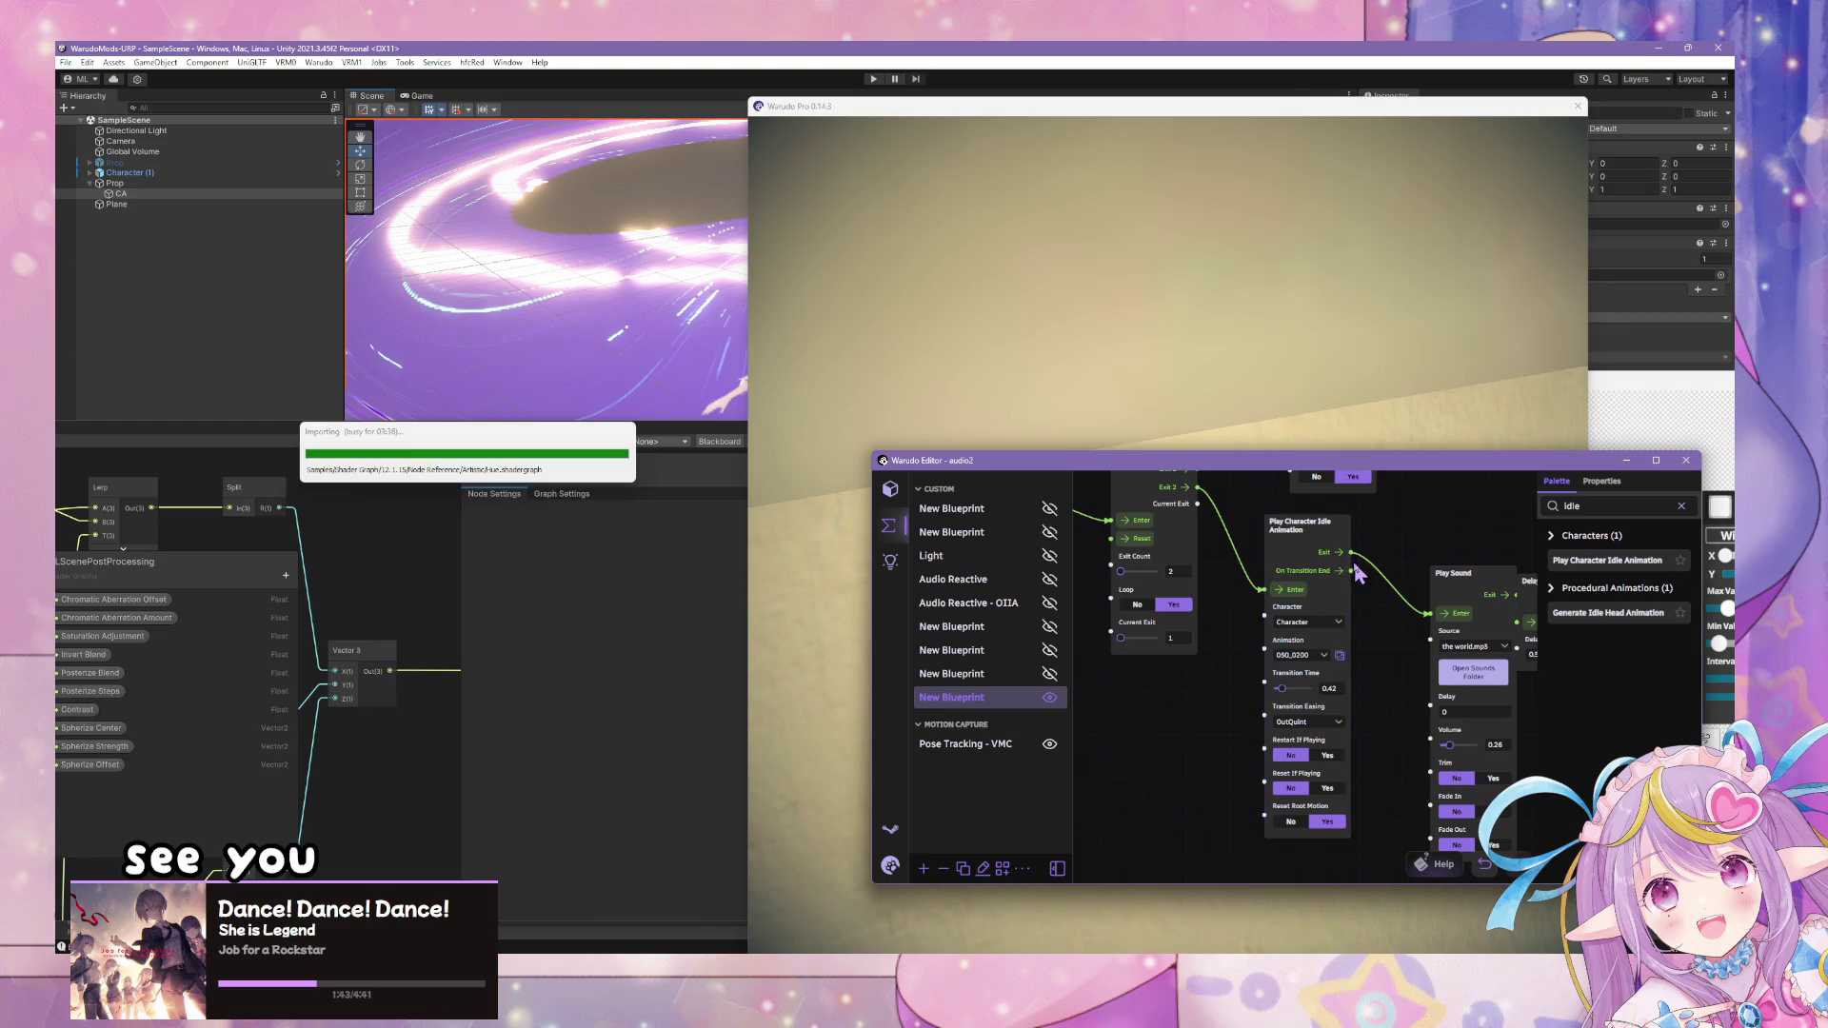
mouse_move(1351, 570)
mouse_down()
mouse_move(1411, 557)
mouse_move(1406, 591)
mouse_up()
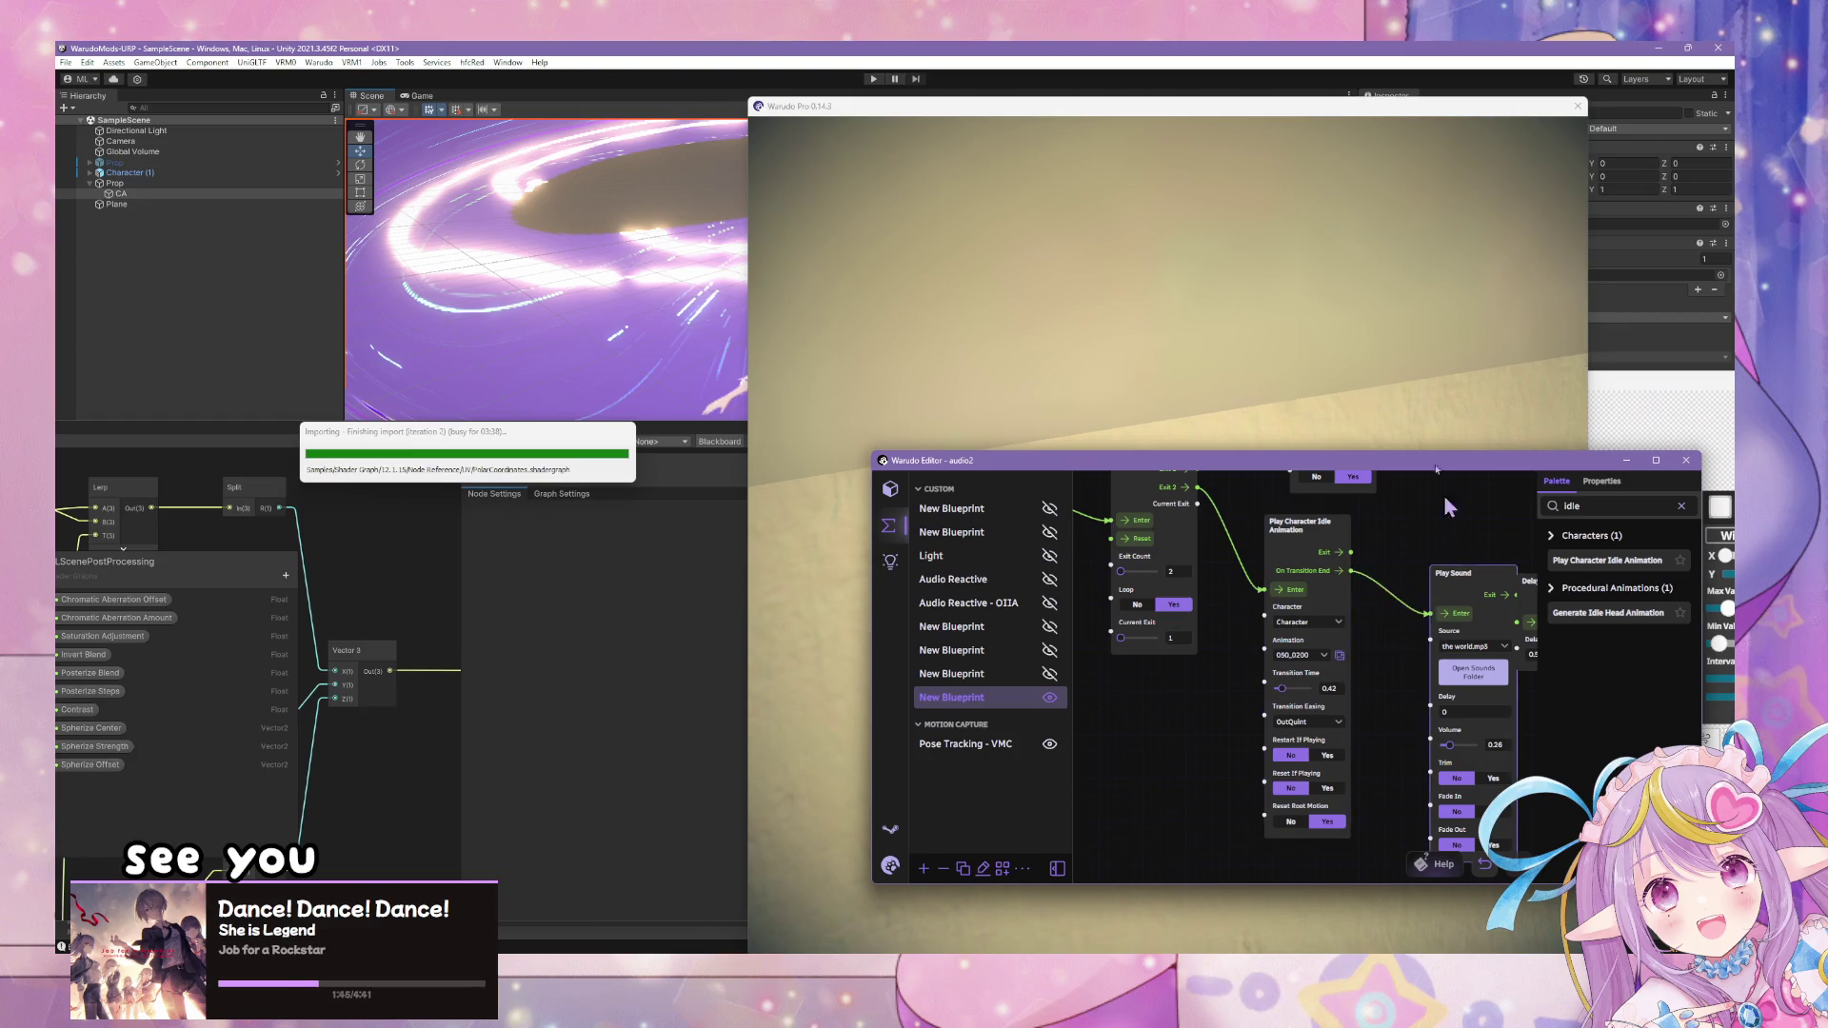
click(1367, 351)
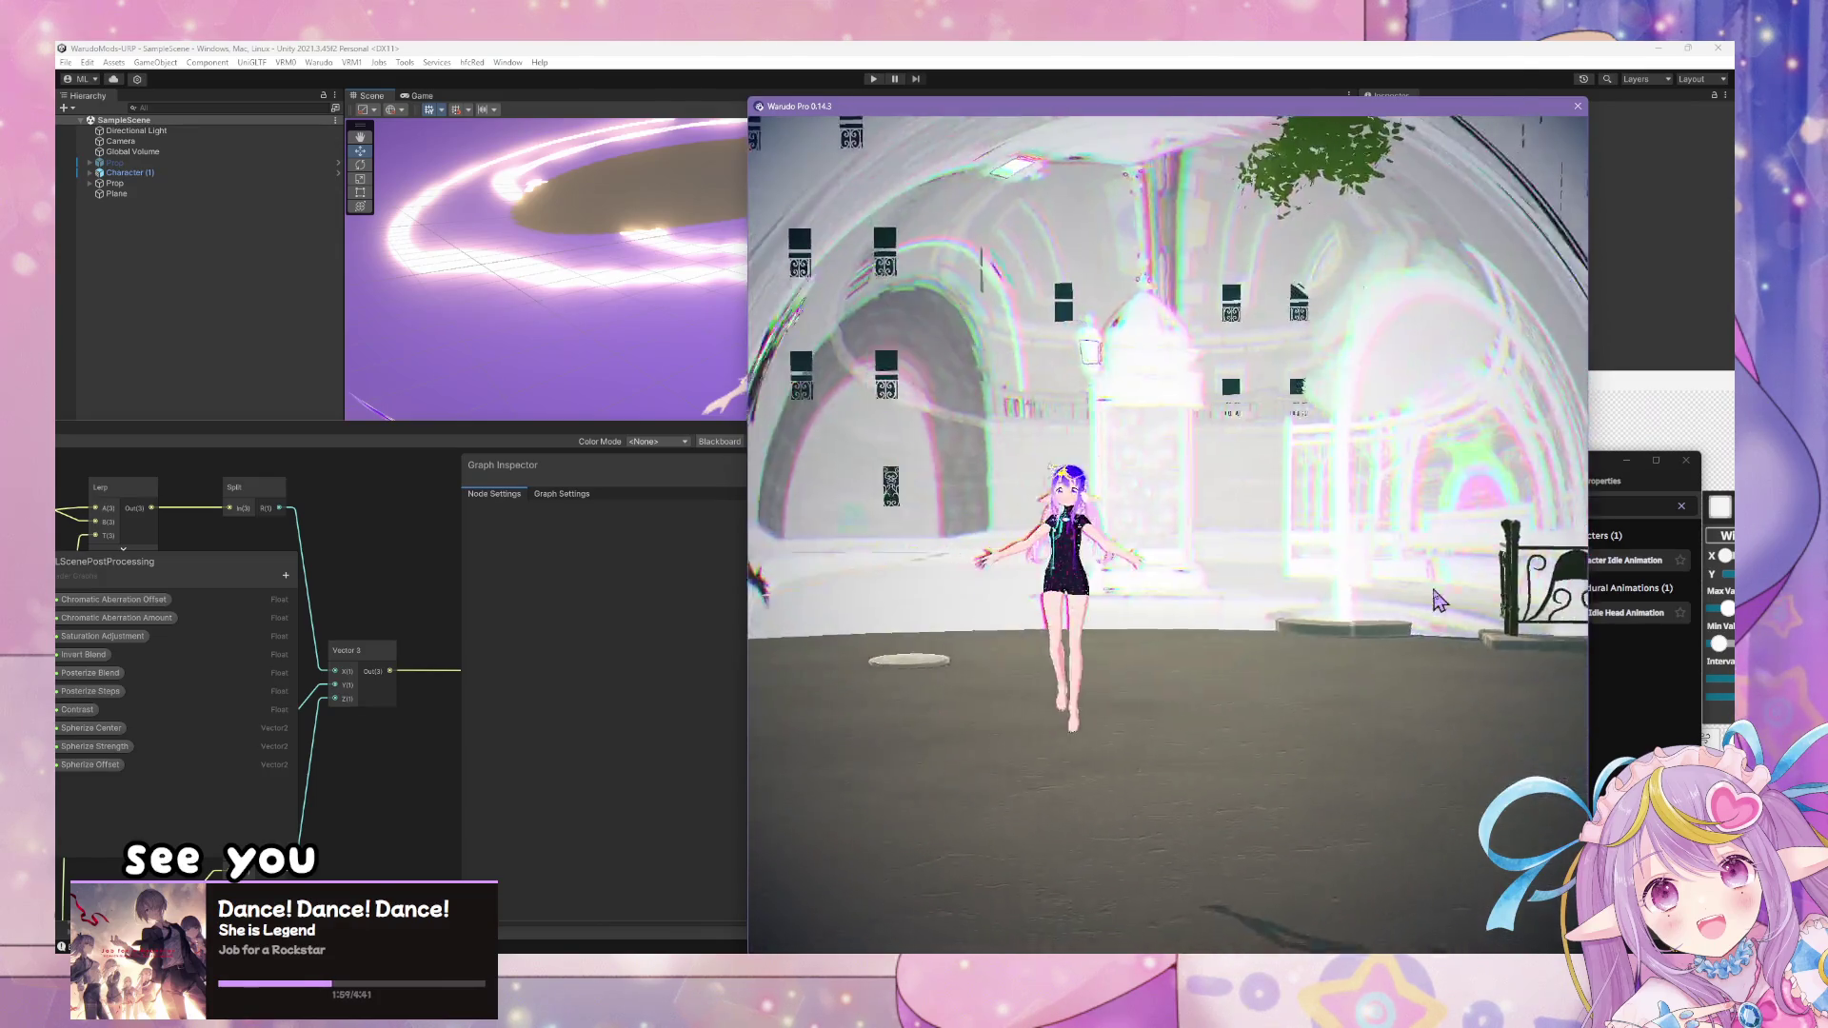
key(alt+Tab)
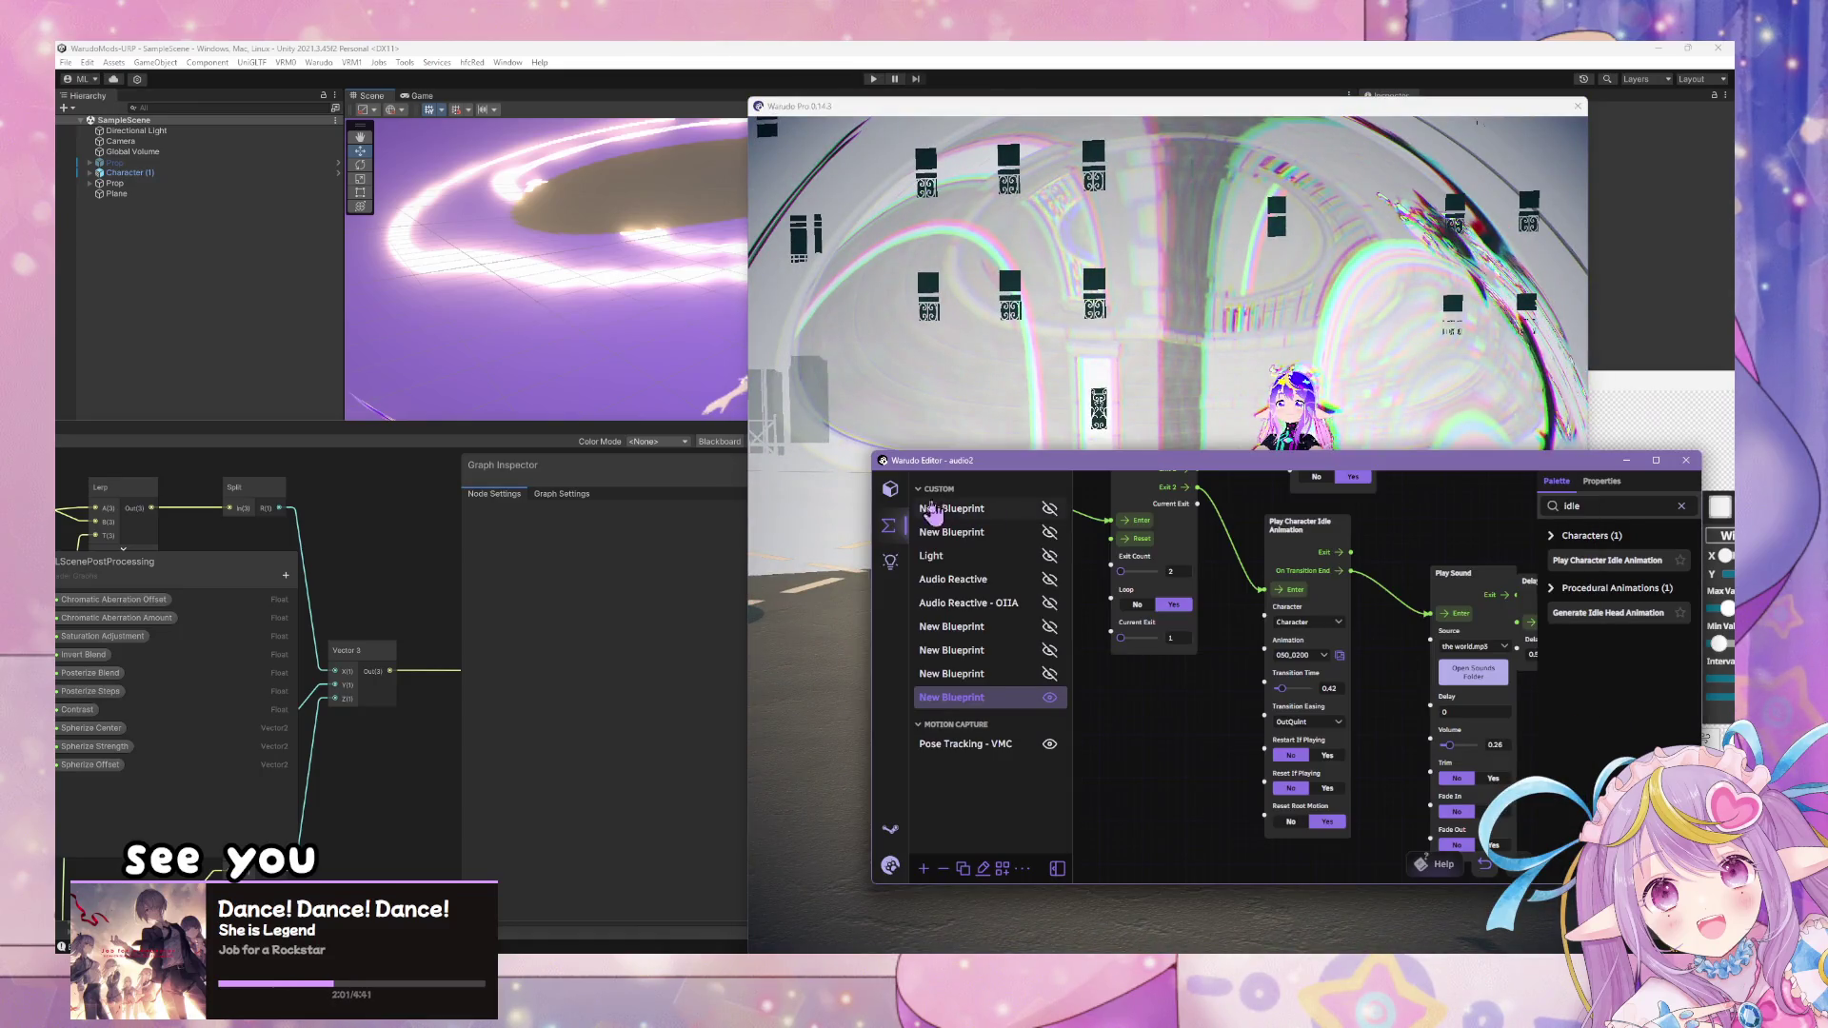
- Turn on the character's Look At IK with overall weight 0.71
click(890, 489)
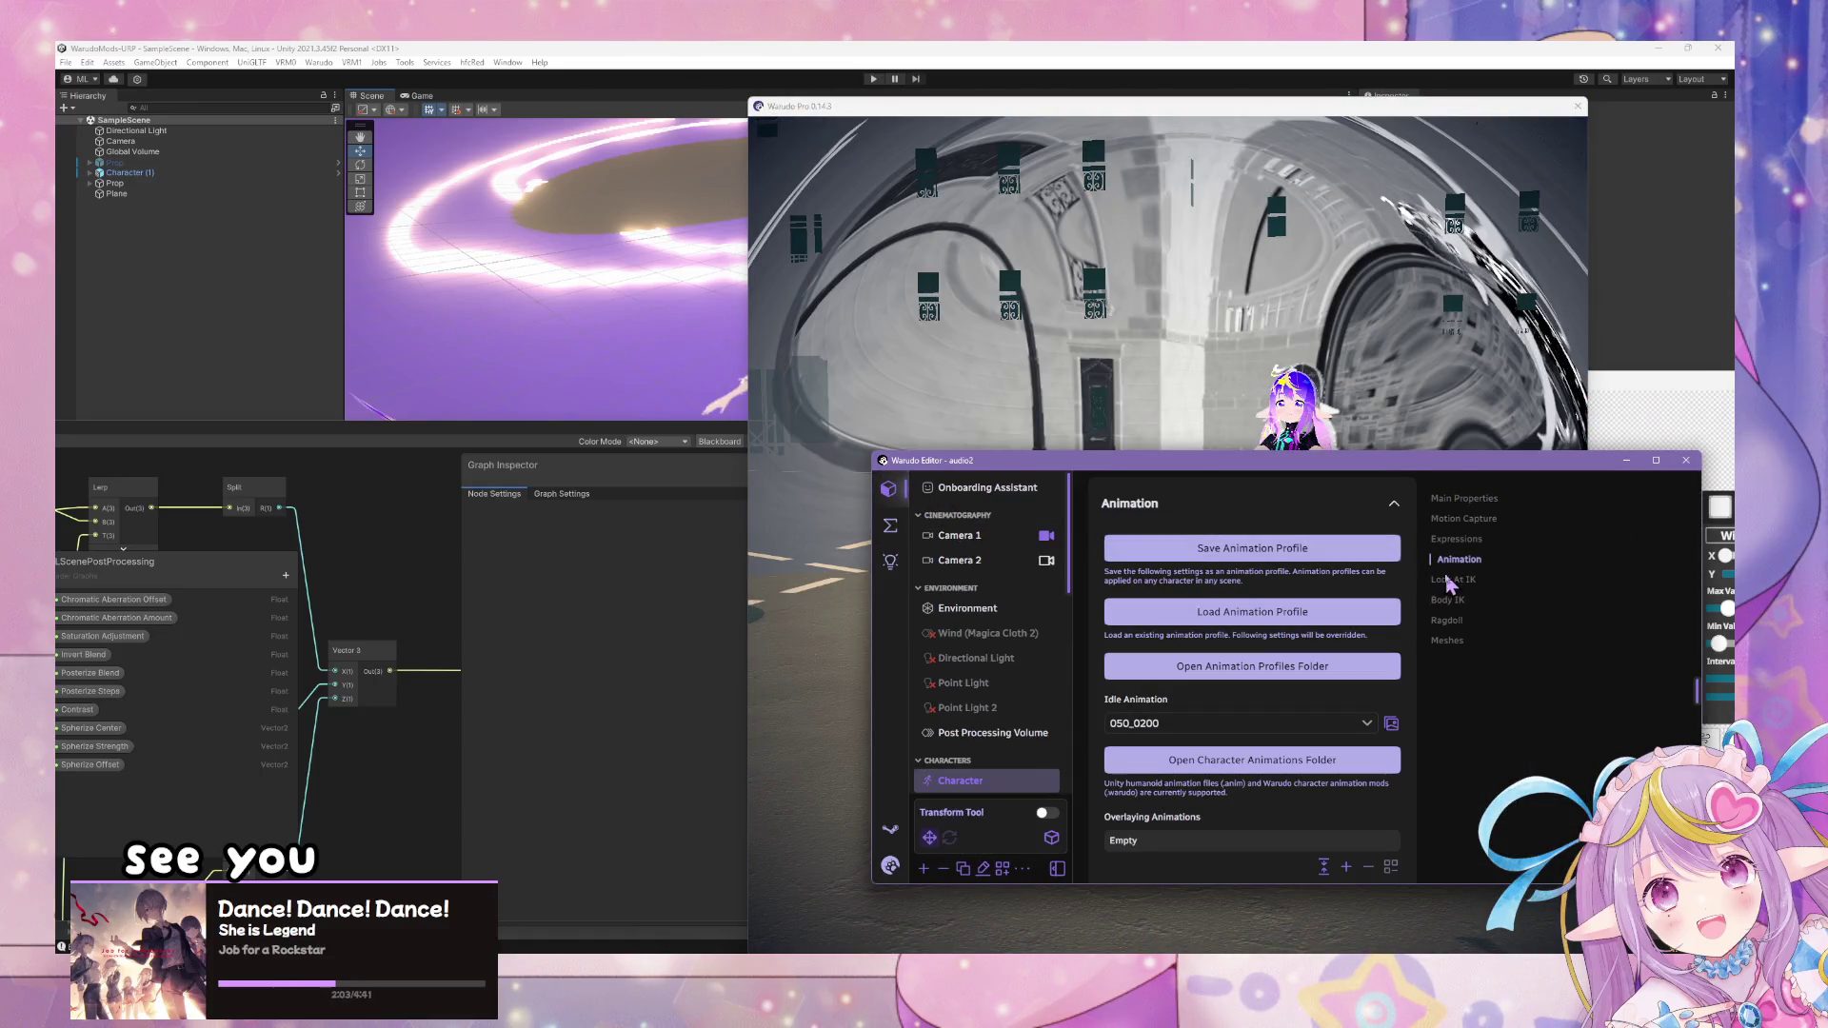
click(1449, 580)
click(1329, 568)
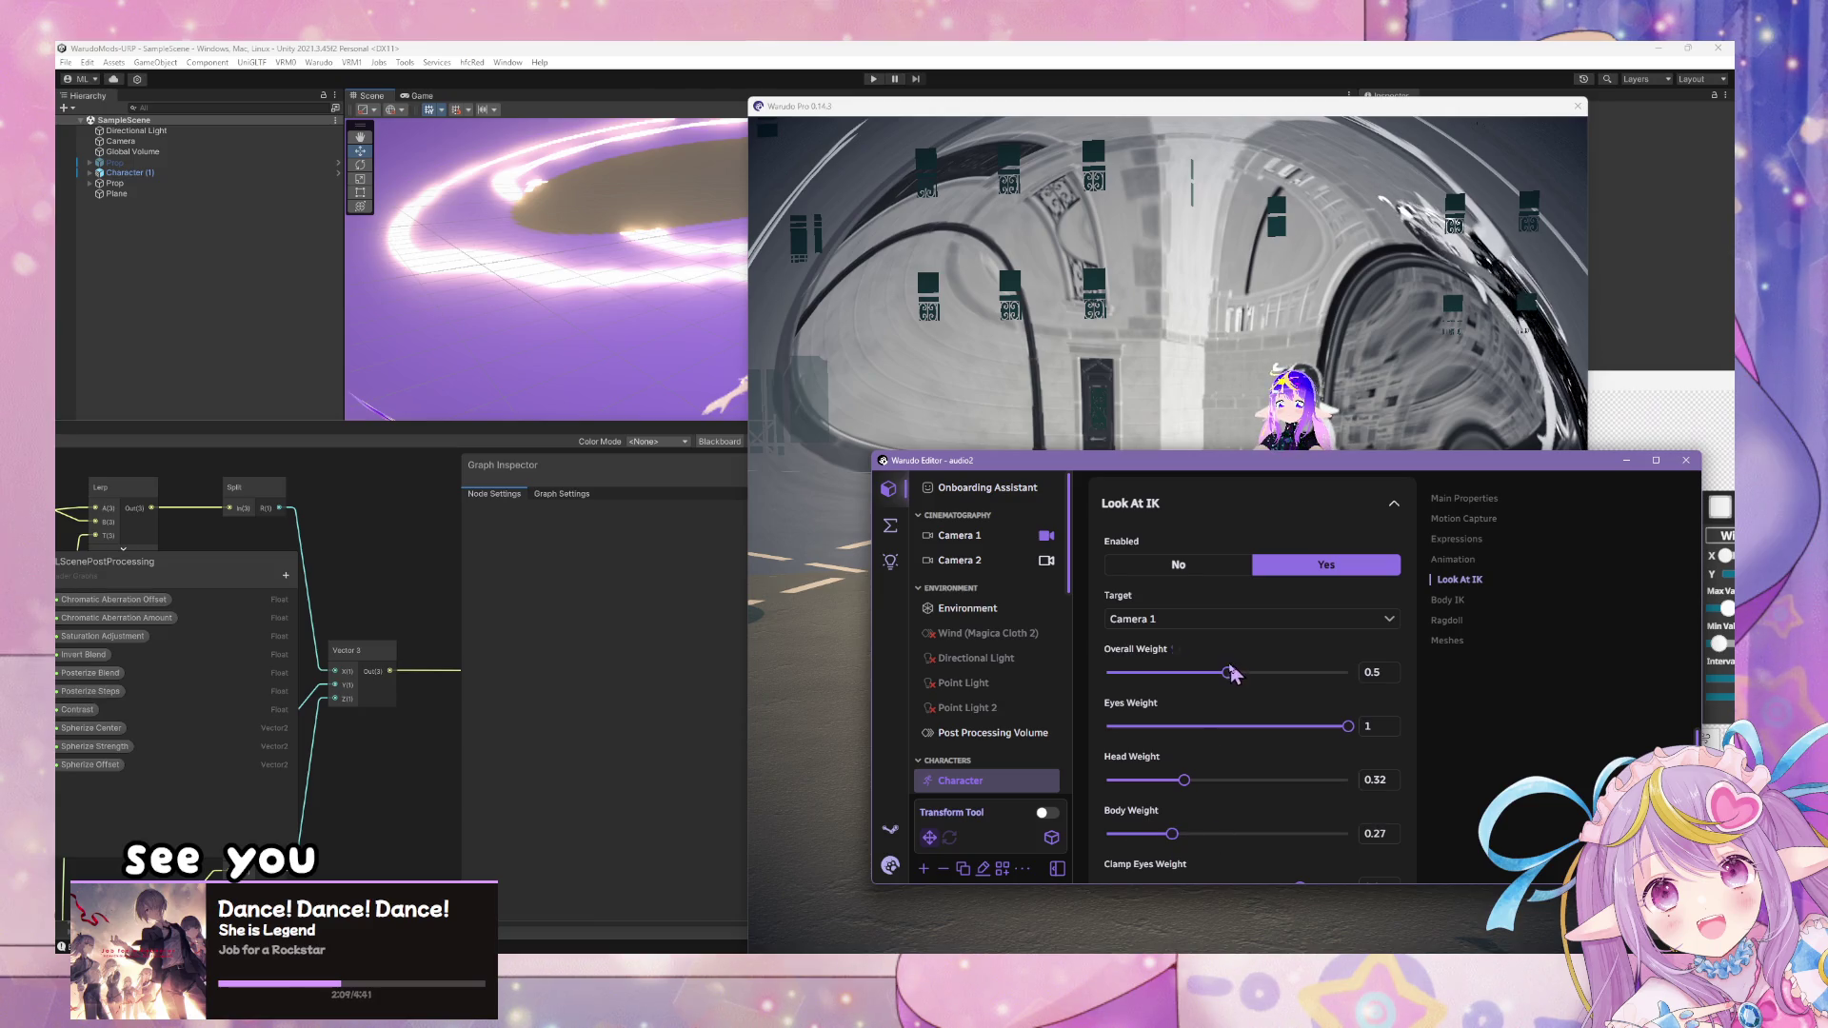
mouse_move(1299, 474)
mouse_down()
mouse_move(1410, 533)
mouse_move(1514, 632)
mouse_up()
click(1152, 555)
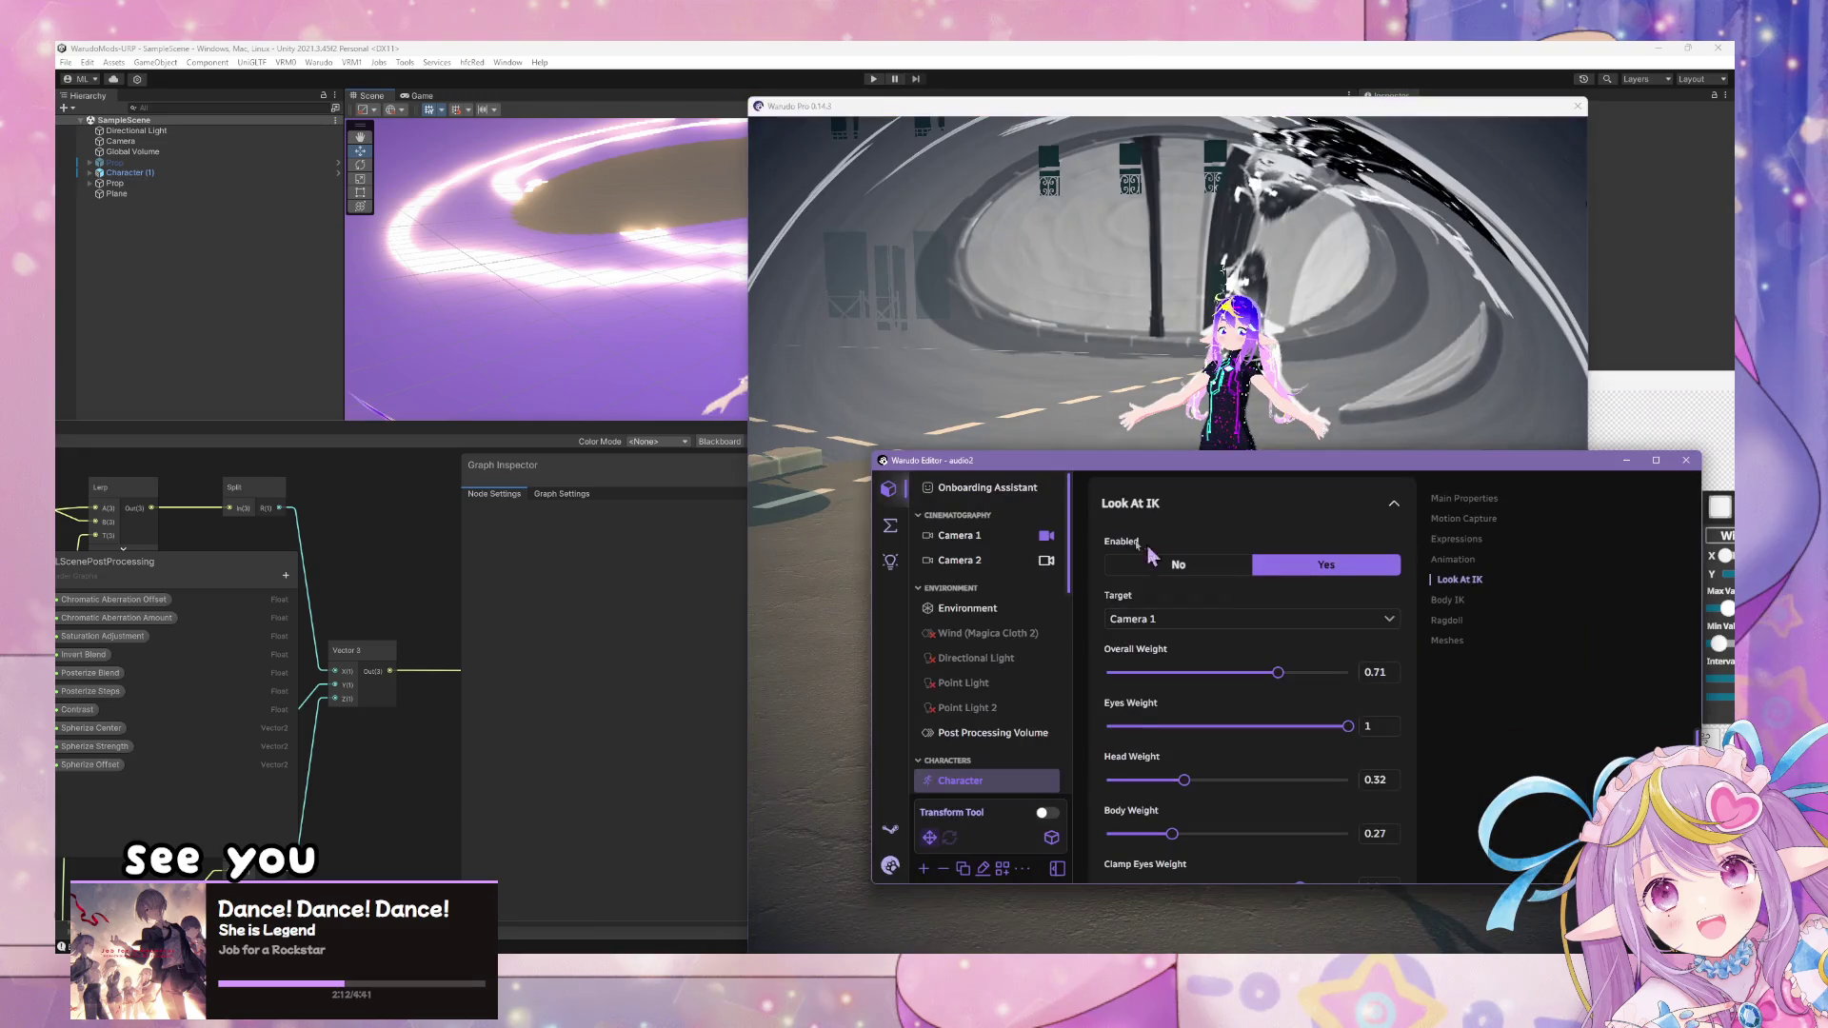
click(890, 528)
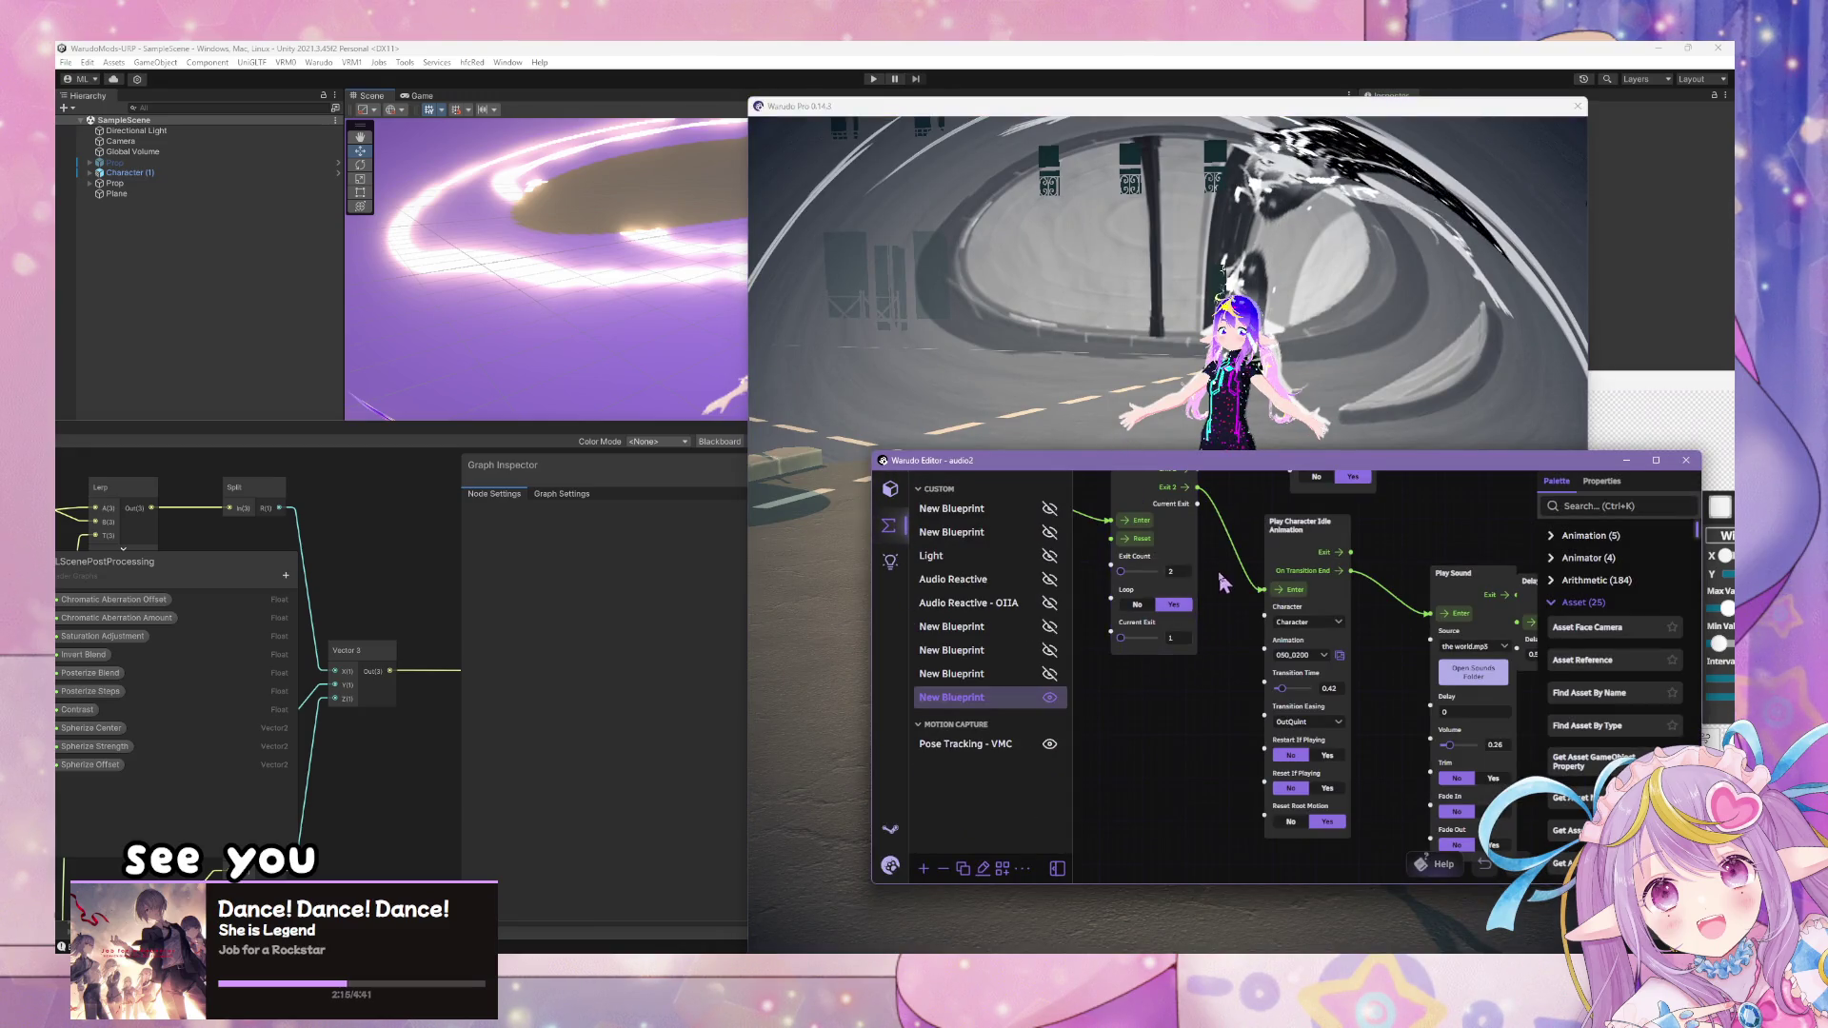
- Set the idle animation node's pose to 050_0170, after briefly trying 050_0280
scroll(1221, 600, down, 2)
click(1218, 602)
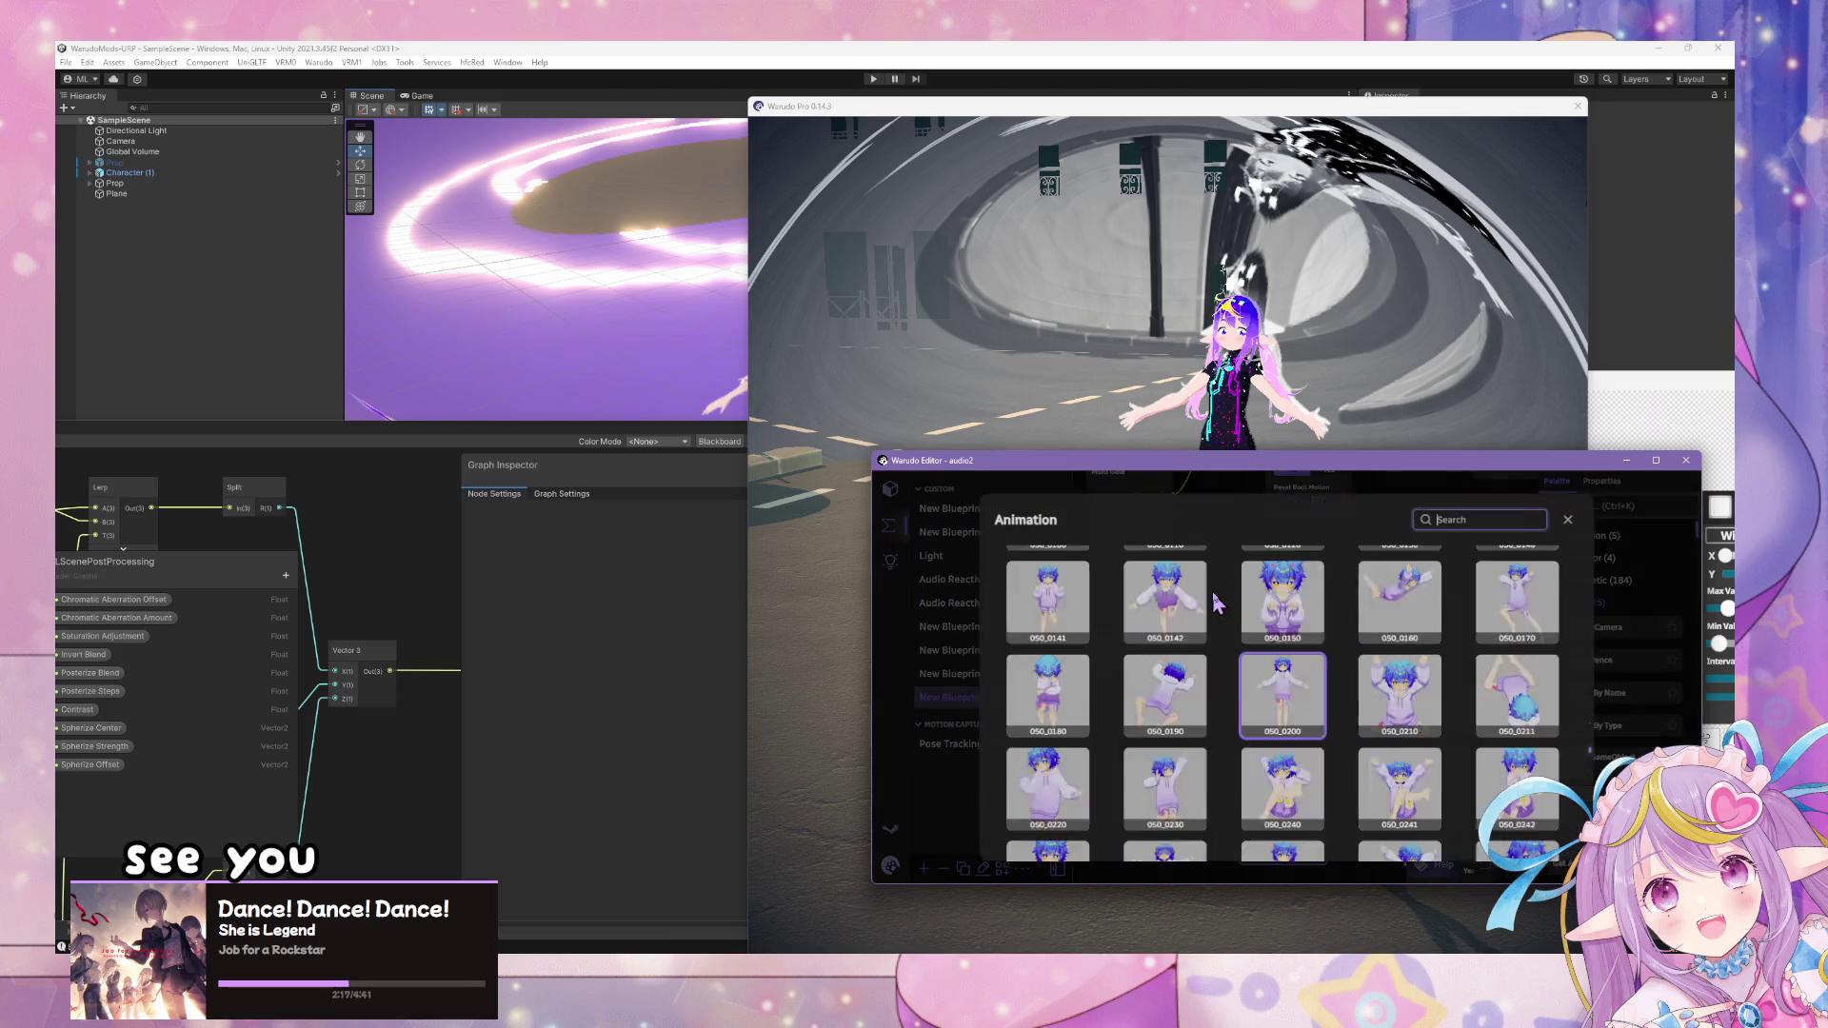
scroll(1571, 626, down, 3)
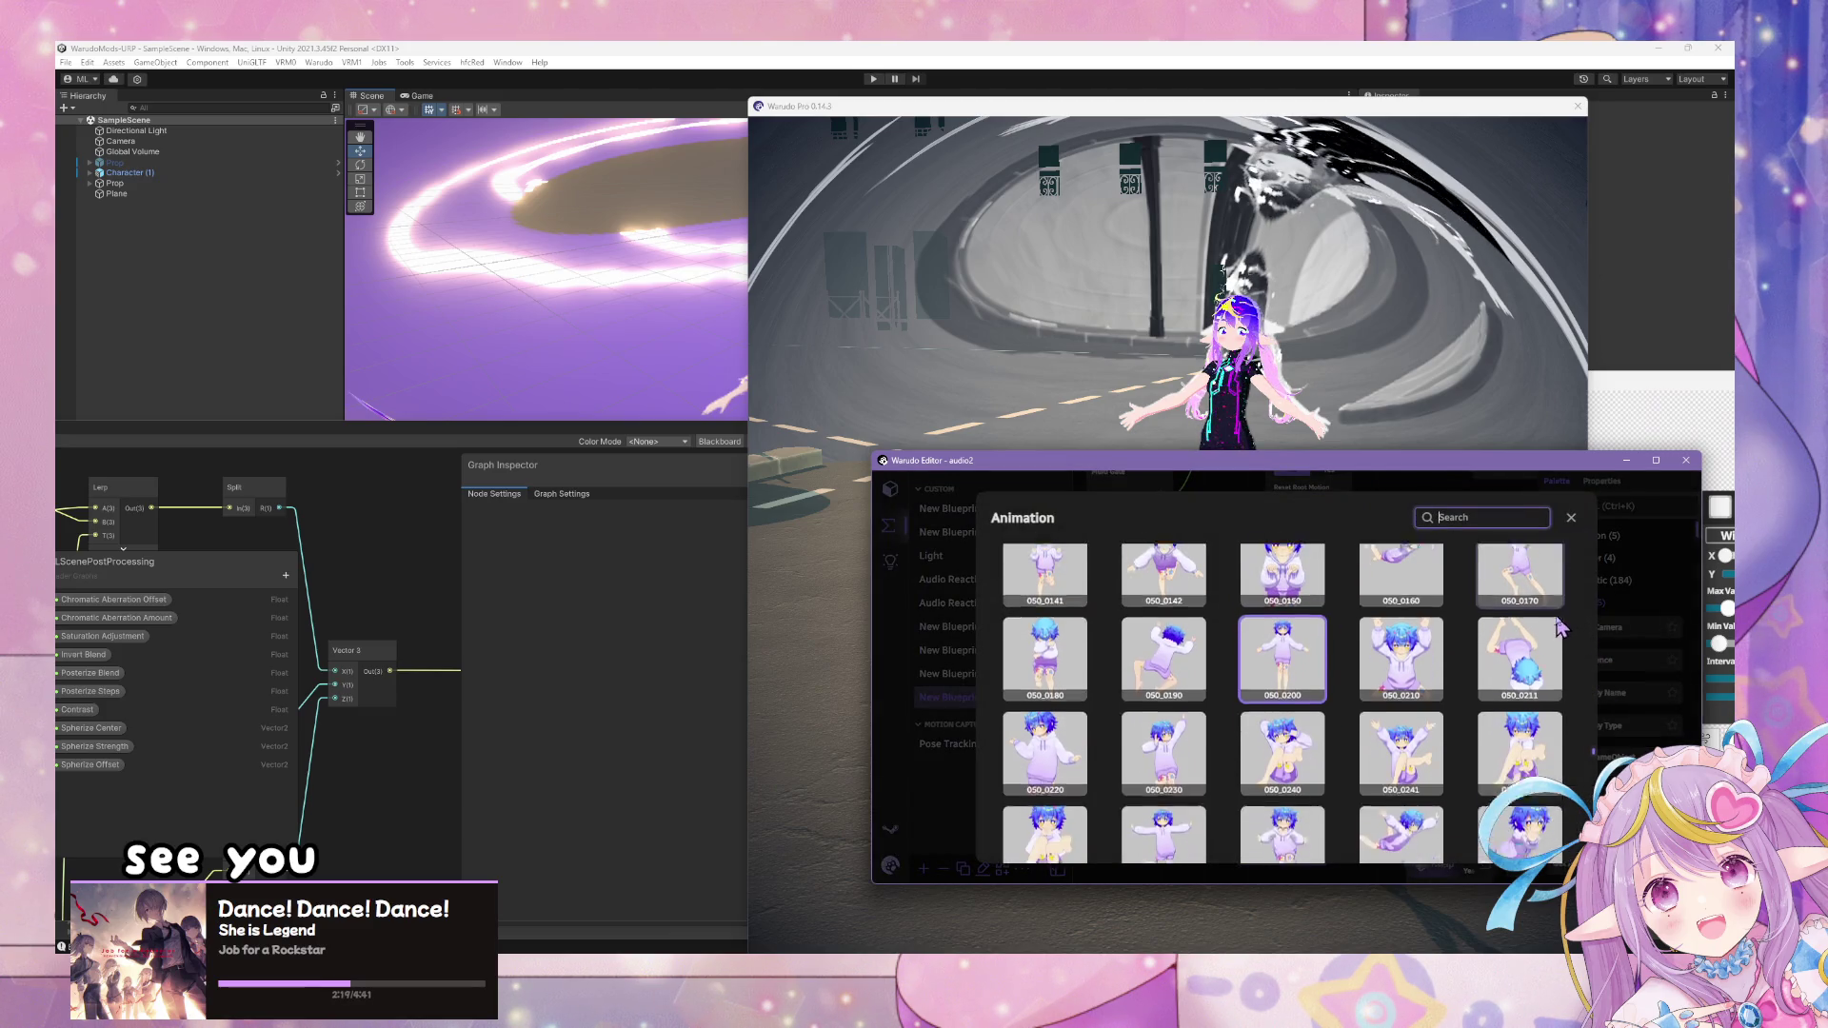
click(1551, 721)
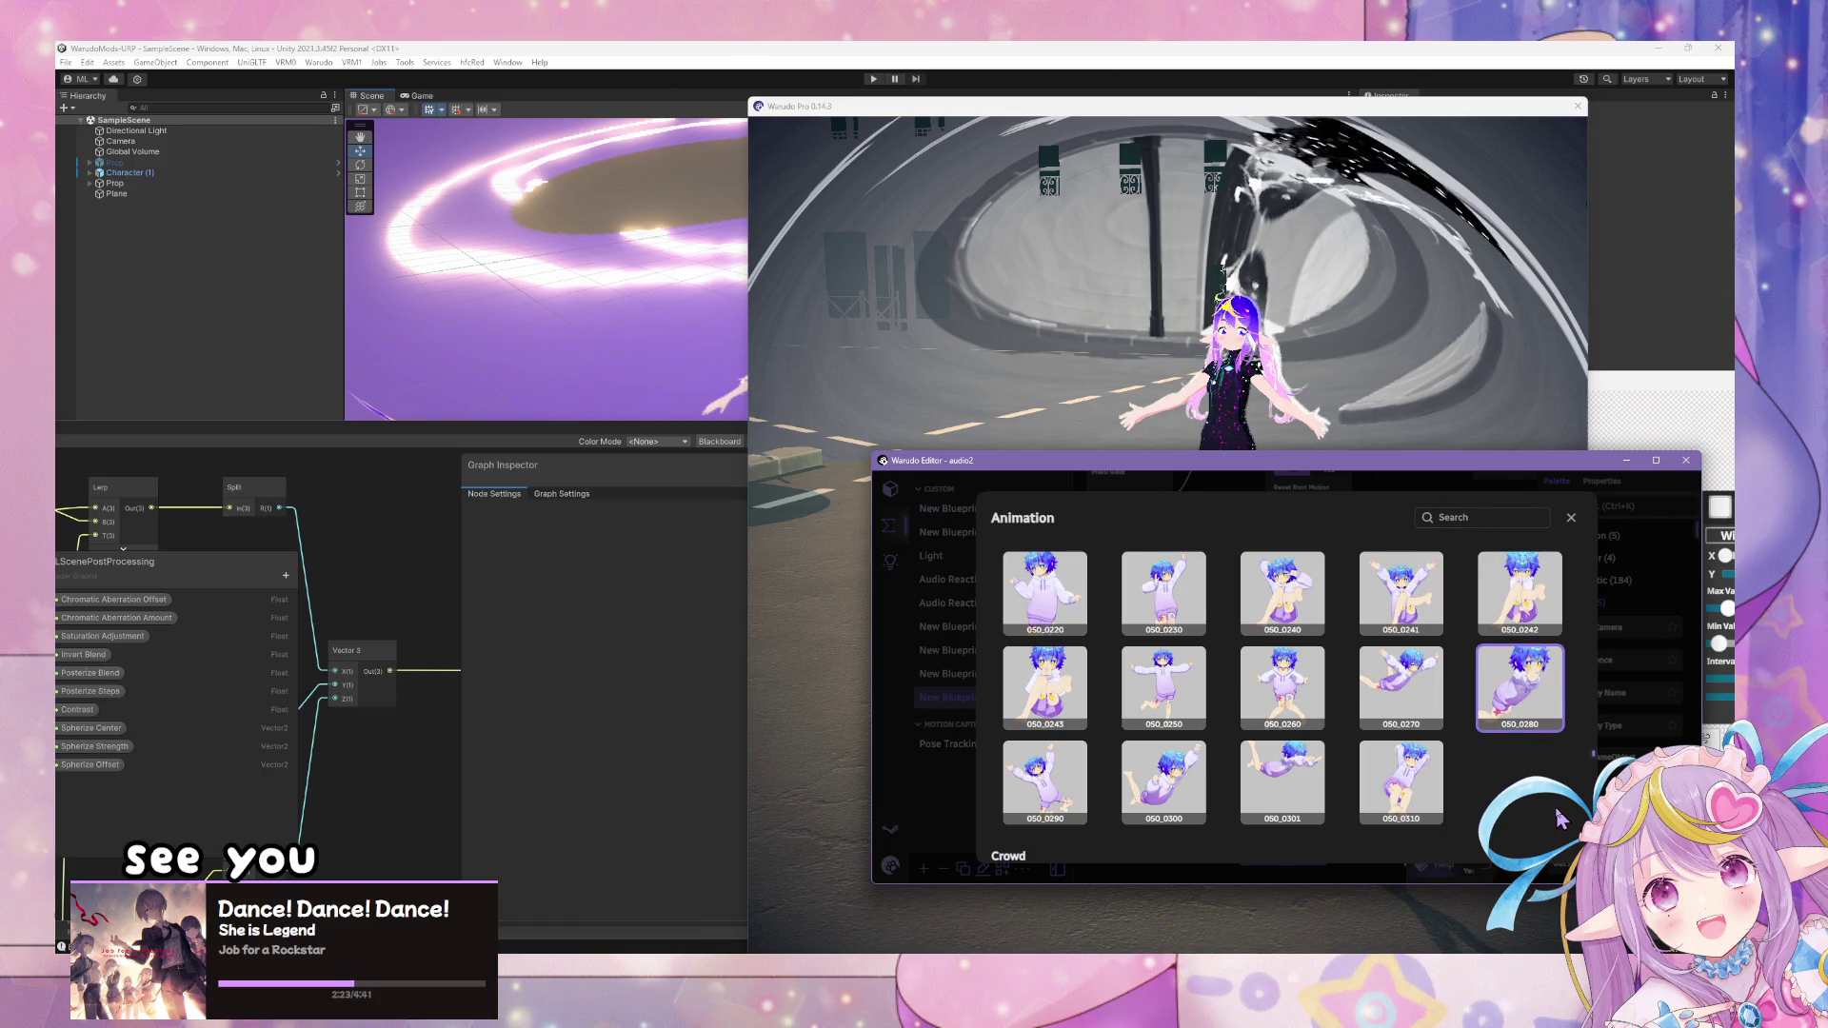
scroll(1485, 724, up, 2)
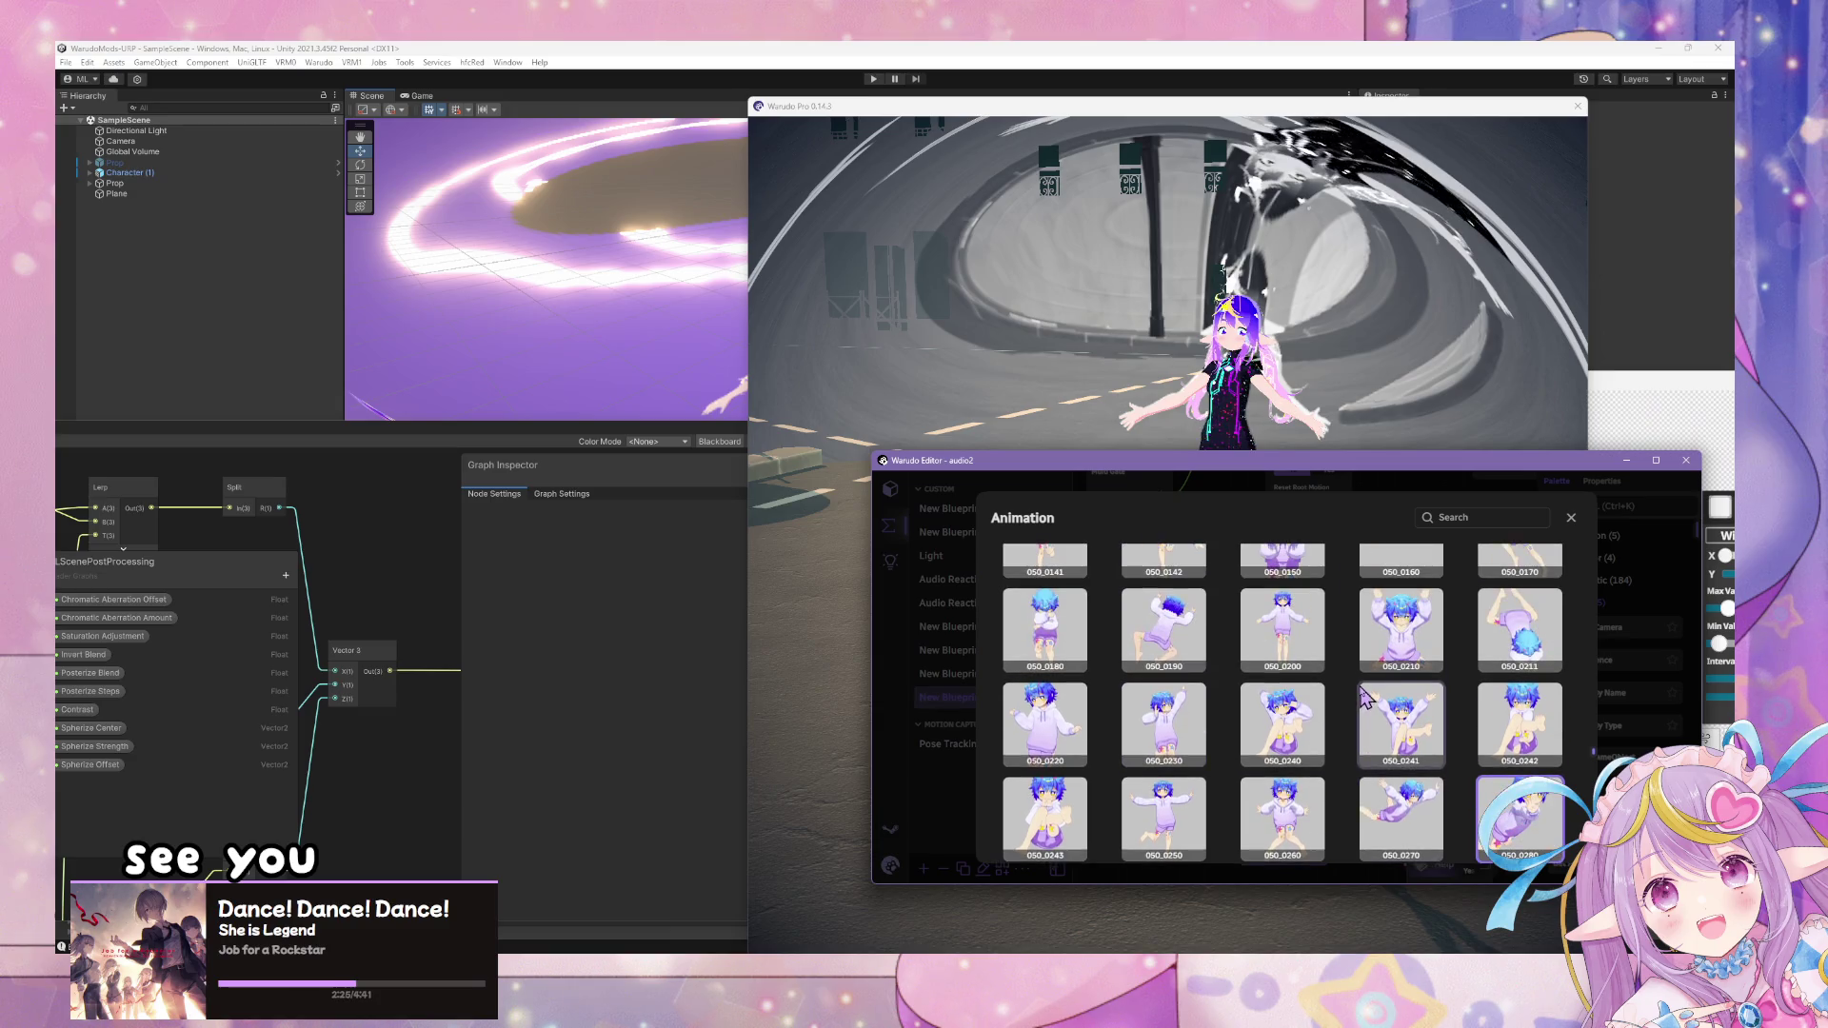
scroll(1267, 685, up, 3)
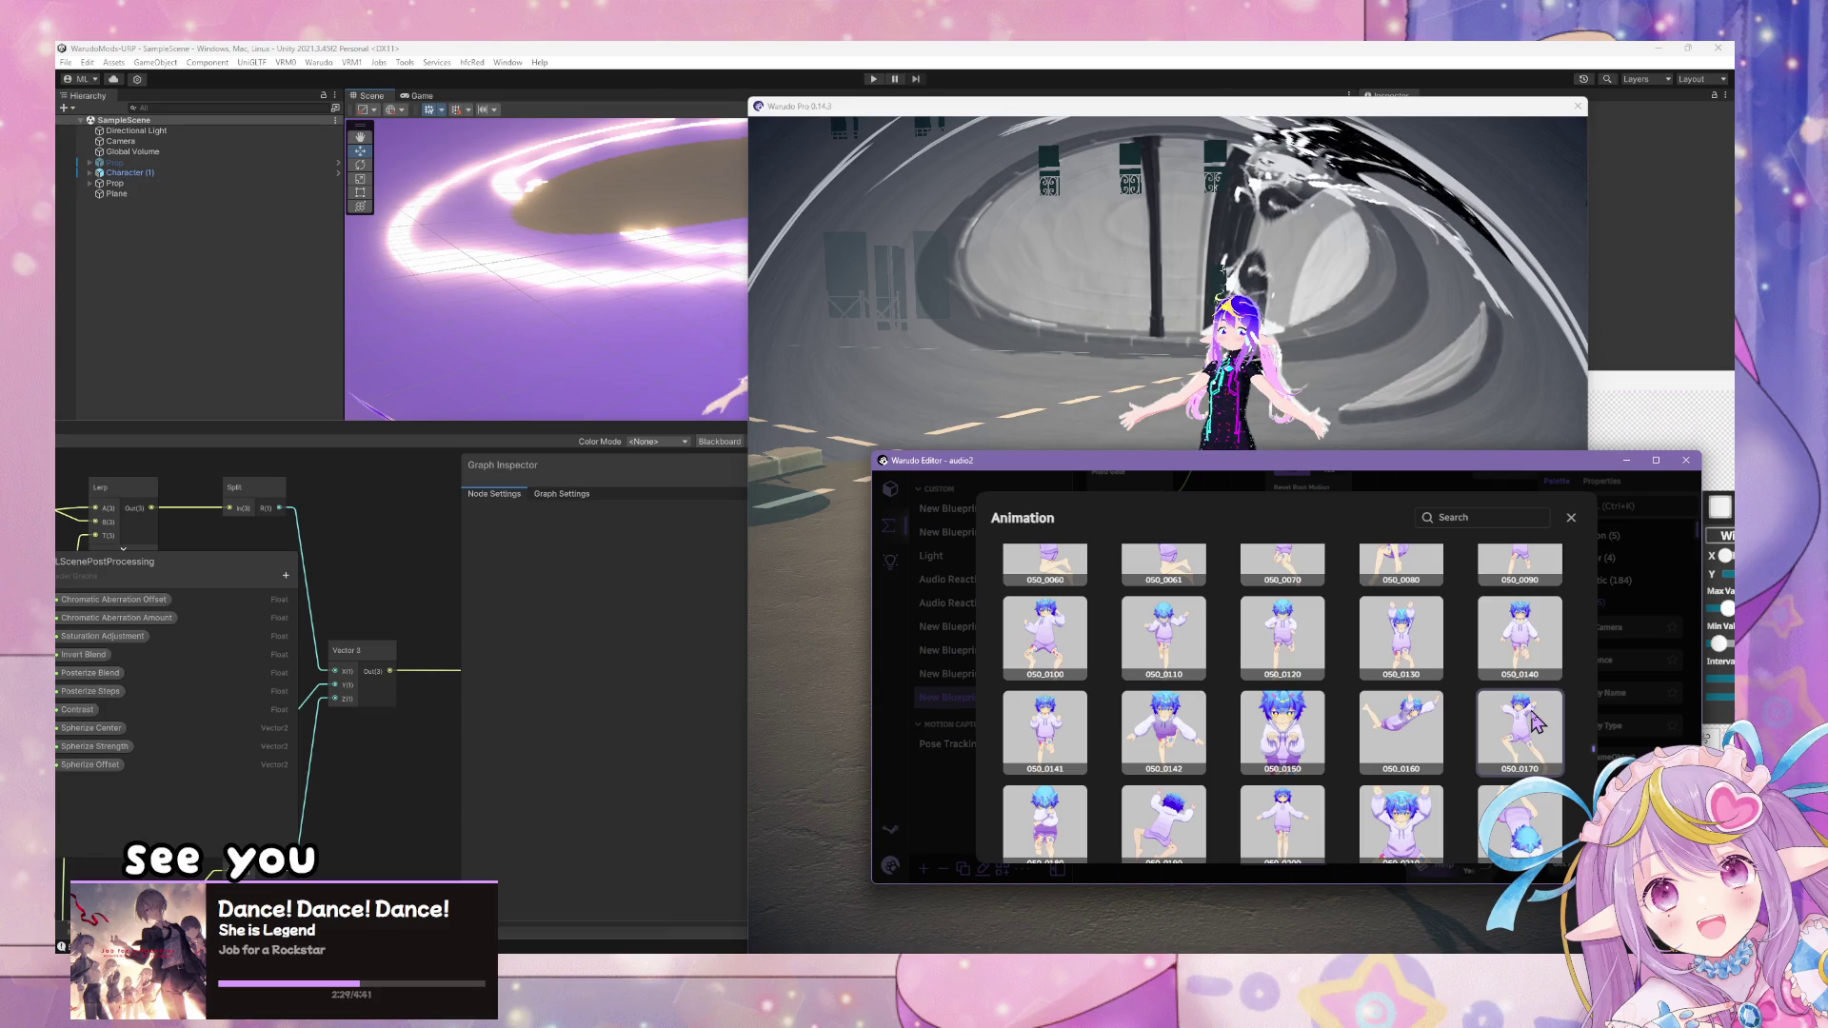
click(1381, 488)
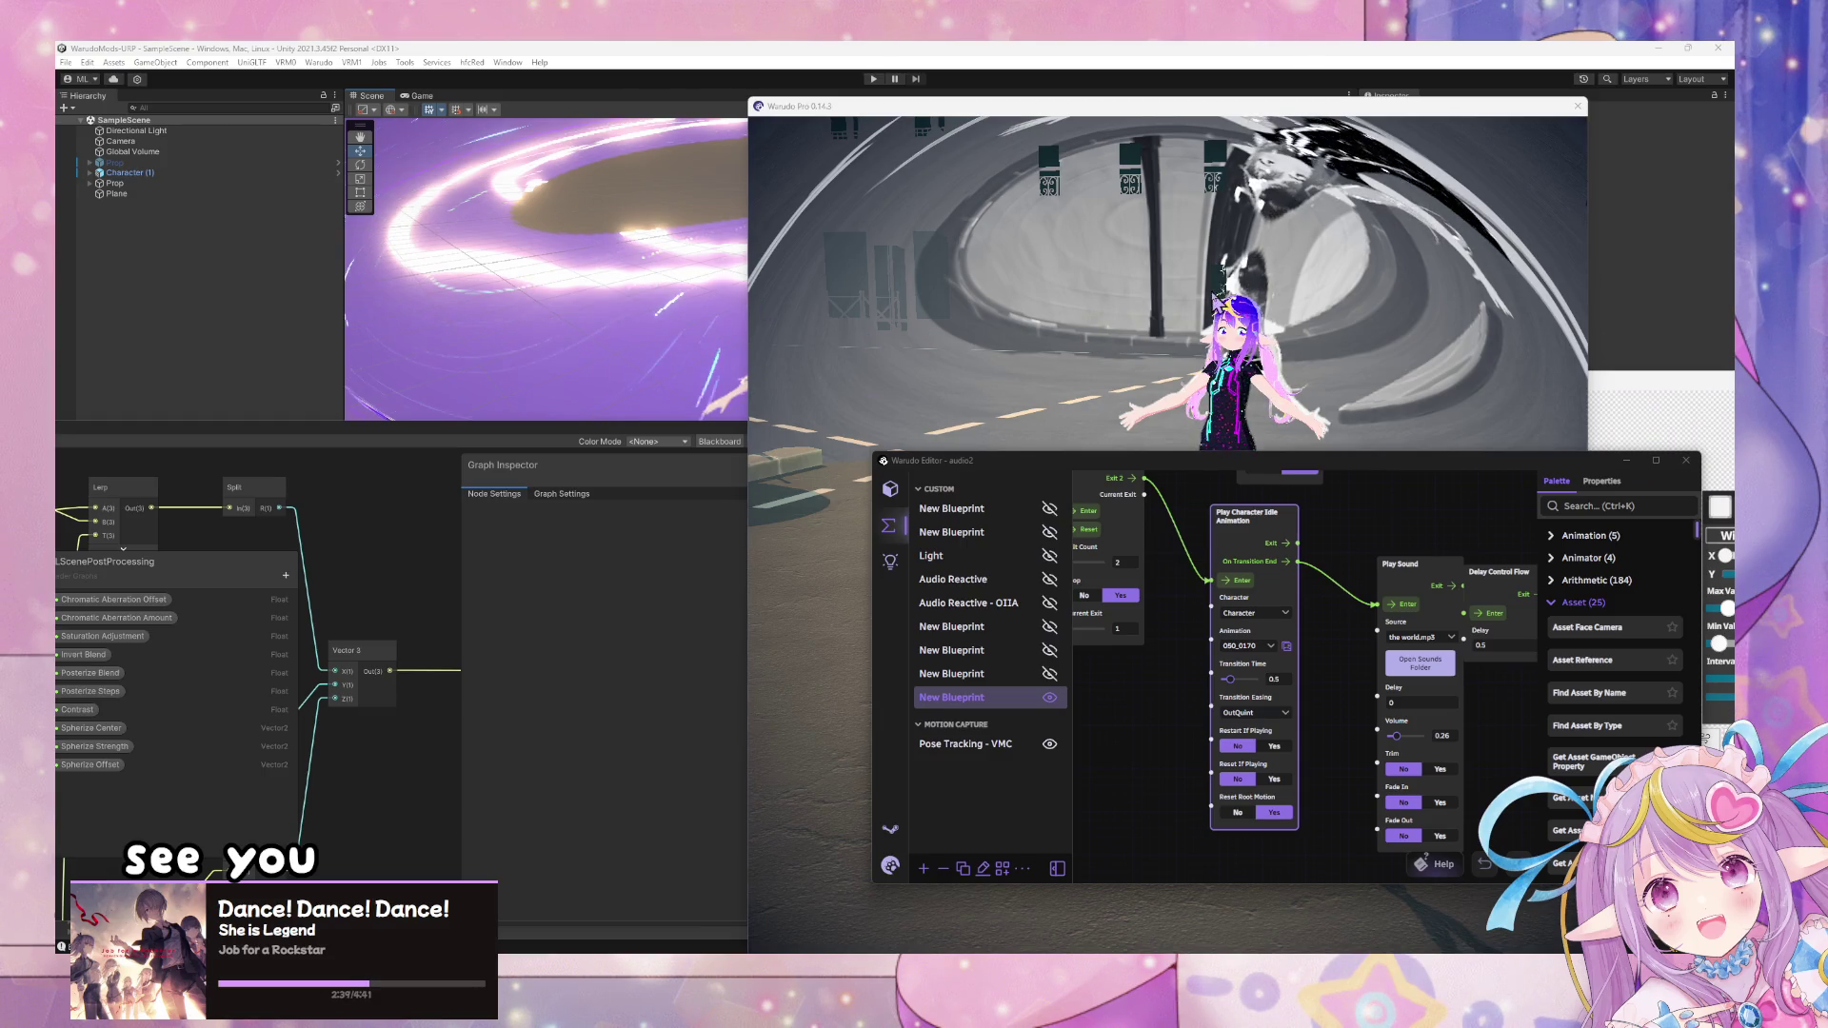
- Save the scene with Ctrl+S, choose Restart scene from the Warudo menu, and check the live view
click(1692, 539)
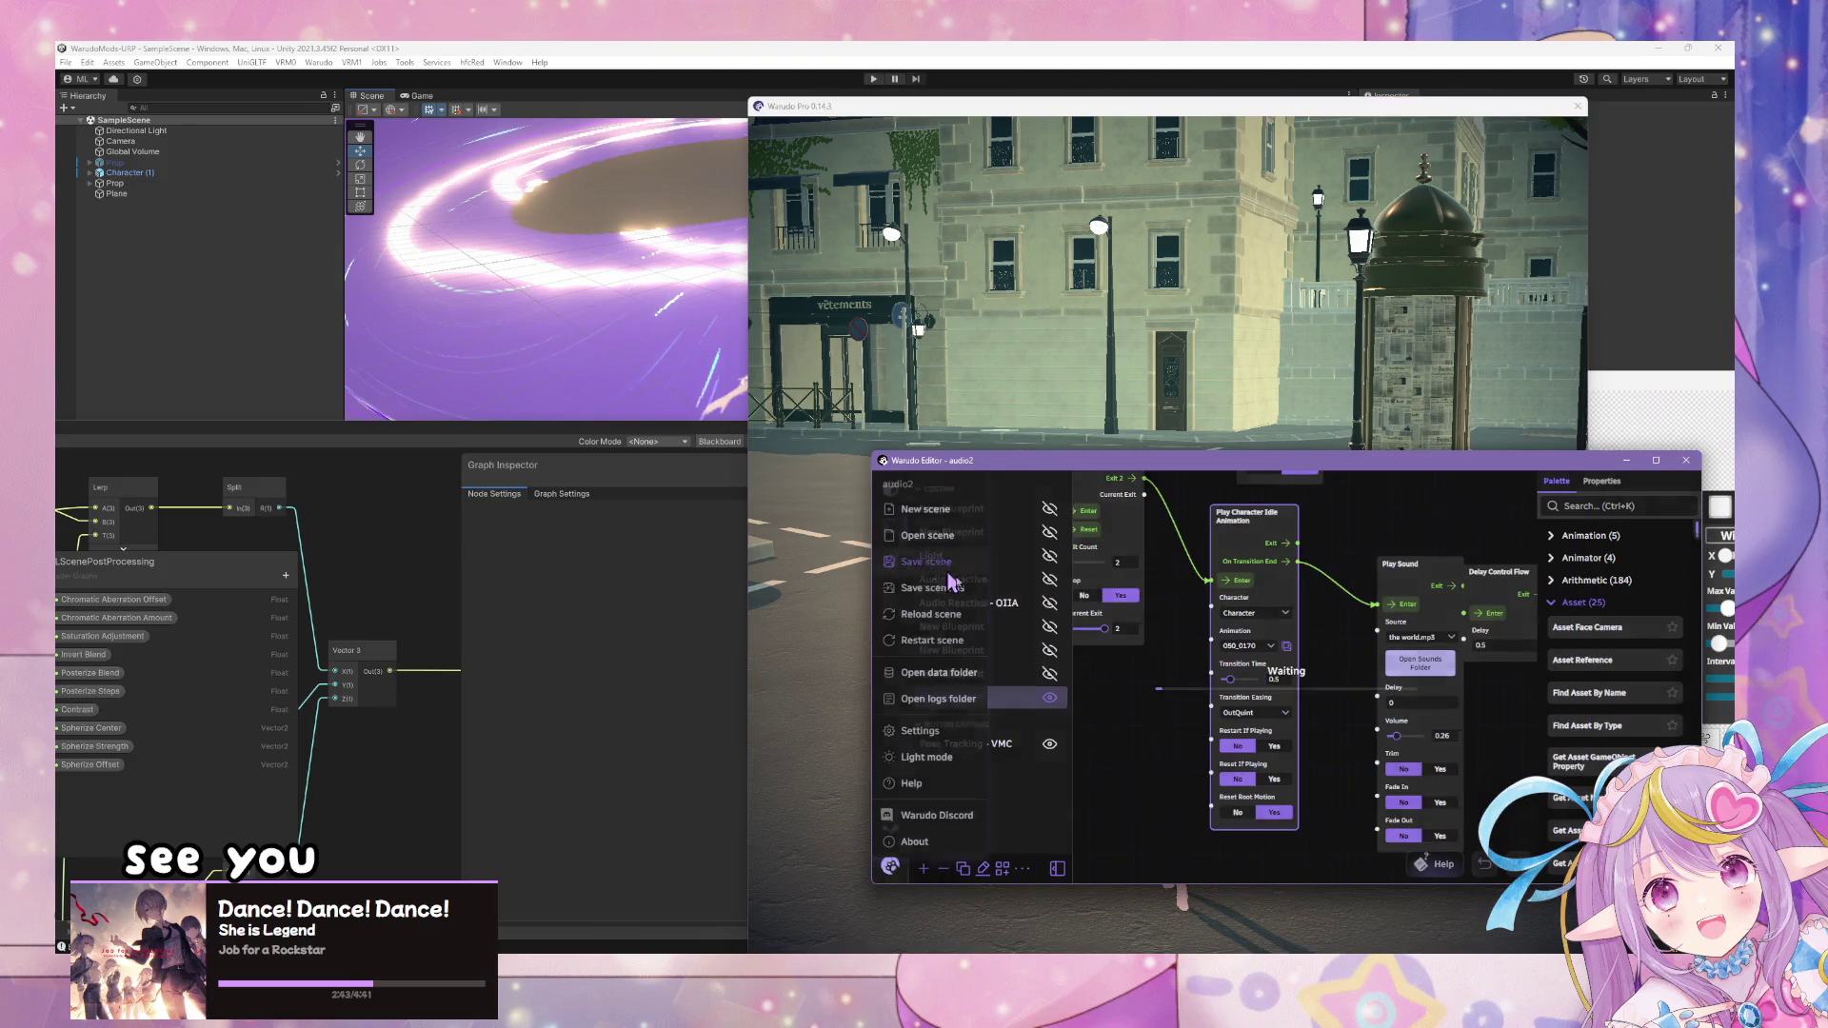
key(ctrl+s)
click(890, 867)
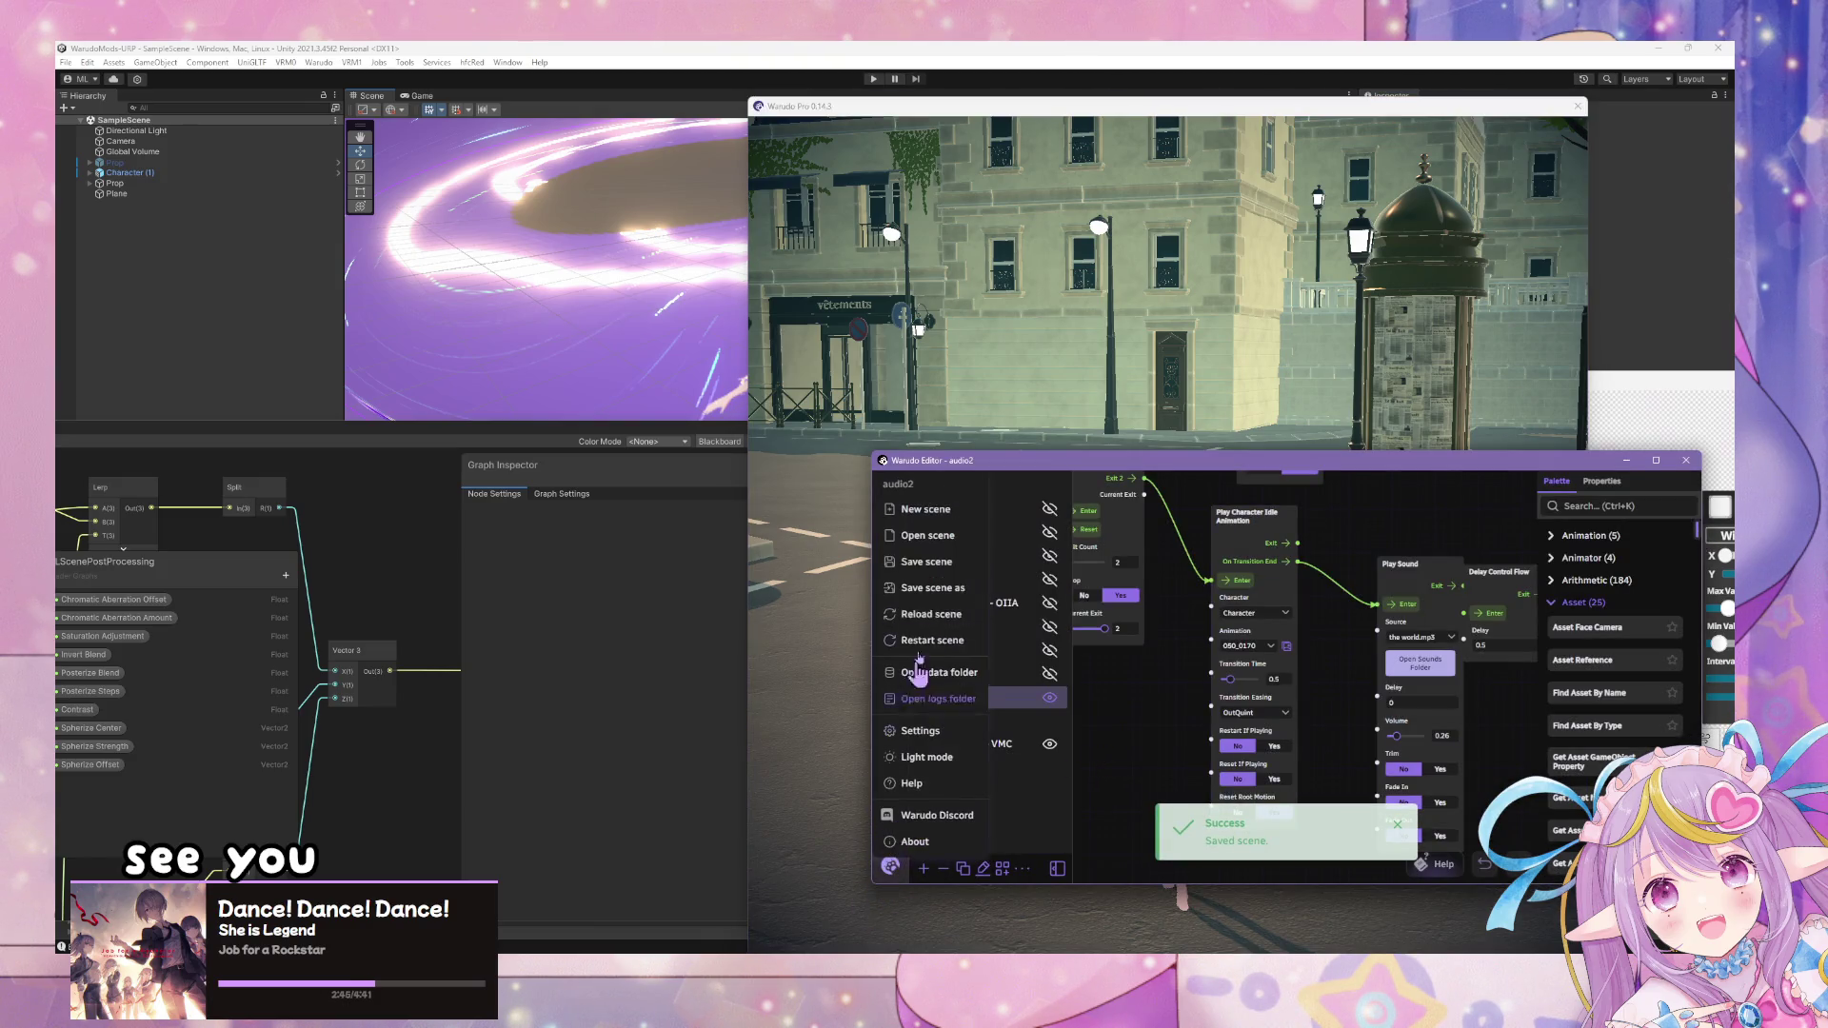
click(961, 647)
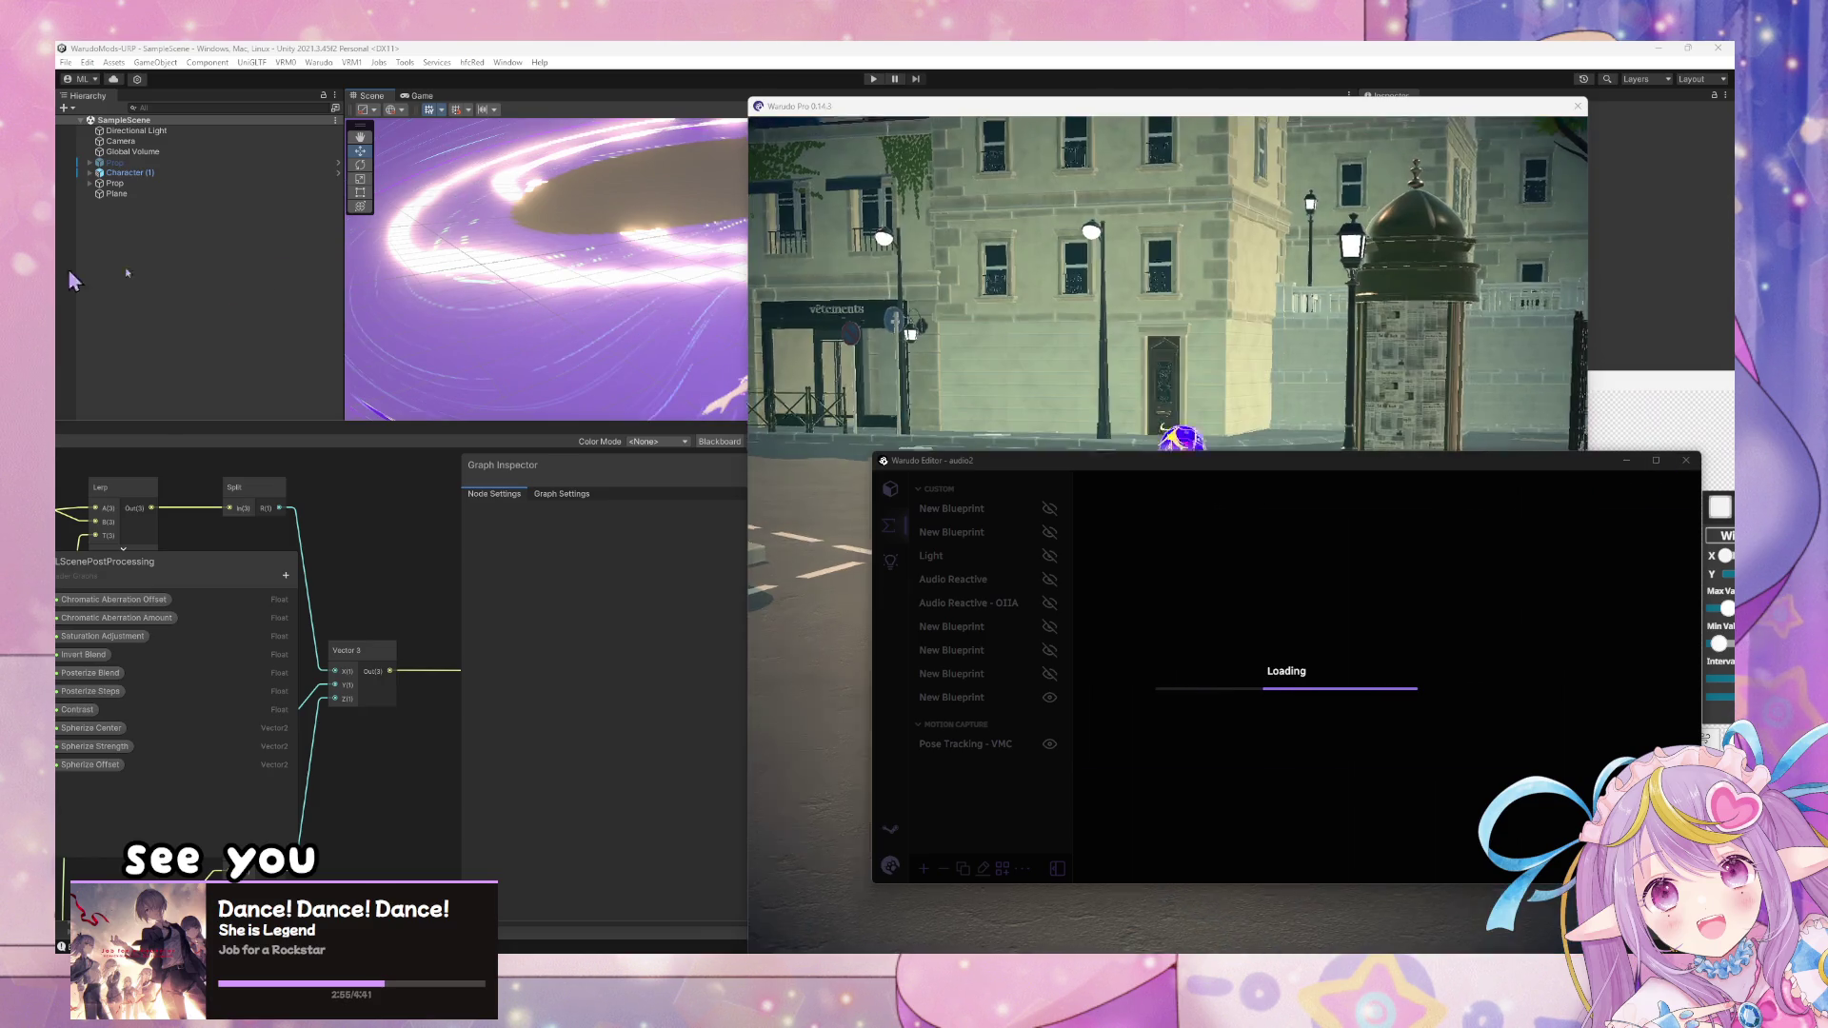
click(1090, 337)
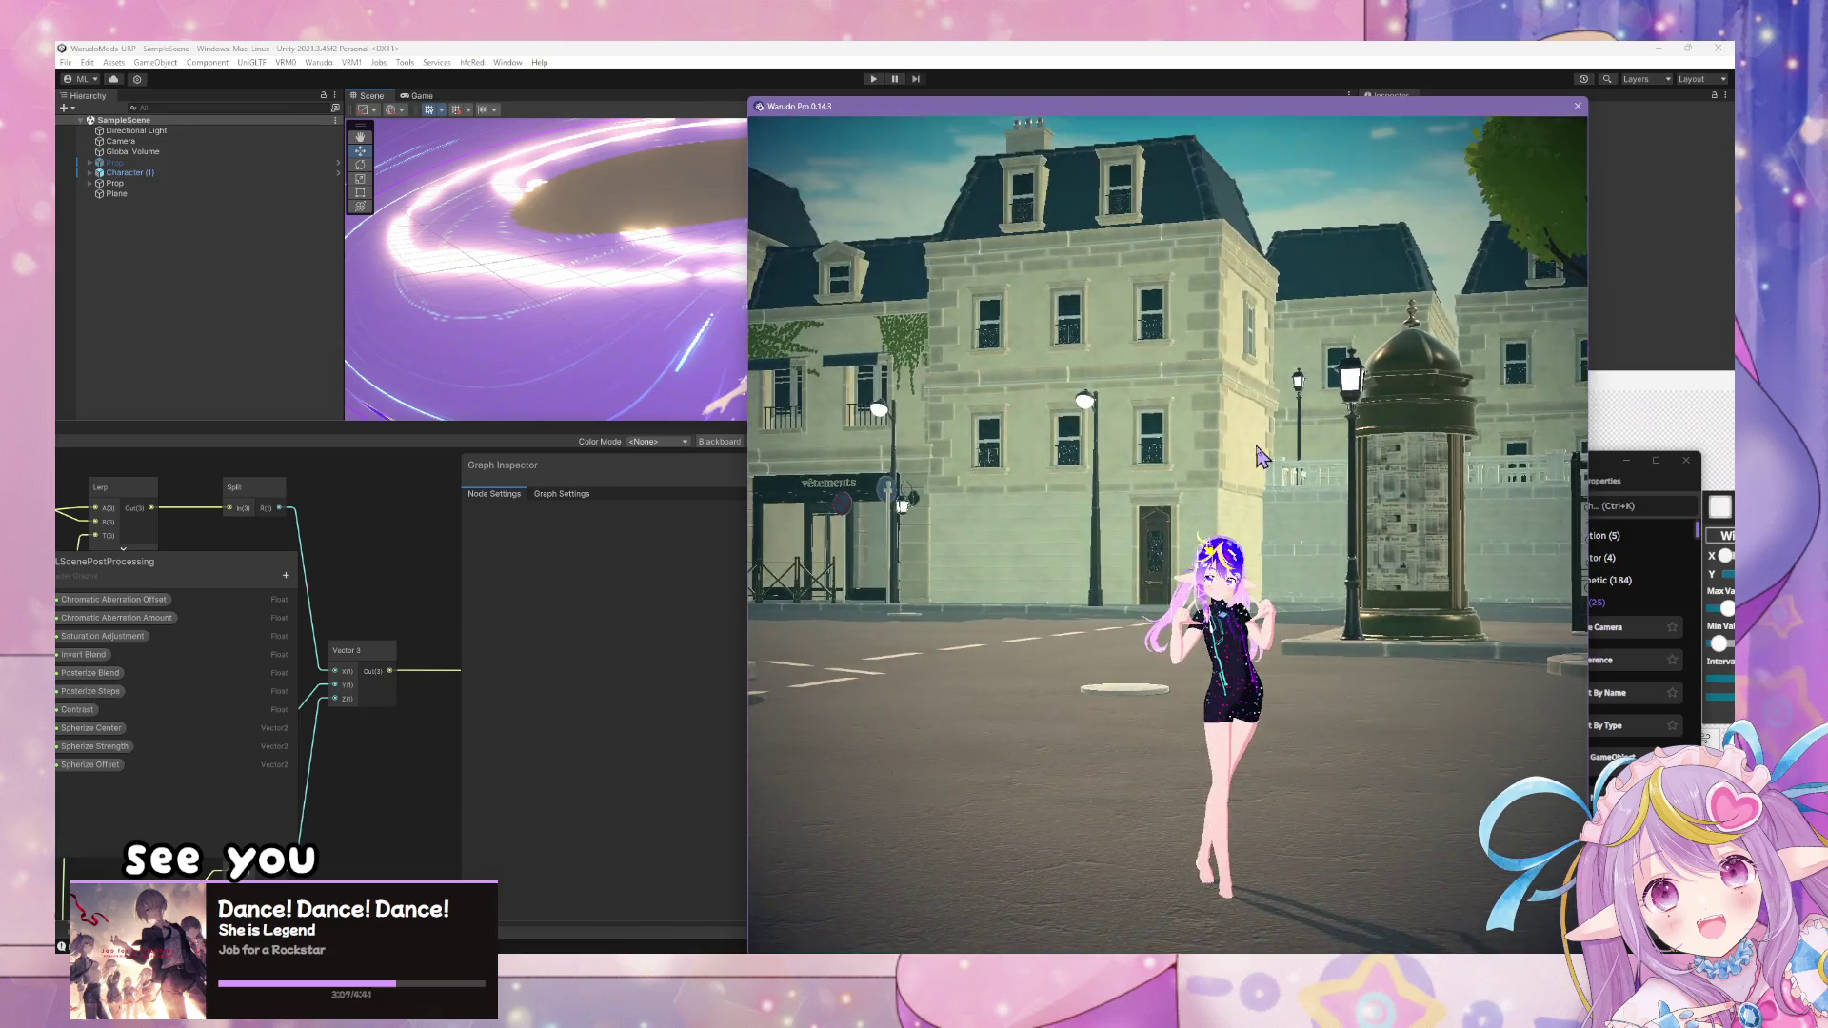
click(1594, 472)
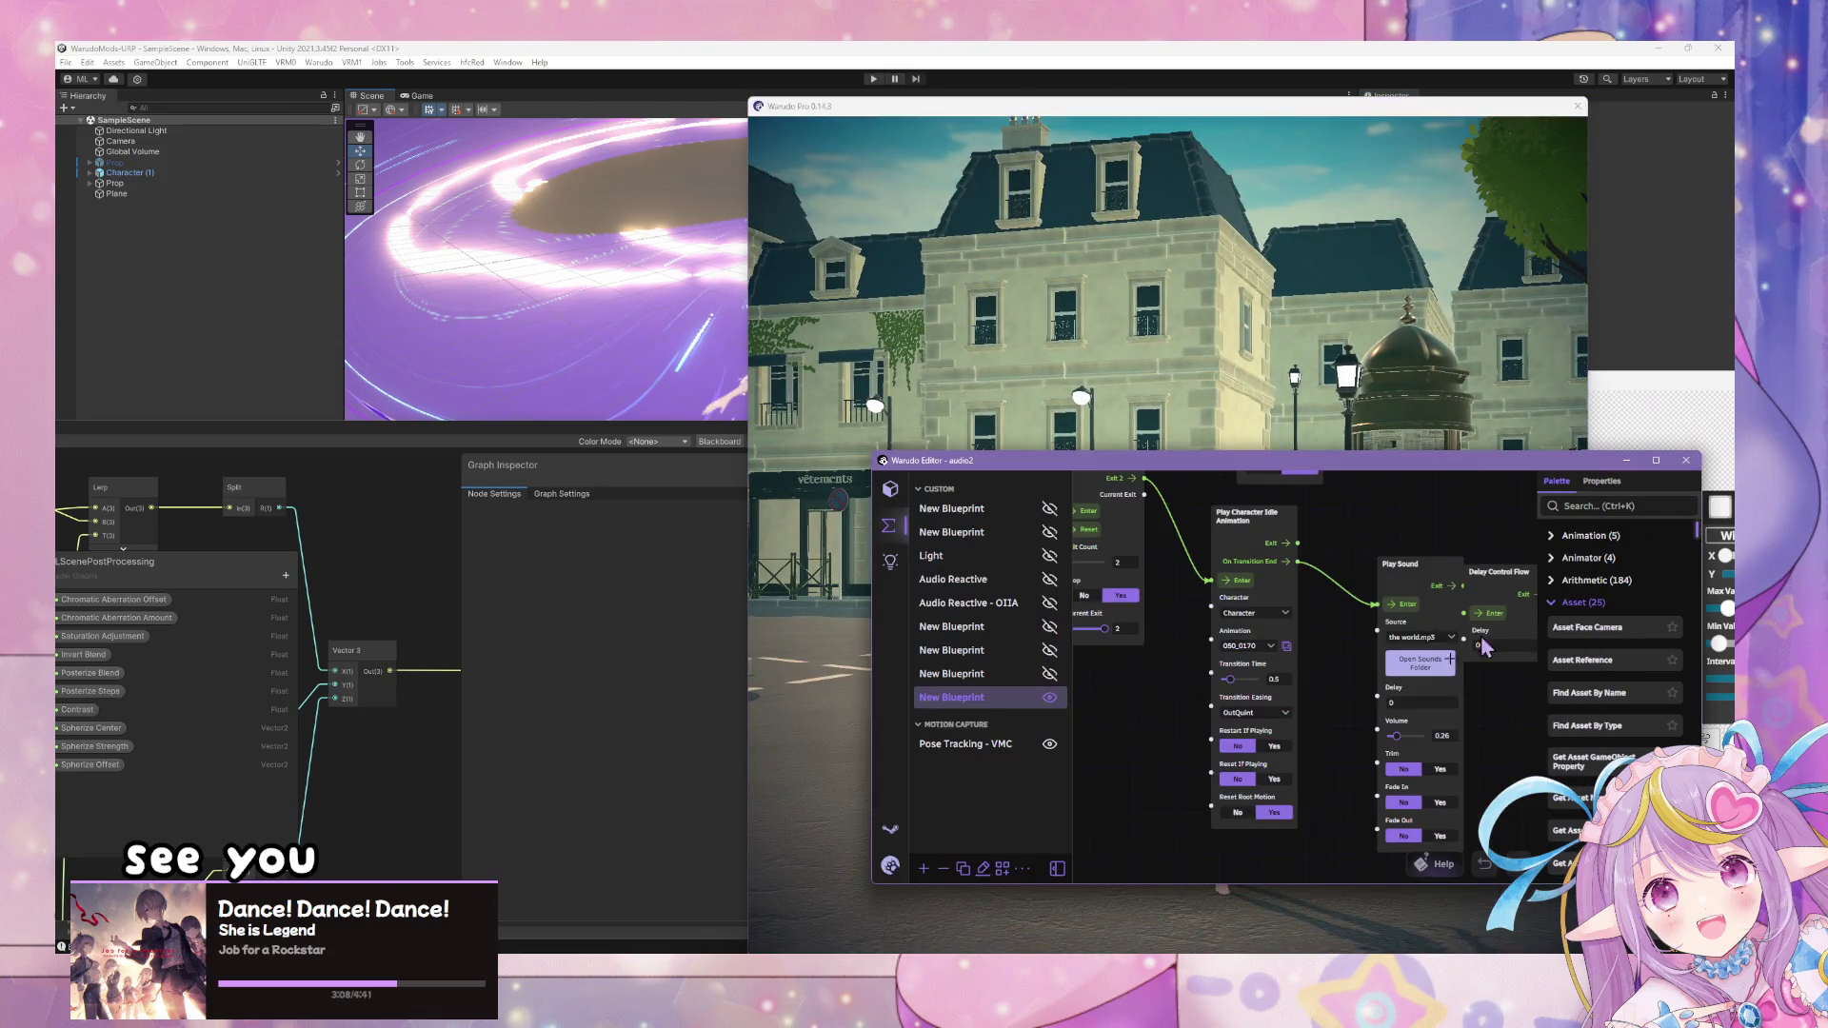
- Set the idle animation node's pose to 050_0070
click(1287, 646)
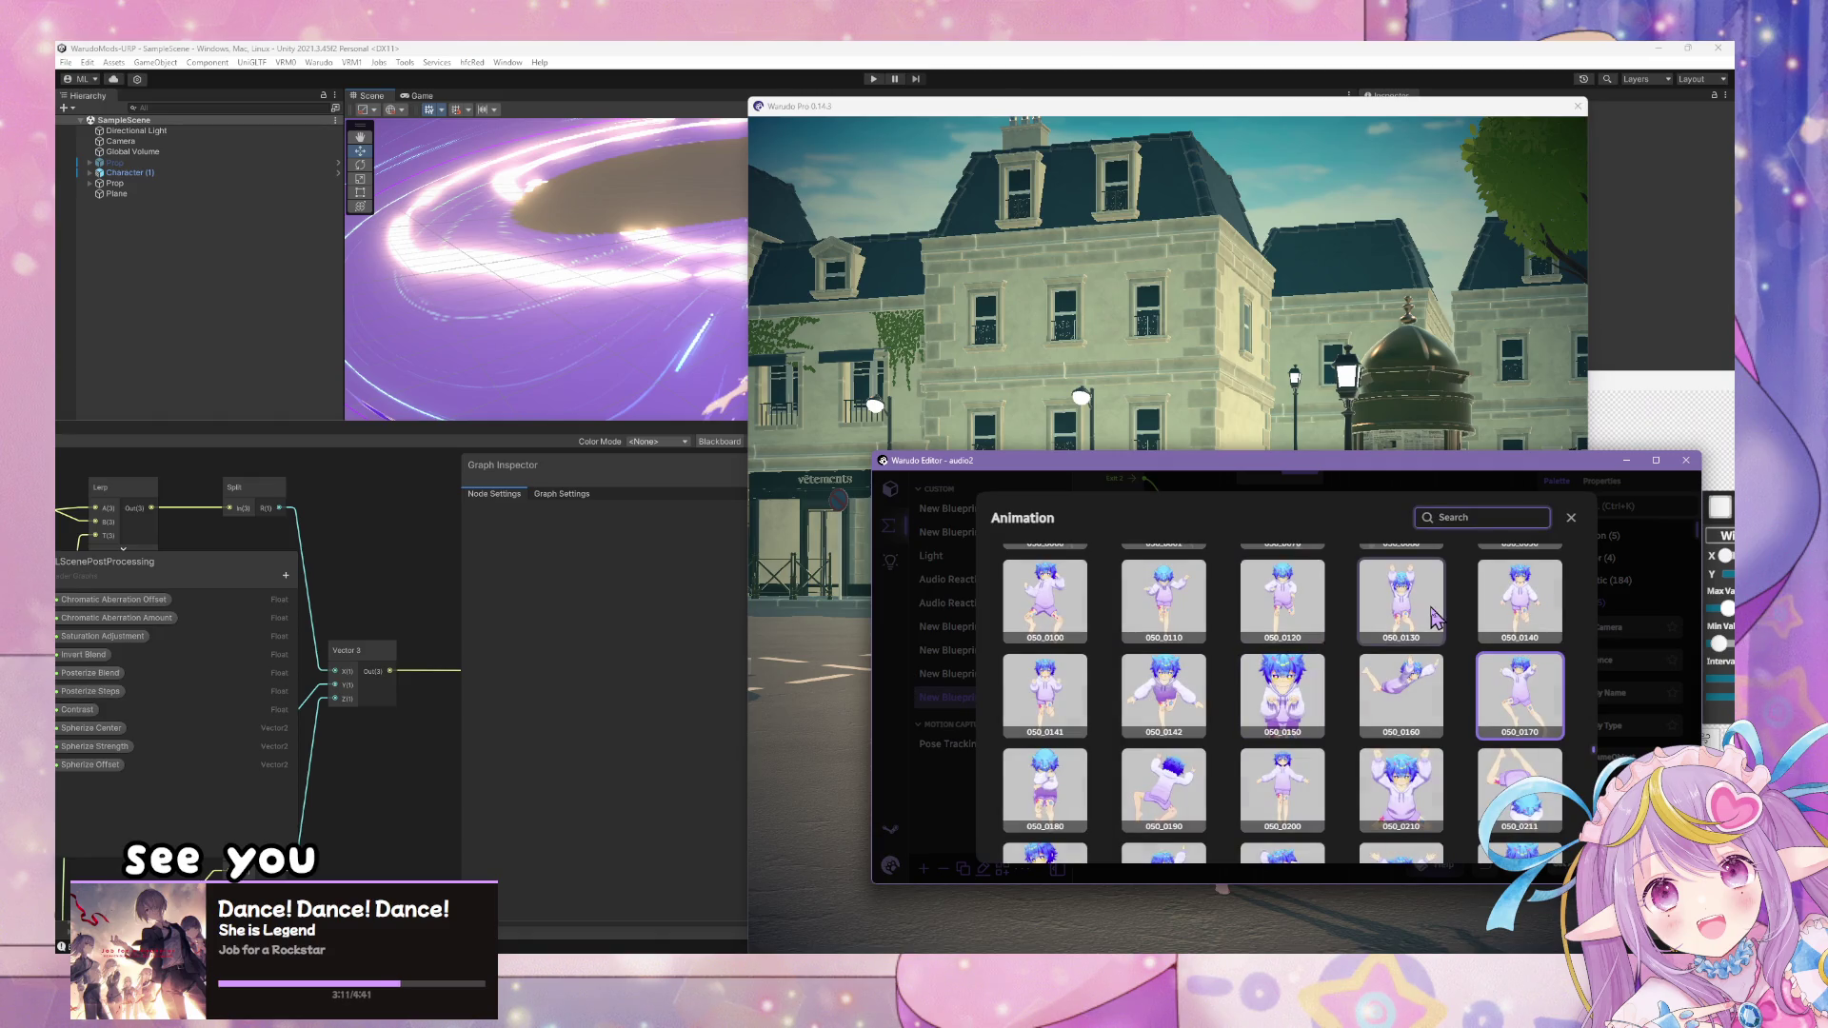
scroll(1520, 666, up, 1)
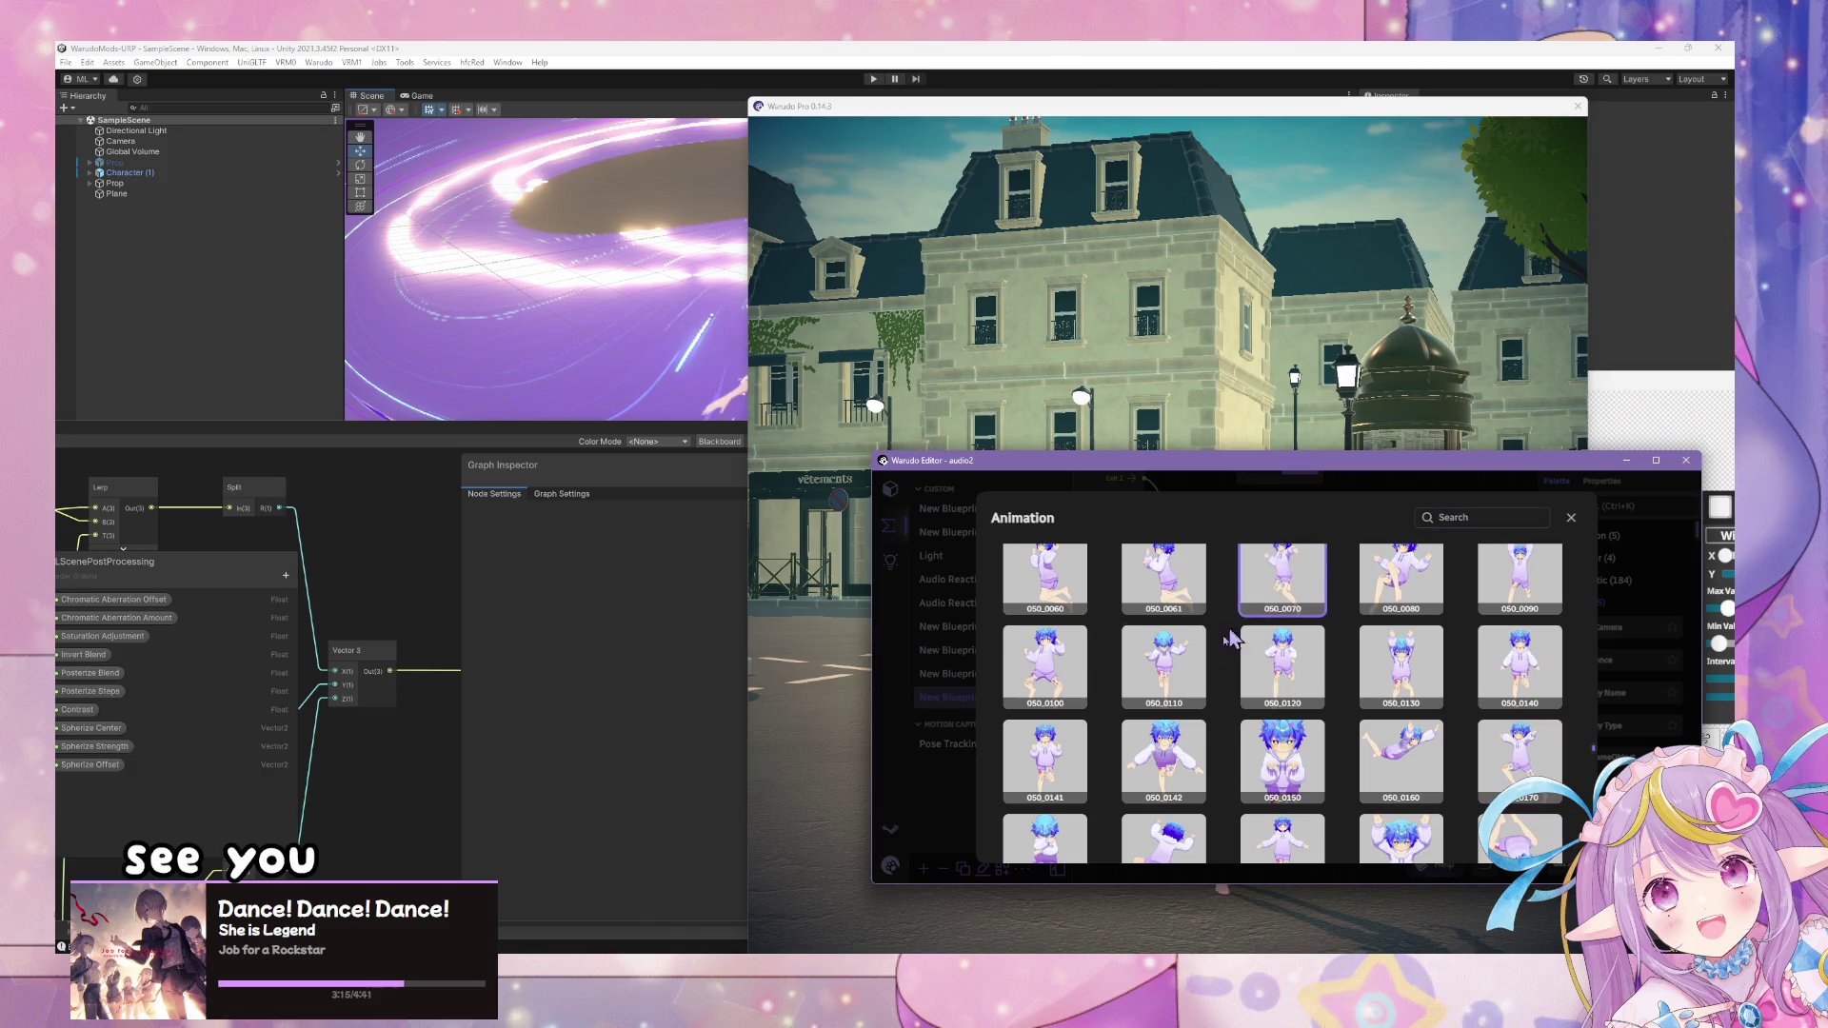
click(922, 698)
scroll(1323, 662, up, 3)
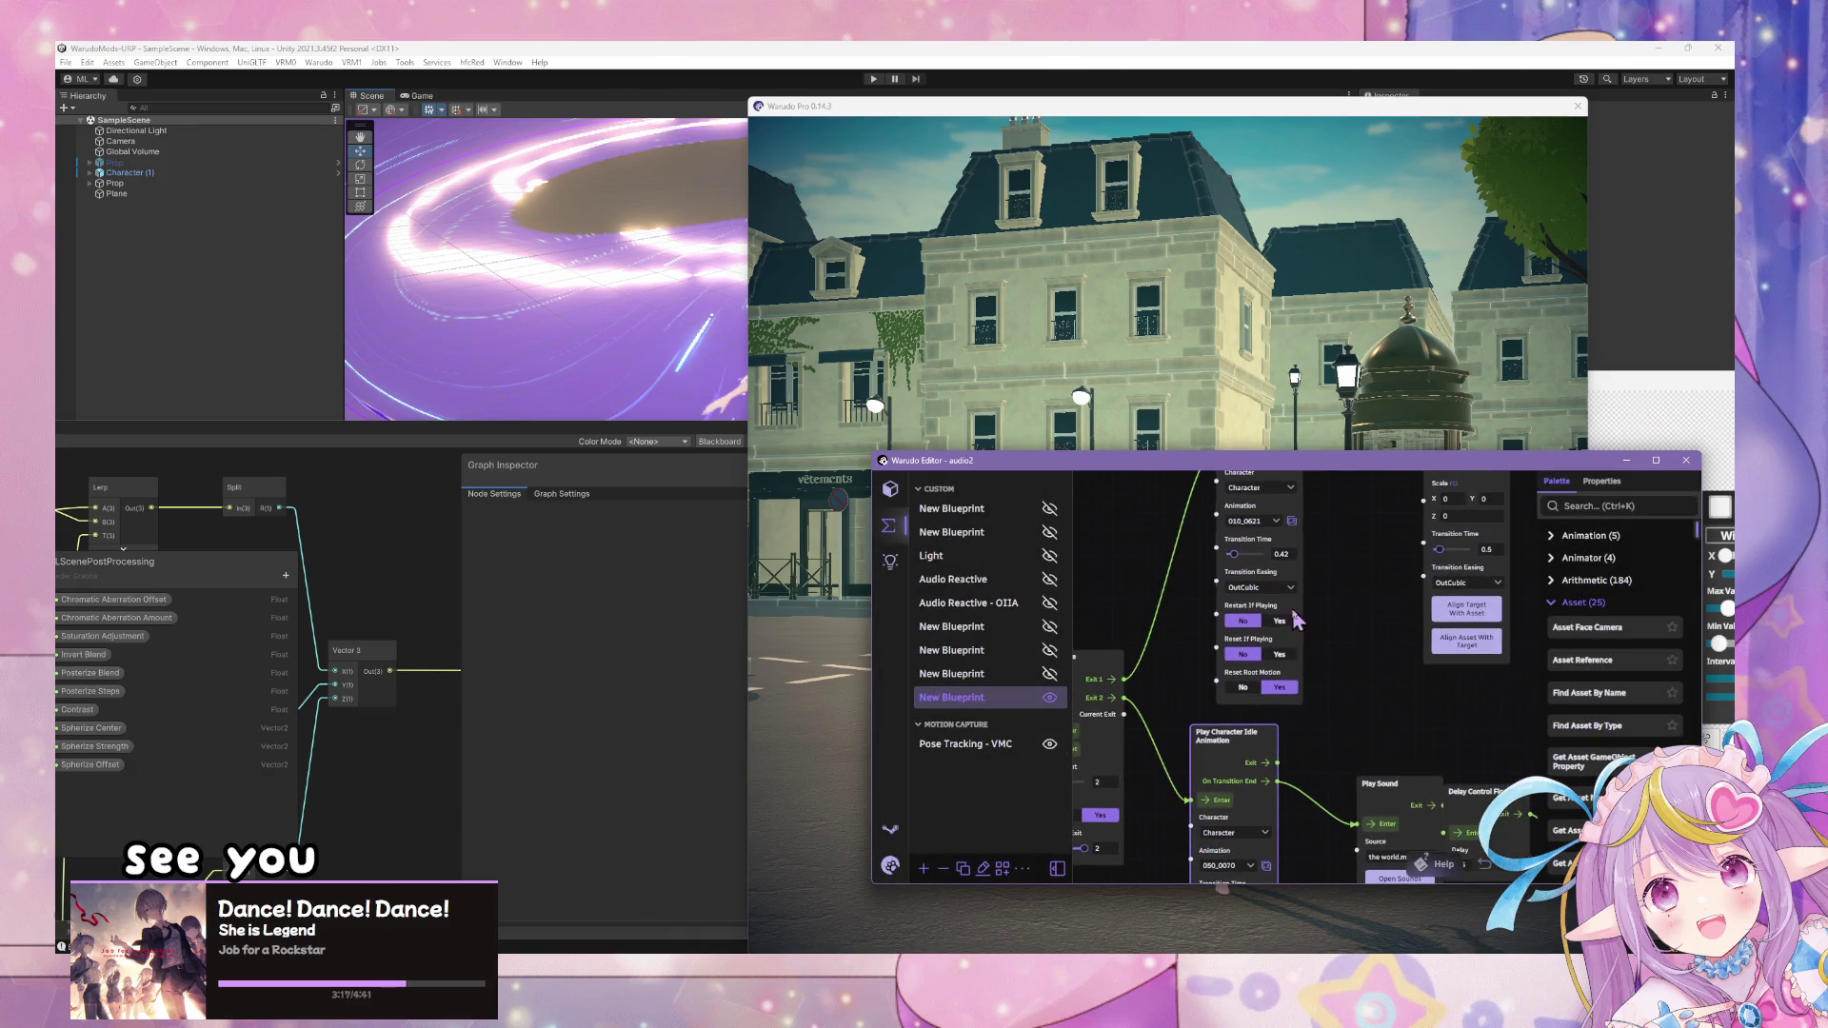
- Give the upper pose node the 010_0620 animation and view the live scene
click(1293, 521)
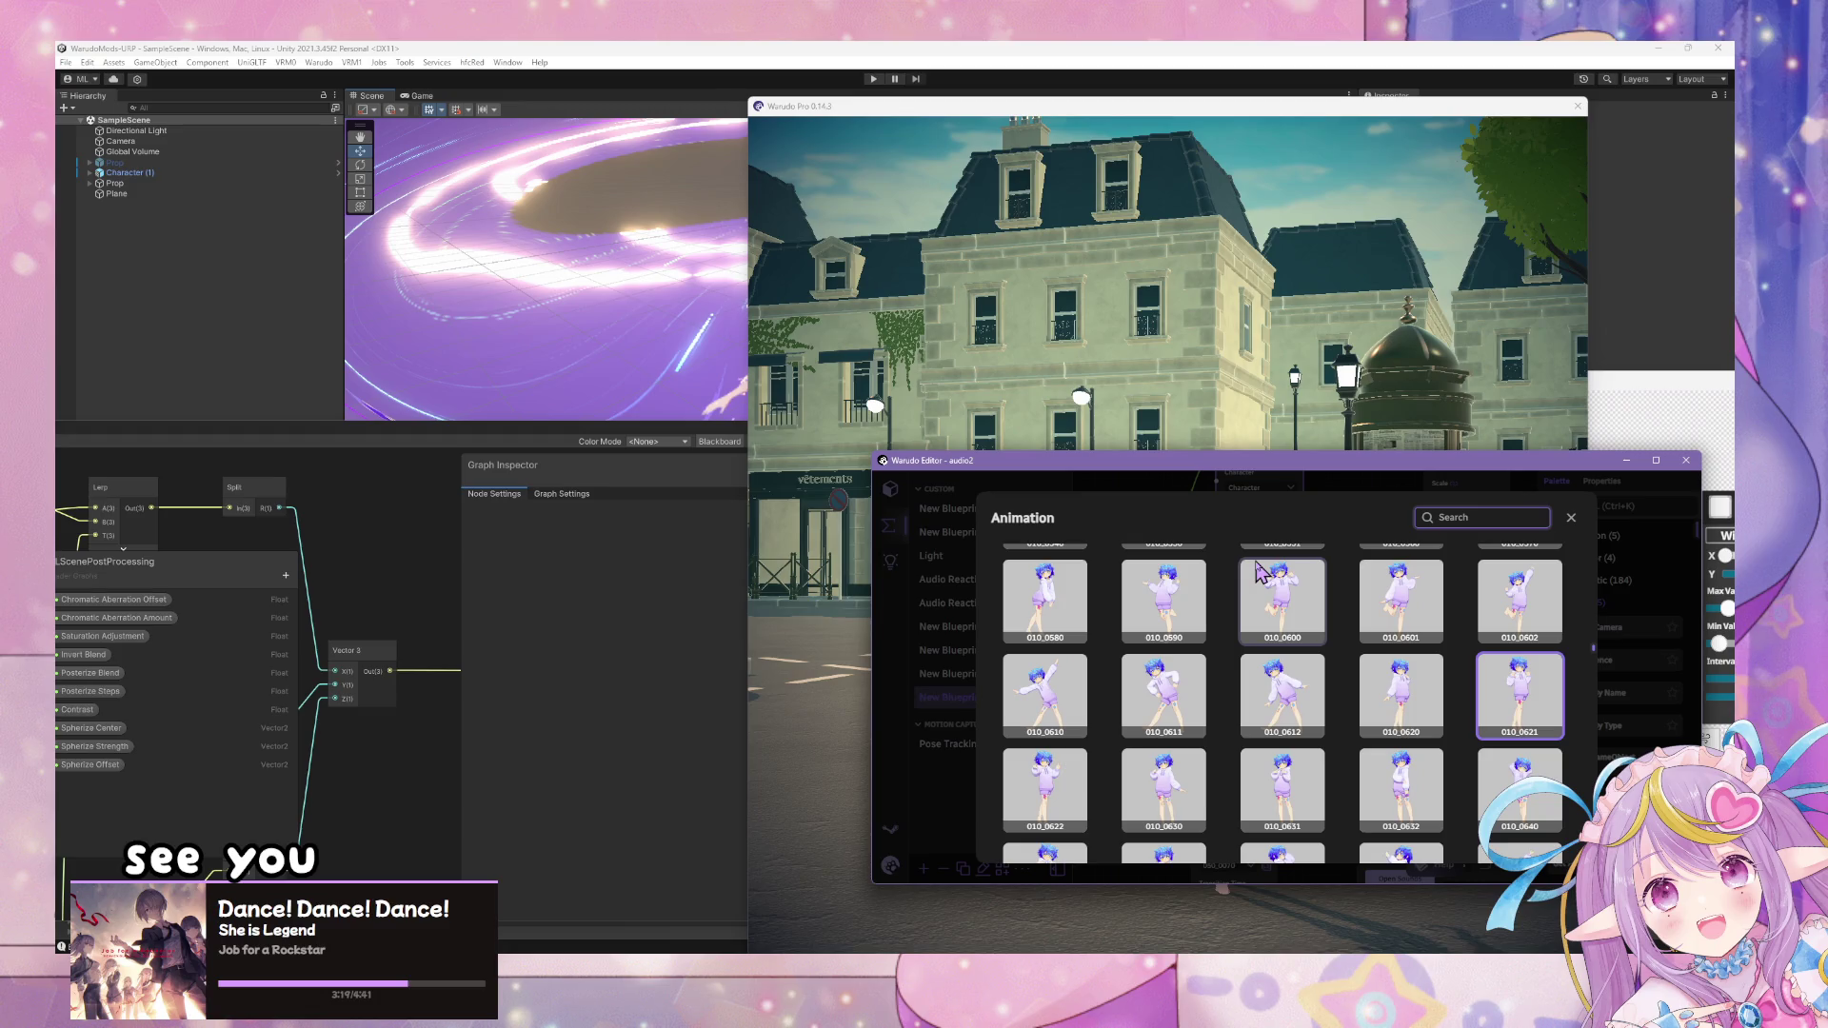
click(1421, 631)
click(1421, 680)
click(866, 630)
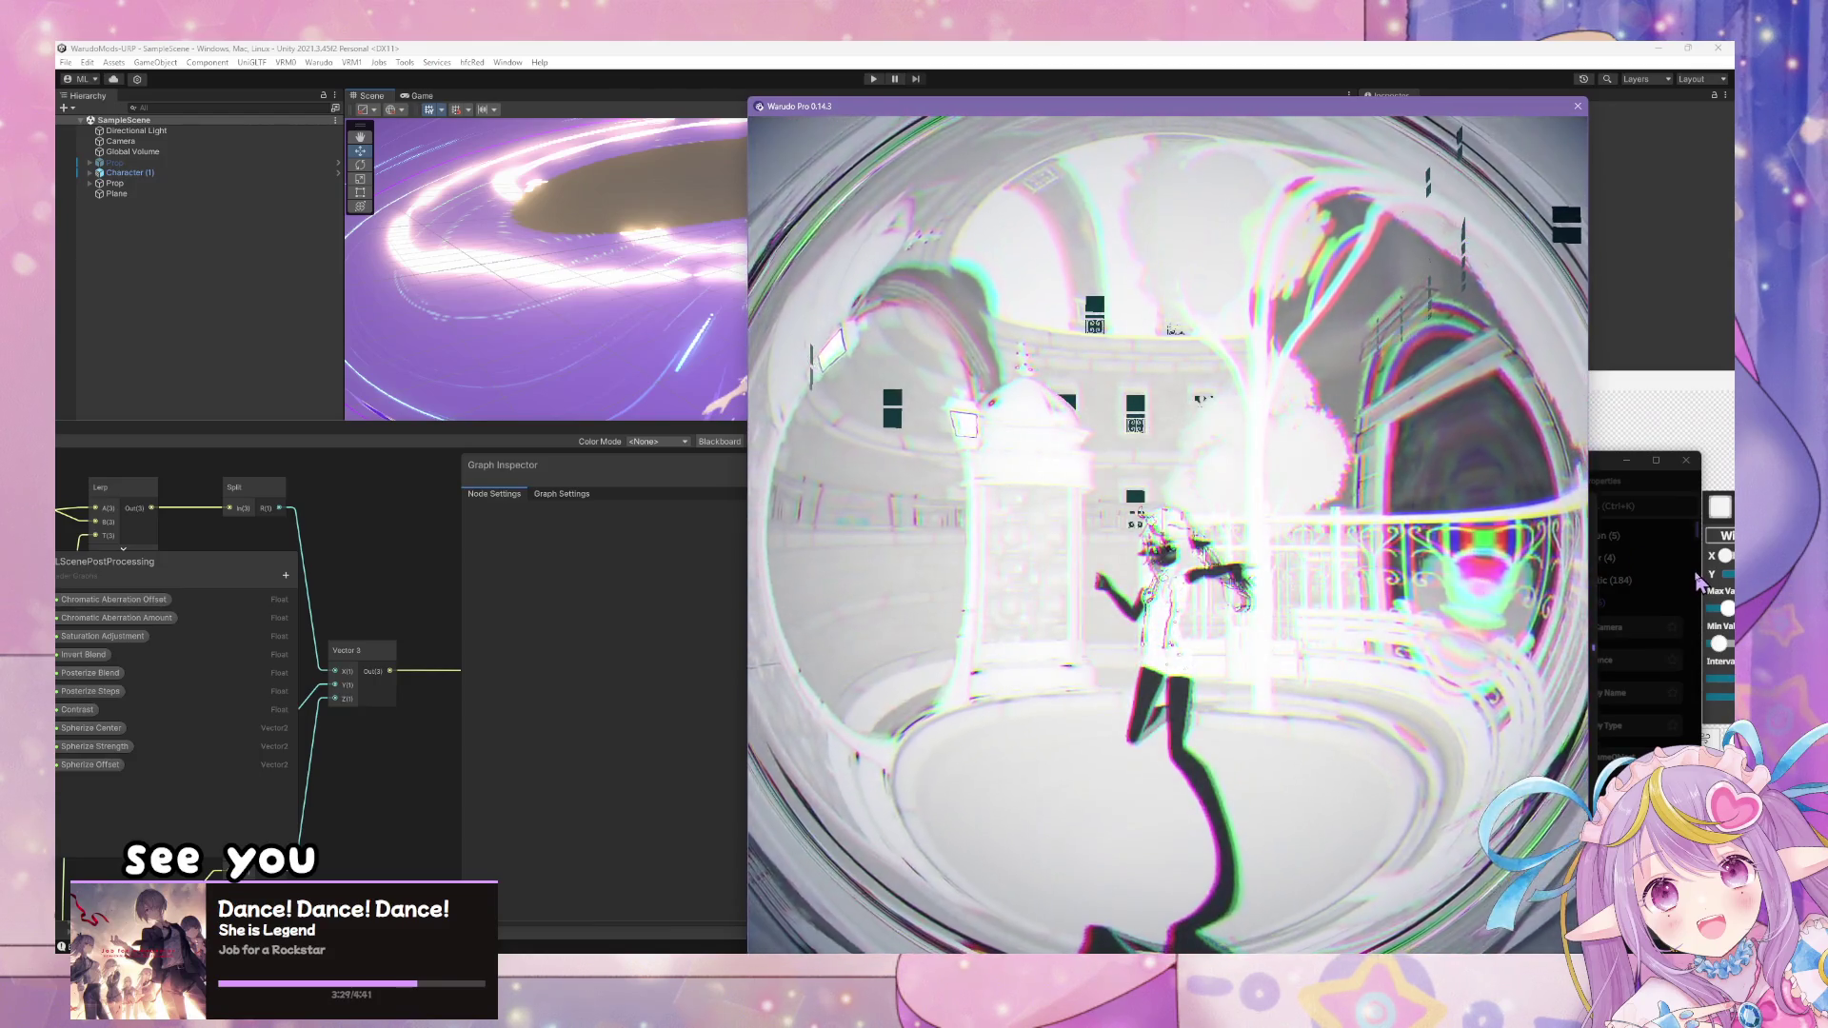
- Set the second pose node's transition easing to OutQuad, rewire its output toward Play Sound, and test
click(1688, 581)
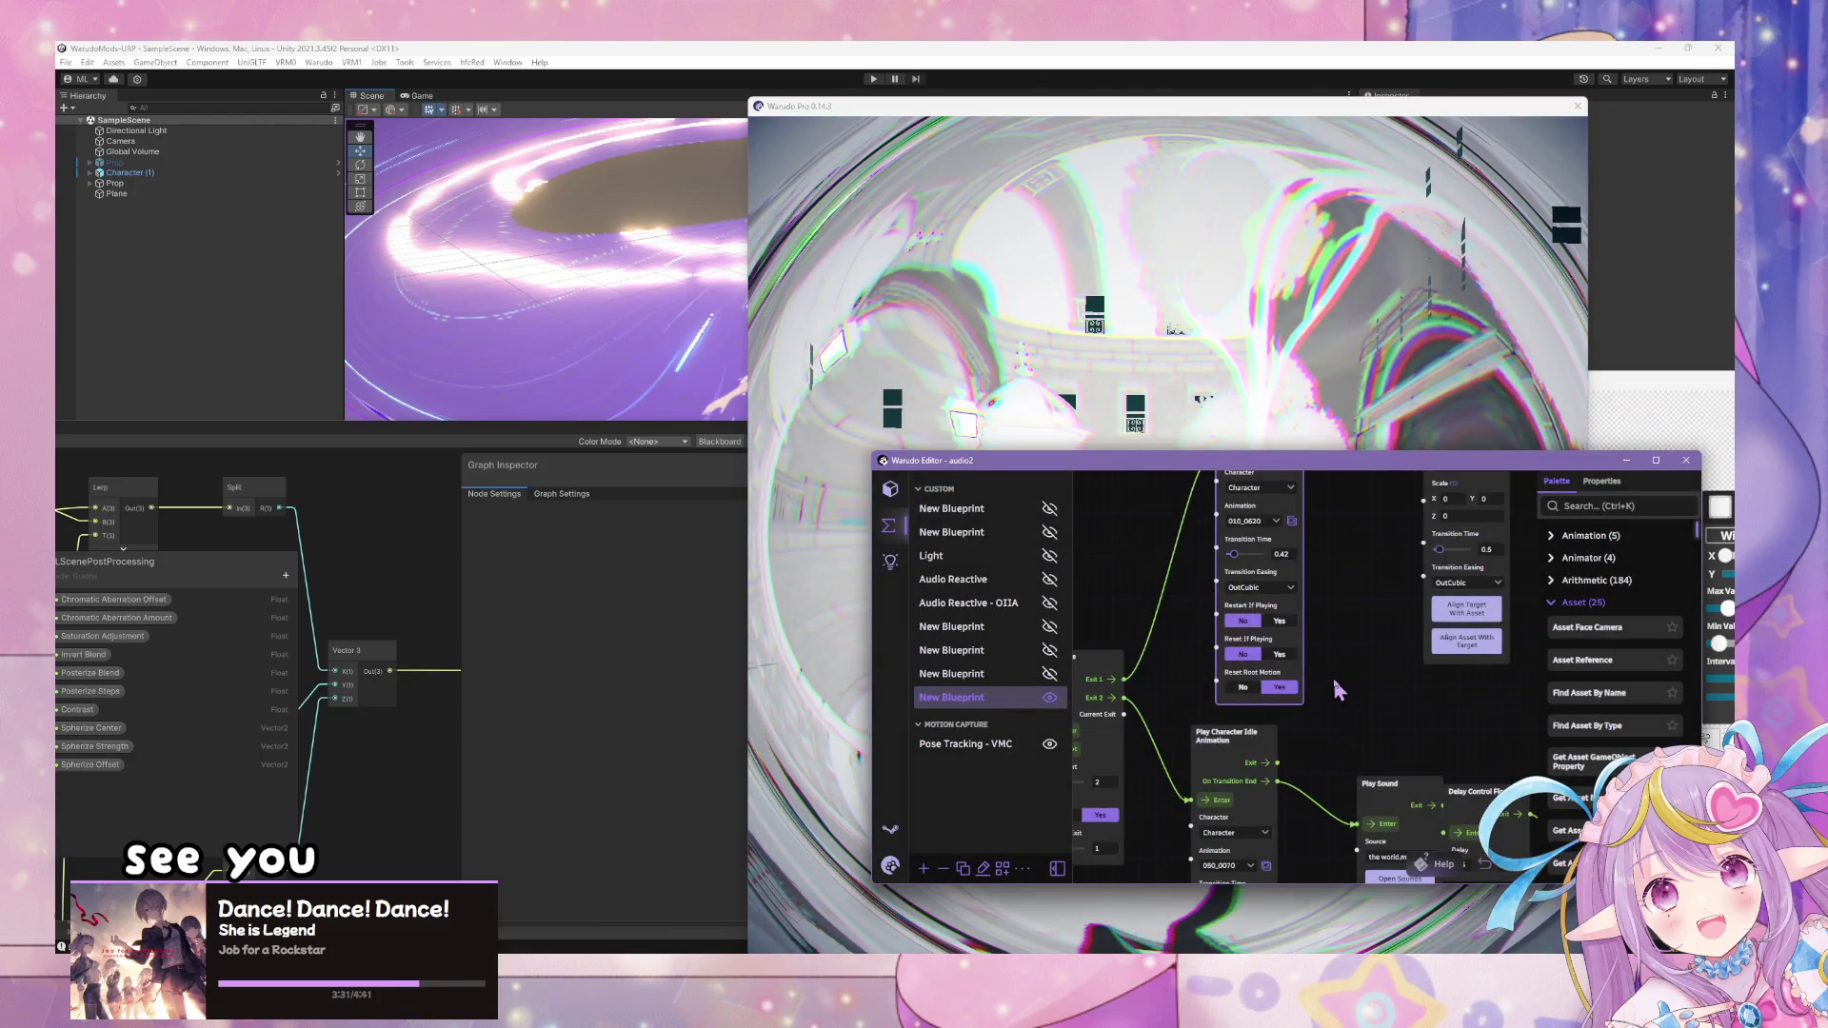
drag(1340, 690, 1350, 522)
click(1262, 730)
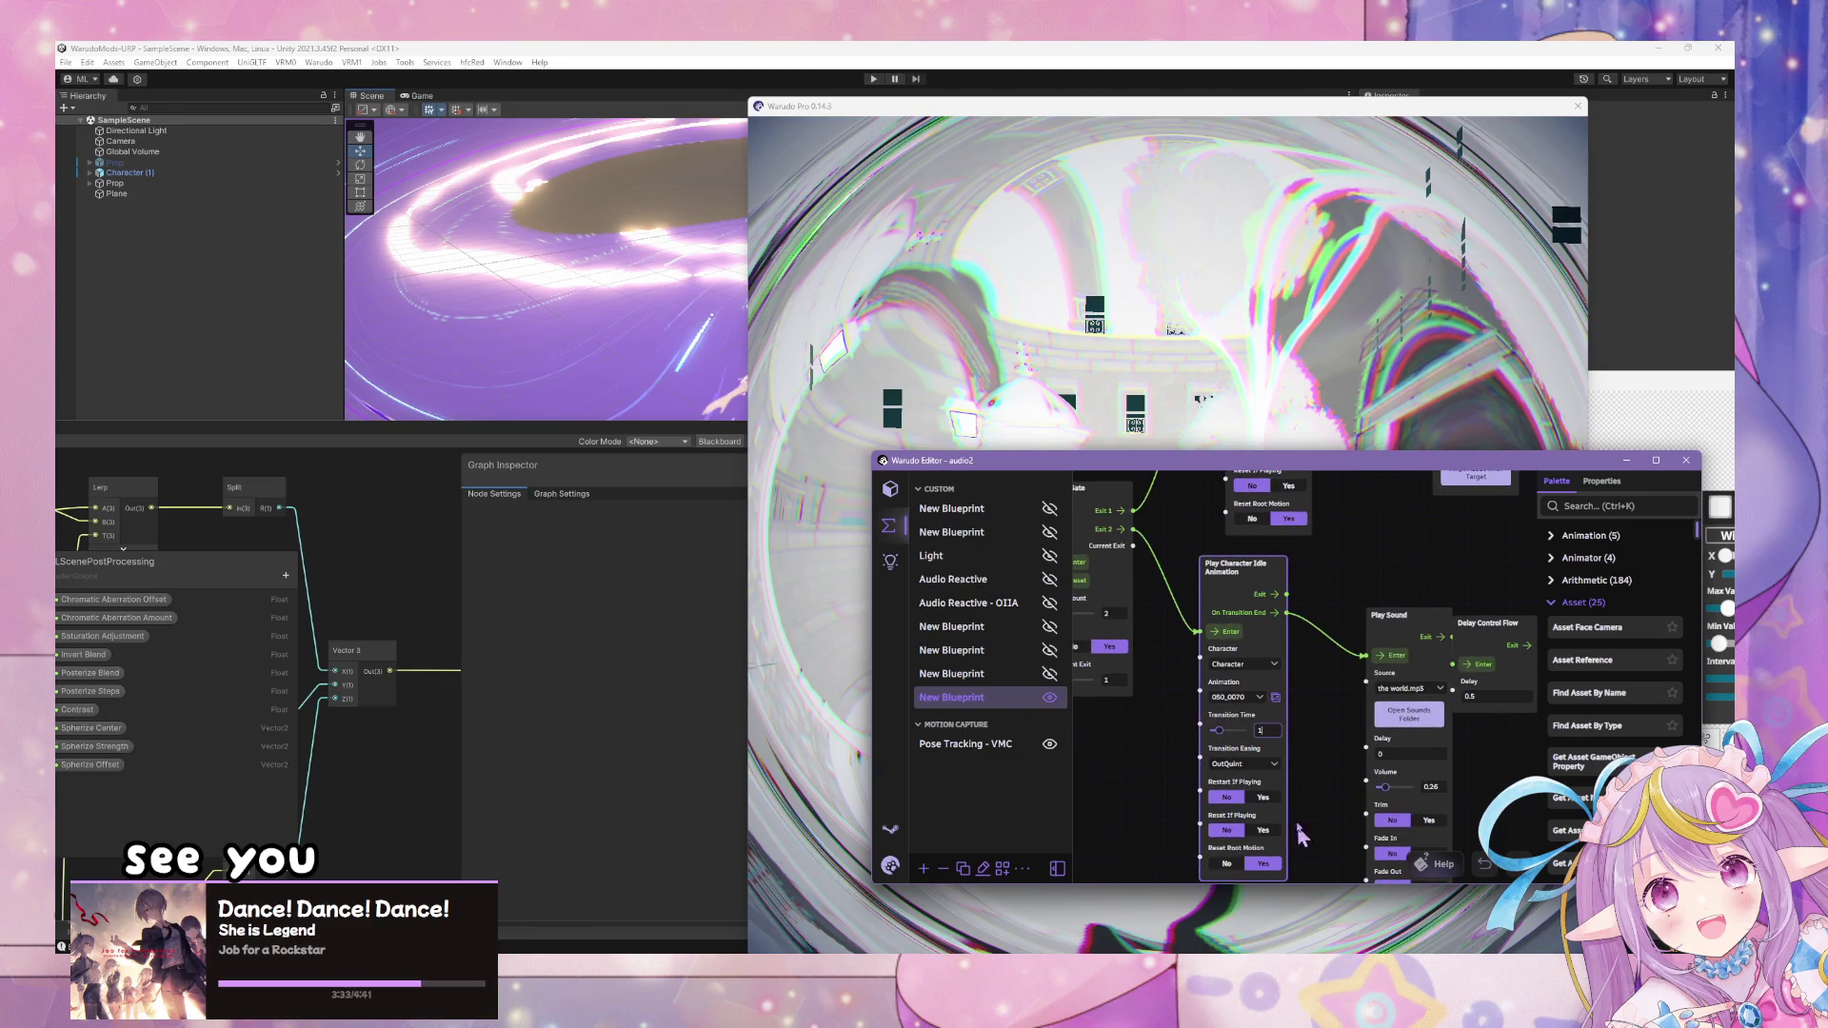
click(1265, 764)
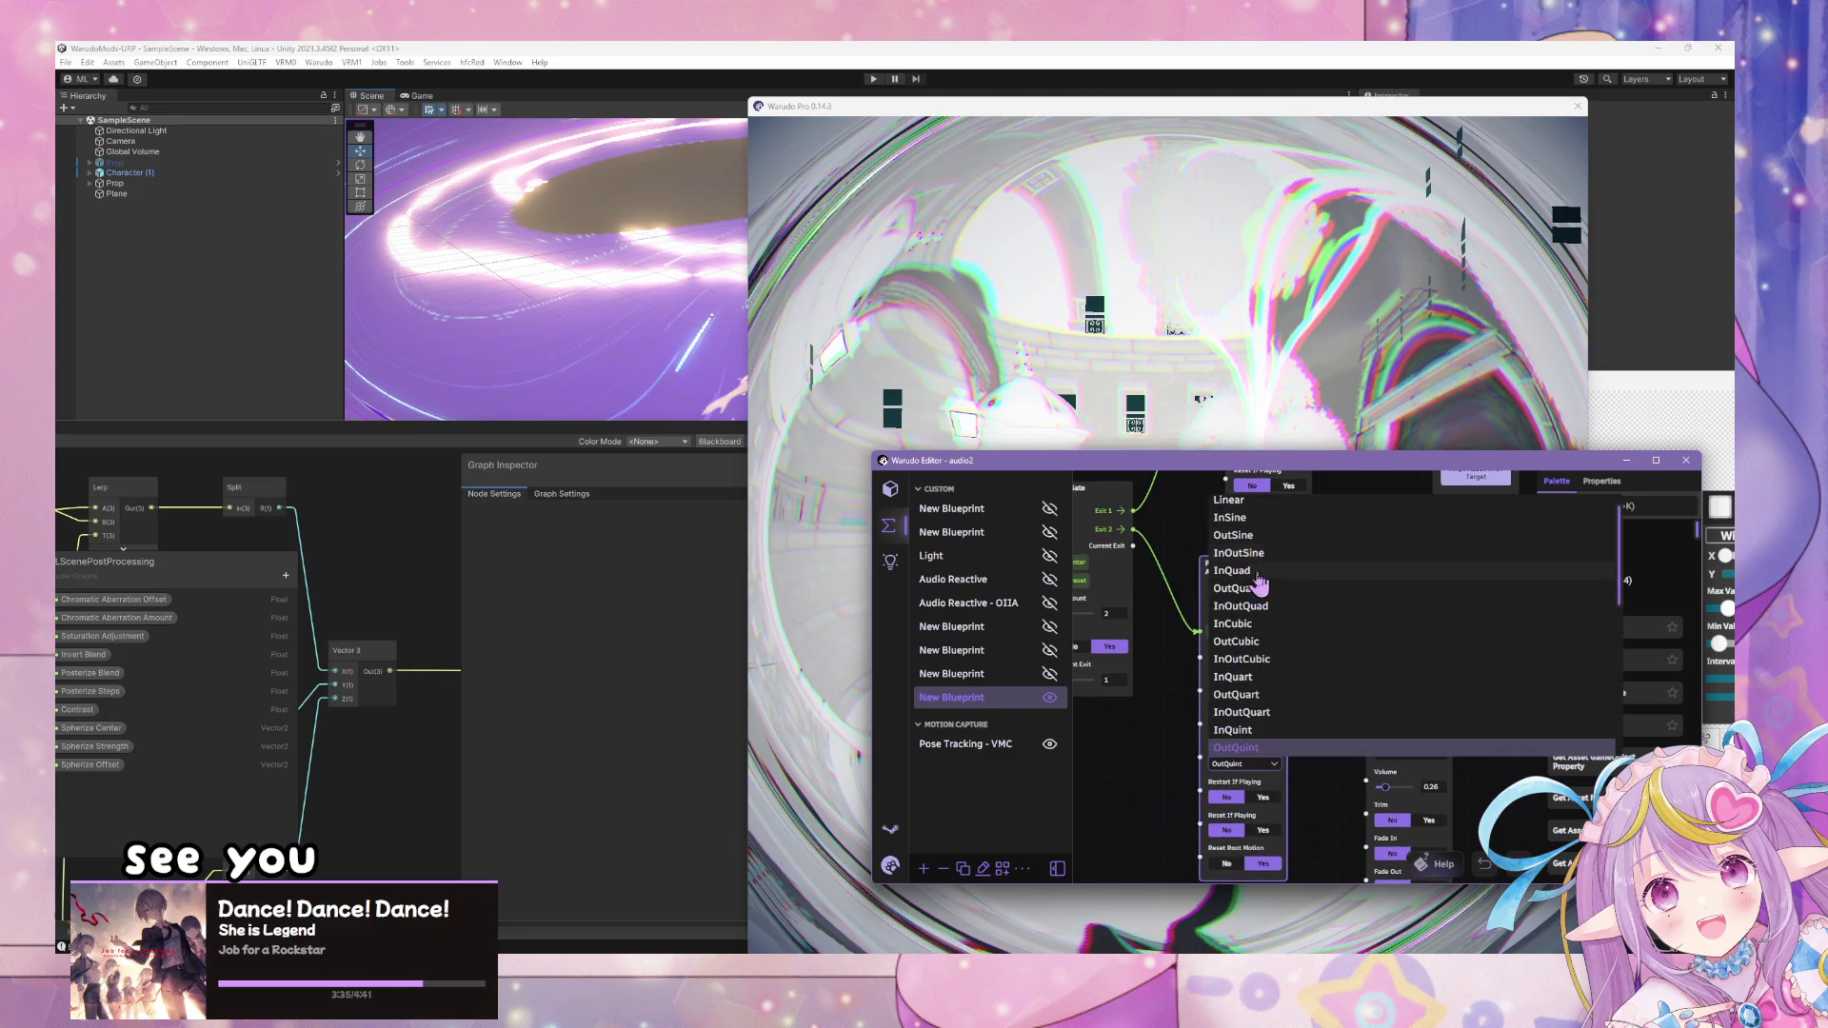
click(1253, 589)
drag(1282, 617, 1366, 655)
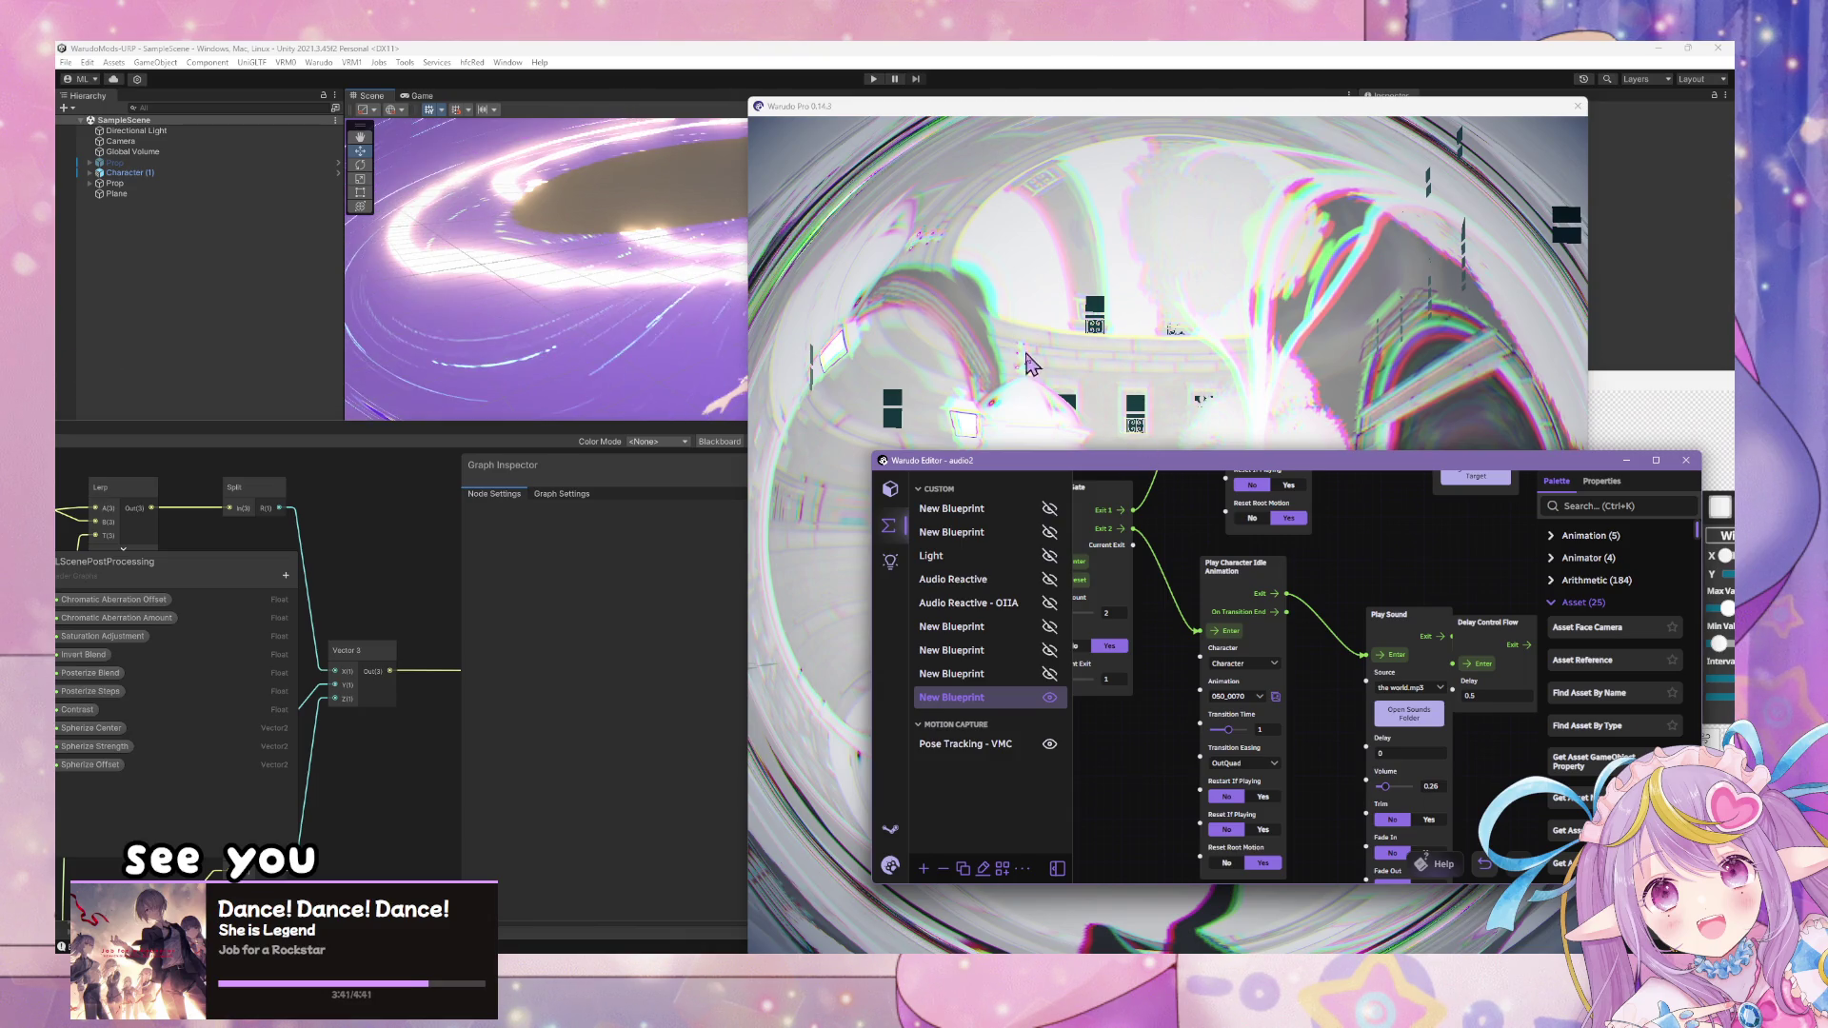
click(947, 345)
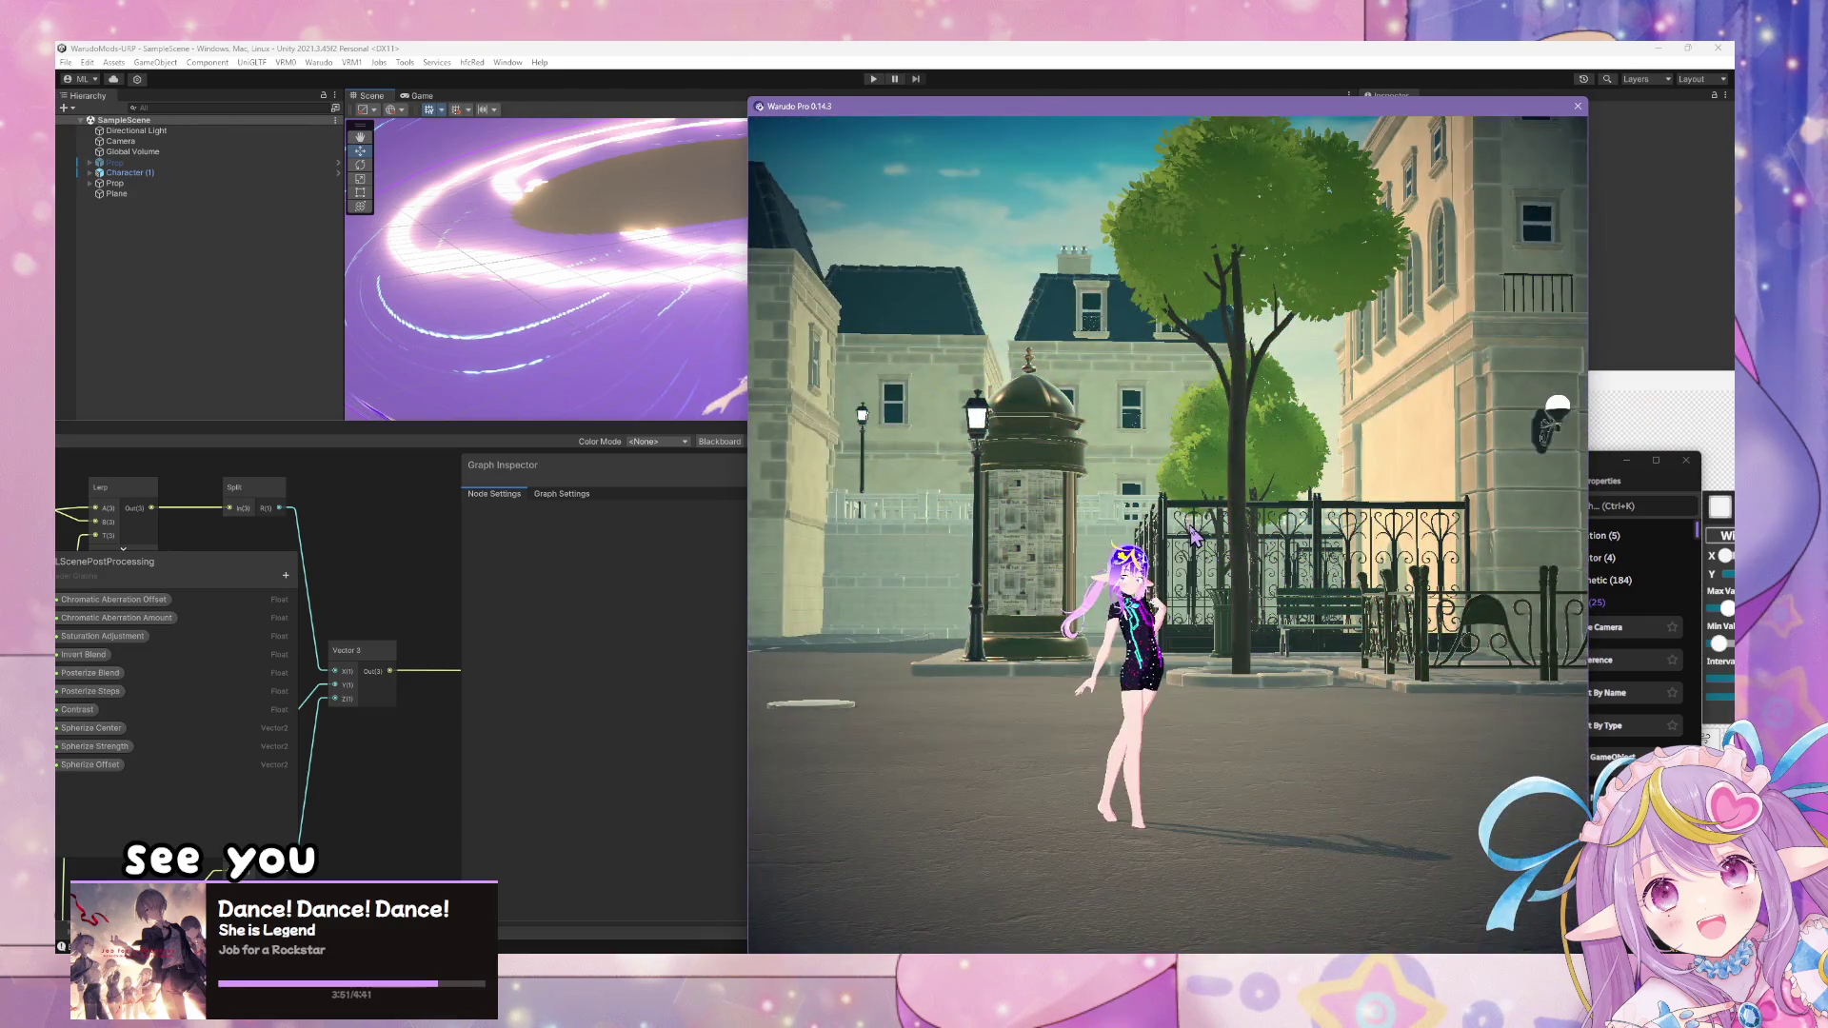
- Change the second pose's transition easing to InOutBack and watch the effect
click(1689, 561)
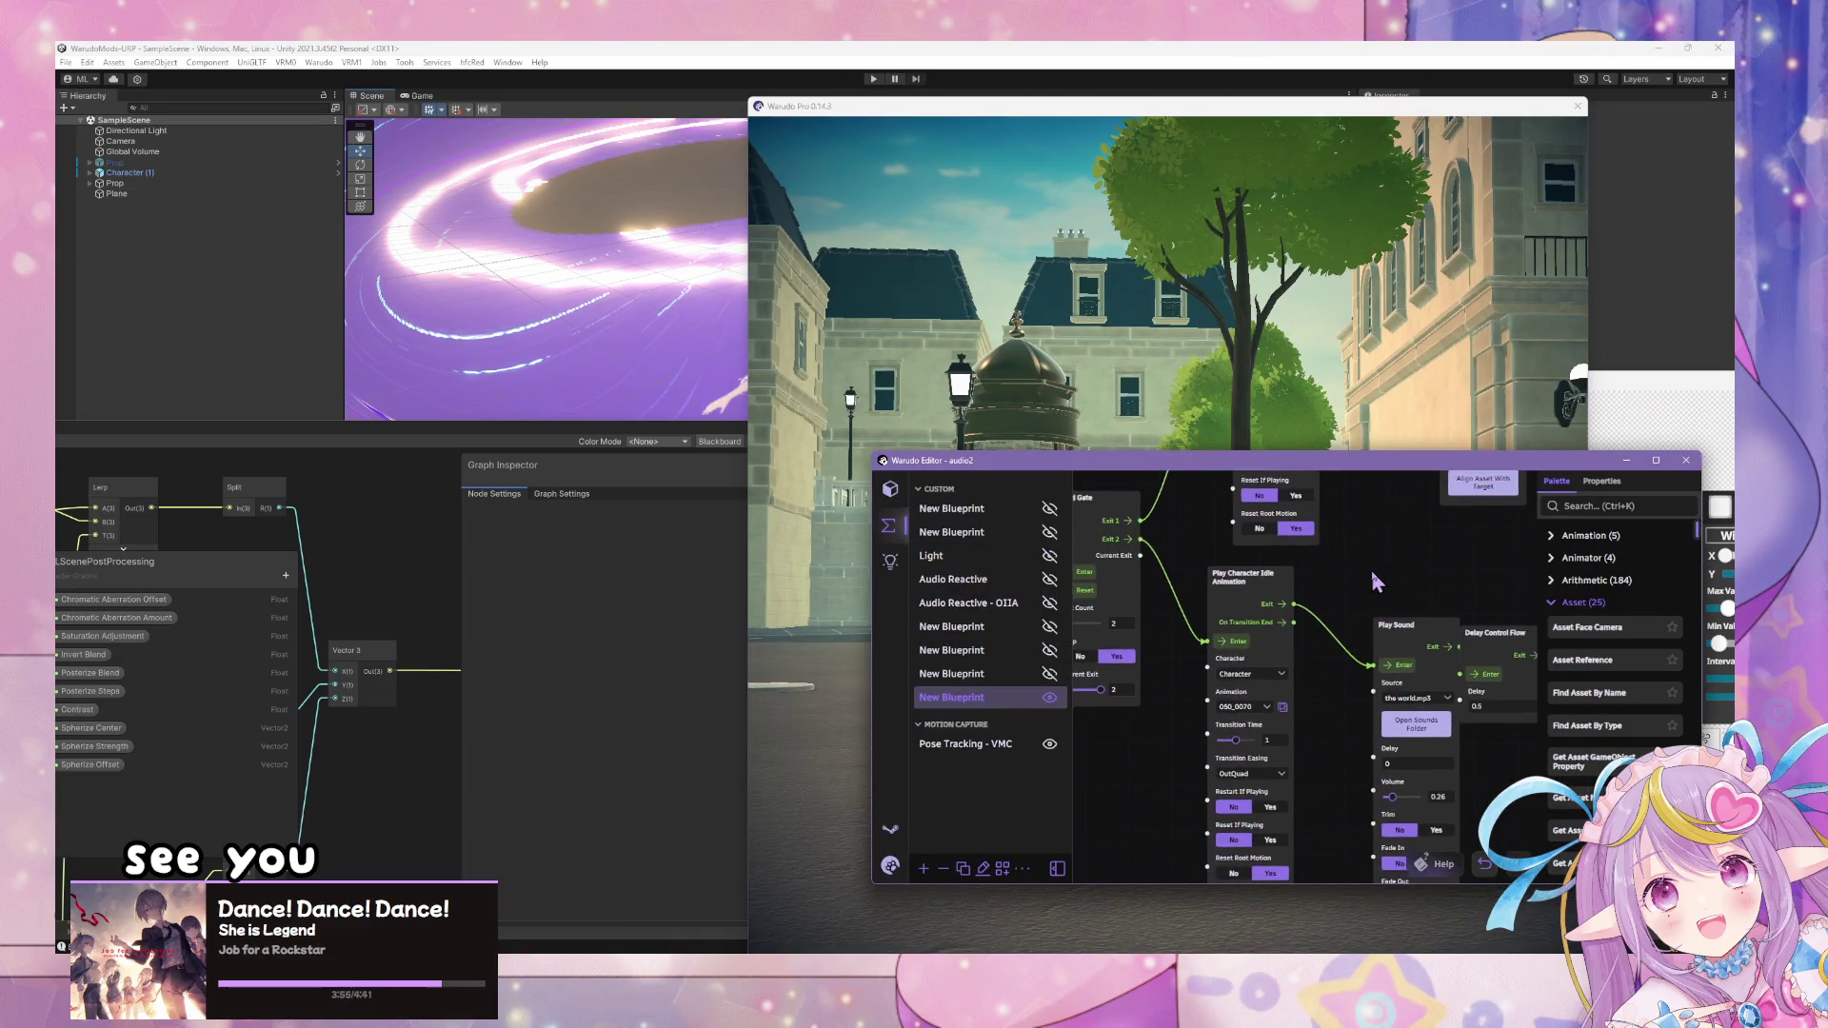
click(1248, 764)
scroll(1291, 682, down, 3)
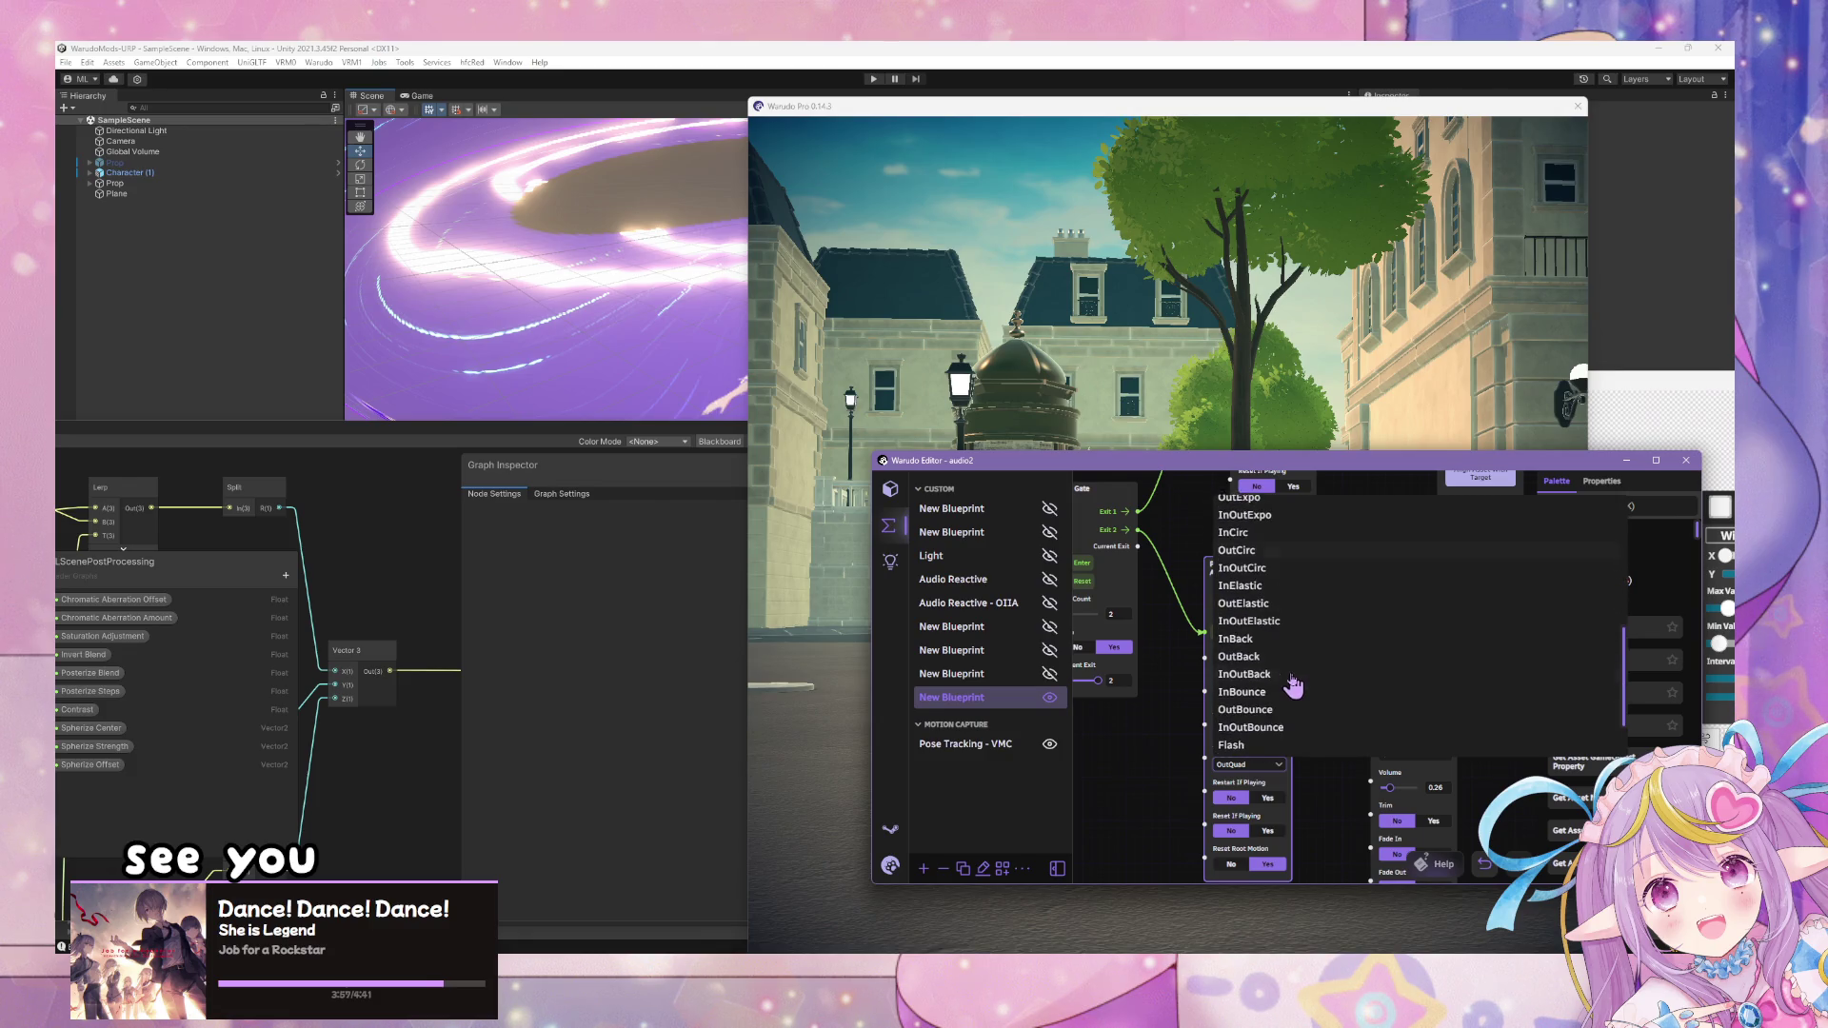
click(1244, 609)
click(1095, 443)
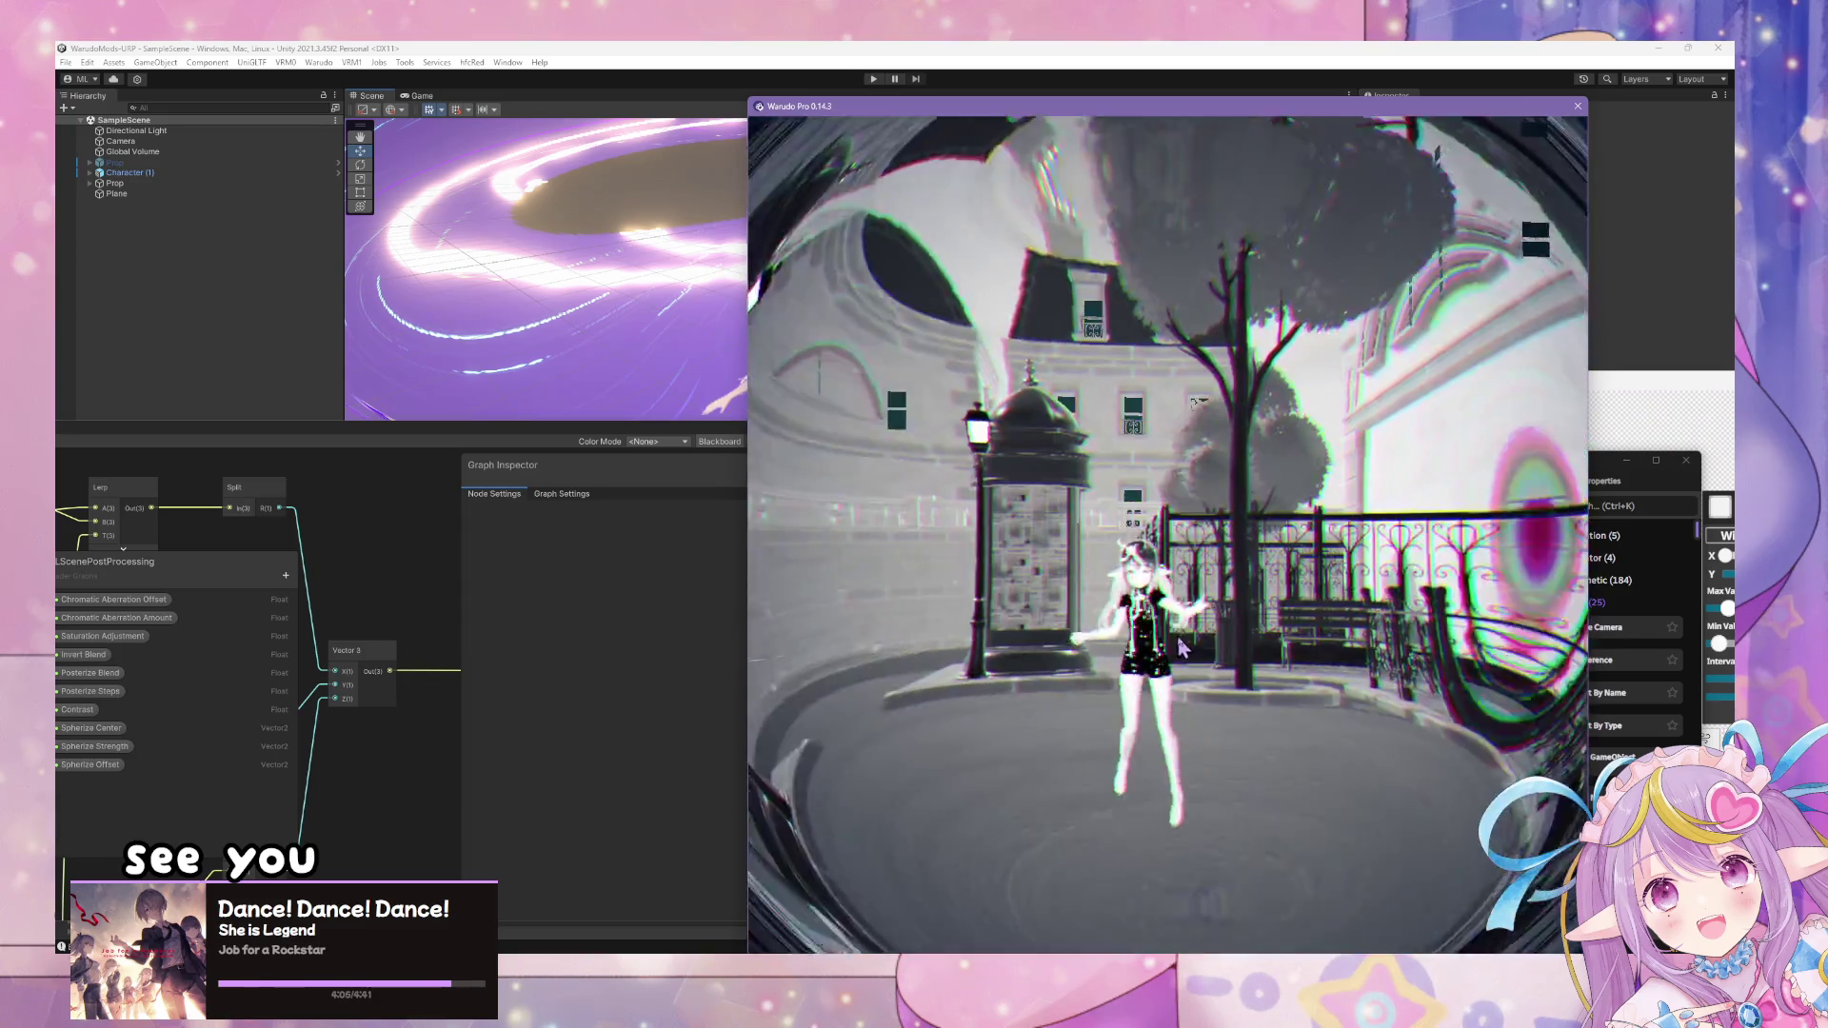
- Connect the second pose's On Transition End to Play Sound's Enter and test in the live scene
click(1695, 555)
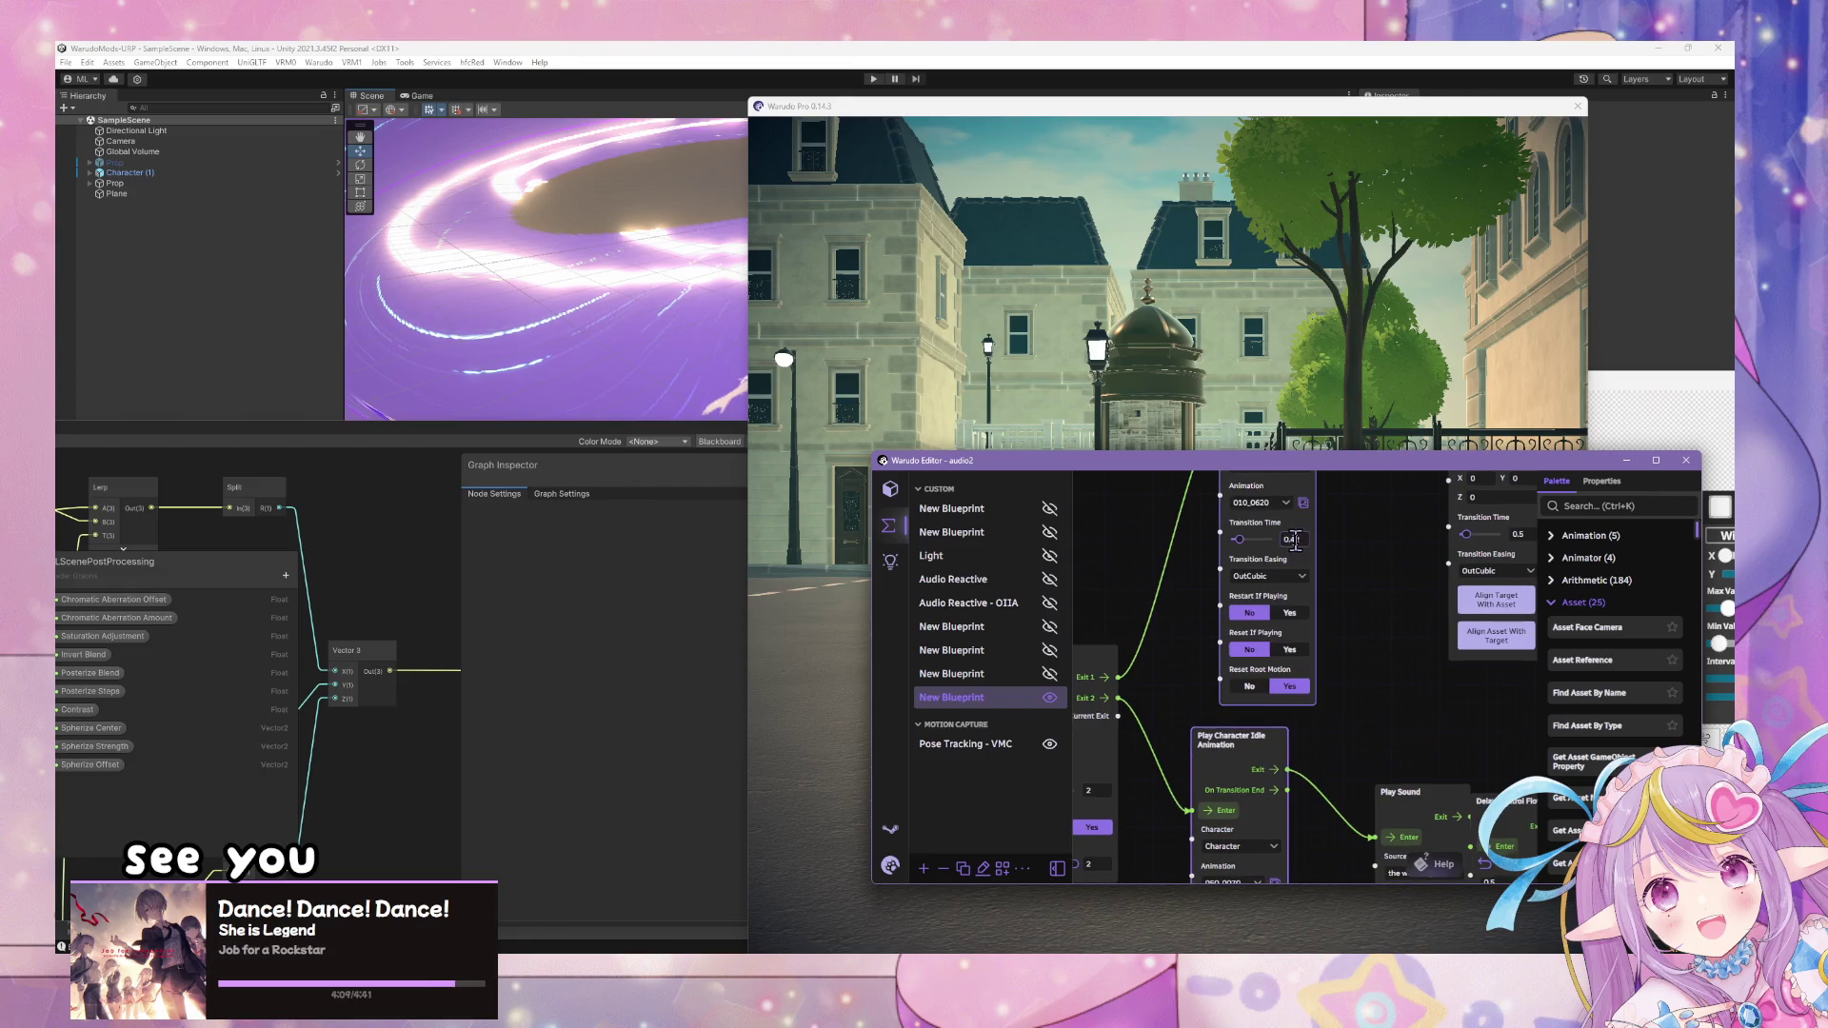
scroll(1297, 631, up, 4)
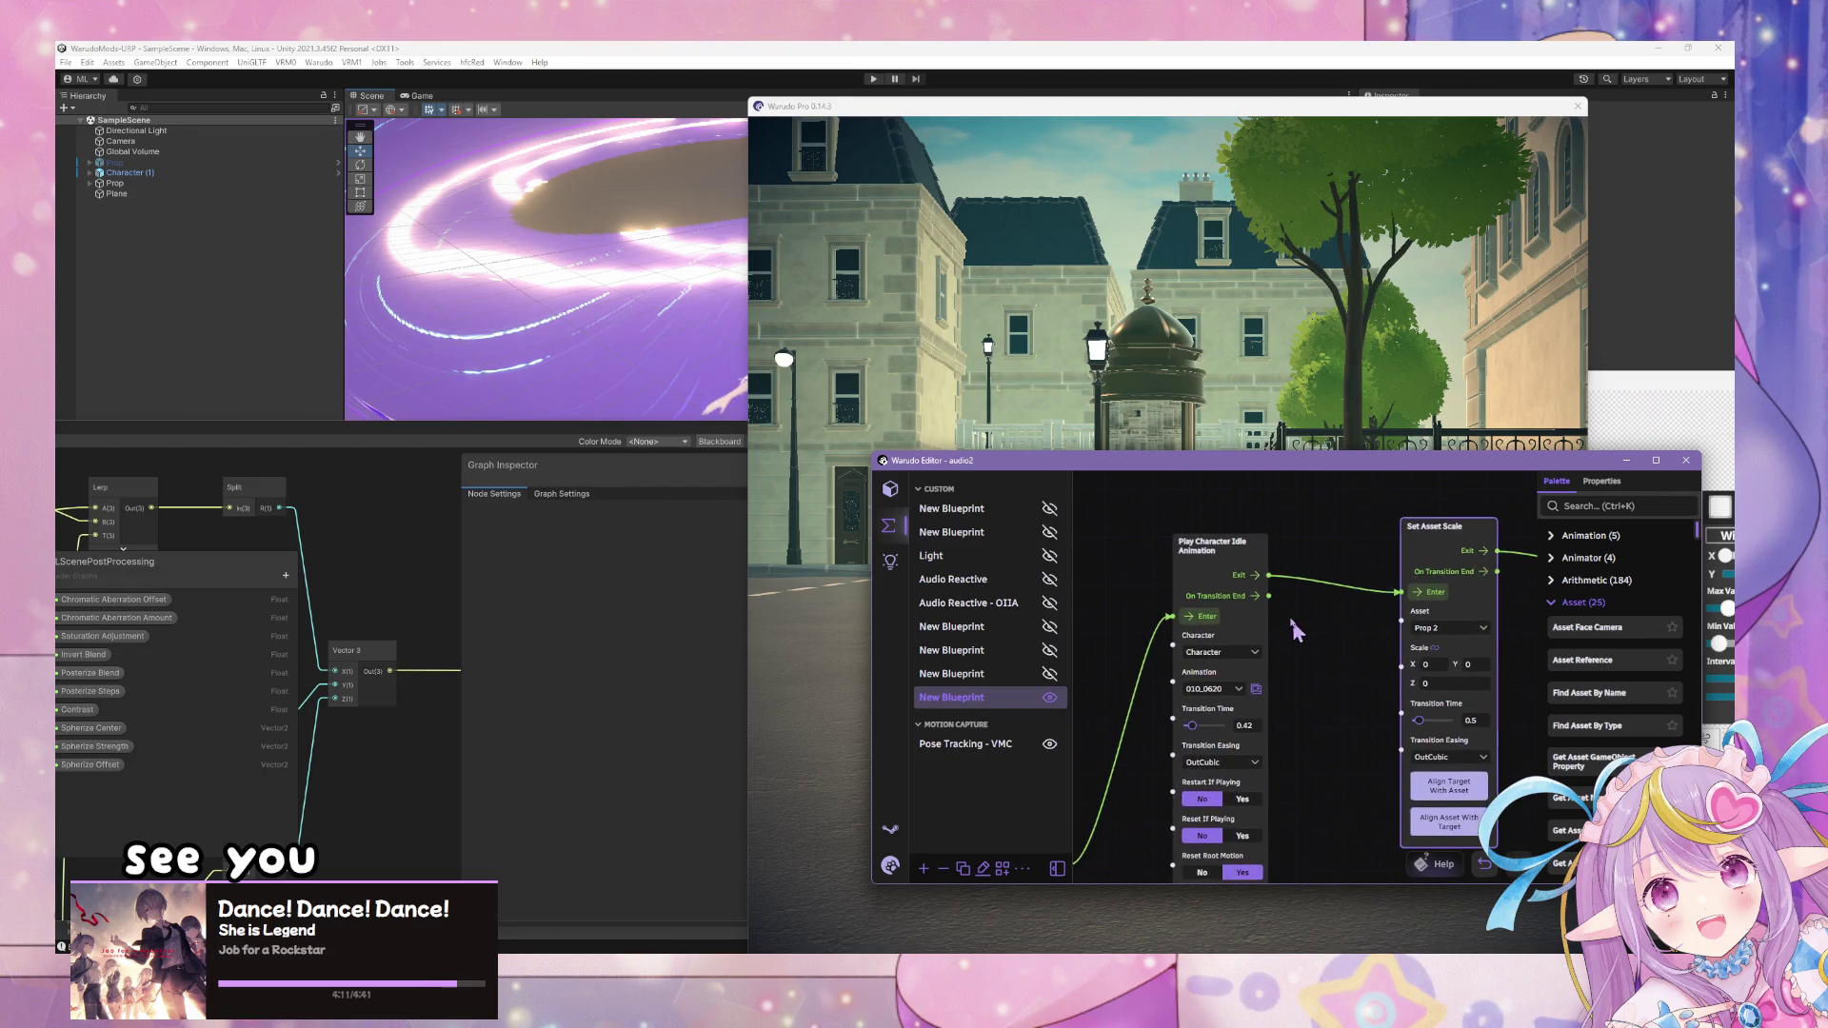
drag(1269, 595, 1379, 590)
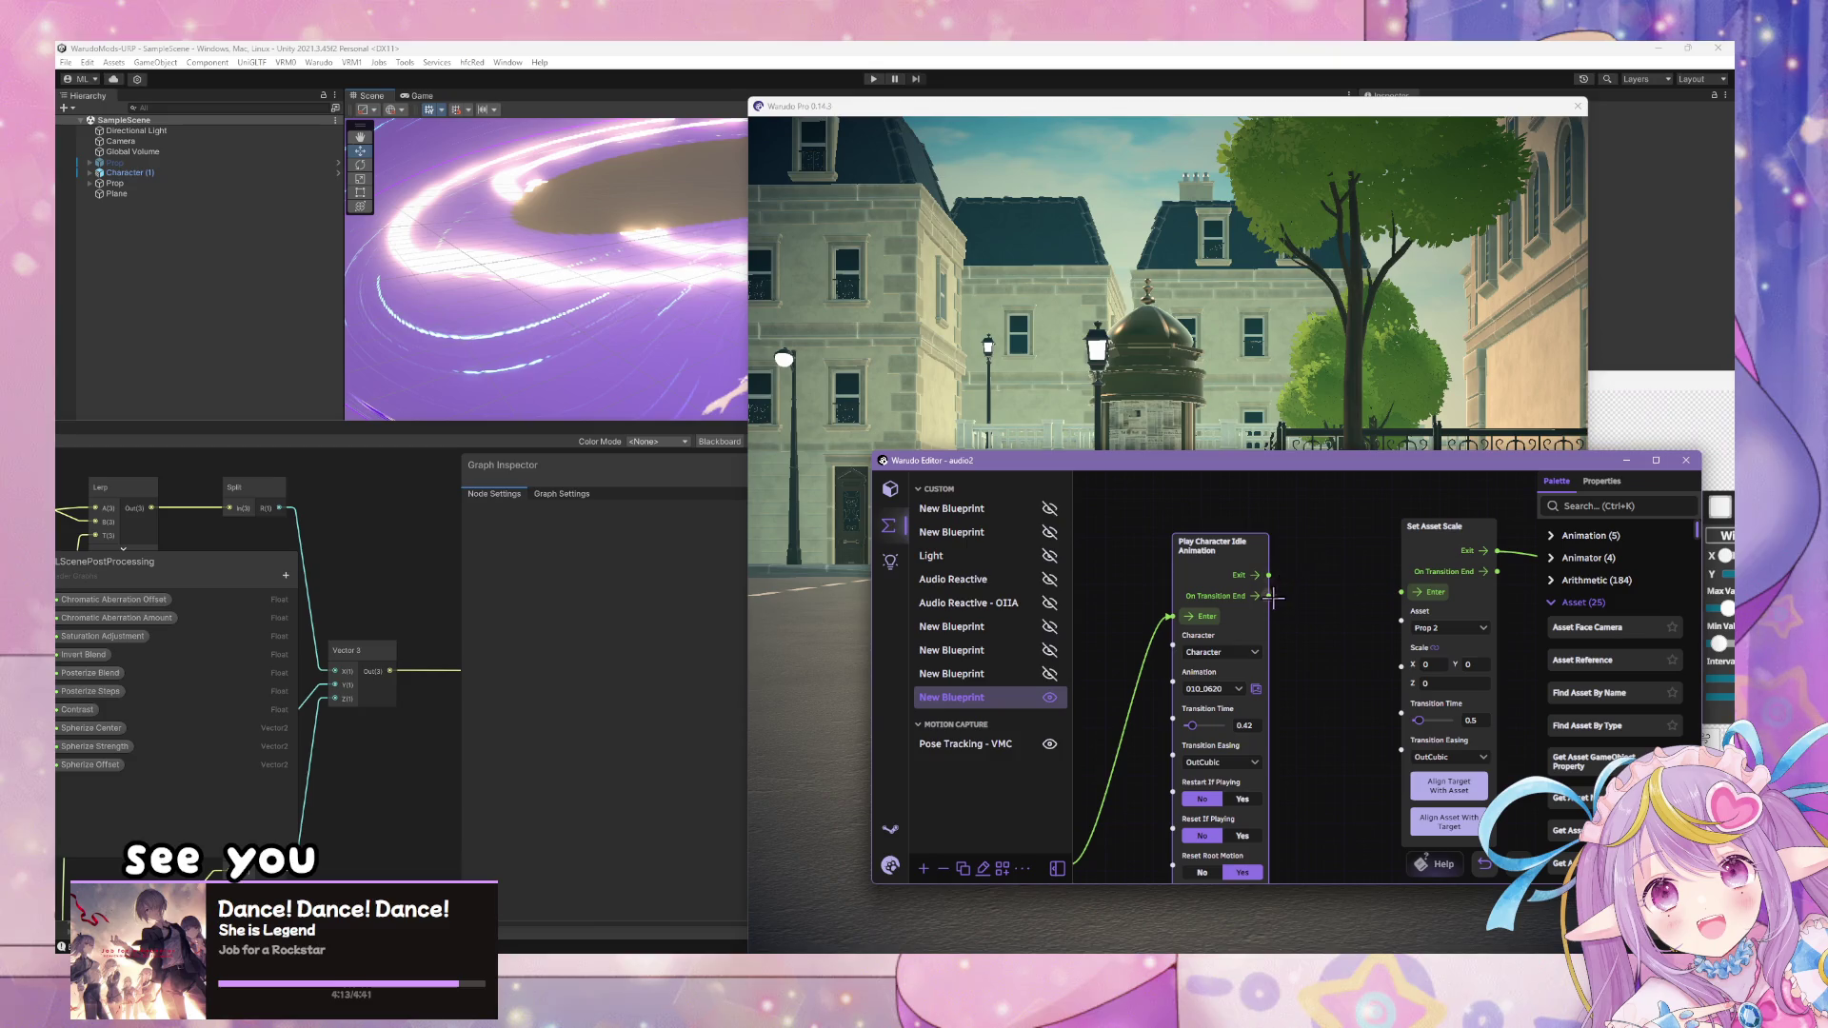
scroll(1264, 495, down, 5)
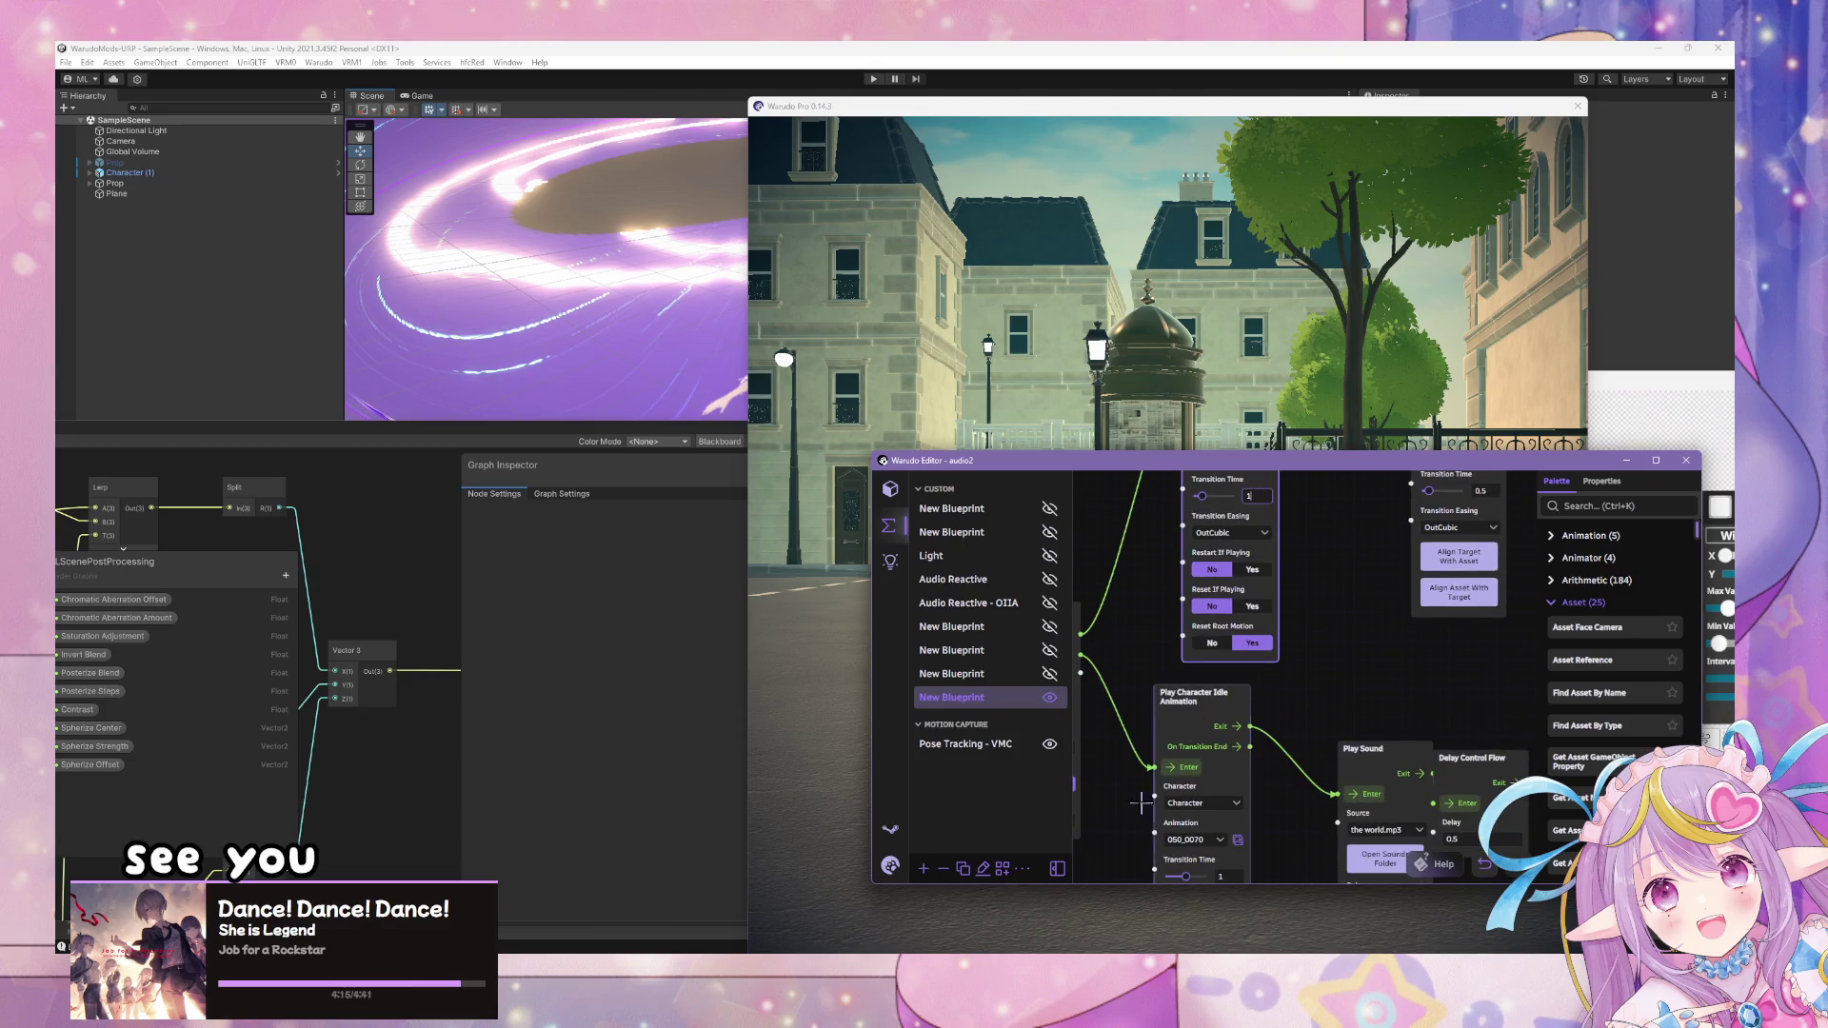
click(1064, 378)
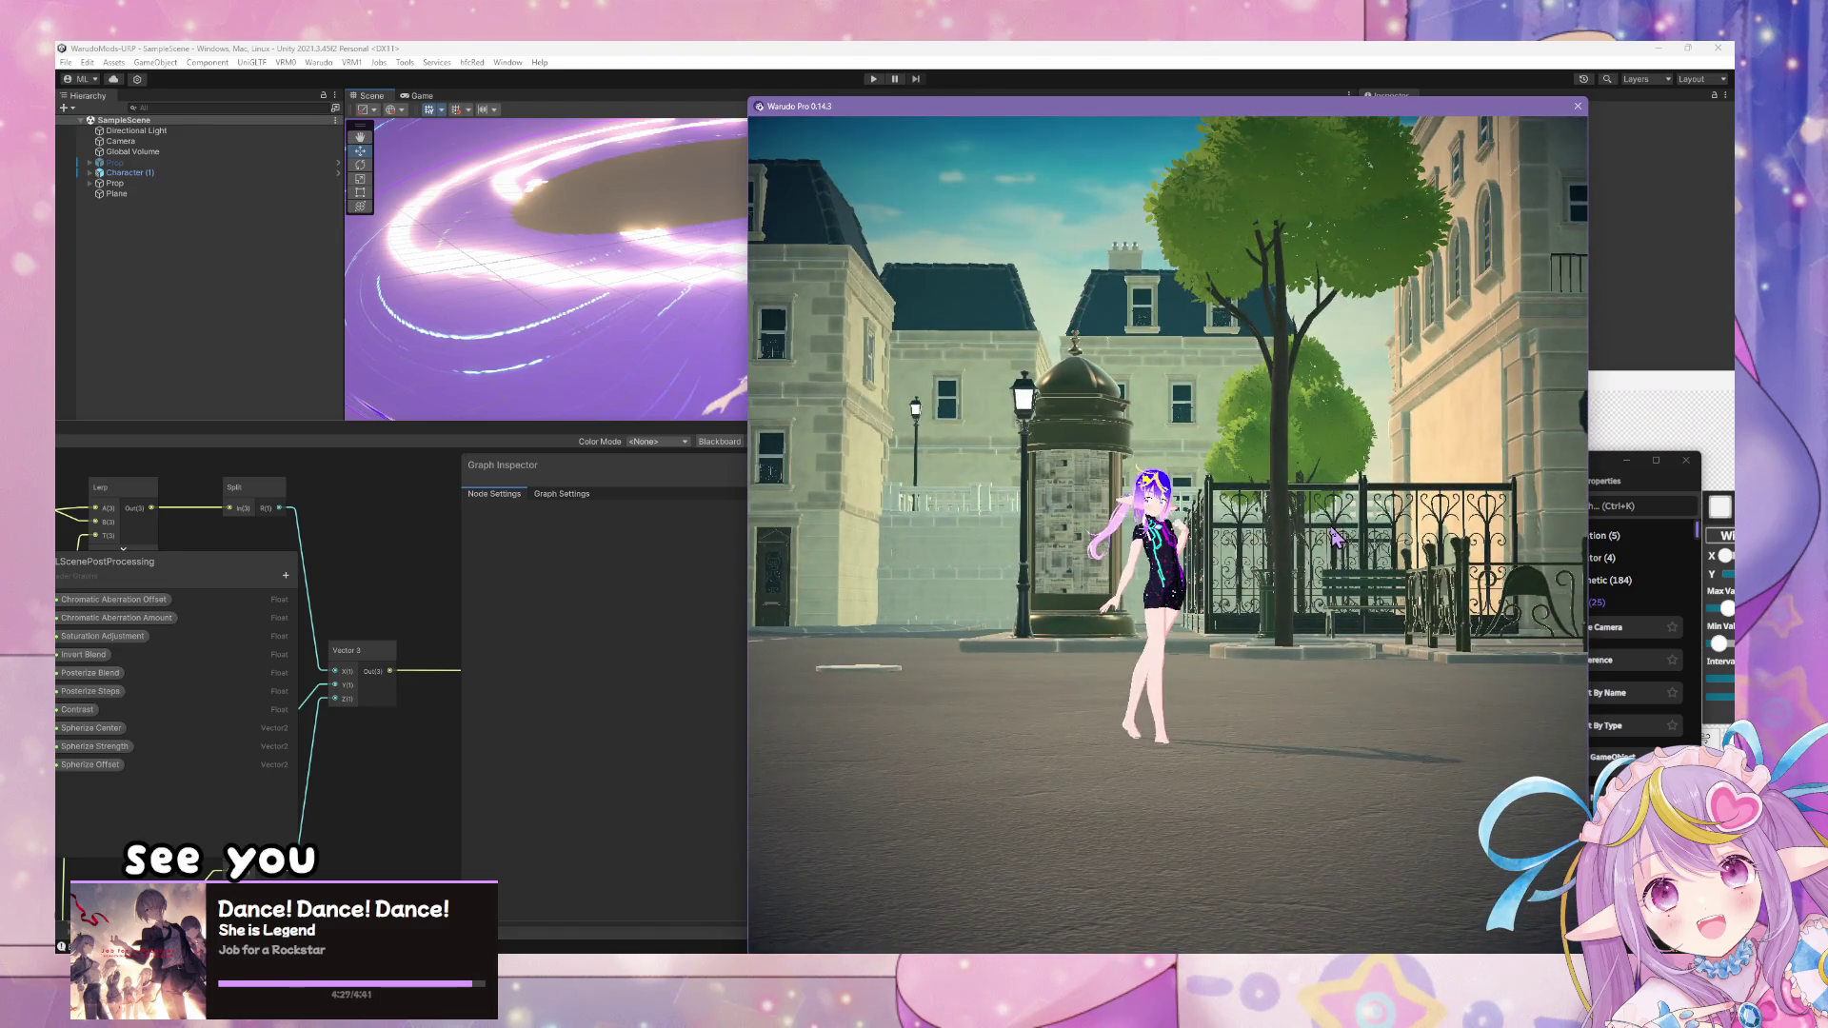
click(1603, 474)
mouse_move(1331, 628)
mouse_down()
mouse_move(1304, 546)
mouse_move(1243, 579)
mouse_up()
scroll(1324, 576, down, 2)
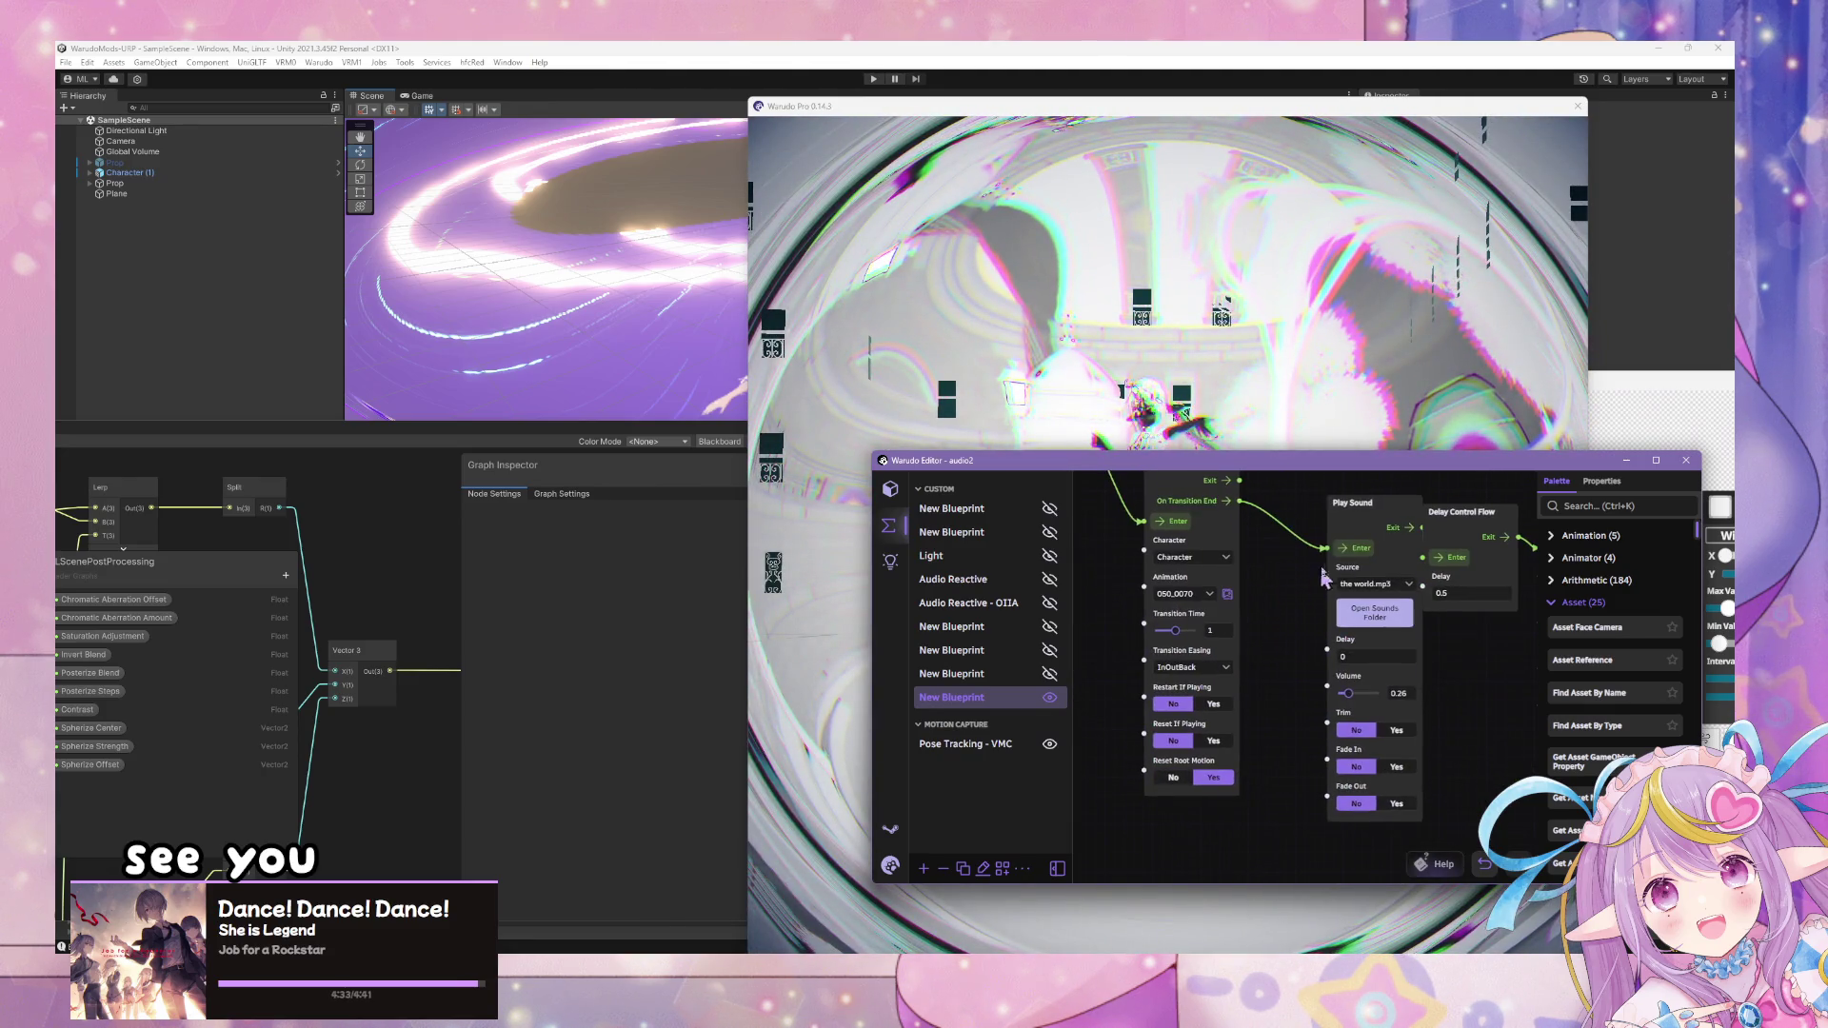
click(1237, 421)
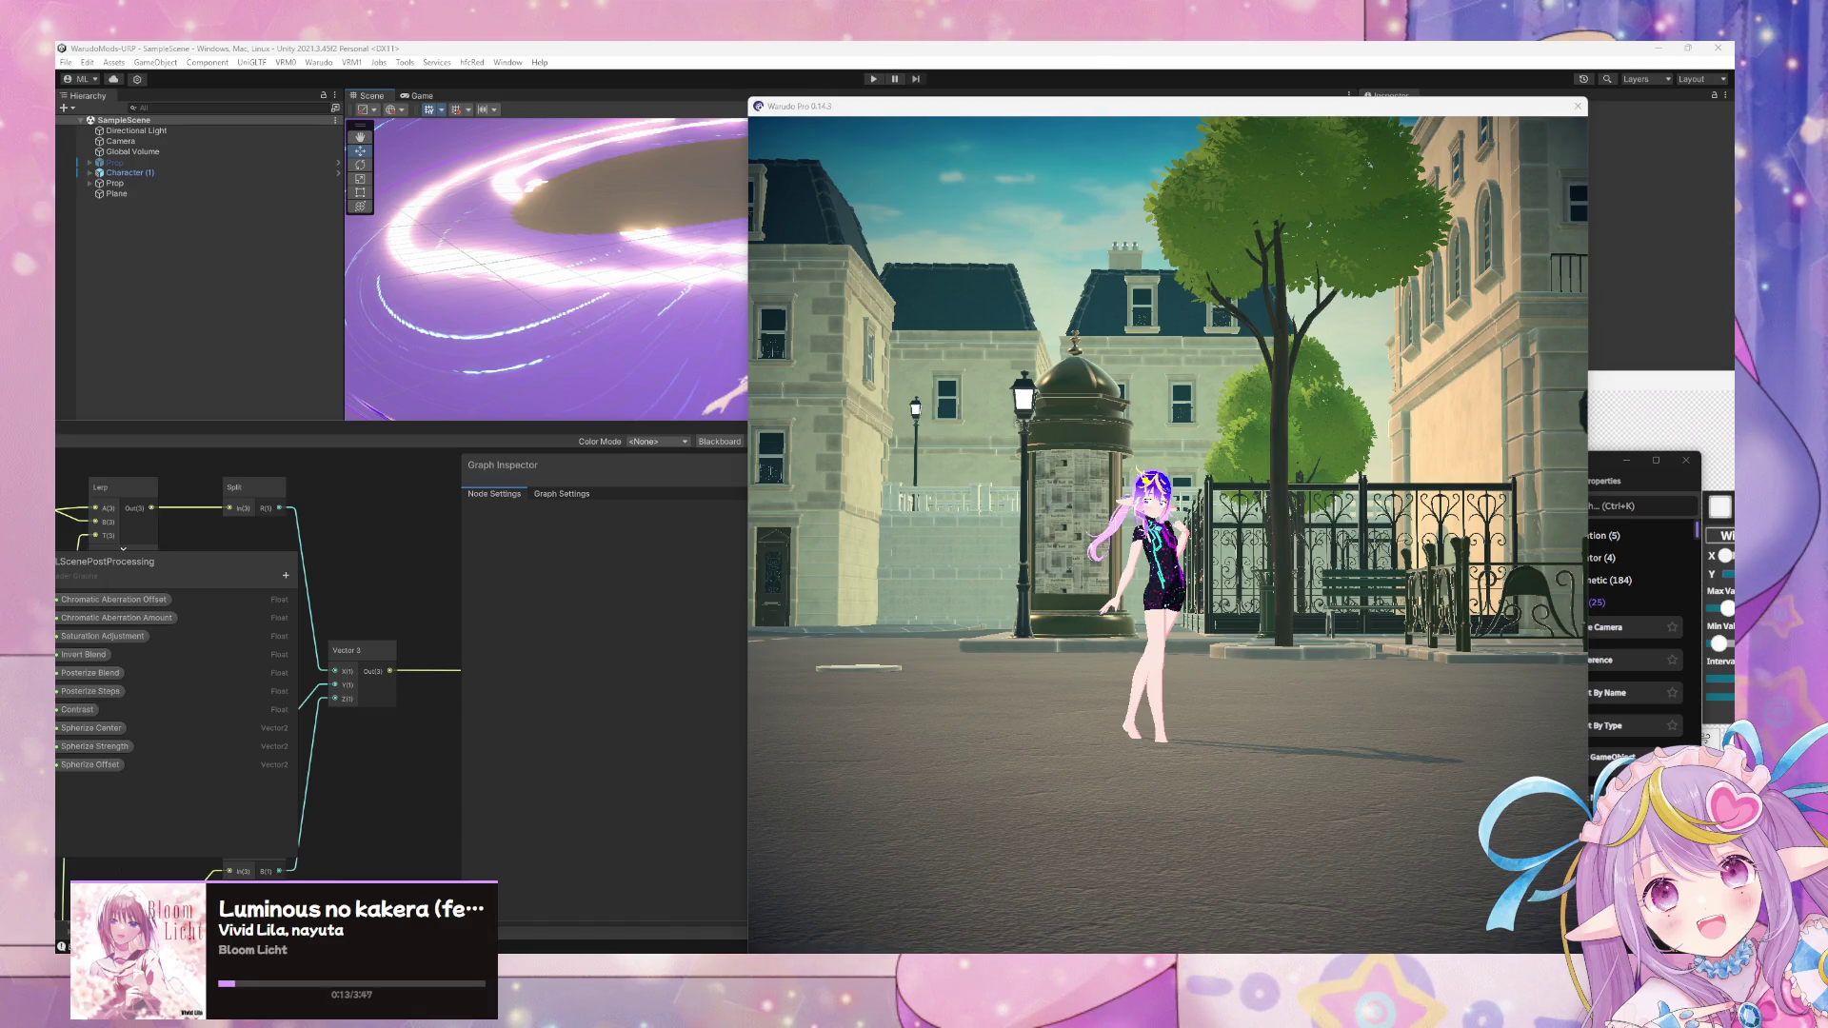
click(1243, 465)
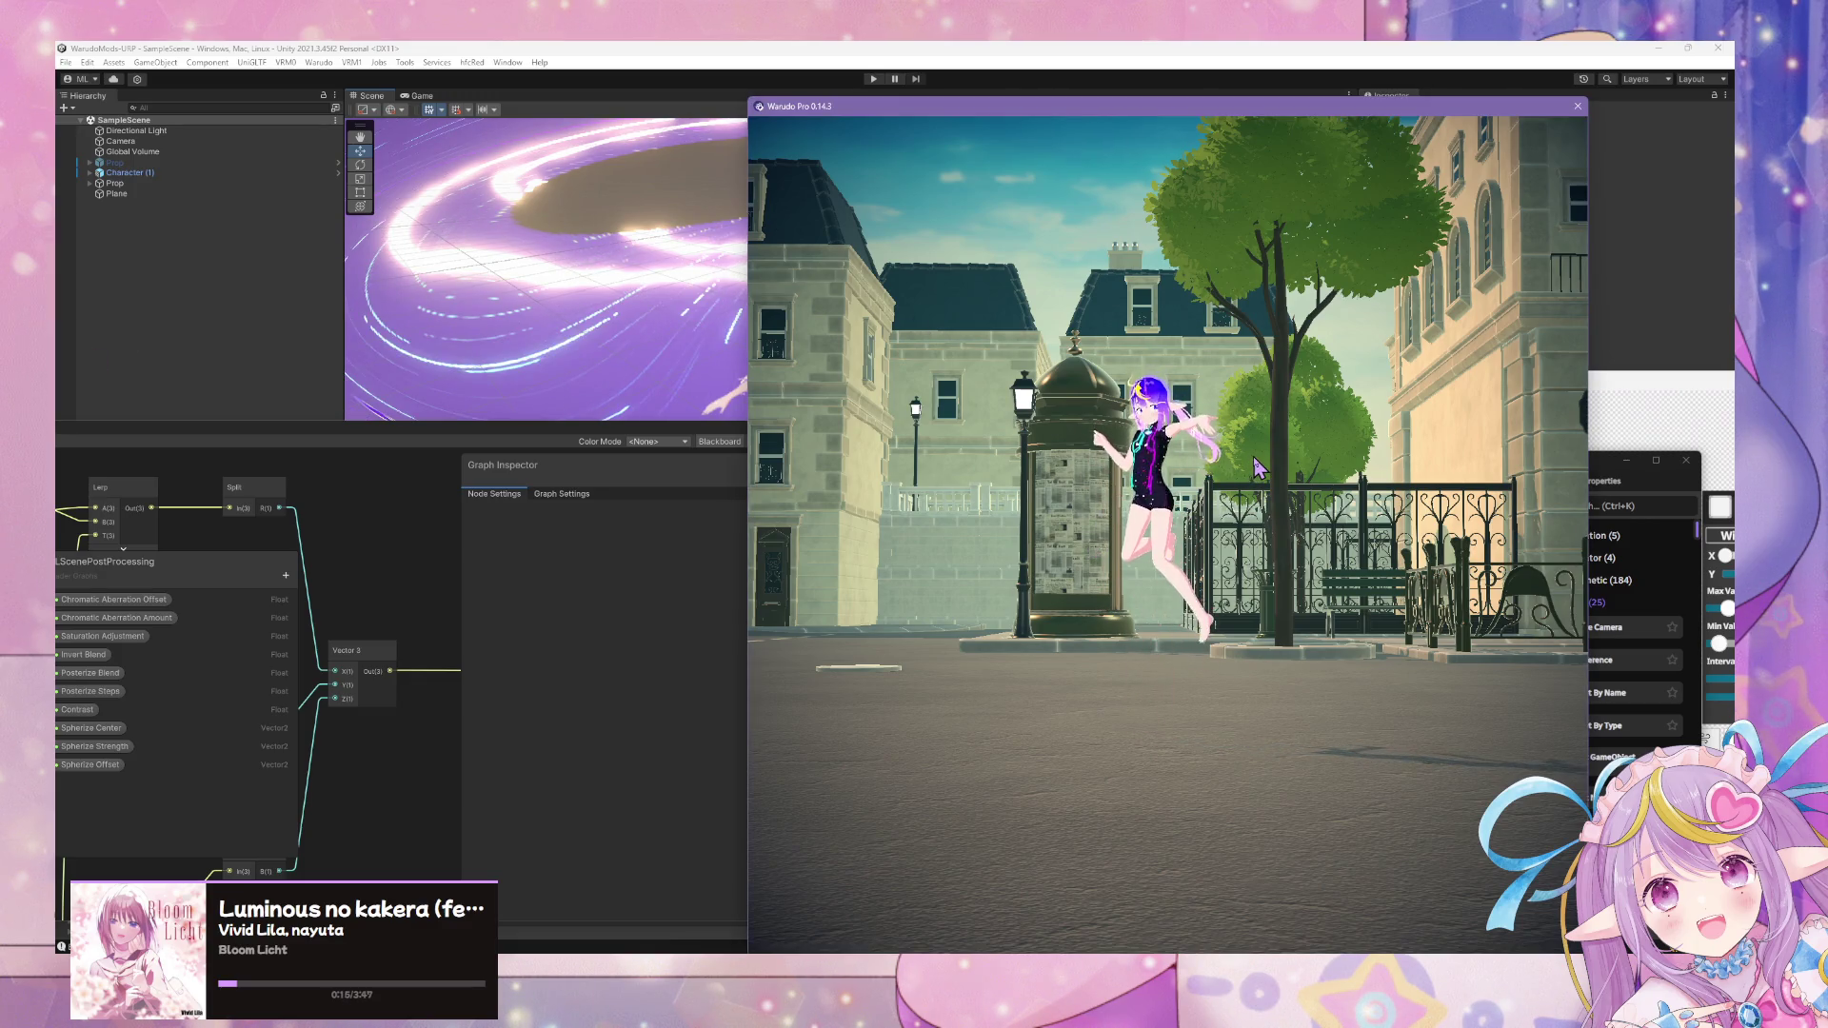
- Use hotkeys 1 and 2 to run grayscale, then inverted fisheye, then end the effect
key(1)
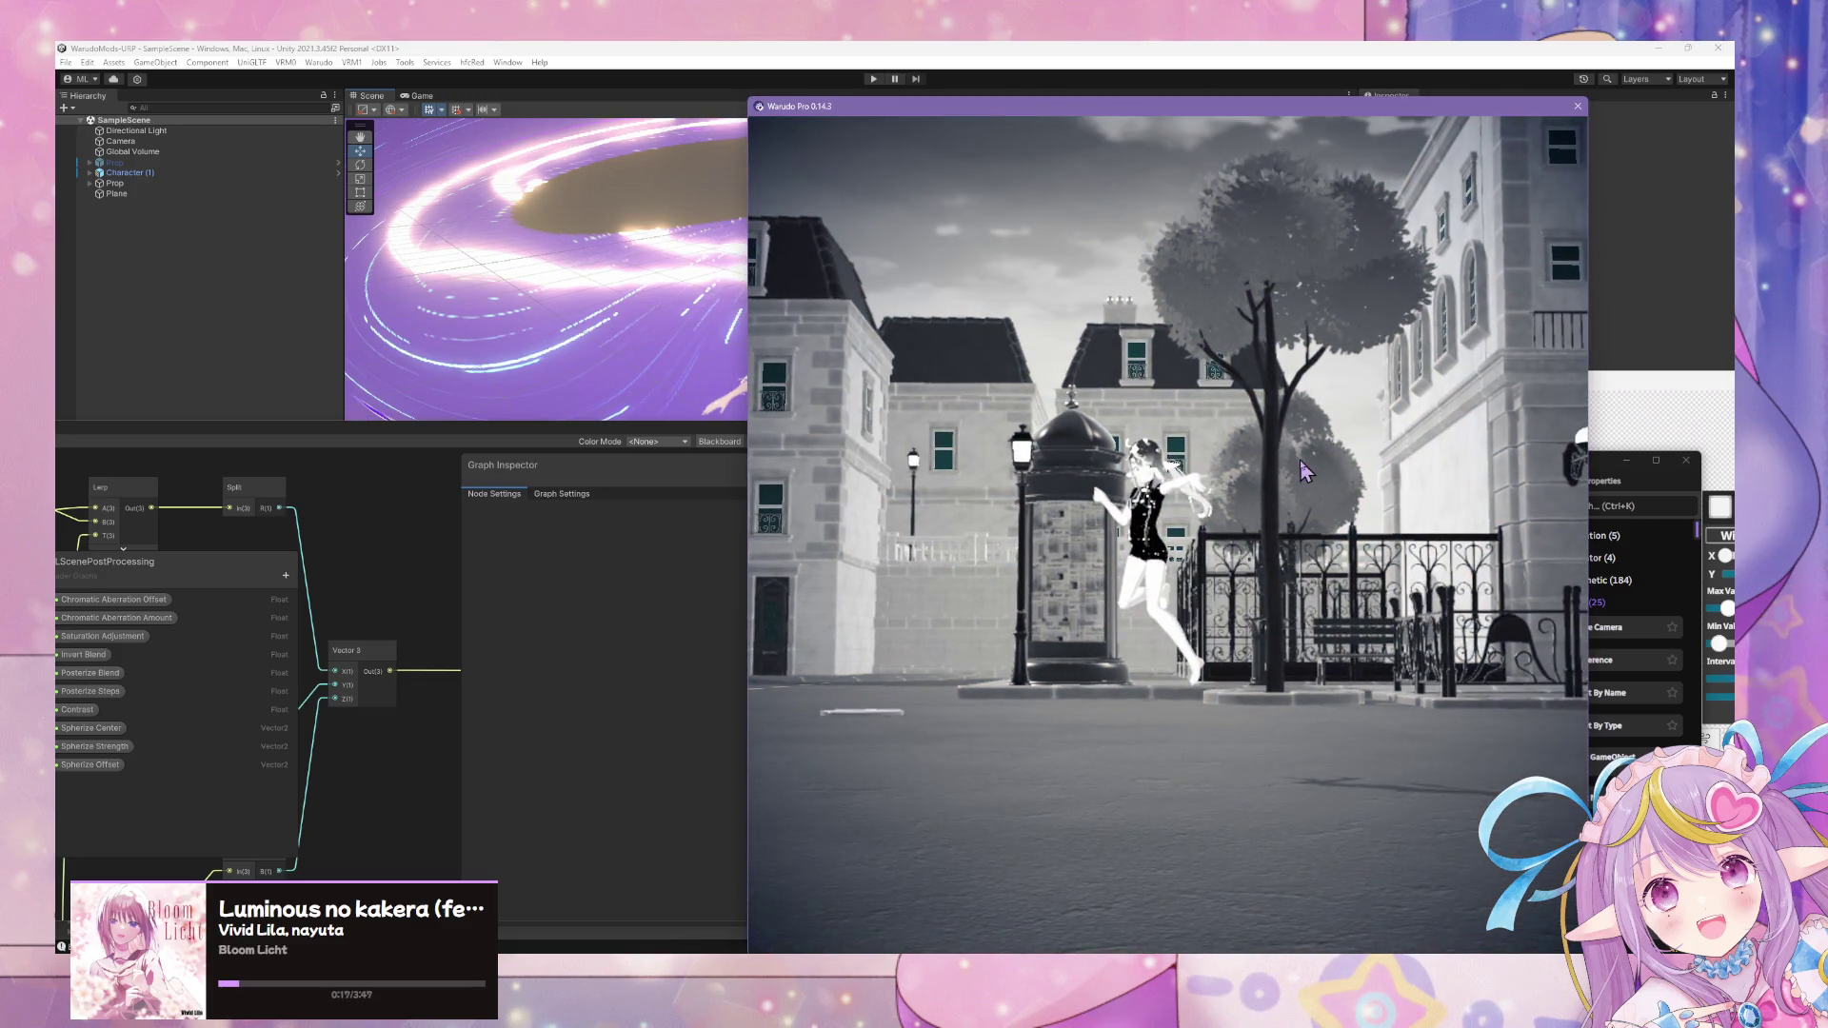
key(2)
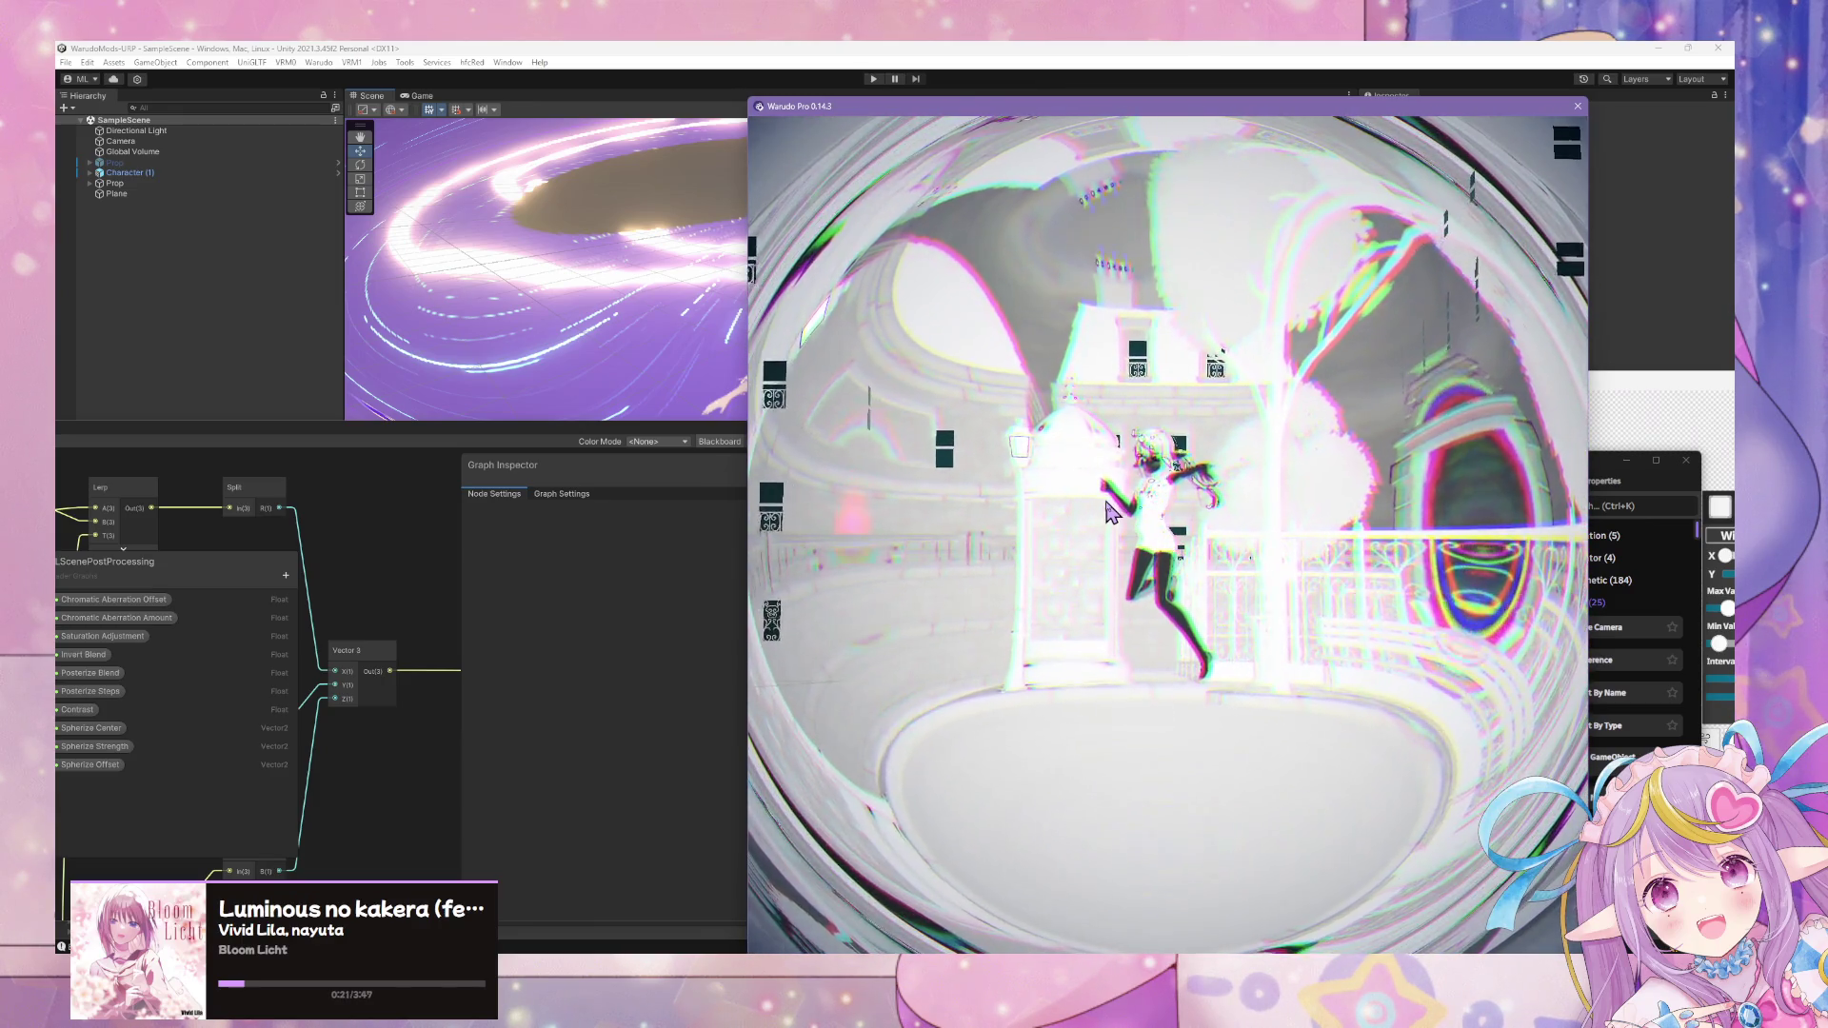
key(1)
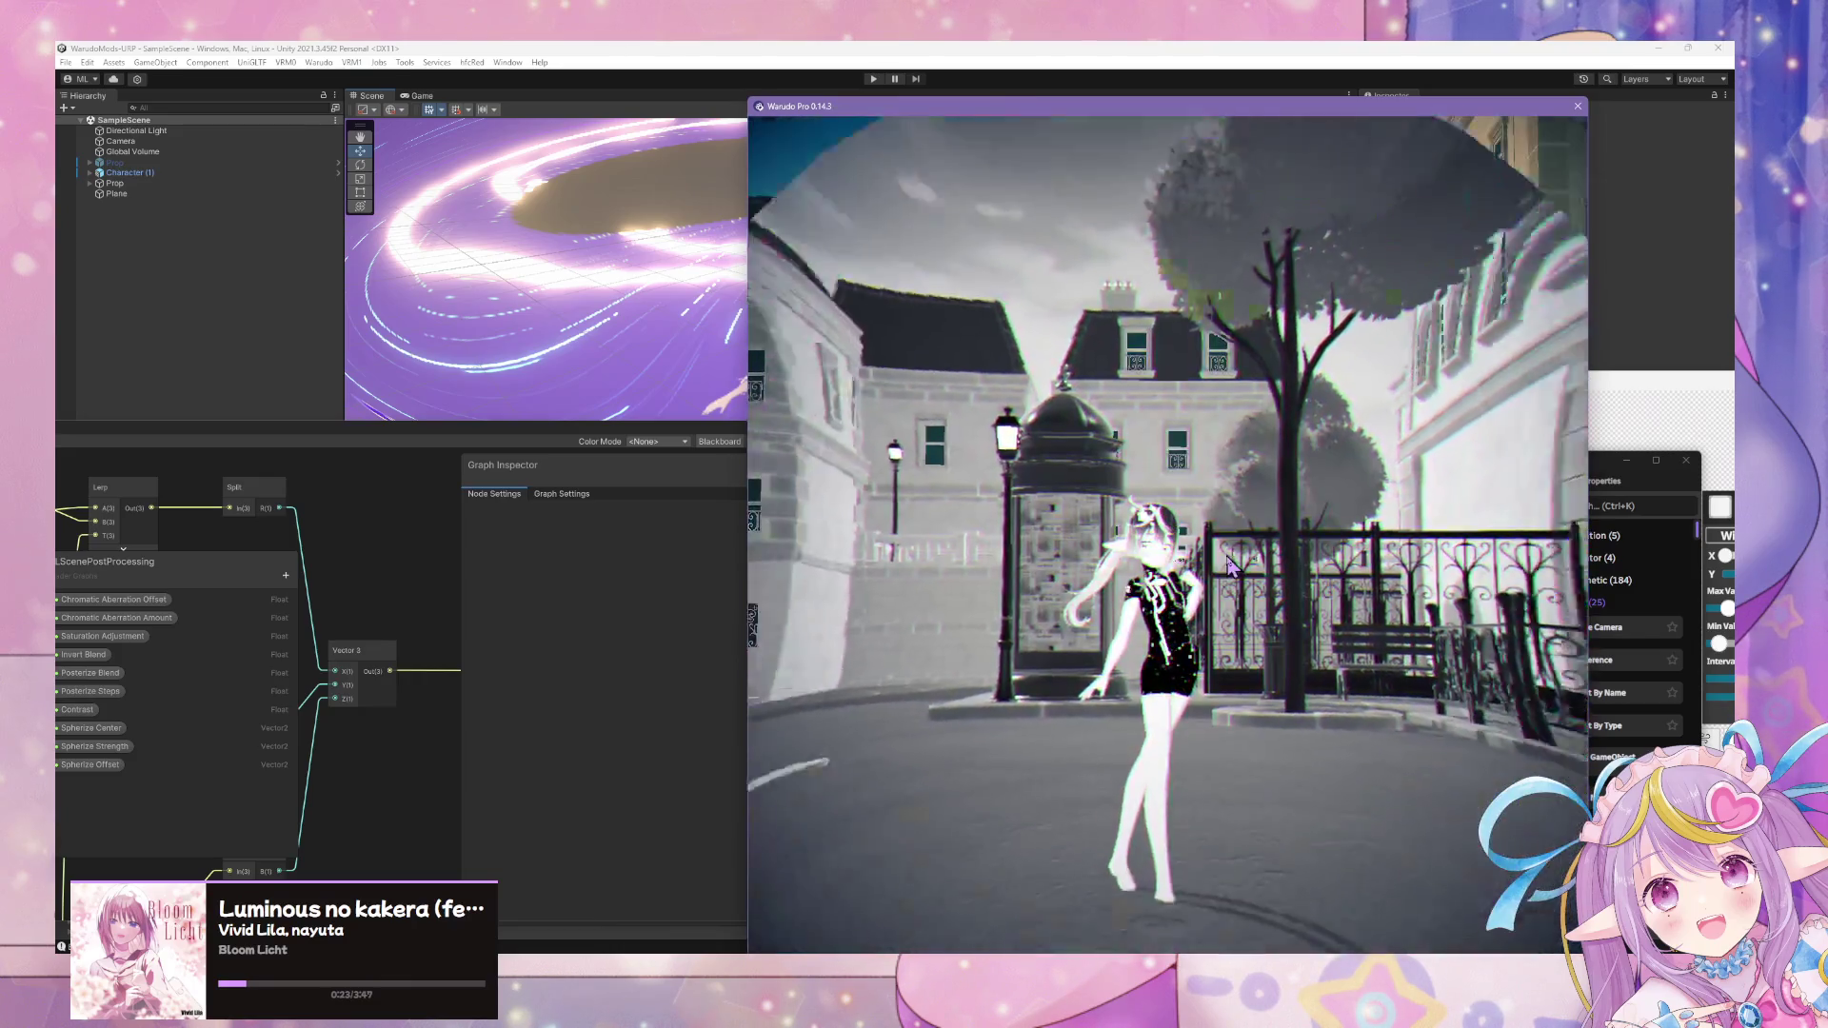
- Inspect the Set Asset node and the nodes above it in the graph, then return to the live view
click(1609, 479)
drag(1464, 812, 1408, 850)
drag(1334, 539, 1369, 785)
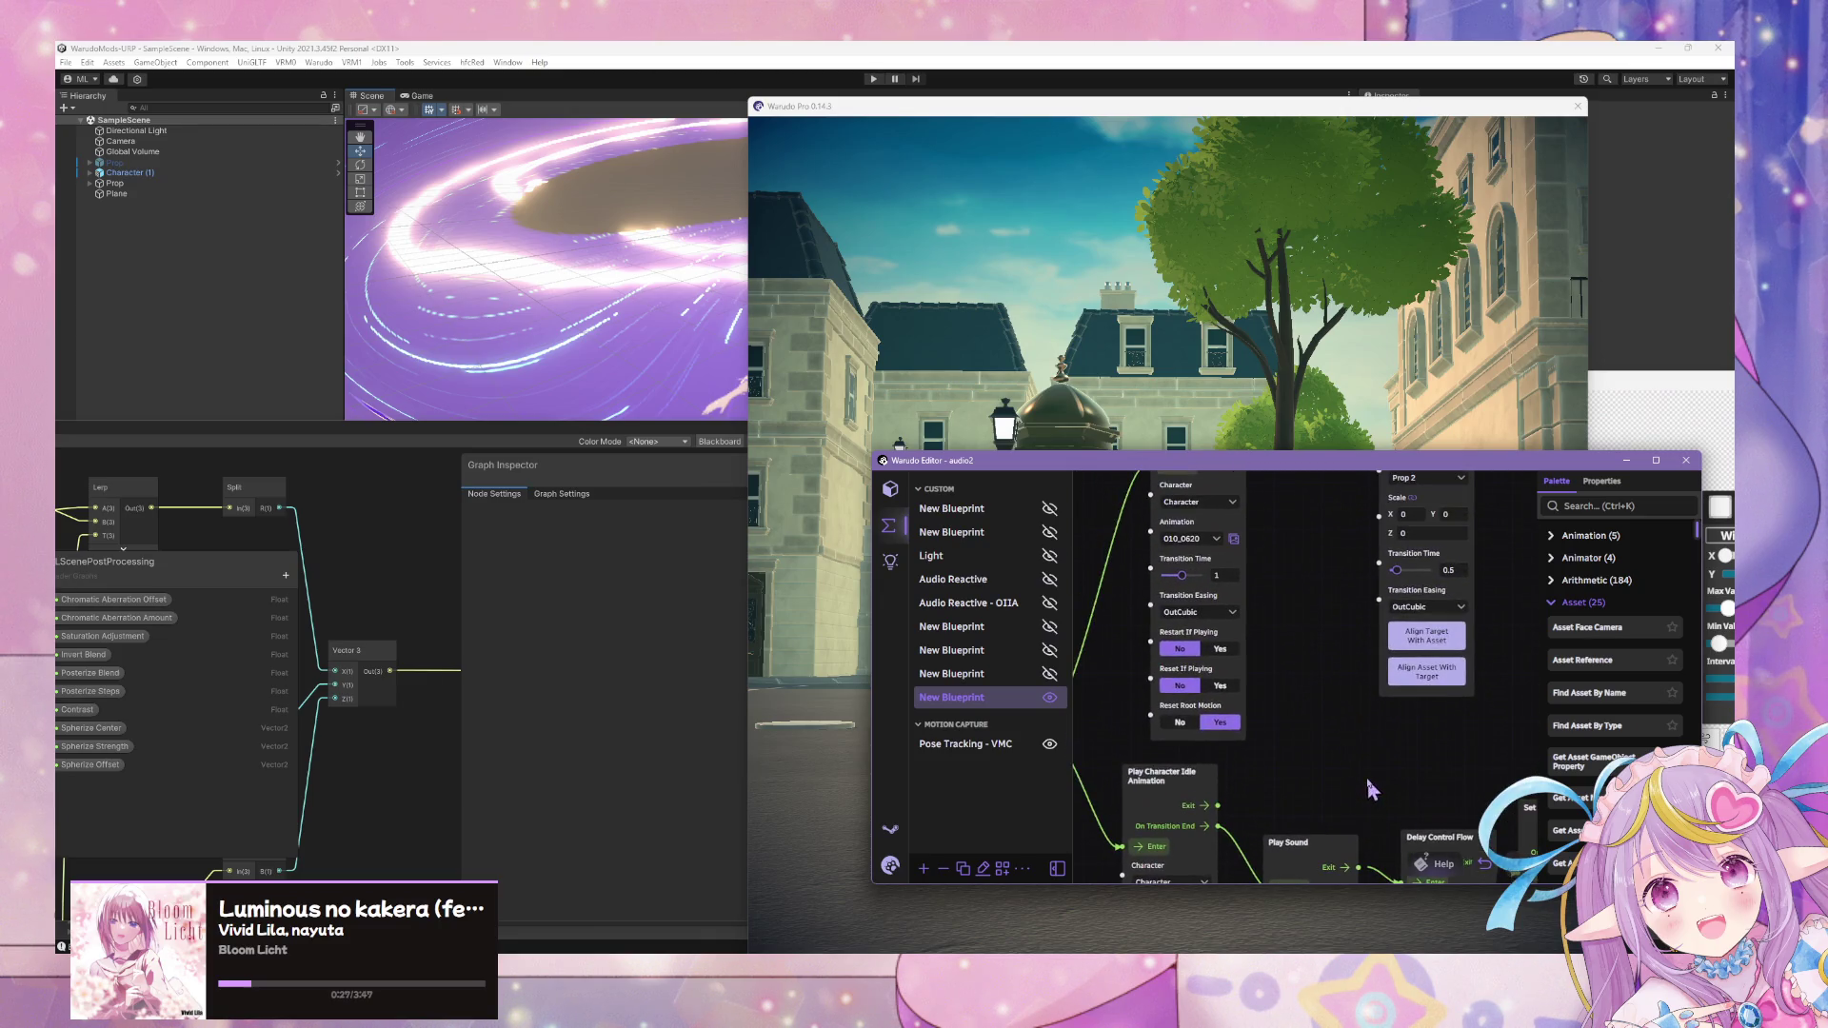
scroll(1303, 632, down, 3)
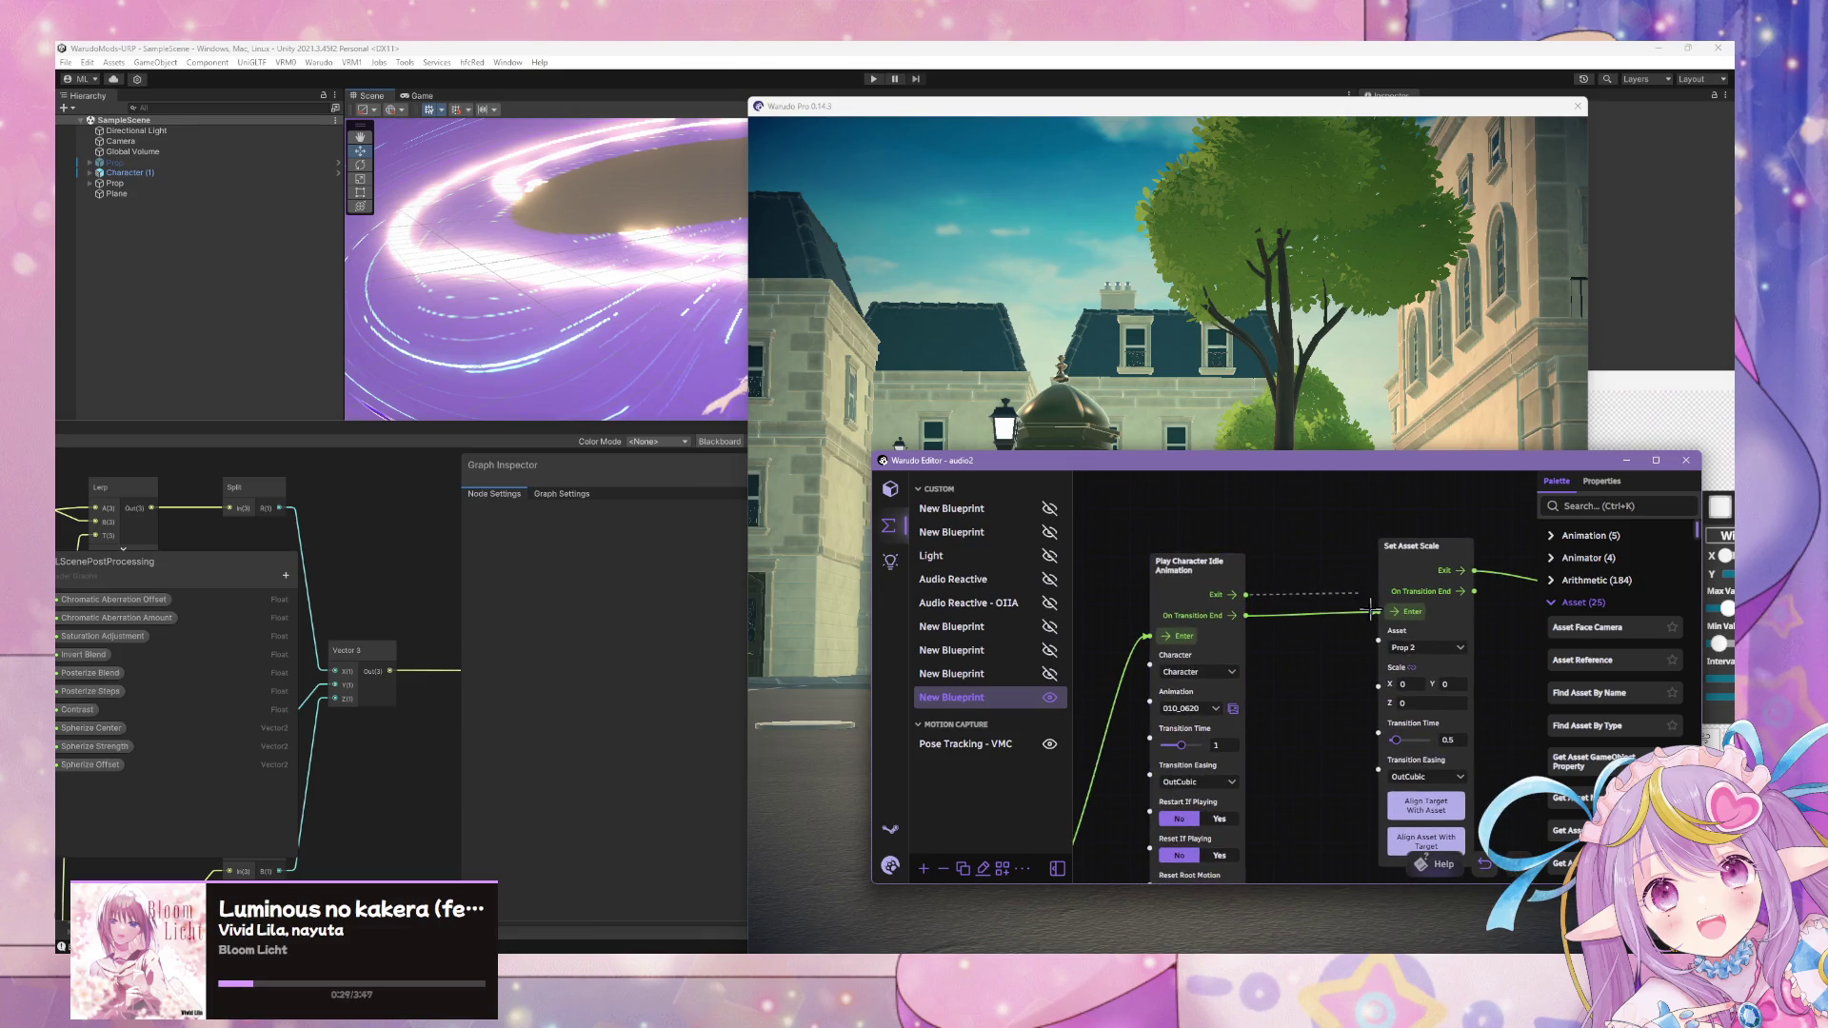
drag(1377, 609, 1392, 611)
click(1168, 391)
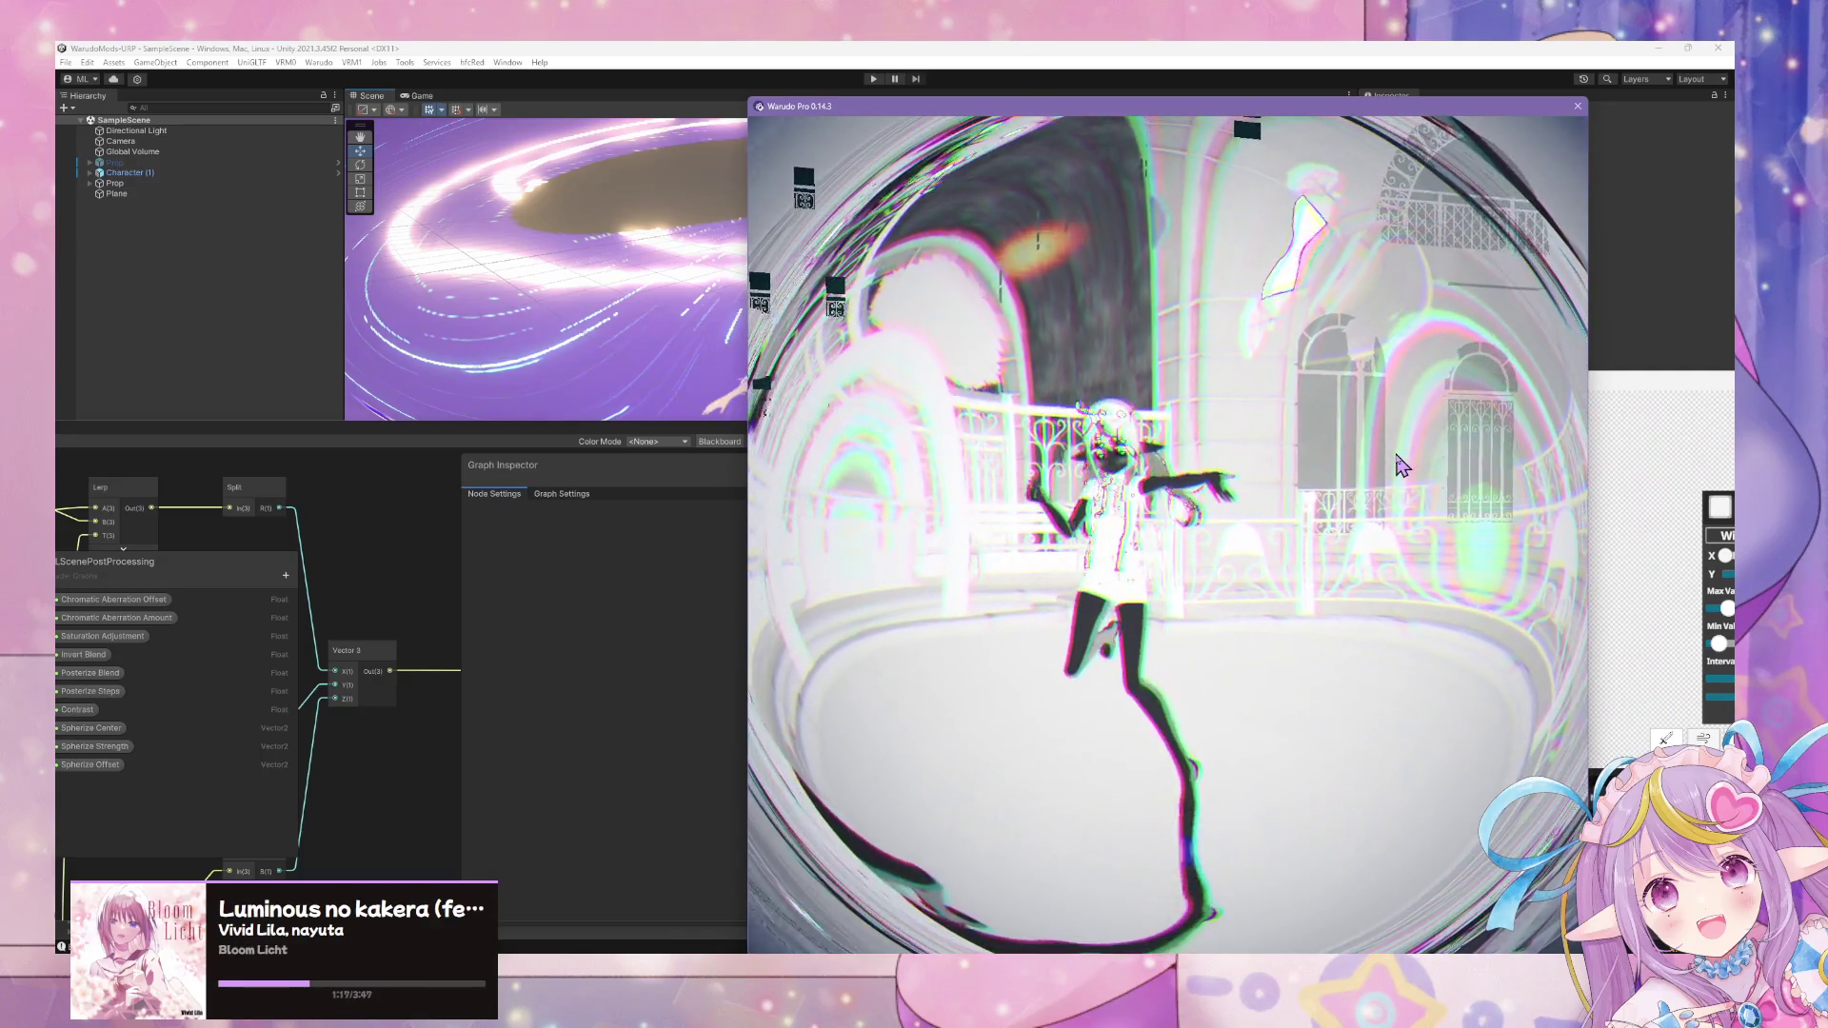
- In VmPosingDesktop, face the character front-on, browse preset poses, and confirm the model placement
key(alt+Tab)
drag(1229, 591, 1214, 538)
click(924, 417)
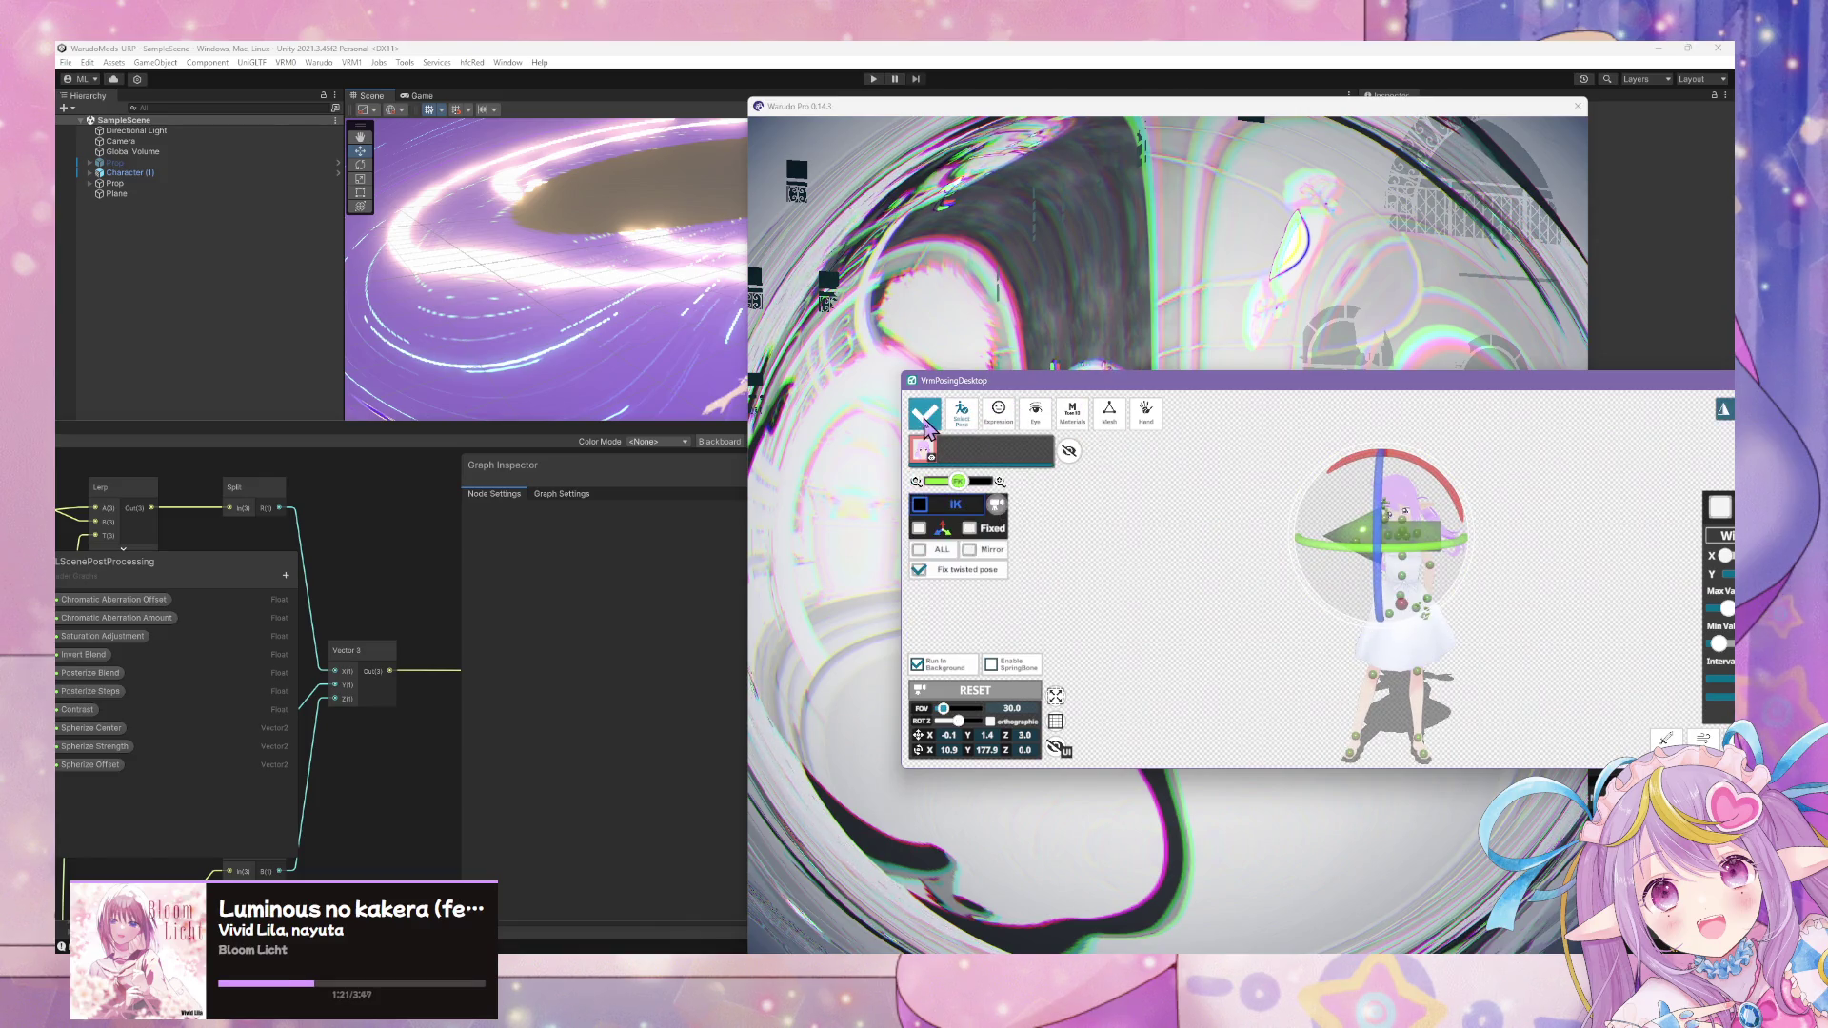
click(972, 422)
drag(1089, 676, 1114, 602)
click(923, 413)
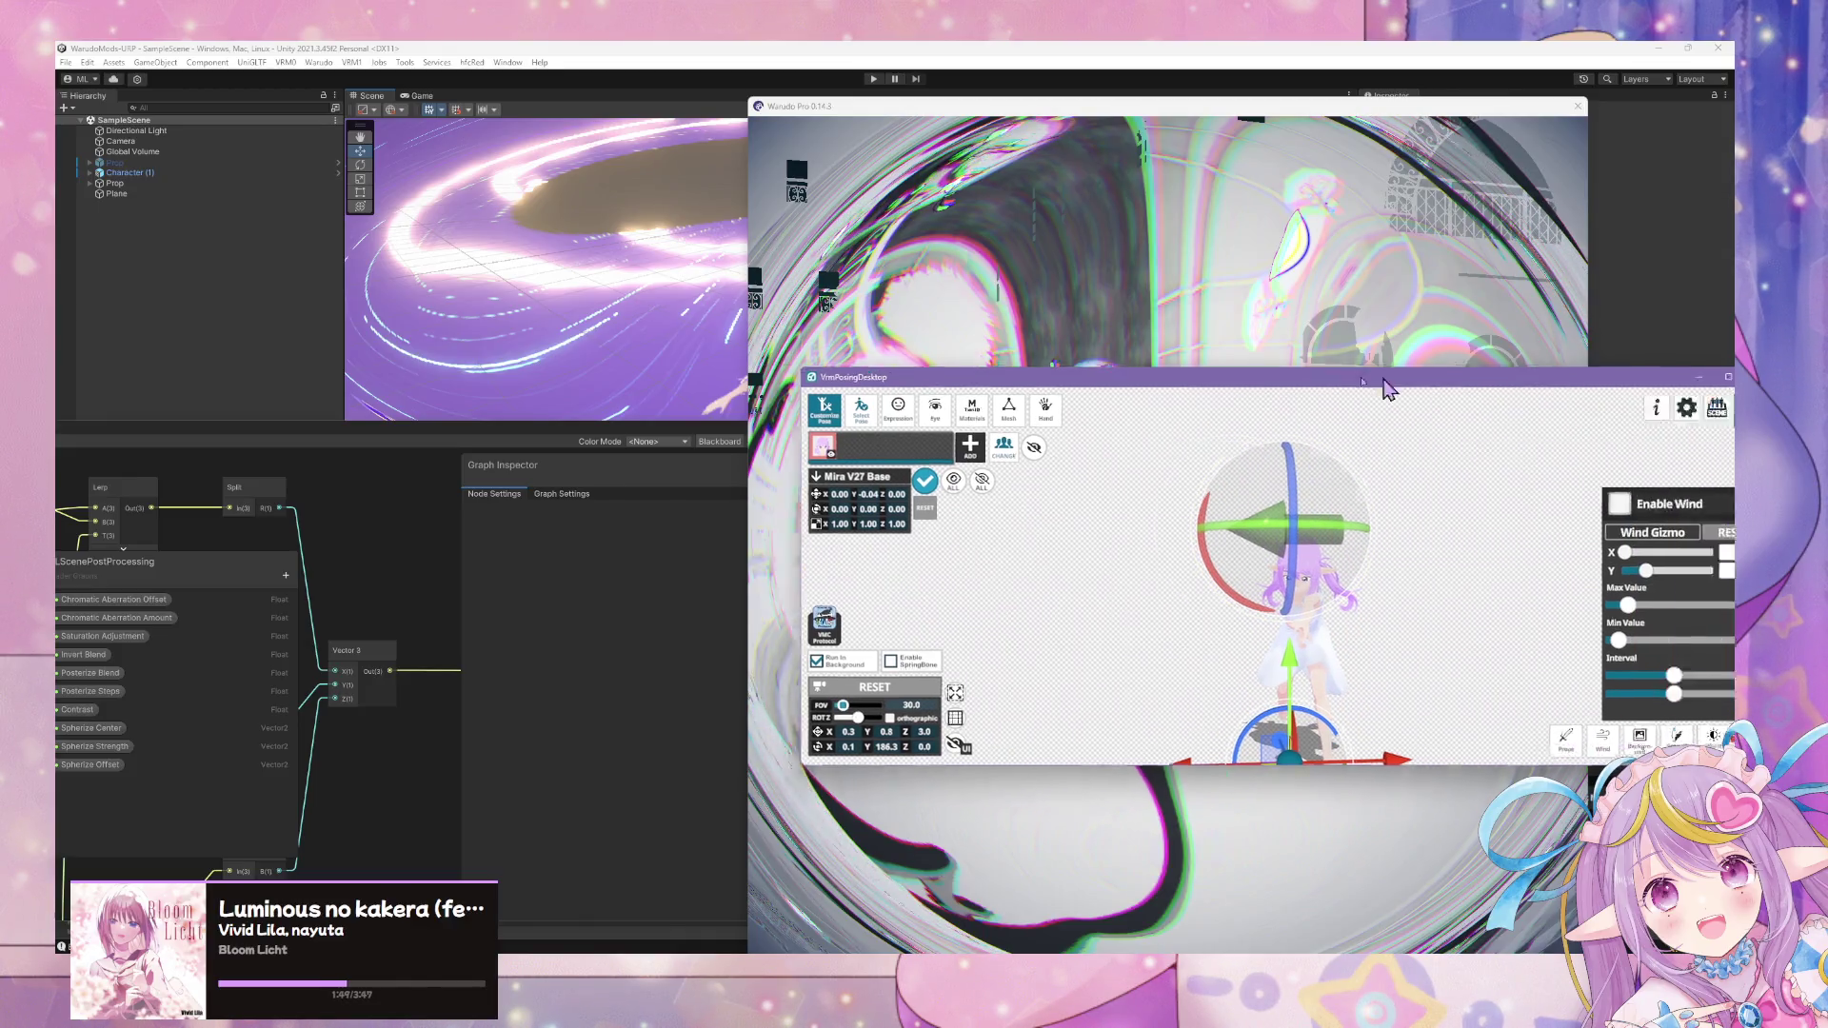
click(1504, 473)
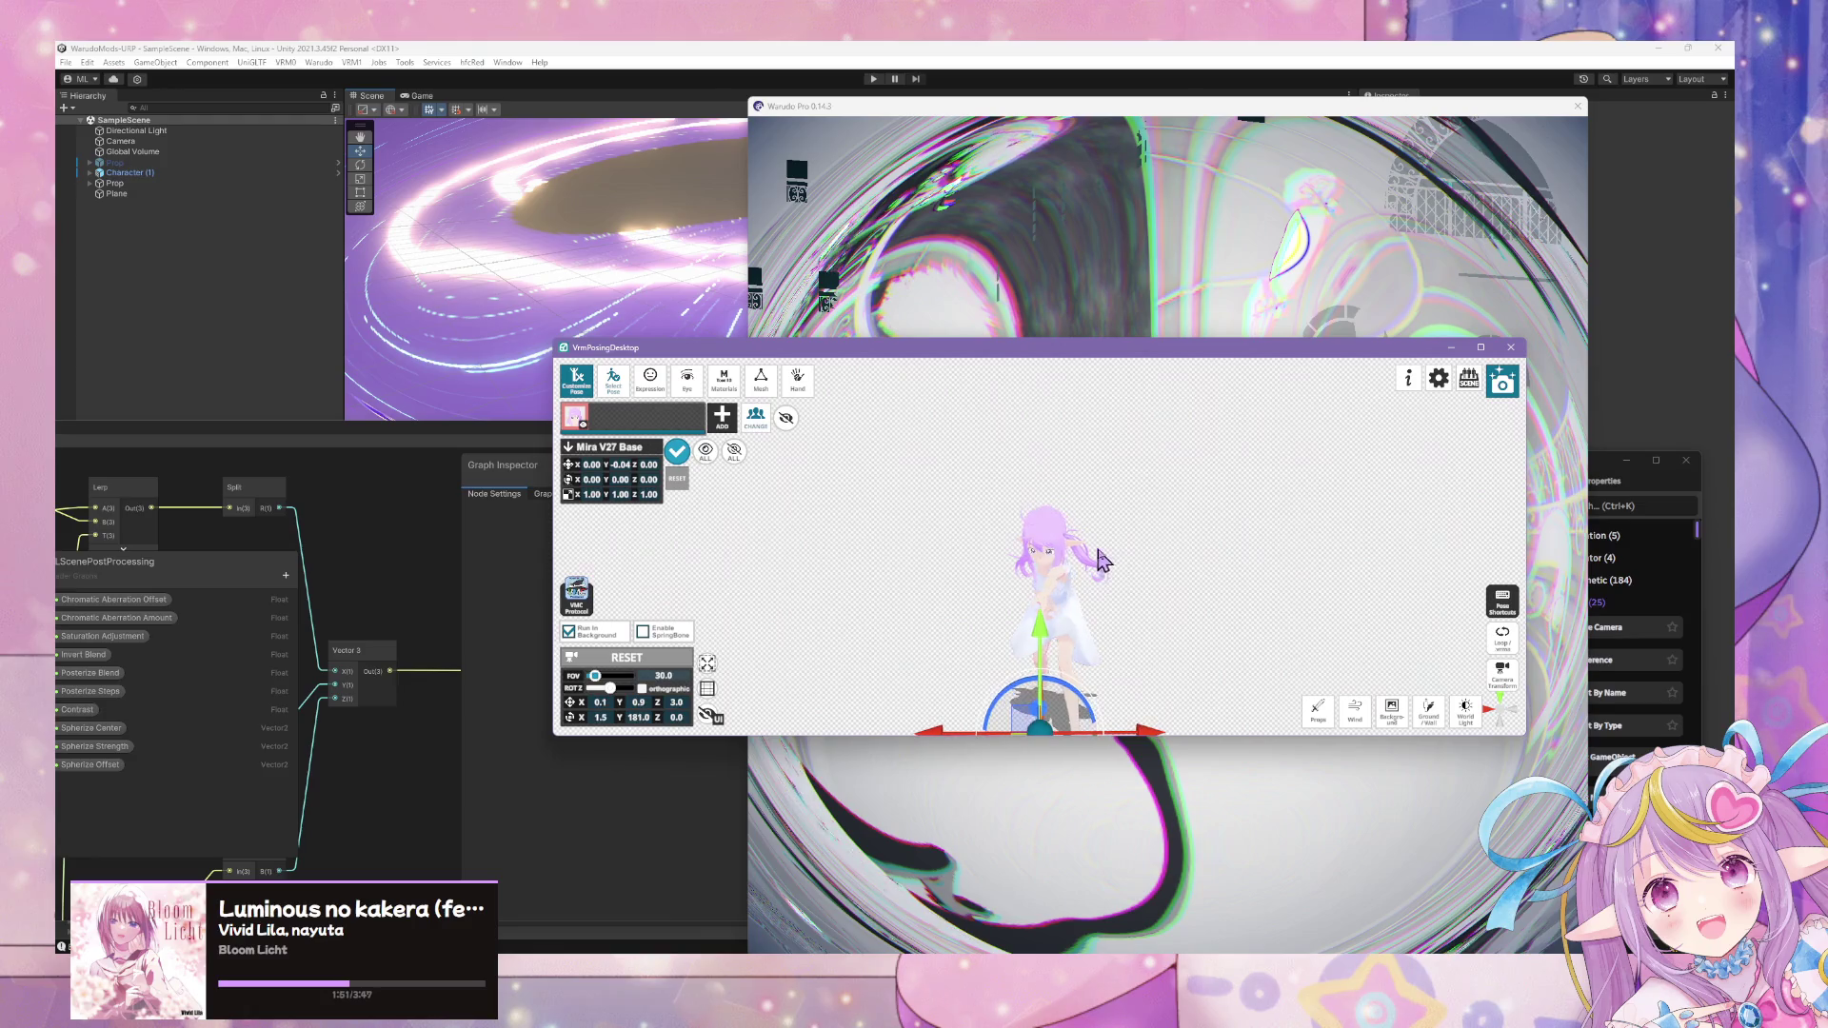
click(602, 393)
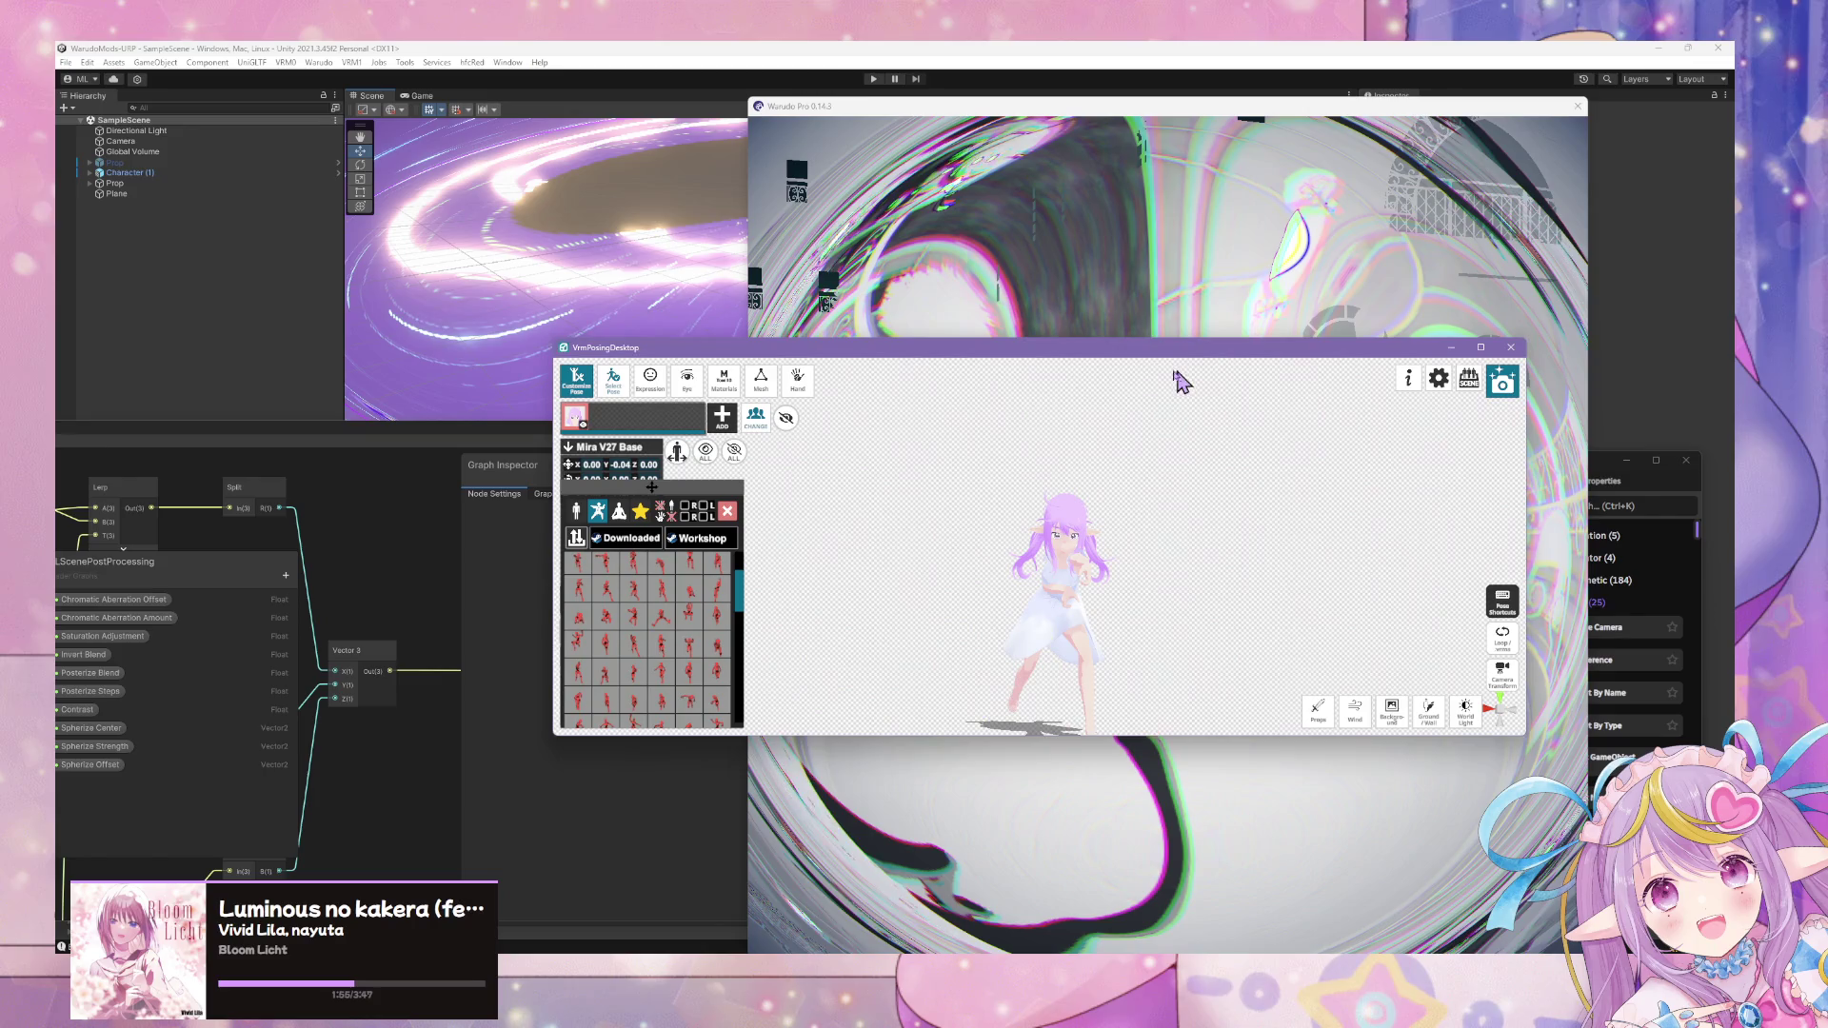
click(677, 451)
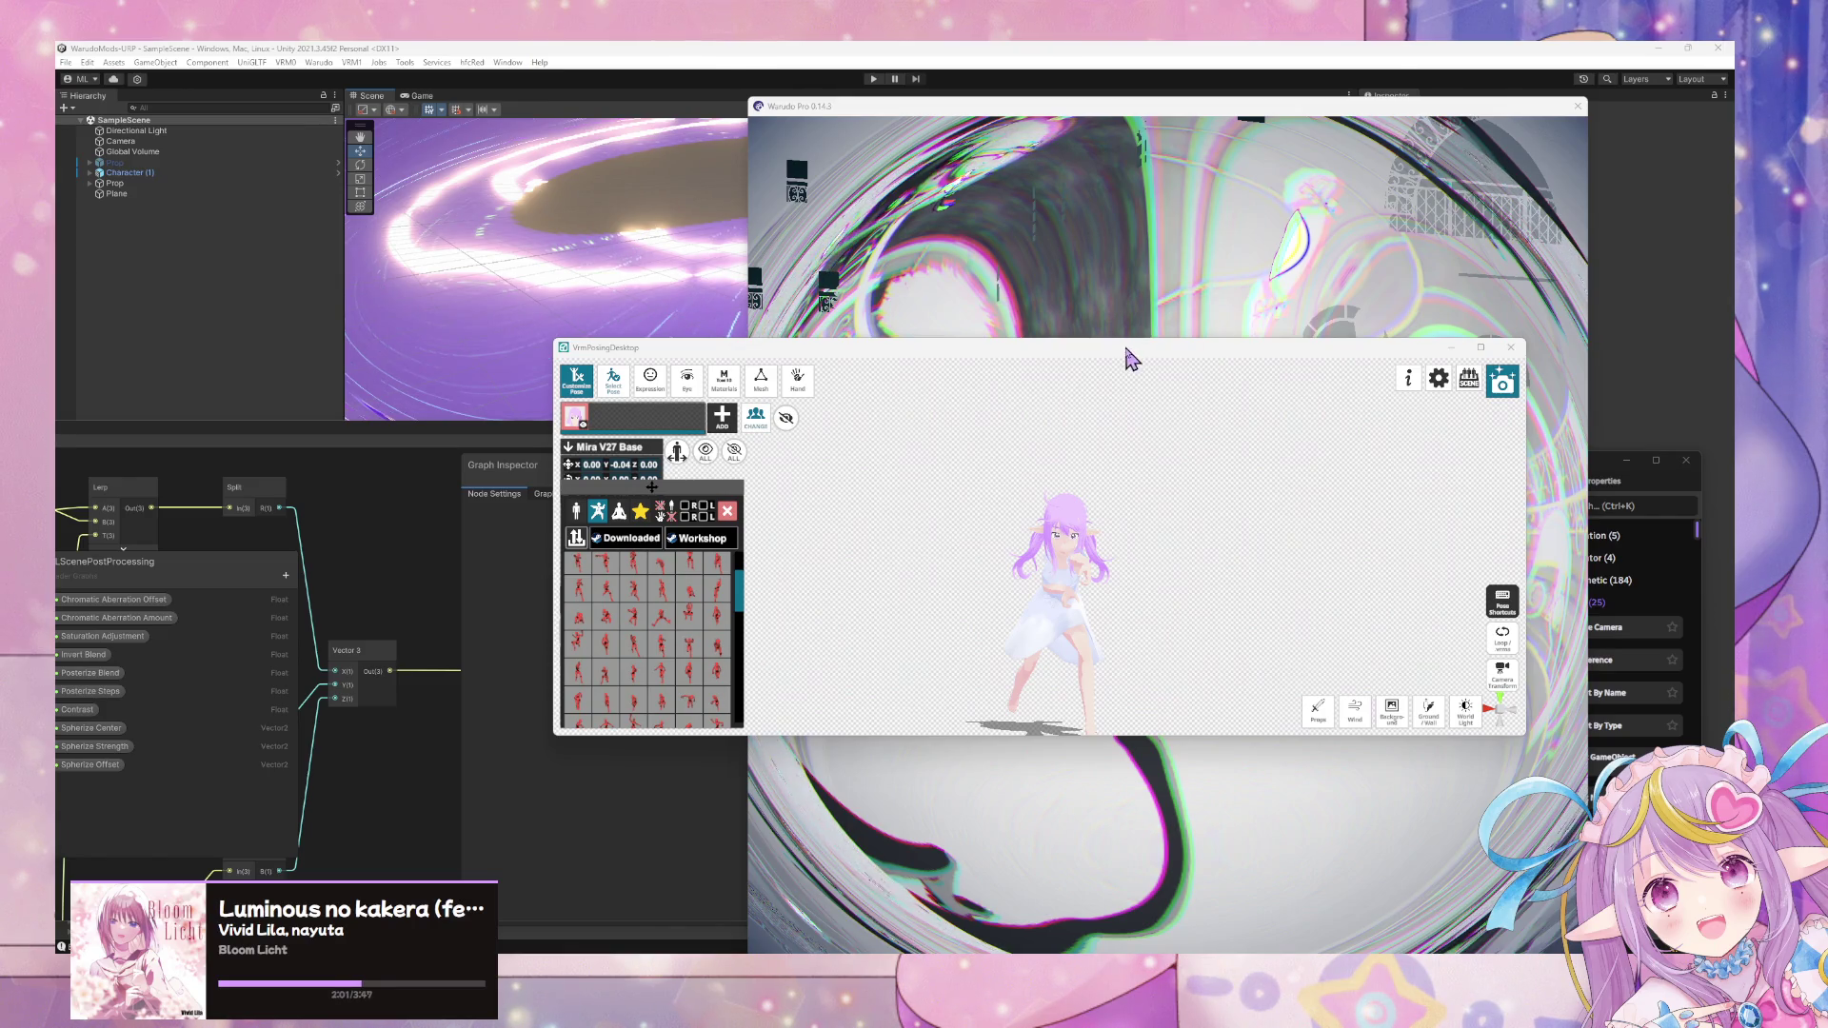
- Move the posing window aside and orbit the Warudo camera around the frozen avatar
drag(1128, 359, 943, 682)
click(1197, 460)
drag(1197, 460, 1084, 457)
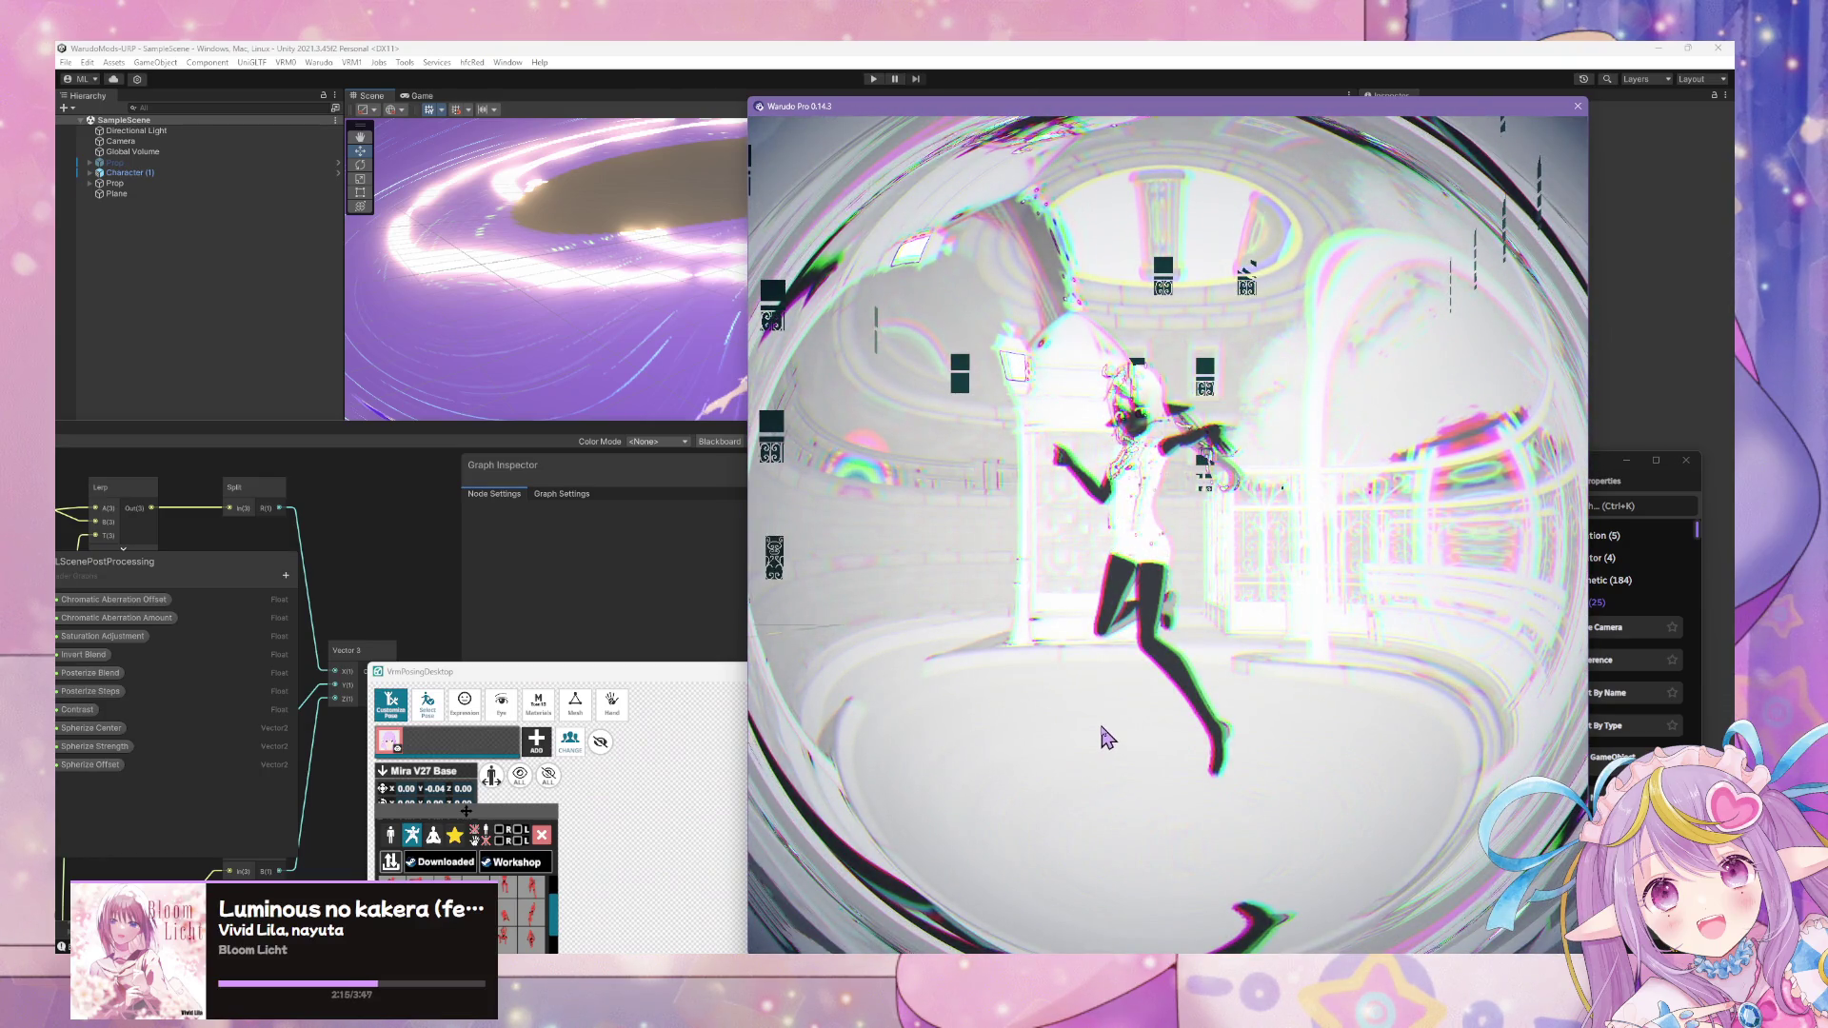
- Start Onboarding Assistant's Basic Setup for Character using the mirav27urp model
click(671, 672)
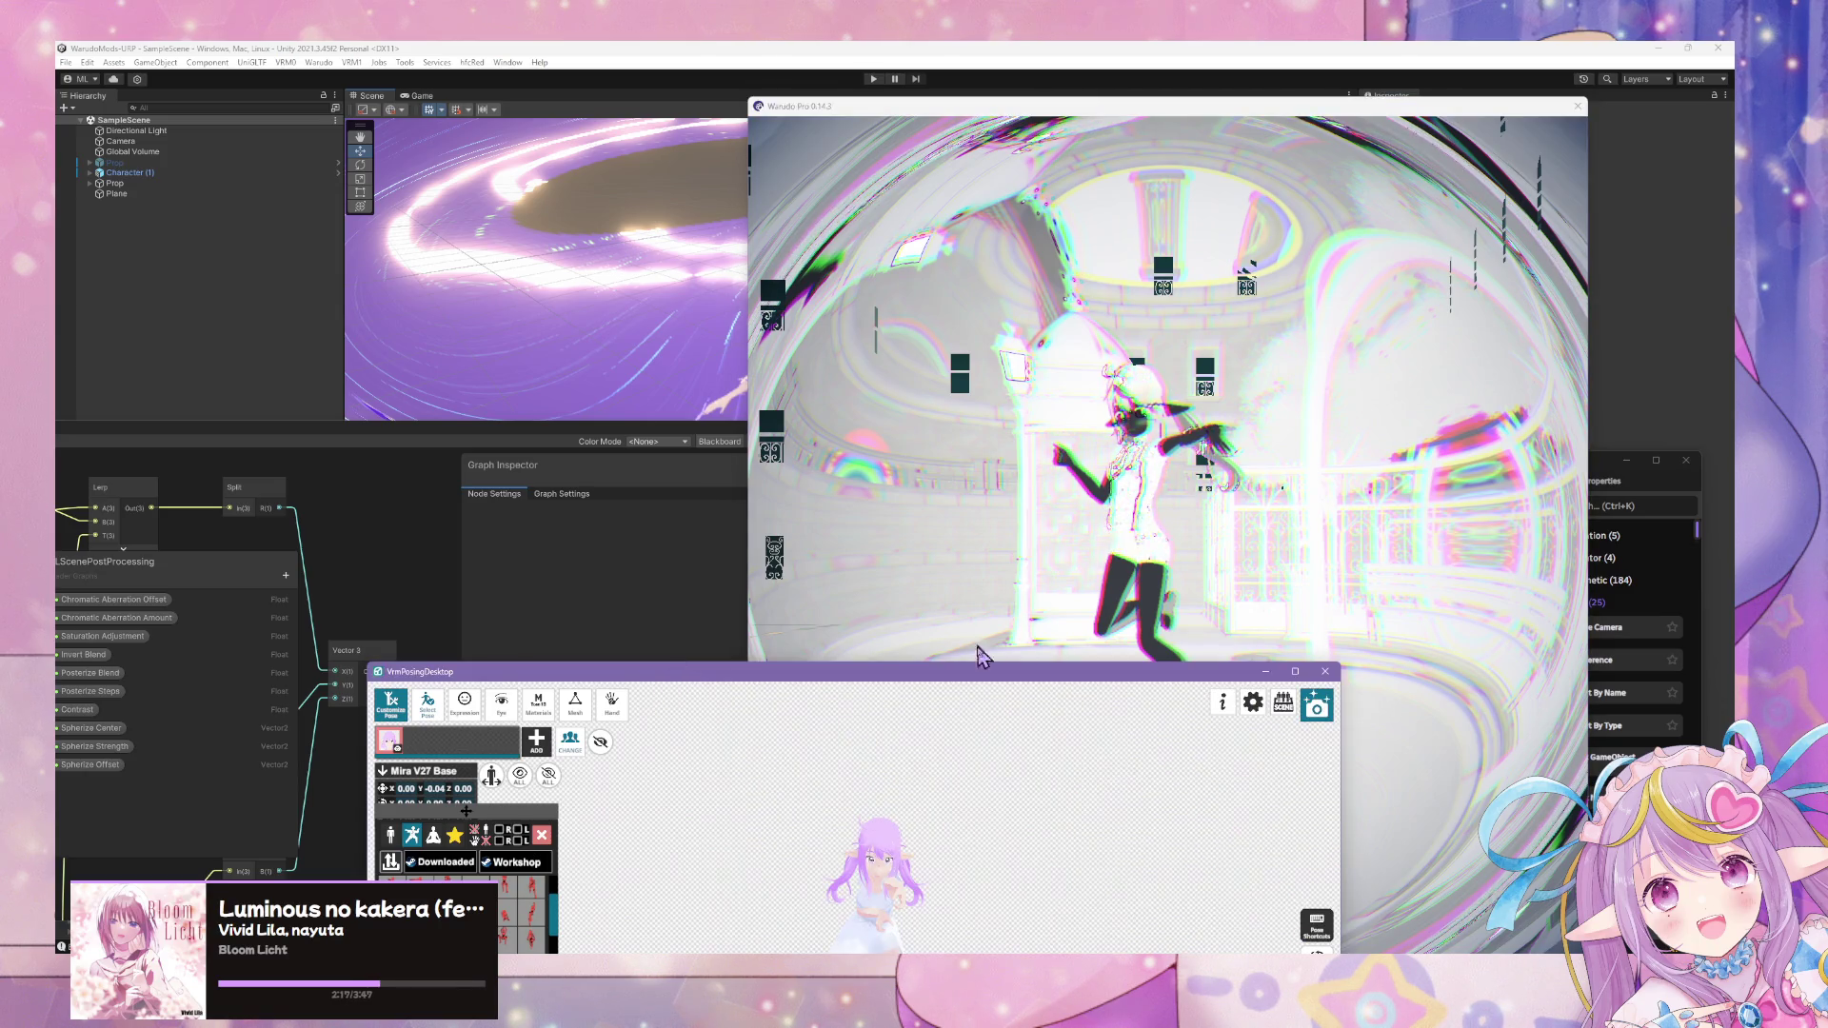
click(1324, 535)
click(890, 488)
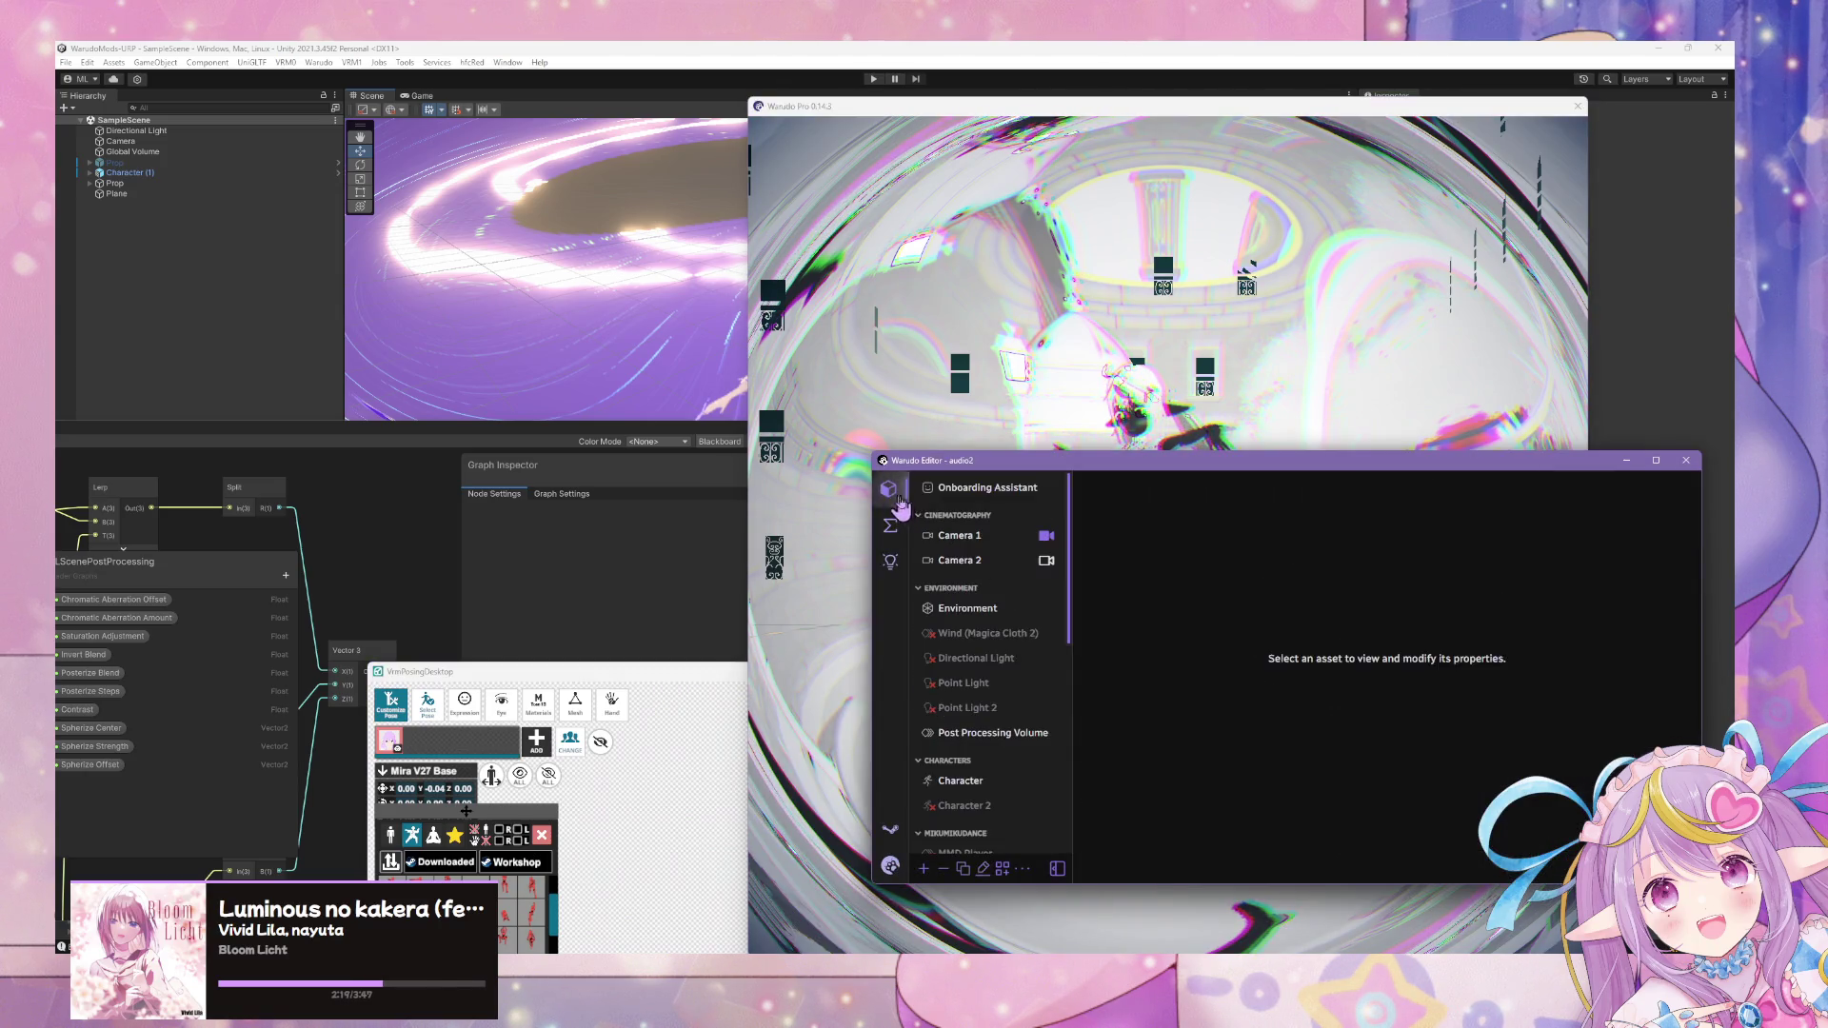
click(893, 528)
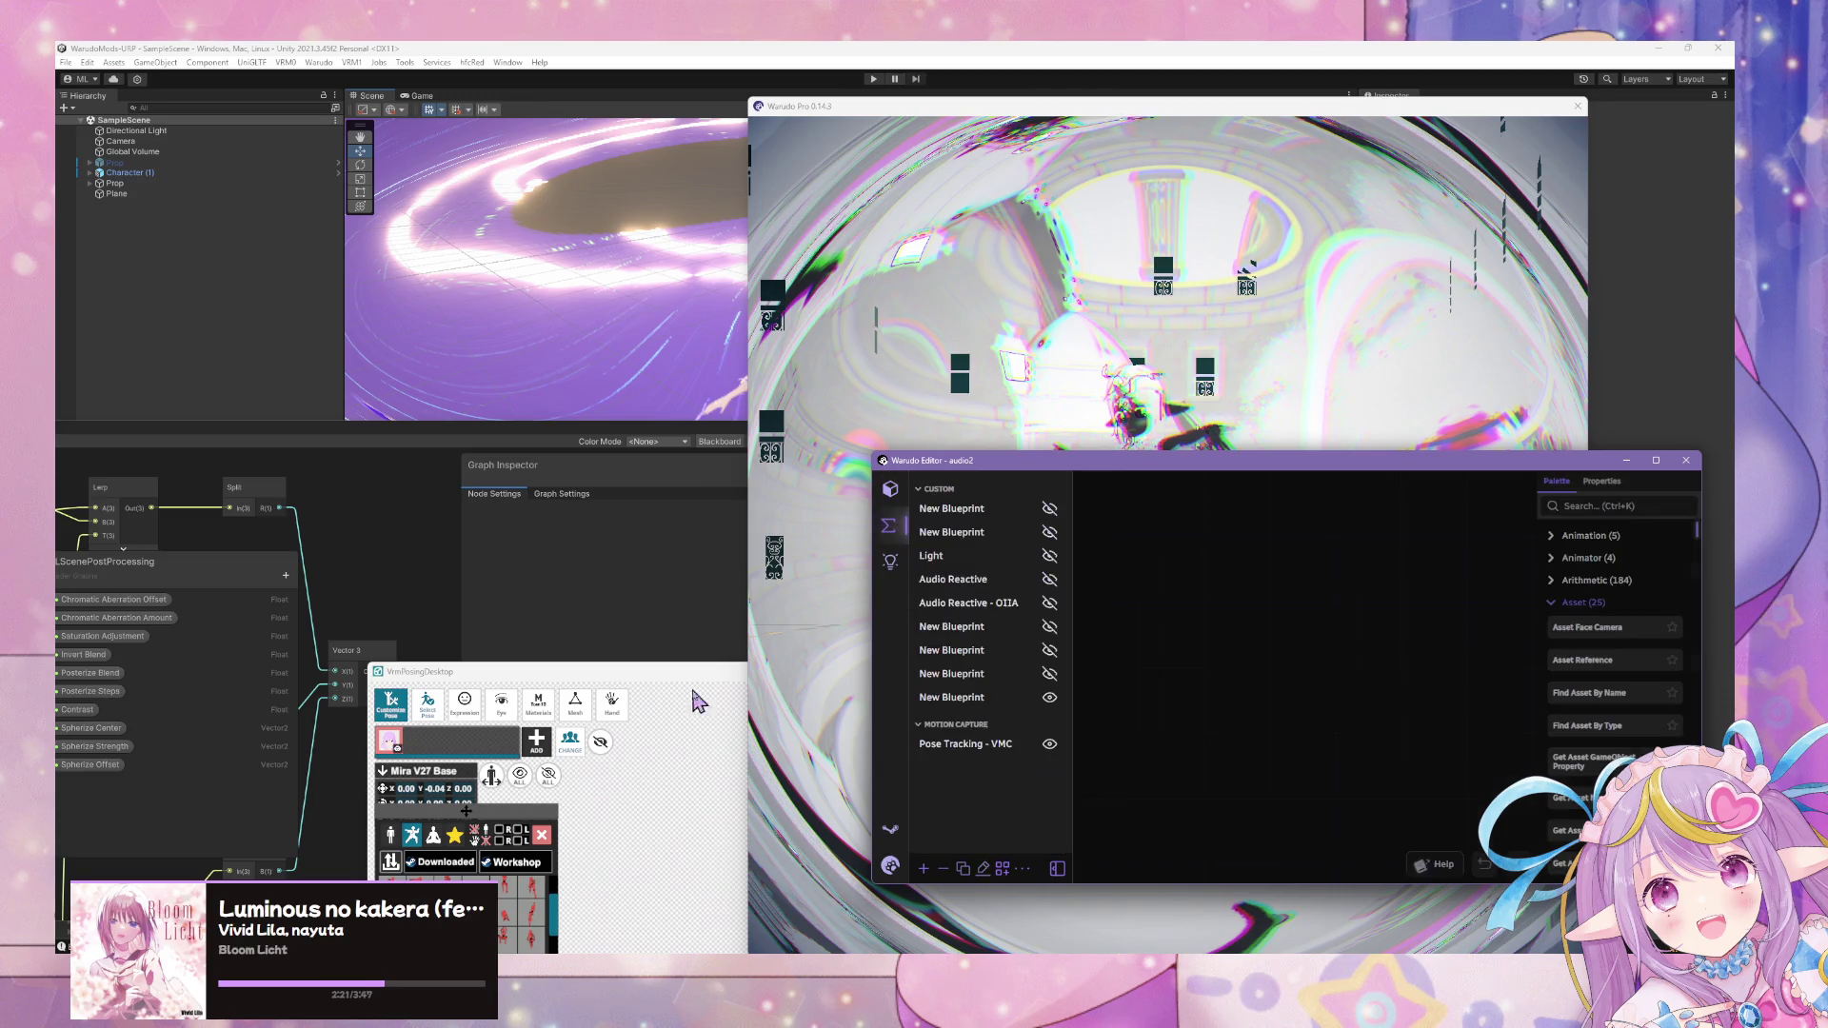
click(891, 489)
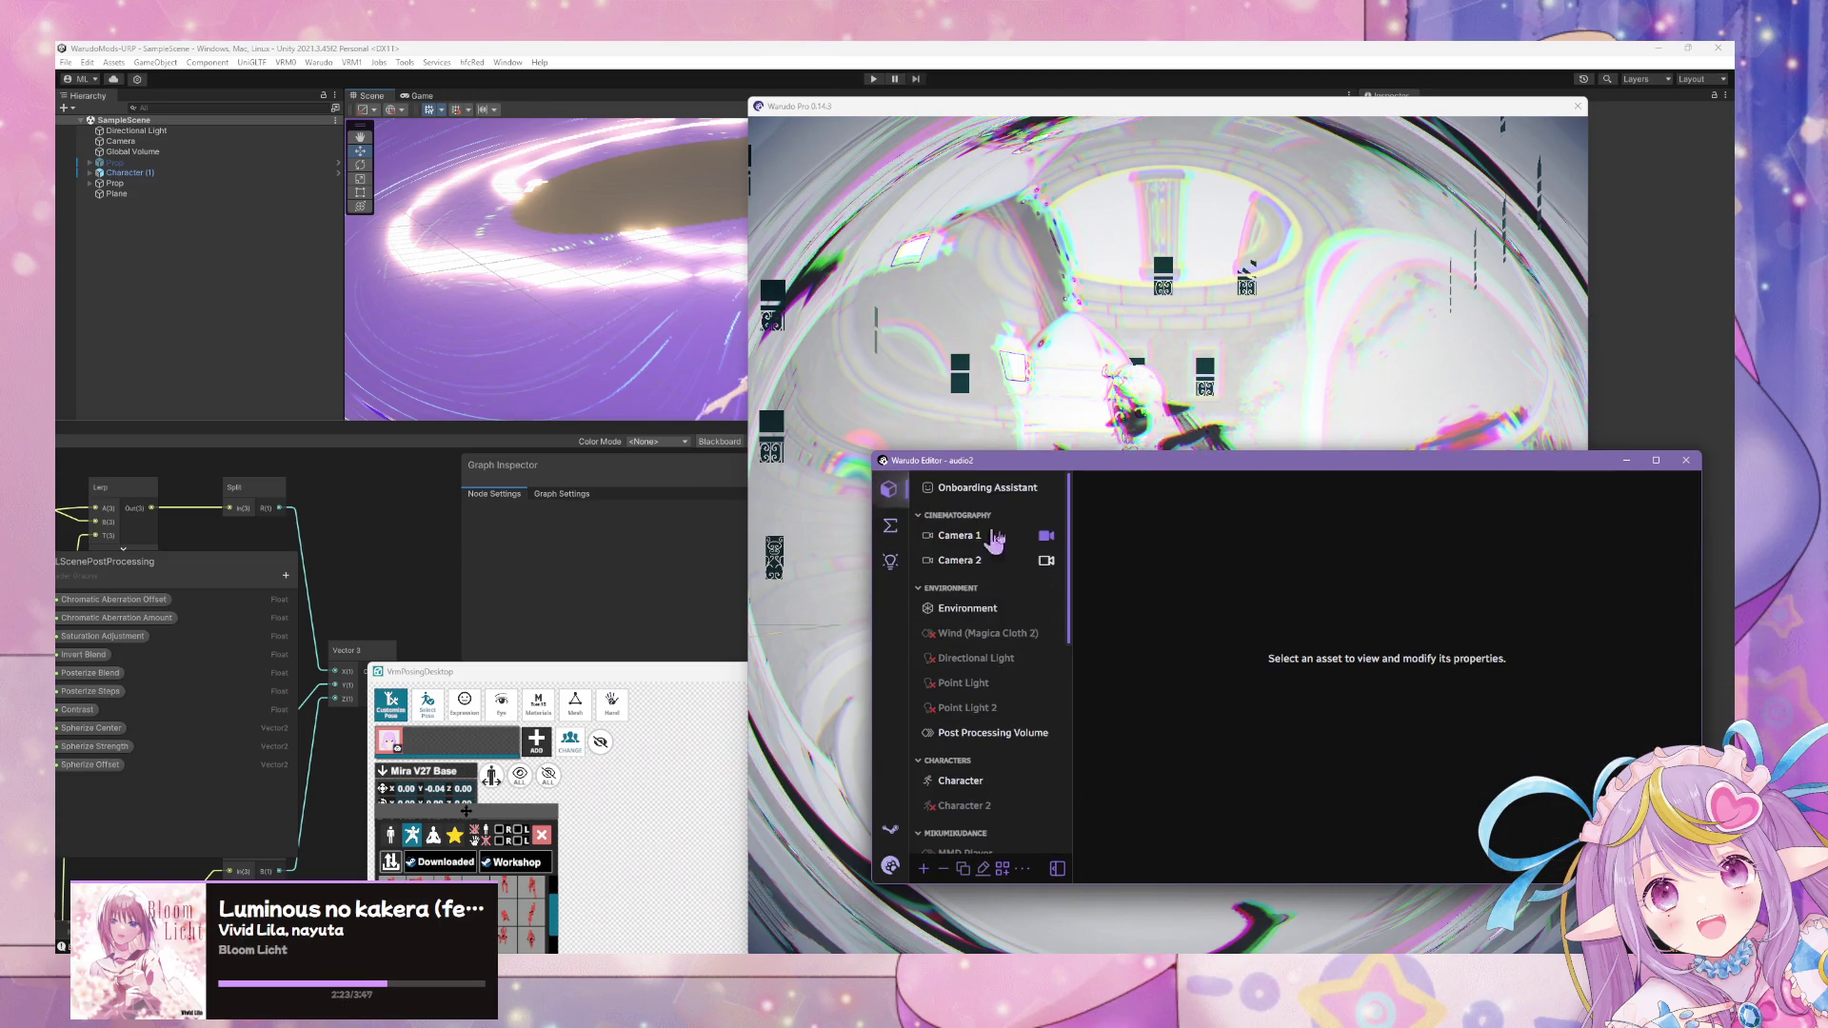
click(988, 487)
click(1138, 631)
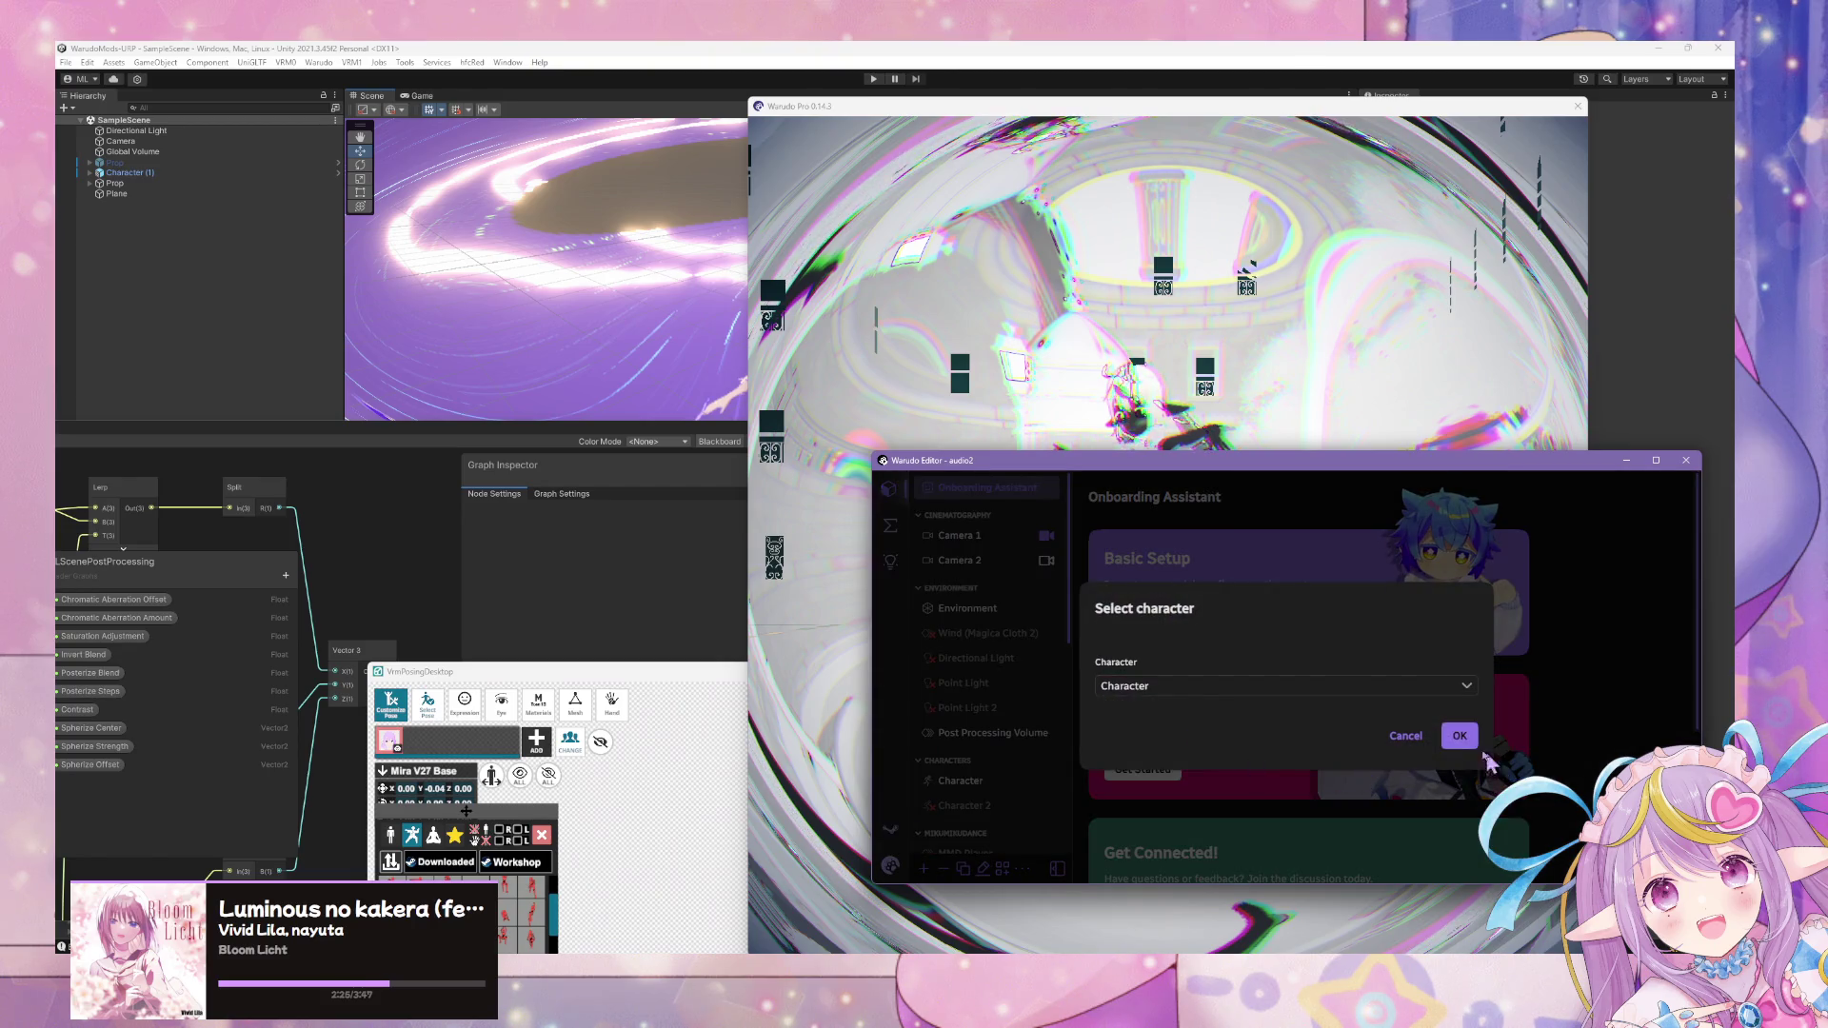
click(1451, 734)
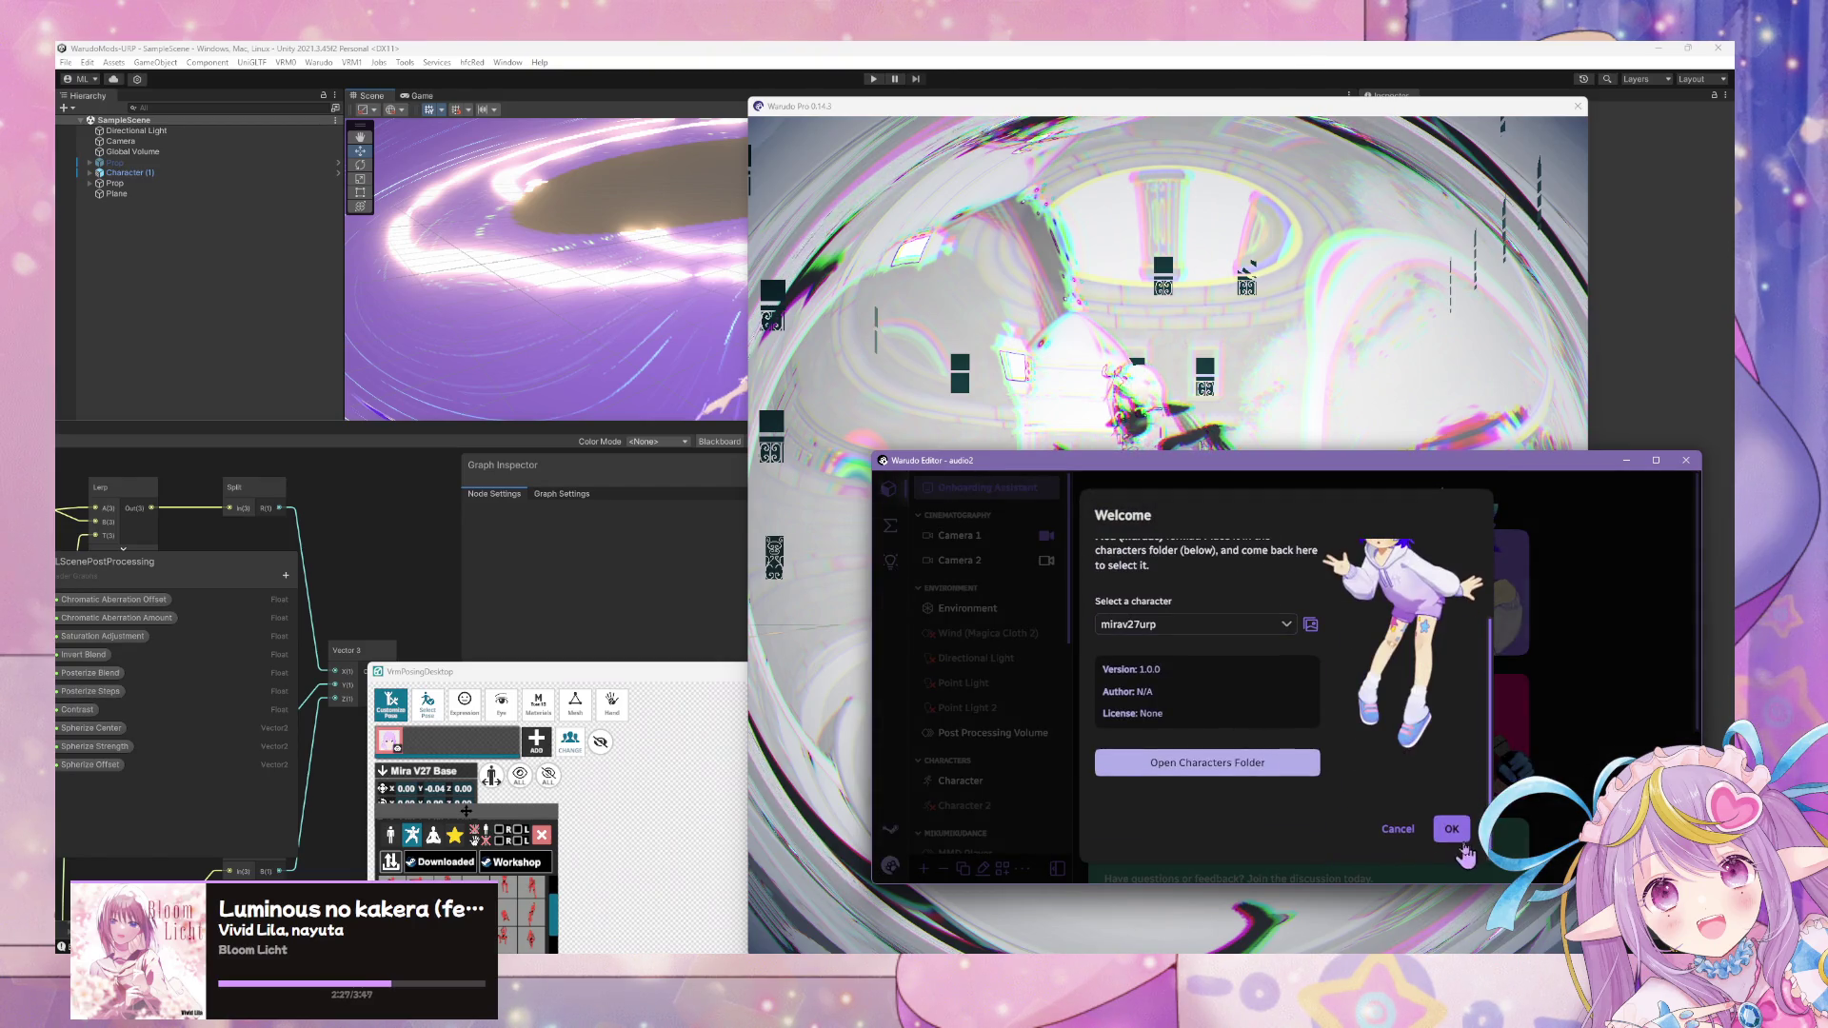
click(1453, 830)
click(1458, 795)
- Choose MediaPipe (Webcam) for both face and pose tracking and confirm
click(1163, 595)
click(1142, 693)
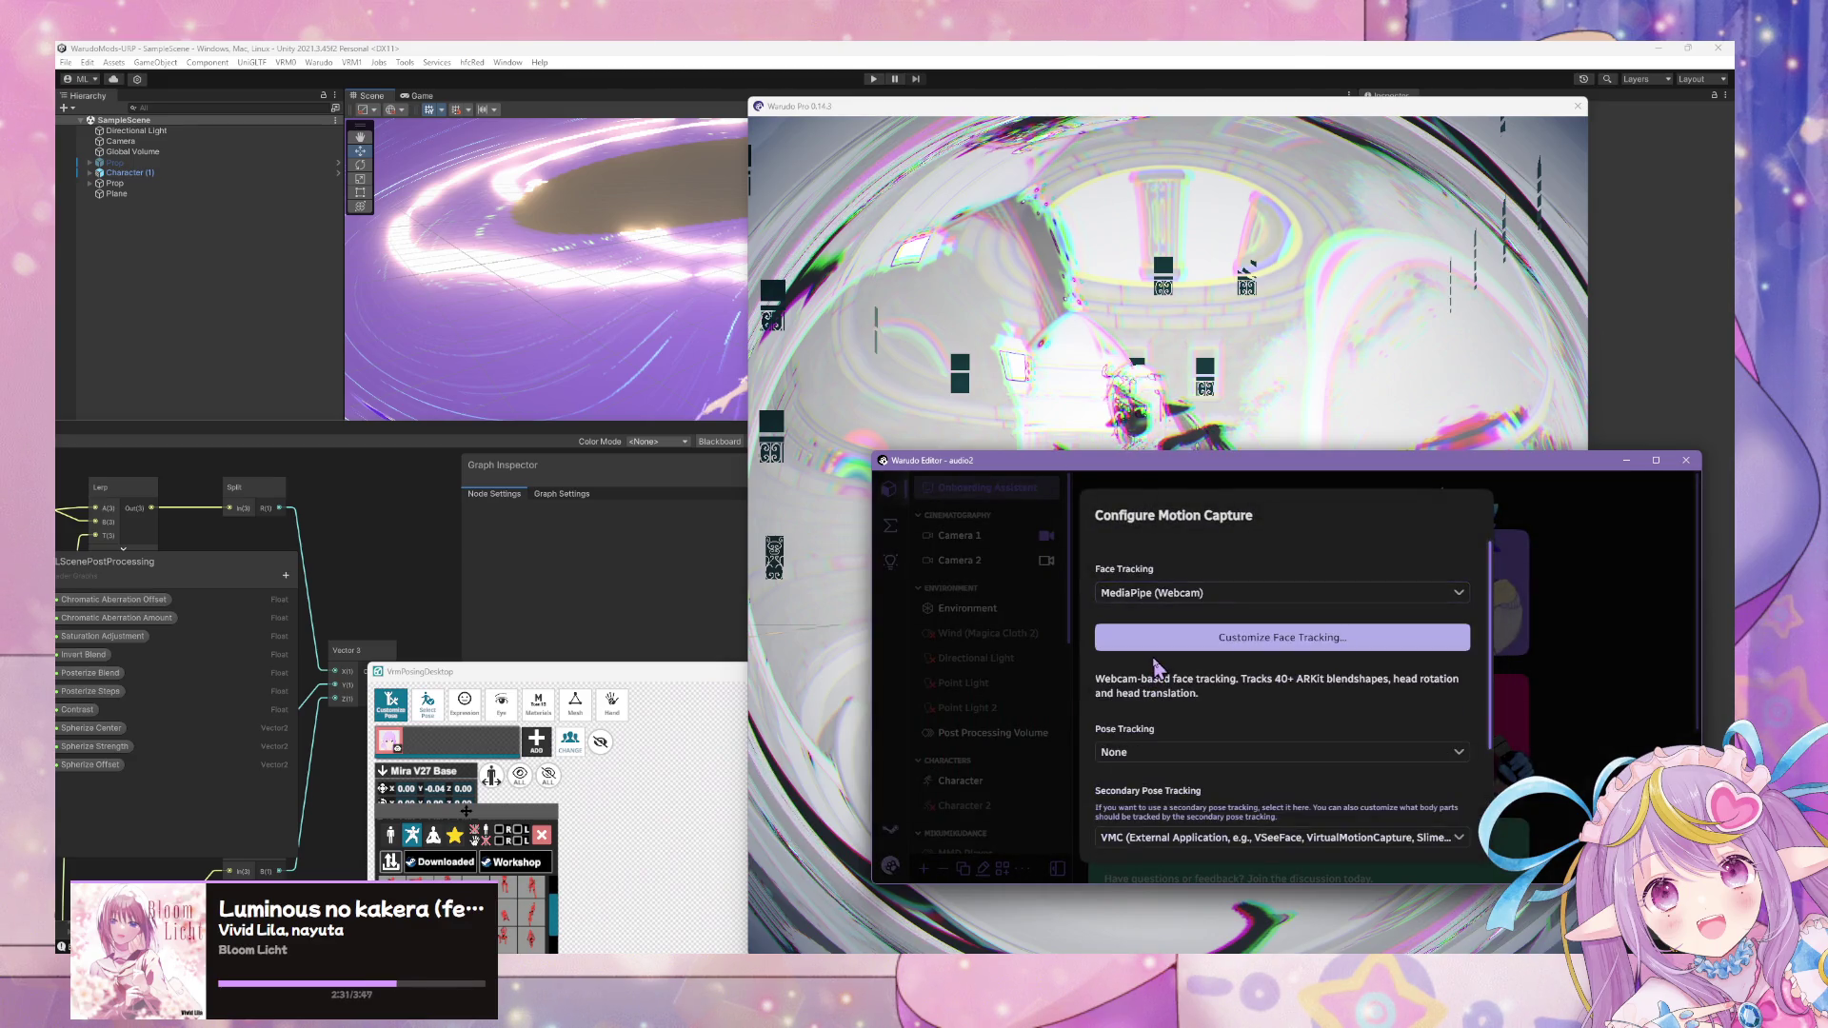
click(1143, 757)
click(1193, 570)
scroll(1285, 715, down, 3)
click(1457, 833)
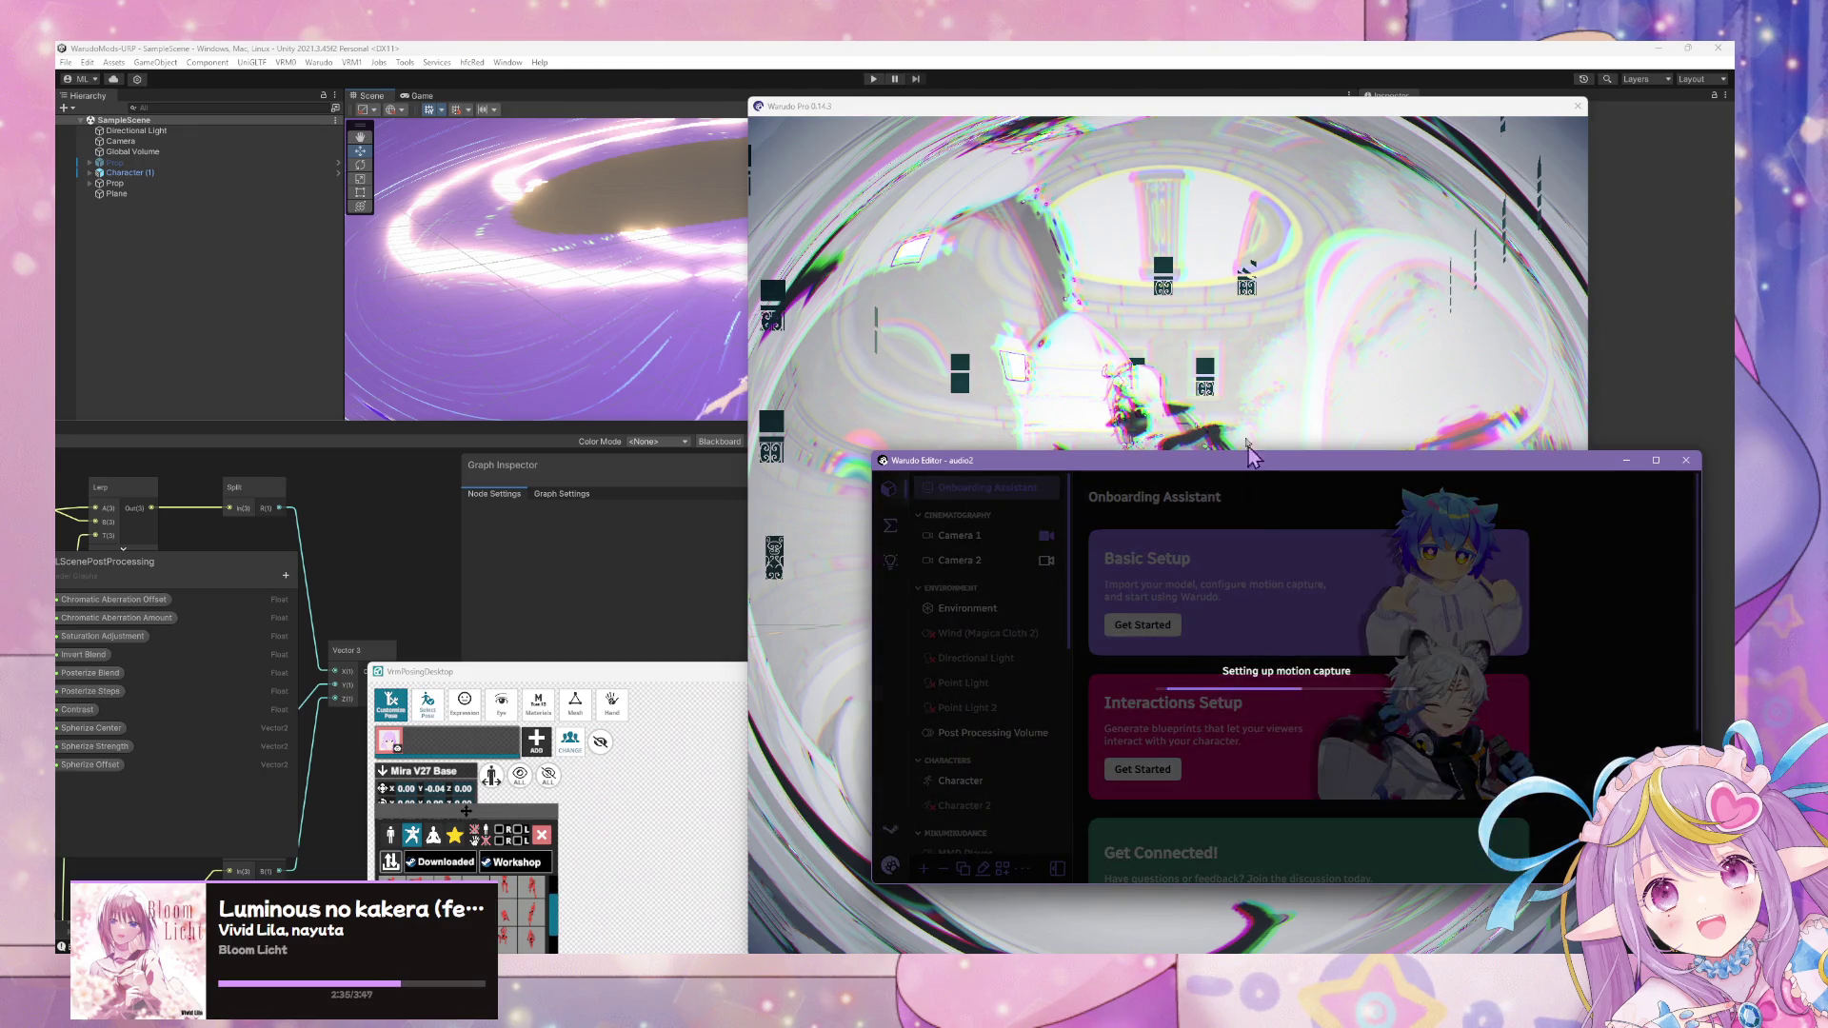
- Move the MediaPipe Tracker window left, keep the current background, and finish onboarding
click(1132, 341)
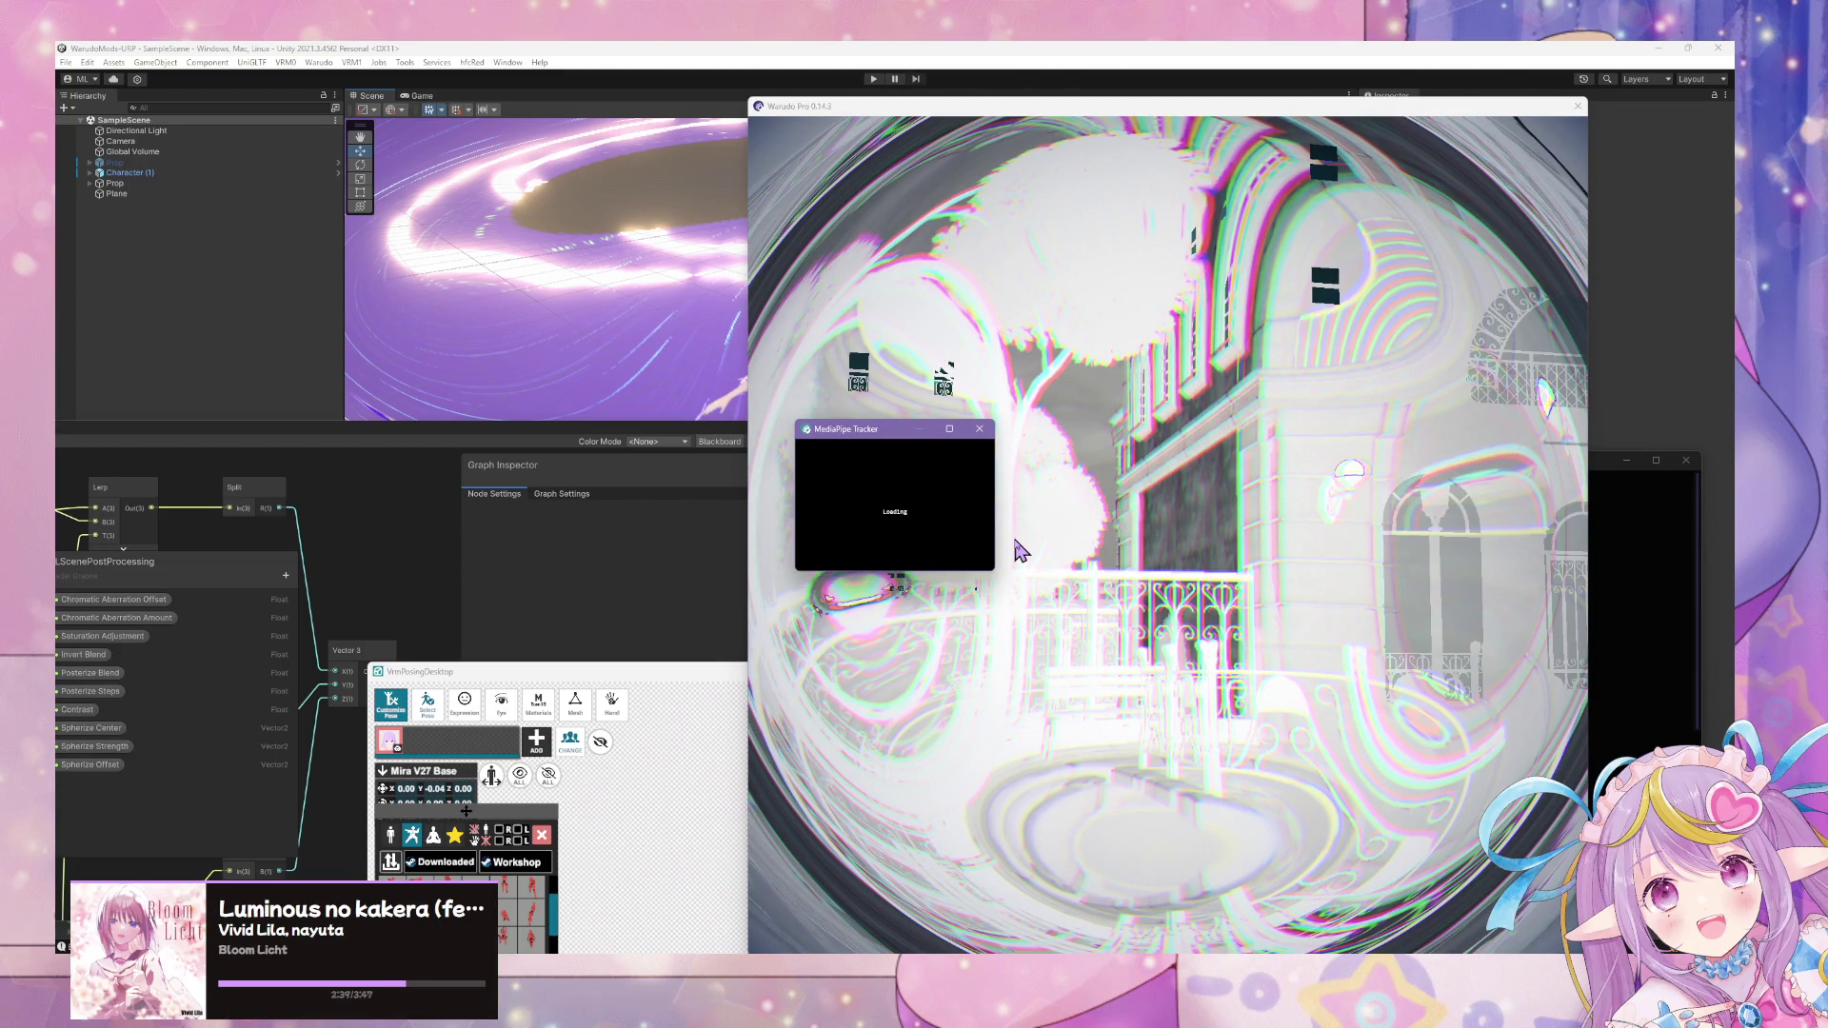
drag(906, 441, 653, 430)
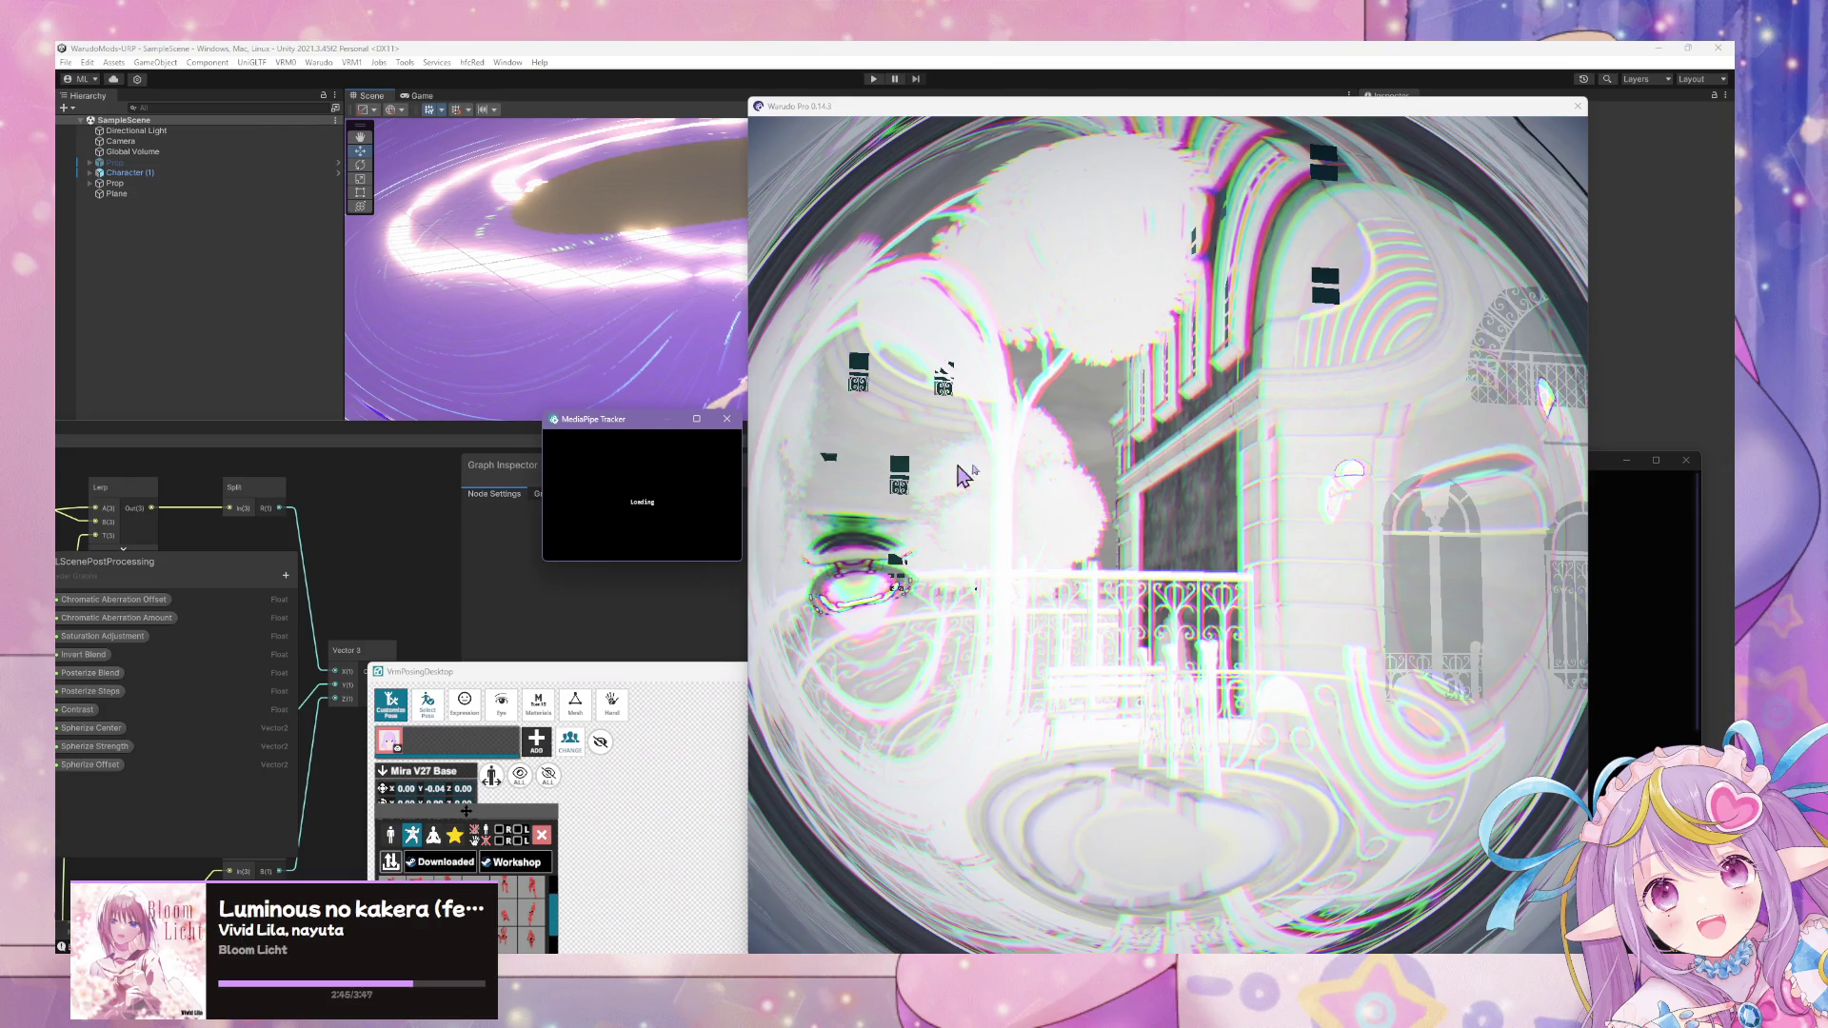
click(1091, 462)
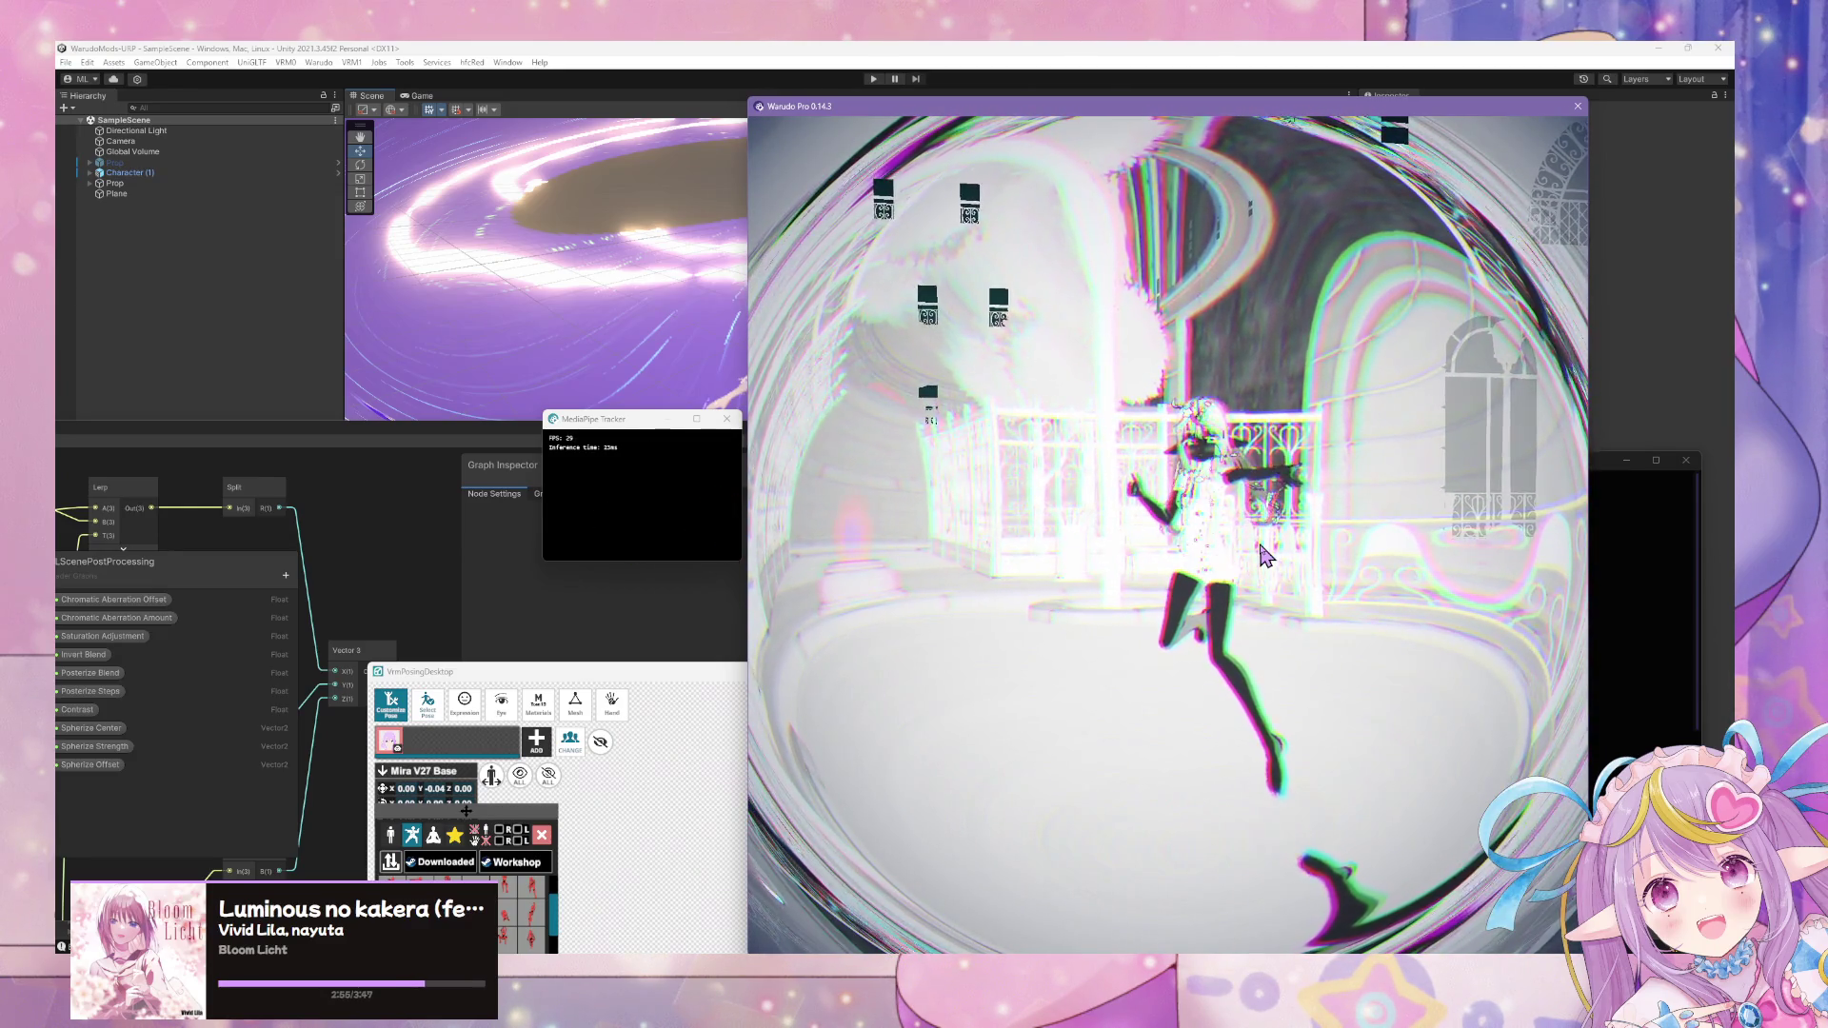
click(1676, 633)
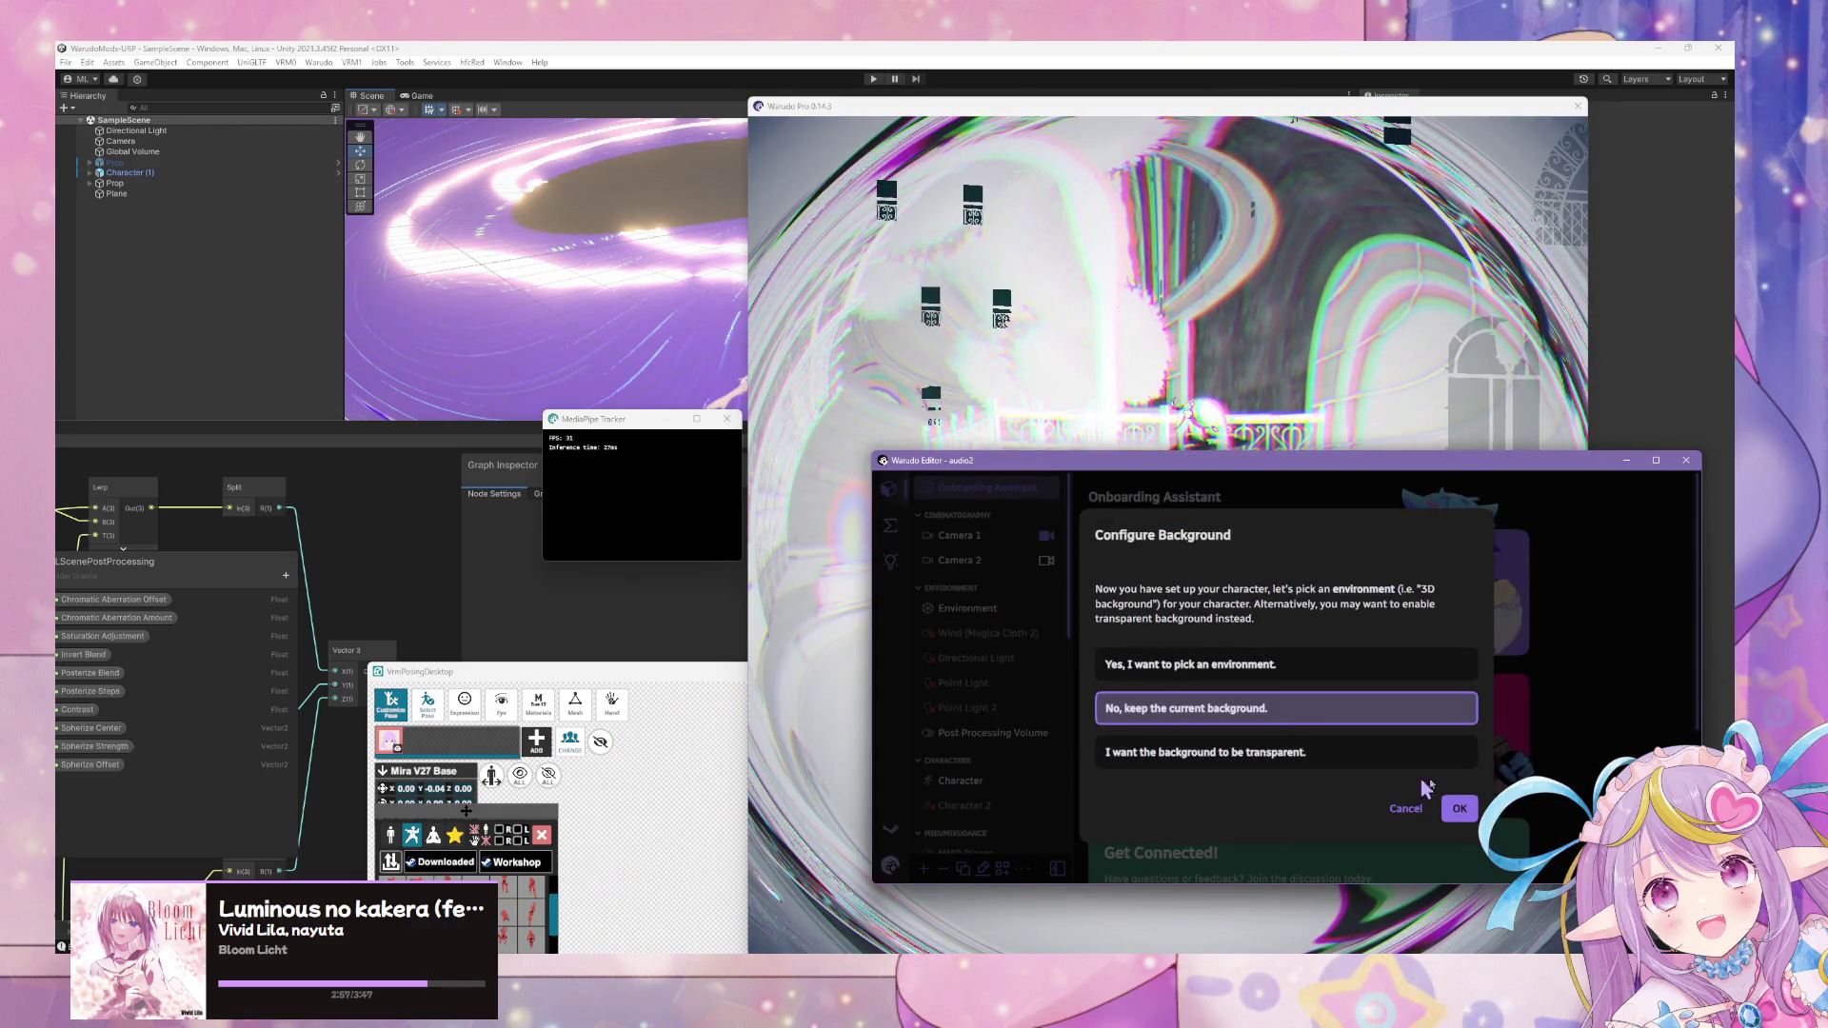
click(1460, 809)
click(1460, 838)
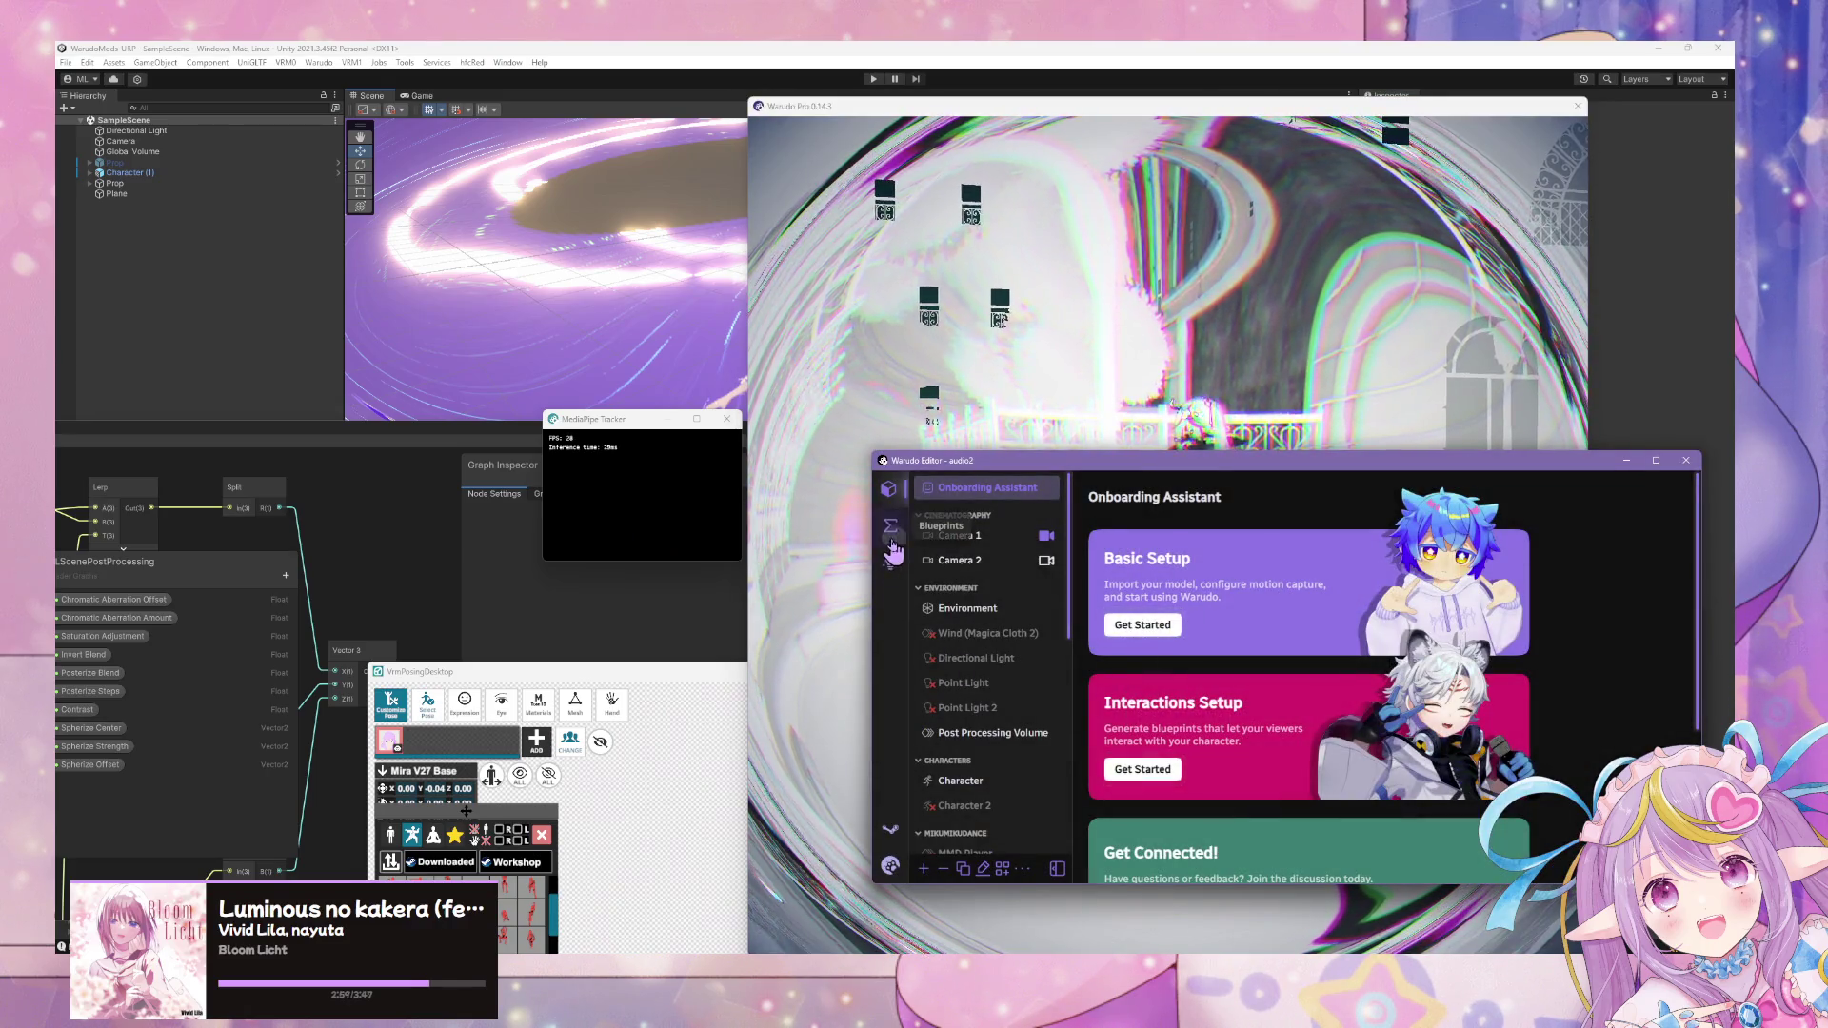
click(893, 544)
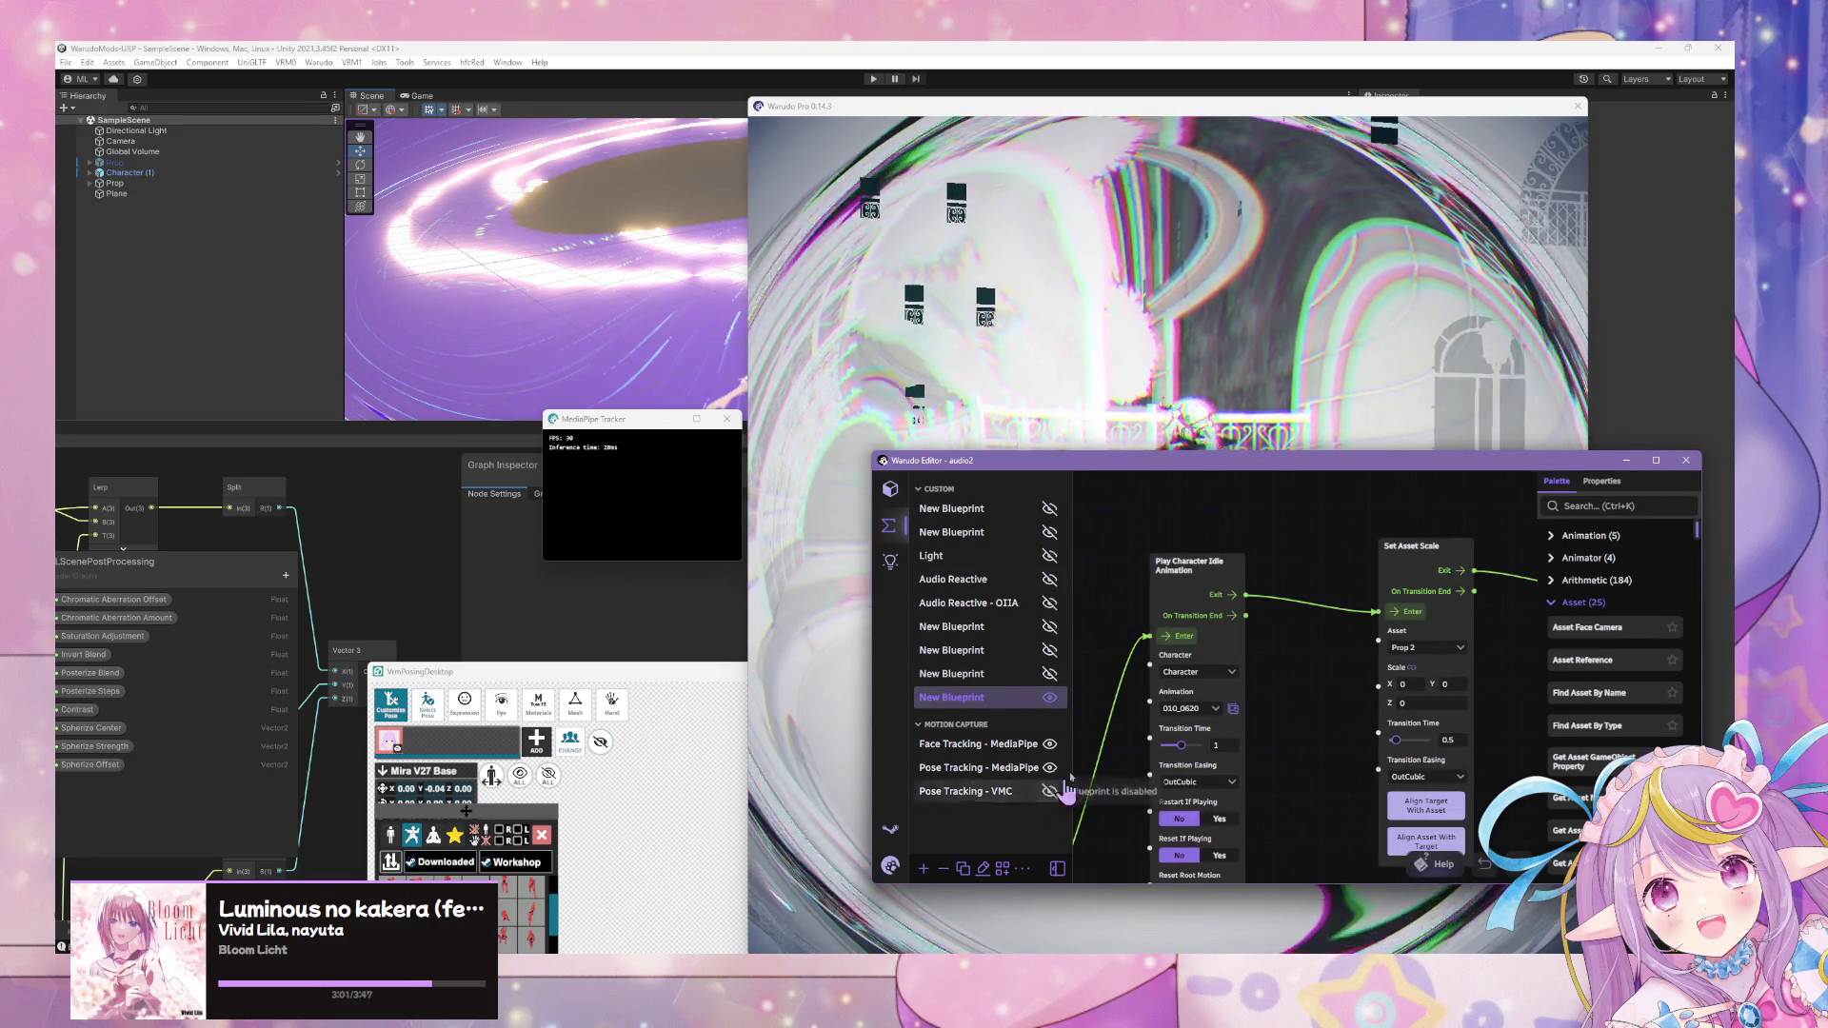
- Watch the time-stop effect fade back to normal colours in the viewport, then return to the audio2 blueprint editor
click(1314, 385)
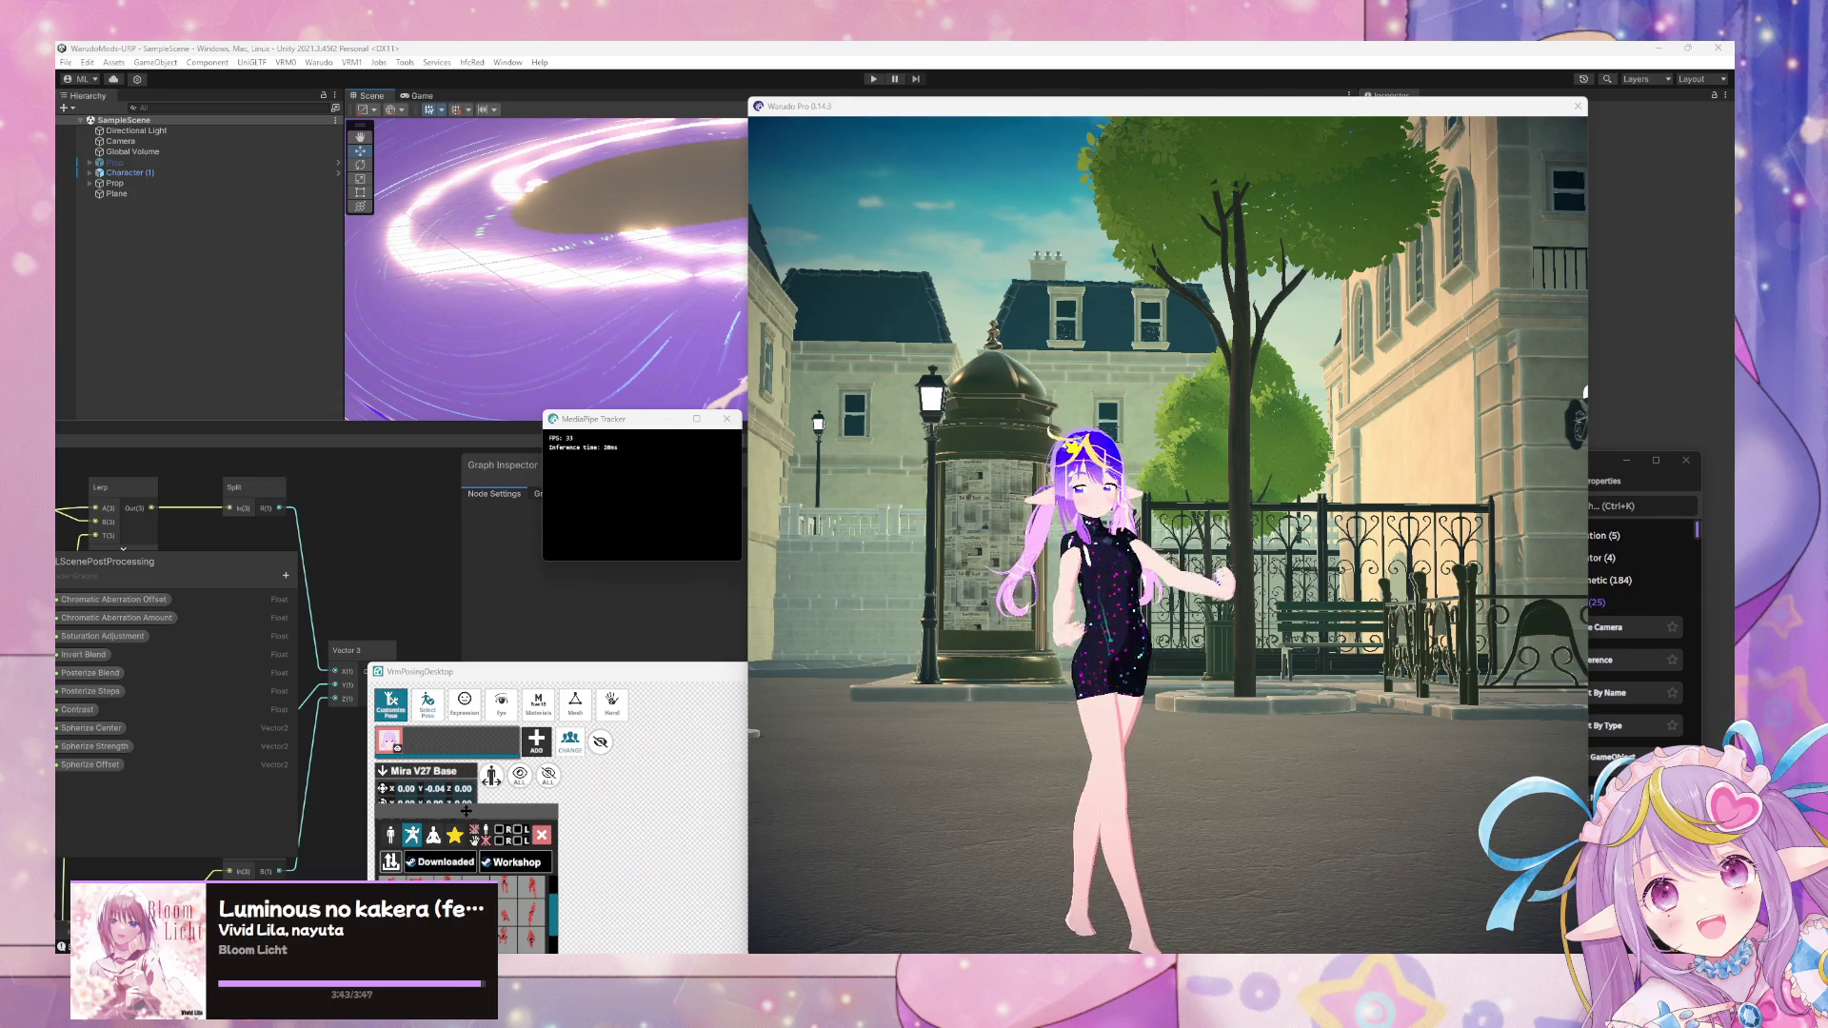
click(1608, 474)
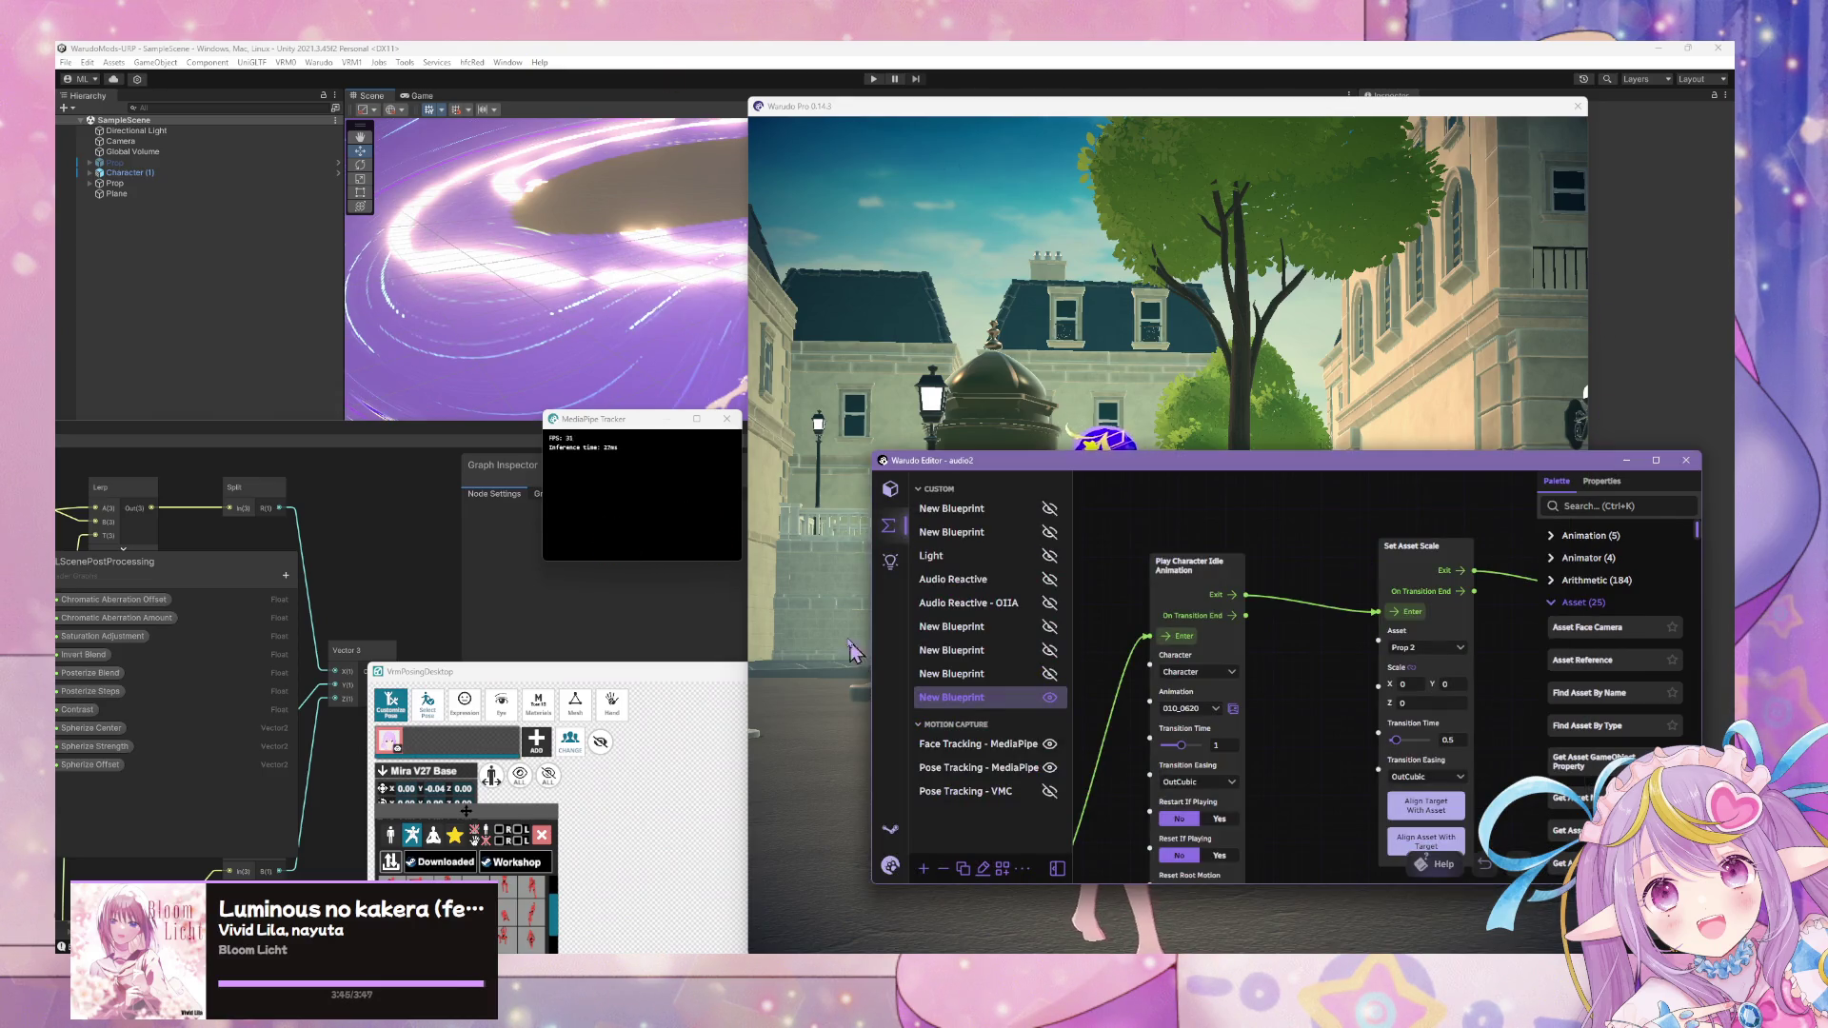
- Enable Left Hand Pixelation and review the Right Hand Pixelation prop settings
click(890, 489)
scroll(1015, 727, down, 5)
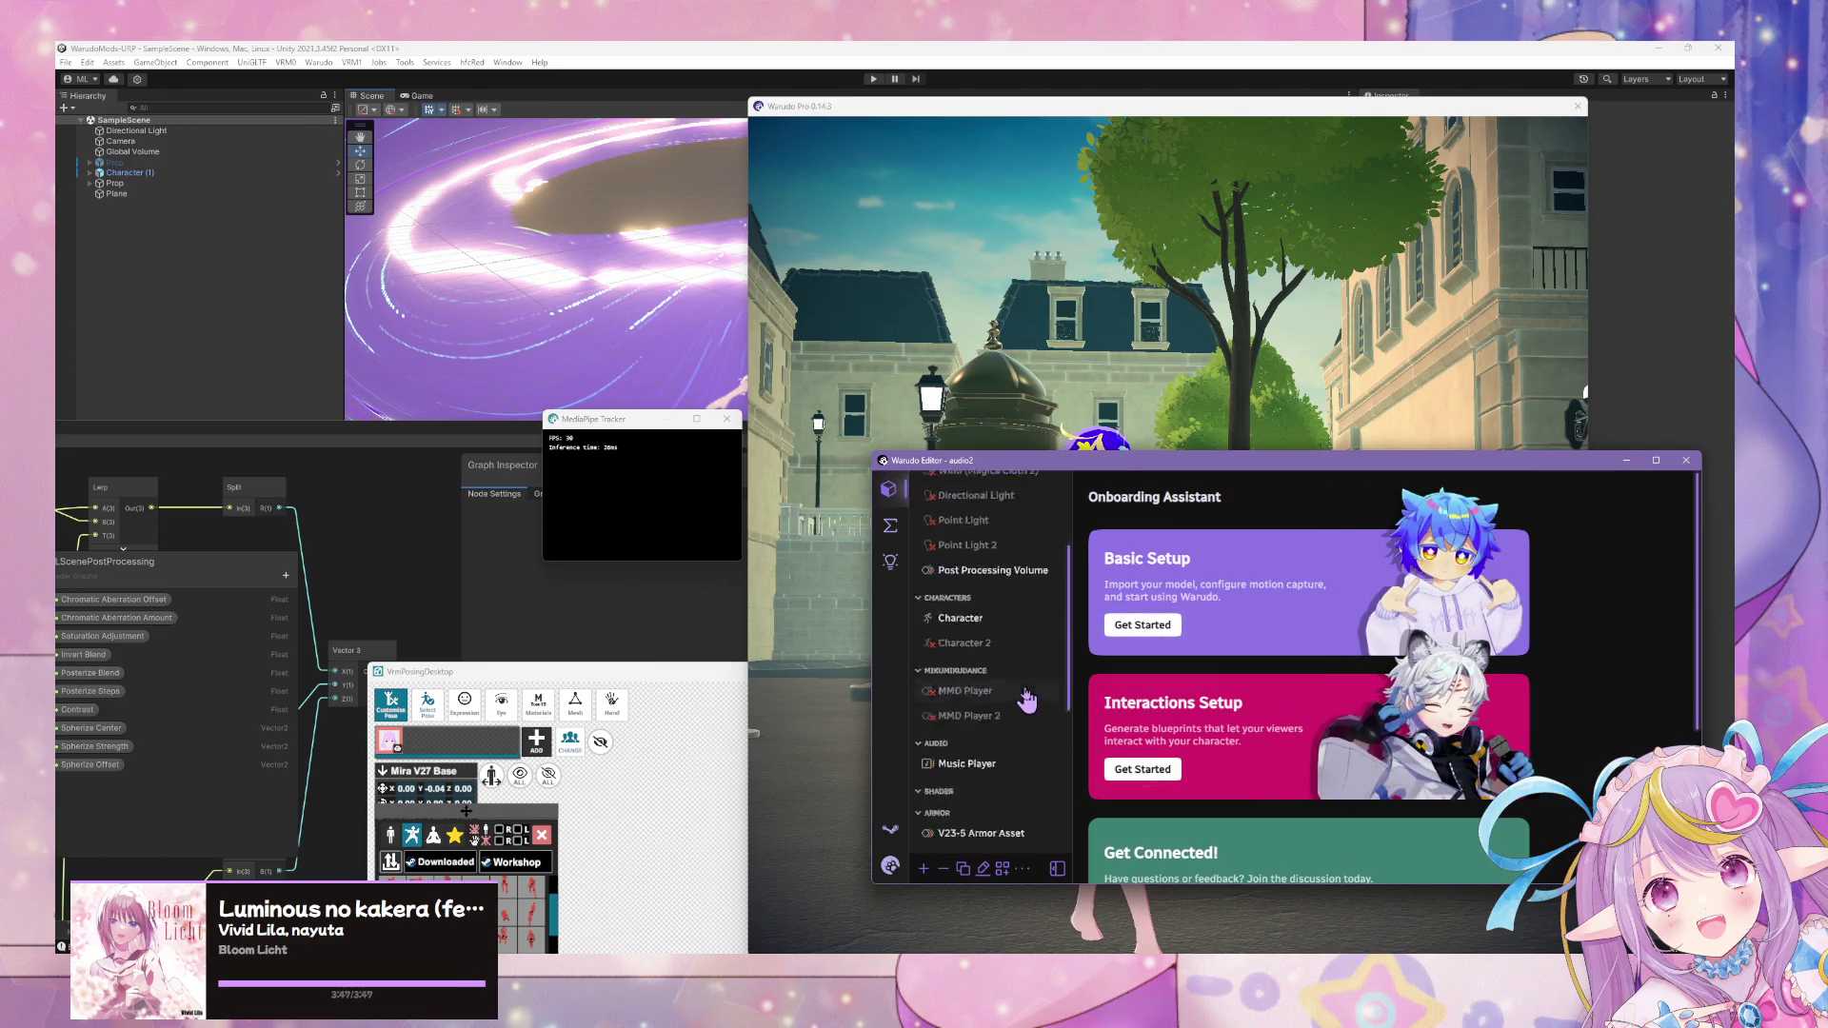
click(1016, 729)
click(1358, 571)
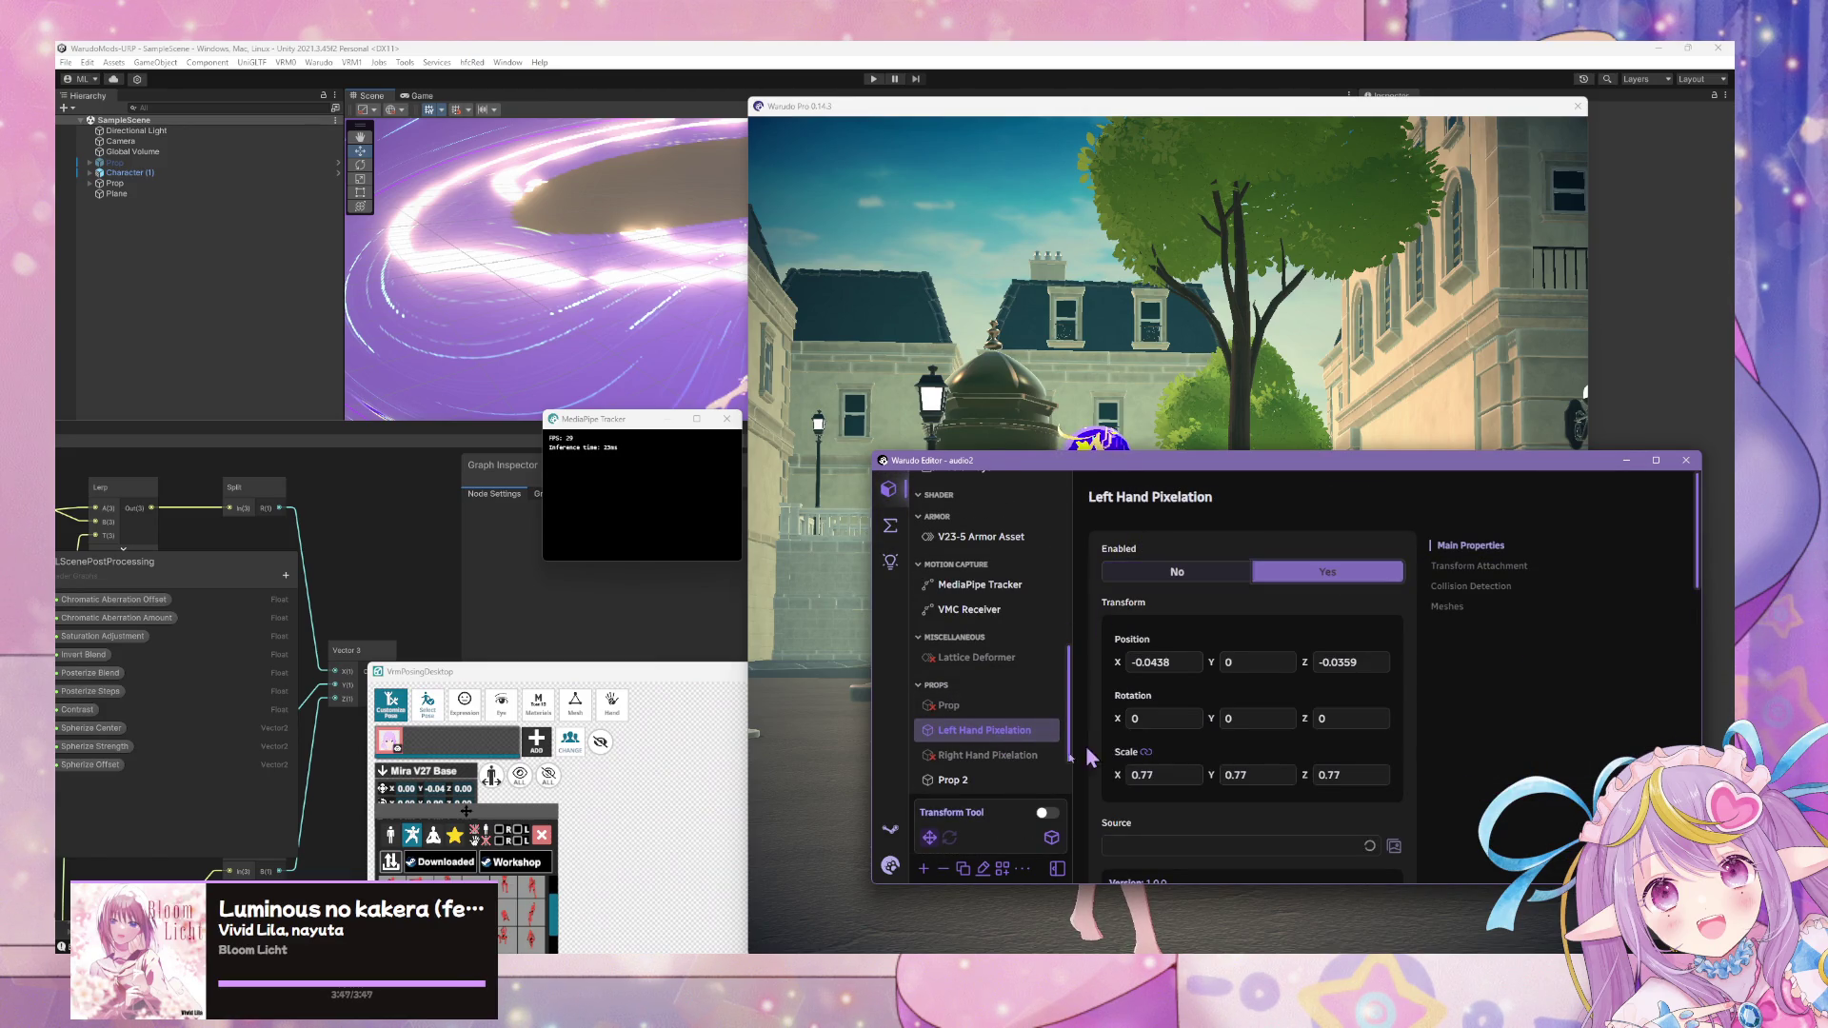
click(1029, 757)
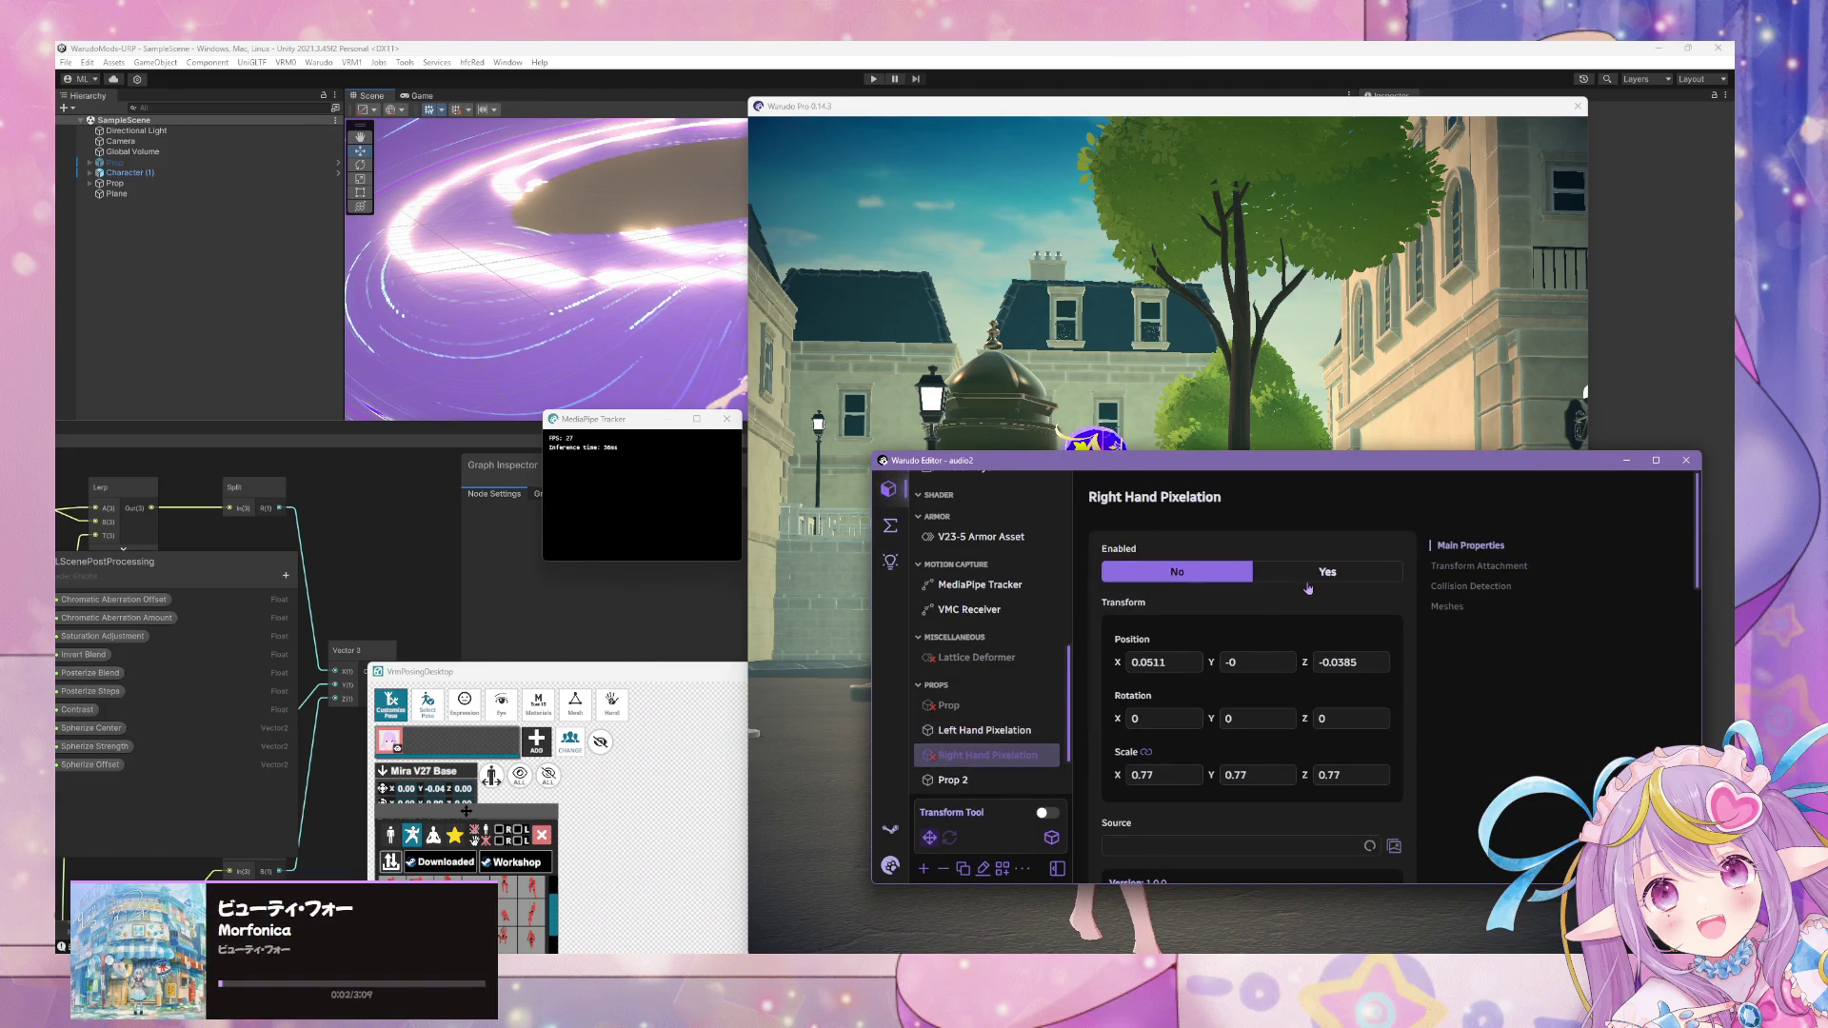
click(989, 731)
- Open the hand-gesture detection blueprint, then minimize the Warudo Editor to show the avatar view
click(890, 525)
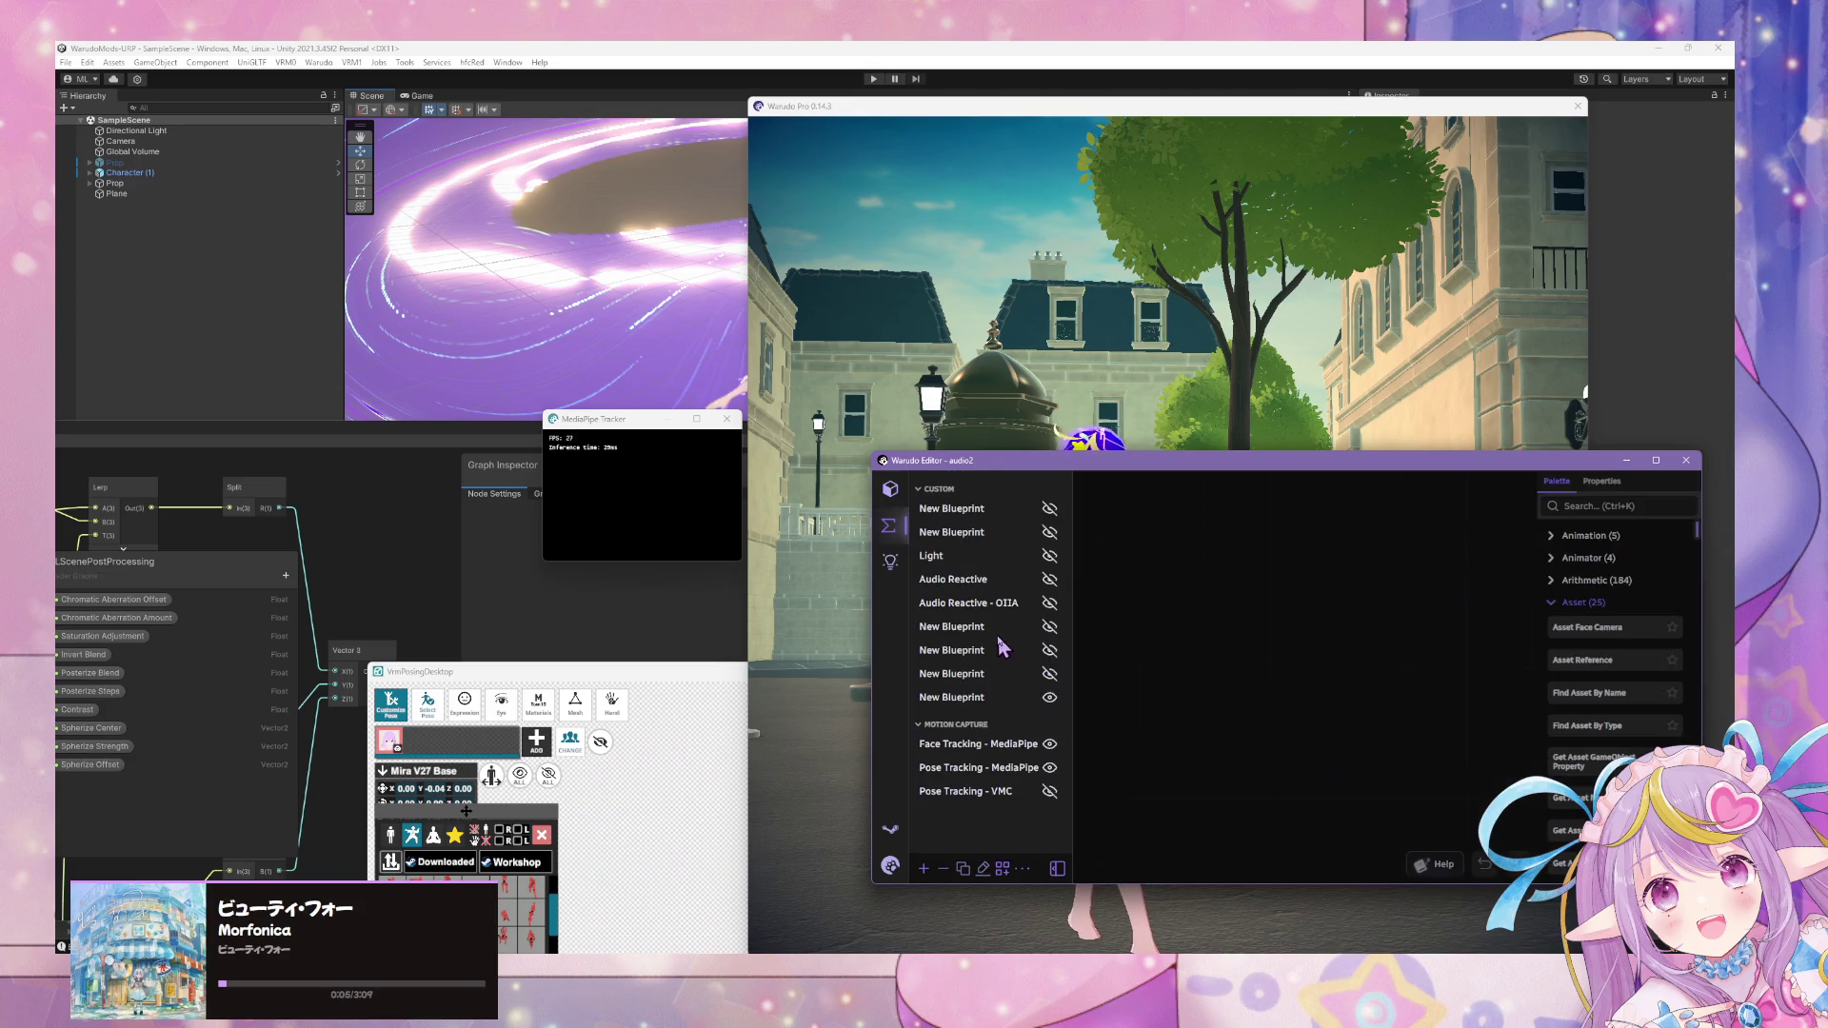
click(980, 678)
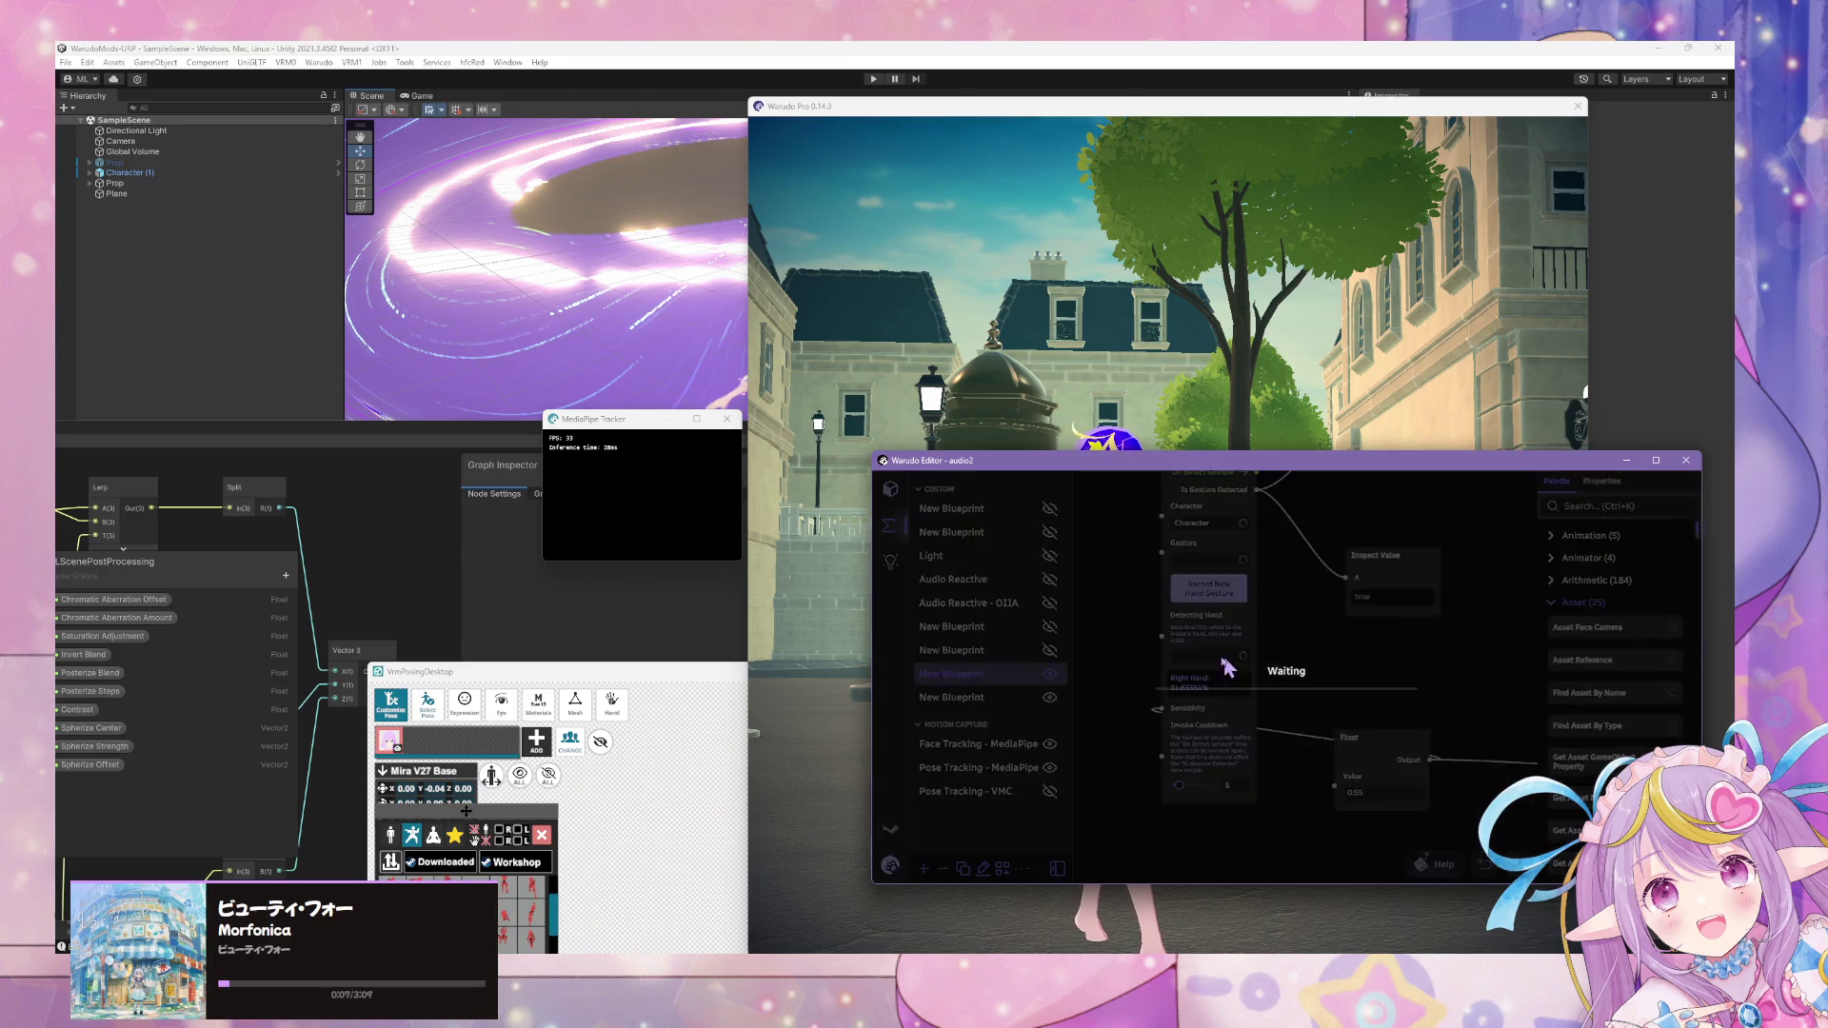
key(super+Down)
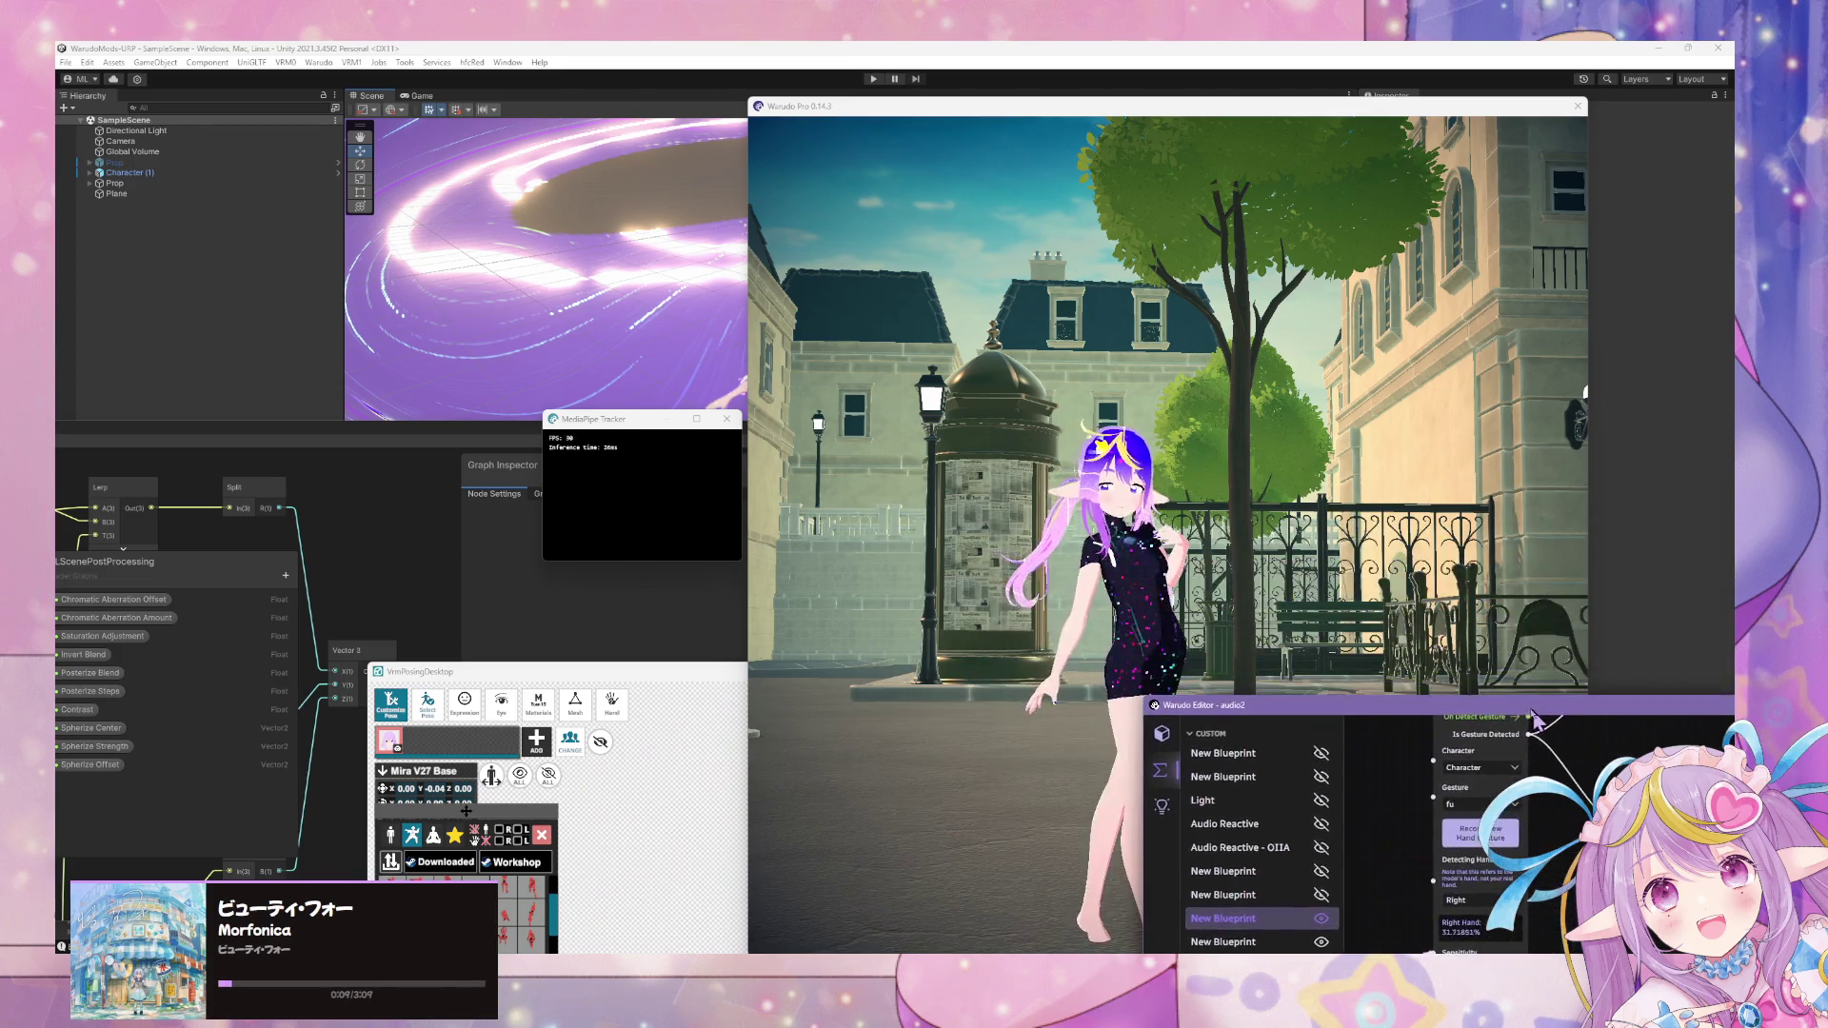
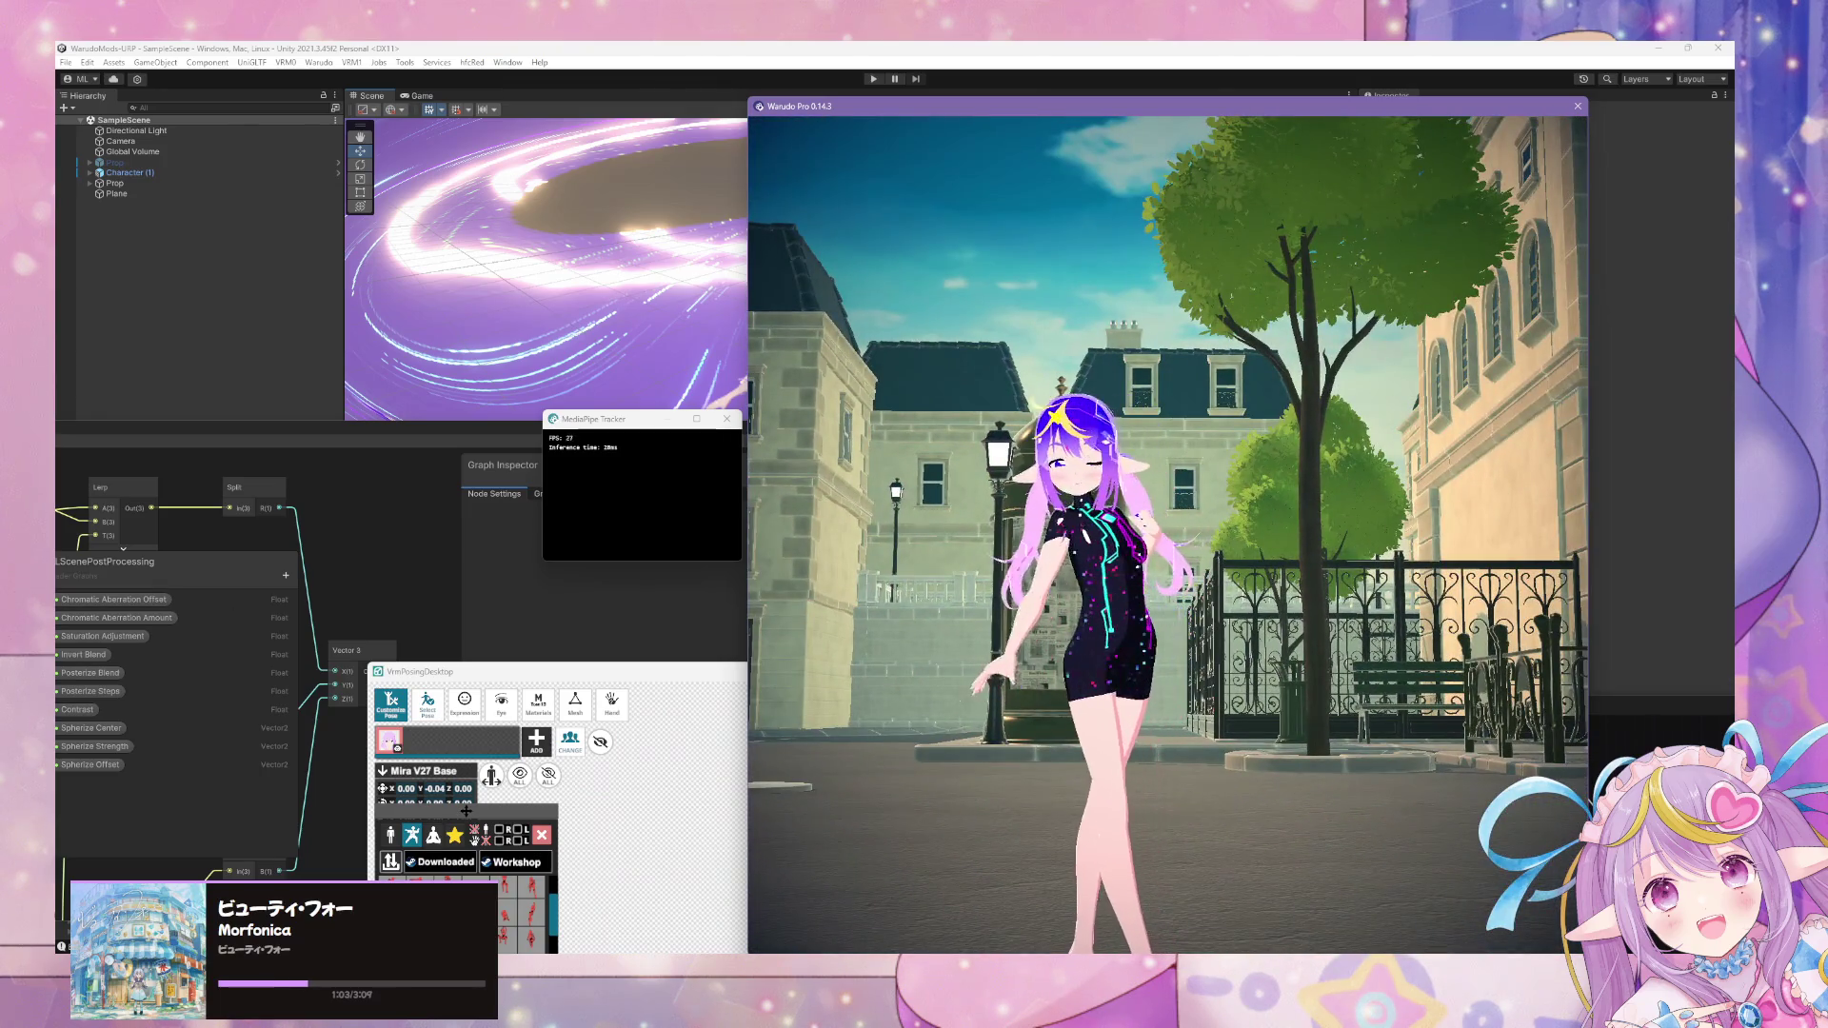
- Review the other New Blueprint's graph around its Play Sound node
key(alt+Tab)
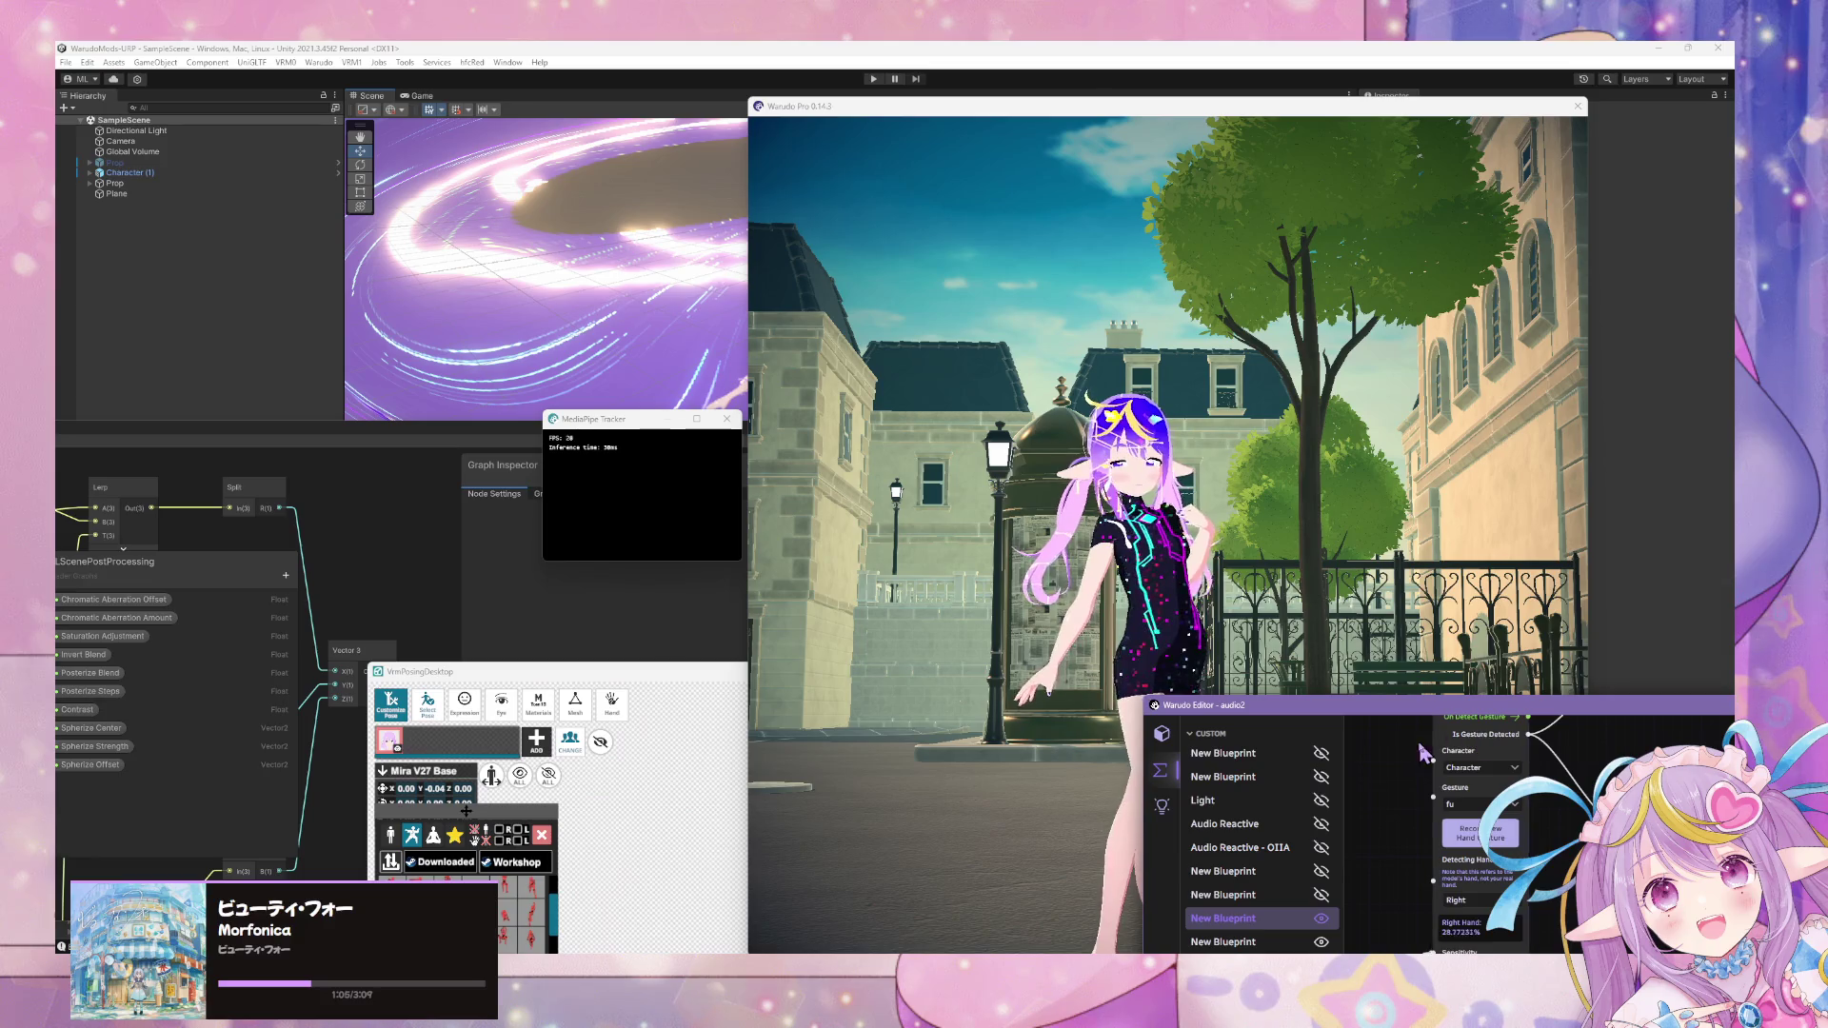
drag(1409, 705, 1244, 324)
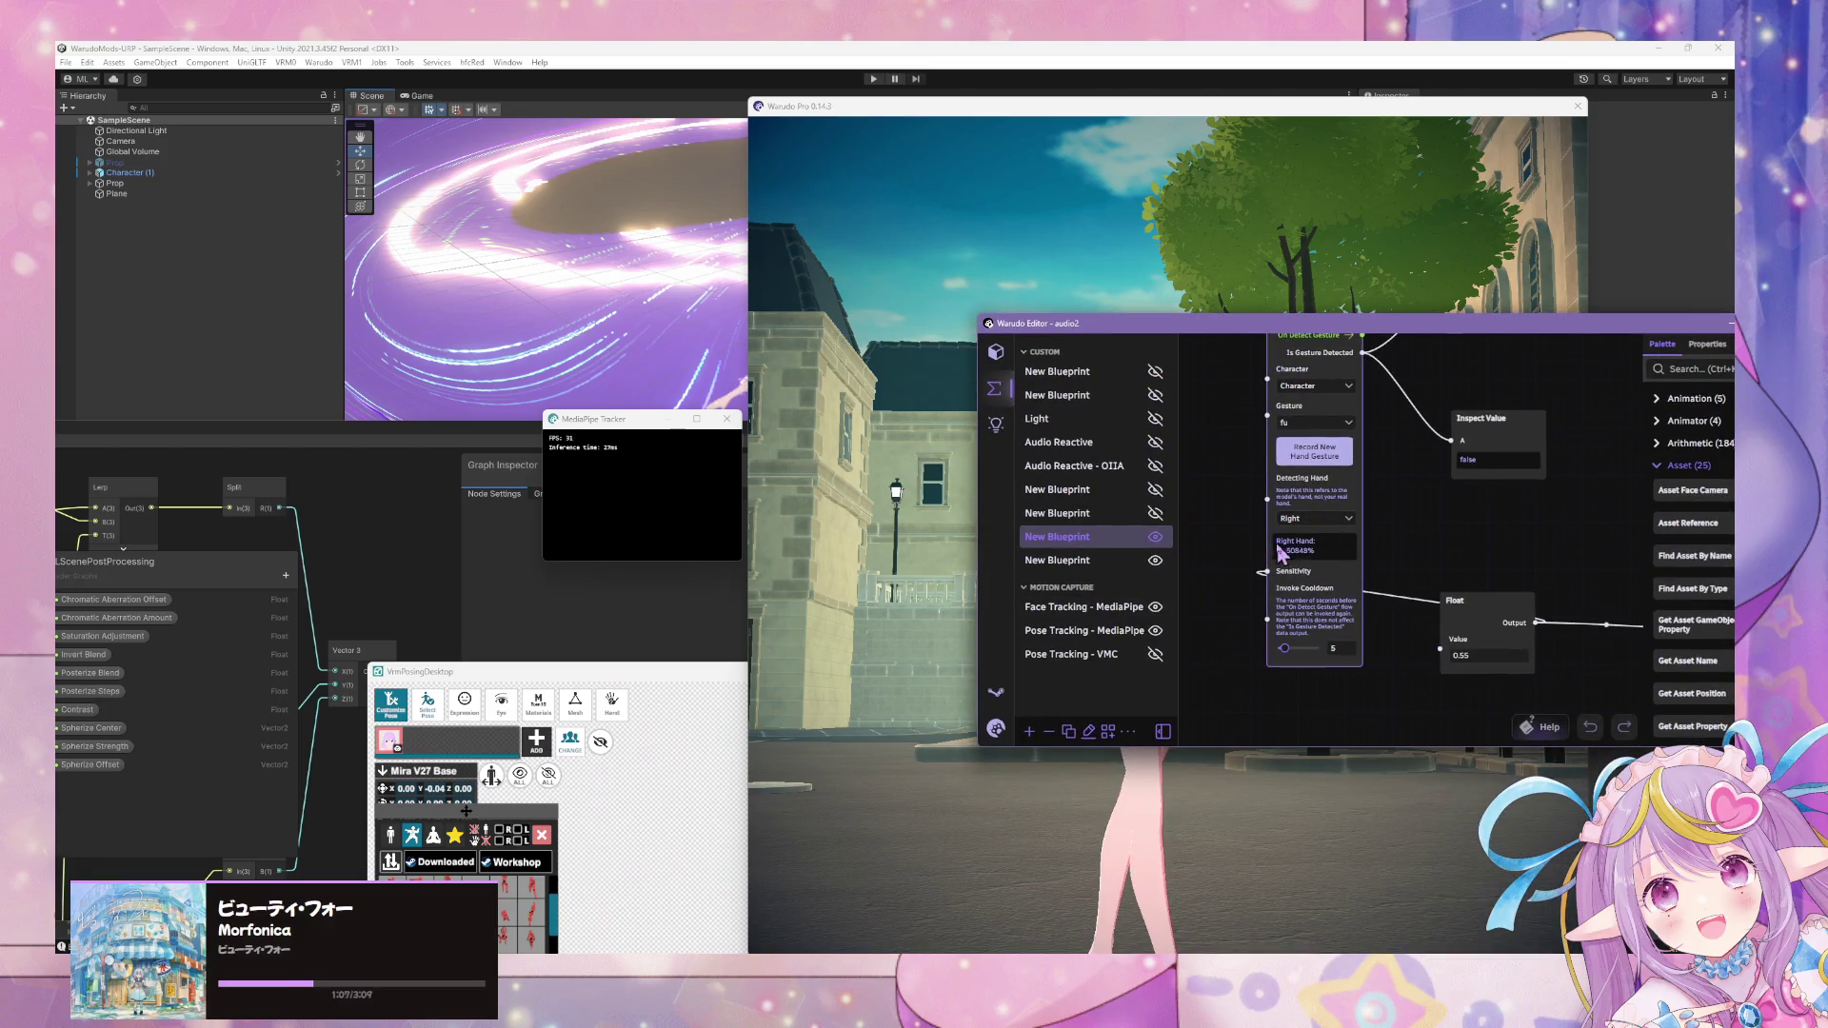
click(1131, 946)
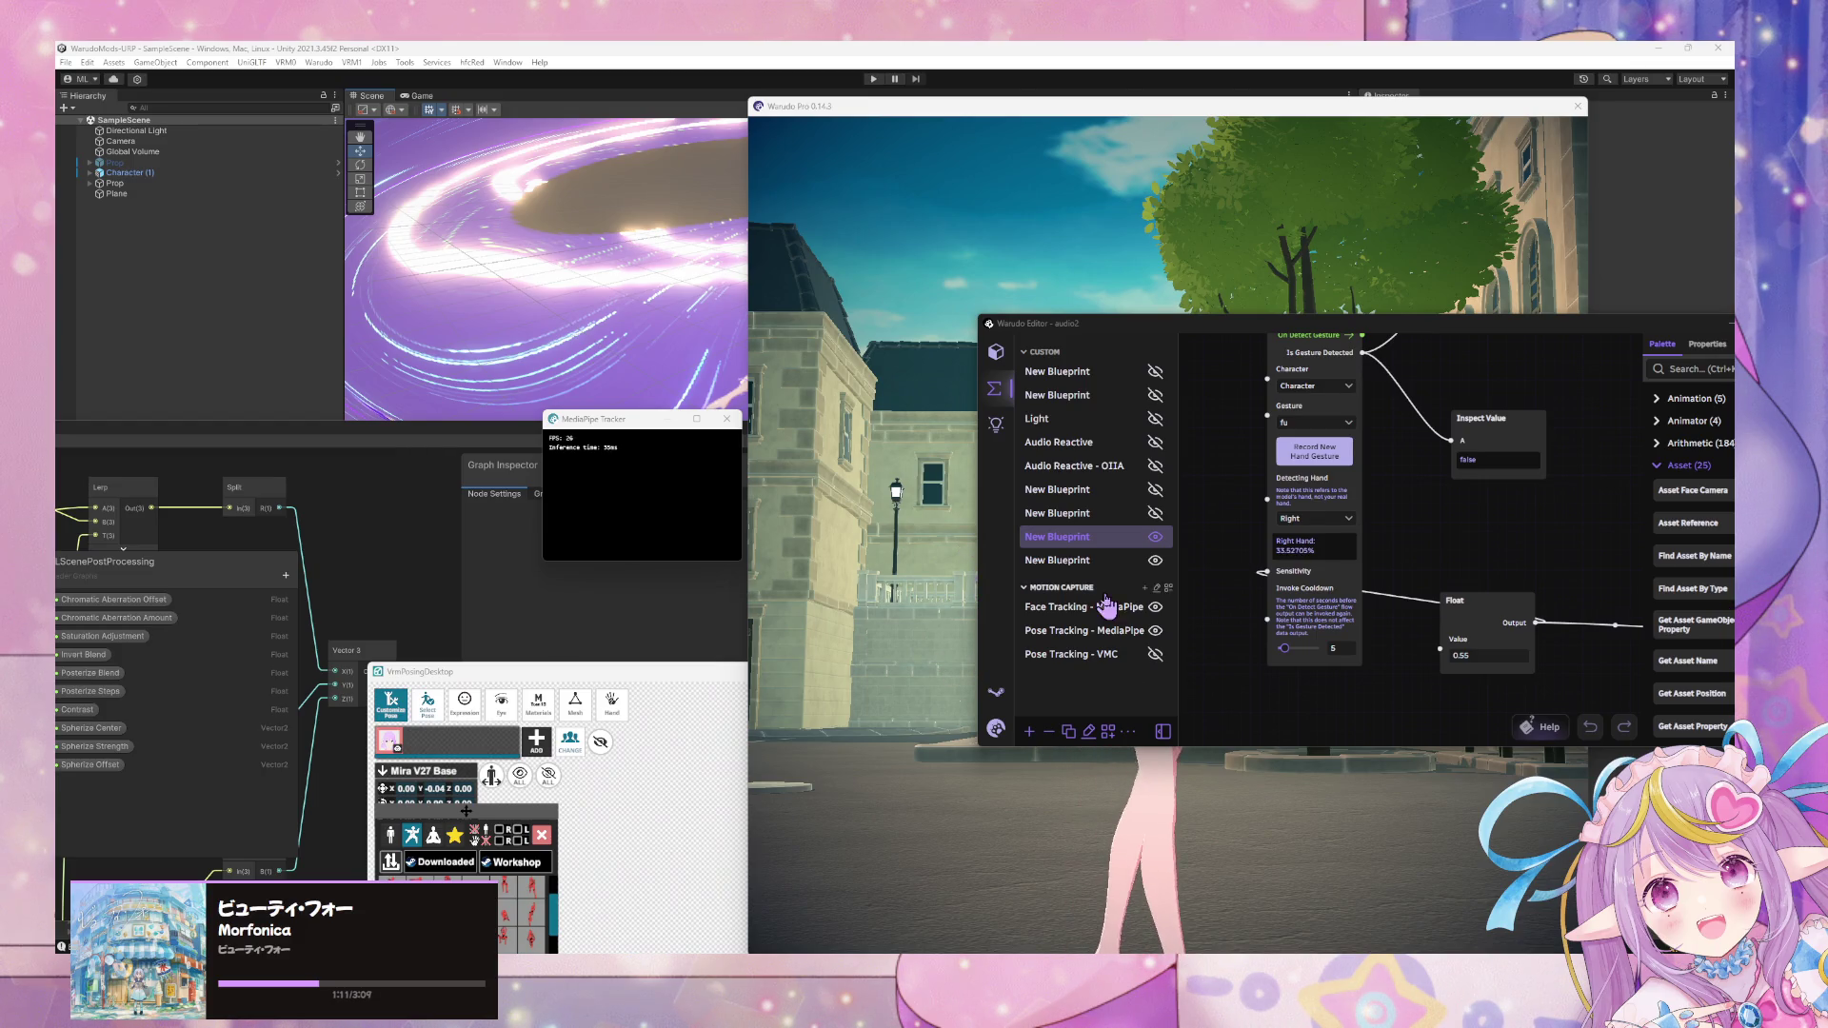
click(1119, 561)
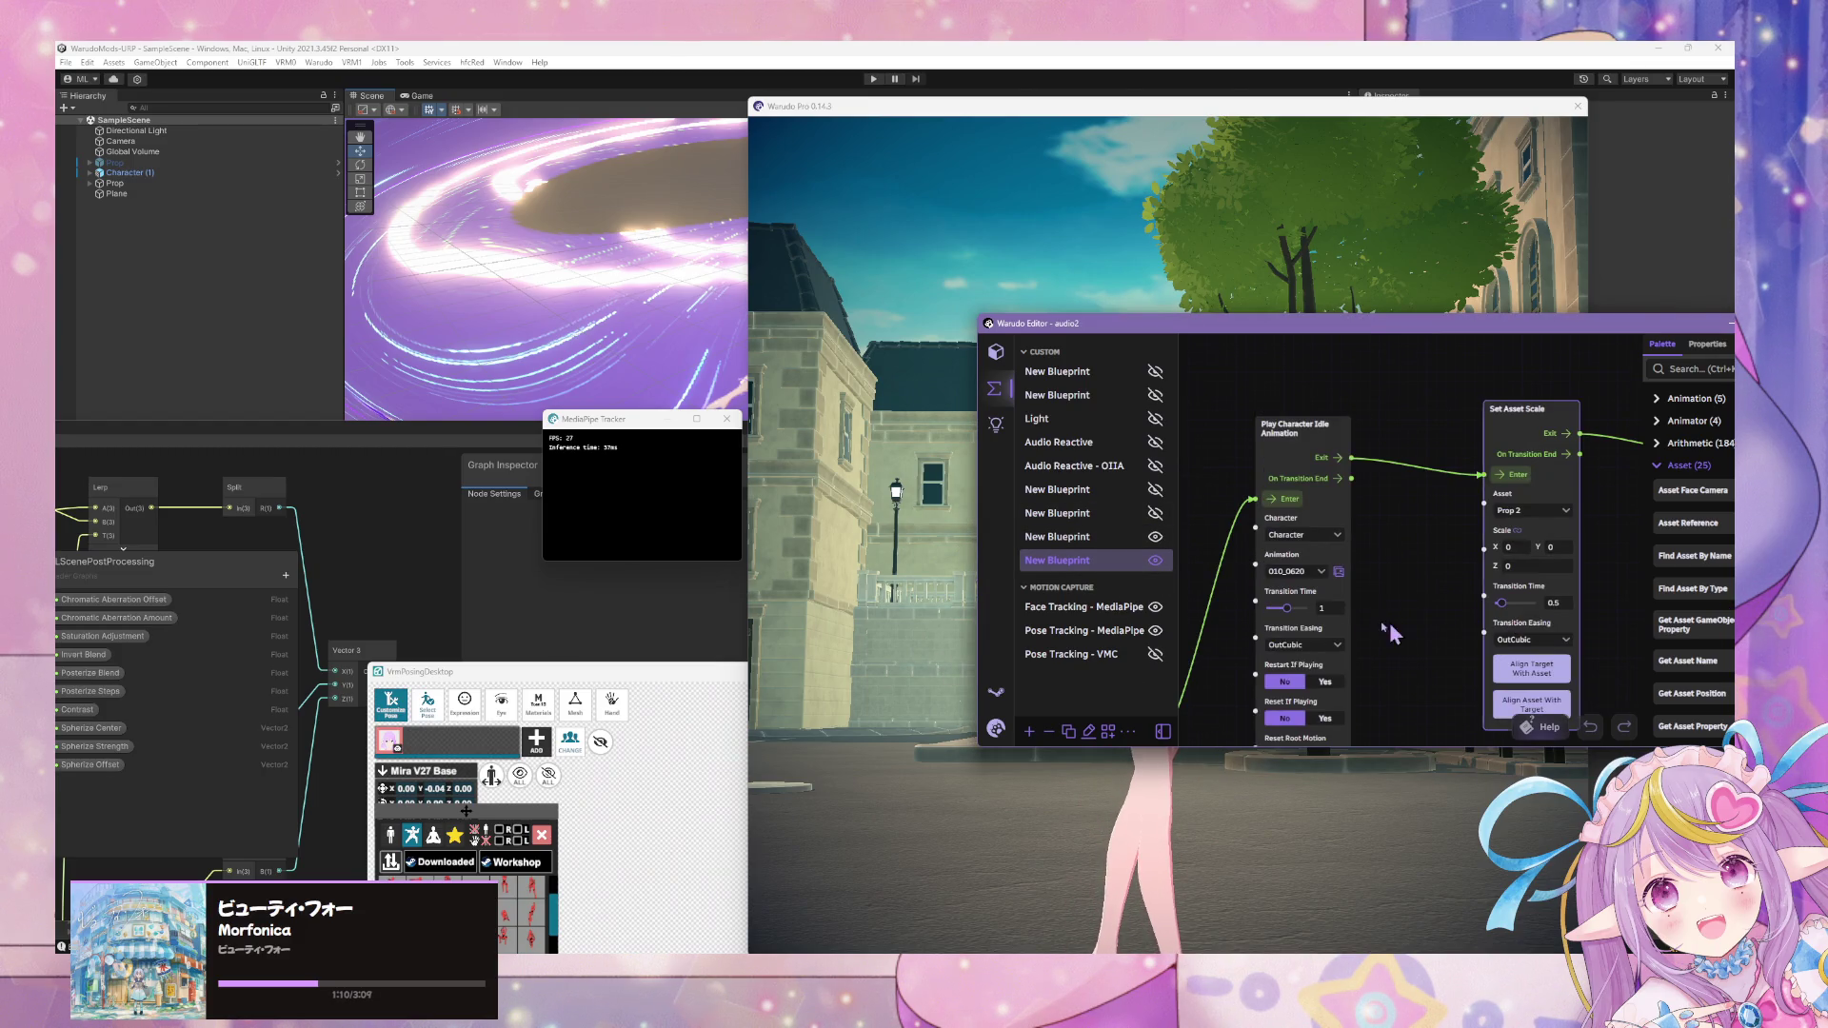
mouse_move(1419, 606)
mouse_down()
mouse_move(1438, 576)
mouse_move(1404, 493)
mouse_up()
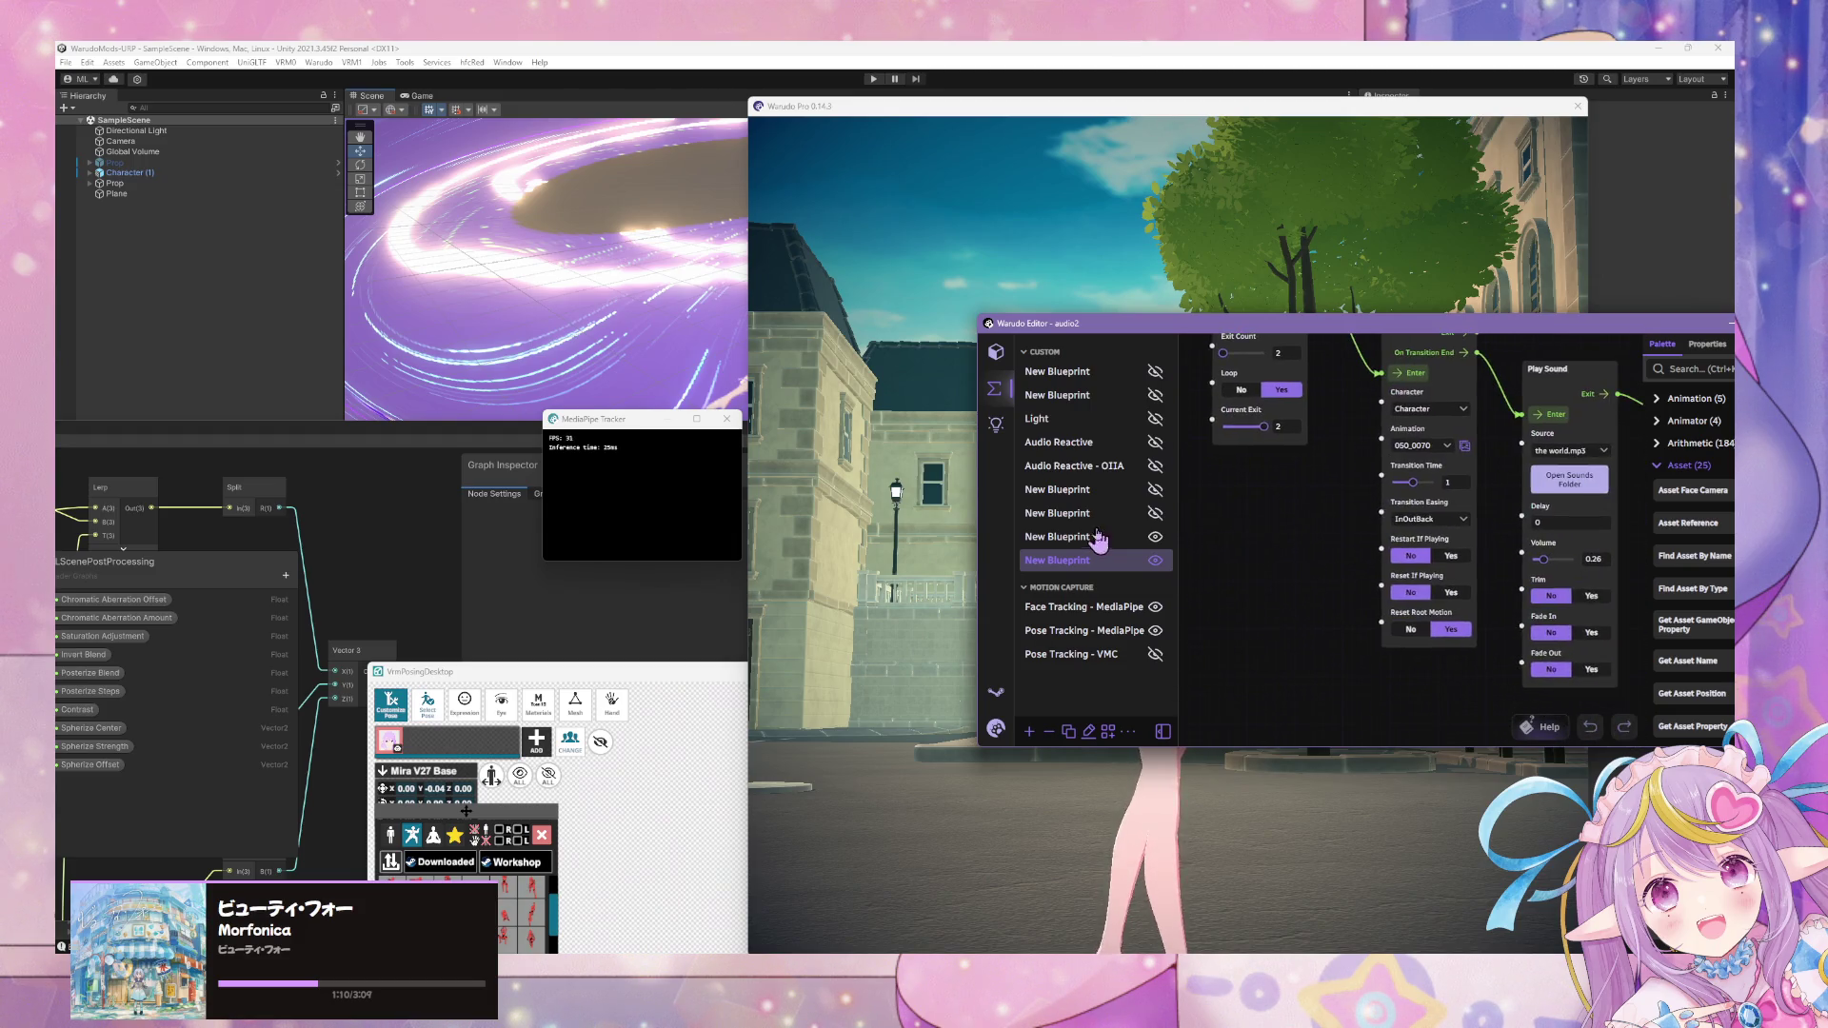
drag(1209, 579, 1577, 637)
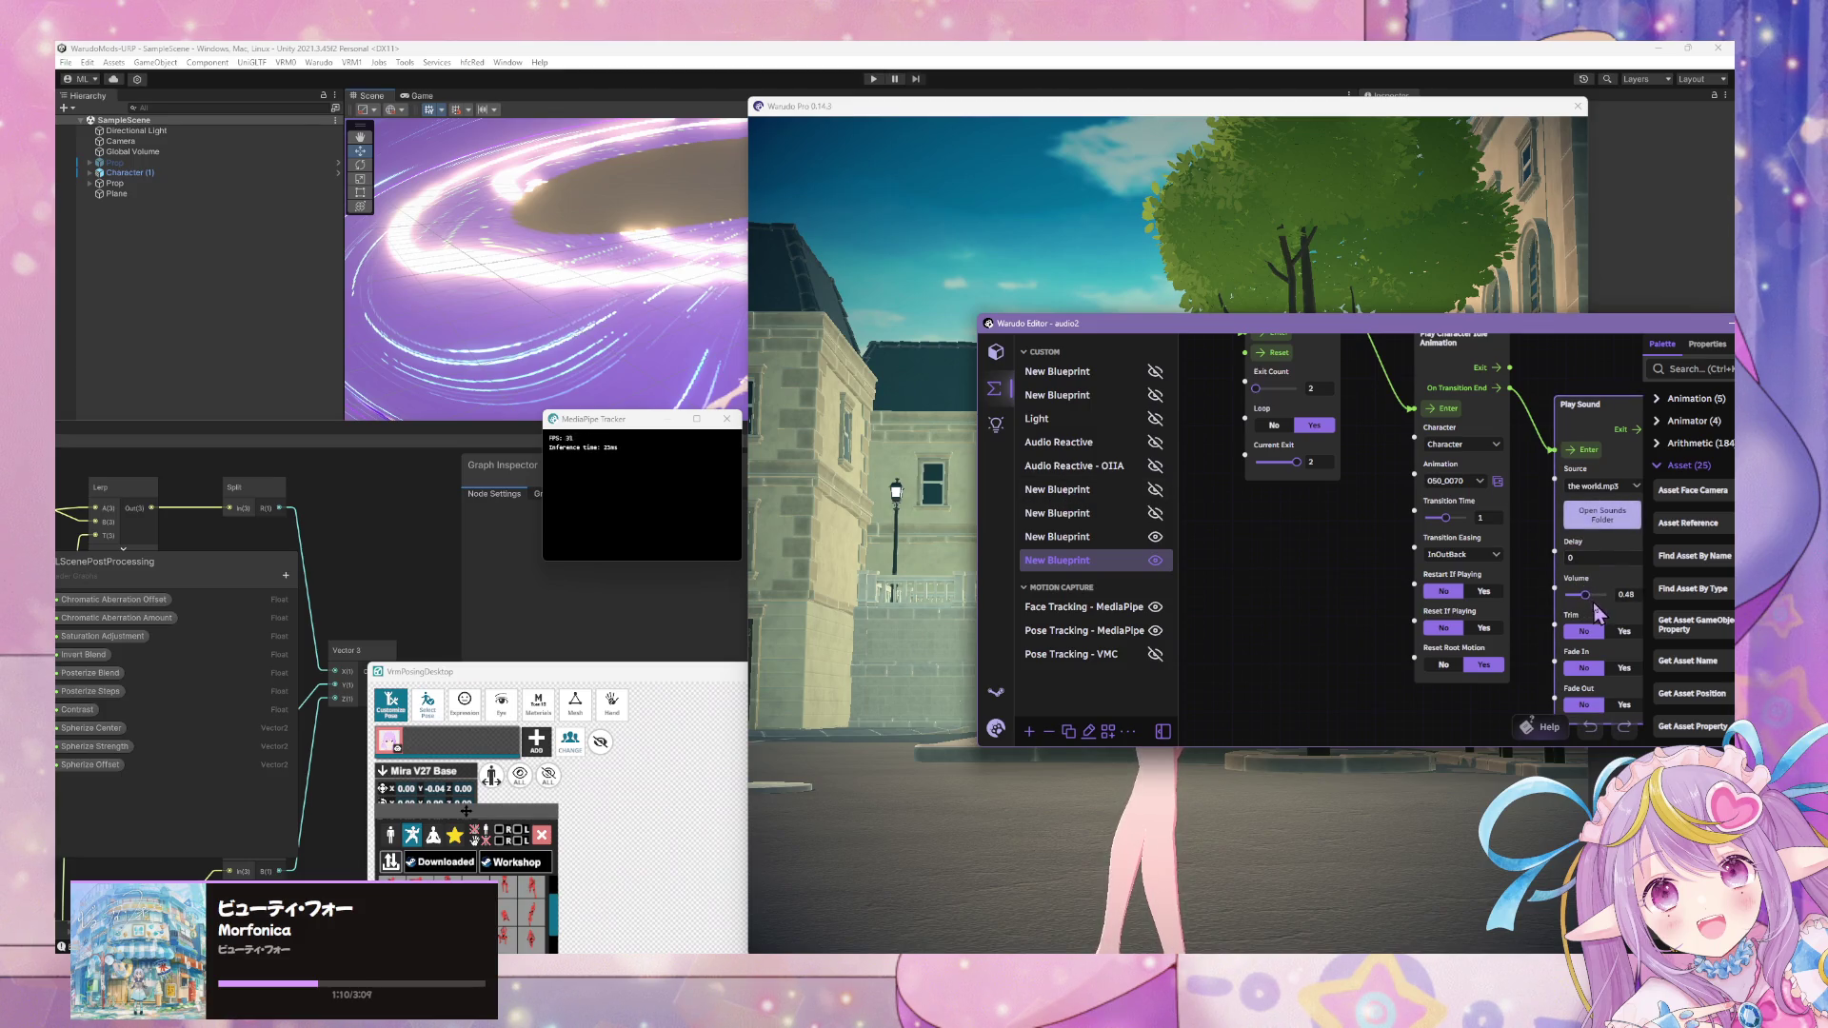
click(1576, 610)
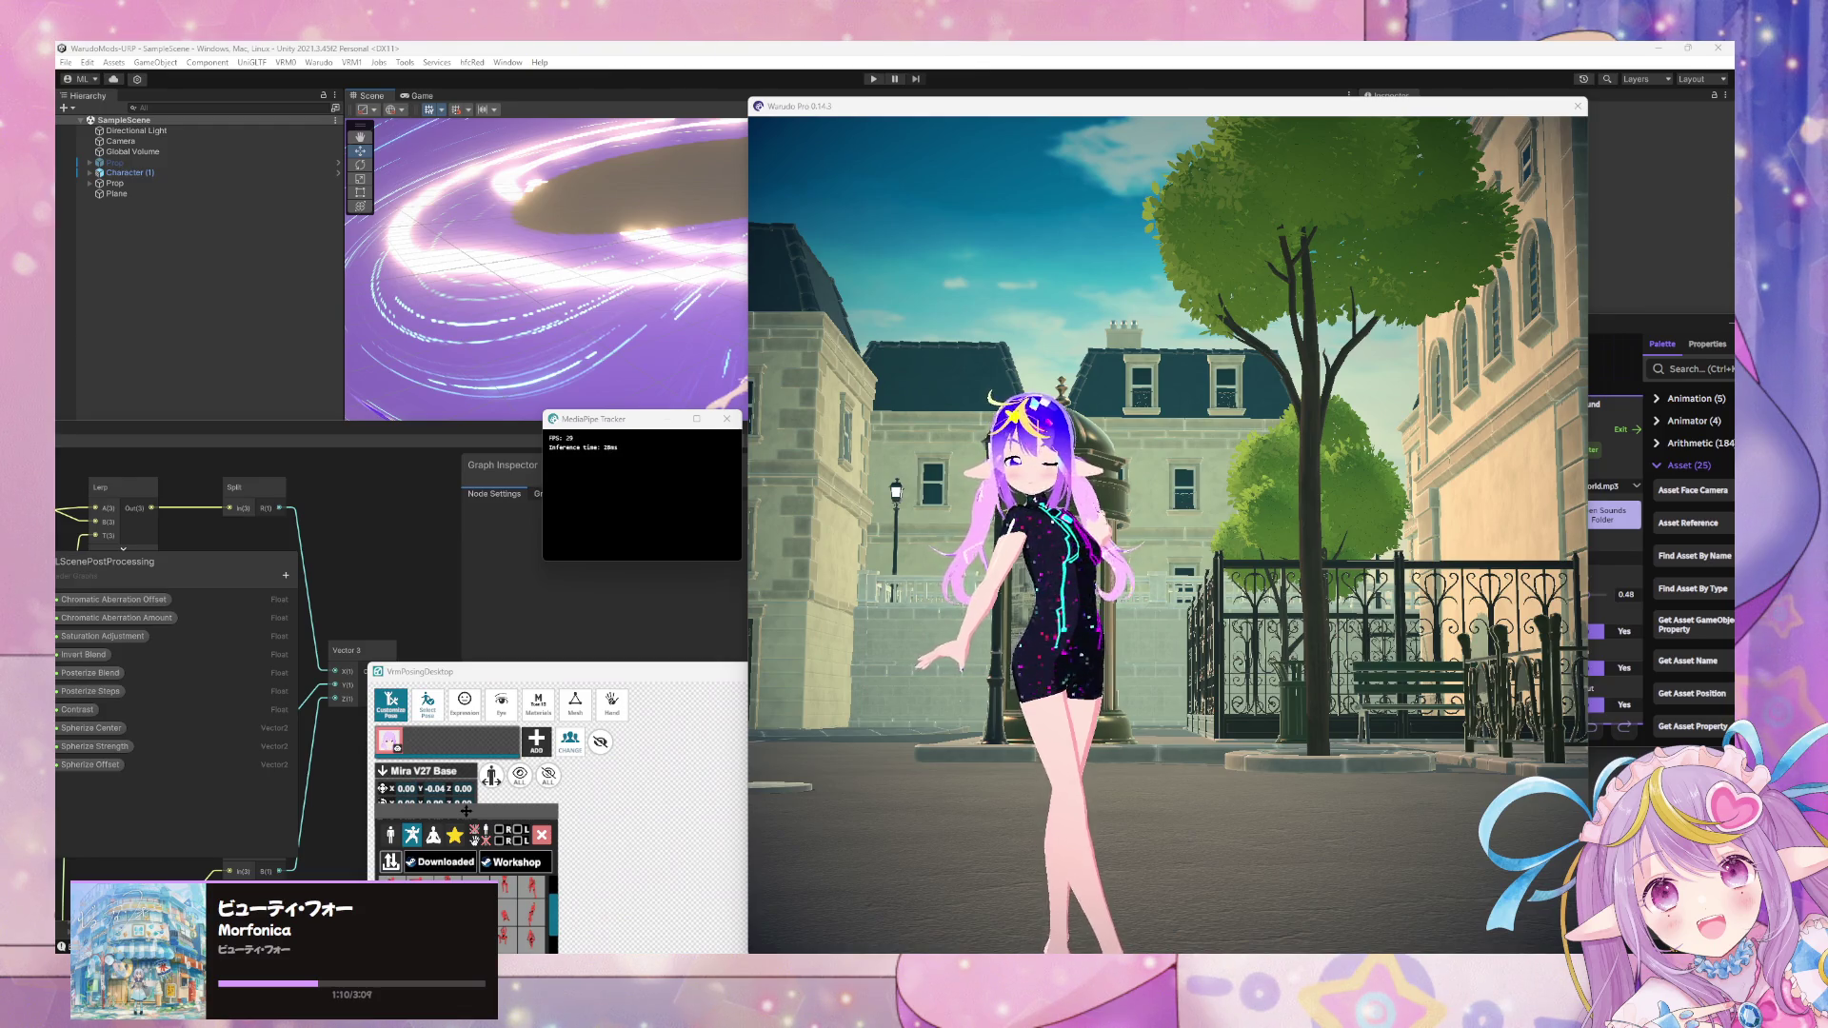
- Back in the avatar scene, perform the hand gesture to trigger the grayscale fisheye effect
click(1098, 482)
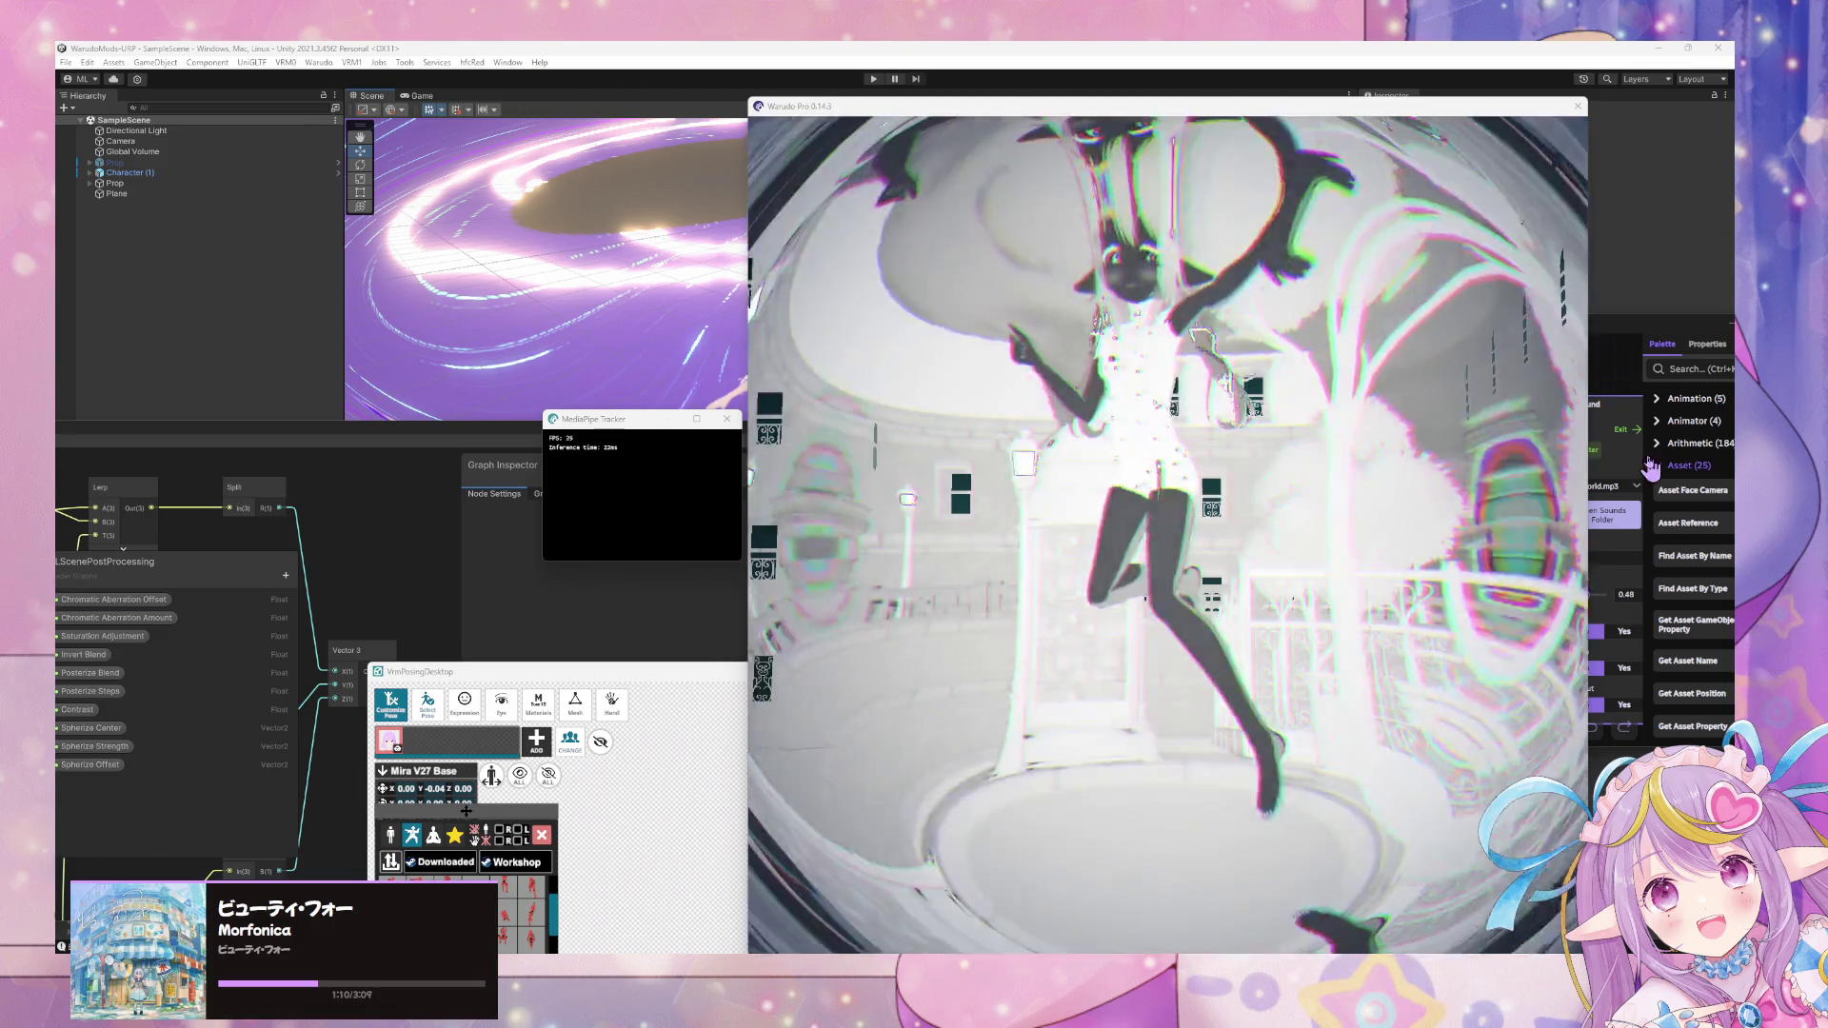
click(1281, 465)
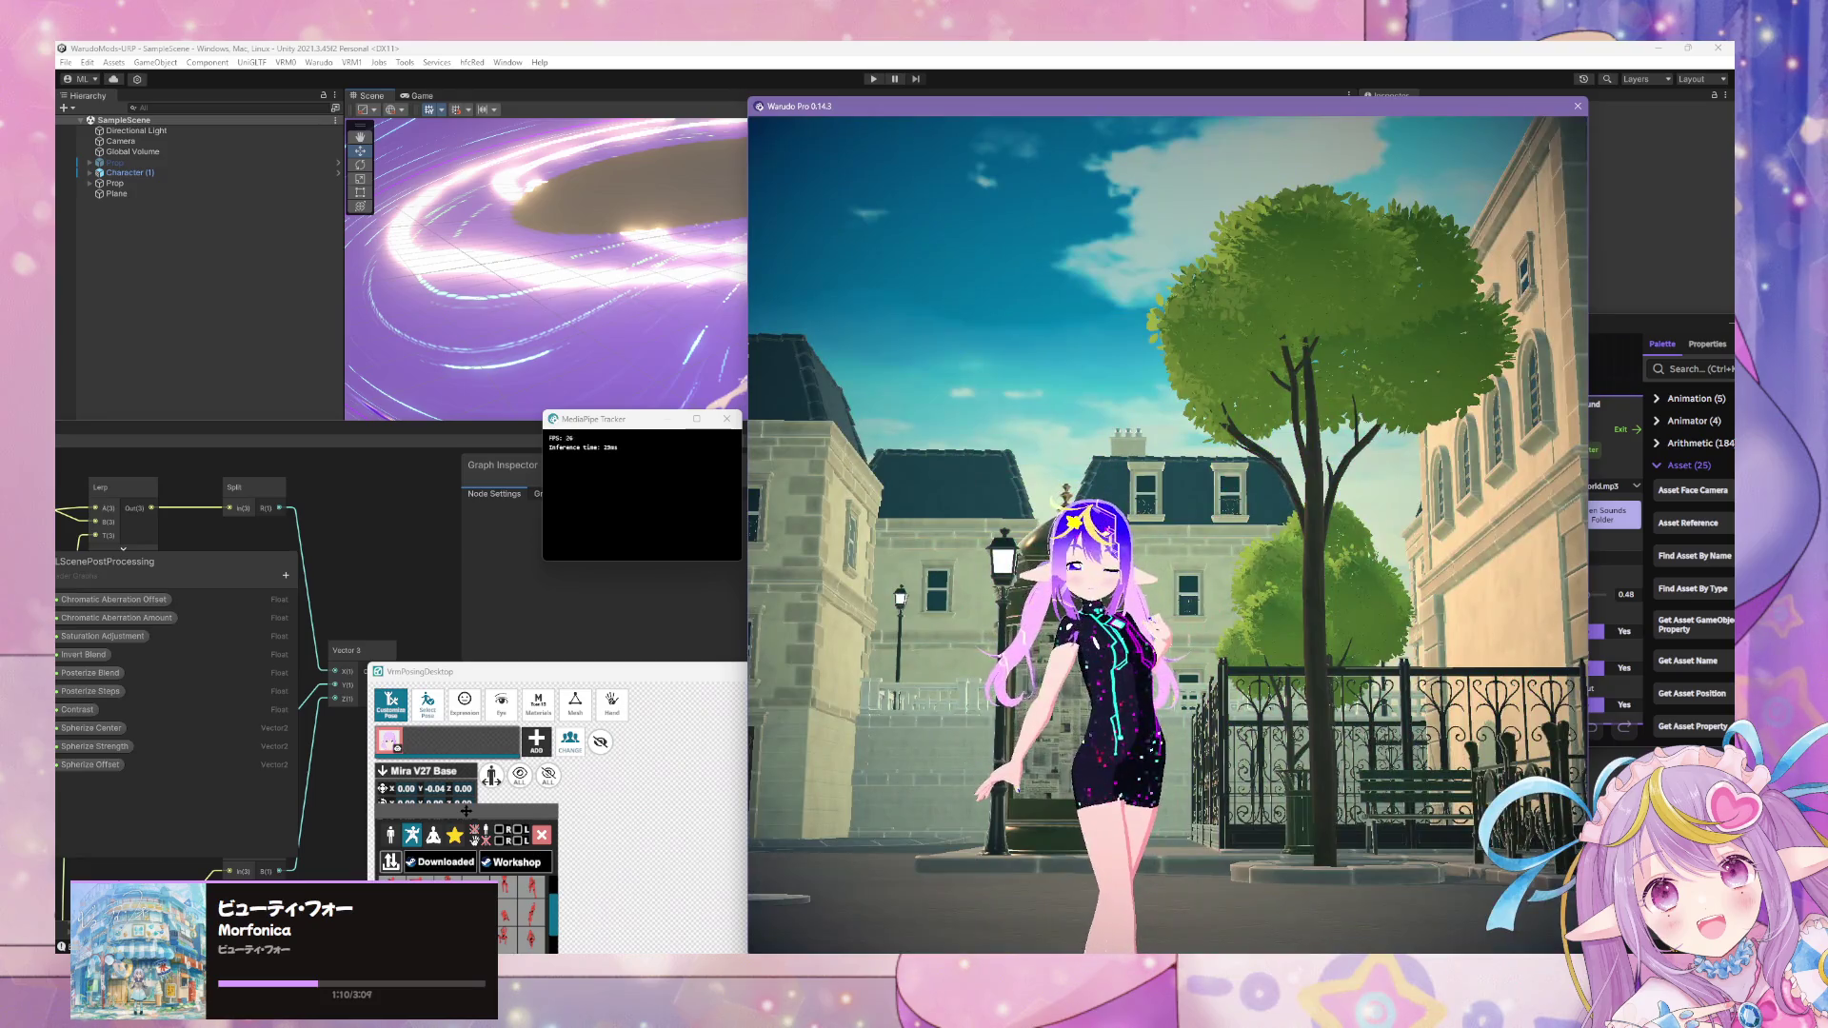
click(534, 502)
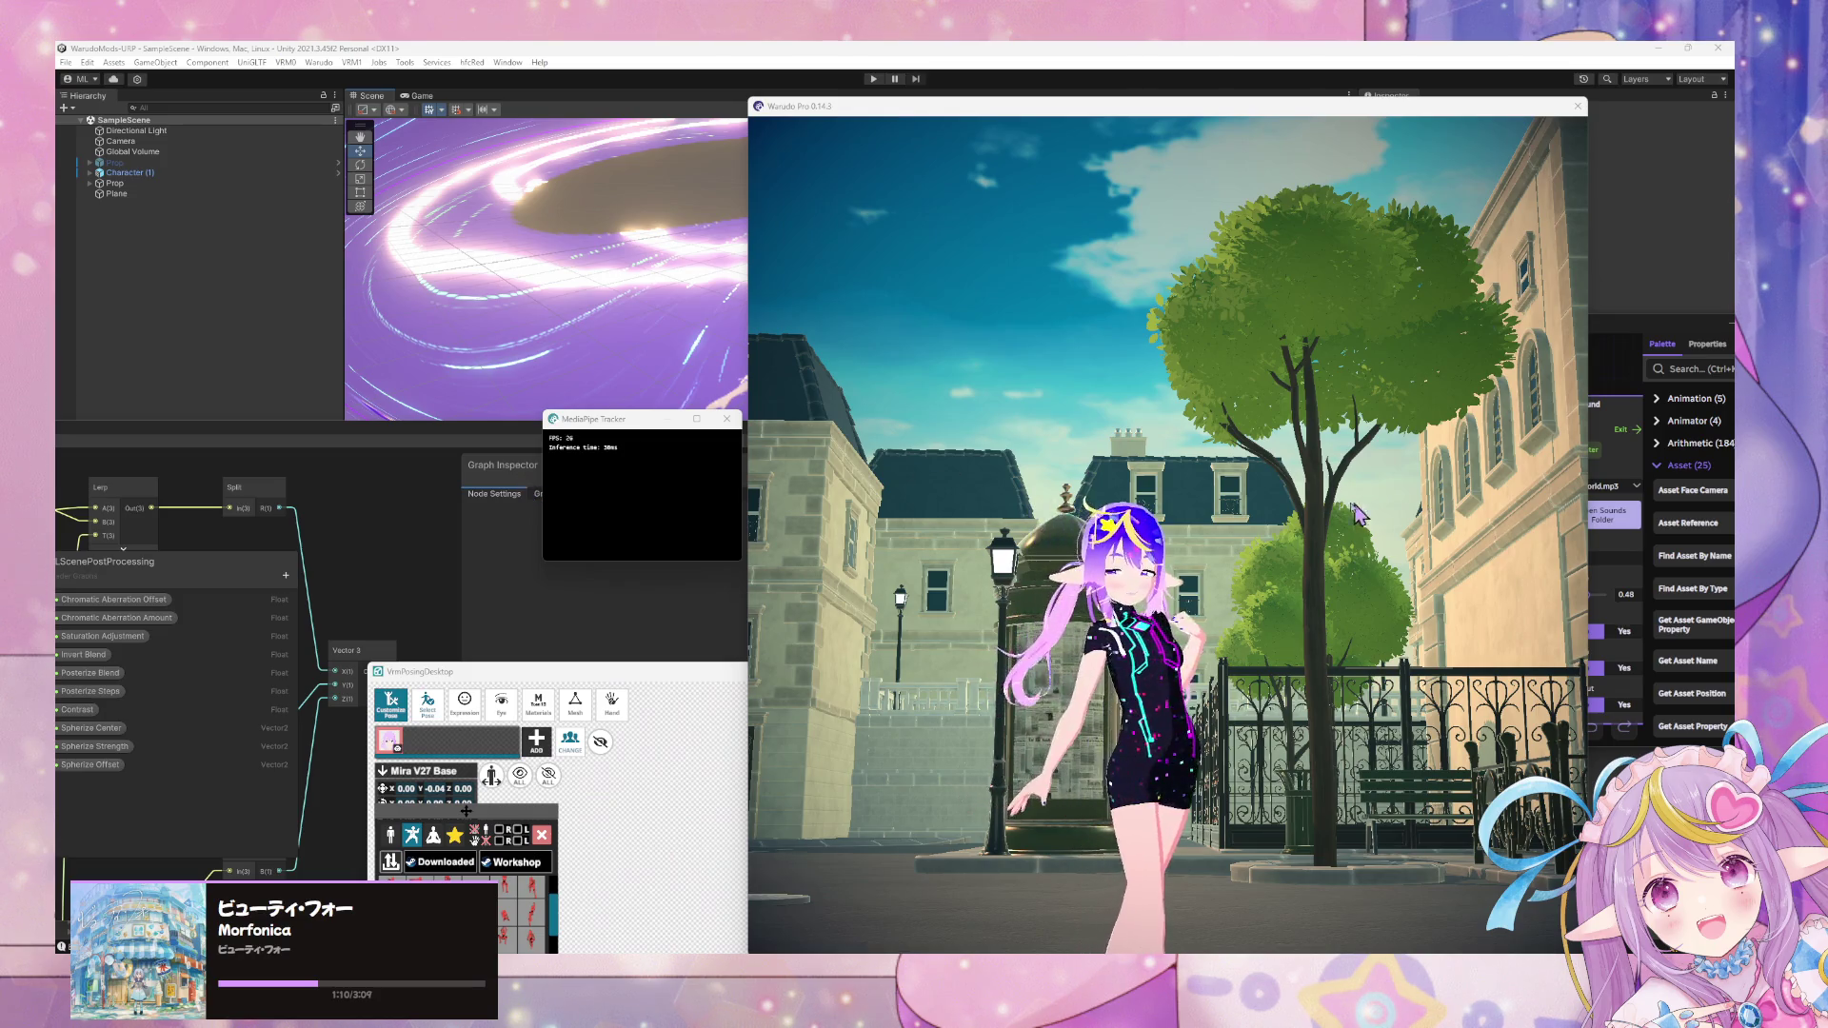
click(1328, 525)
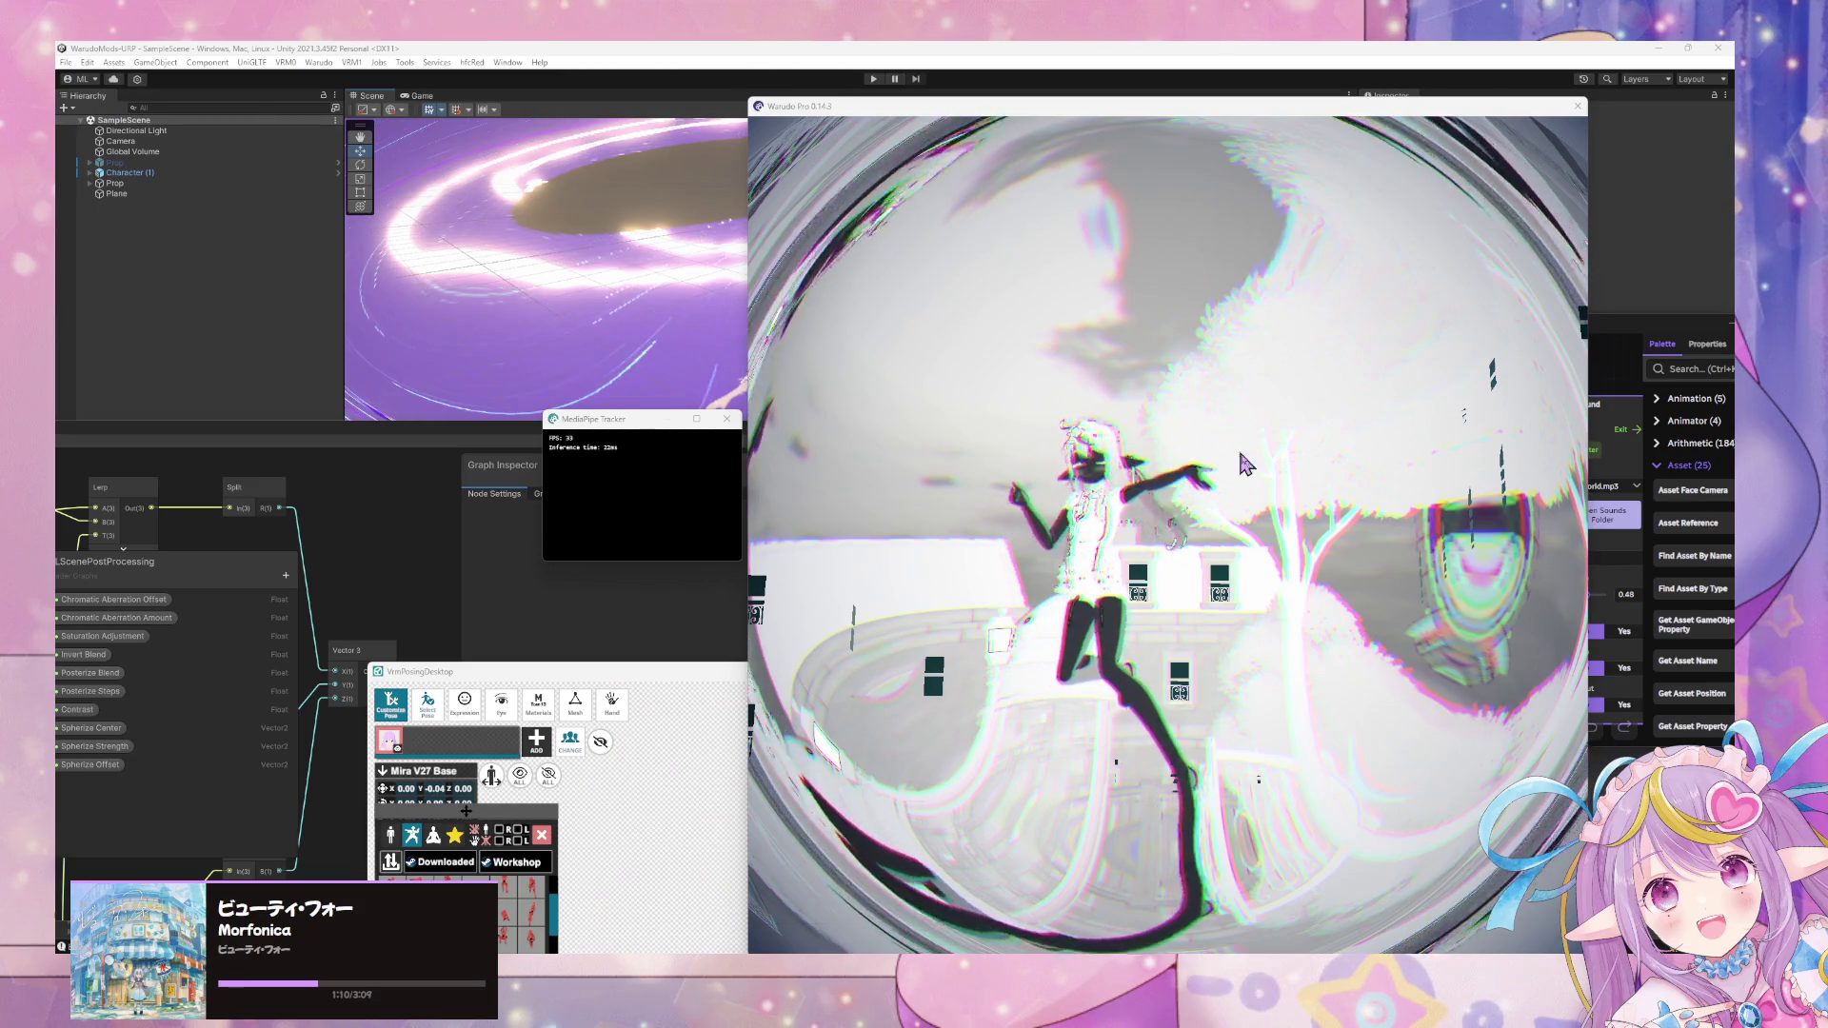
click(1218, 455)
mouse_move(1220, 457)
mouse_down()
mouse_move(1127, 682)
mouse_move(1212, 620)
mouse_move(1169, 693)
mouse_move(1134, 624)
mouse_move(1261, 673)
mouse_move(1168, 641)
mouse_move(1225, 594)
mouse_up()
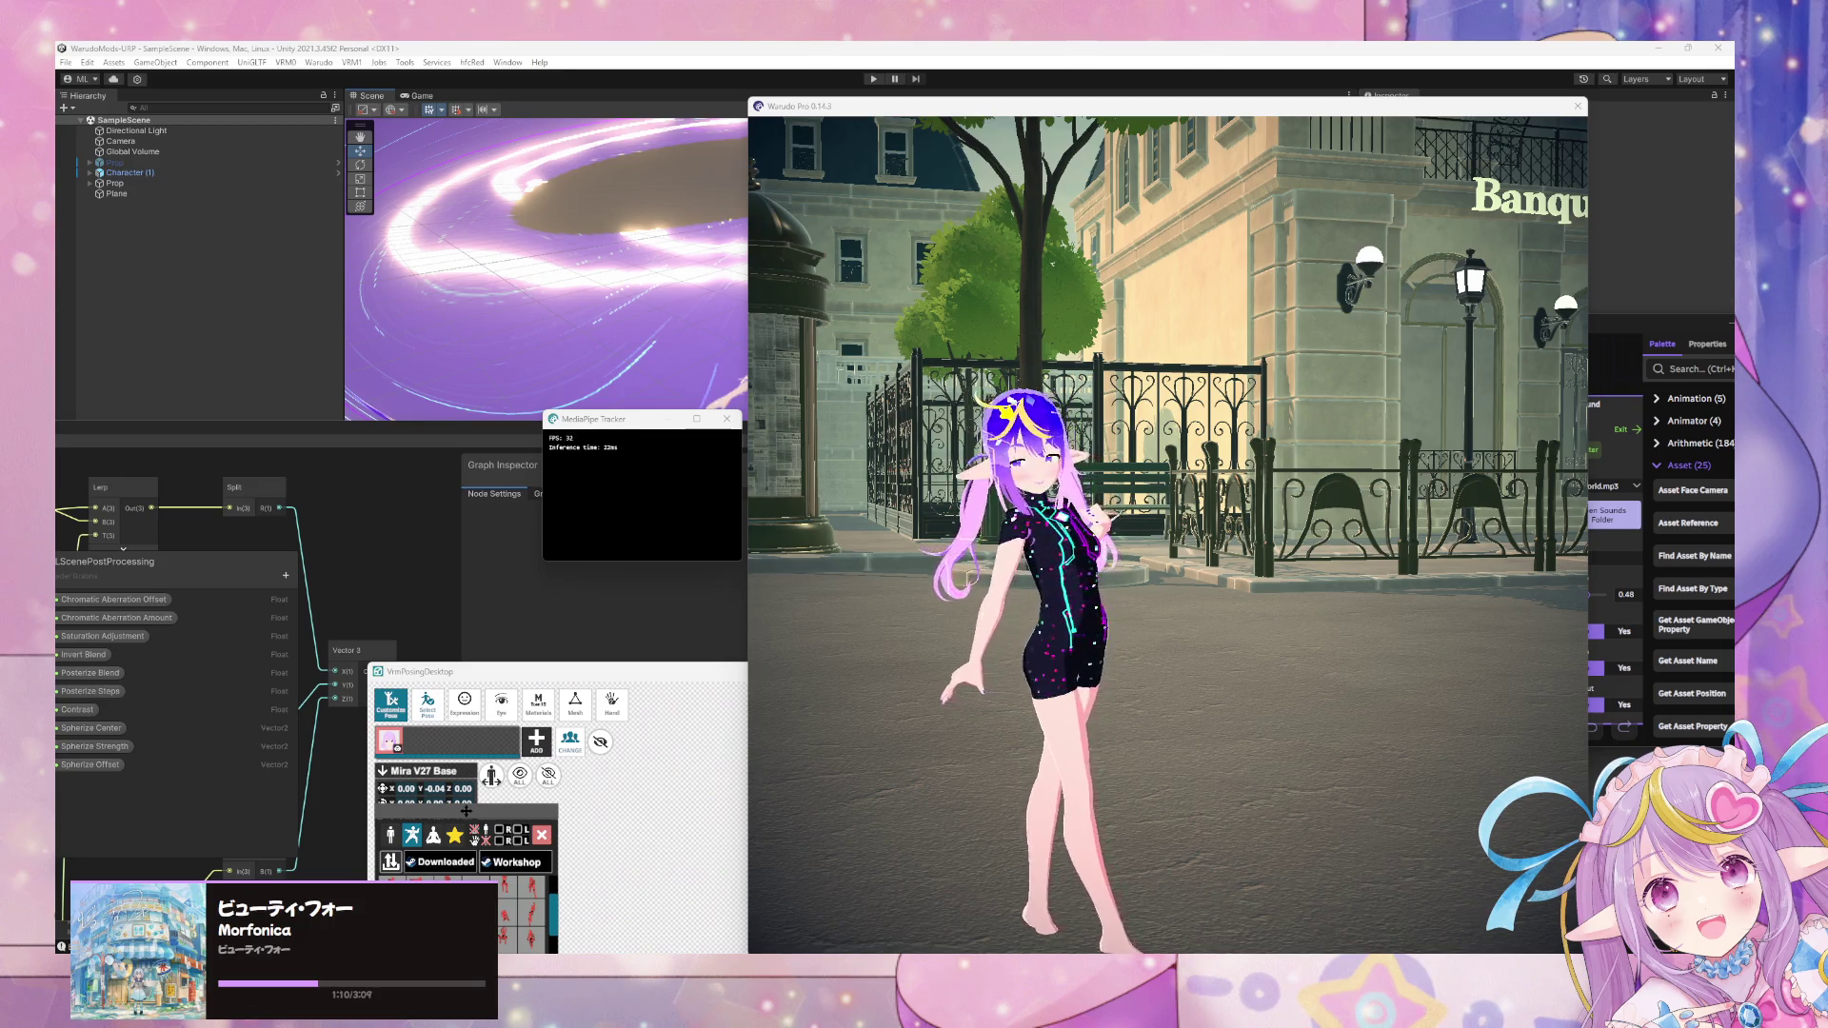
- Orbit toward the building and zoom out to frame the dancing avatar and plaza
drag(1308, 445, 1274, 386)
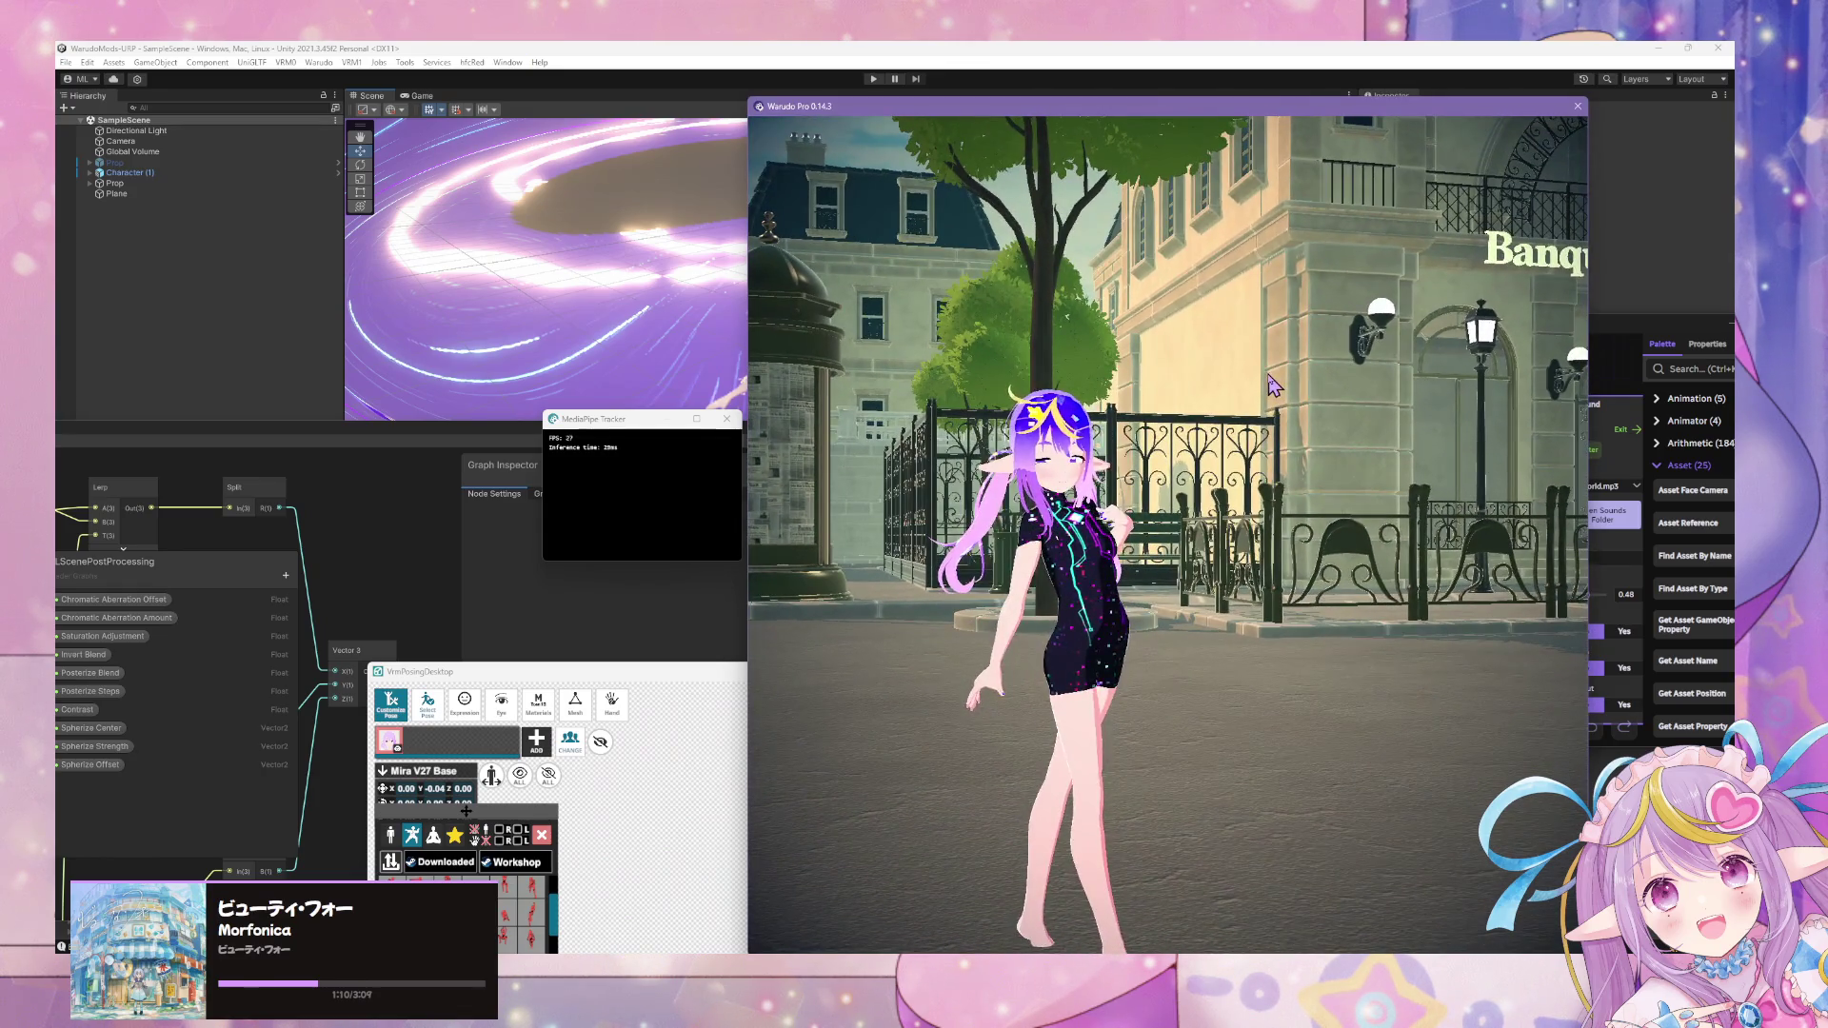
scroll(1274, 386, down, 2)
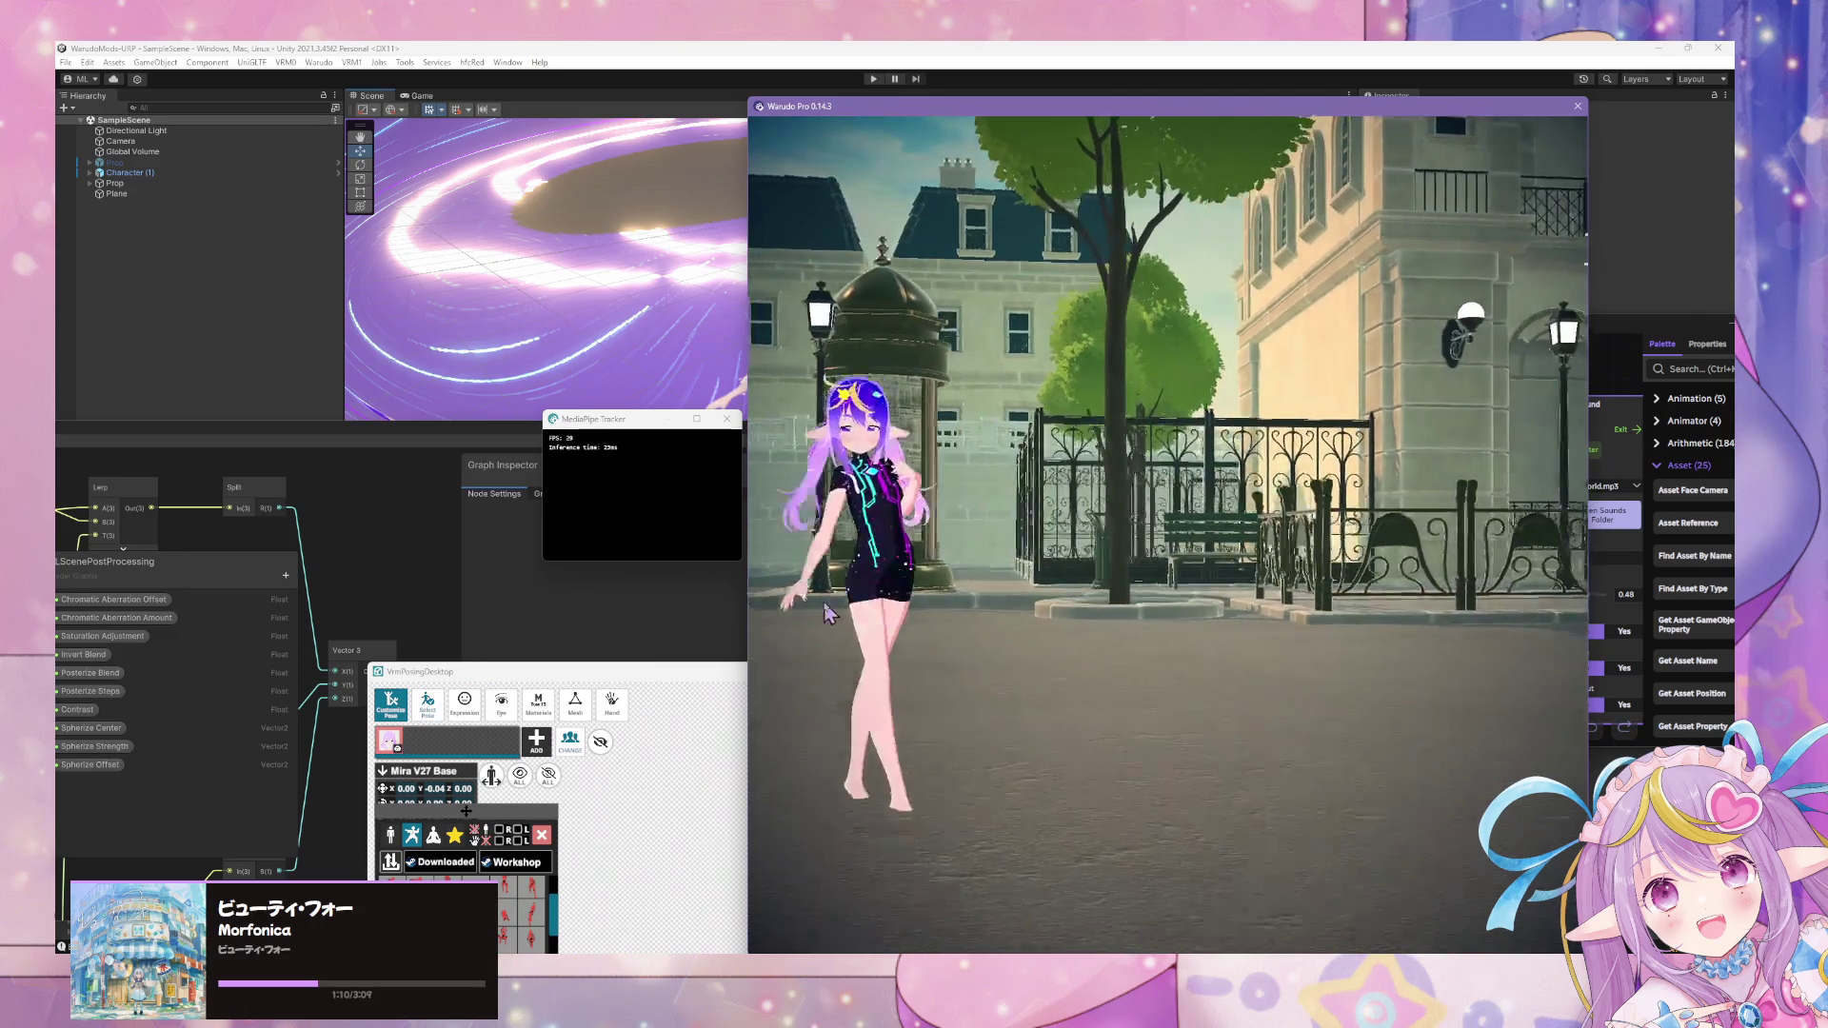
click(466, 810)
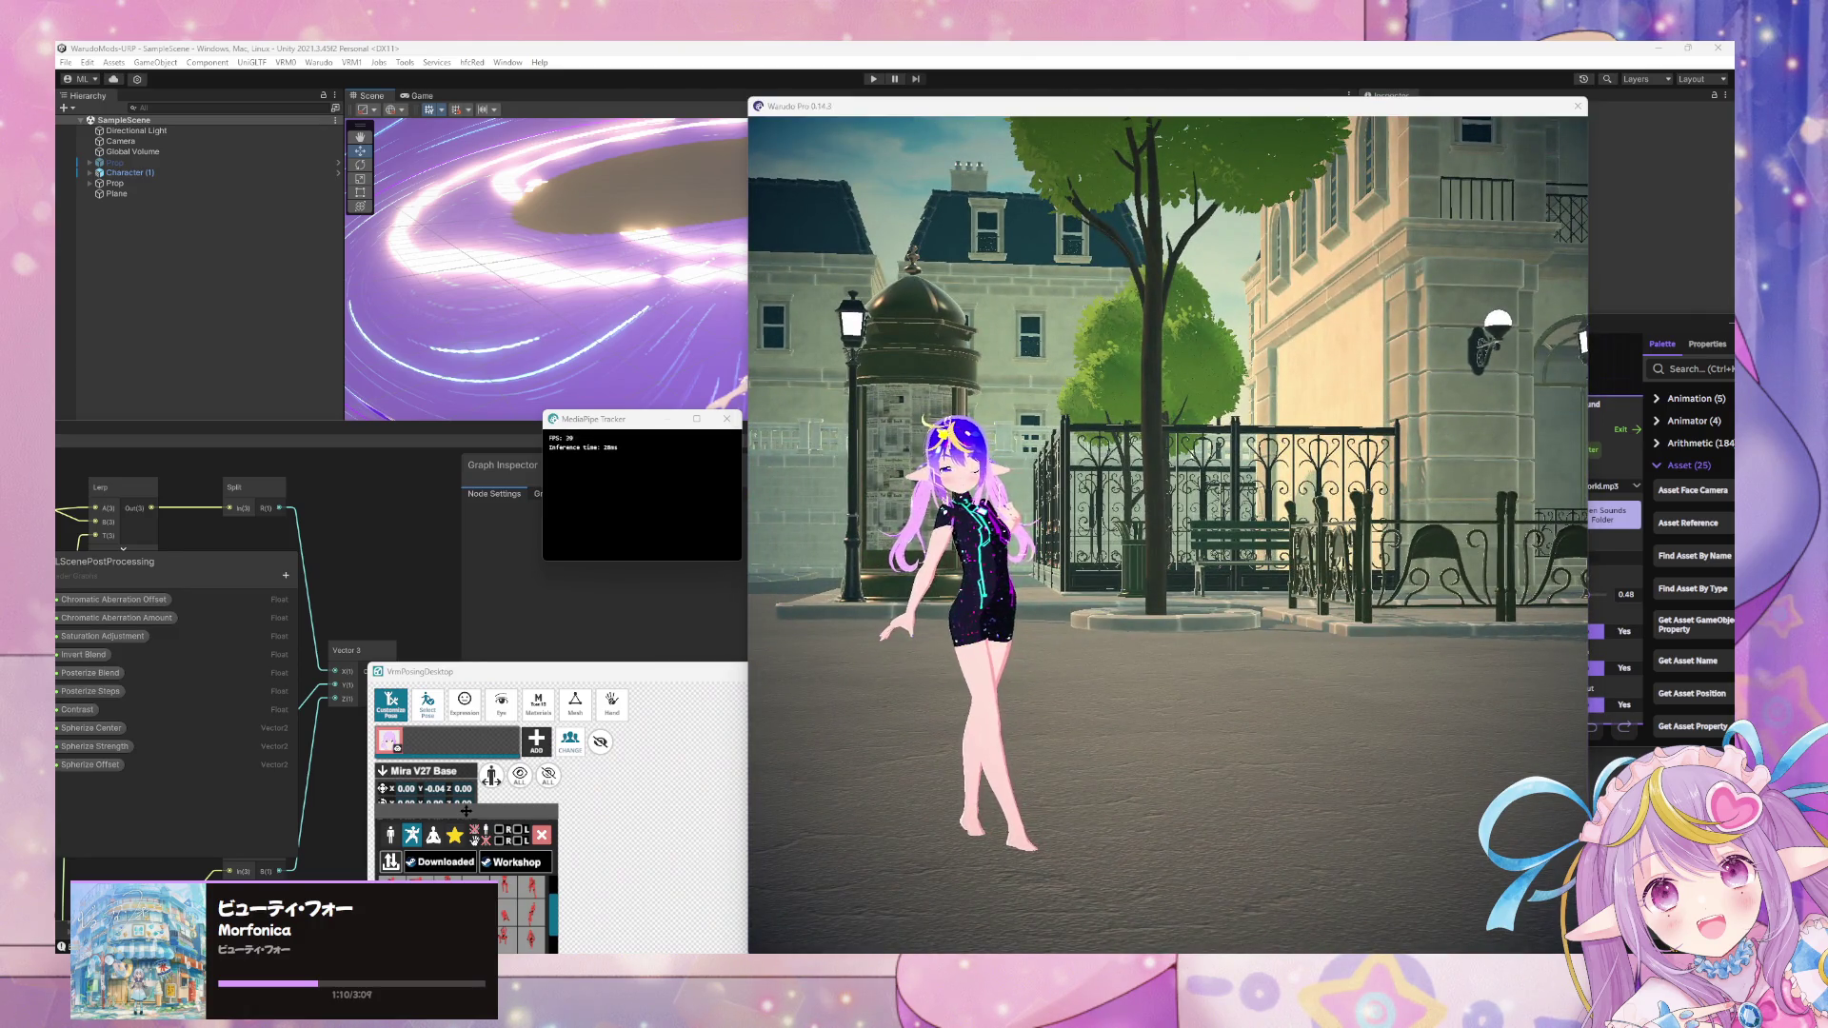